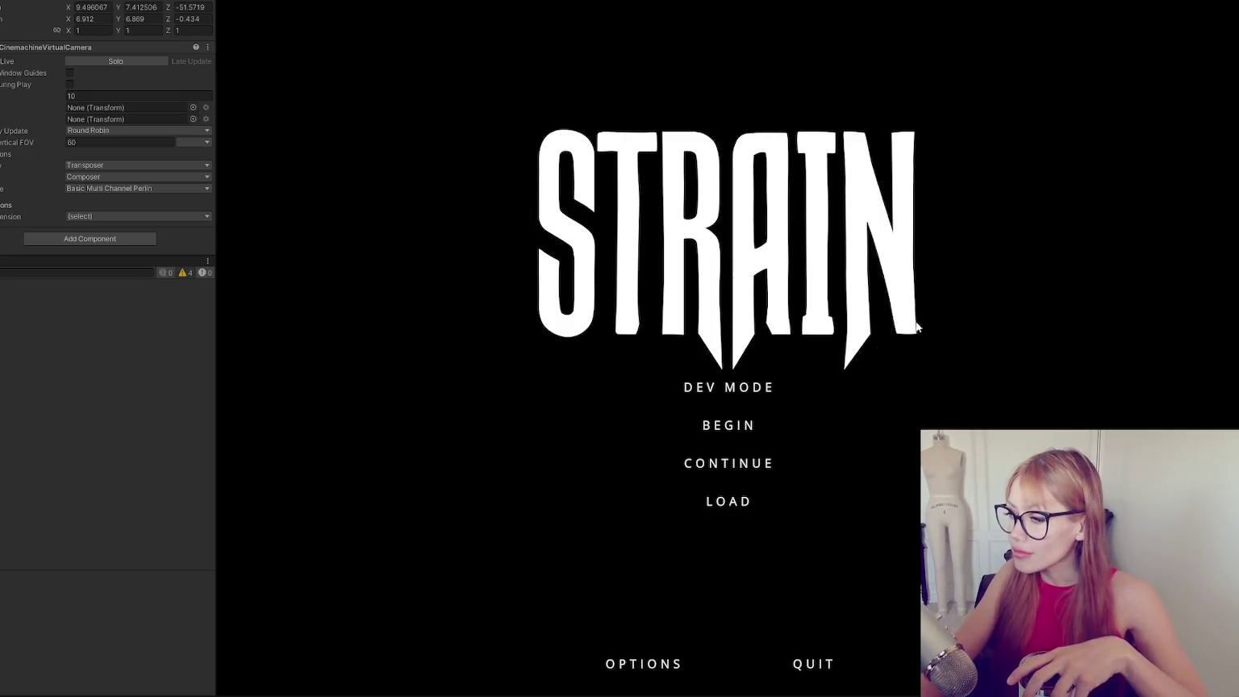
Start the game and place two floor tiles ahead of the deck.
left_click(731, 463)
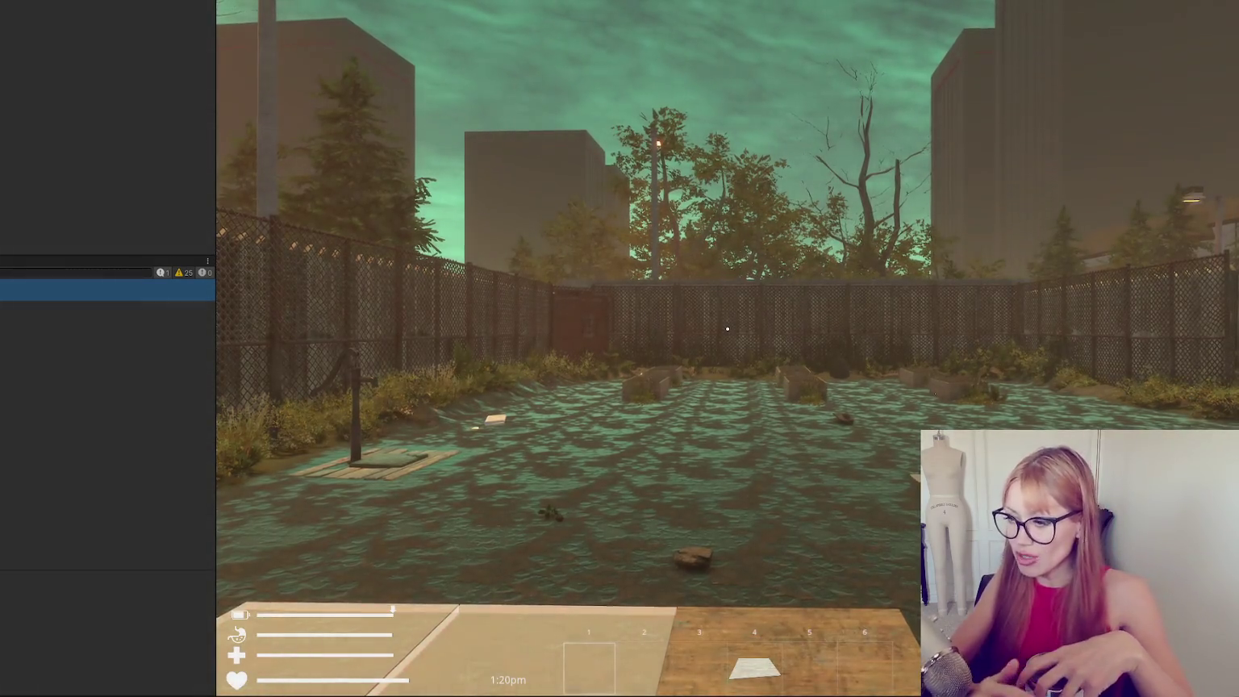
left_click(840, 270)
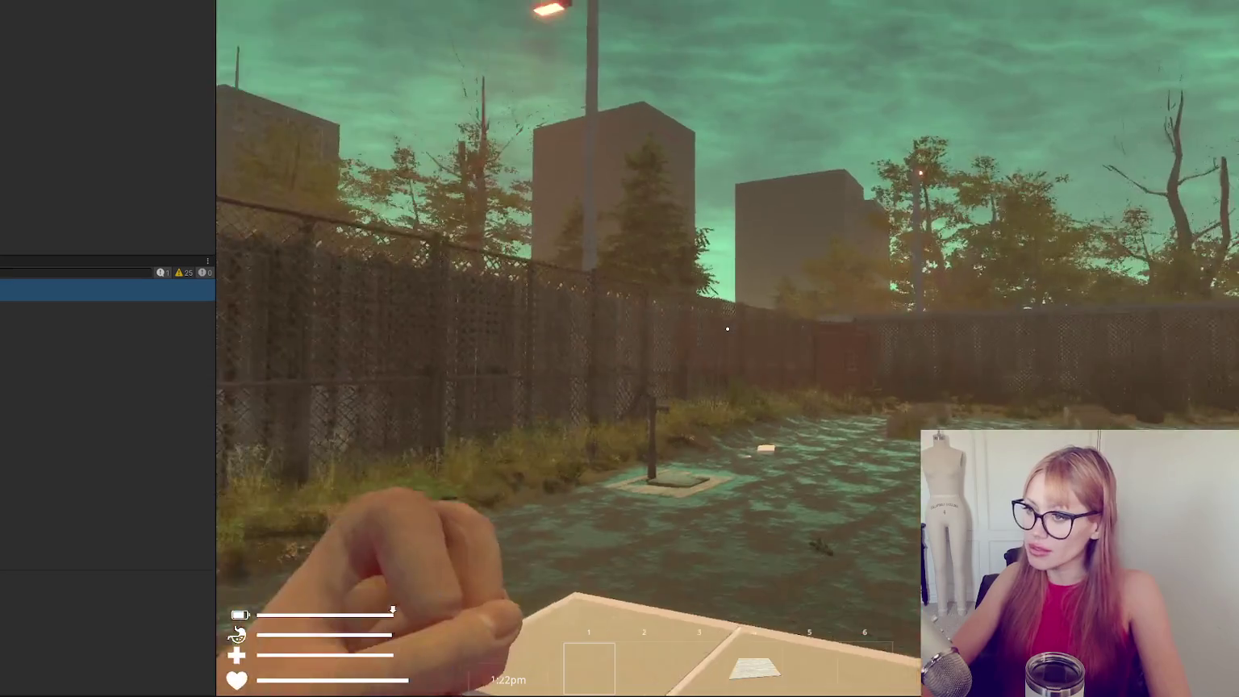
key("Escape")
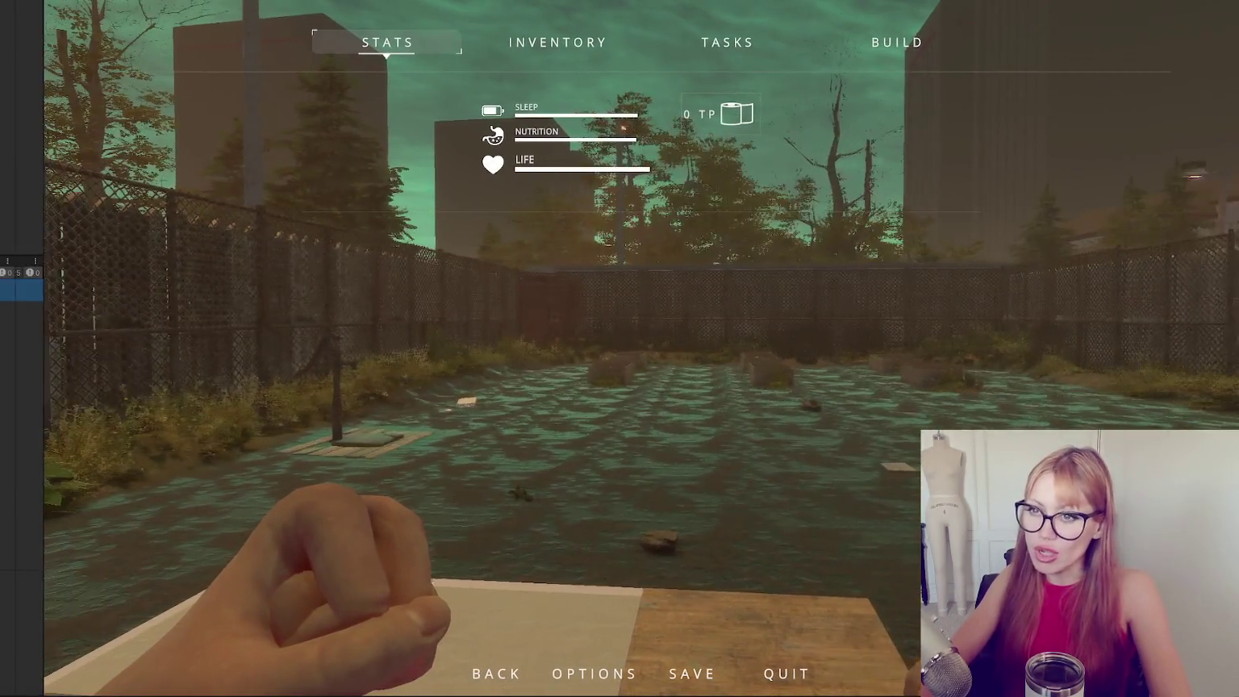
left_click(929, 39)
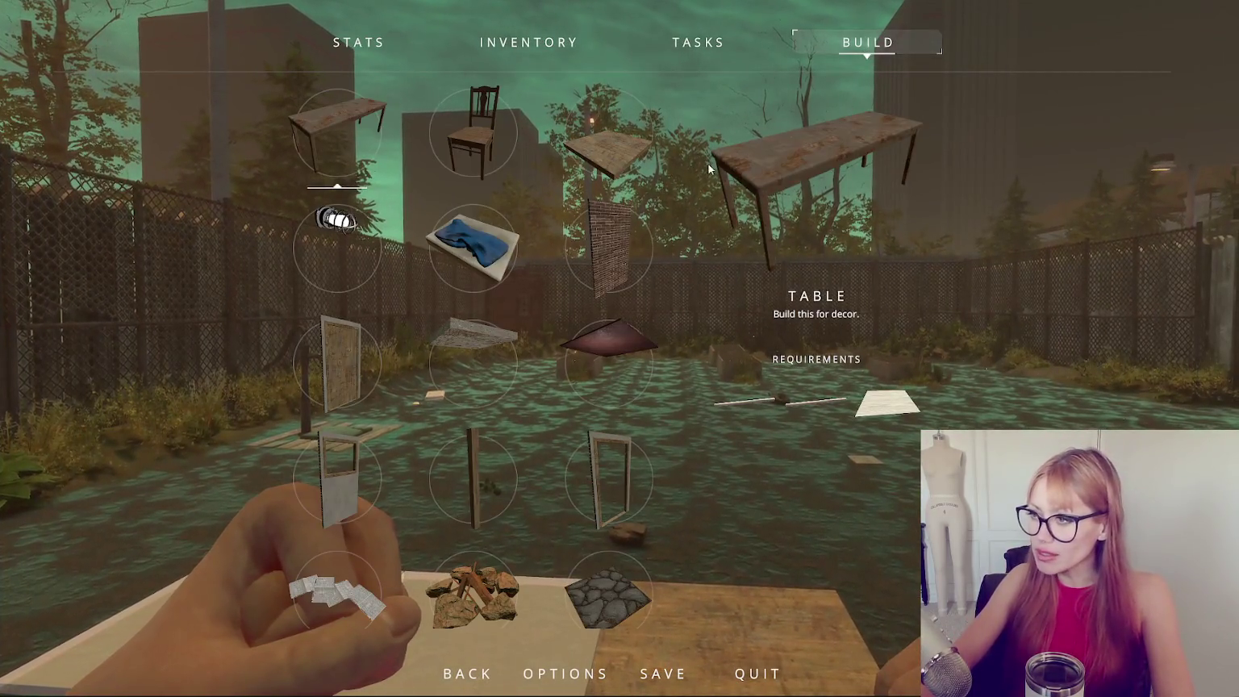
left_click(608, 147)
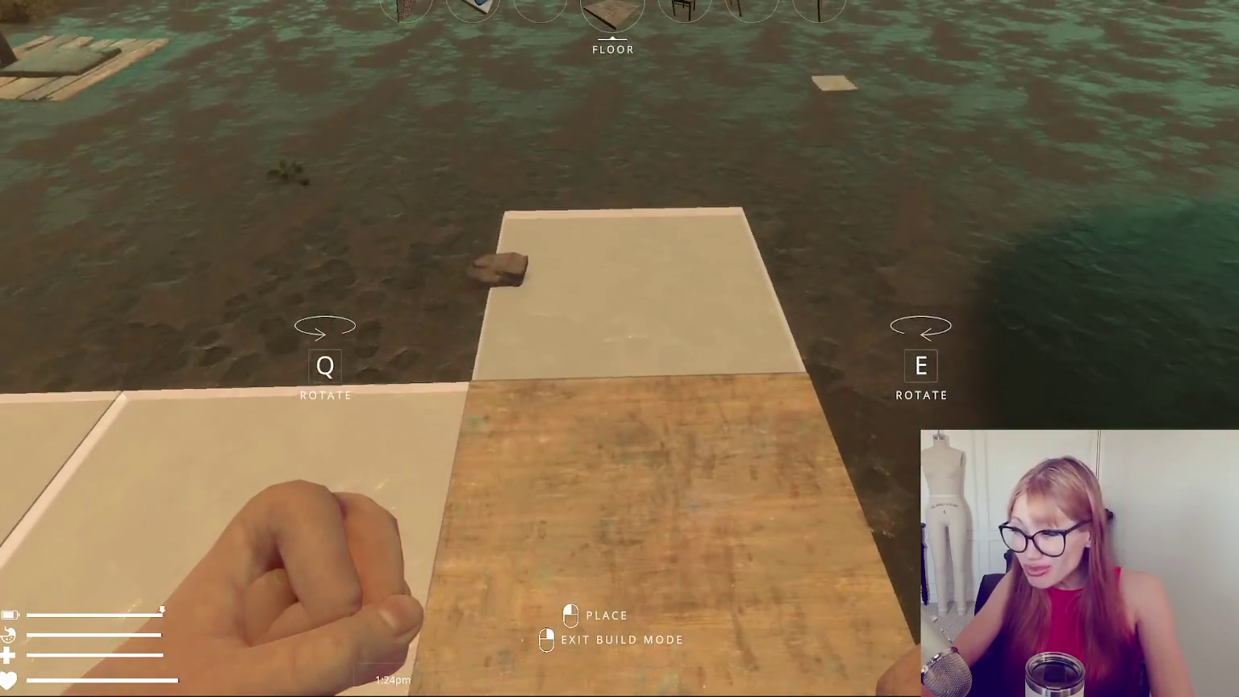
left_click(620, 348)
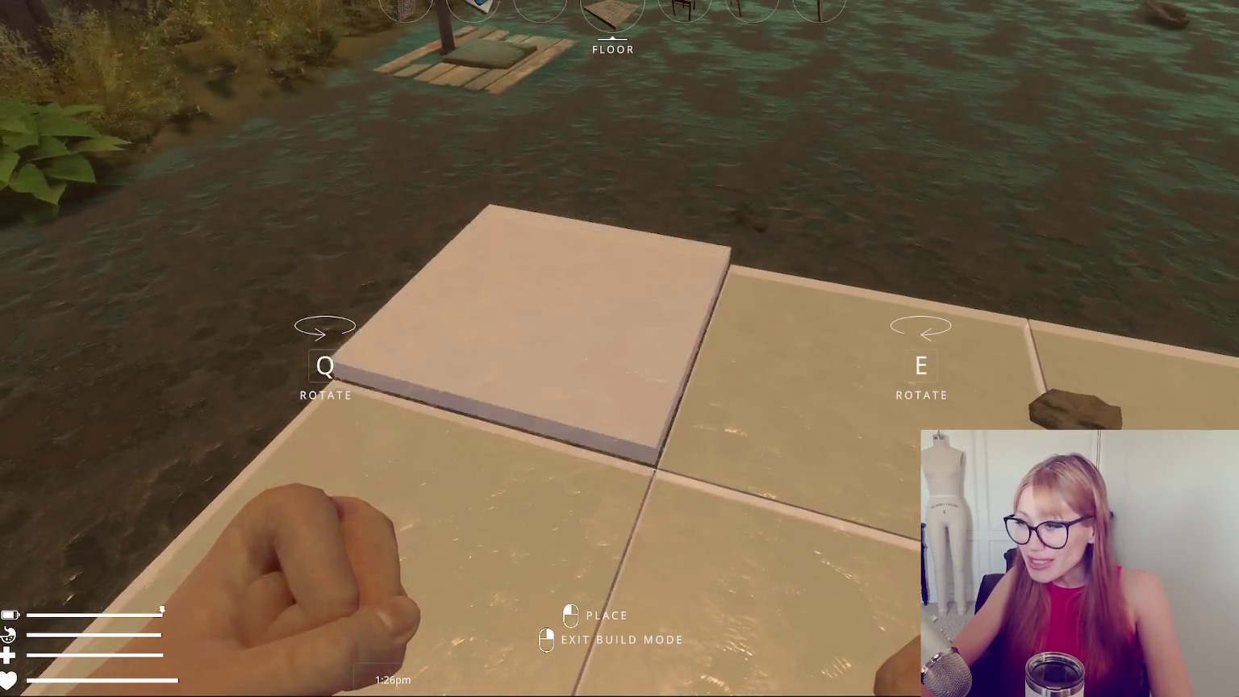
left_click(619, 348)
right_click(619, 349)
Quit the game back to the title menu.
key("Escape")
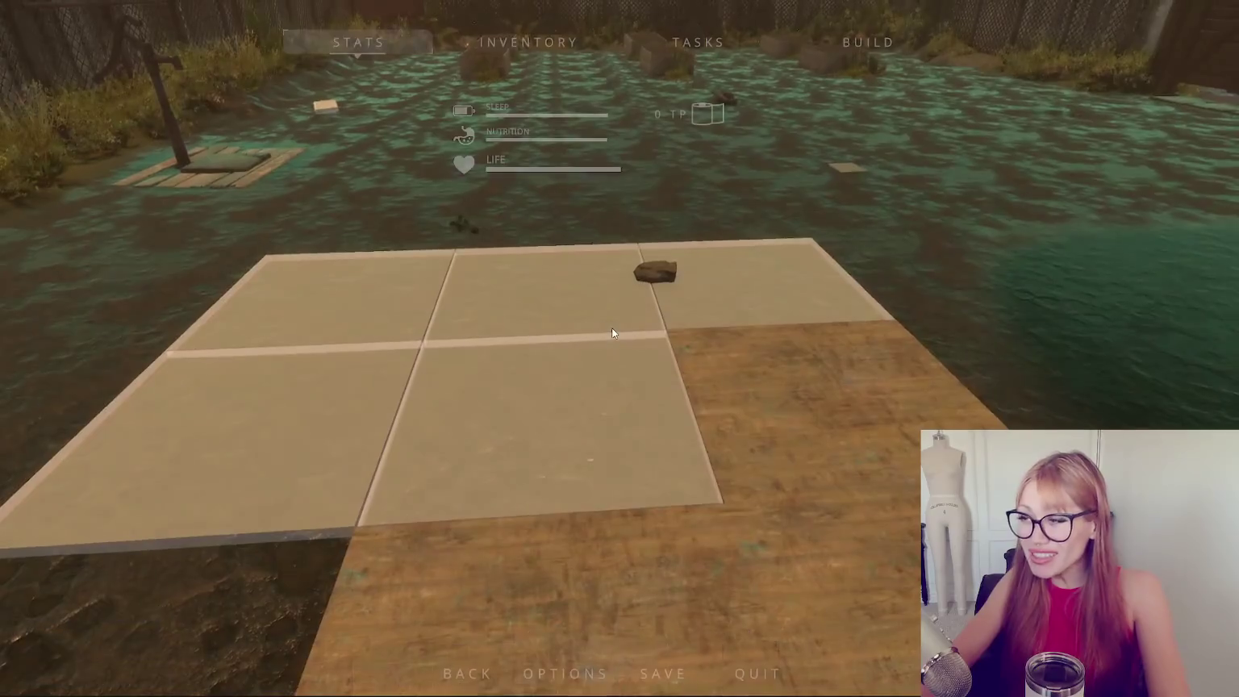
key("Escape")
key("Escape")
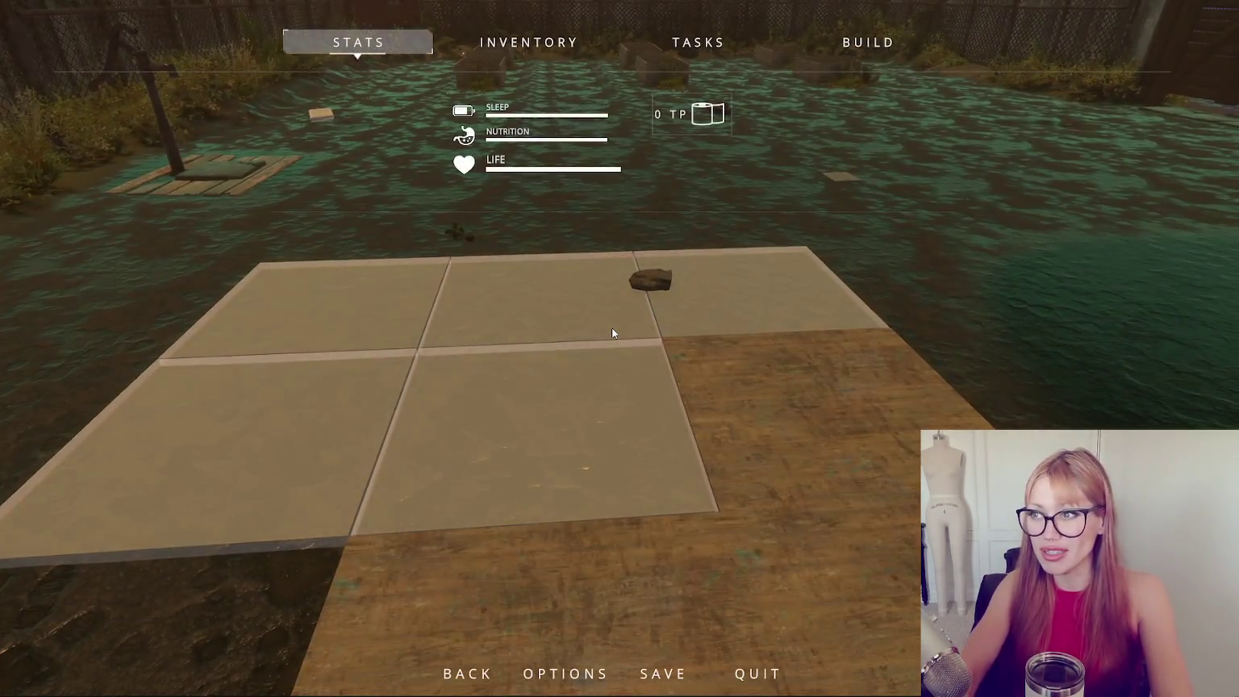
left_click(756, 673)
left_click(603, 345)
Start a Dev Mode playtest and lay four adjoining floor tiles.
left_click(623, 395)
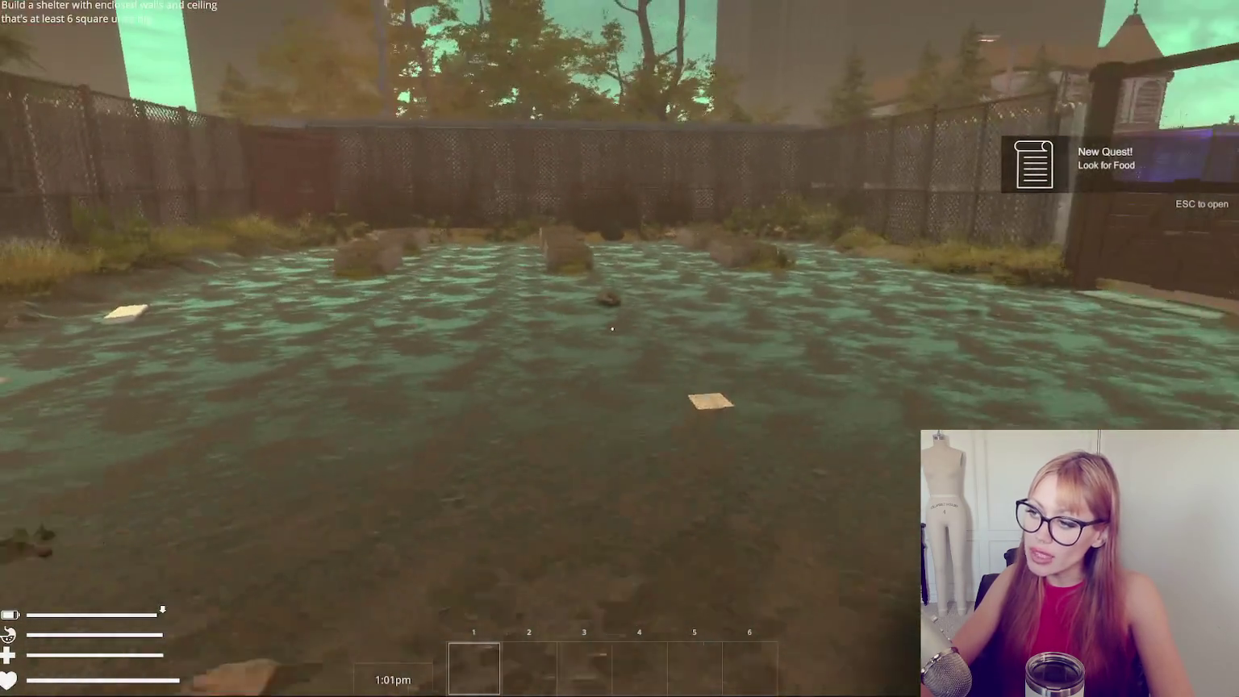
key("Tab")
left_click(830, 41)
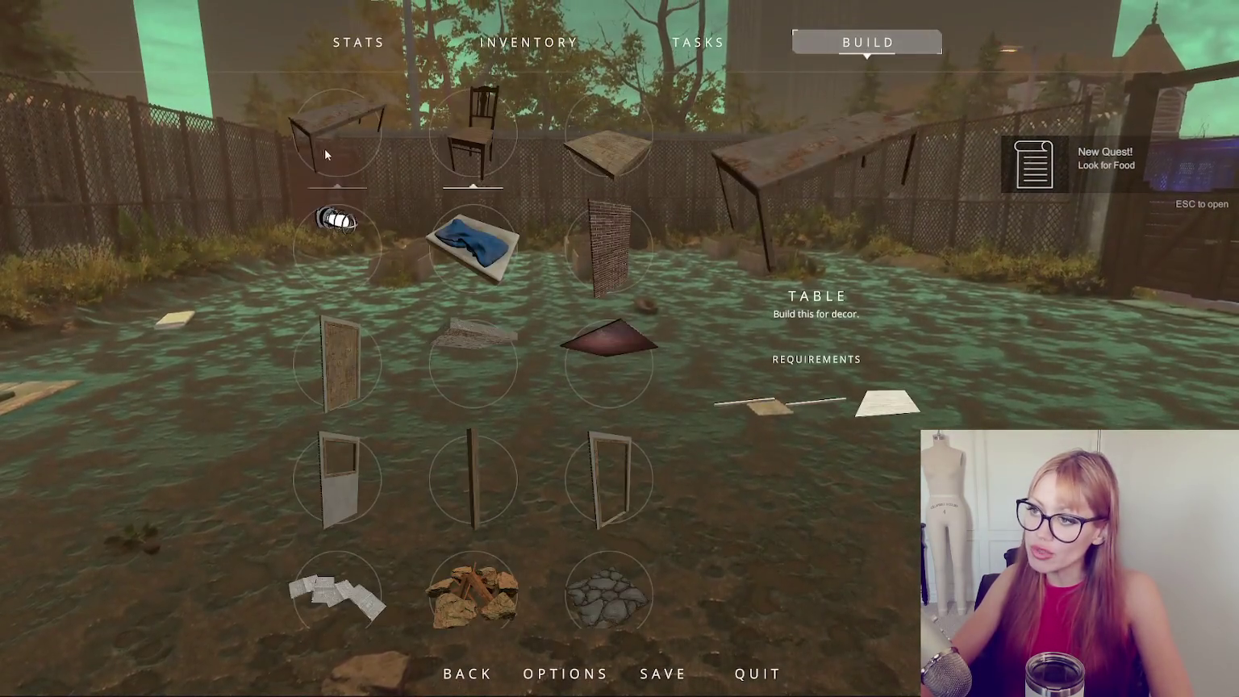
left_click(802, 235)
left_click(619, 348)
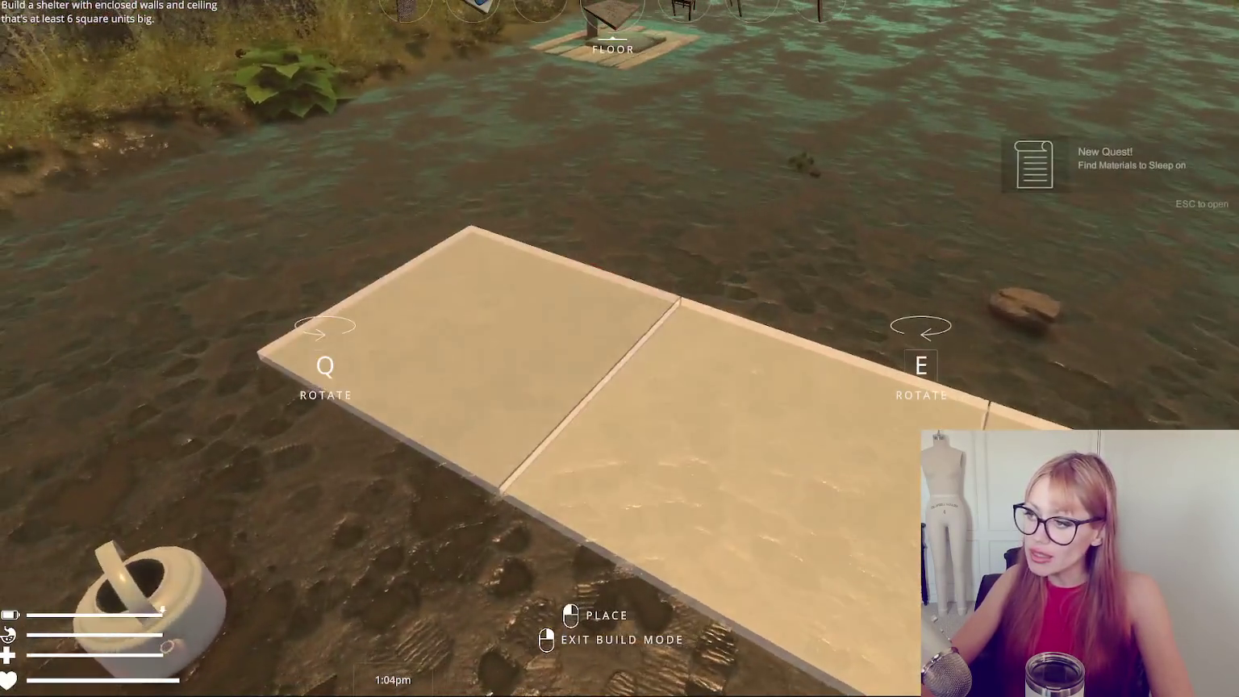
left_click(619, 348)
left_click(620, 348)
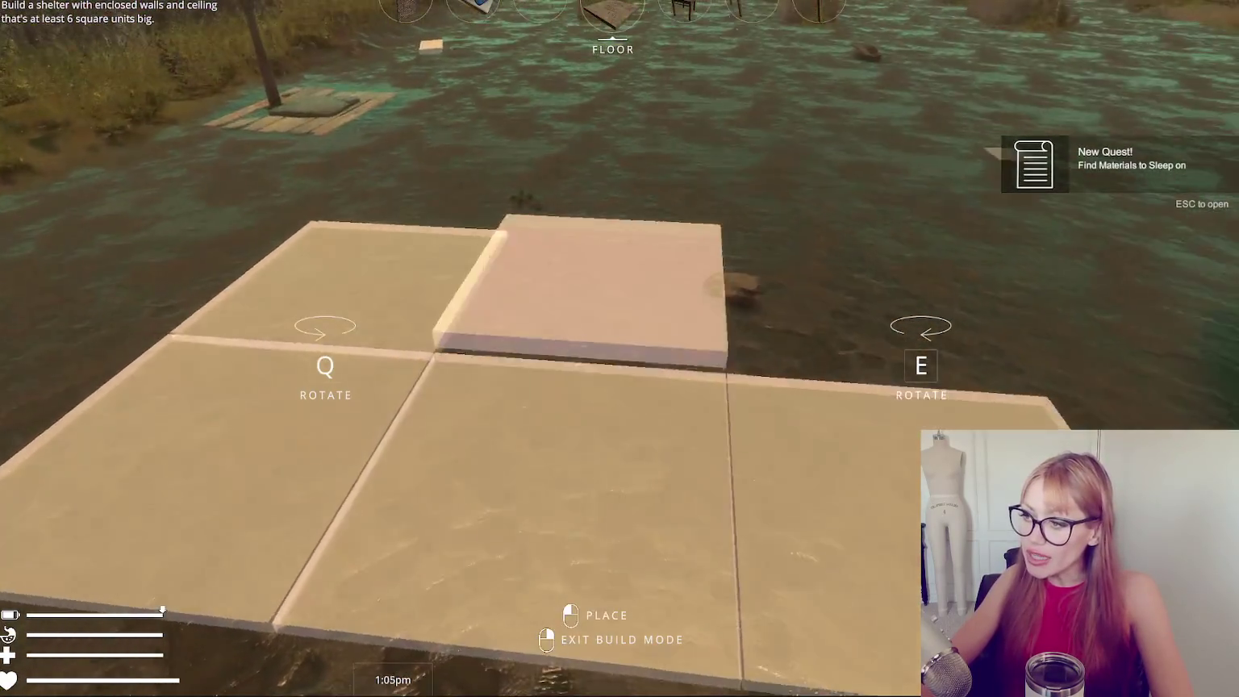
left_click(619, 349)
right_click(619, 348)
Pick up the wooden board and stone, then place the tile completing the floor grid.
key("Tab")
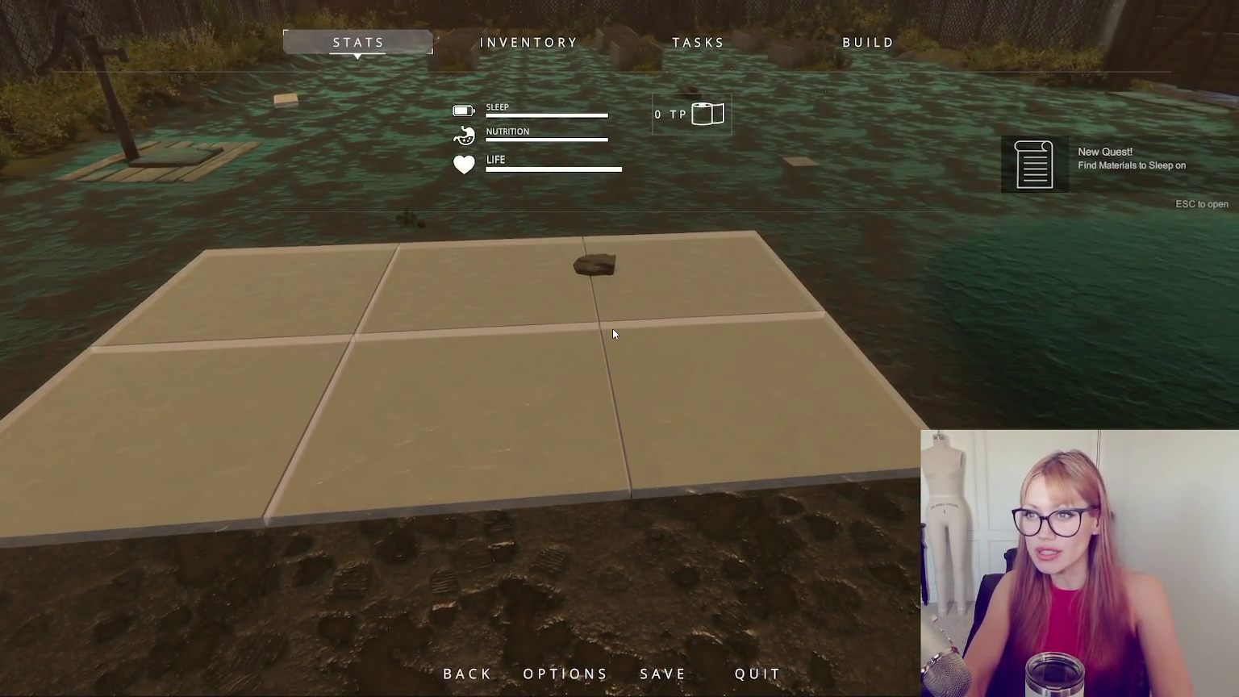
key("Tab")
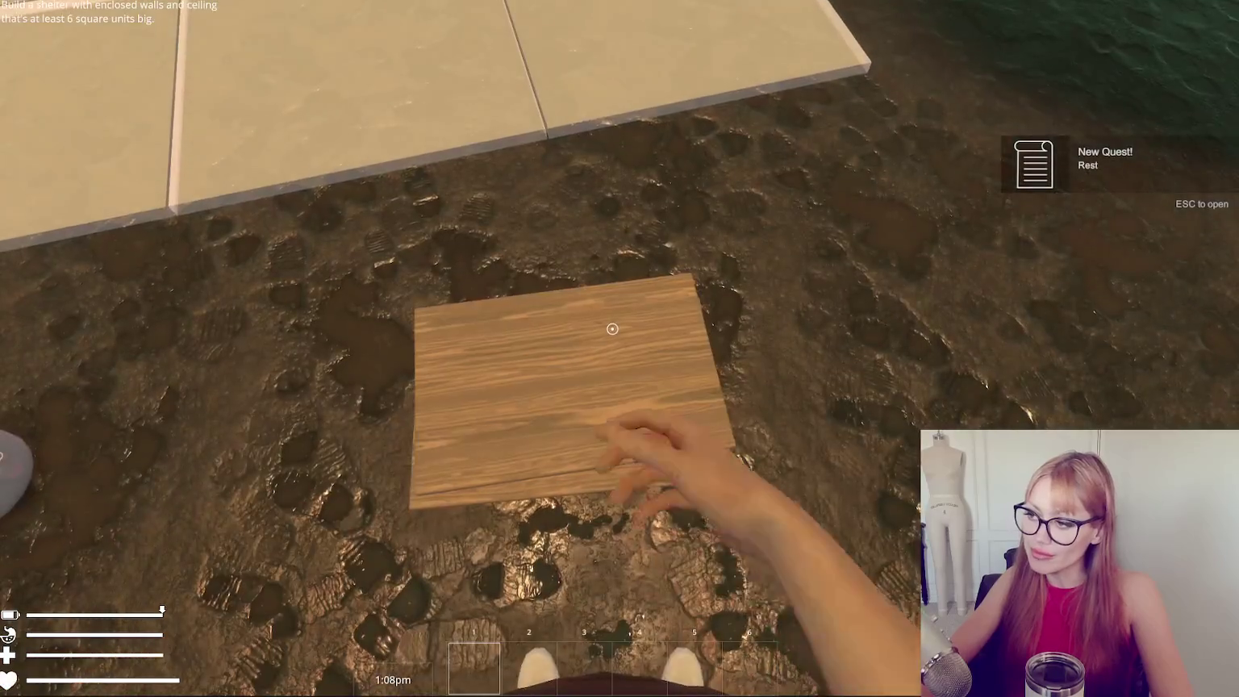
left_click(612, 328)
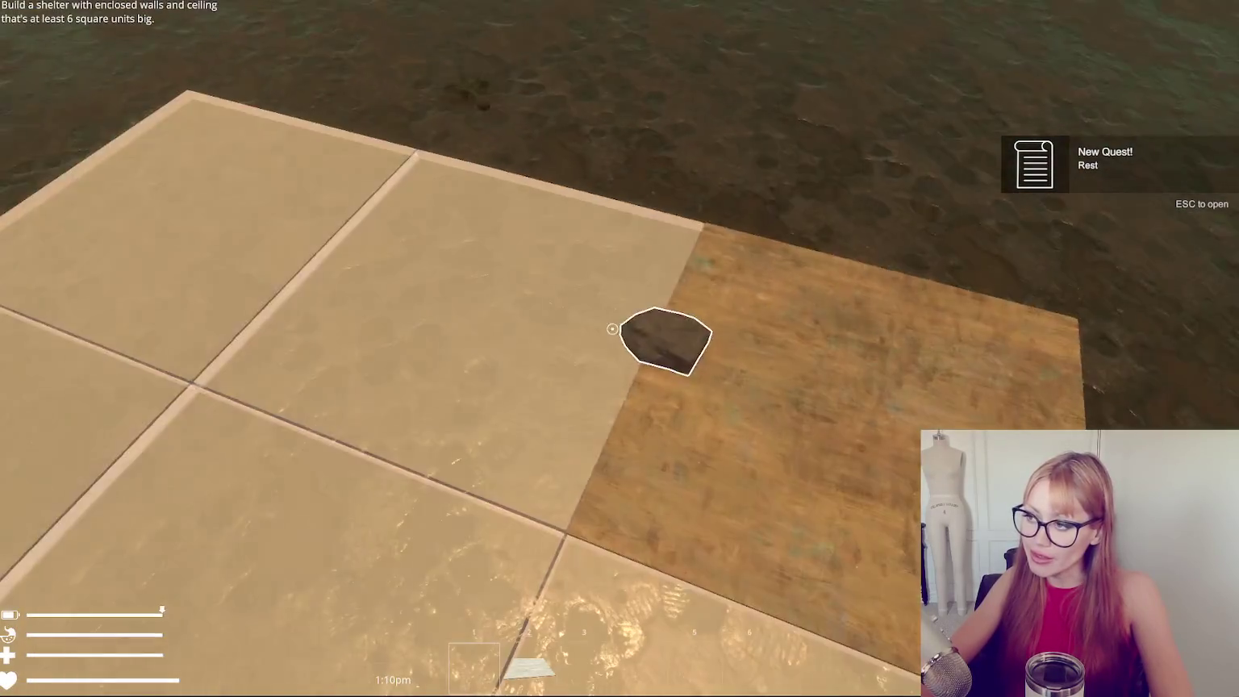
left_click(612, 329)
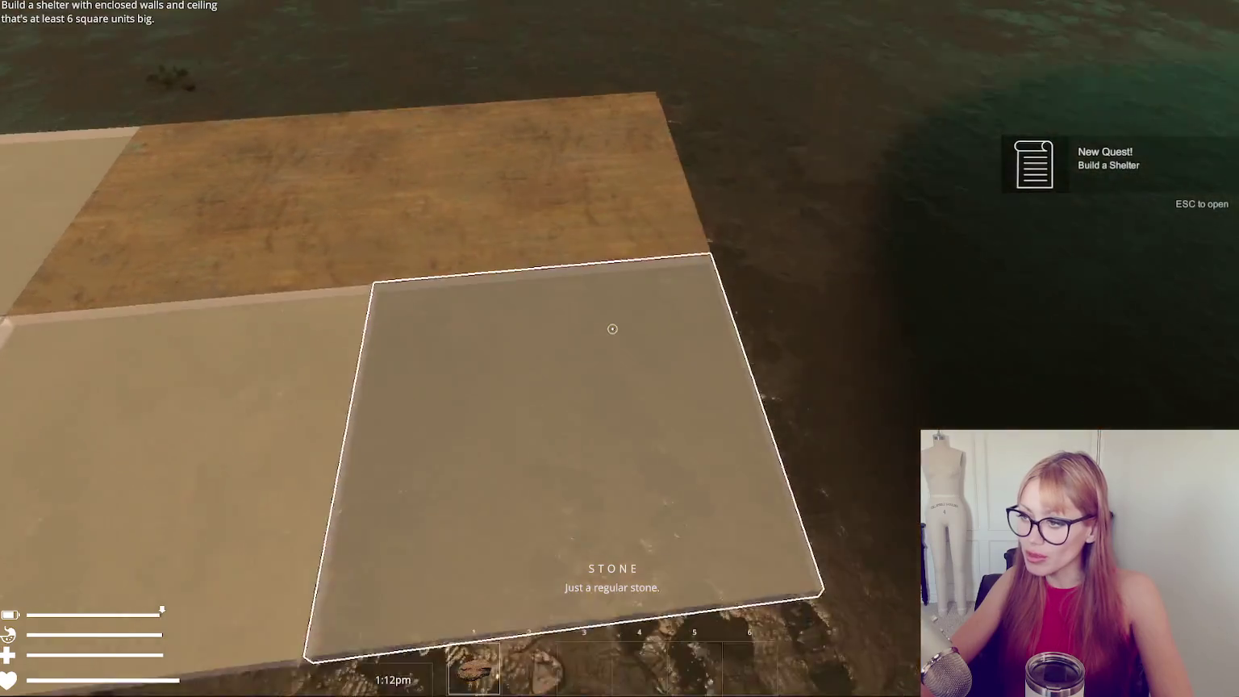
left_click(612, 329)
key("Escape")
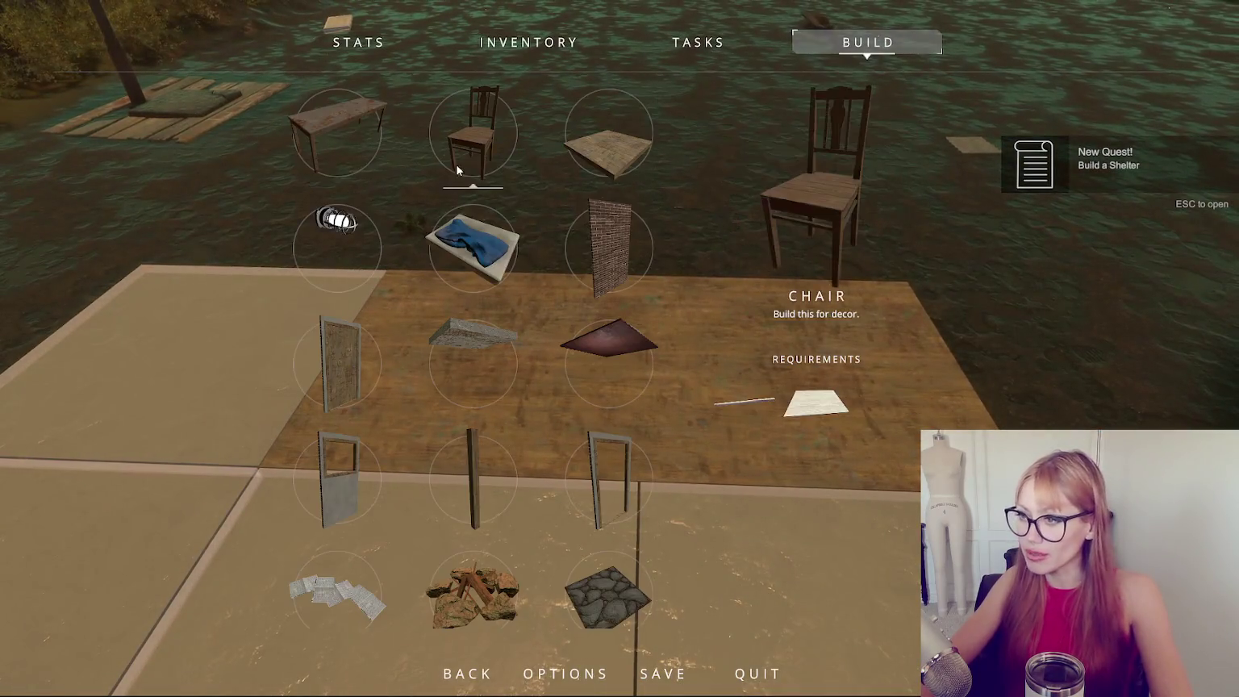
Build a wall piece beside the wooden floor.
left_click(325, 344)
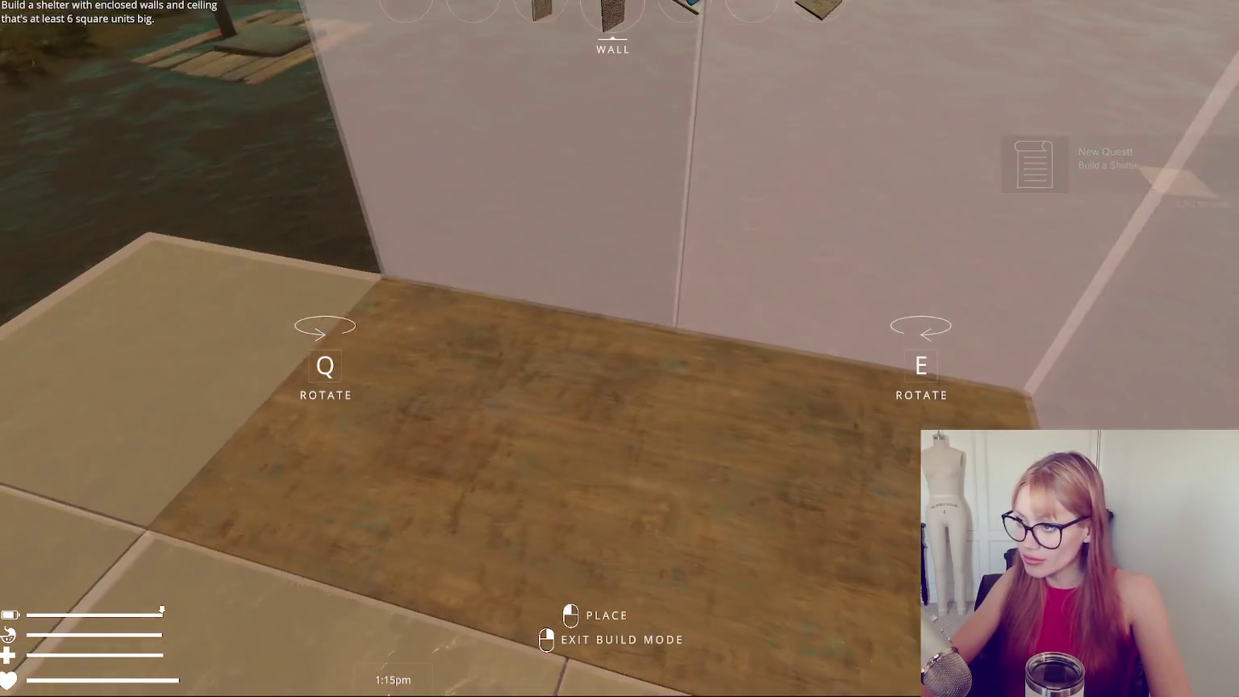
left_click(612, 328)
key("Escape")
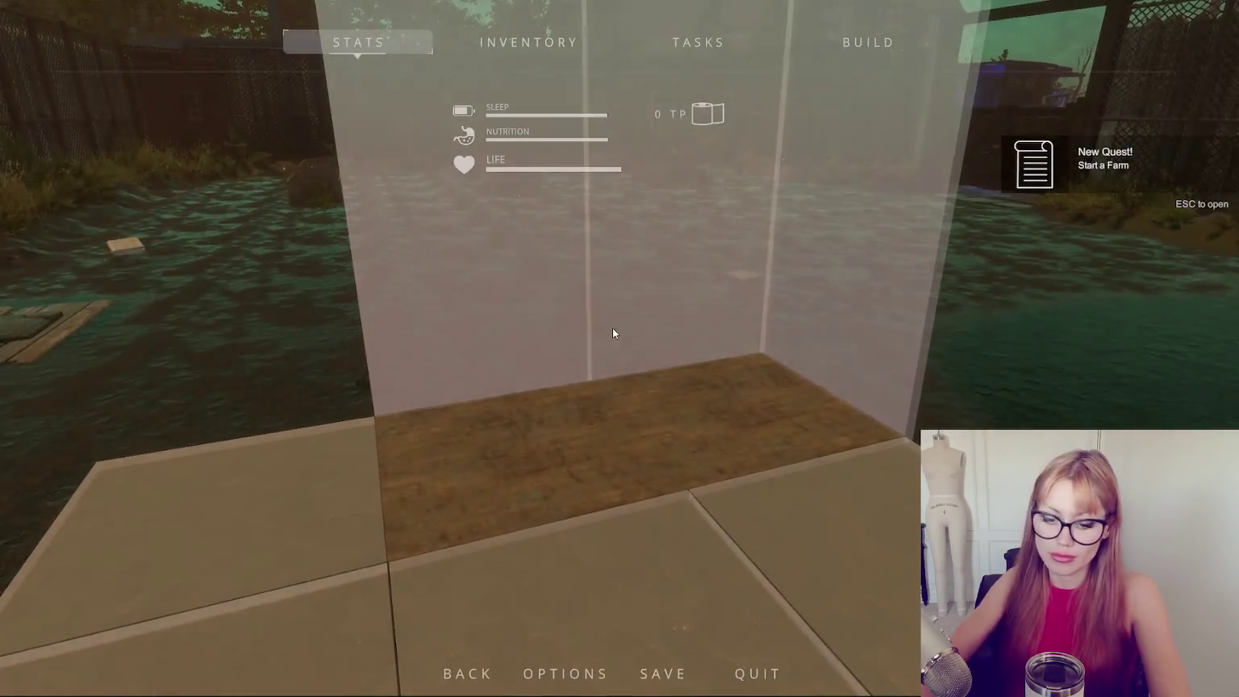
key("Escape")
key("Escape")
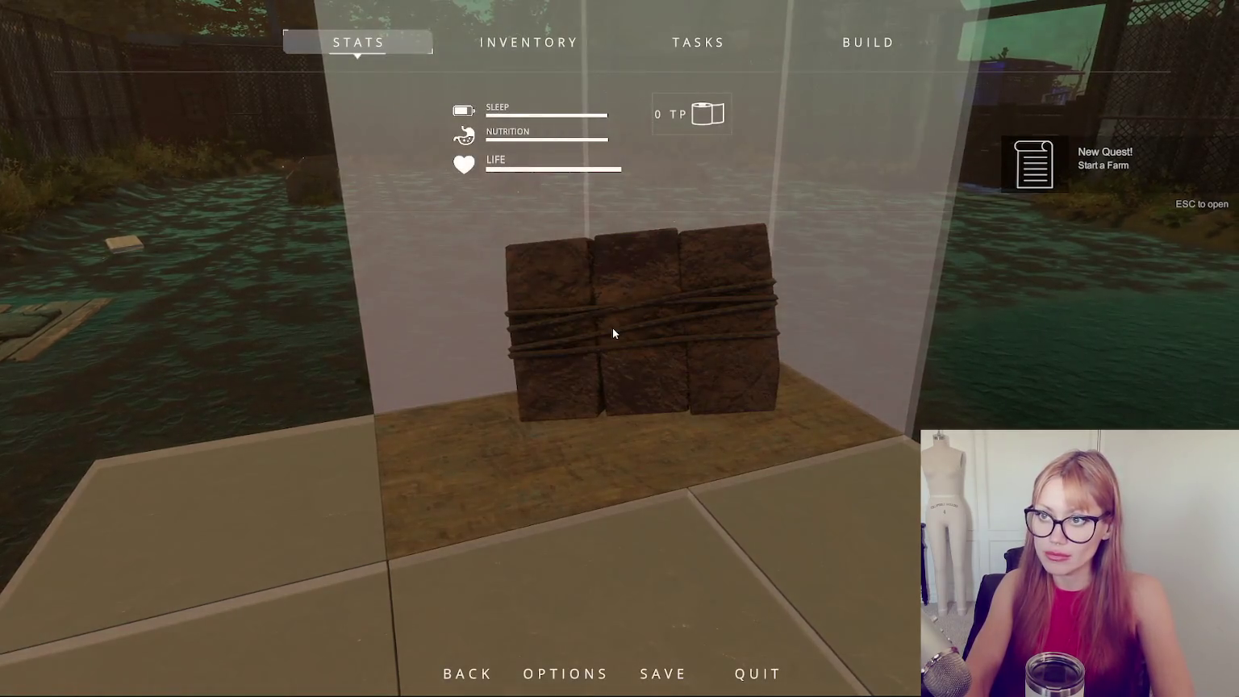
key("Escape")
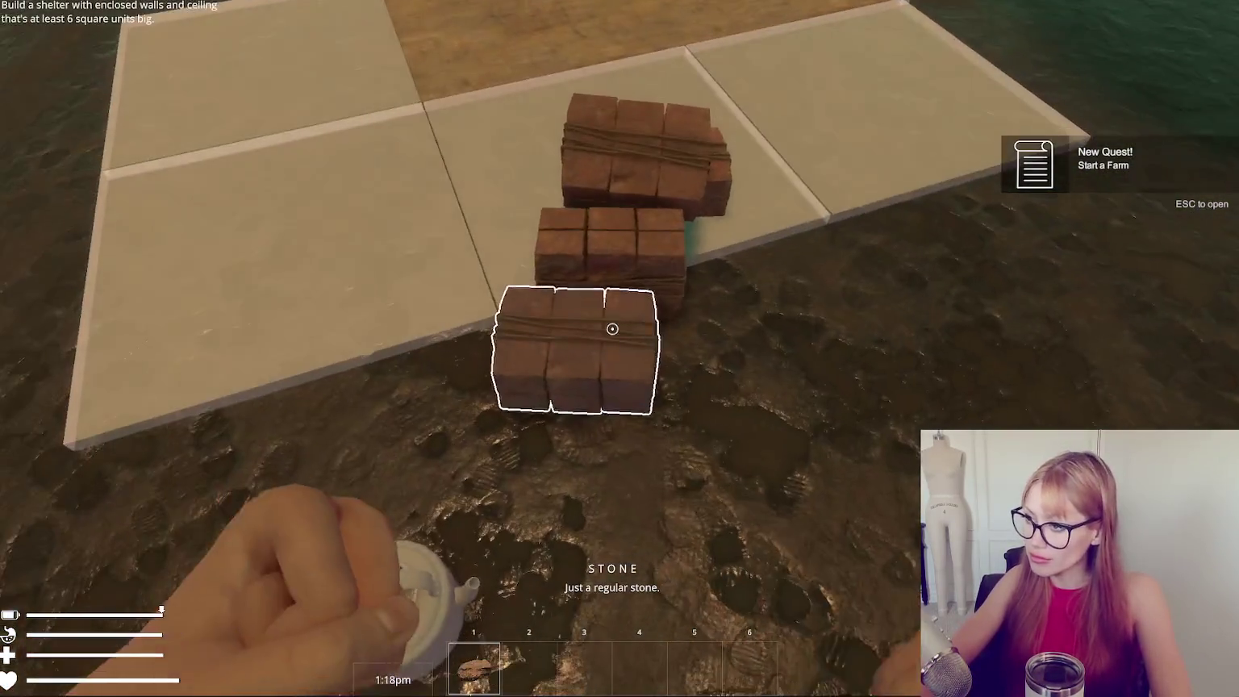
Pick up four blocks from the floor and build three walls from them.
left_click(612, 328)
left_click(612, 329)
left_click(612, 328)
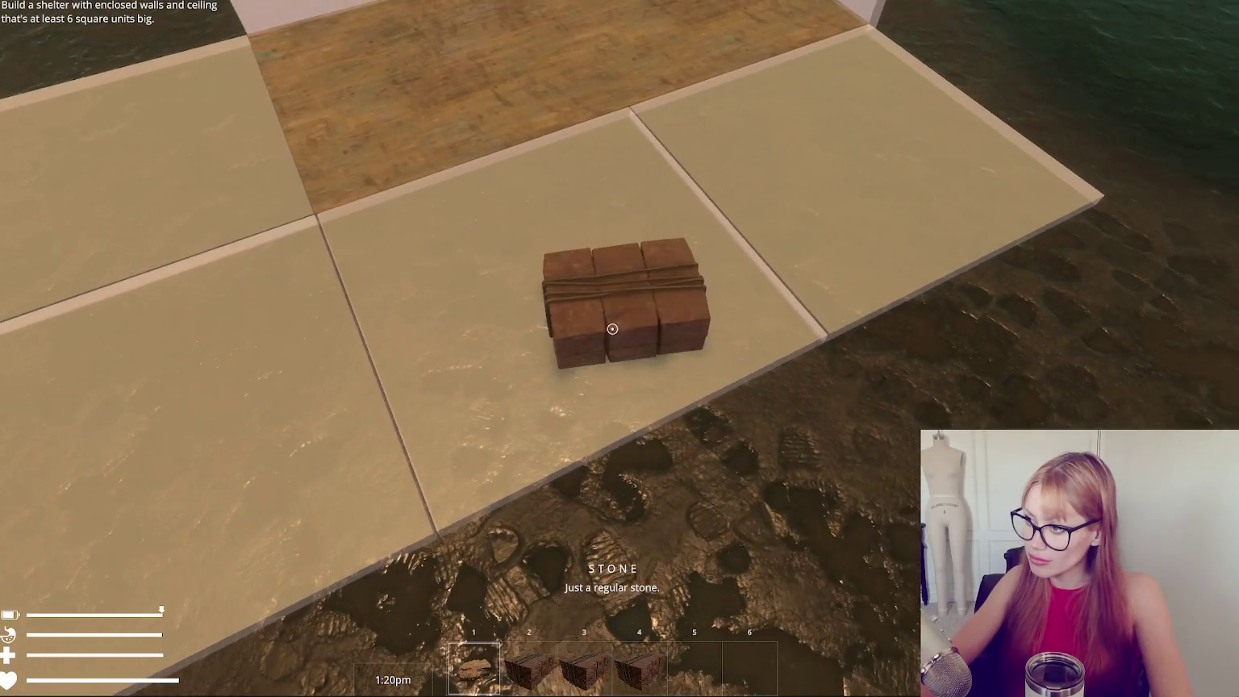
left_click(612, 329)
left_click(612, 329)
left_click(612, 328)
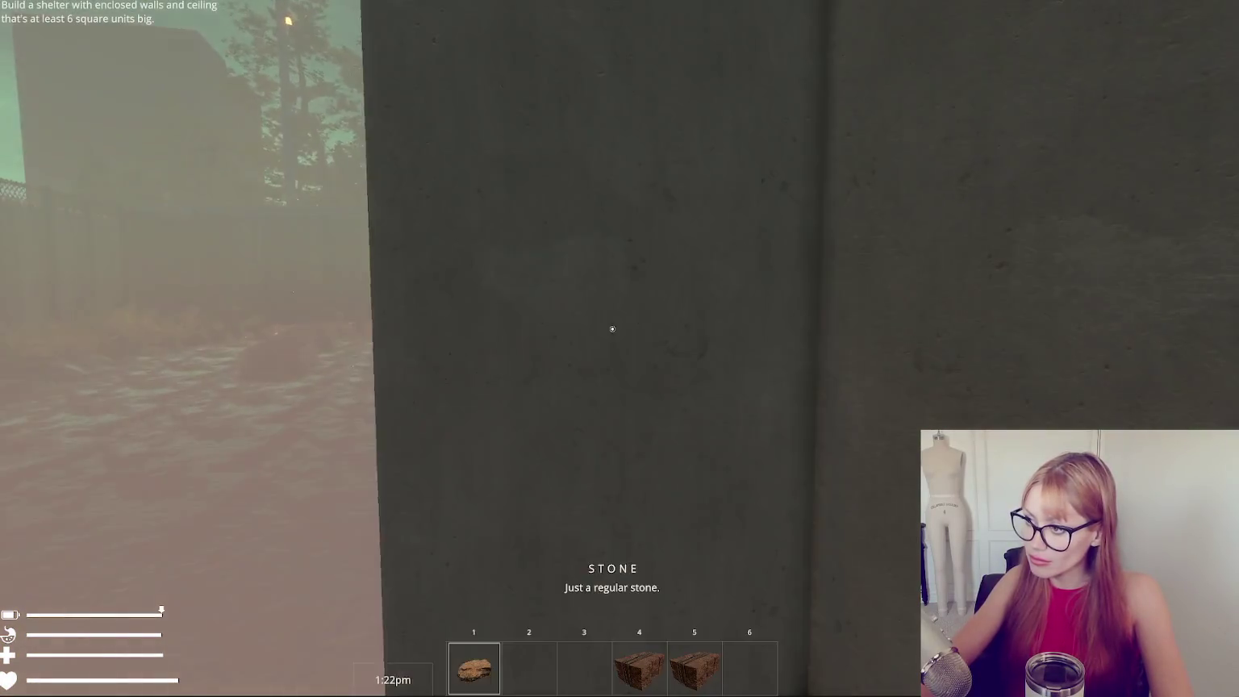
left_click(612, 328)
Walk around to view the shelter, then select another wall piece to build.
key("s")
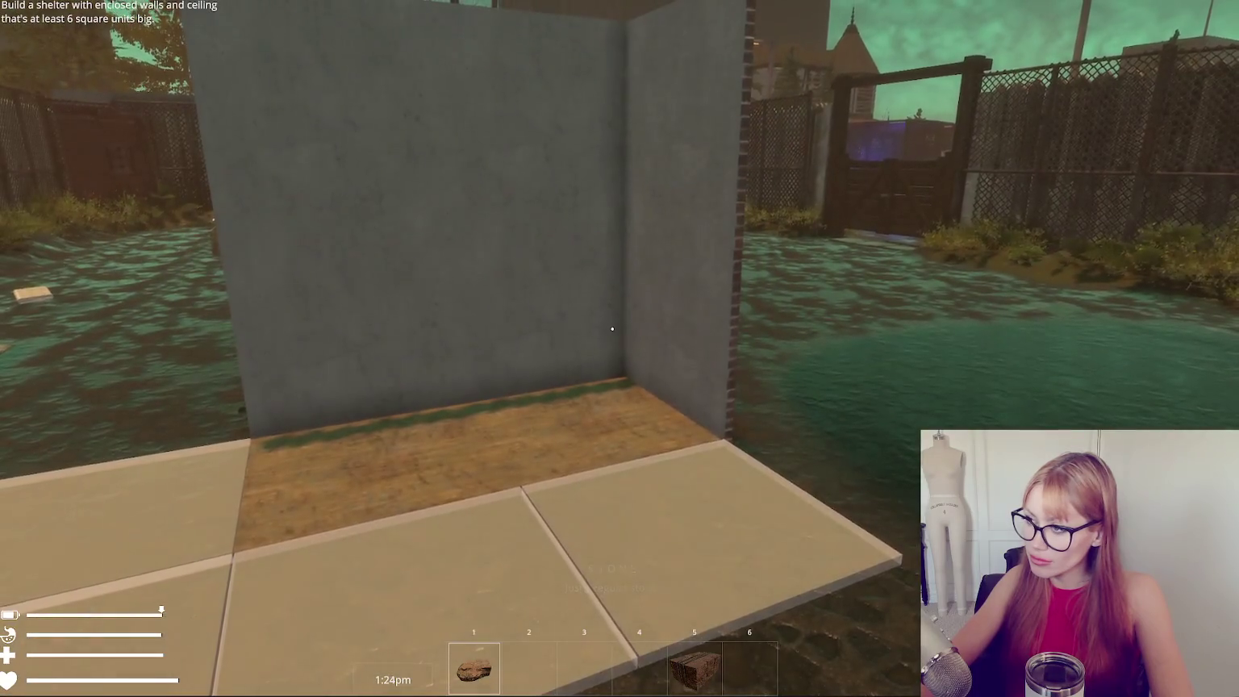
key("s")
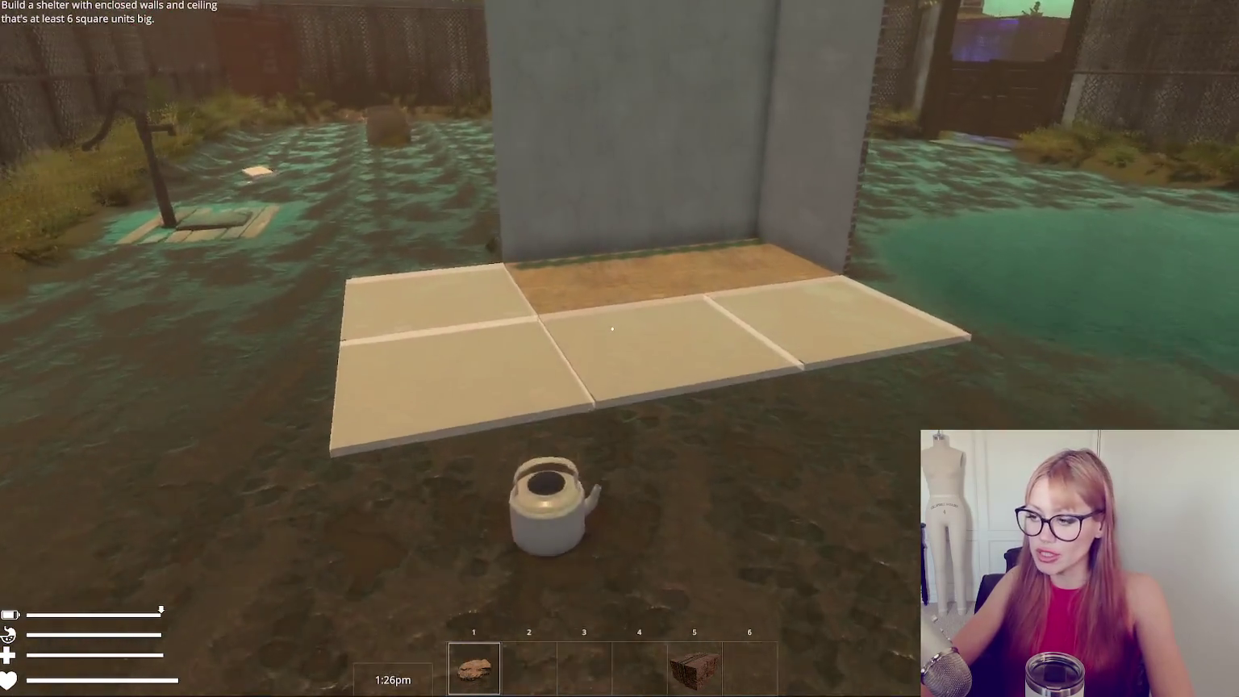
key("w")
key("Escape")
left_click(888, 44)
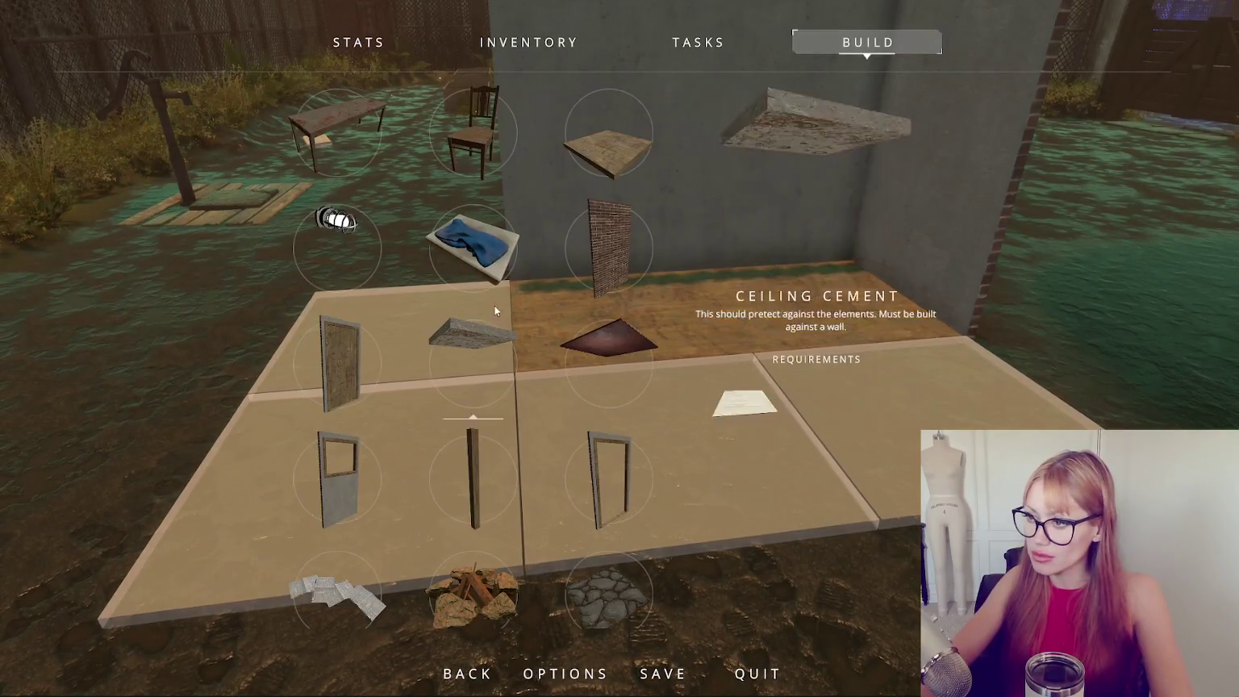
left_click(594, 470)
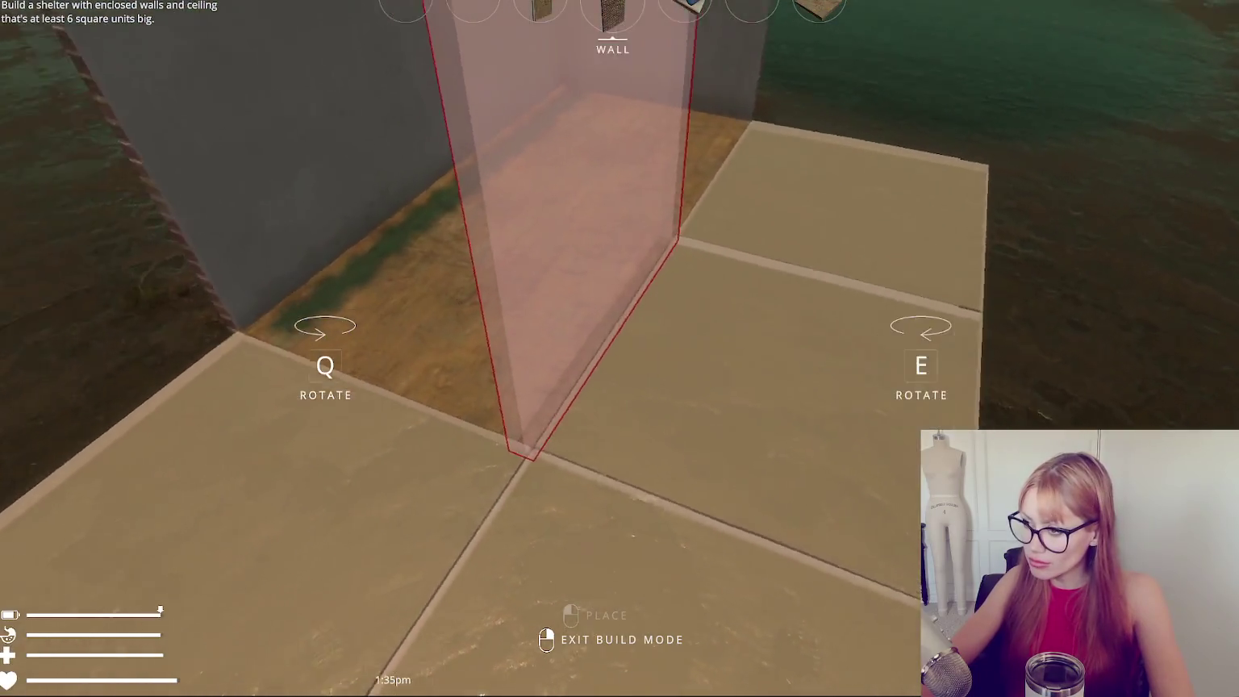
right_click(612, 329)
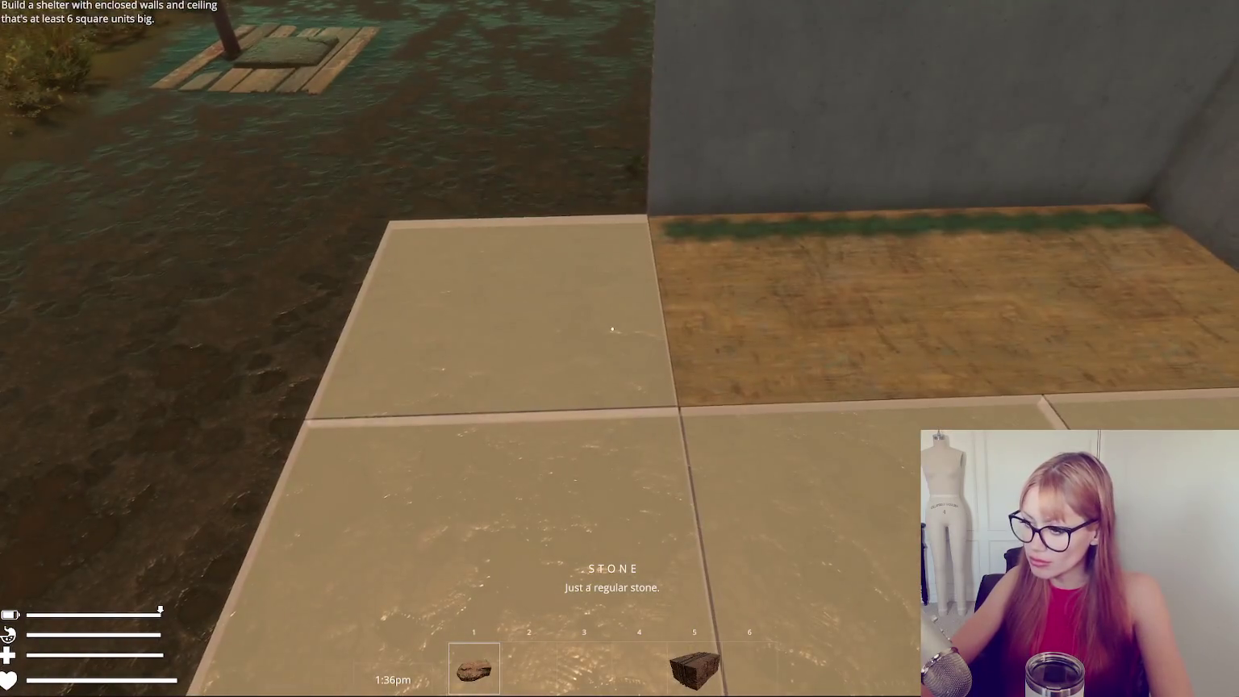
Pick up the wooden plank from the floor into the hotbar and pause the game.
key("Escape")
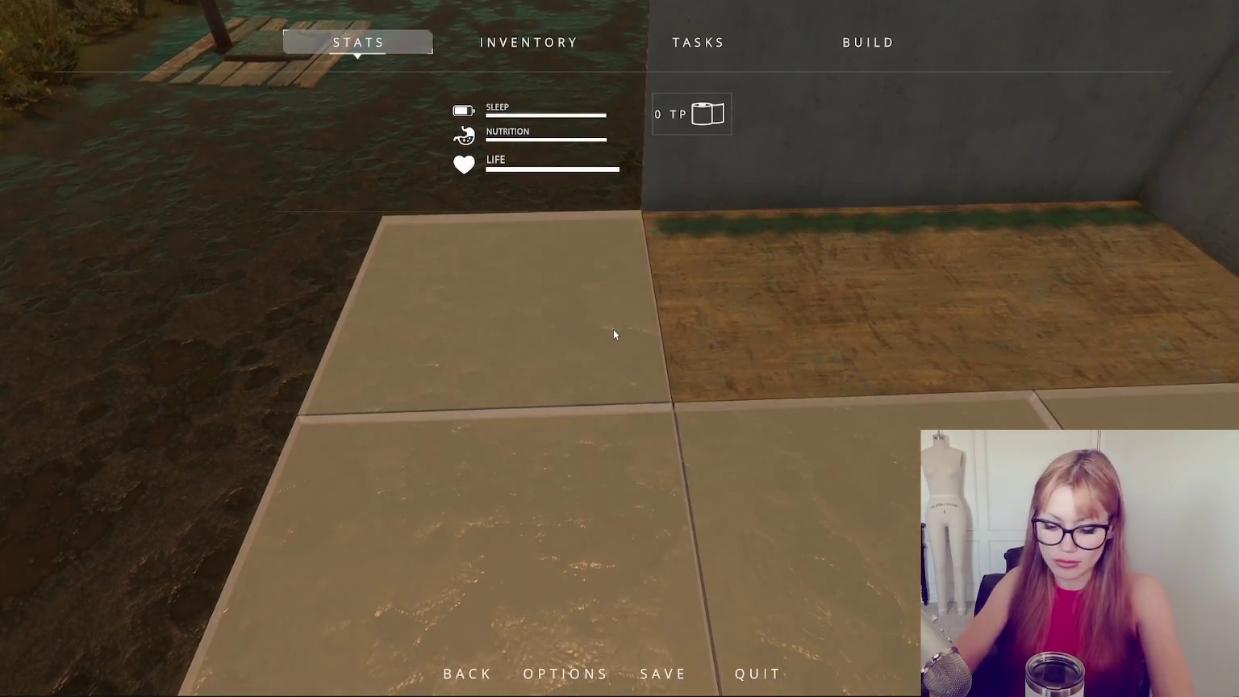
key("Escape")
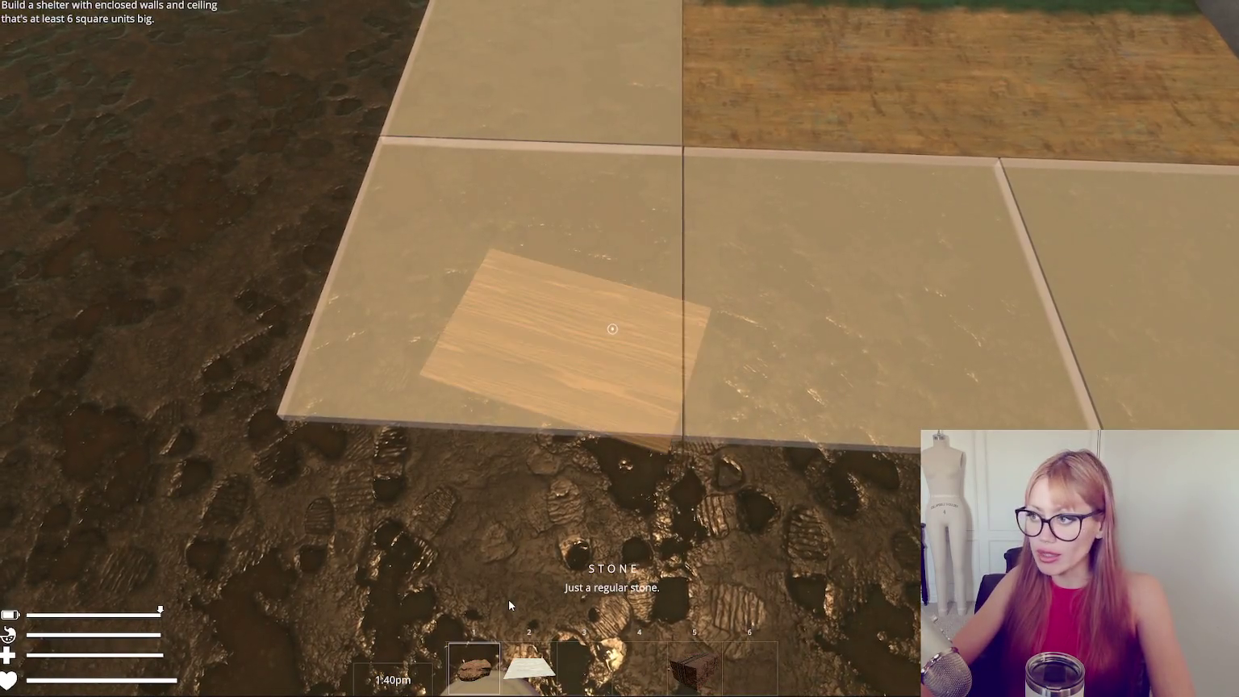
left_click(612, 329)
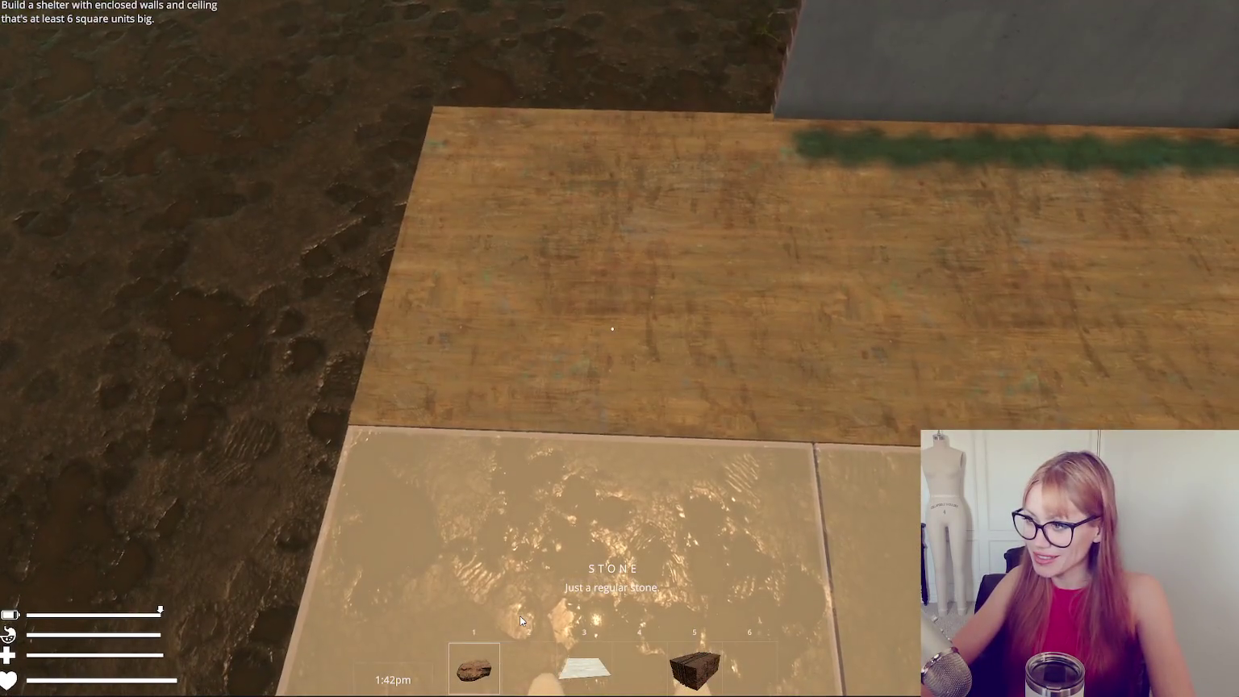
key("Escape")
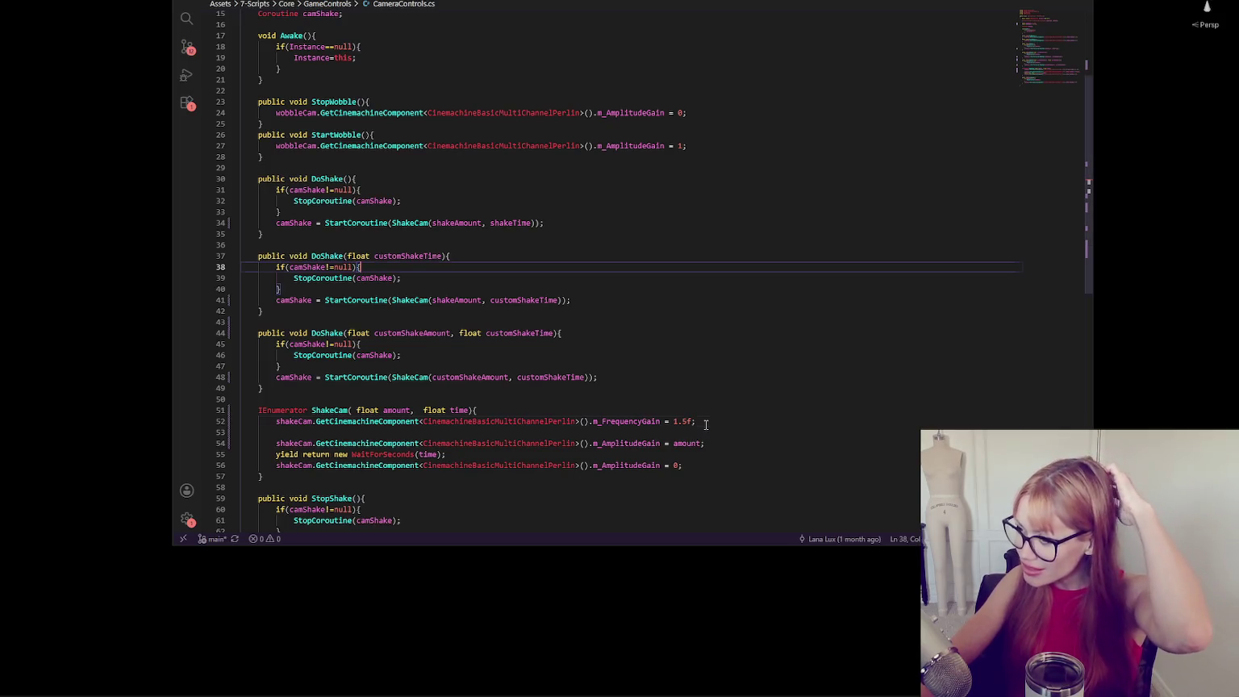
Comment out the m_FrequencyGain = 1.5f line in ShakeCam, save, and return to Unity.
left_click(705, 422)
scroll(652, 438, "up", 5)
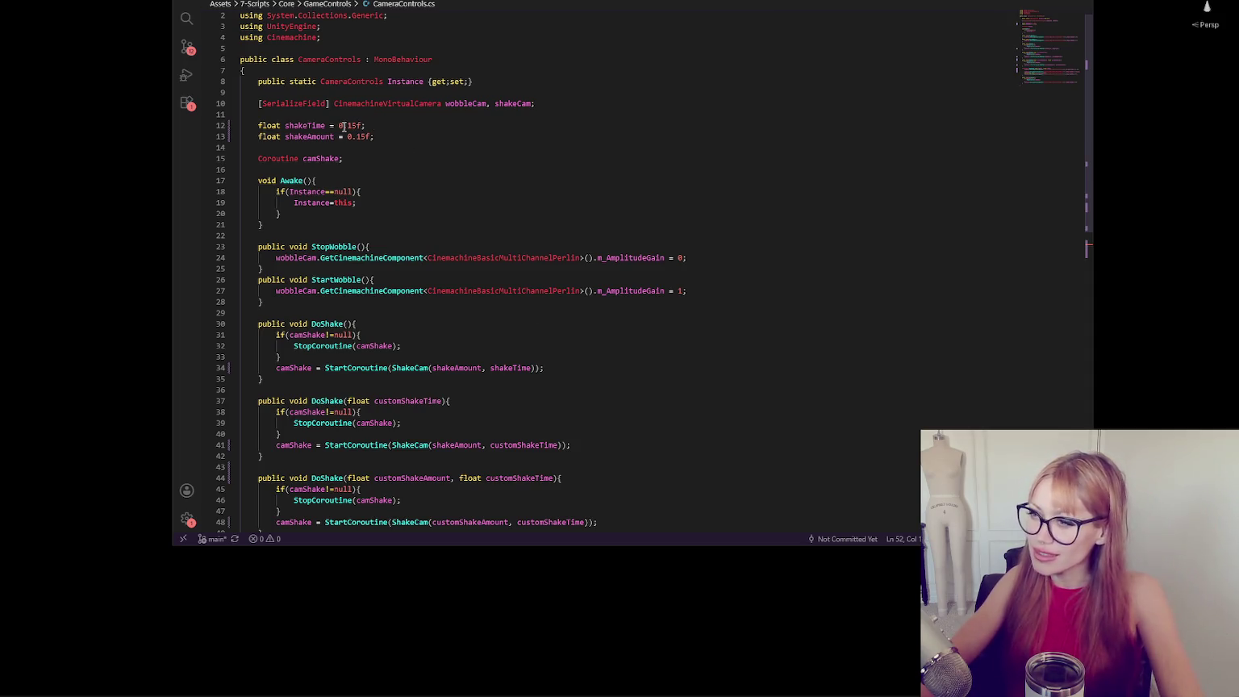
scroll(633, 319, "down", 5)
scroll(633, 319, "up", 5)
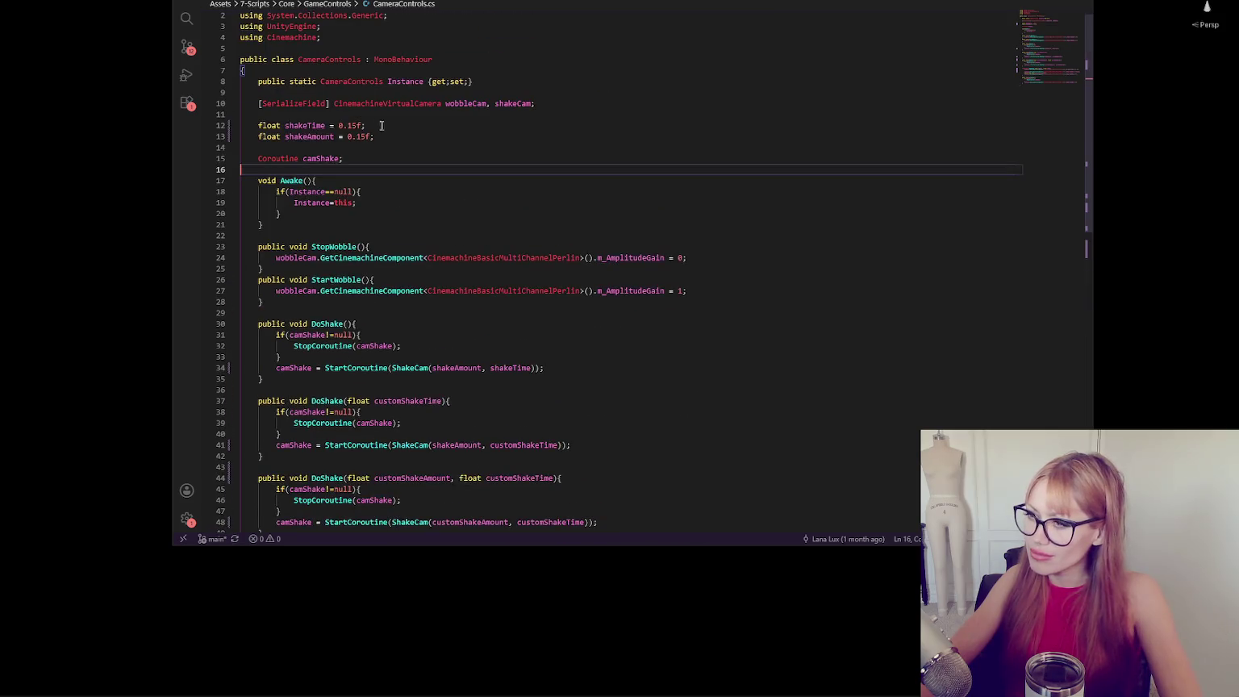
scroll(665, 244, "down", 5)
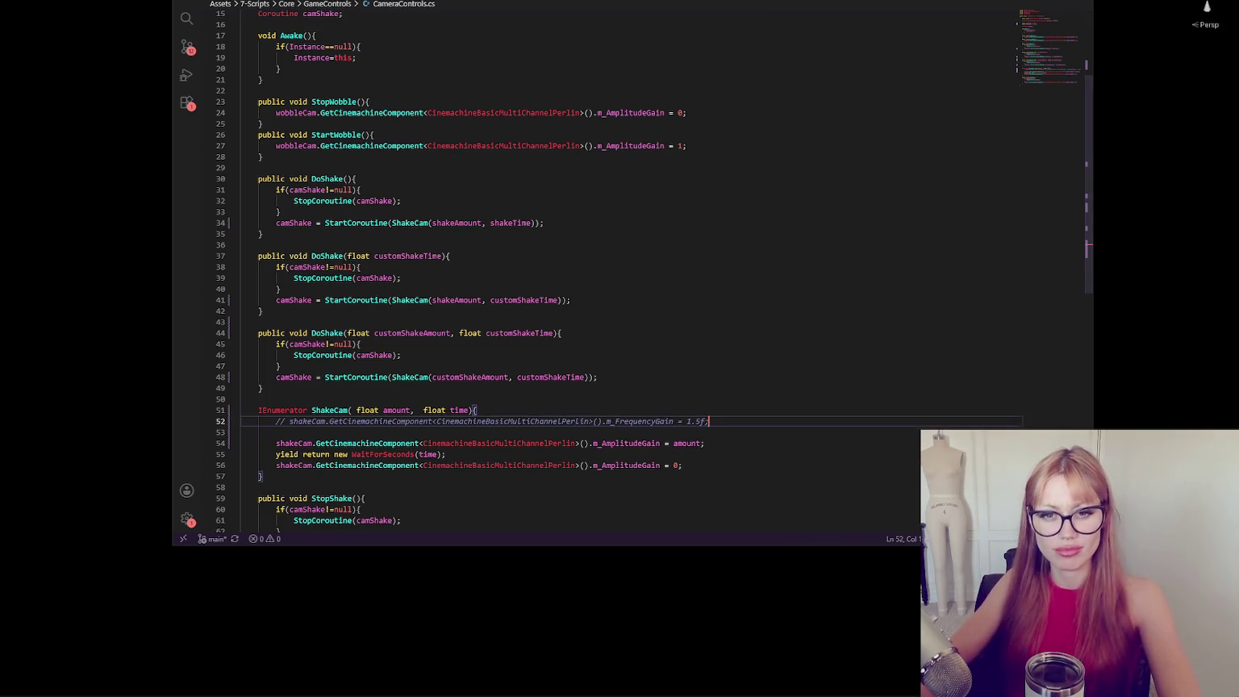
key("alt+Tab")
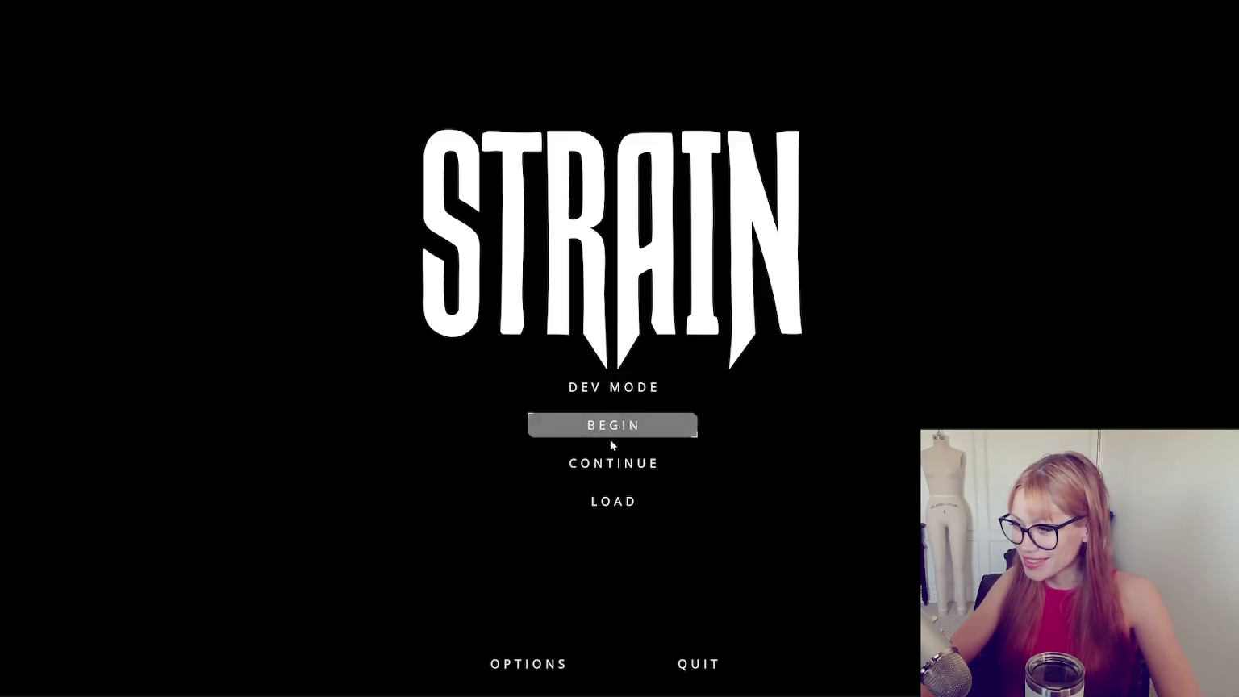
Launch Dev Mode, survey the yard, and place a first floor tile.
left_click(618, 387)
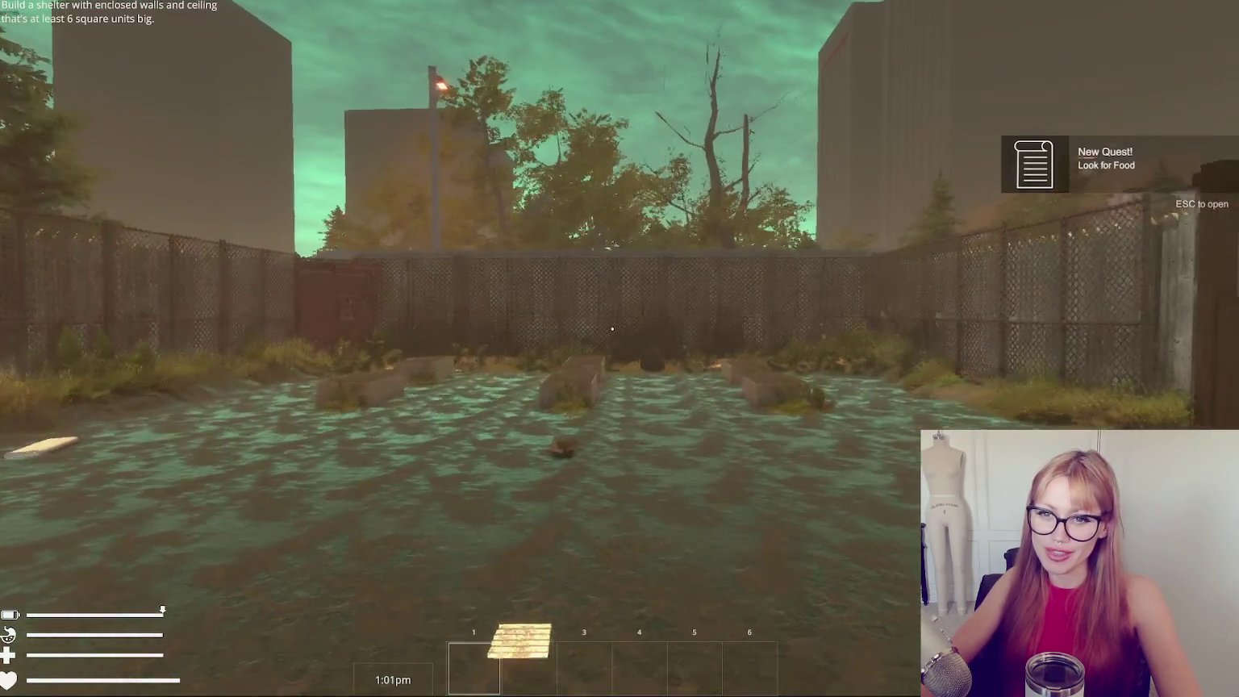
key("s")
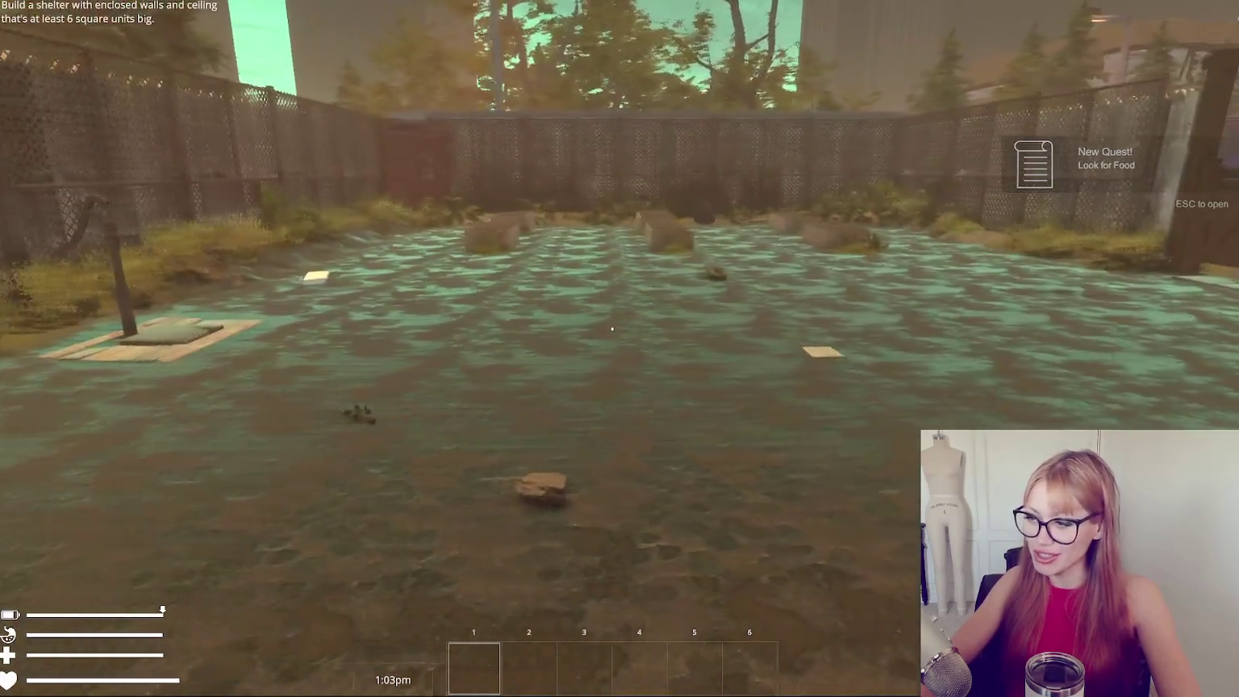
key("s")
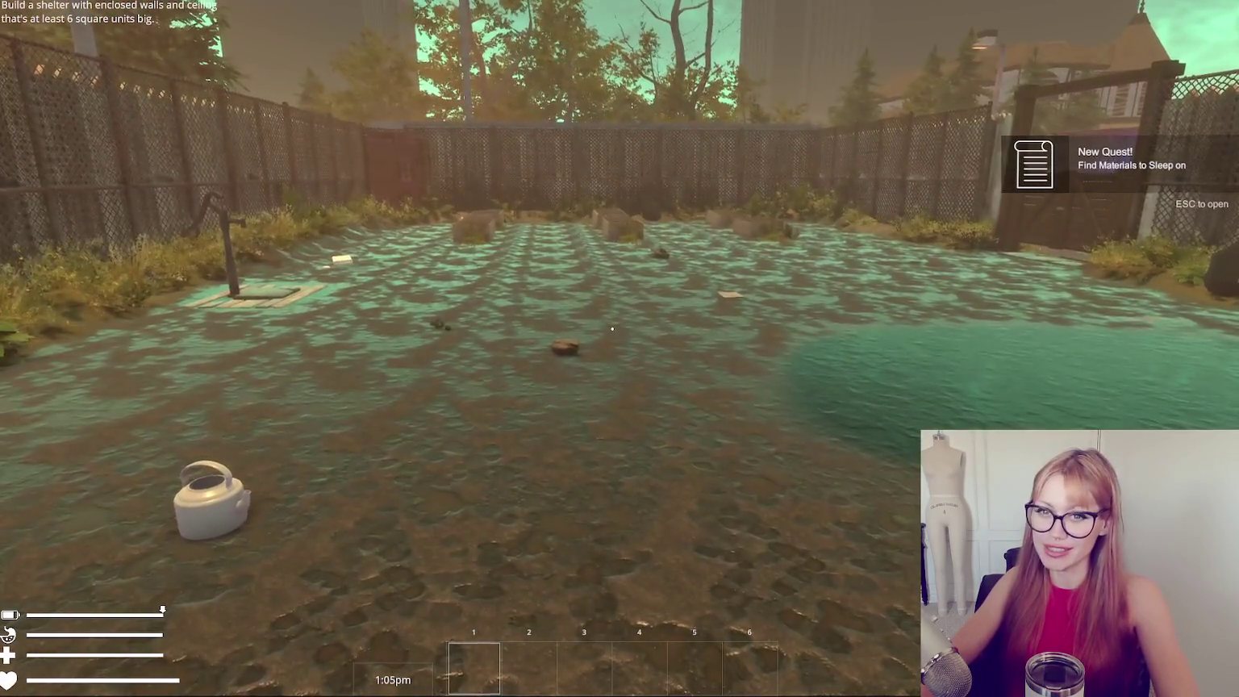
key("Escape")
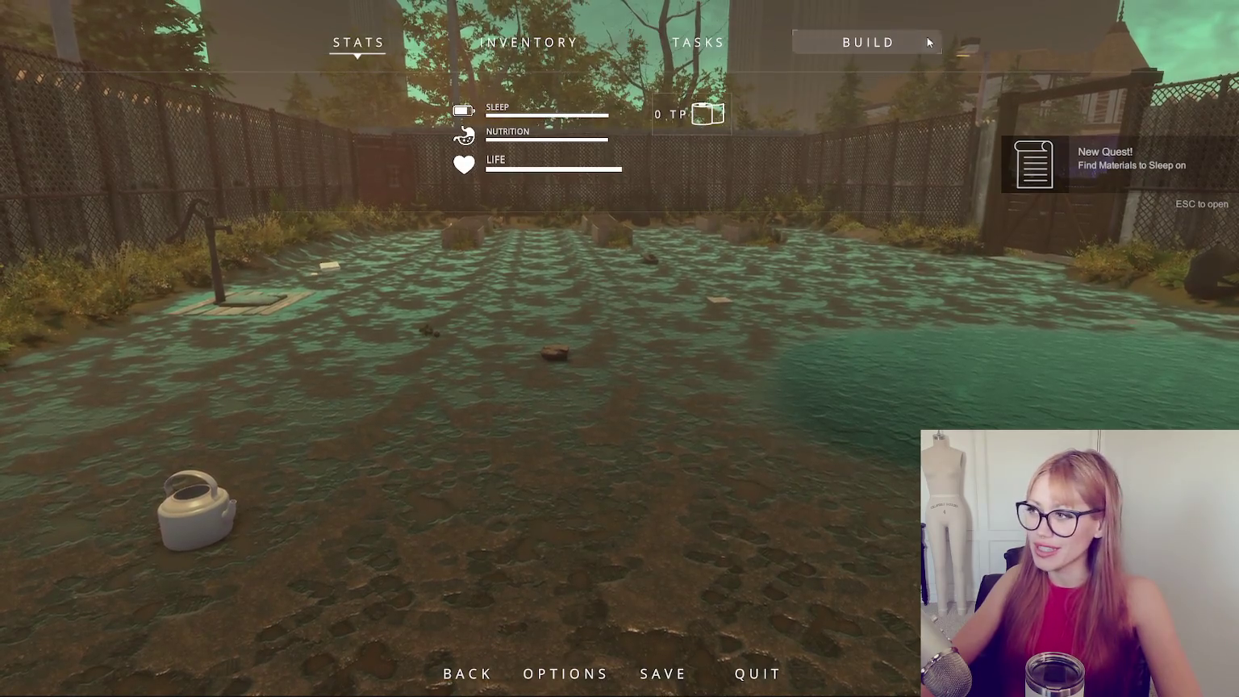
left_click(891, 48)
left_click(609, 149)
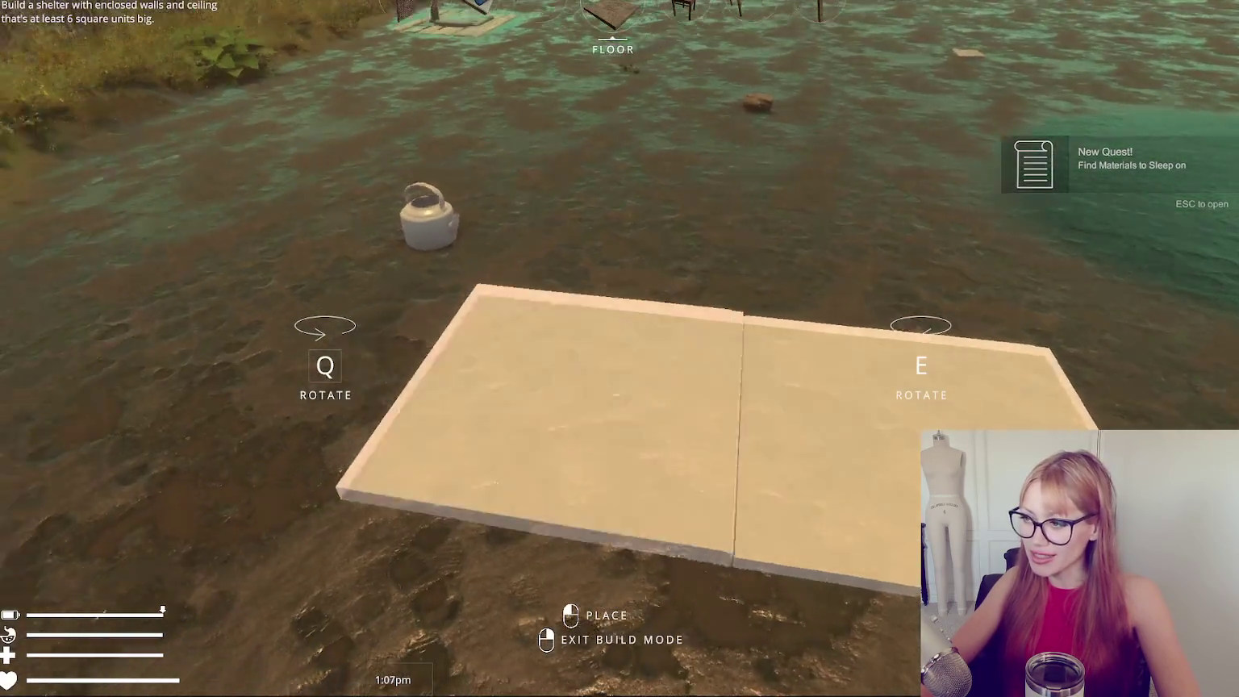
left_click(616, 394)
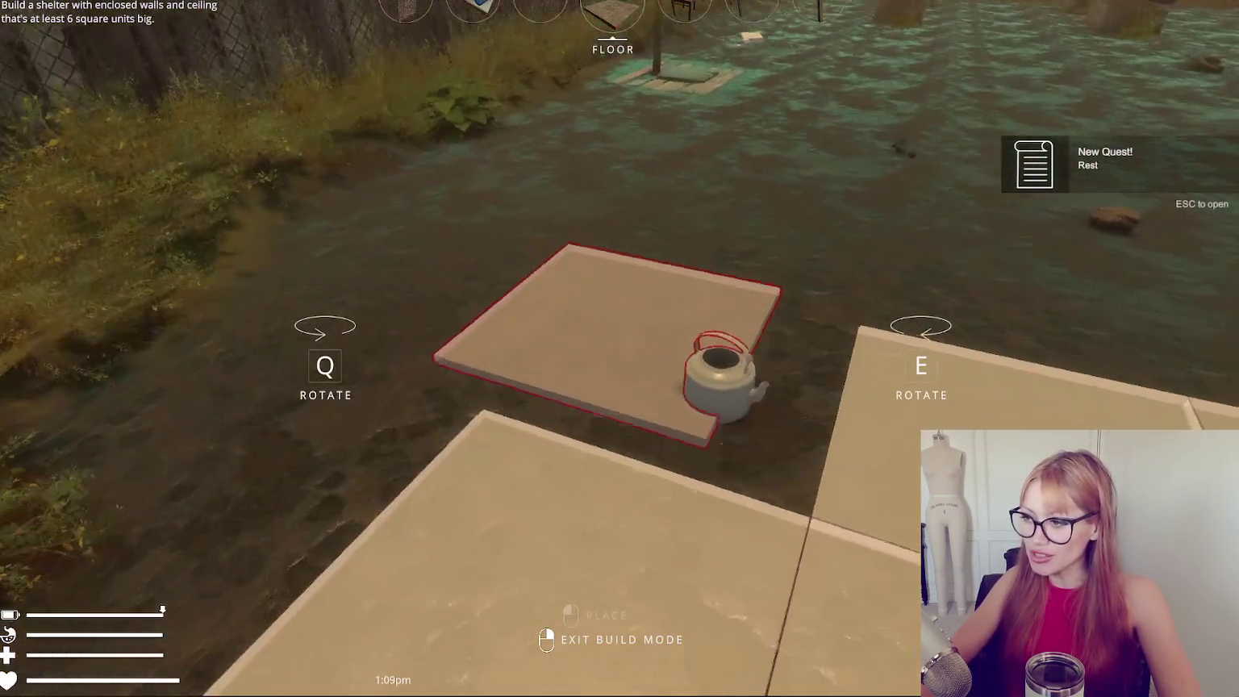
right_click(613, 330)
Pick up the kettle and place more floor tiles to extend the grid.
left_click(612, 331)
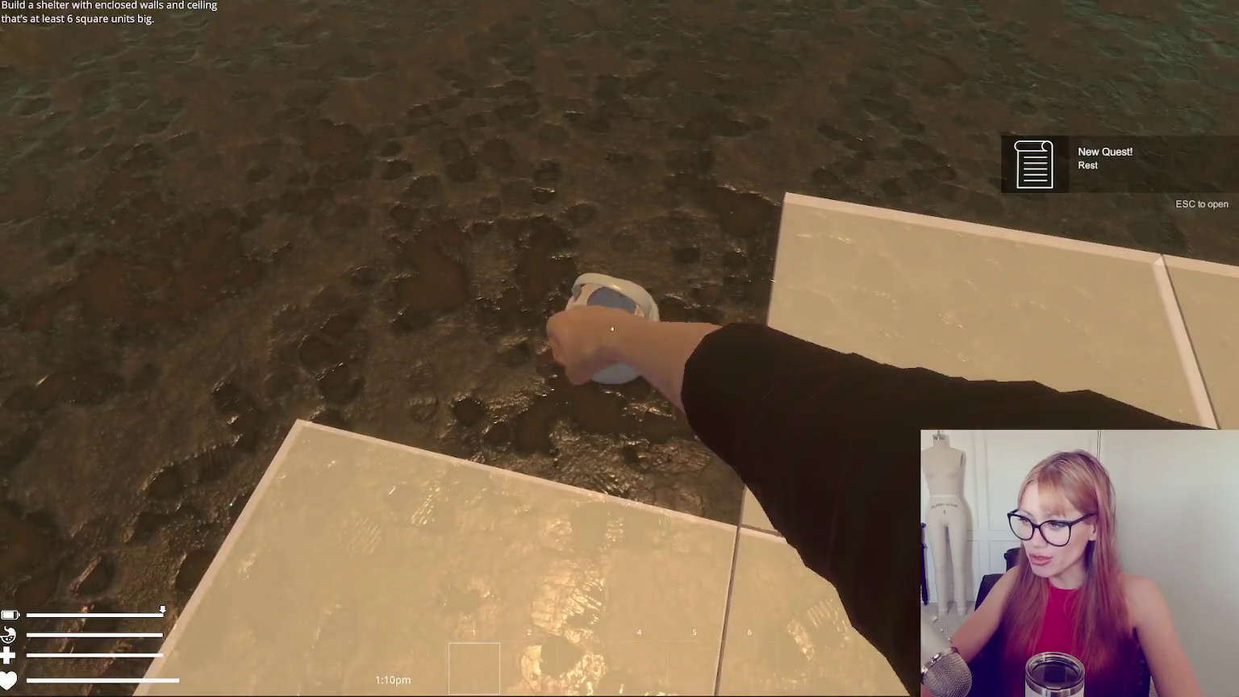
key("Escape")
left_click(875, 44)
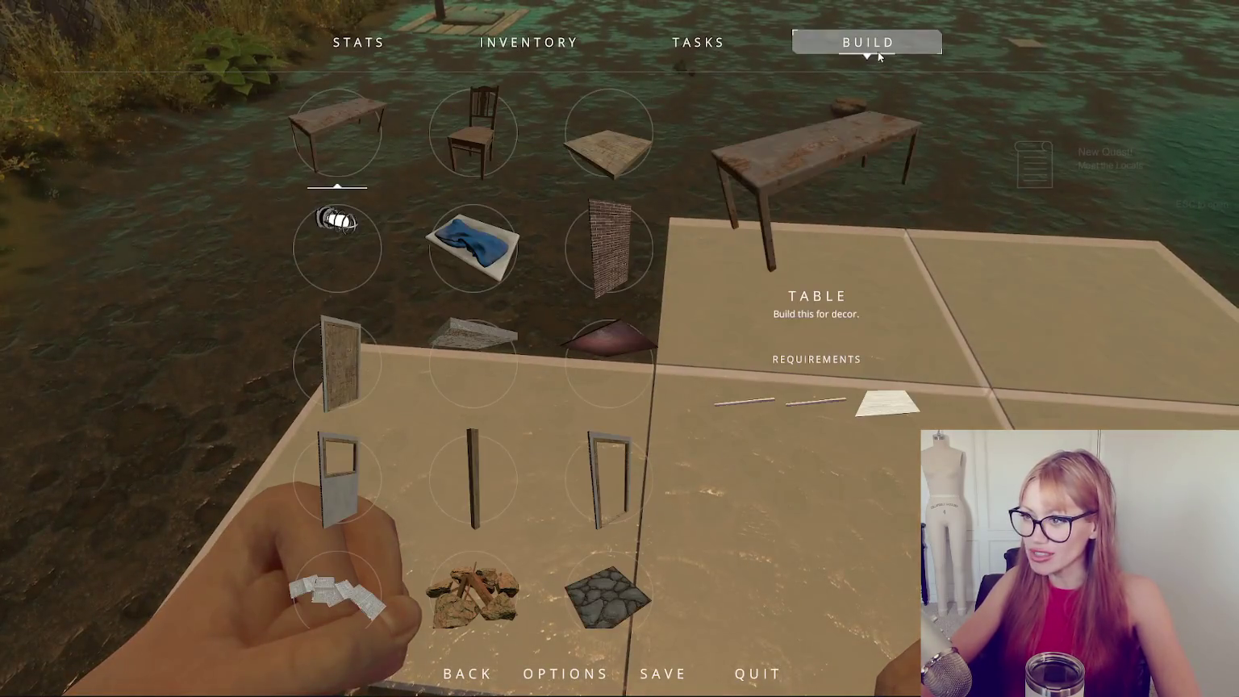
left_click(634, 161)
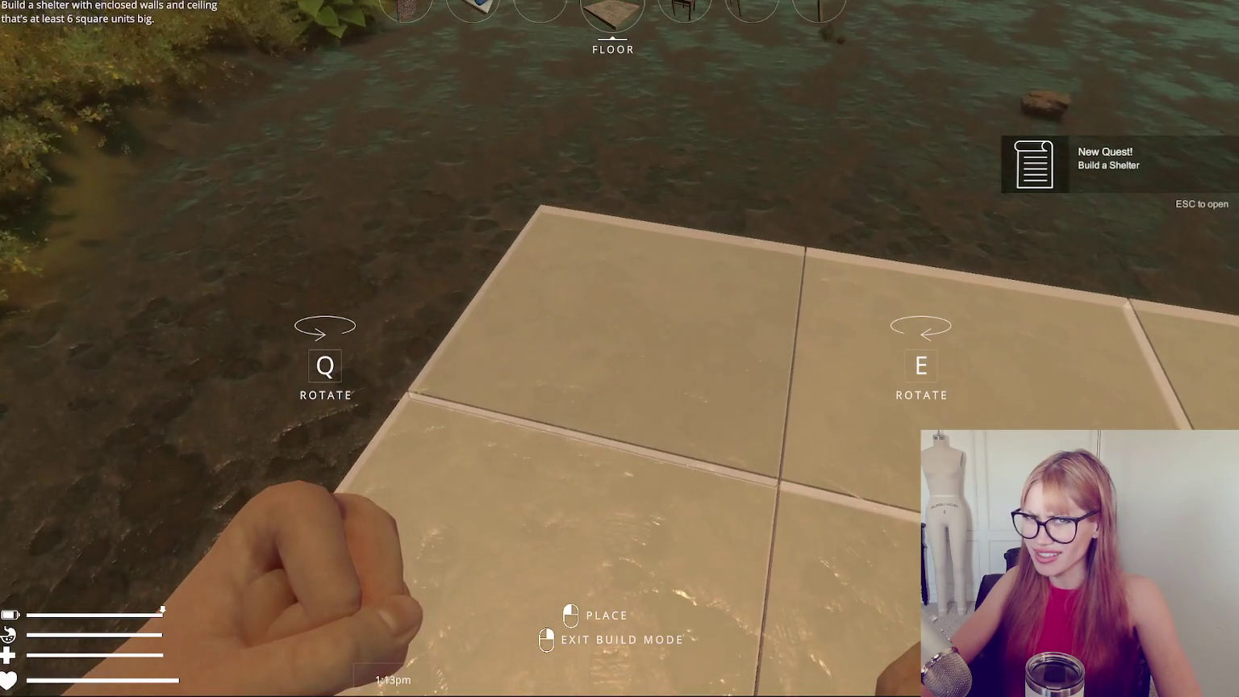
right_click(613, 330)
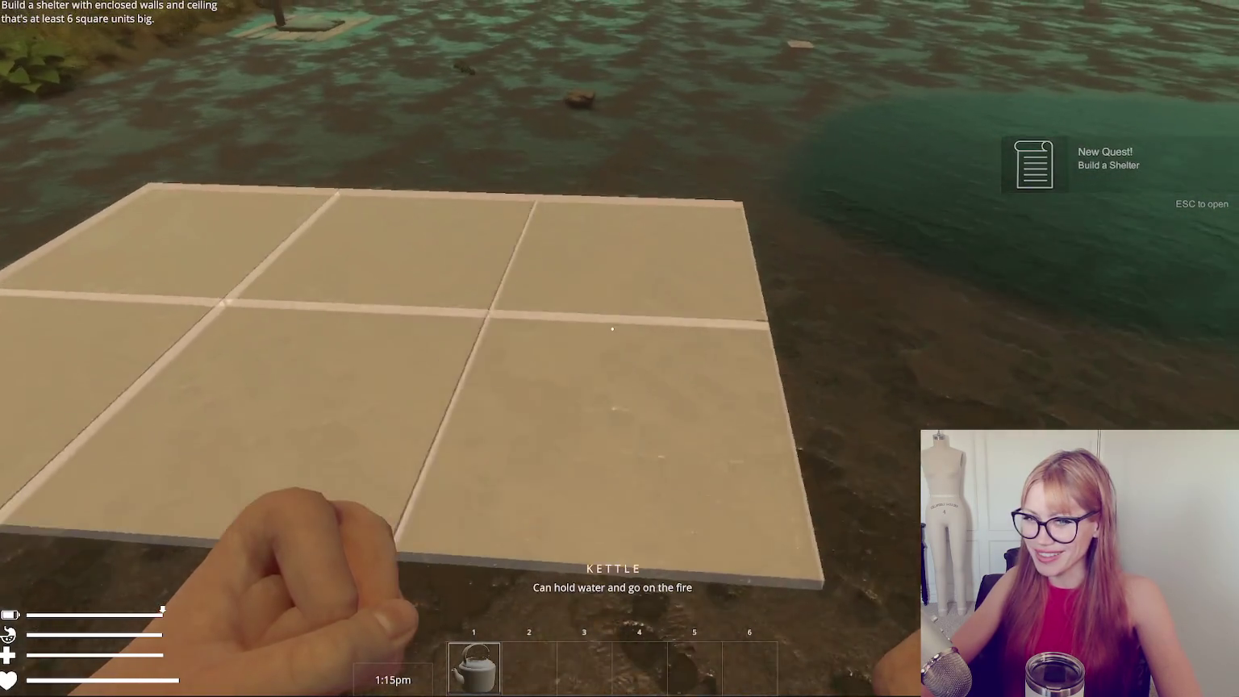
key("Escape")
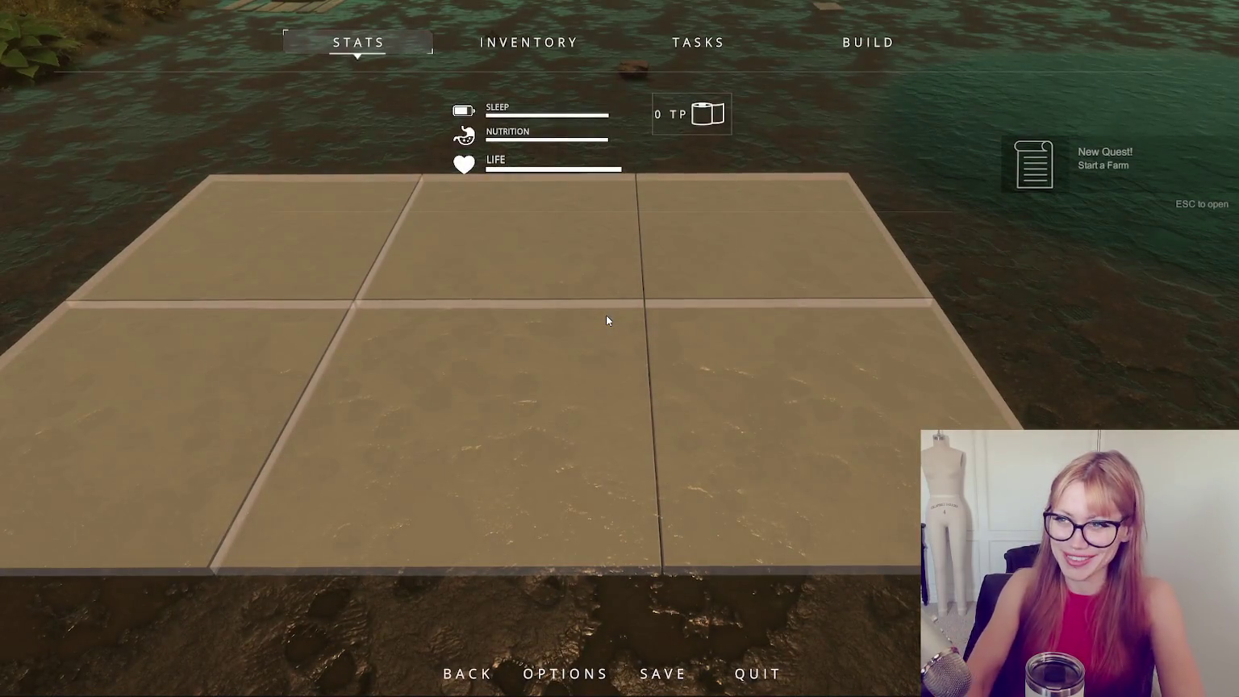
key("Escape")
key("Escape")
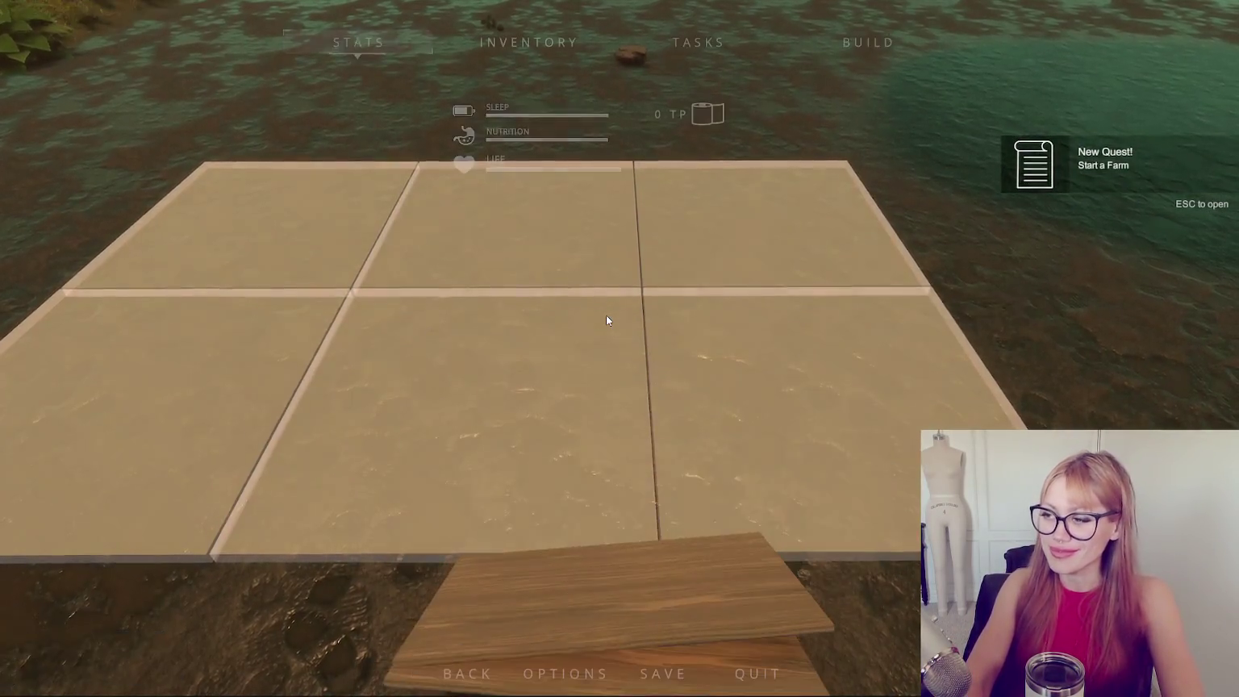
key("Escape")
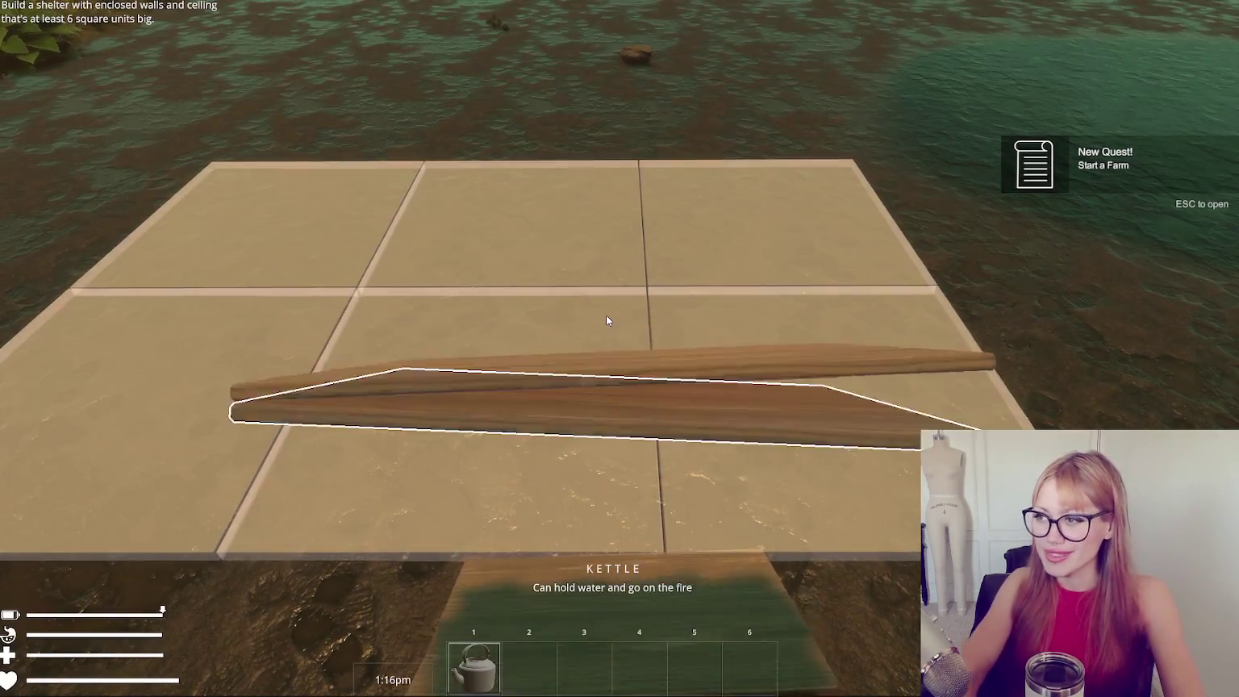
left_click(612, 328)
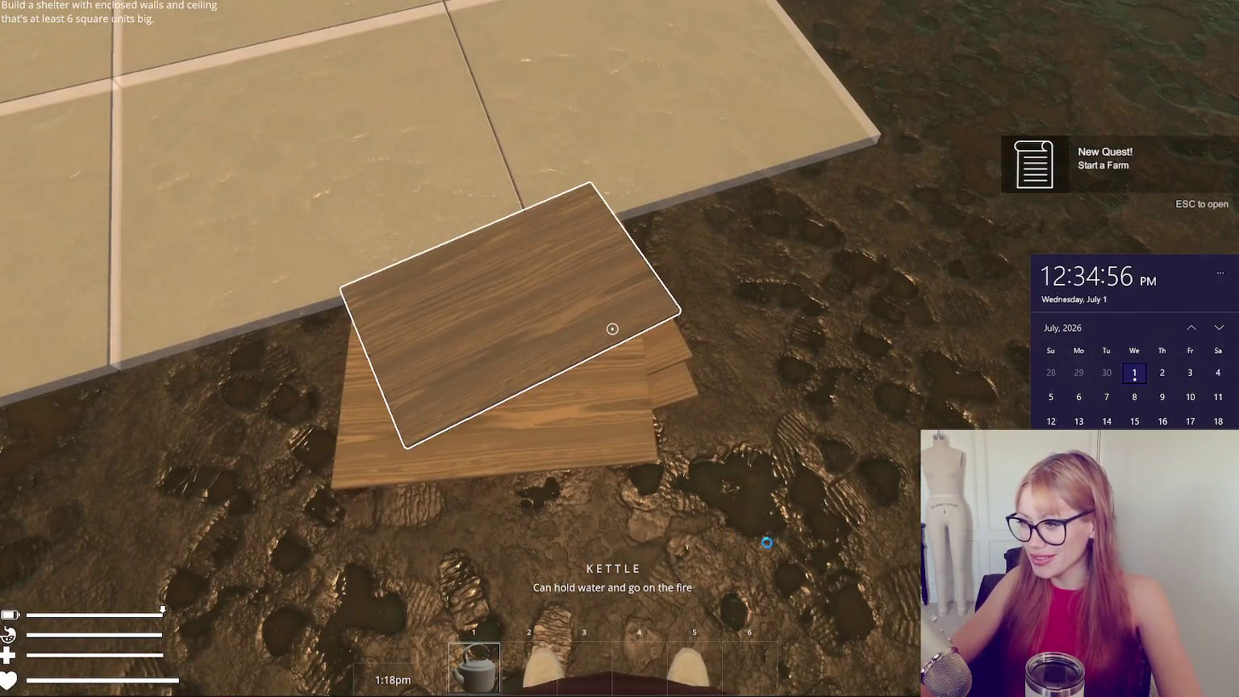
Pick up the wooden plank and lay four wooden floor tiles beside the stone ones.
left_click(612, 328)
left_click(612, 328)
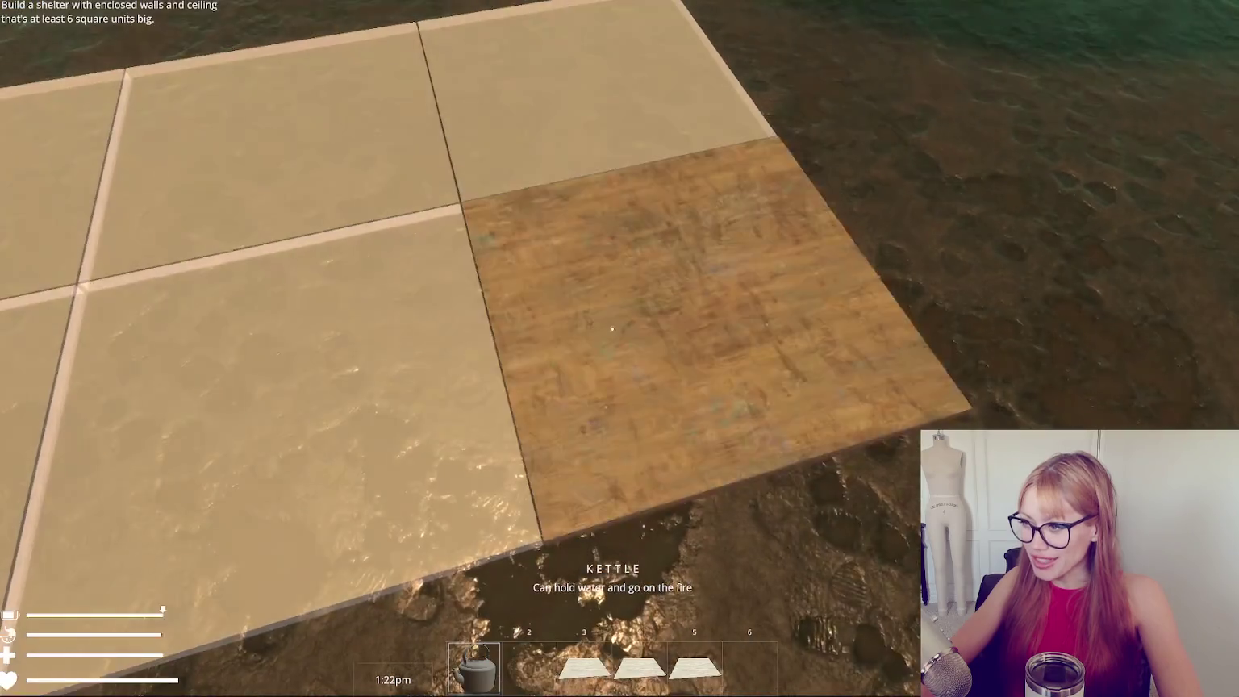
left_click(612, 328)
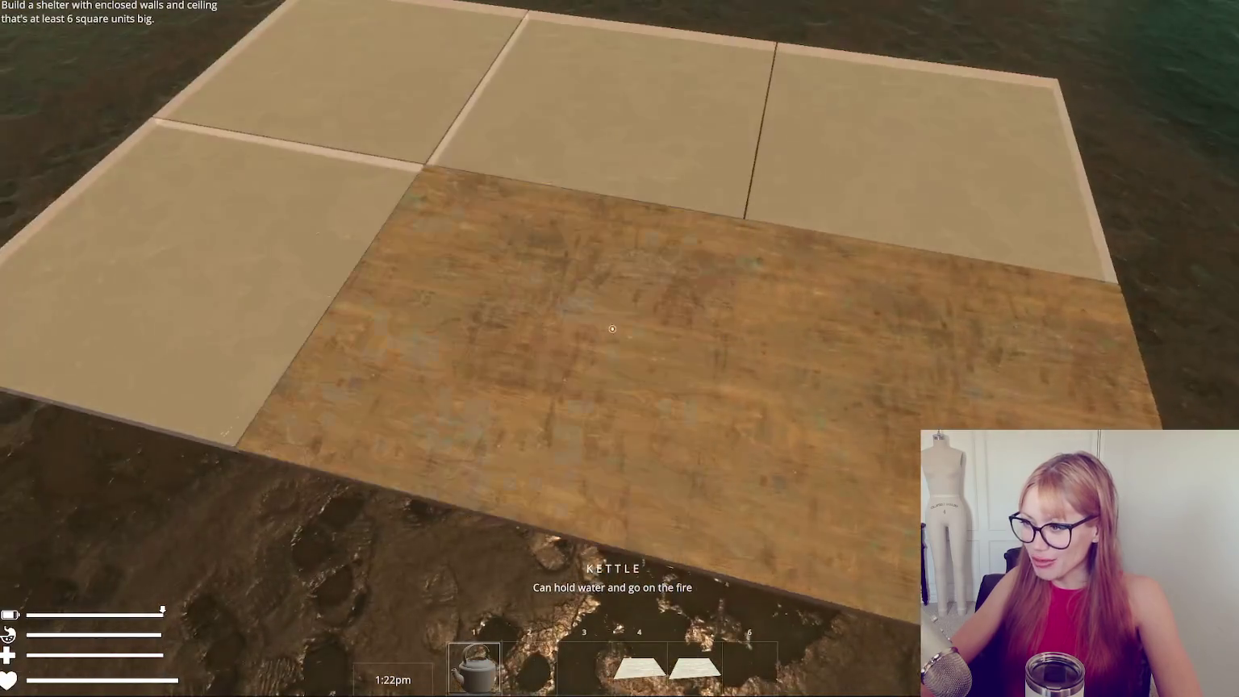
left_click(612, 328)
left_click(612, 329)
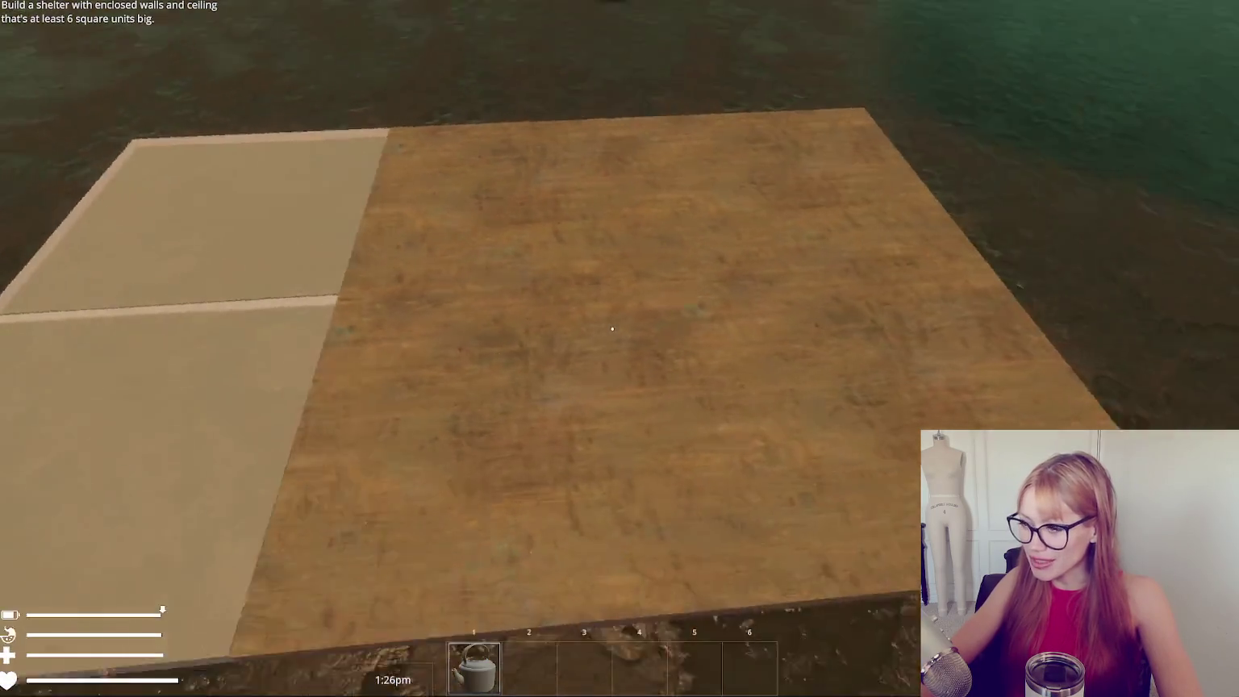
key("s")
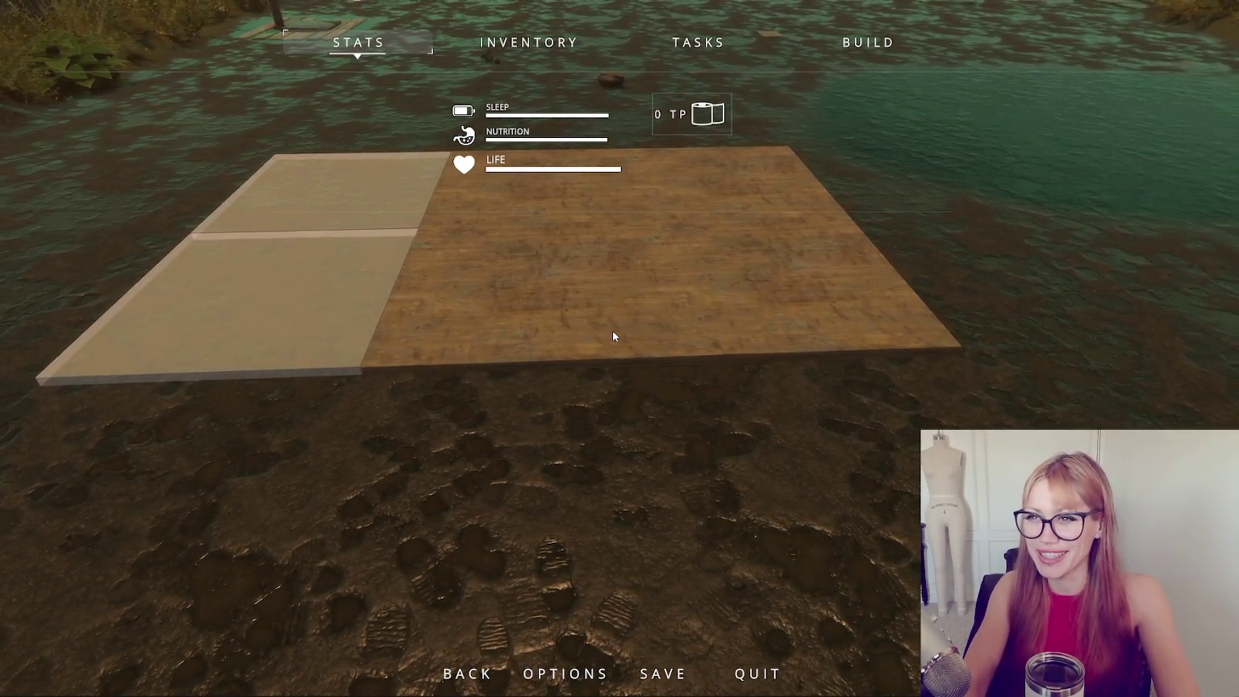
key("Escape")
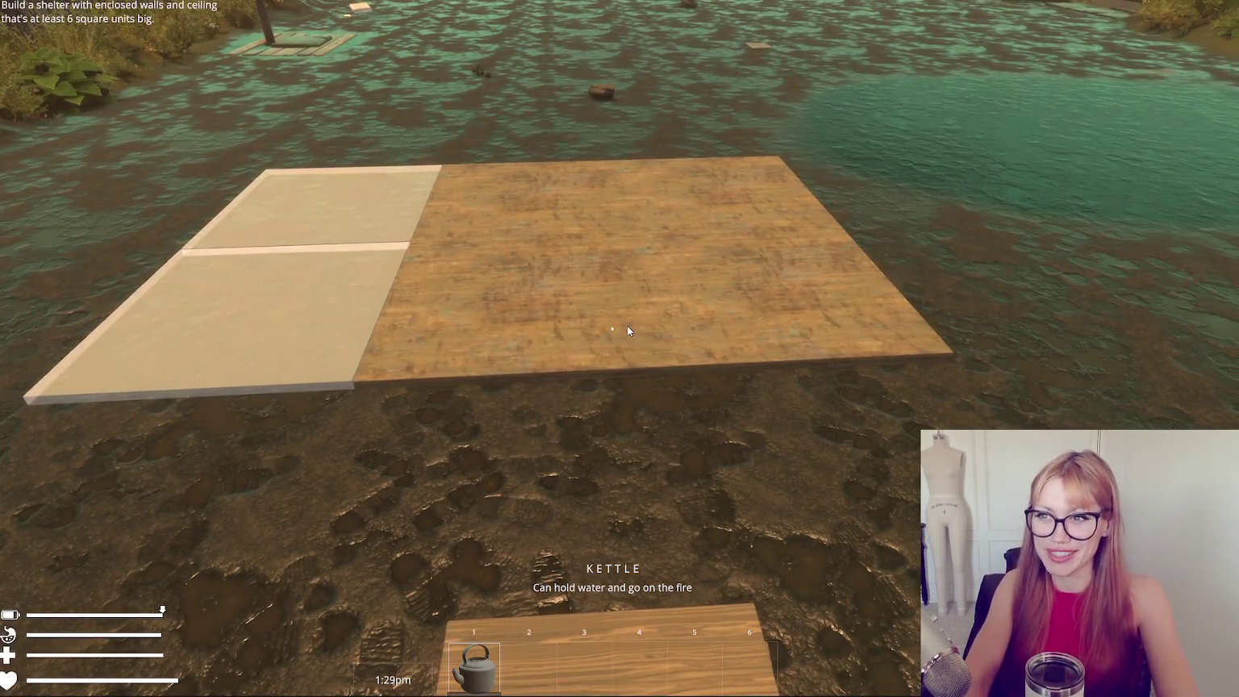
key("Escape")
key("Escape")
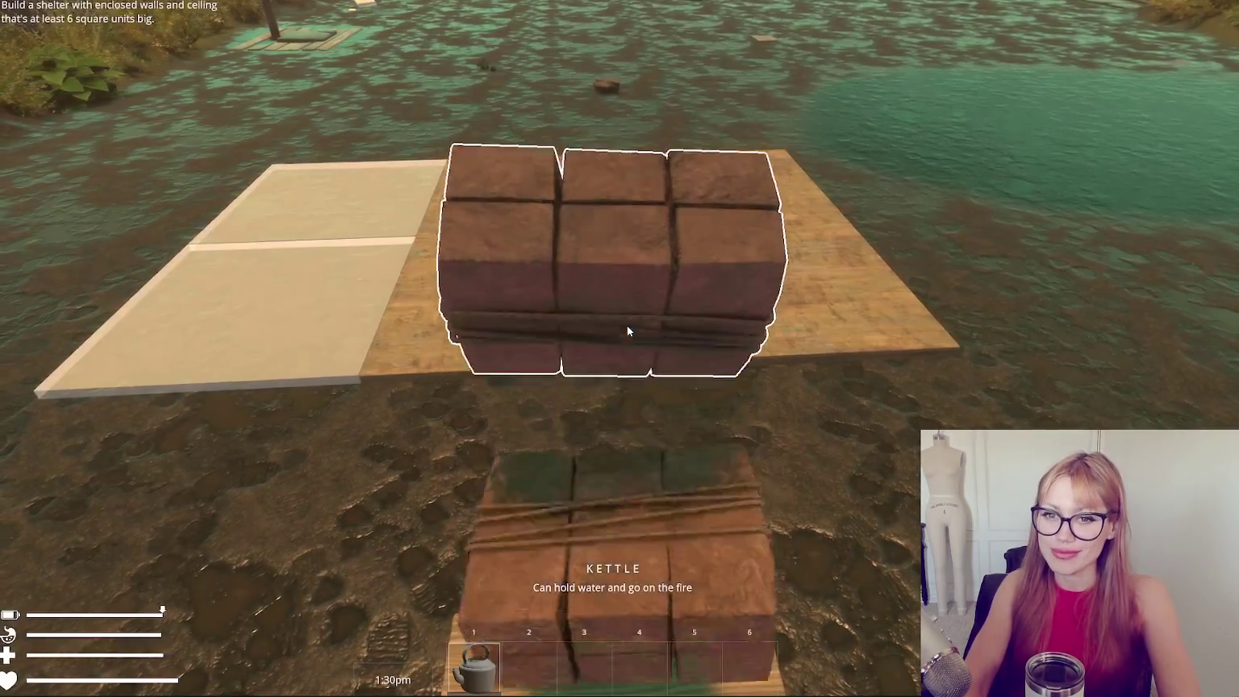
Pick up the brick stacks and the wooden floor board from the ground.
left_click(628, 325)
key("Escape")
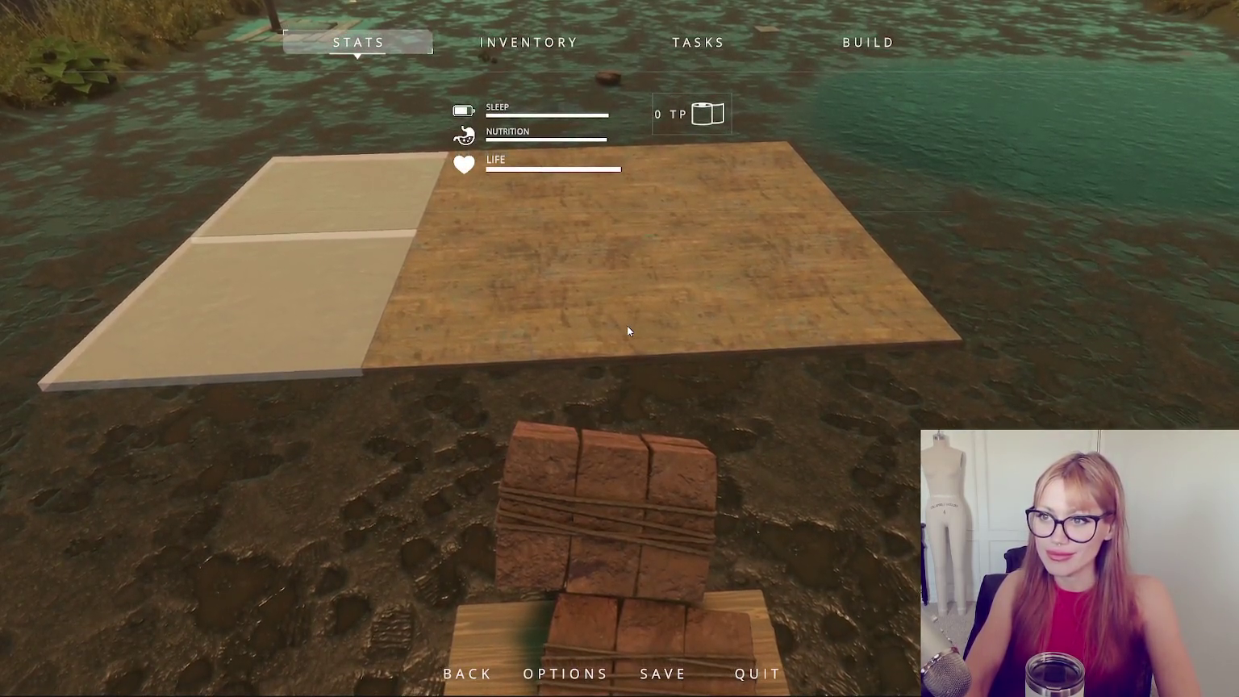
key("Escape")
left_click(612, 328)
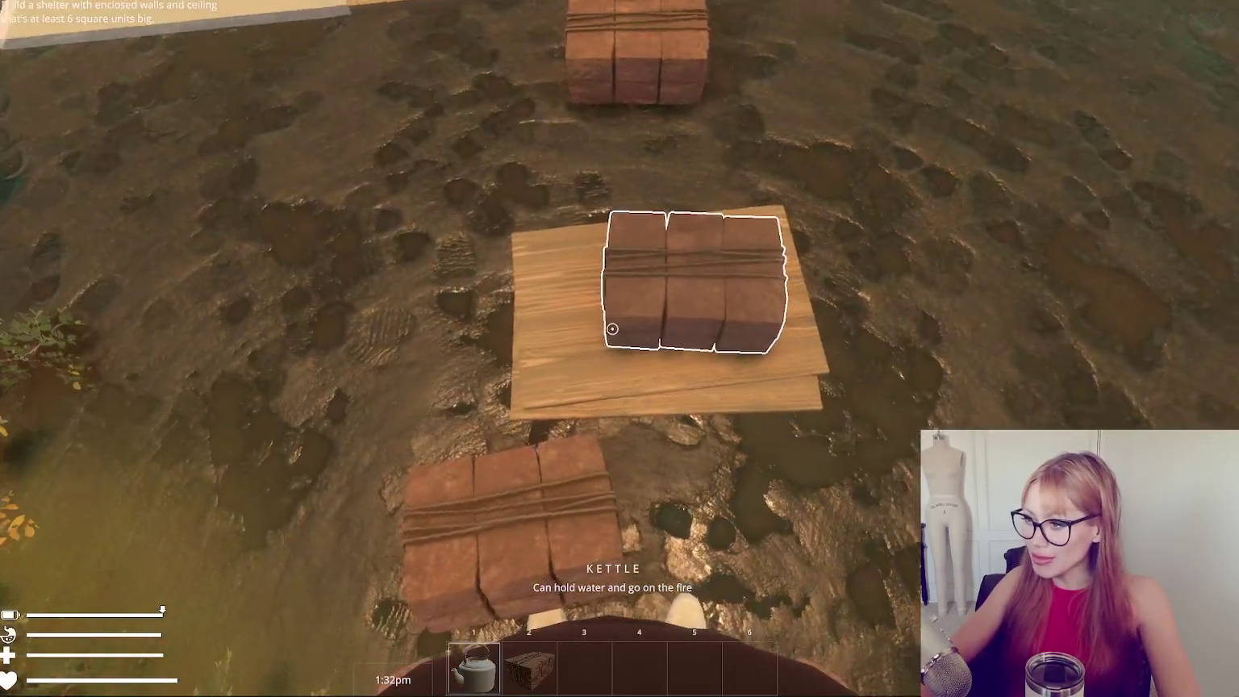
left_click(612, 328)
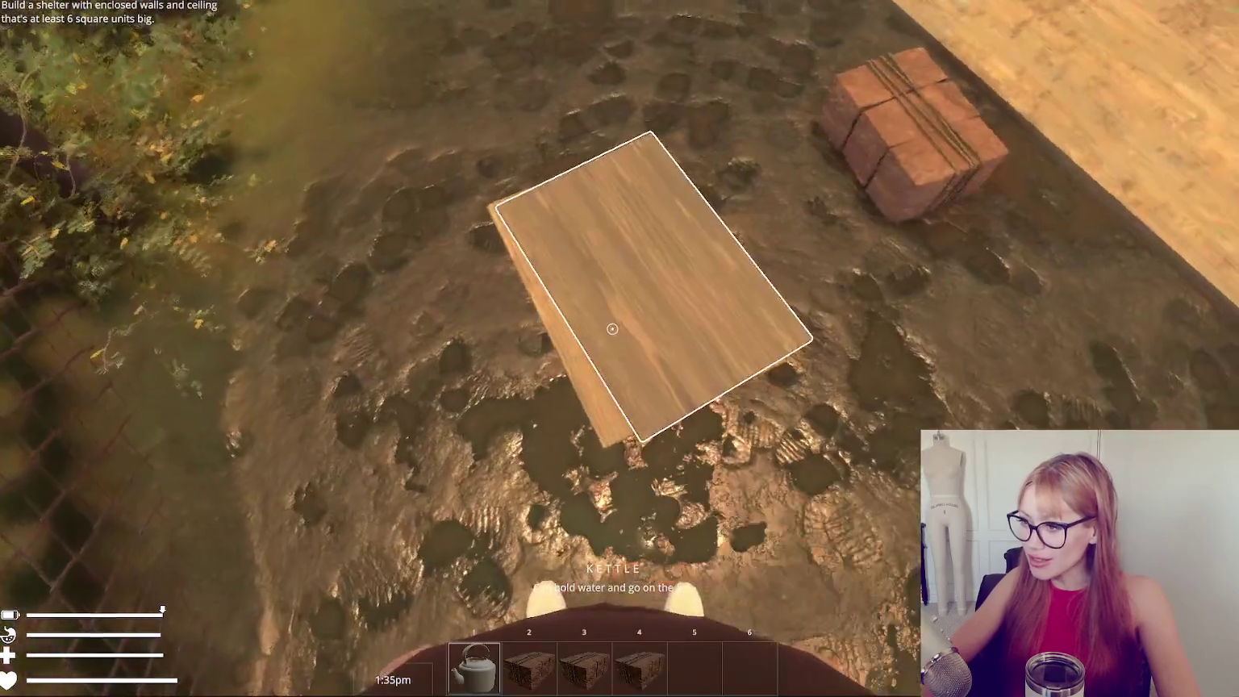
left_click(612, 328)
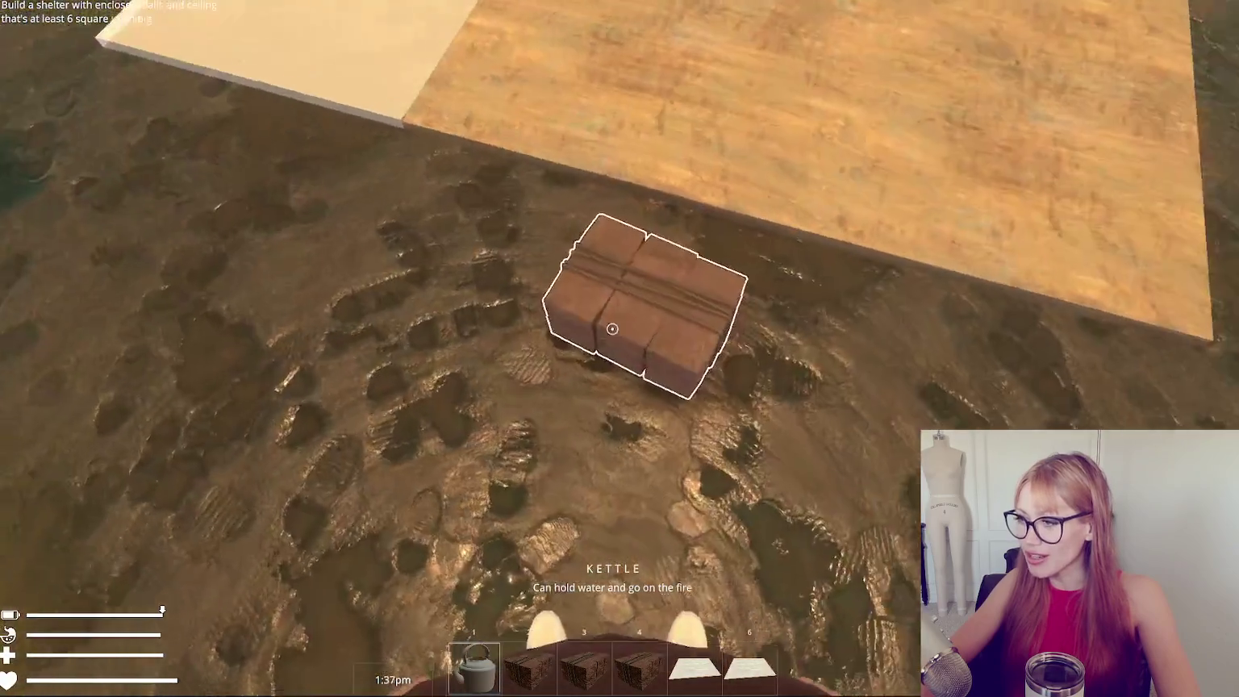
left_click(612, 329)
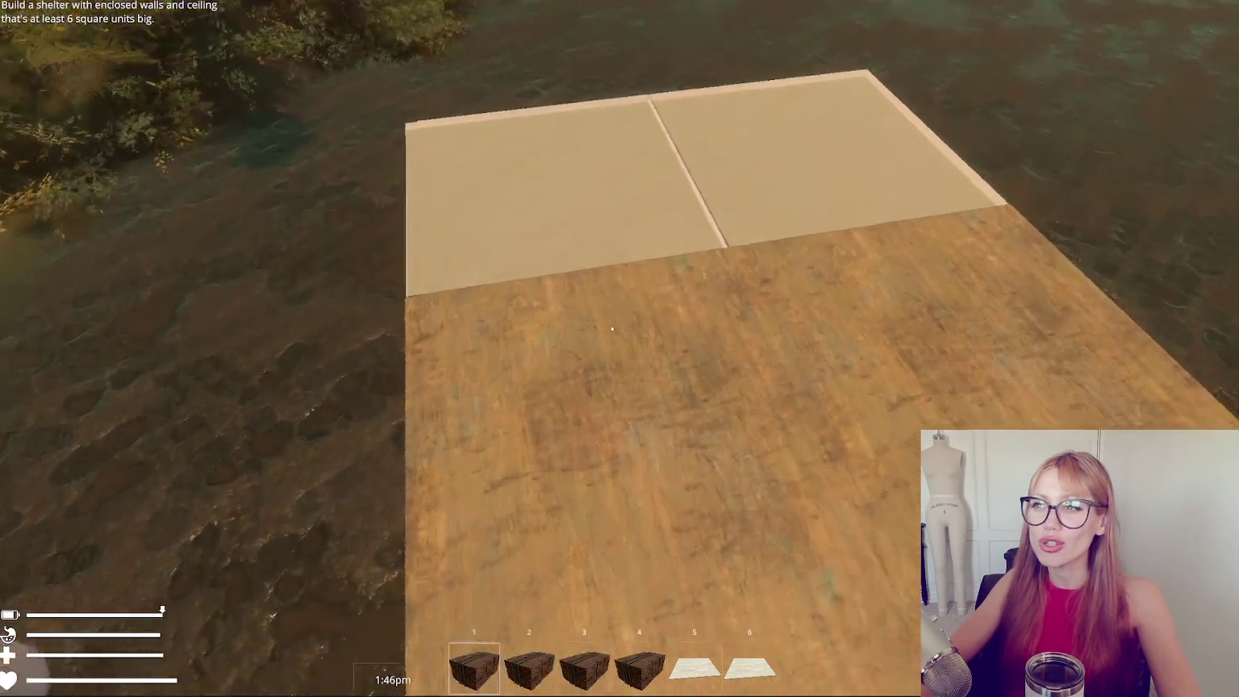
Place the carried floor panel onto the platform and walk around the enlarged floor.
key("w")
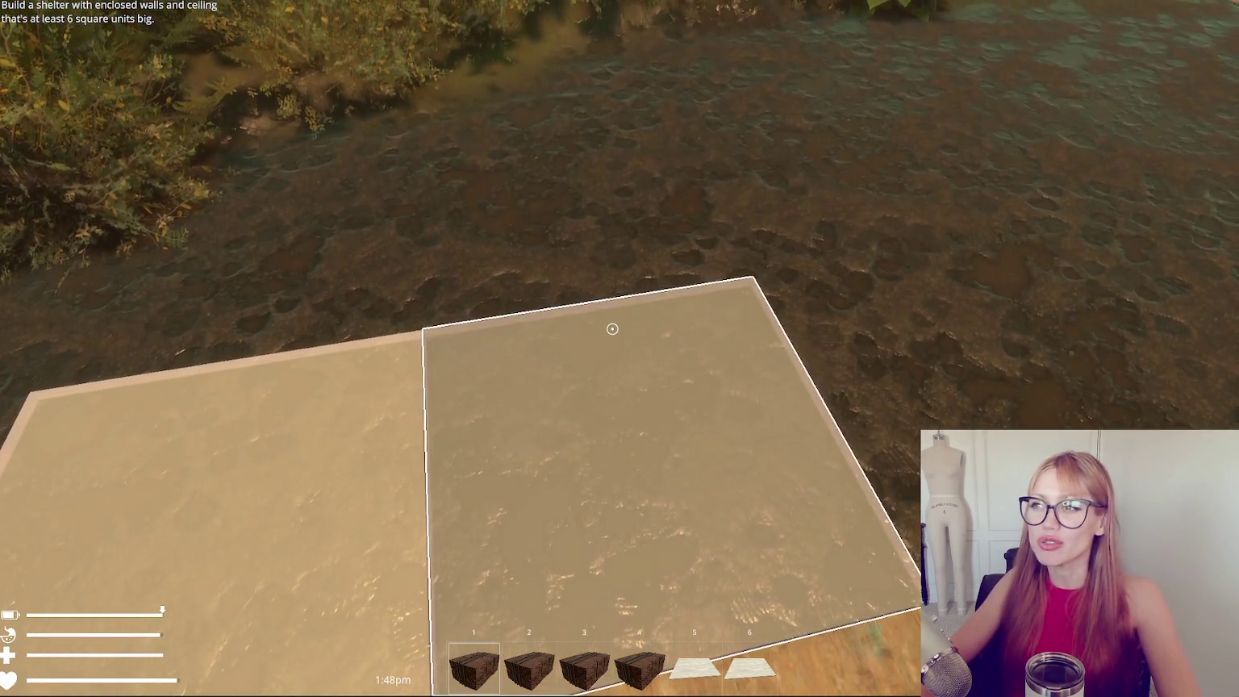
key("s")
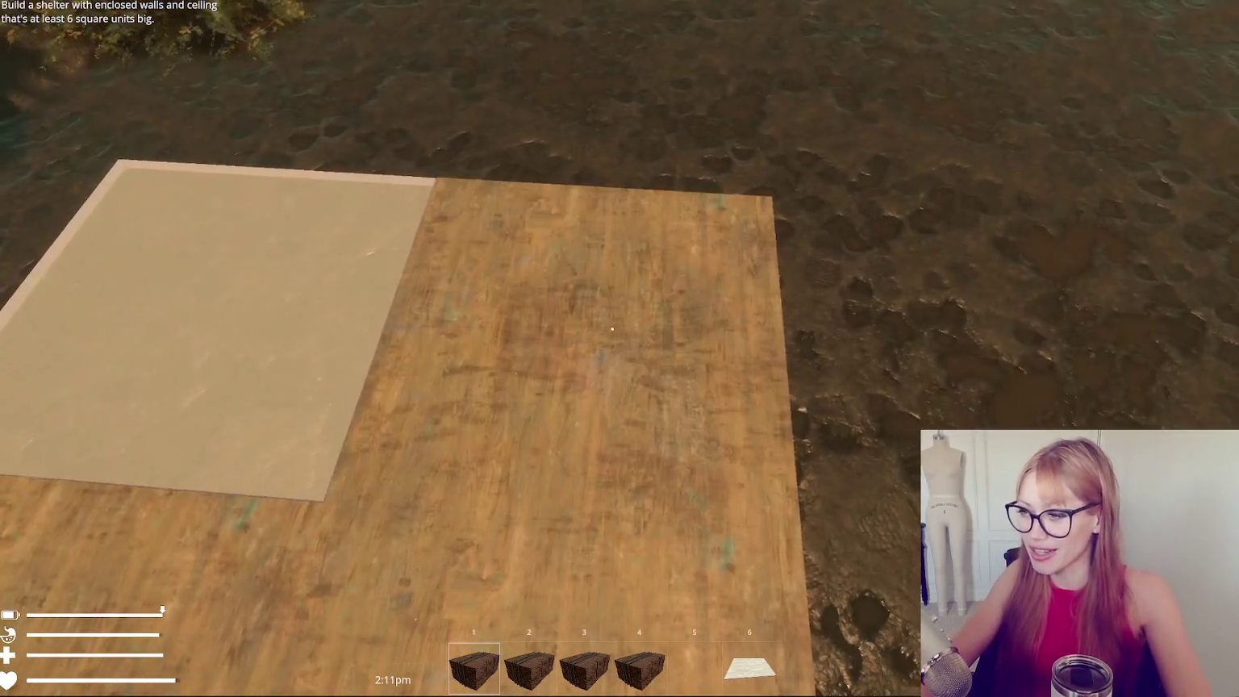
left_click(612, 329)
key("s")
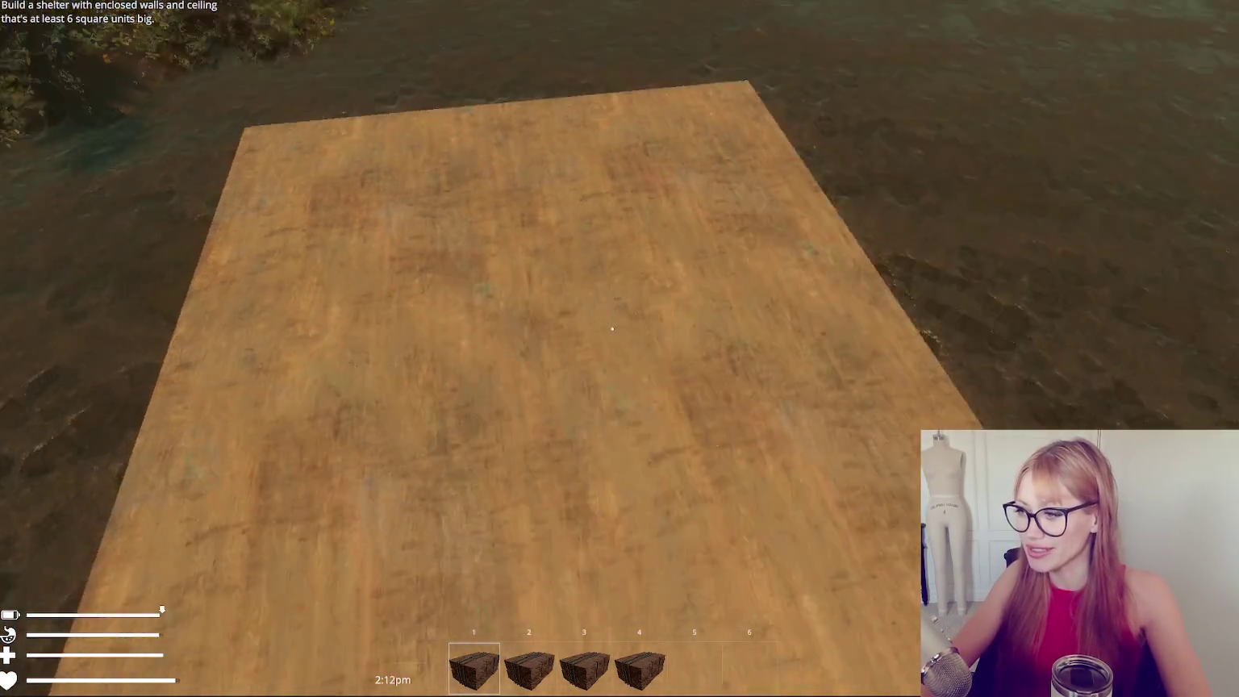
key("w")
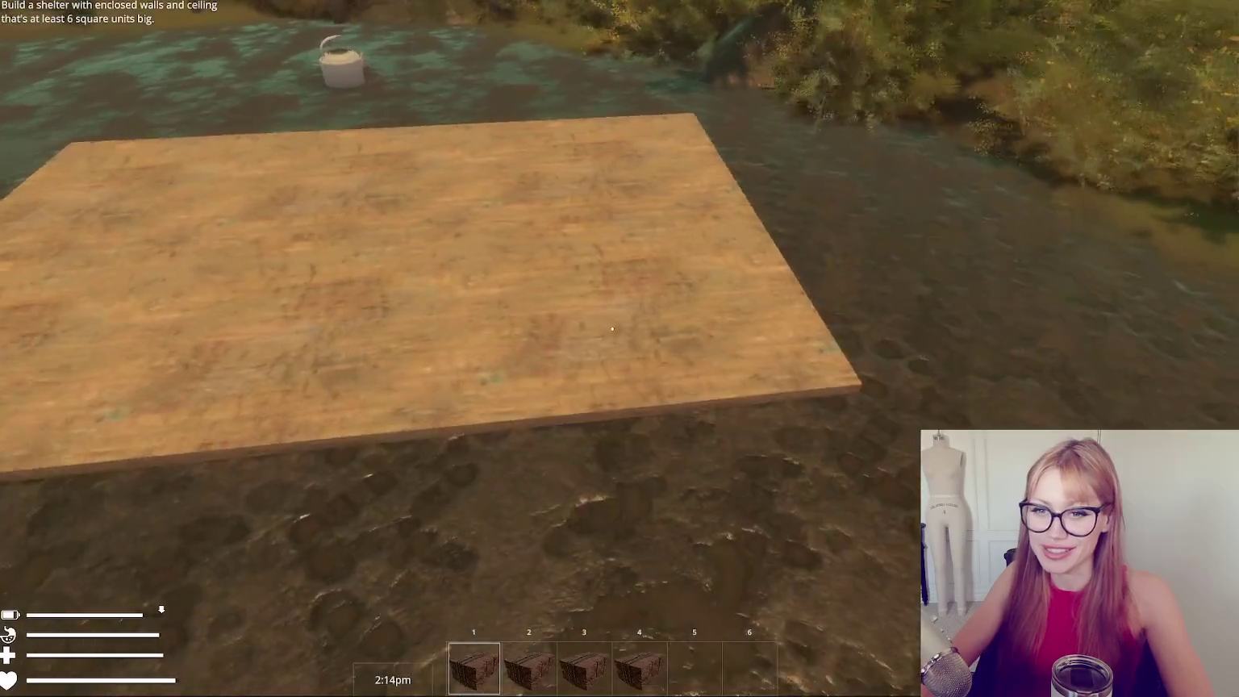
key("w")
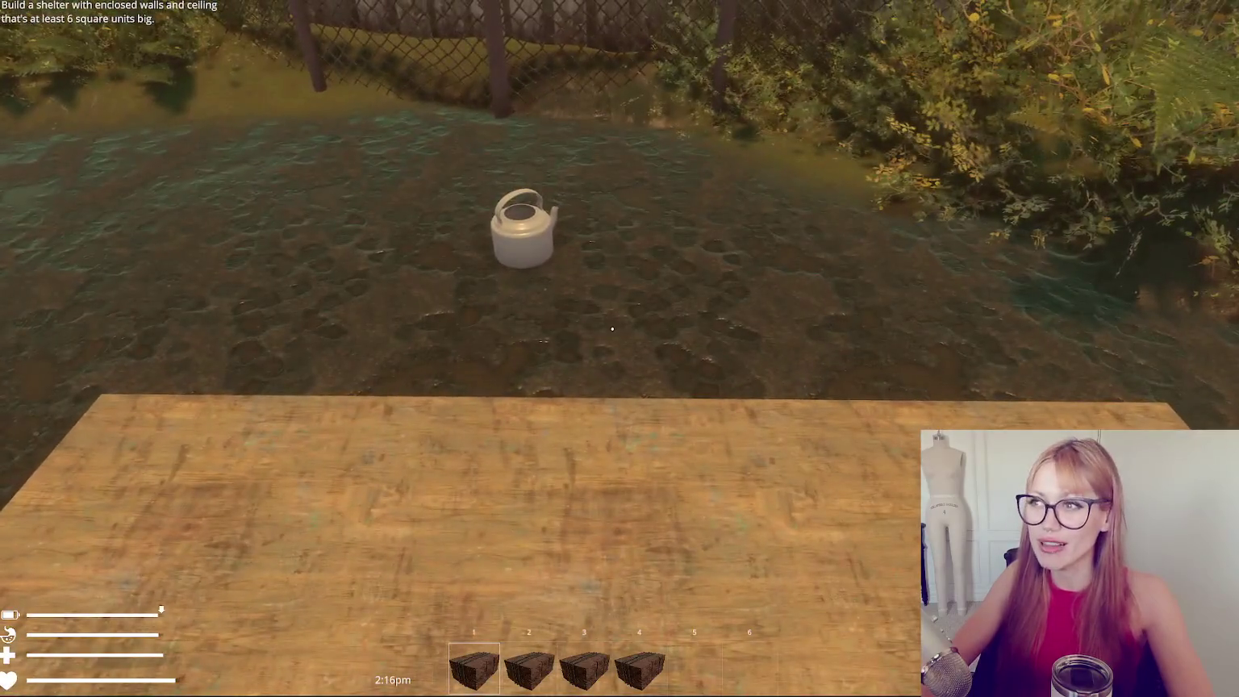
key("s")
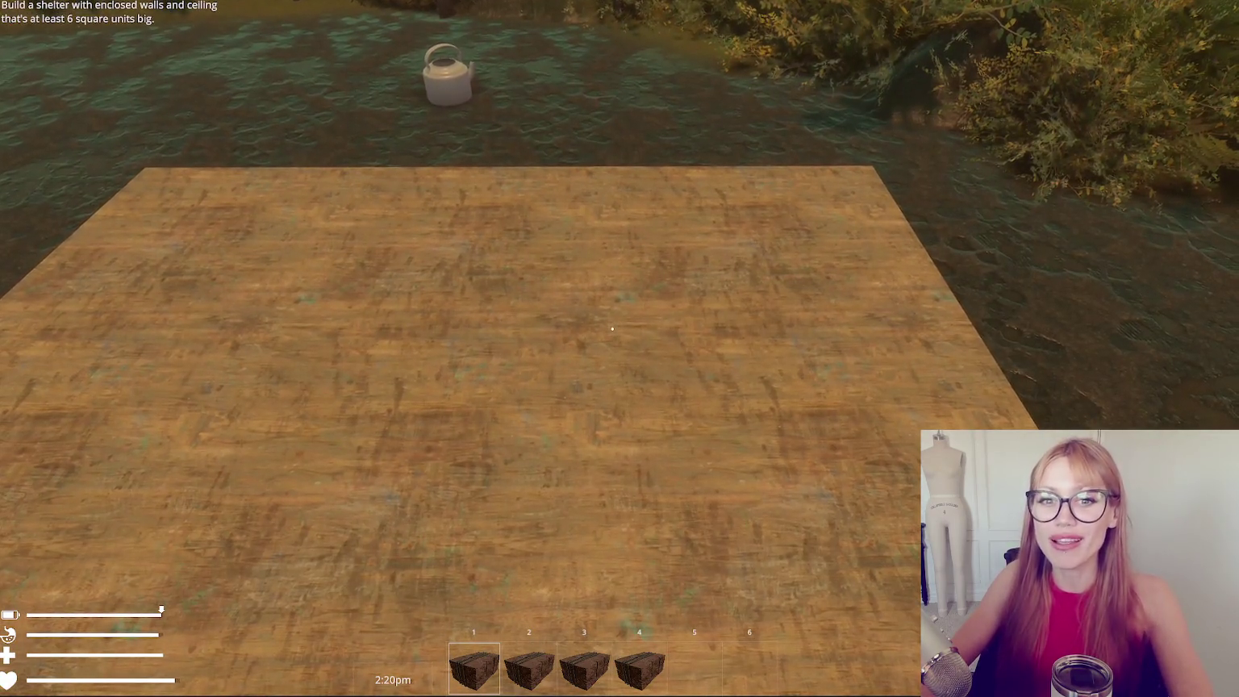
key("s")
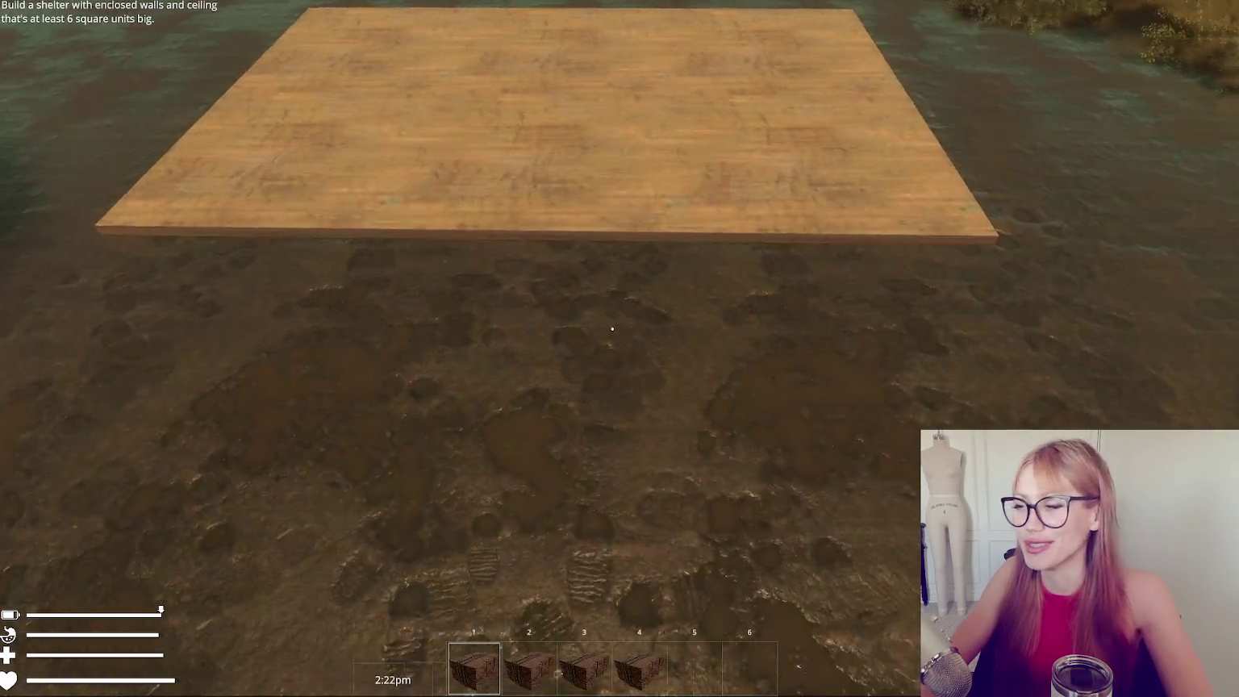
key("Escape")
left_click(886, 38)
Place a row of floor tiles beside the platform.
left_click(609, 137)
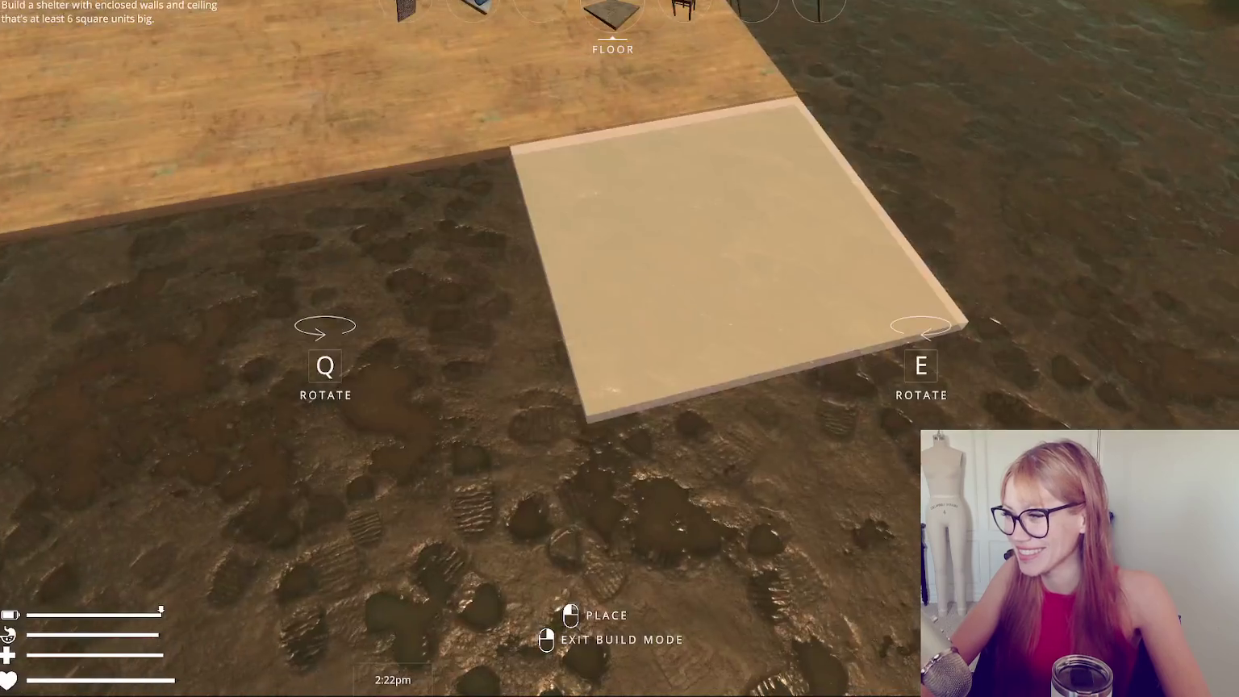
left_click(619, 348)
key("Escape")
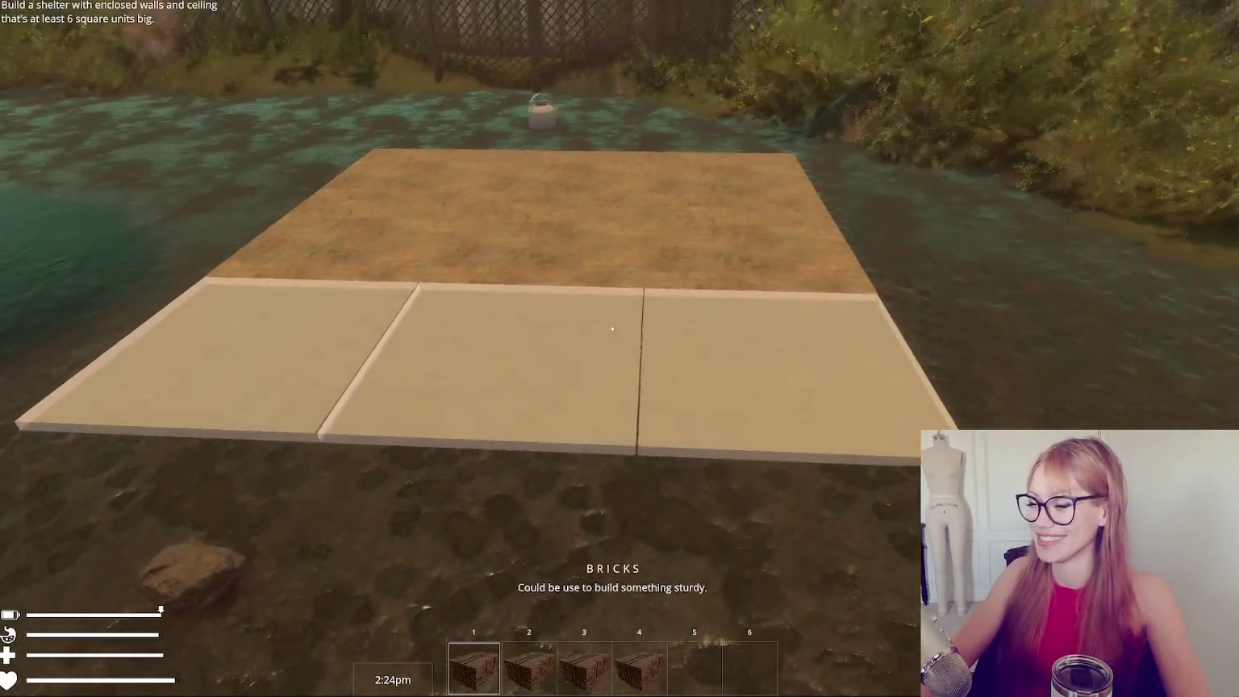
key("Escape")
key("Escape")
key("Escape")
Build walls around the wooden floor.
left_click(877, 33)
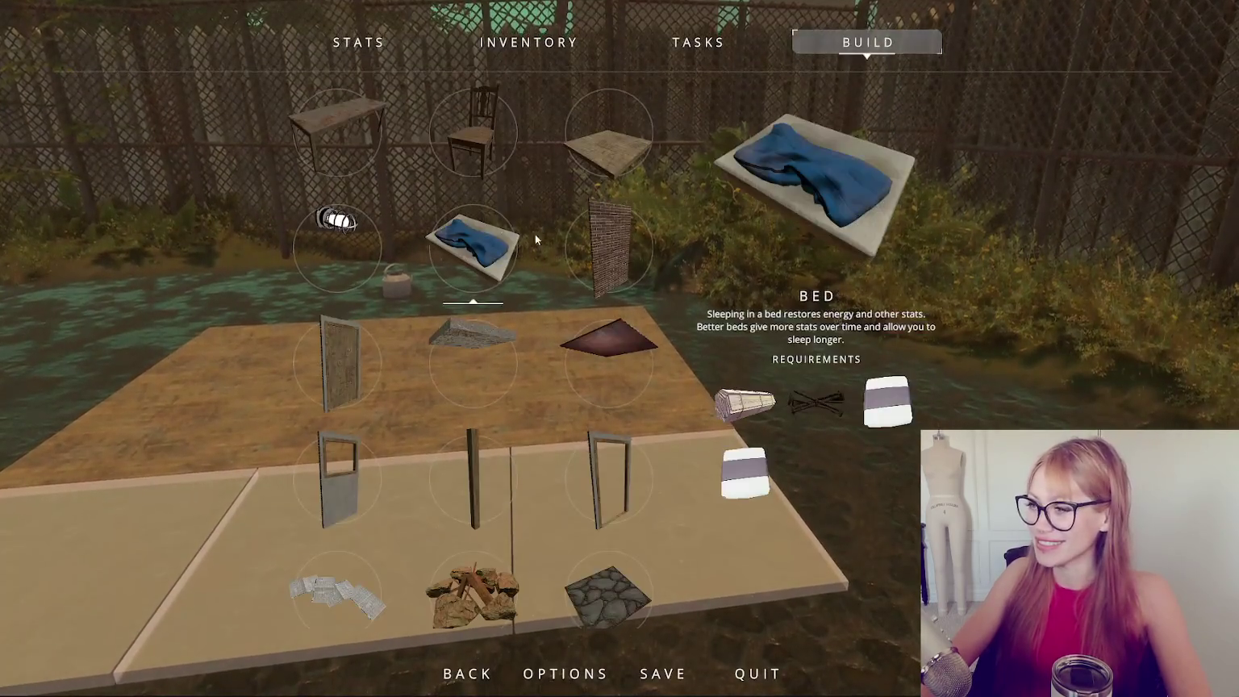
left_click(594, 221)
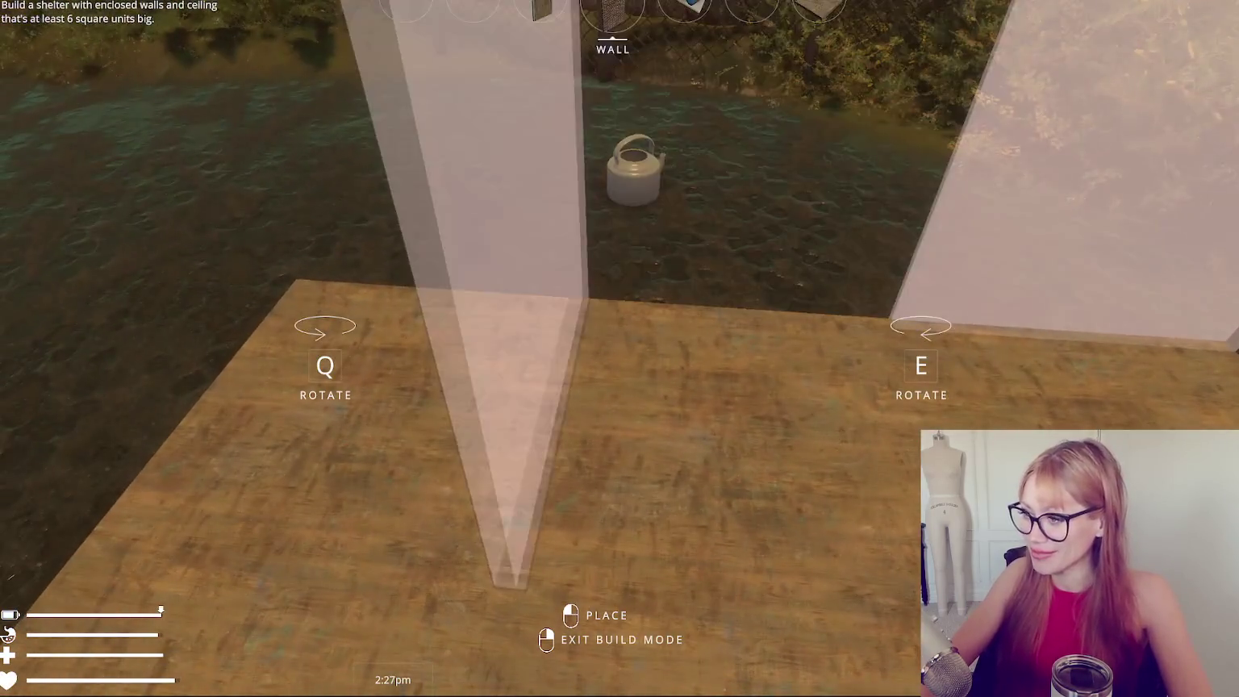
left_click(619, 348)
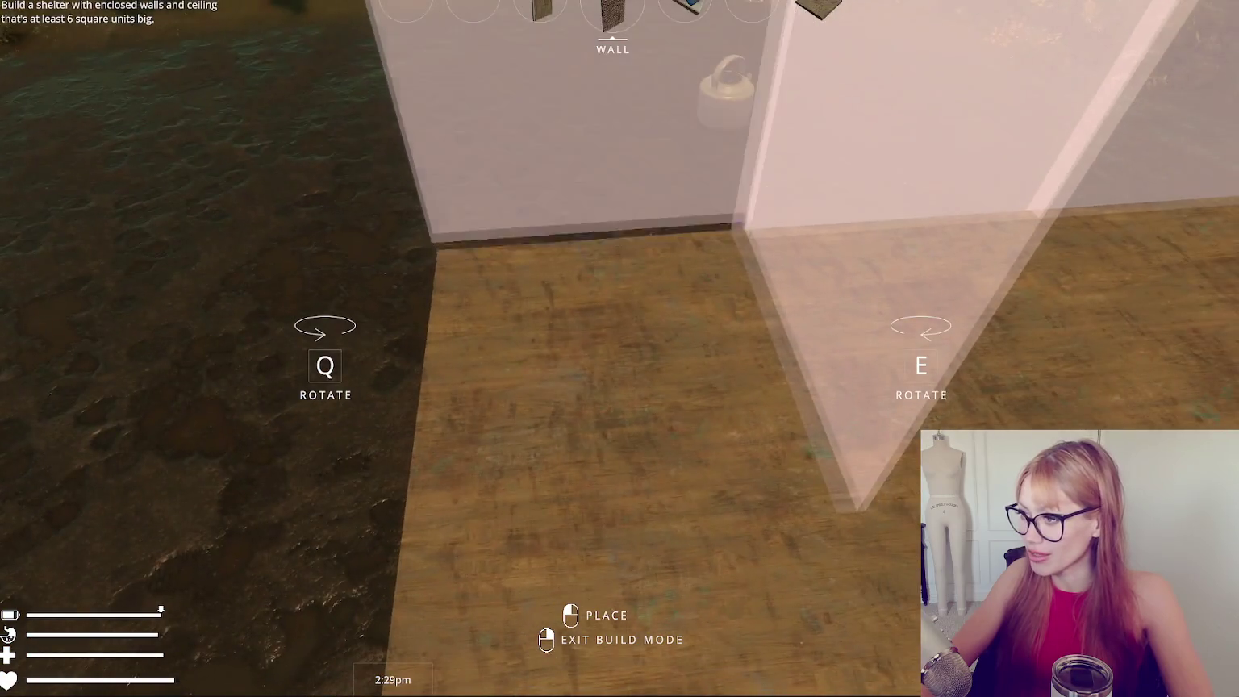
right_click(612, 329)
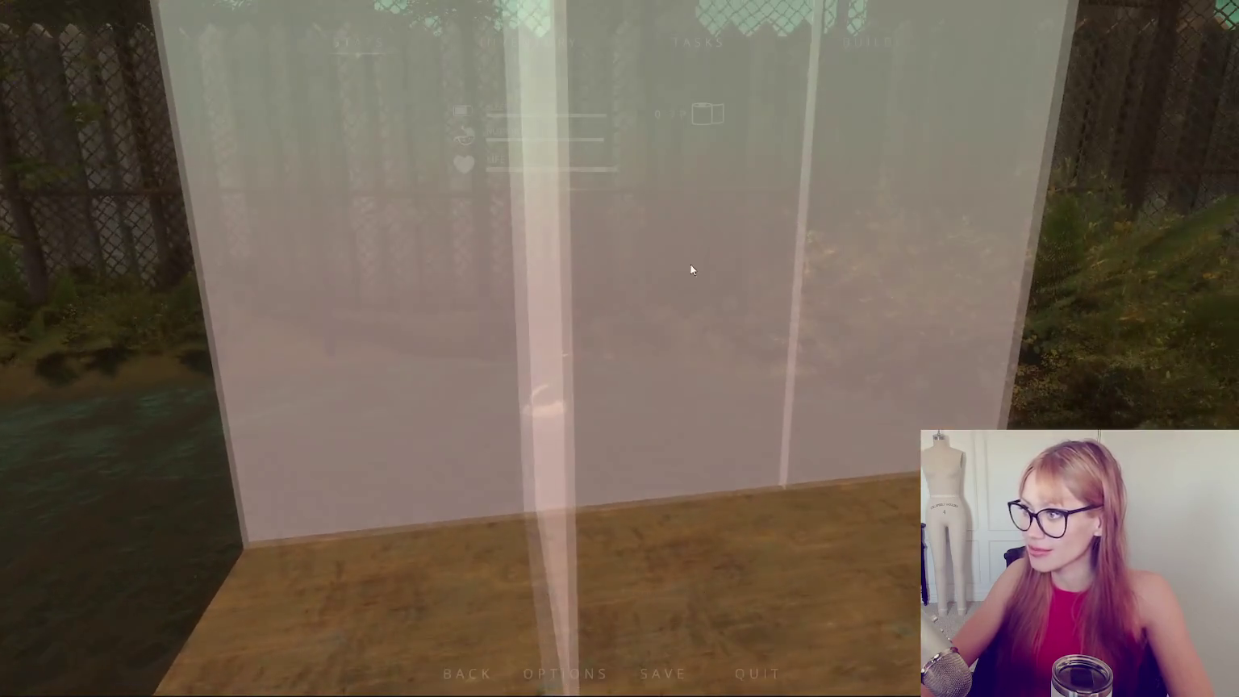
Select another build piece and place a wall inside the room.
key("Escape")
left_click(883, 39)
left_click(648, 173)
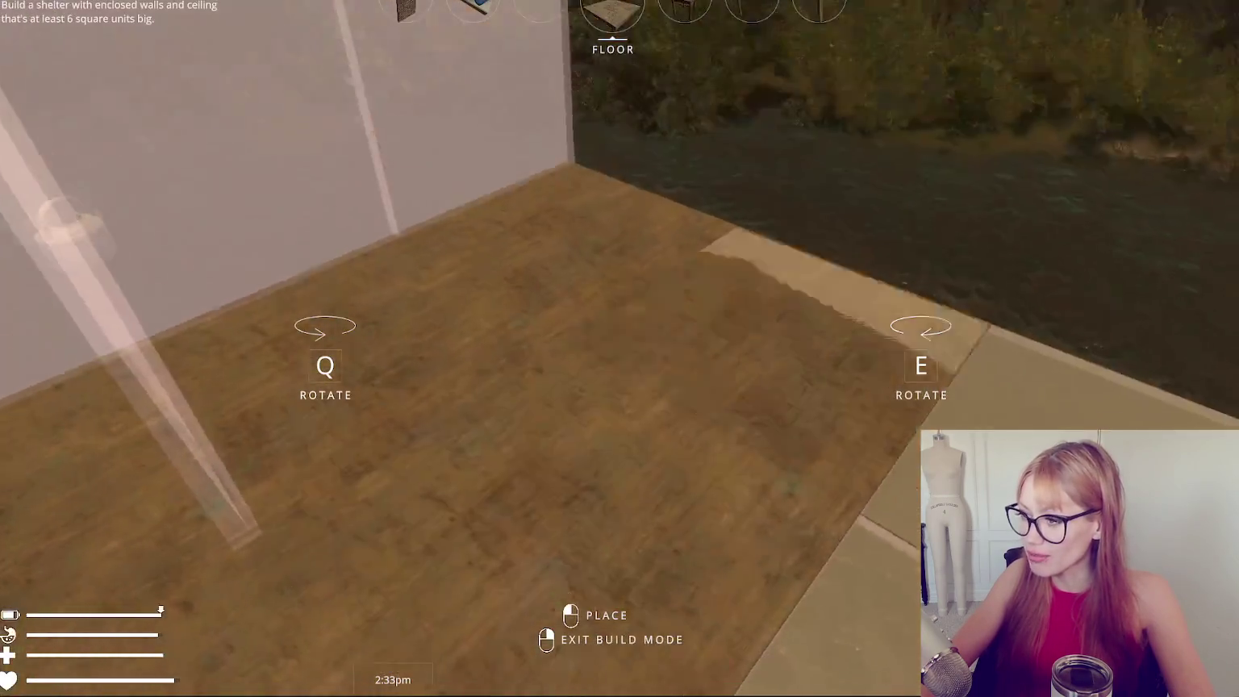
scroll(620, 348, "up", 1)
scroll(620, 348, "up", 3)
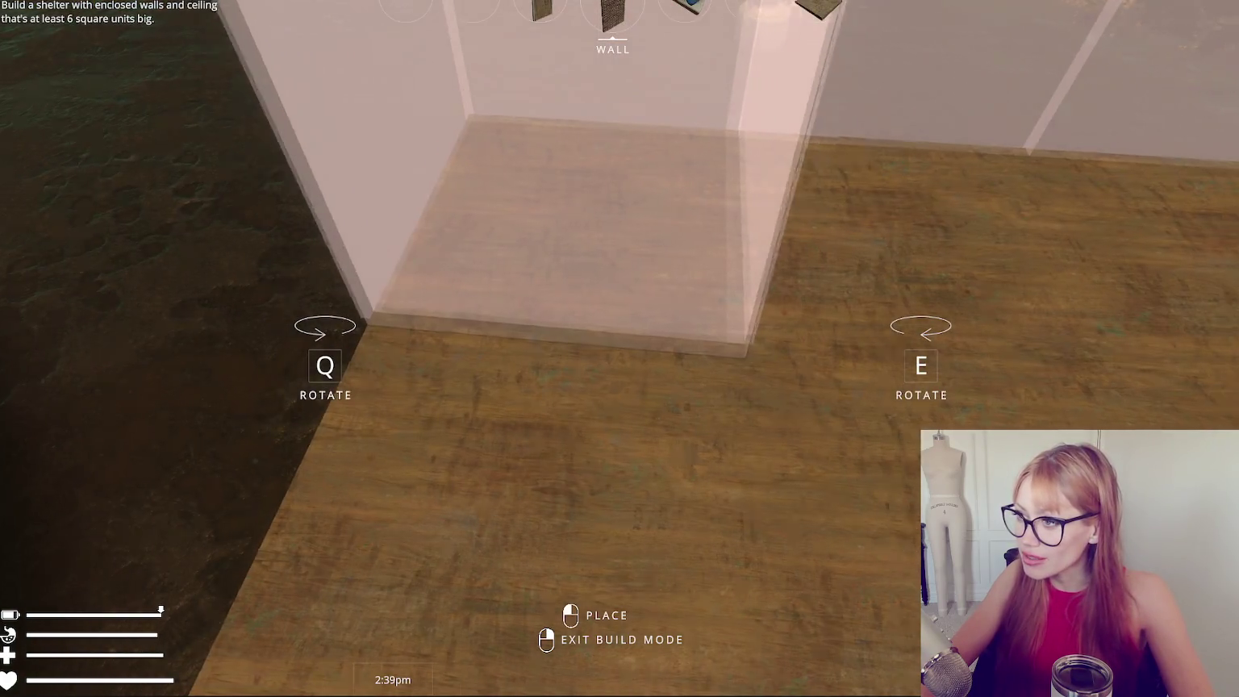
left_click(612, 328)
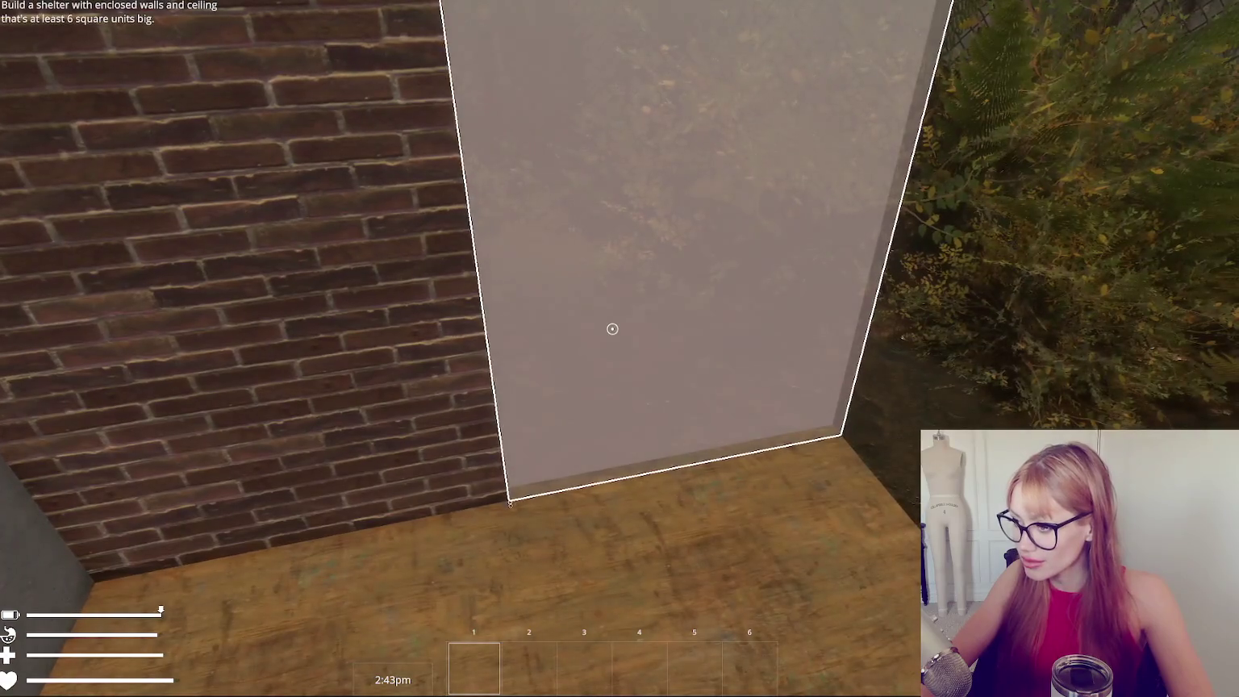
Resume play and pick up two brick stacks and a rock.
key("s")
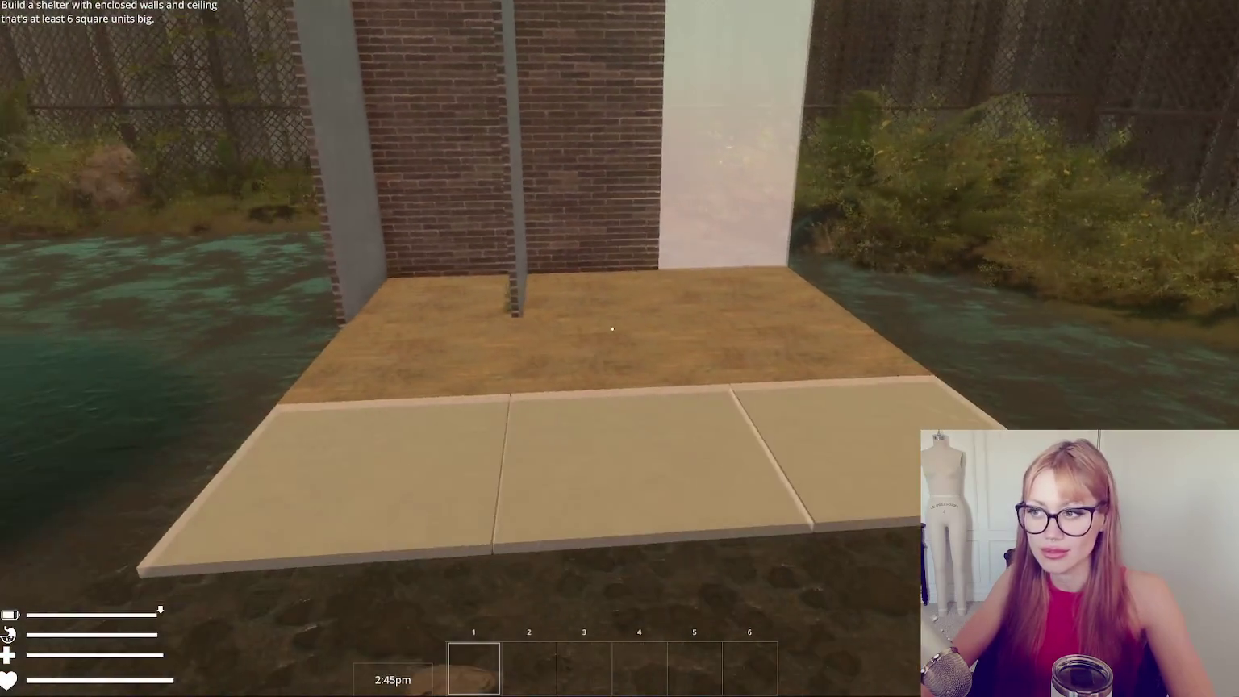
key("Escape")
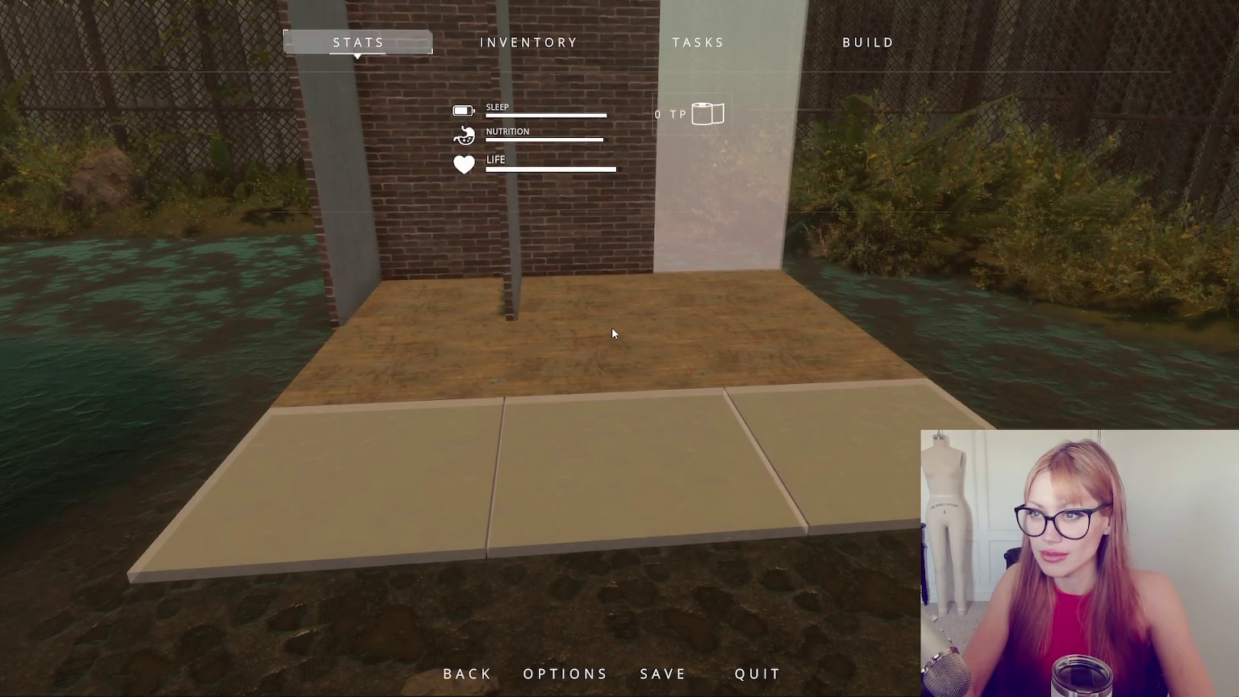
key("Escape")
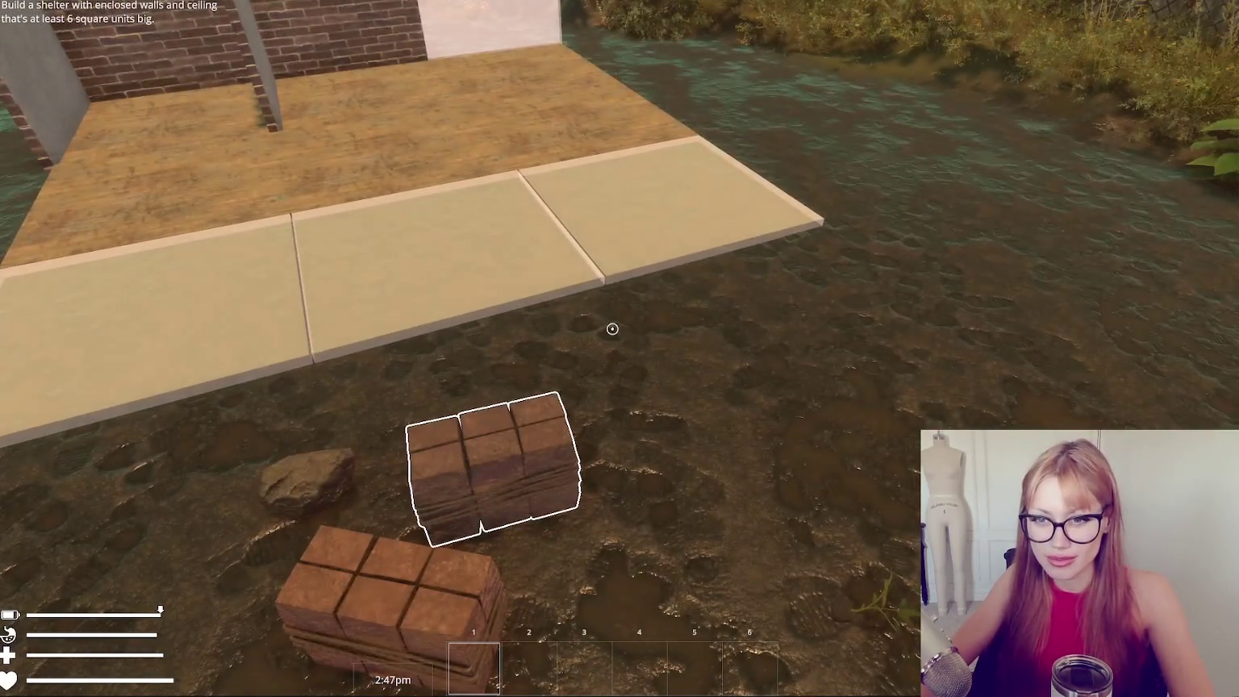
left_click(612, 328)
left_click(612, 328)
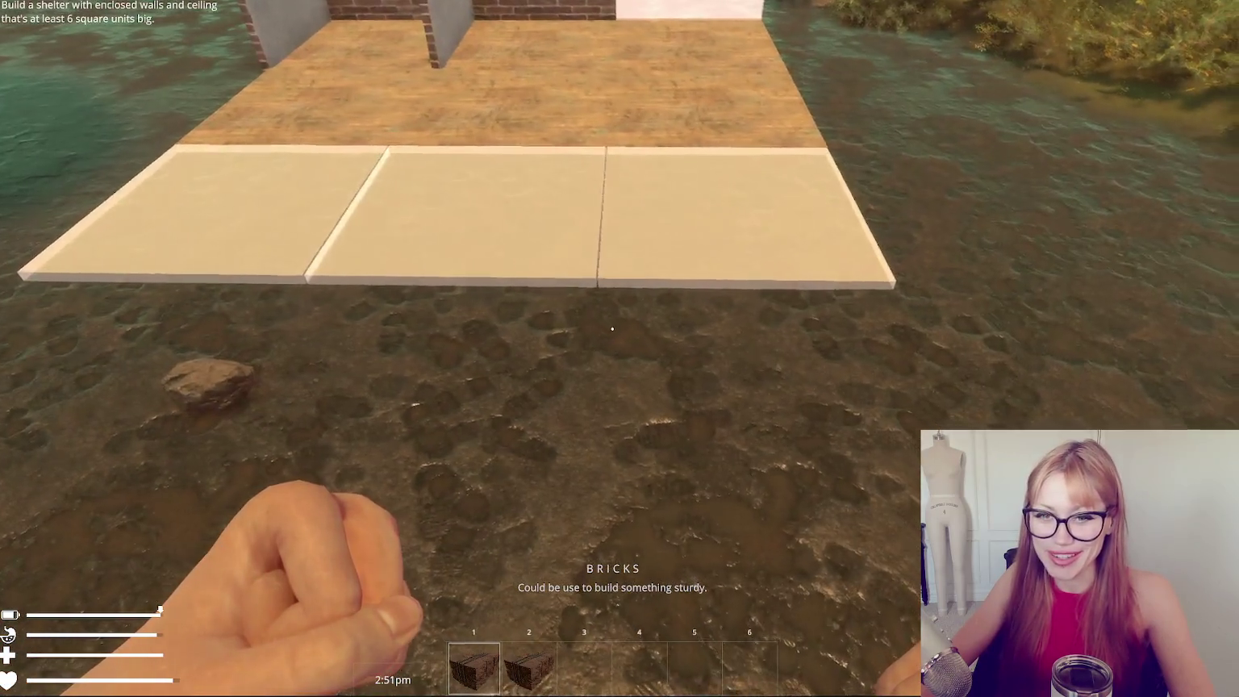
key("w")
left_click(612, 328)
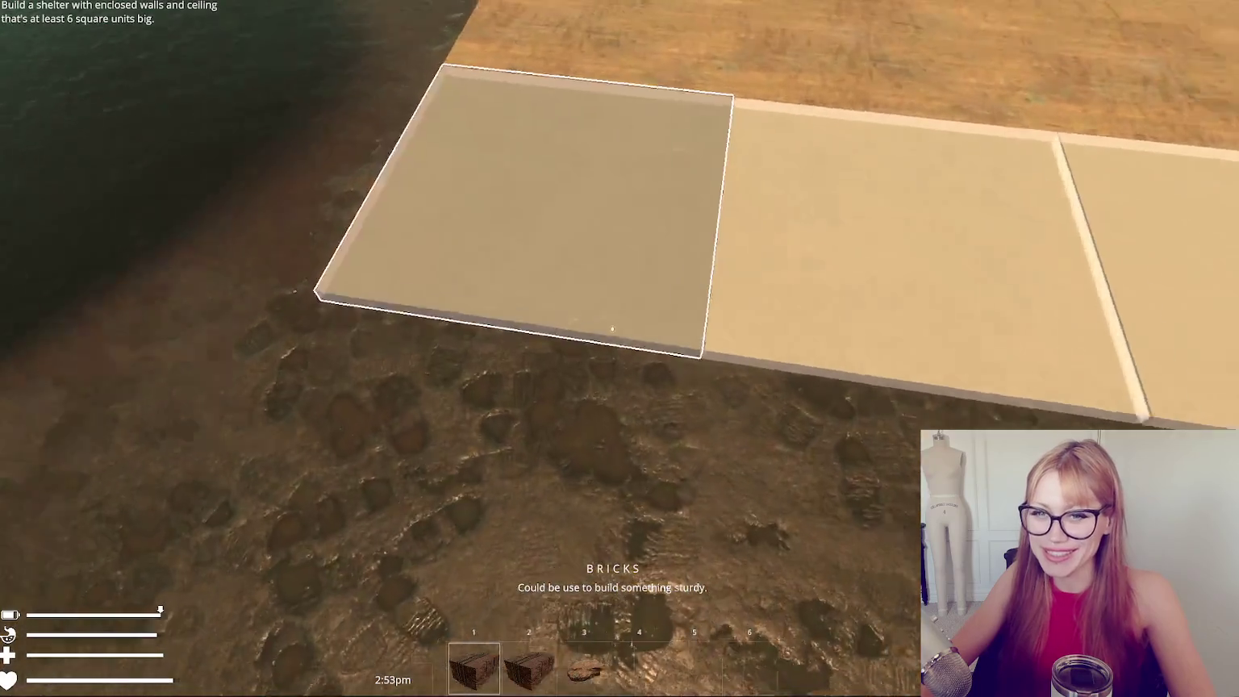
key("s")
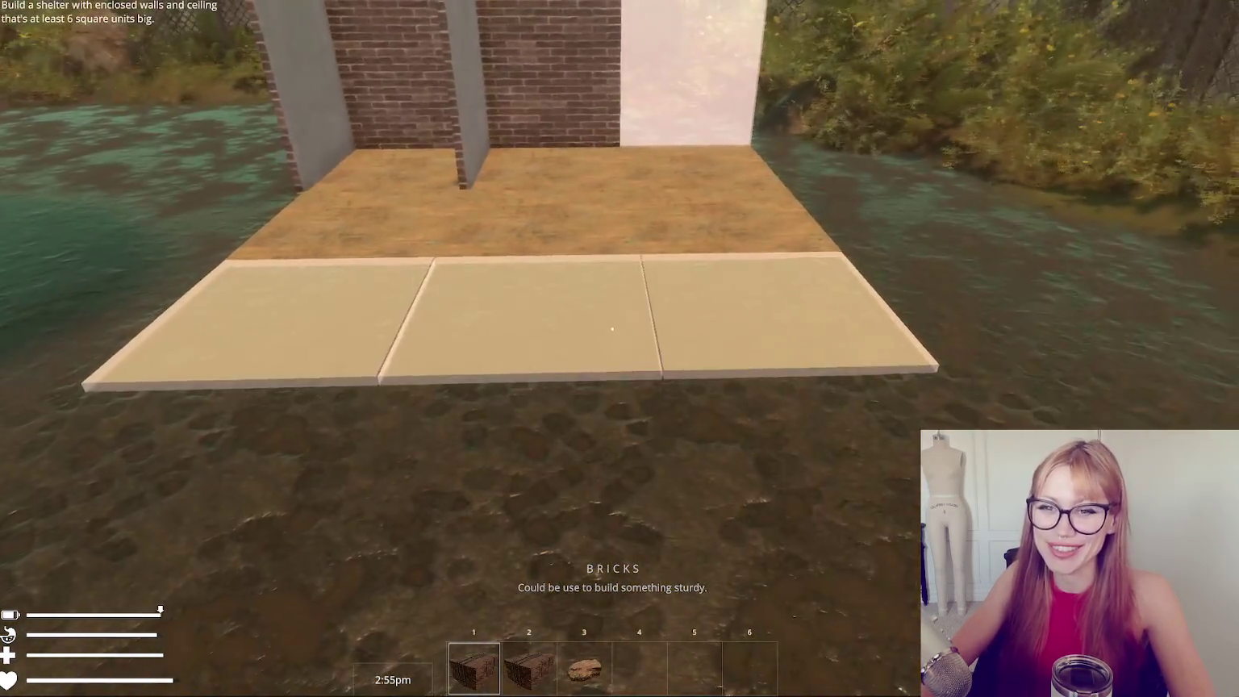
Place a brick wall on the shelter.
key("Escape")
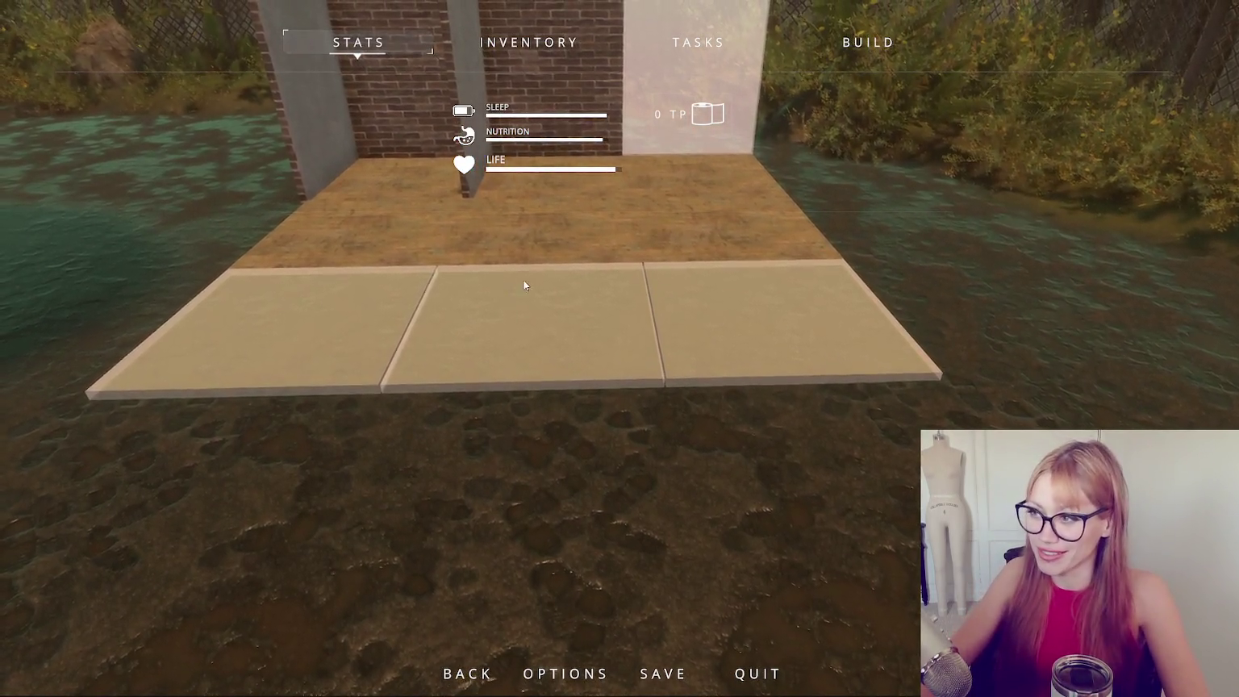
key("Escape")
key("w")
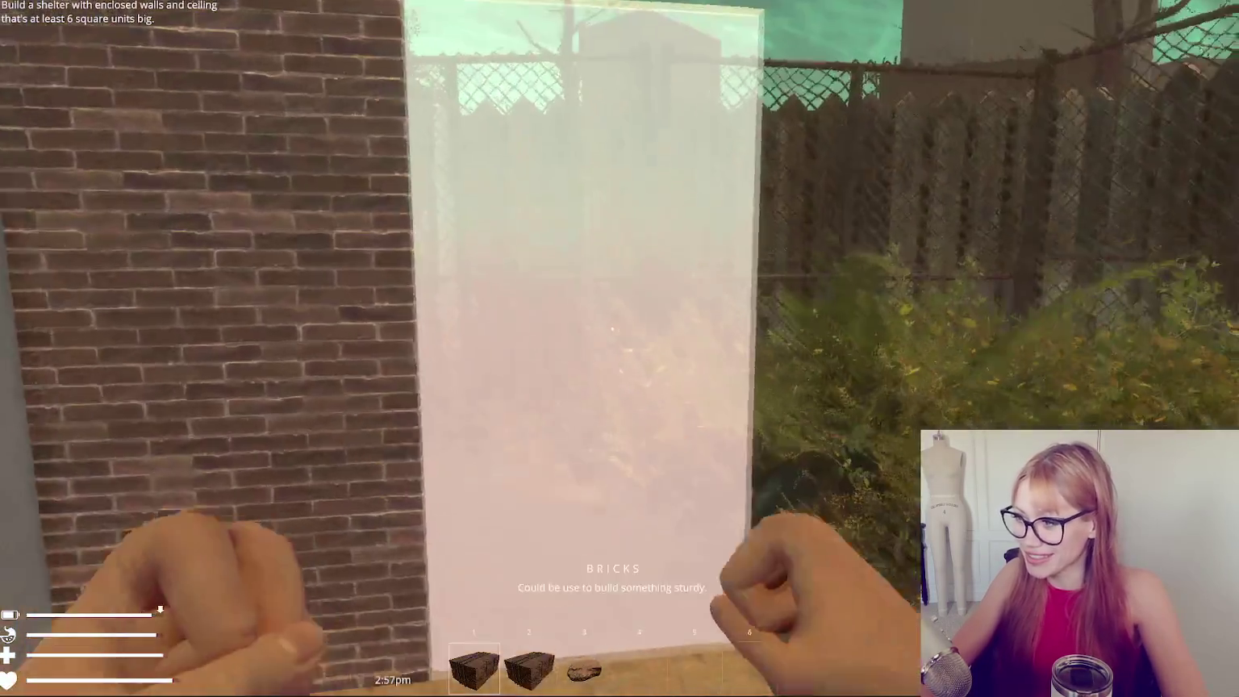
left_click(612, 329)
key("s")
Build a floor tile beside the existing tiles from the buildable items list.
key("Escape")
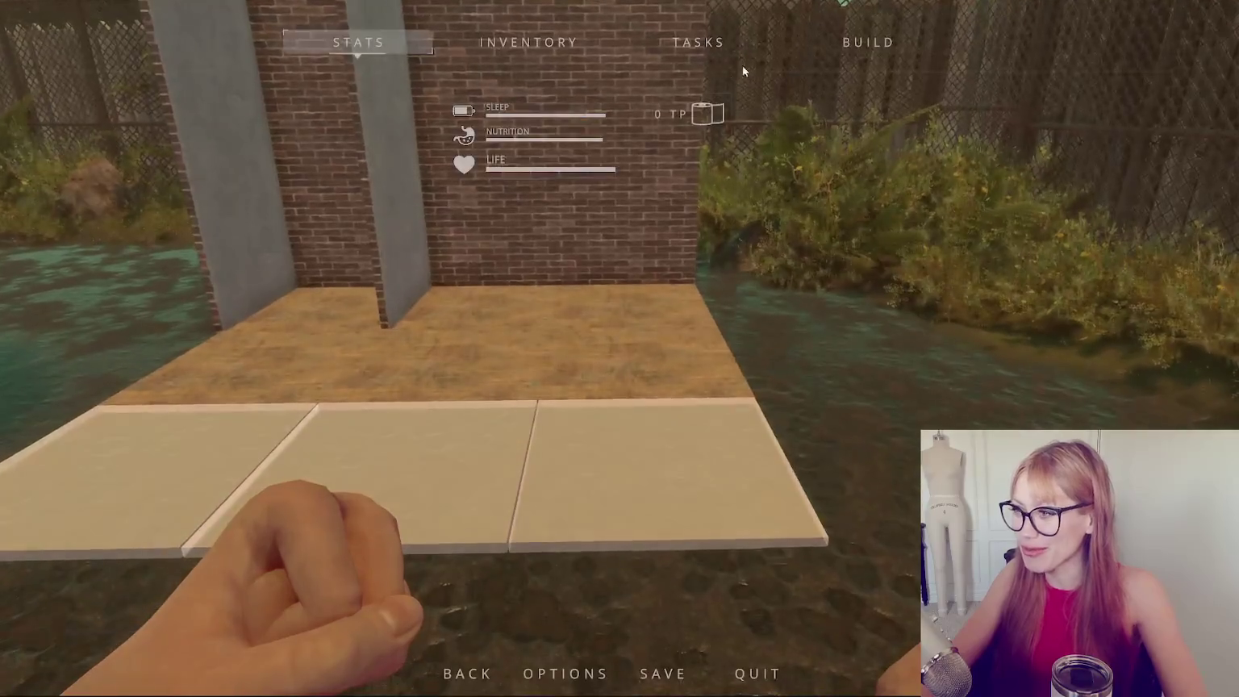
left_click(868, 41)
left_click(830, 215)
left_click(612, 329)
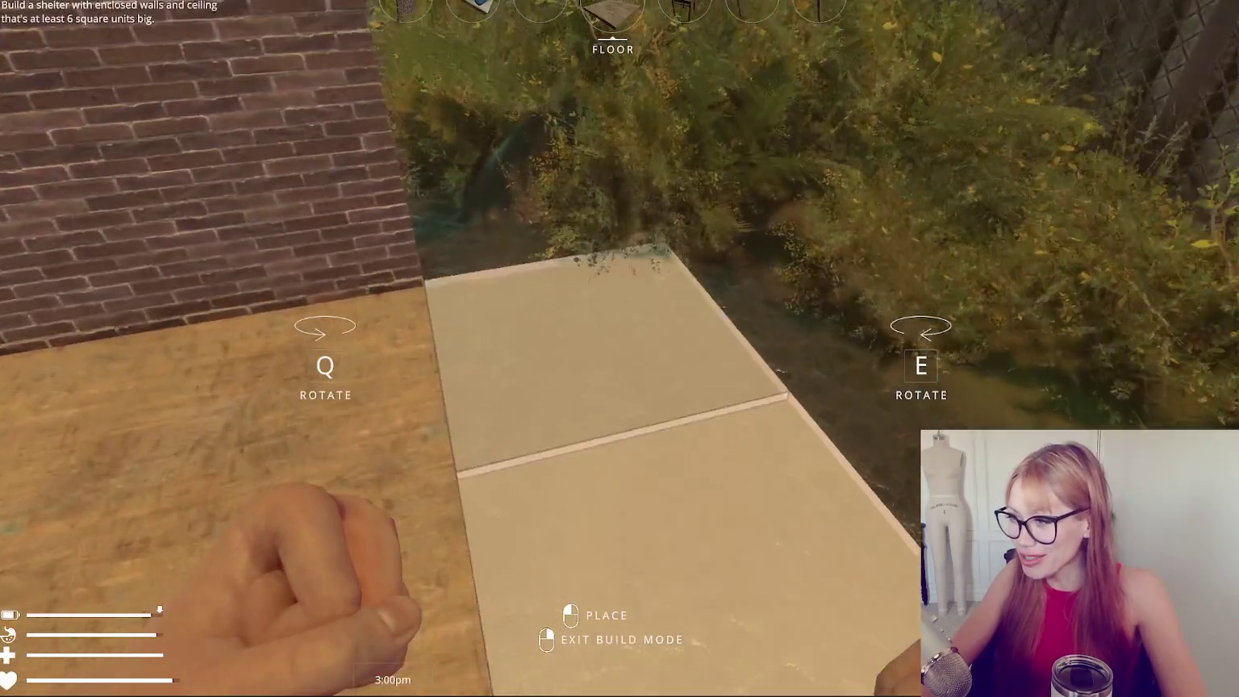
right_click(612, 329)
Pick up the wooden board and cover the blueprint floor tiles with wood.
key("w")
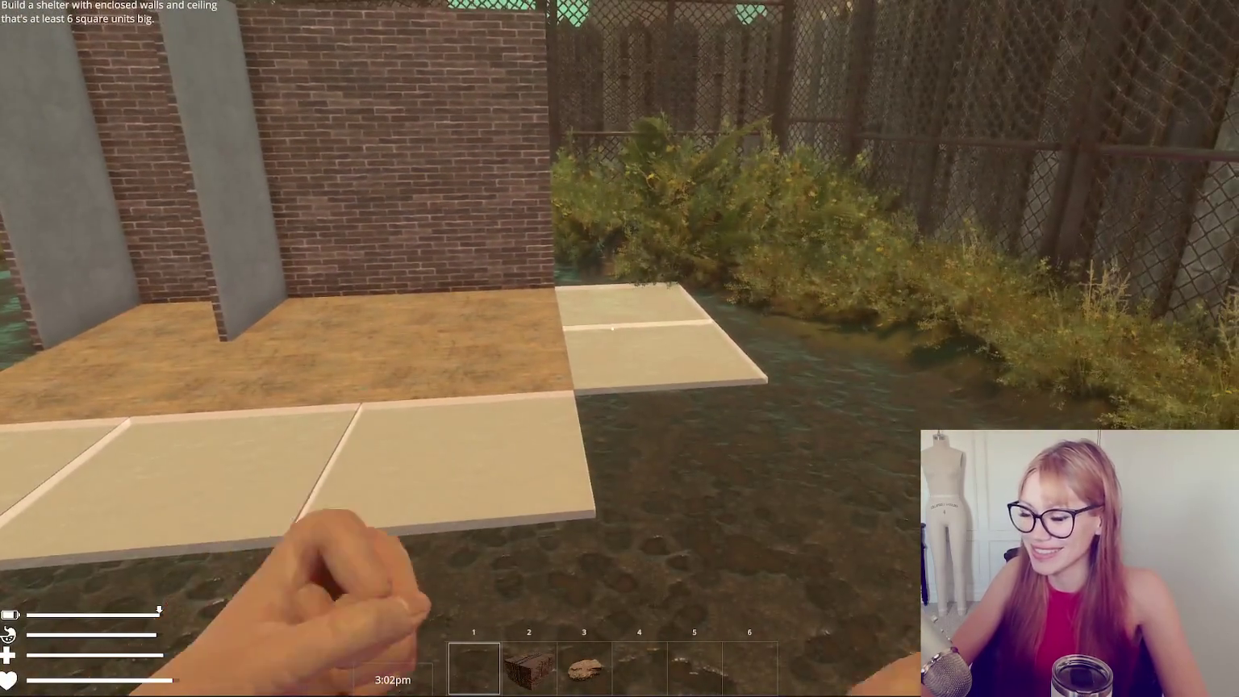
key("s")
key("w")
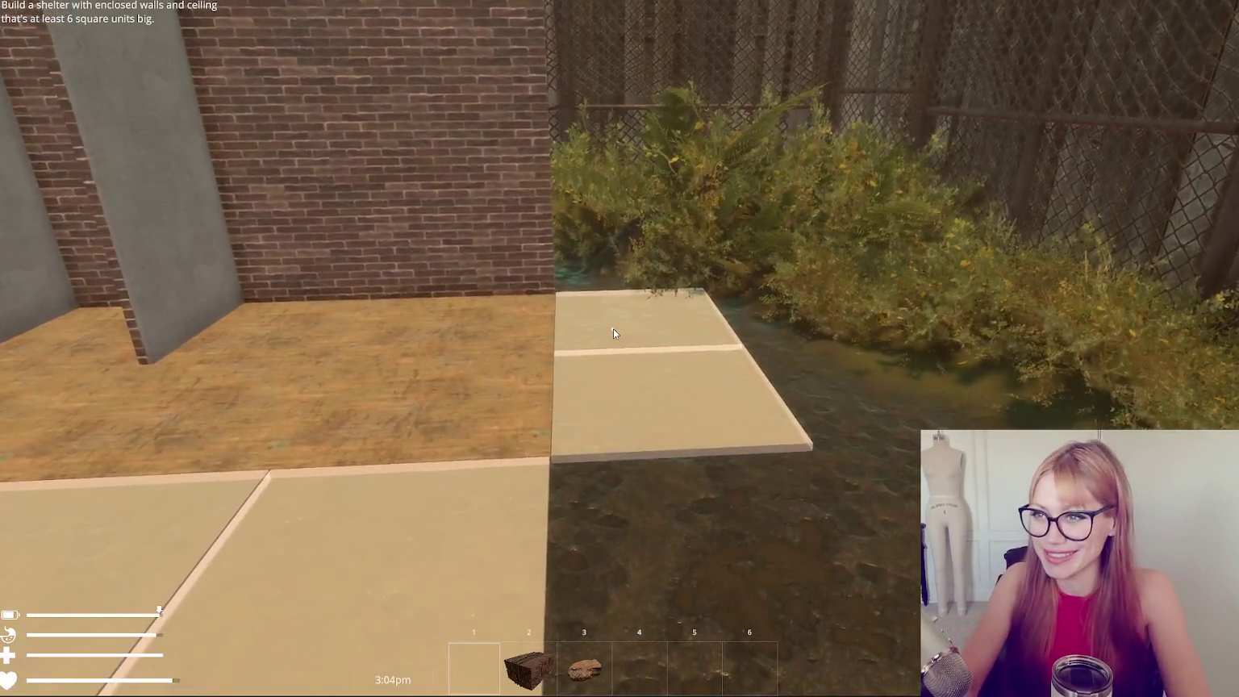
key("Escape")
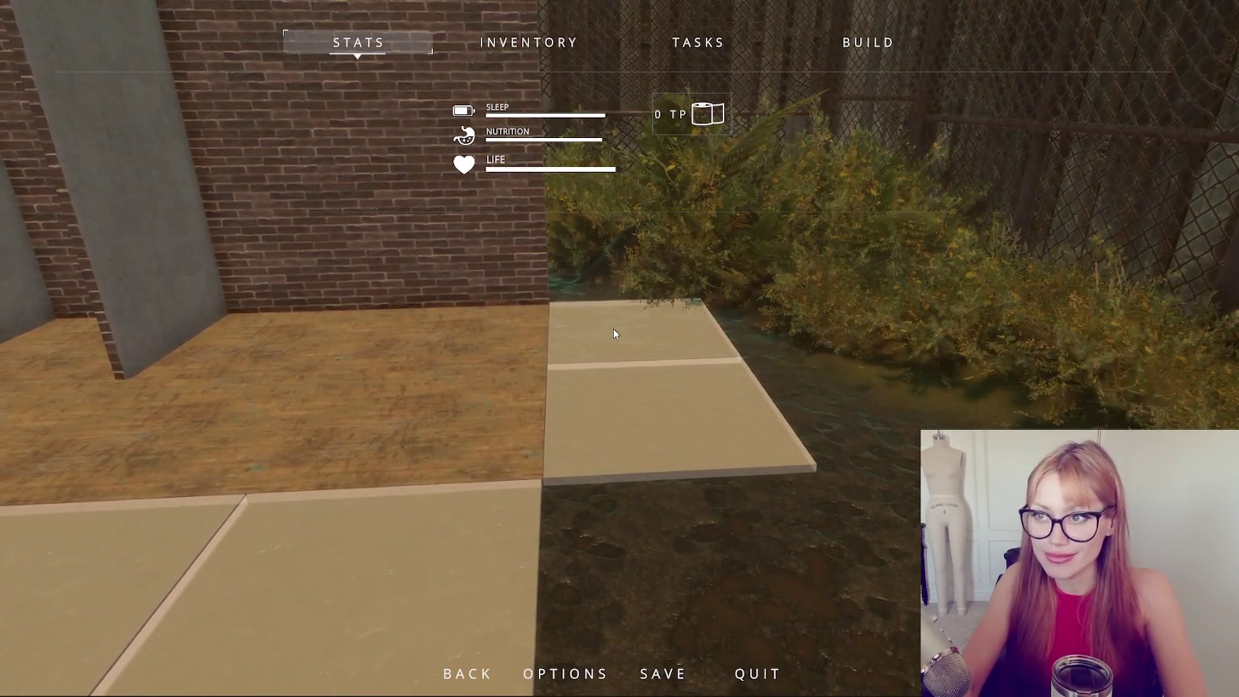
key("Escape")
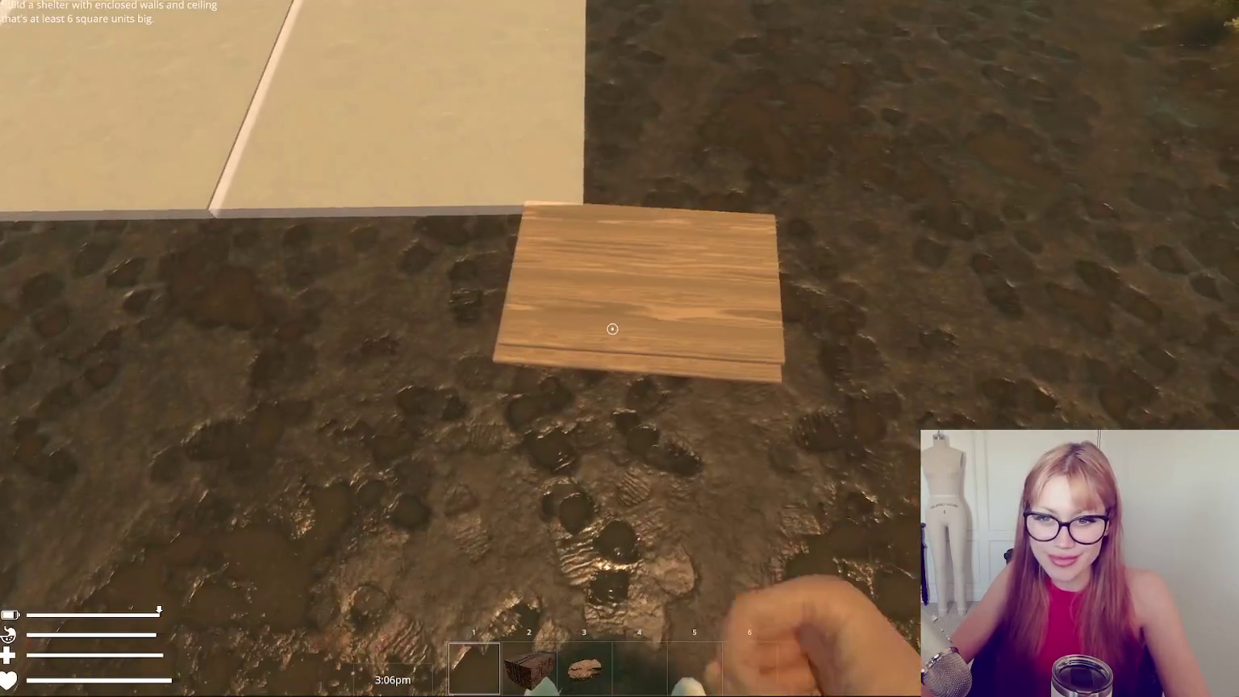
key("e")
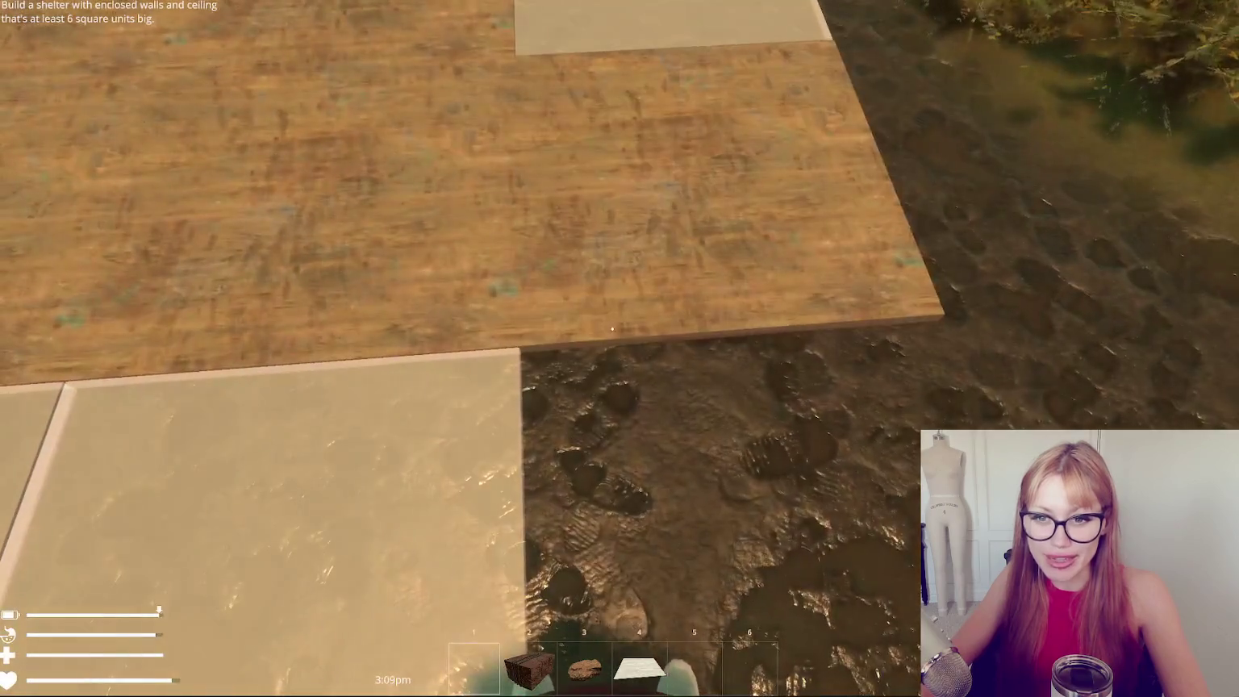
left_click(612, 328)
left_click(612, 329)
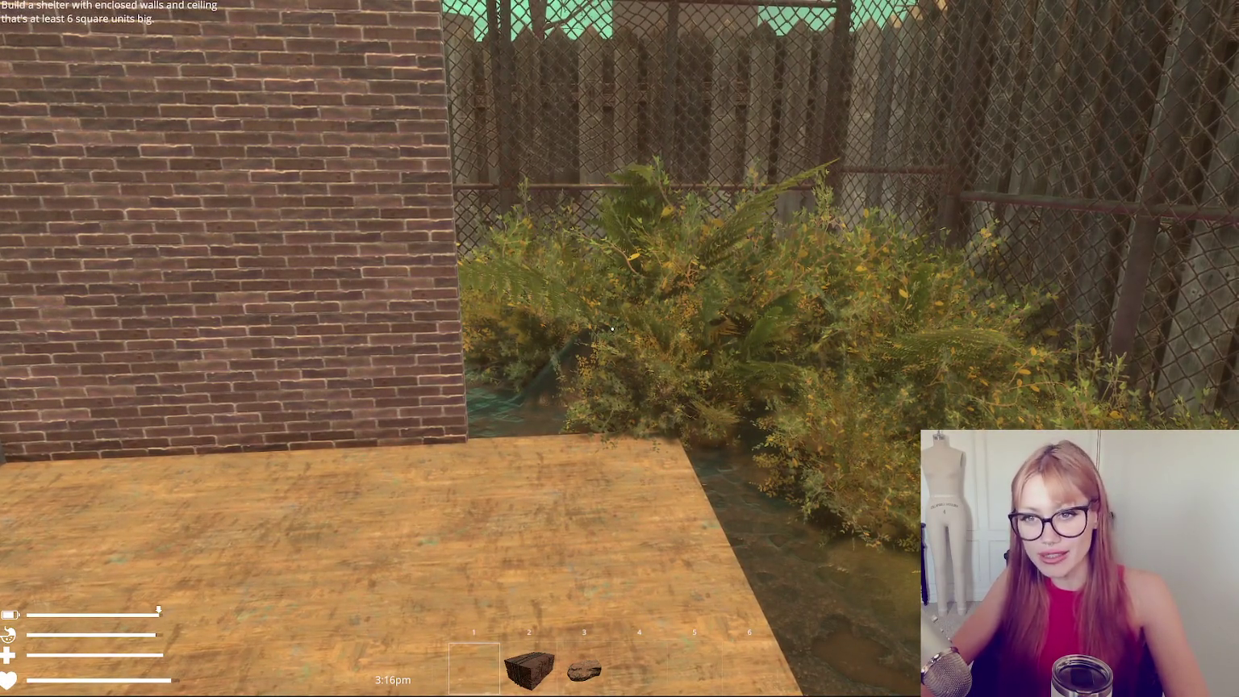
Start placing a wall piece, cancel it, and pause the game.
key("Escape")
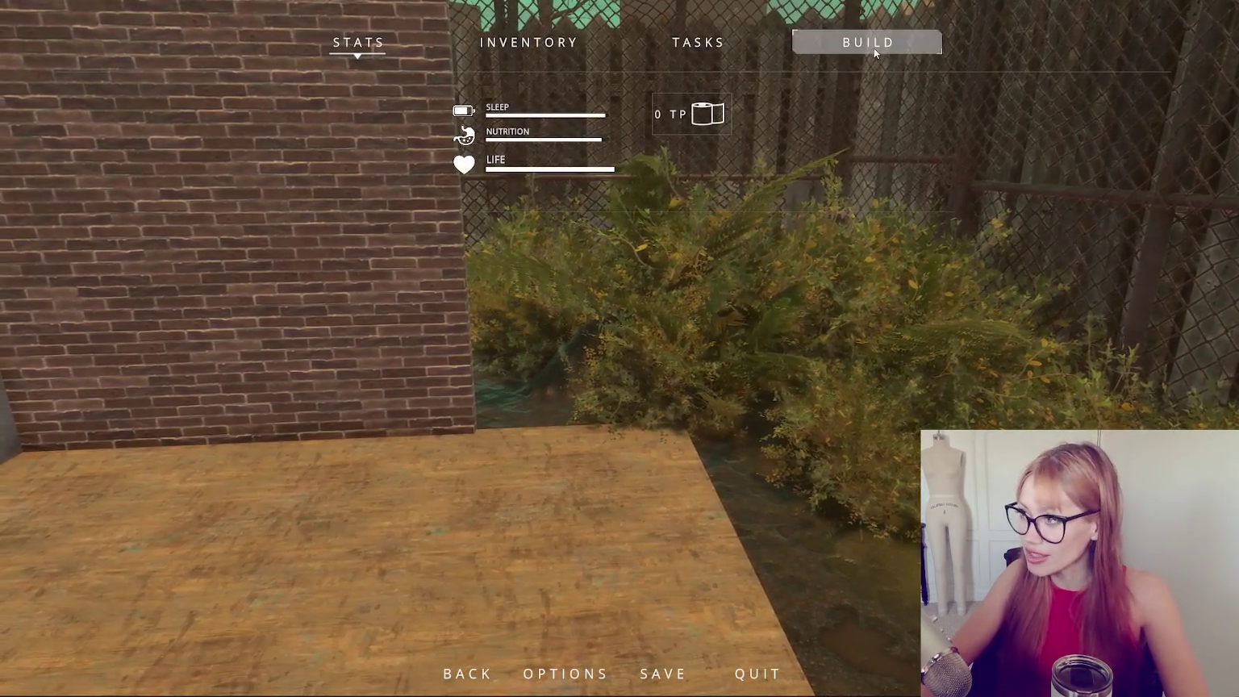
left_click(874, 41)
left_click(331, 359)
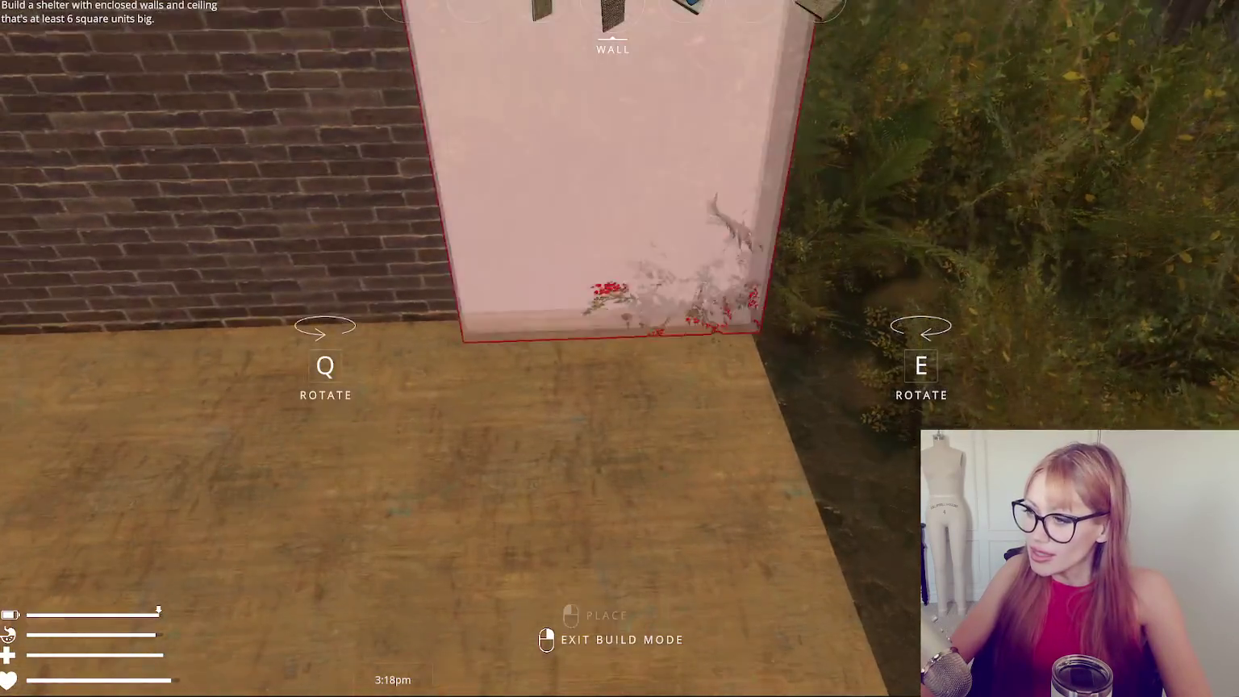
right_click(612, 328)
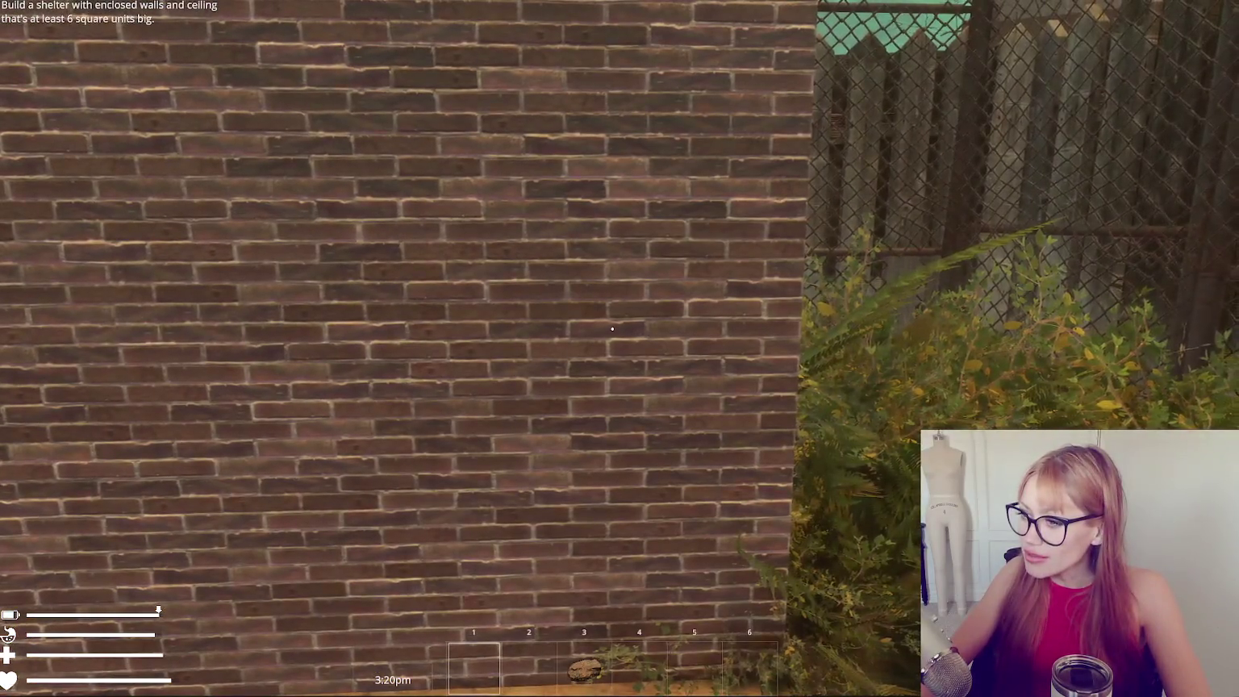
key("Escape")
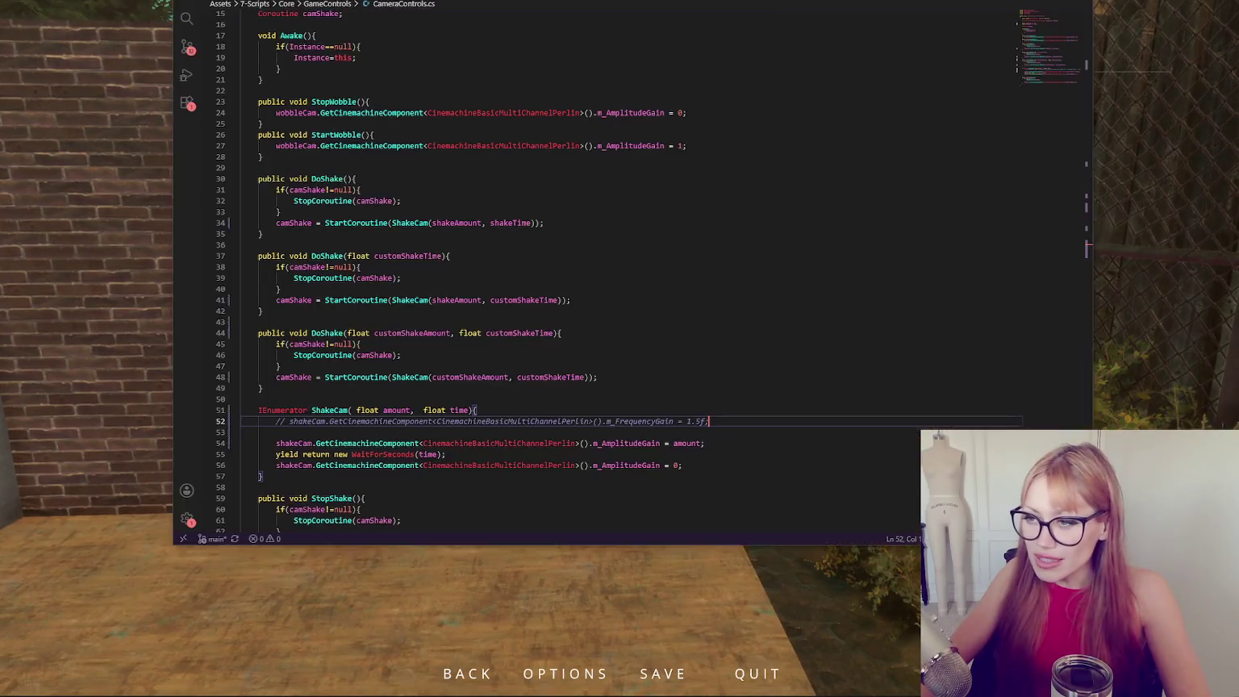
Change shakeAmount on line 13 of CameraControls.cs to 0.3f and return to Unity.
scroll(519, 397, "up", 5)
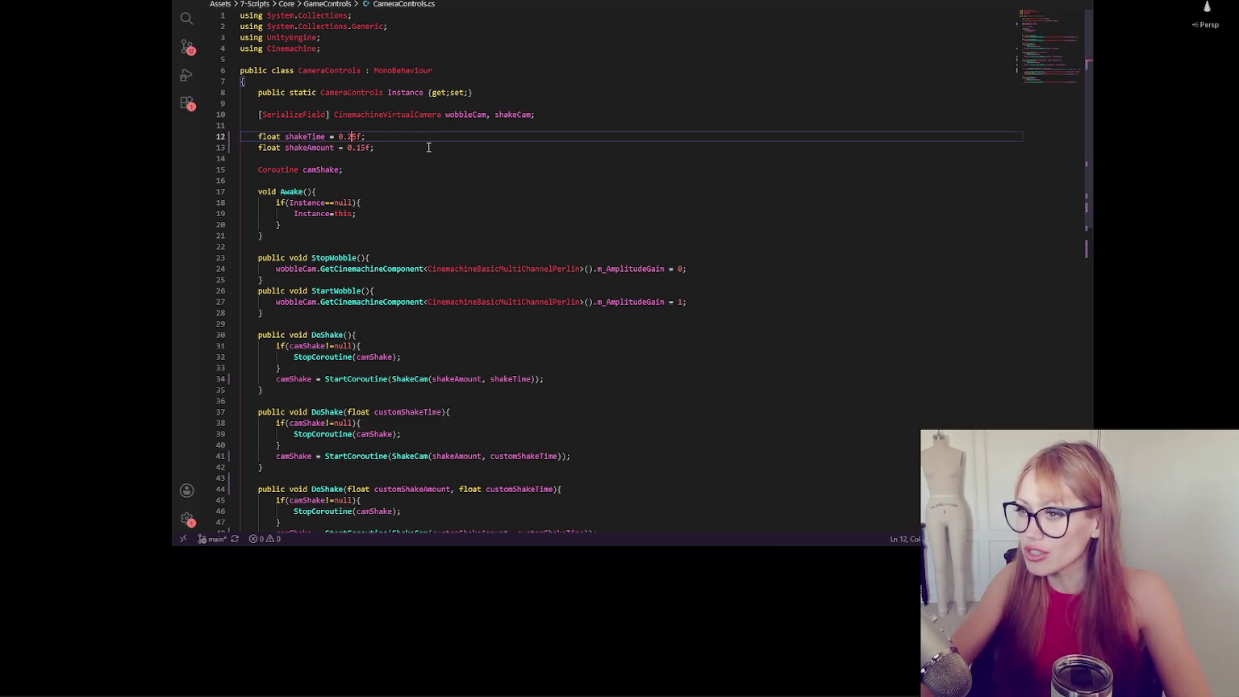
left_click(384, 148)
left_click_drag(357, 147, 366, 147)
type("3")
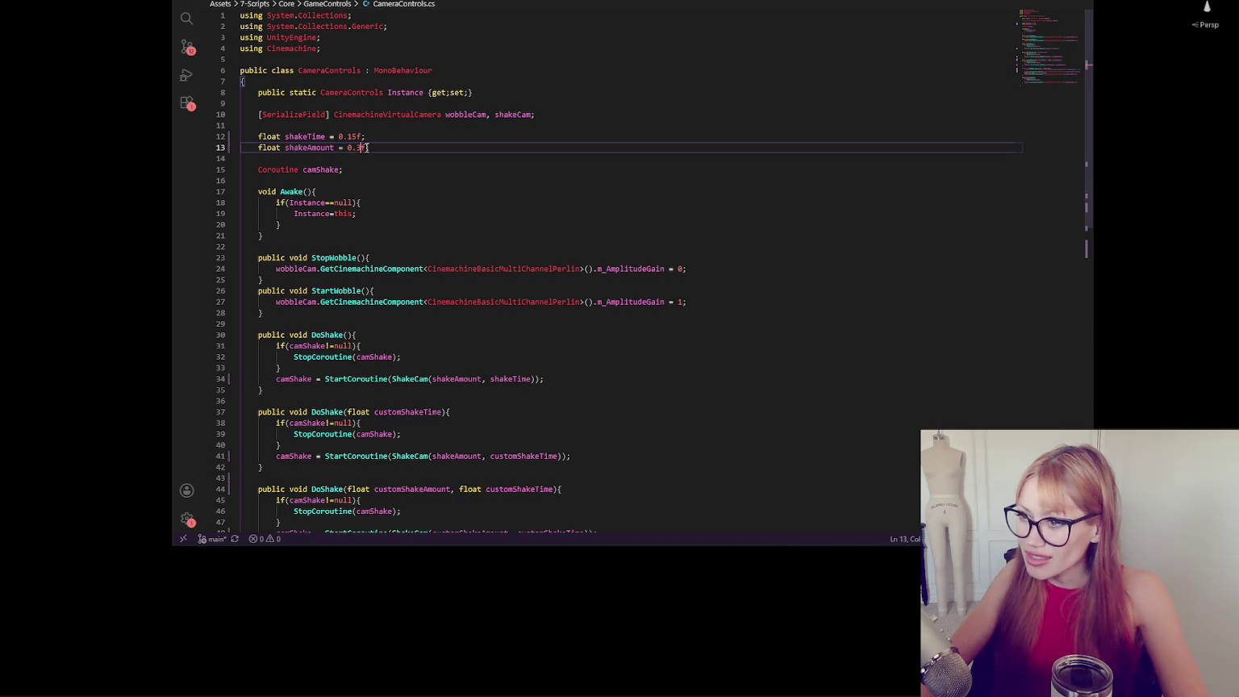
left_click(384, 194)
key("alt+Tab")
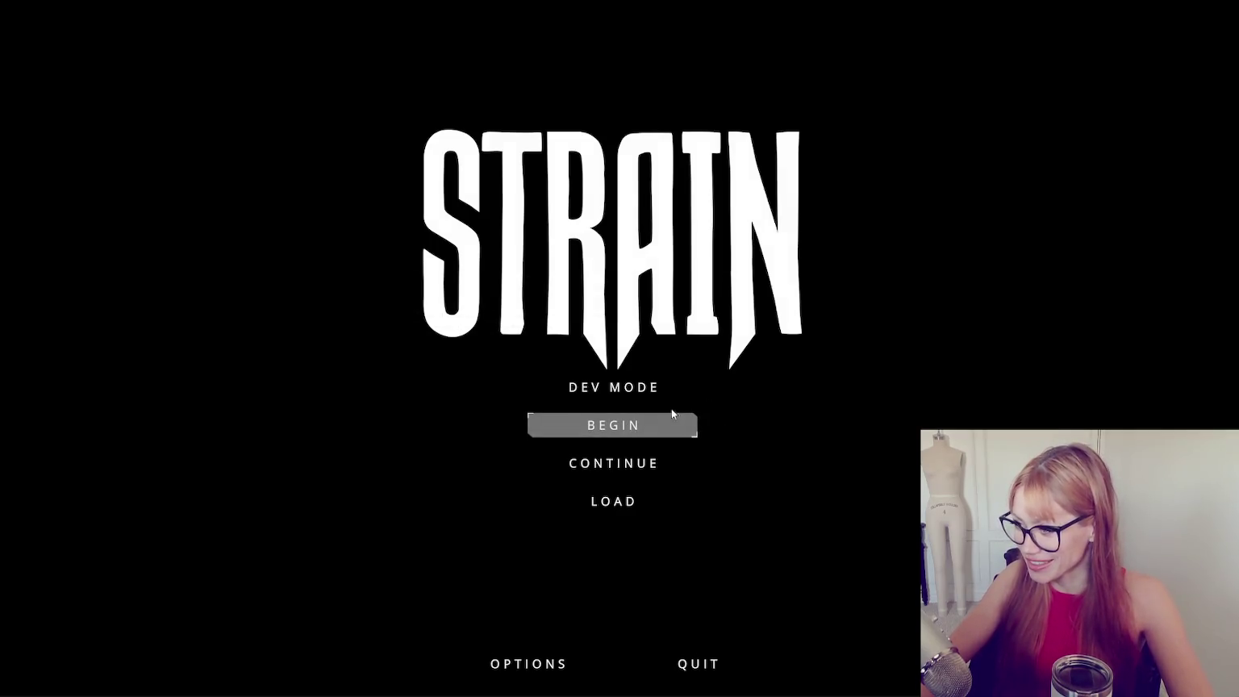
Start a dev-mode run, drop the plank, and lay five floor tiles.
left_click(628, 387)
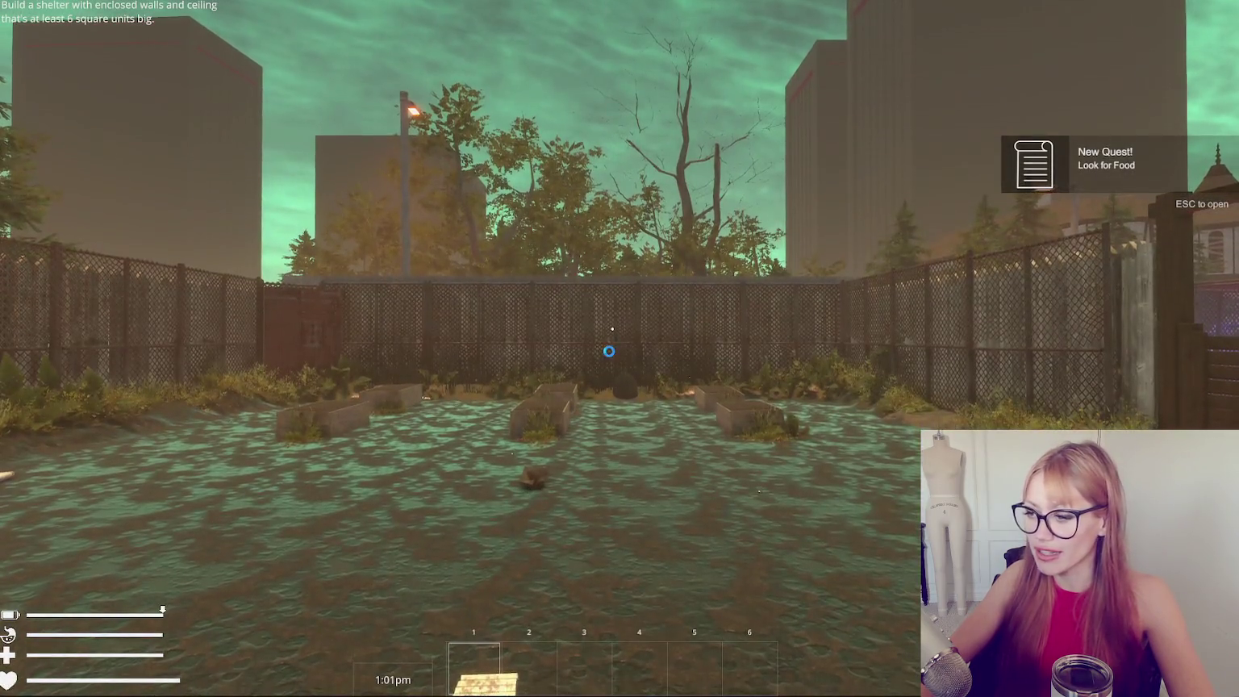
left_click(609, 350)
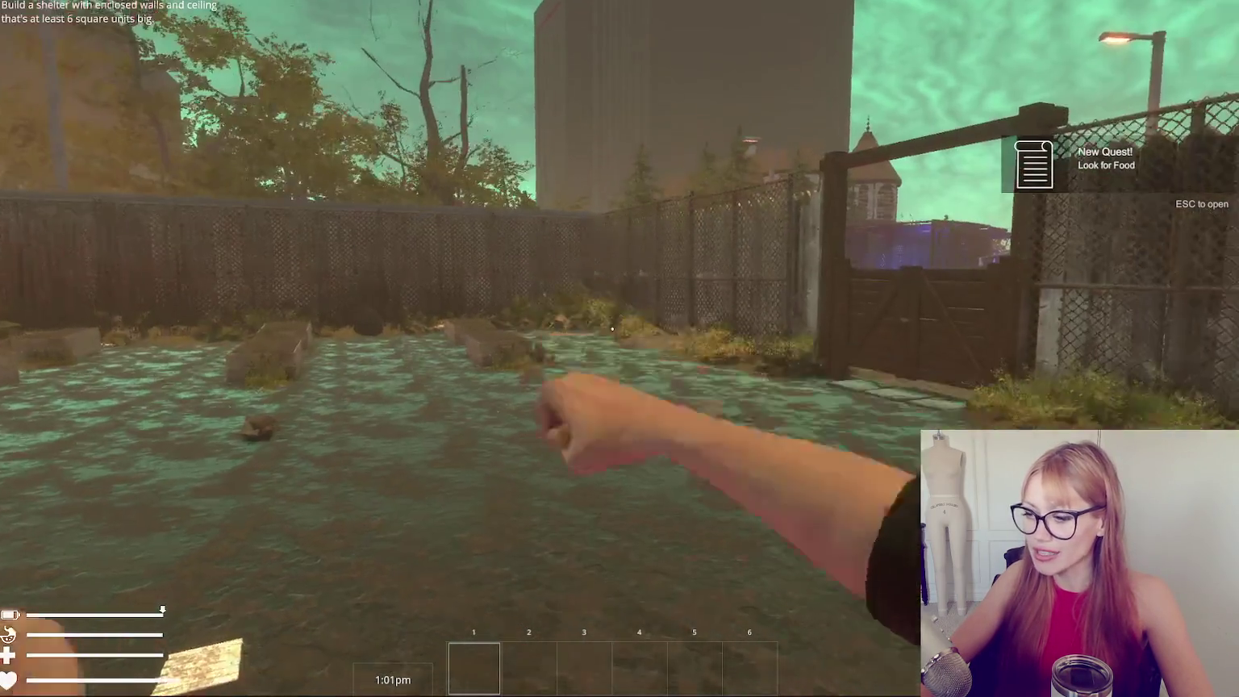
key("Tab")
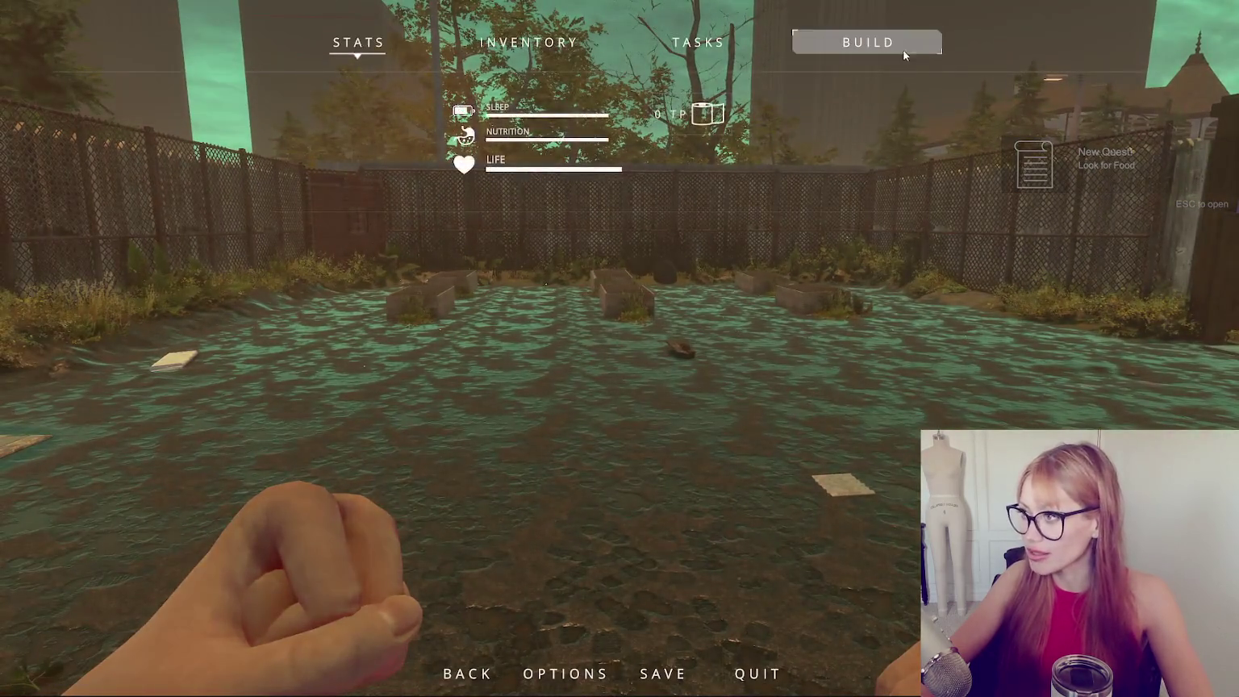
left_click(611, 328)
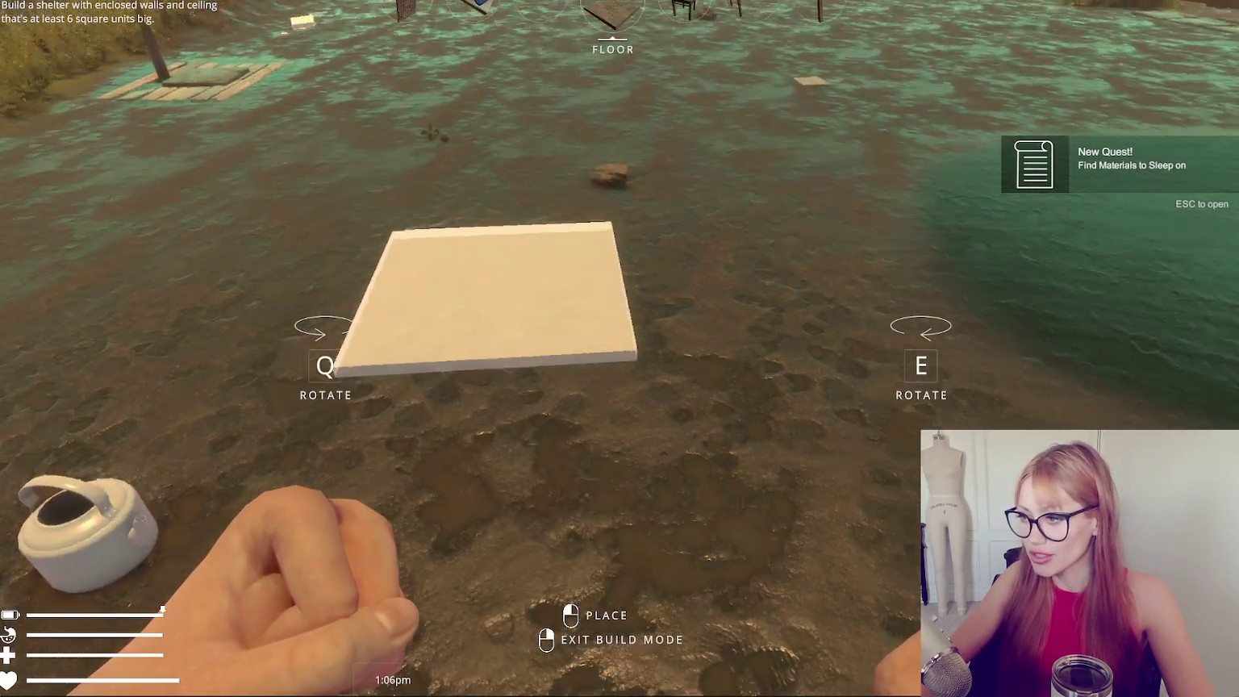
left_click(619, 348)
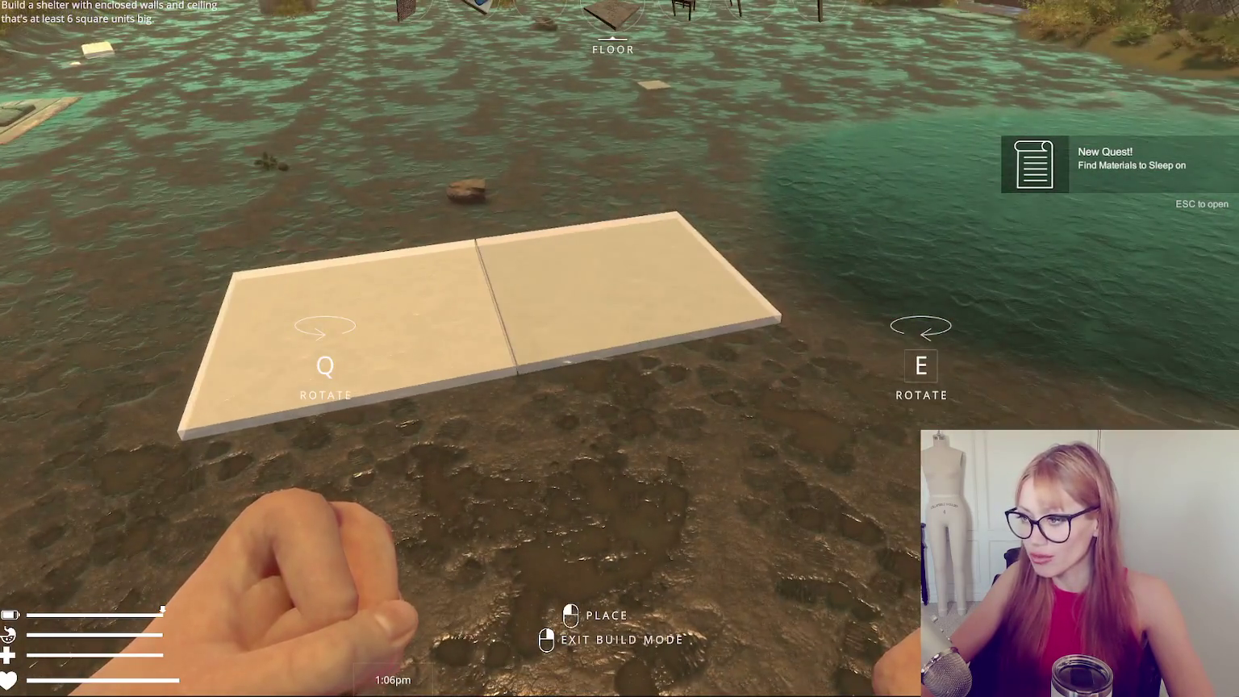
left_click(619, 349)
left_click(620, 348)
left_click(619, 349)
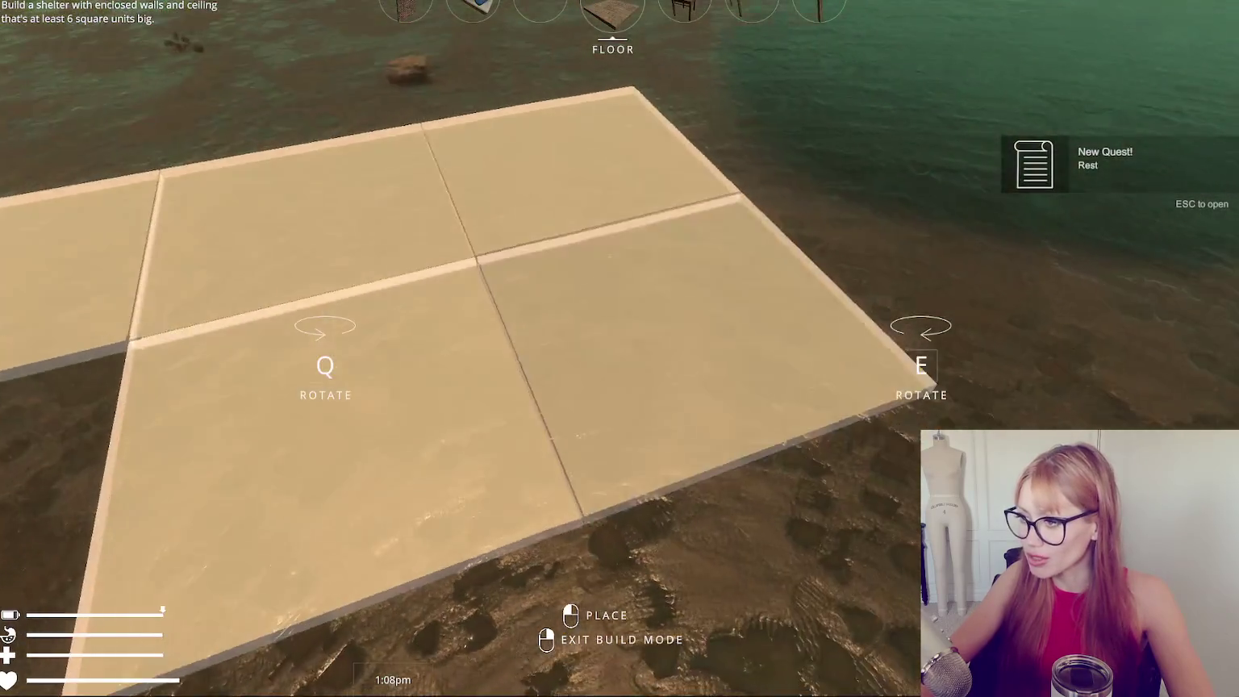
right_click(619, 349)
Pick up the wooden board and turn the front floor tiles into wooden floor.
key("Tab")
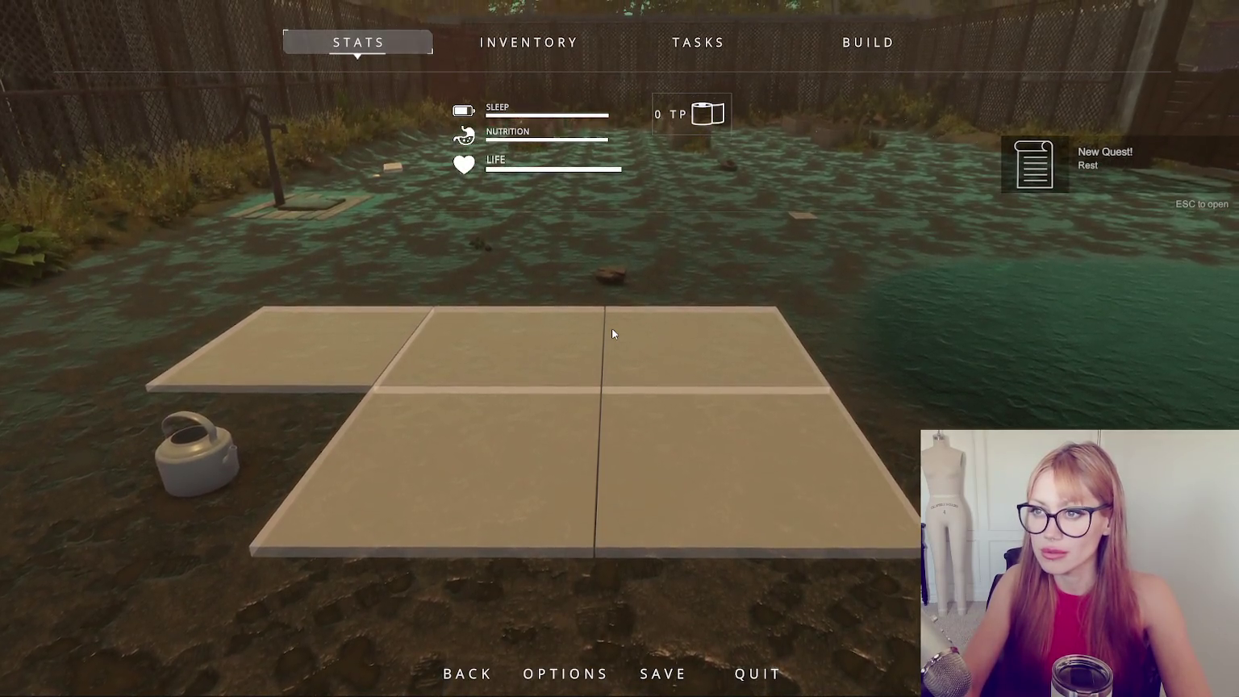
key("Tab")
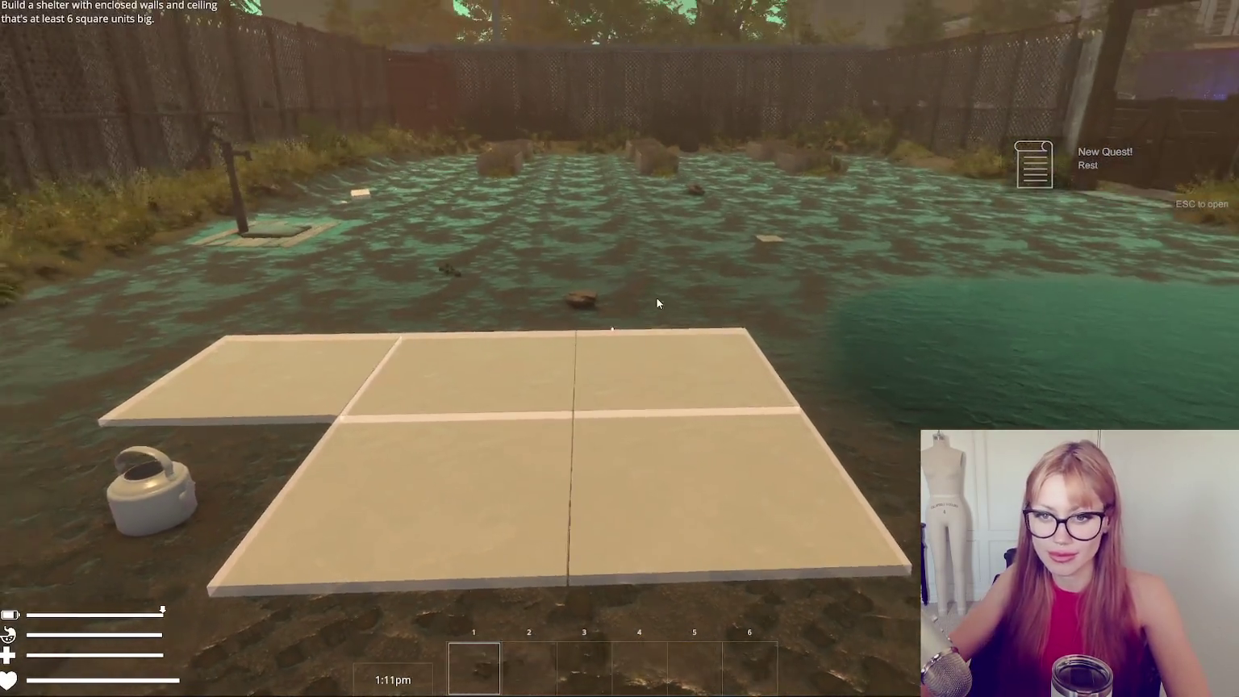
left_click(612, 333)
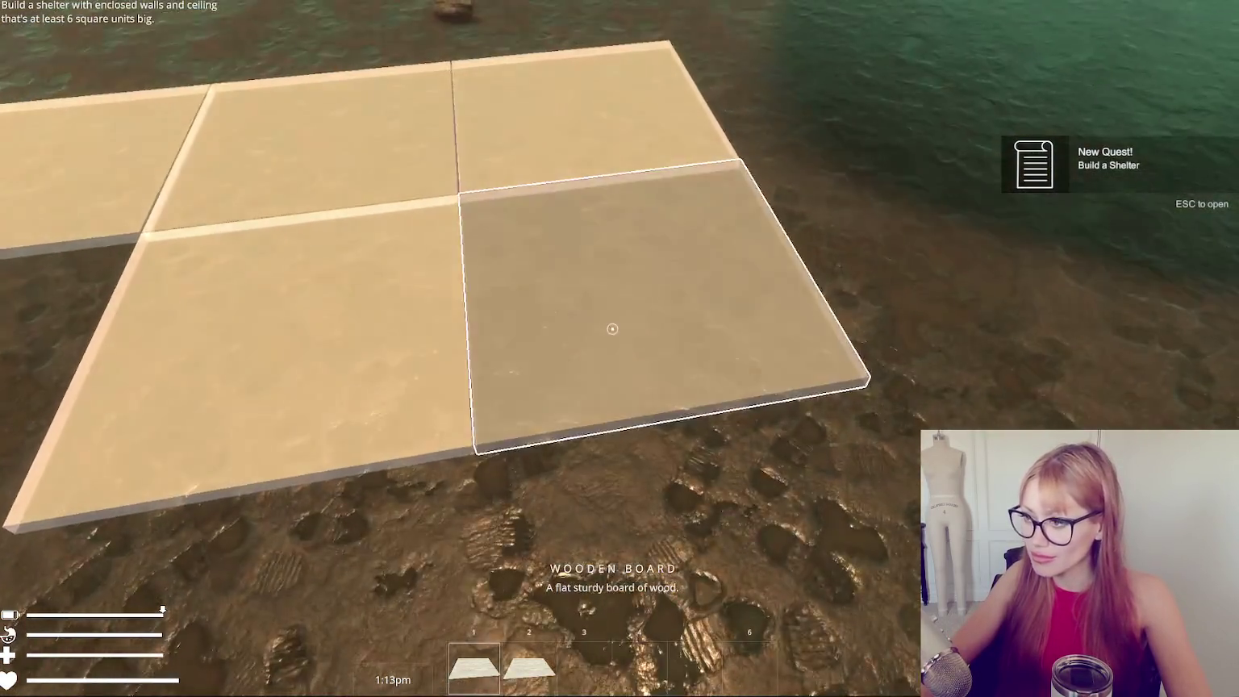
left_click(612, 328)
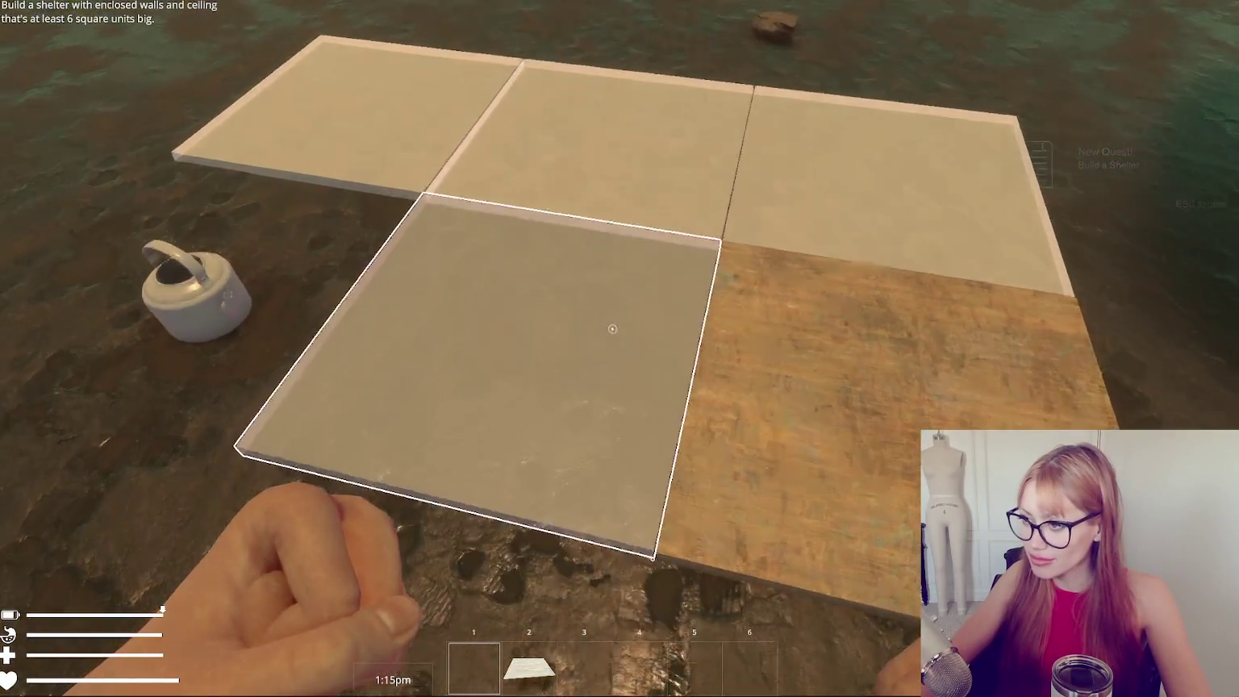
left_click(612, 328)
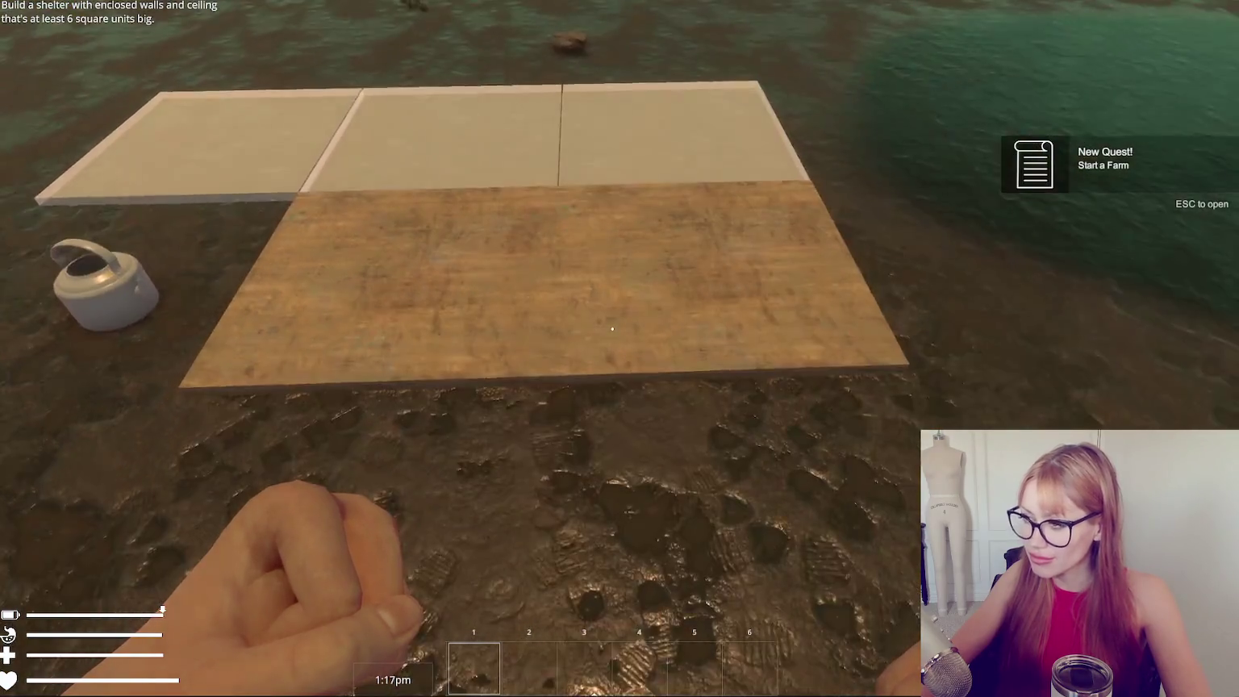
key("Escape")
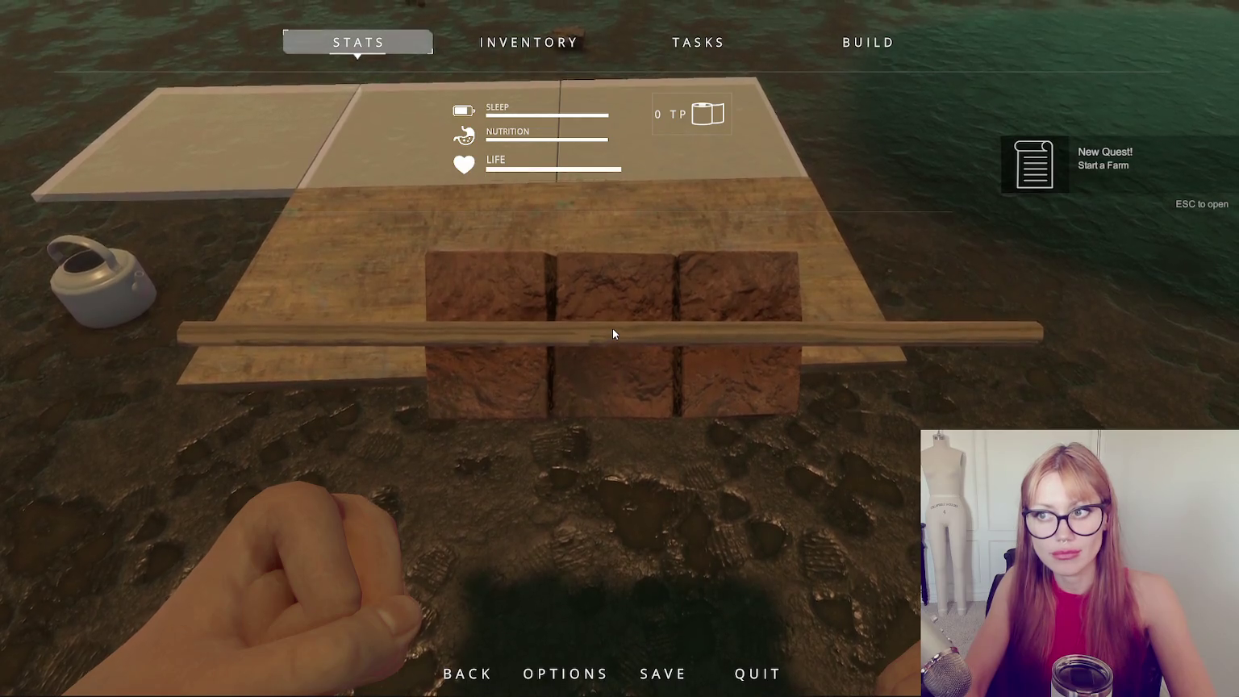
Collect bricks and boards and extend the wooden floor into an L shape.
key("Escape")
left_click(611, 328)
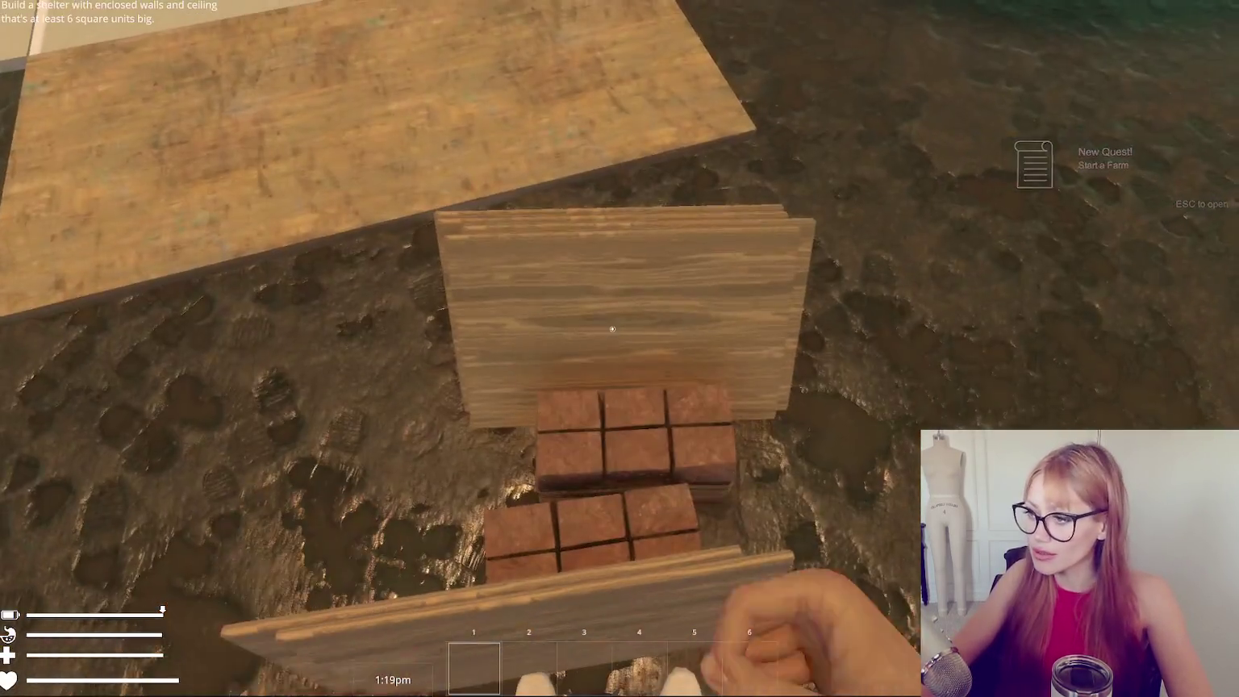
left_click(611, 329)
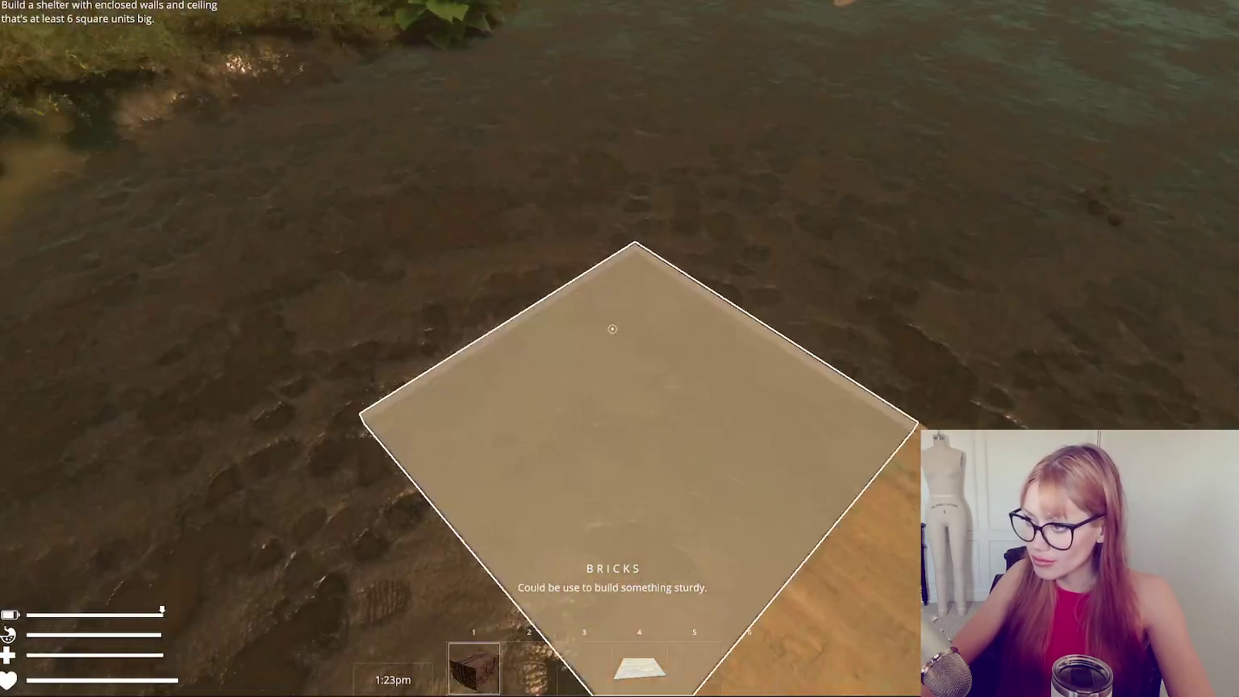
left_click(611, 328)
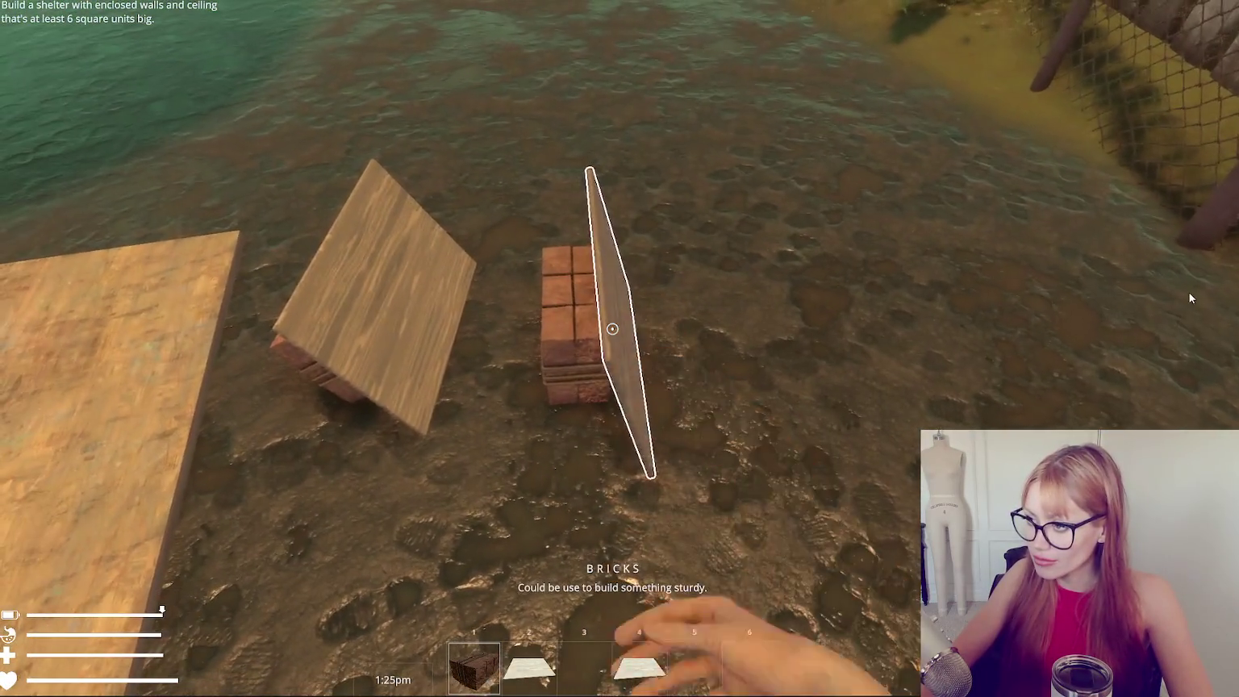
left_click(612, 328)
left_click(612, 329)
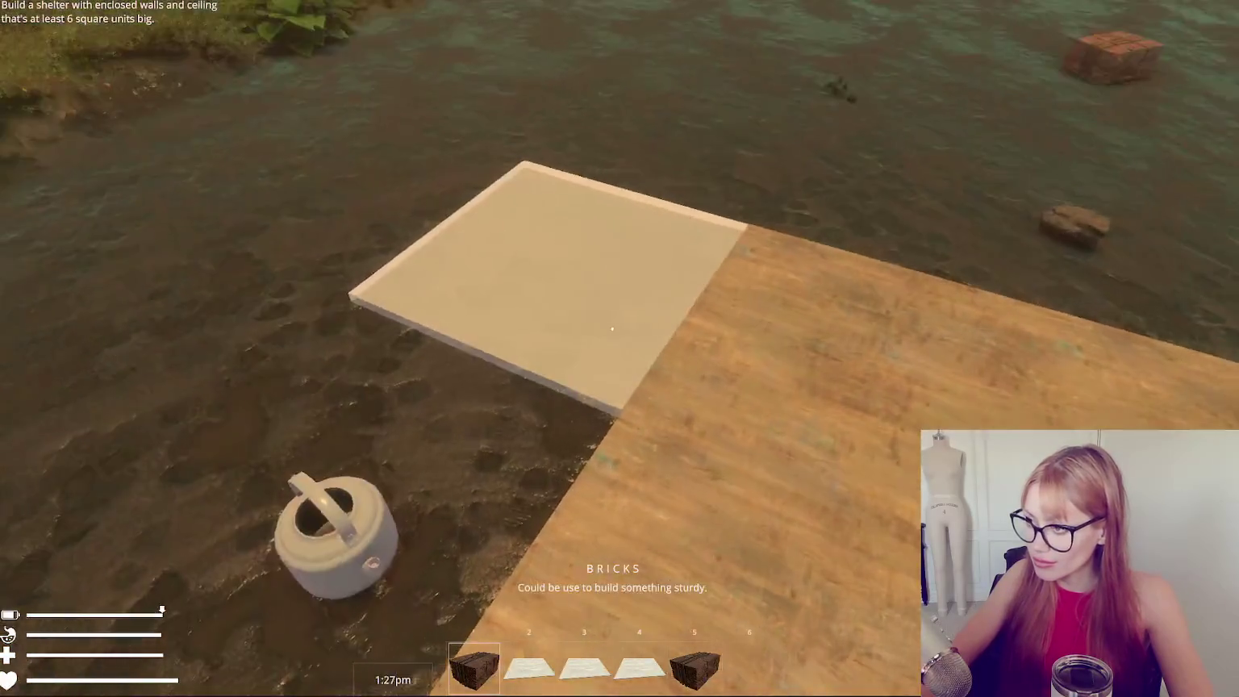
left_click(612, 328)
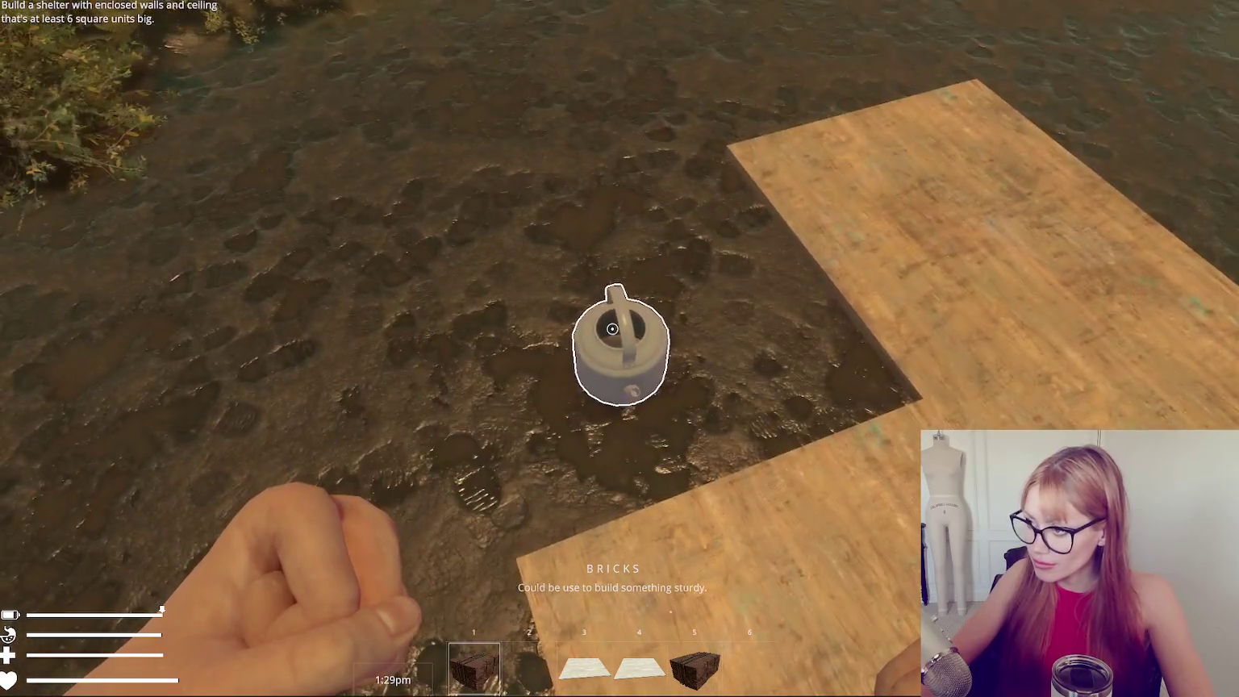
Set the kettle down and carry the brick stack instead.
left_click(612, 329)
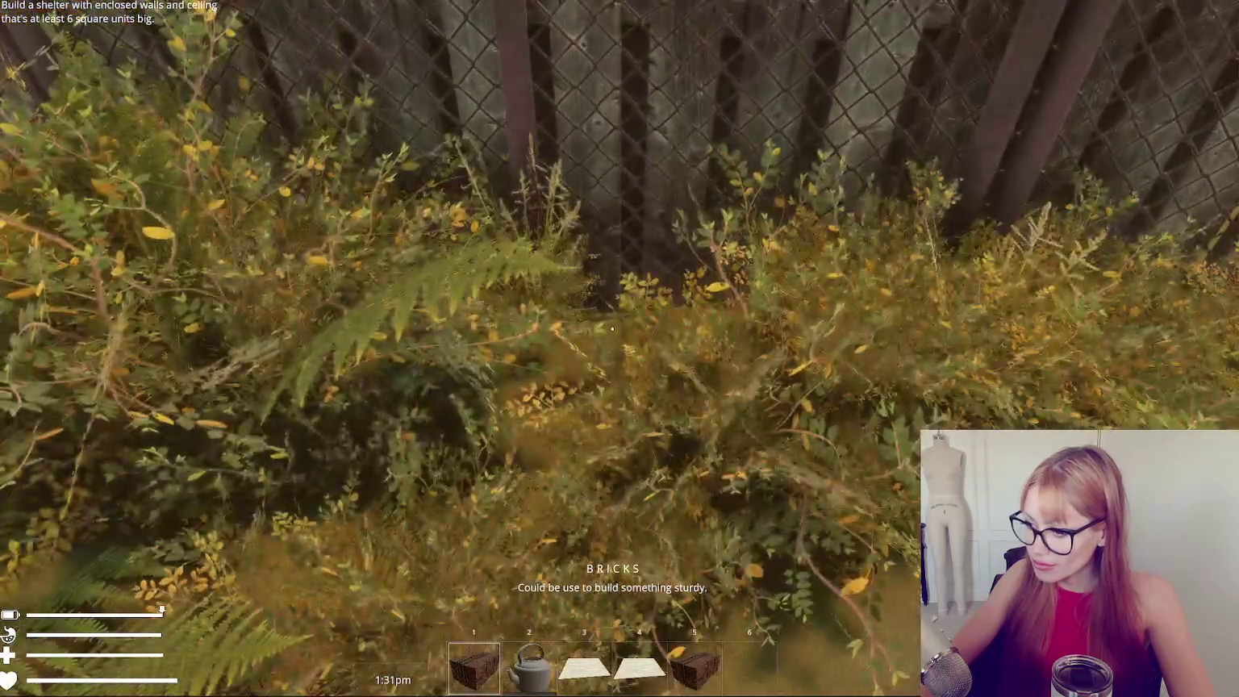
left_click(612, 328)
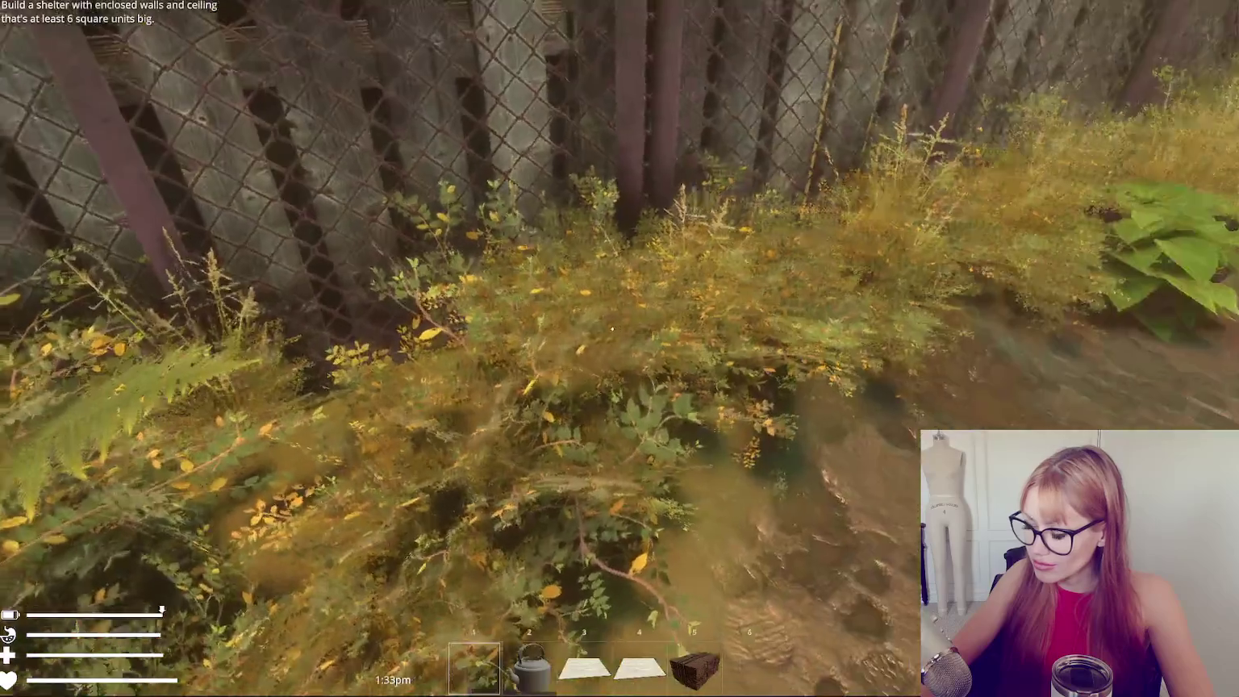
scroll(612, 328, "down", 2)
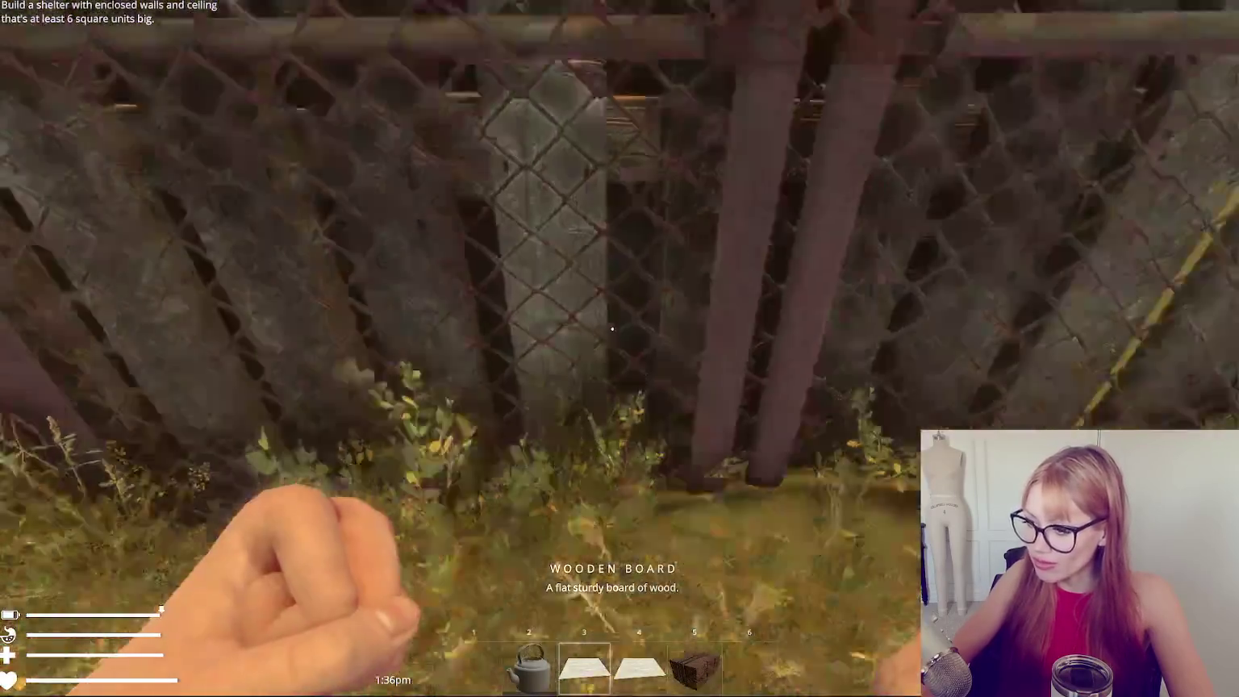
scroll(612, 329, "down", 5)
left_click(612, 328)
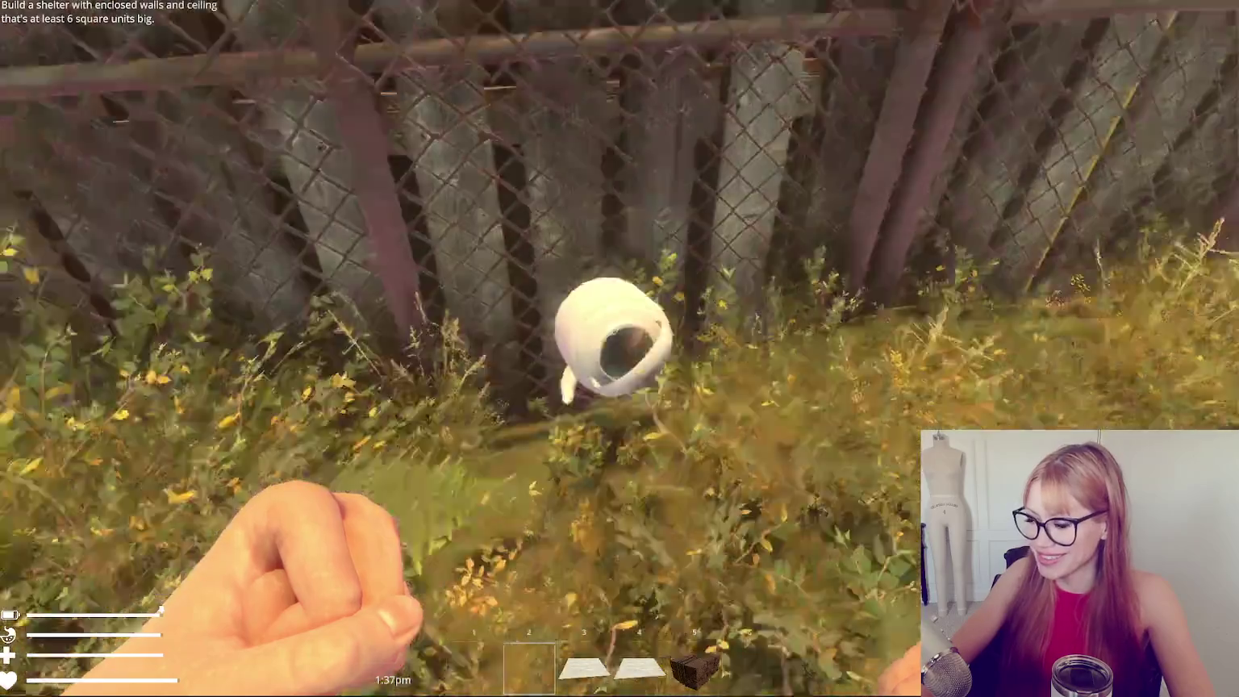
left_click(612, 328)
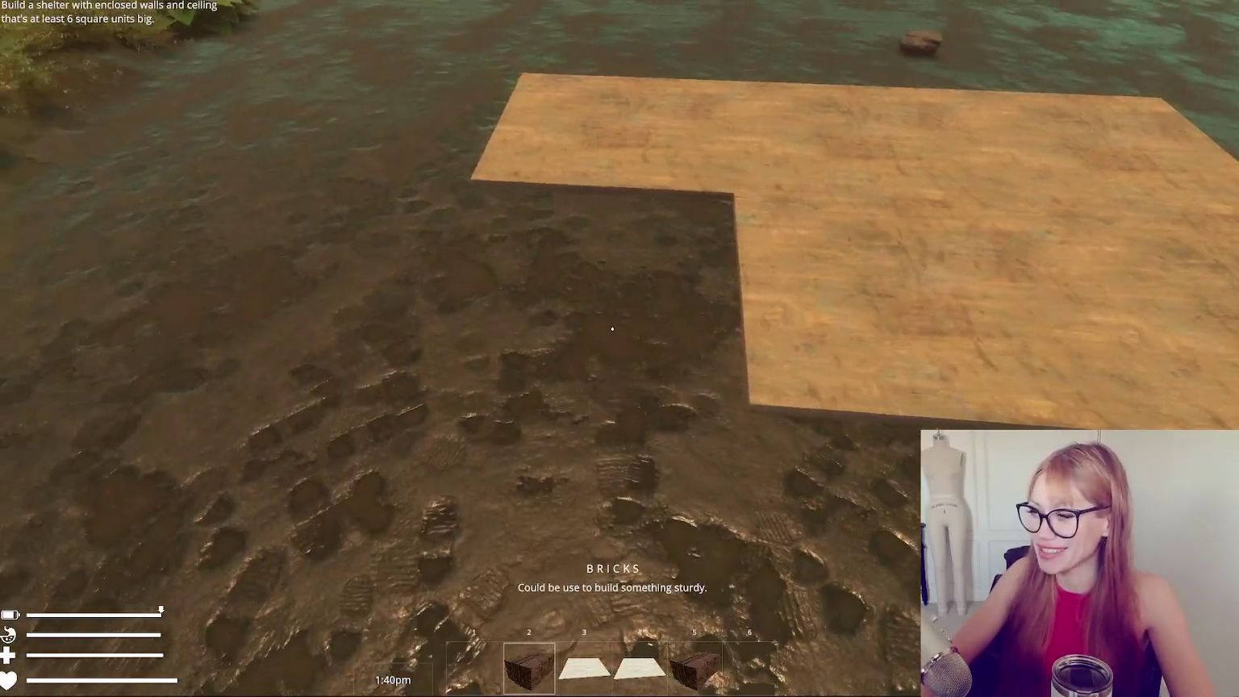
right_click(612, 328)
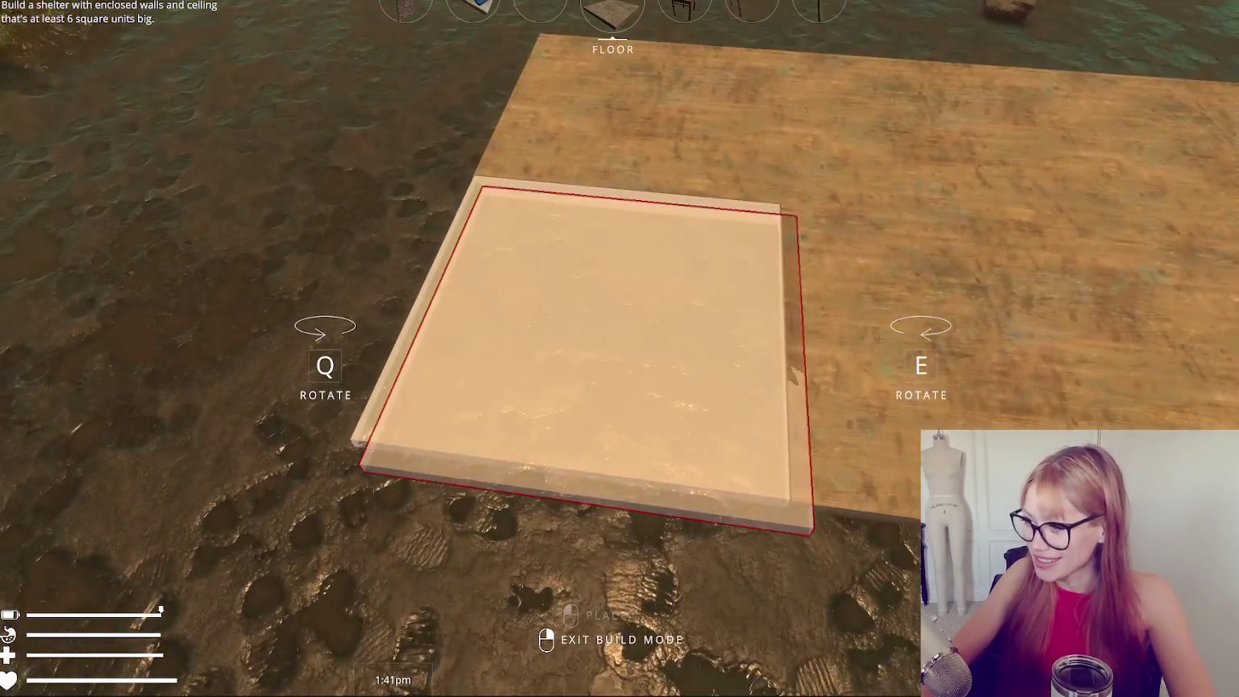
Place a floor piece and two walls along the floor's edge.
left_click(612, 328)
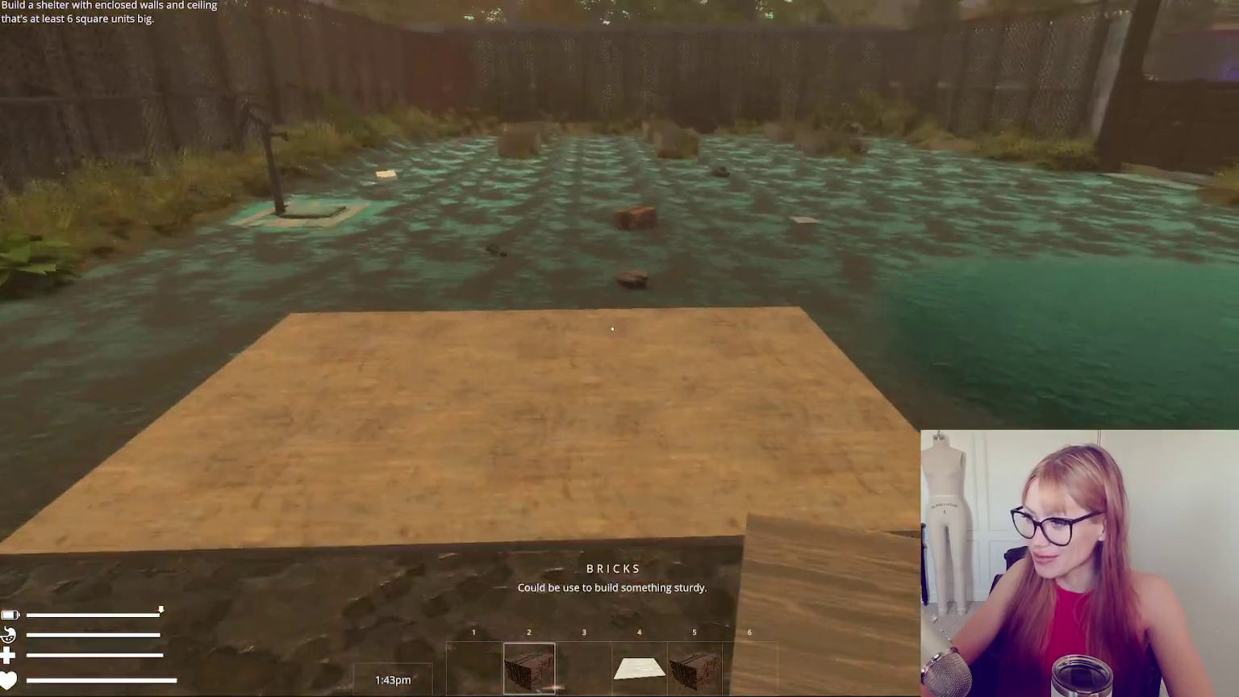
right_click(612, 328)
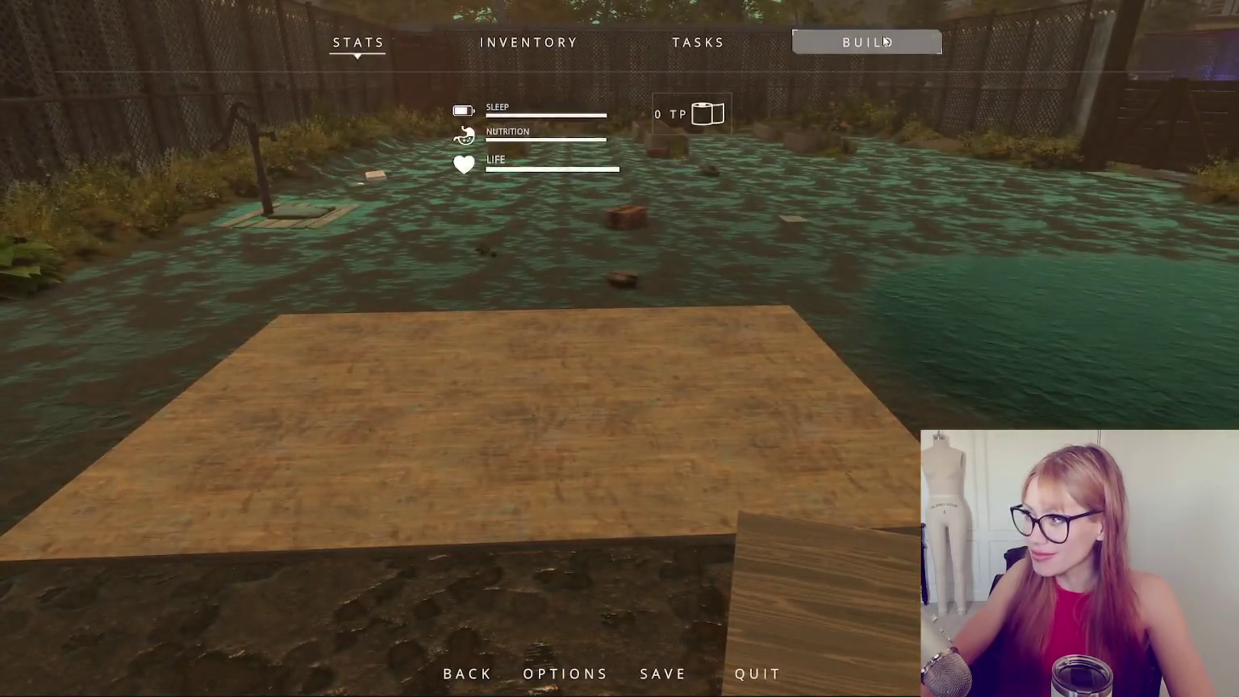
left_click(625, 236)
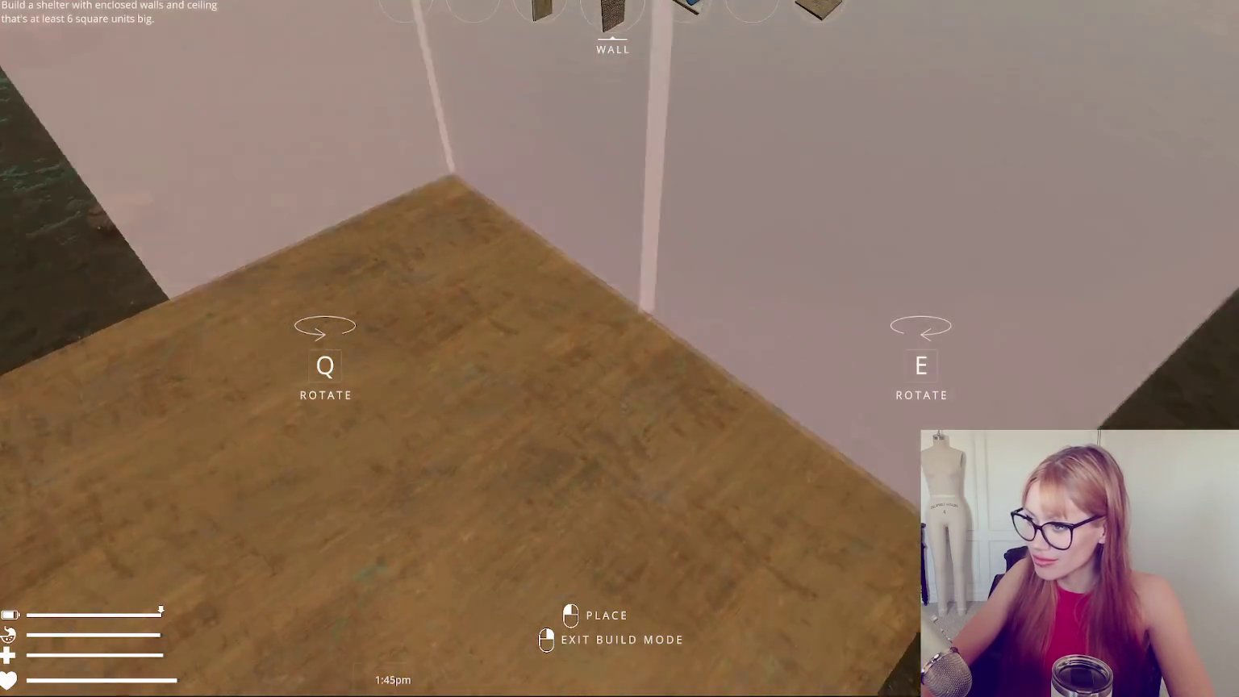
left_click(612, 328)
right_click(612, 328)
left_click(625, 236)
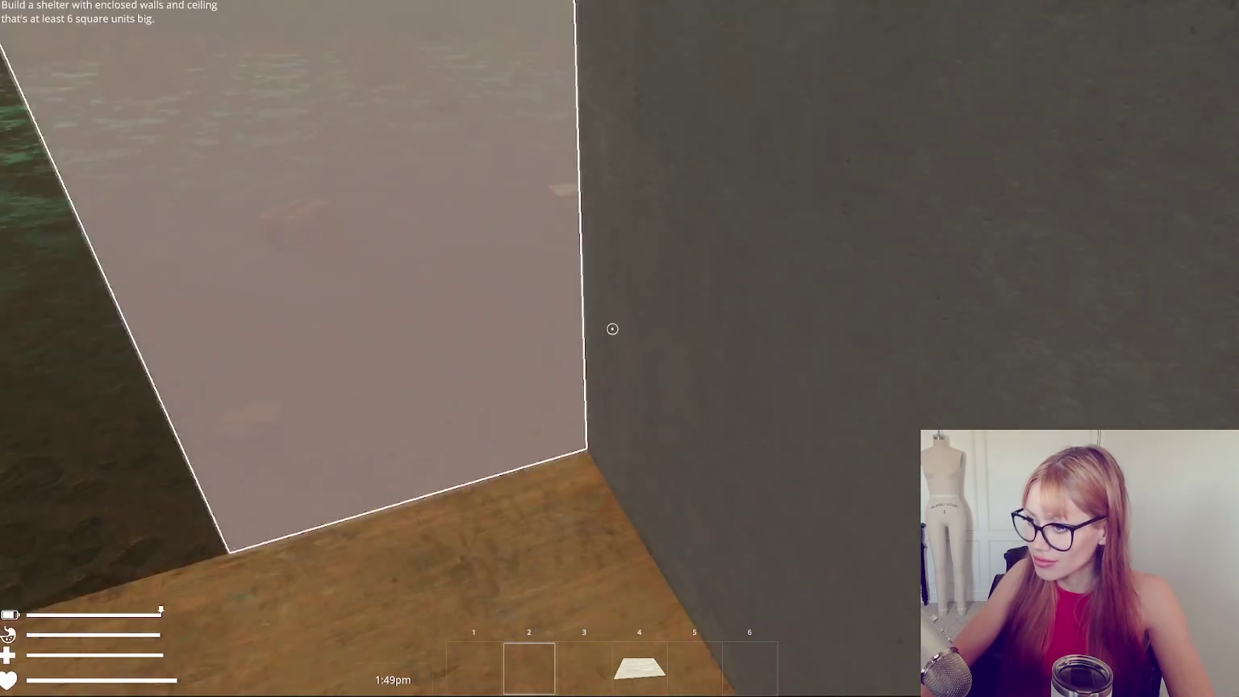
left_click(612, 328)
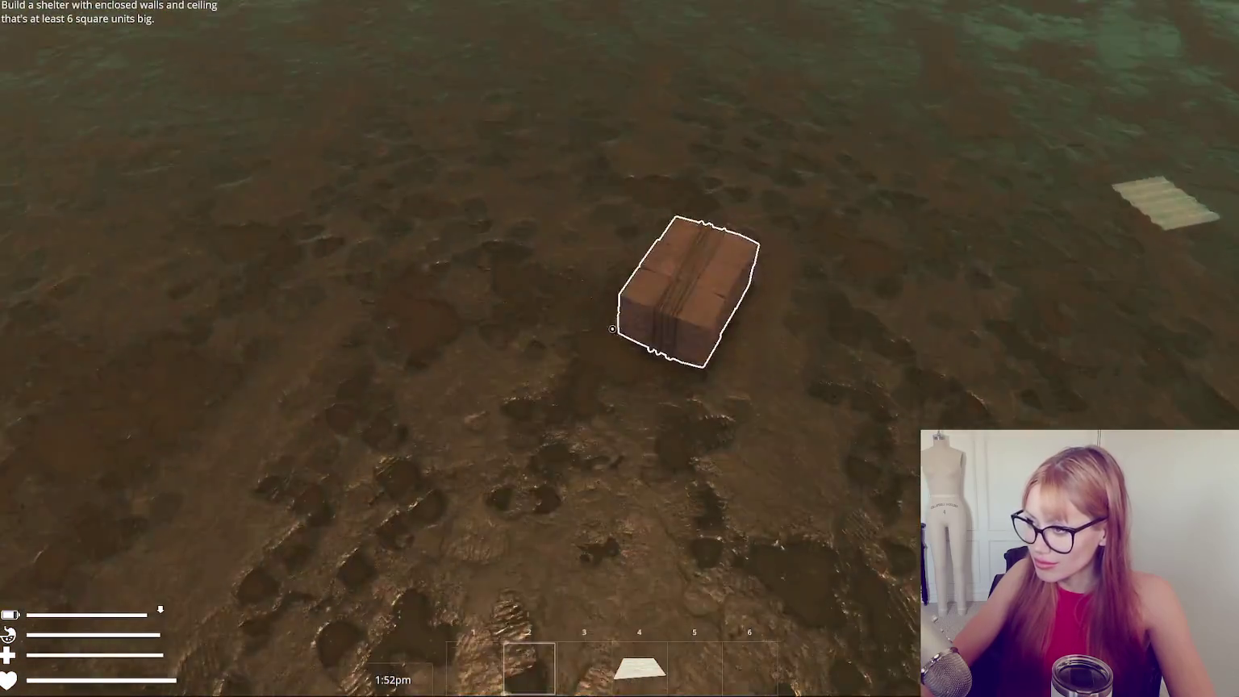
Pick up bricks and place a wall at the corner.
left_click(612, 328)
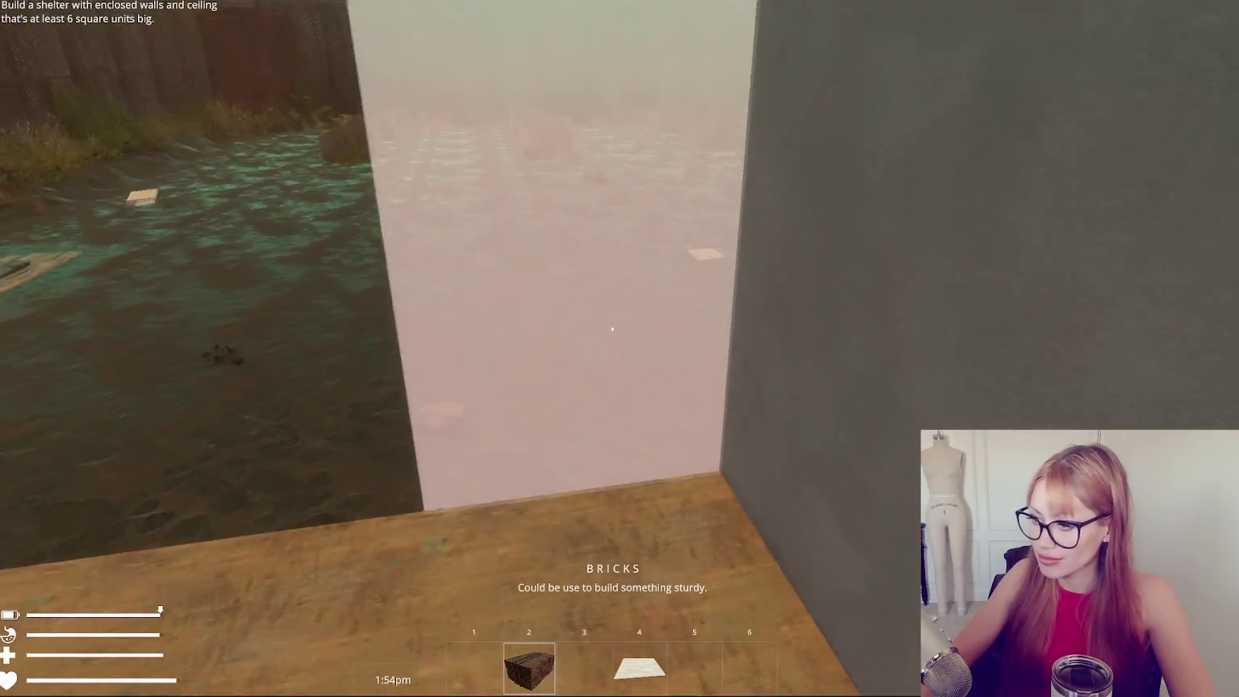
right_click(612, 328)
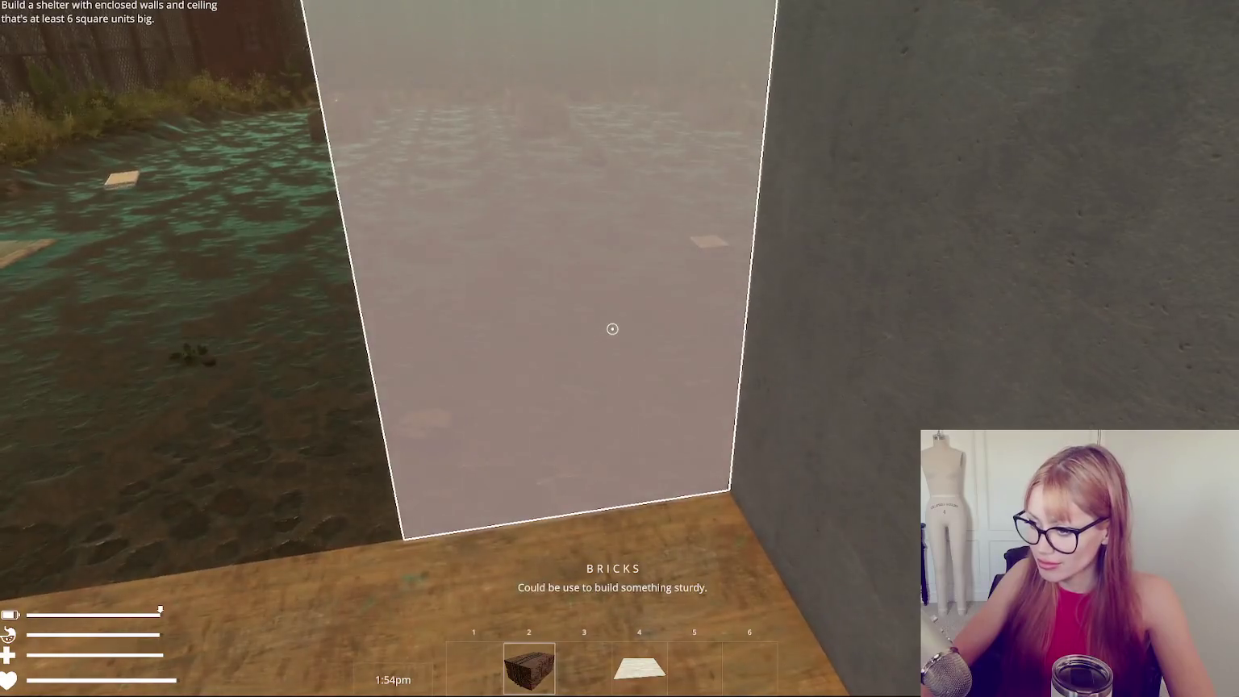
left_click(612, 328)
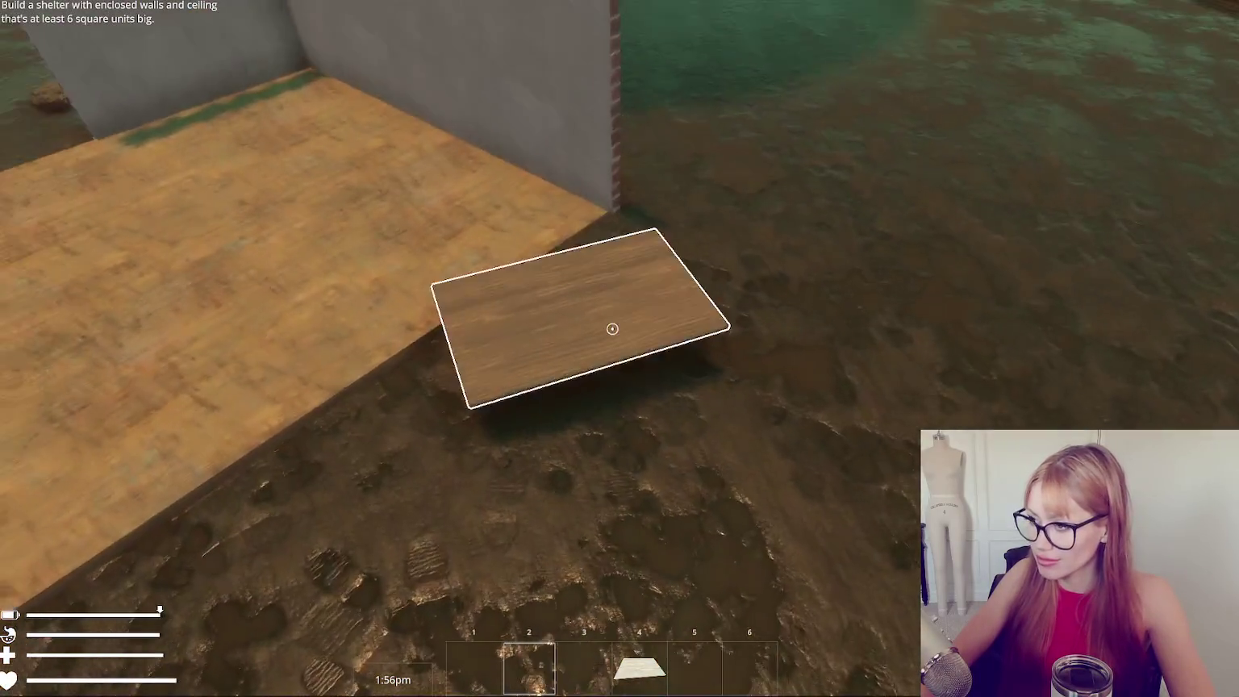
Pick up the wooden board and lay two more wooden floor tiles.
left_click(612, 328)
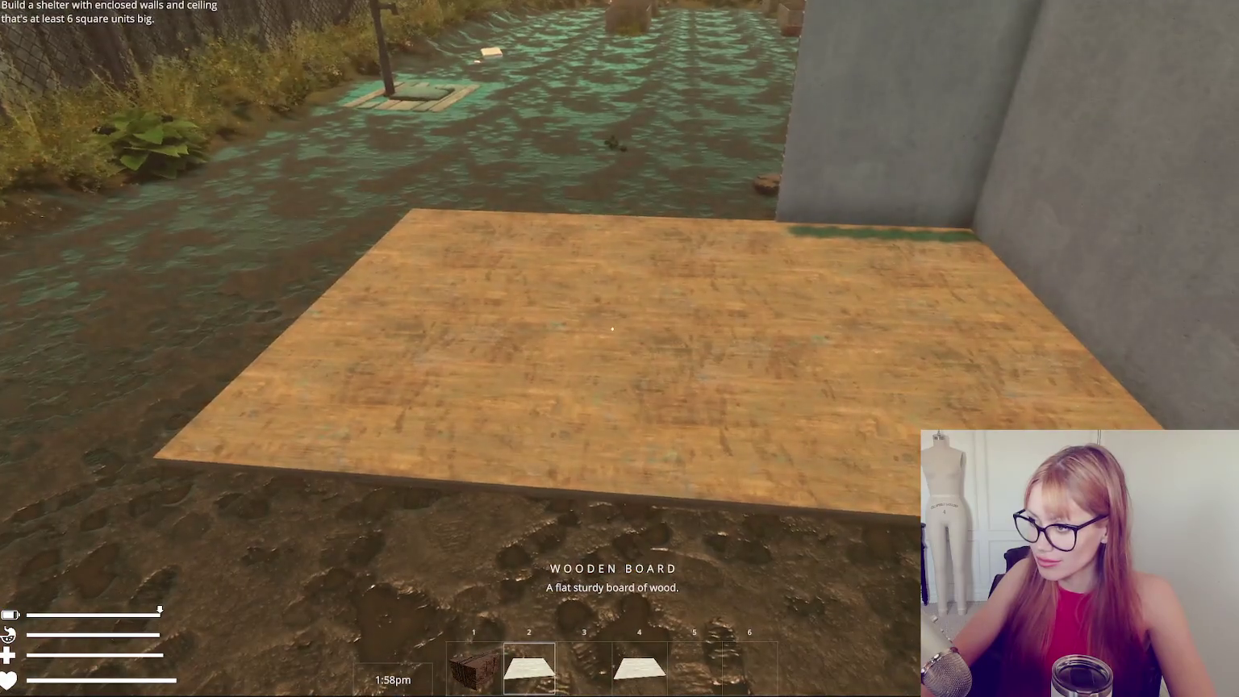
right_click(612, 328)
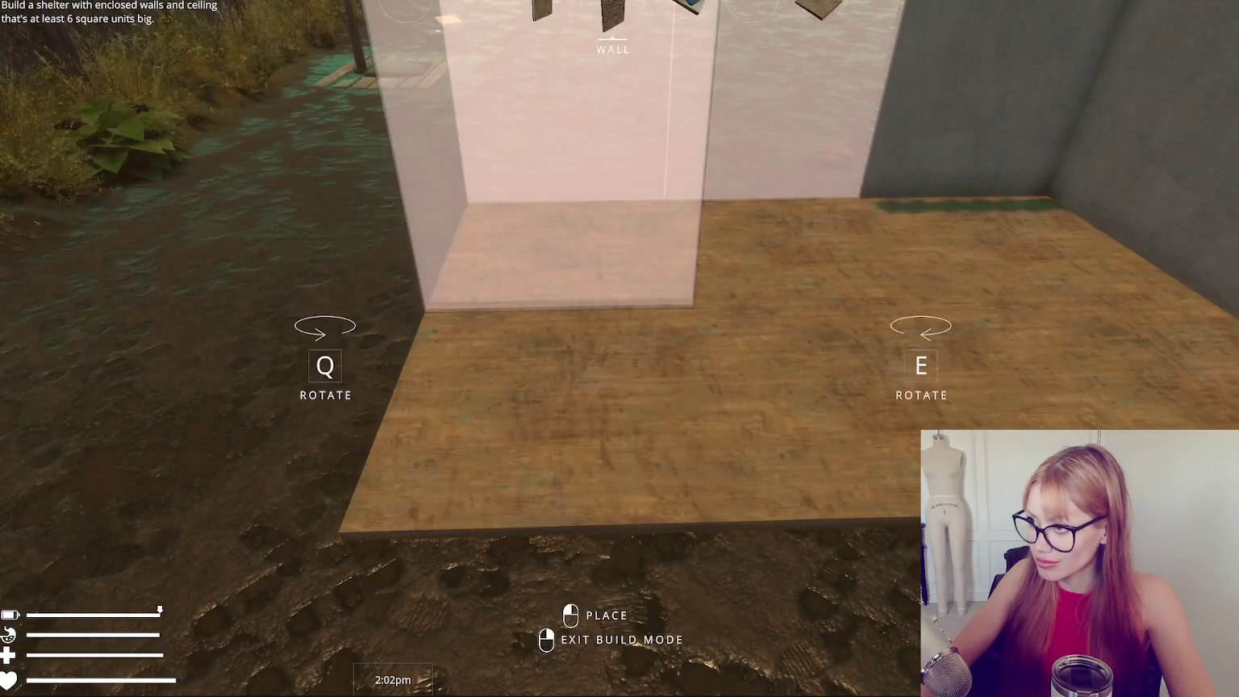
scroll(619, 348, "down", 1)
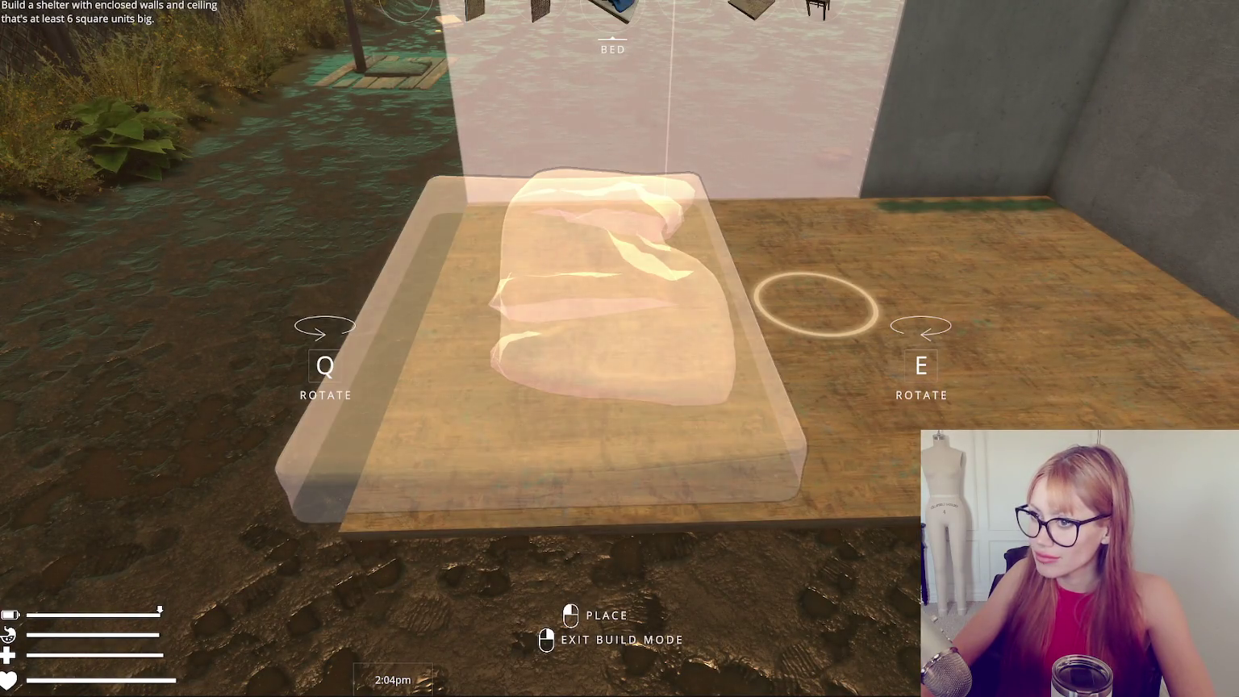
scroll(619, 348, "up", 2)
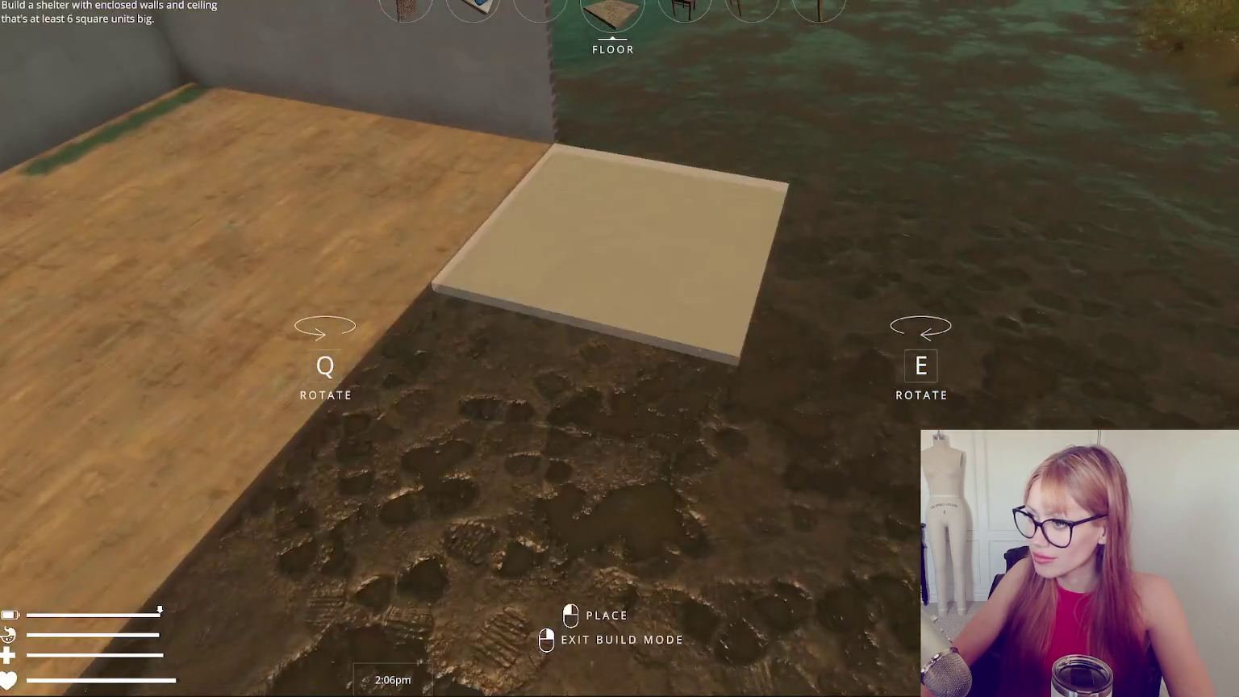
left_click(612, 328)
right_click(612, 328)
left_click(612, 329)
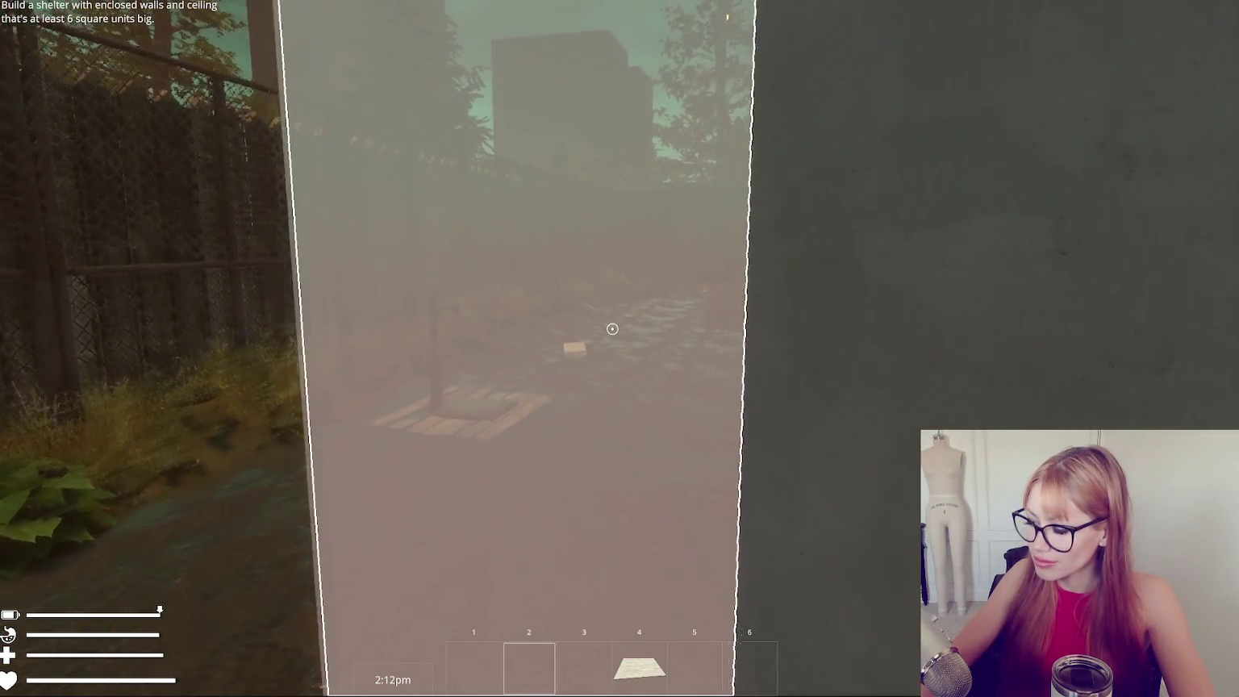
Gather three brick stacks, place another brick wall, and pause.
key("Escape")
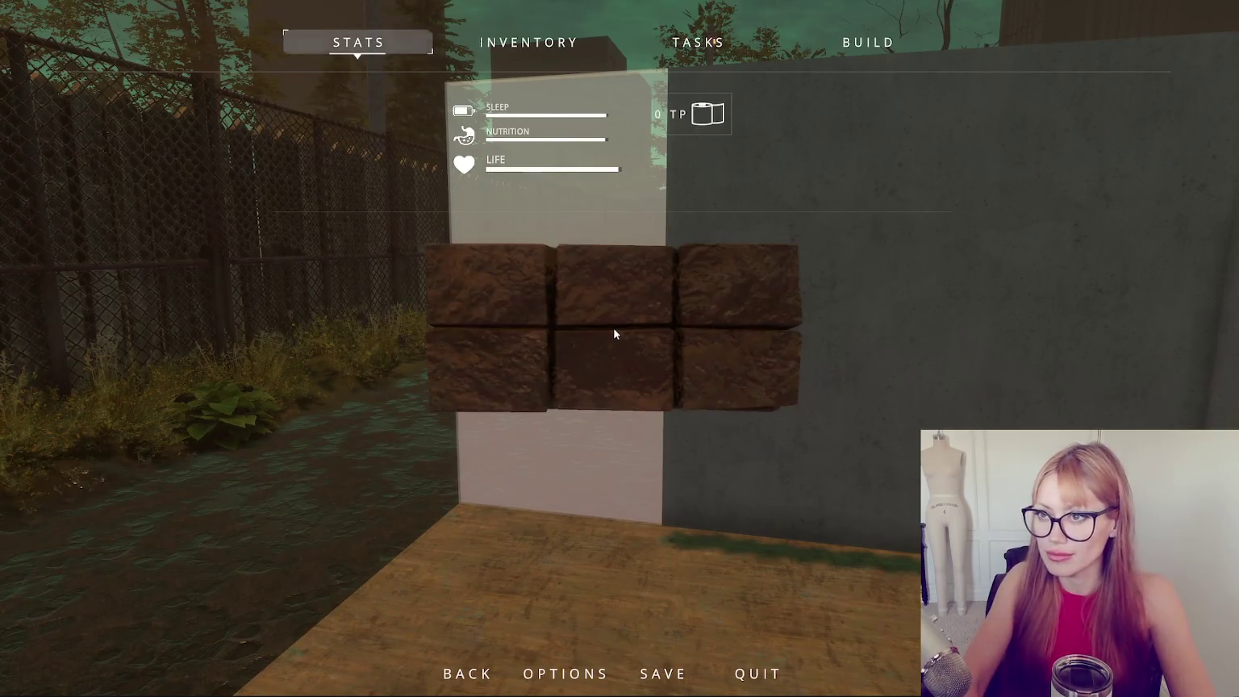
key("Escape")
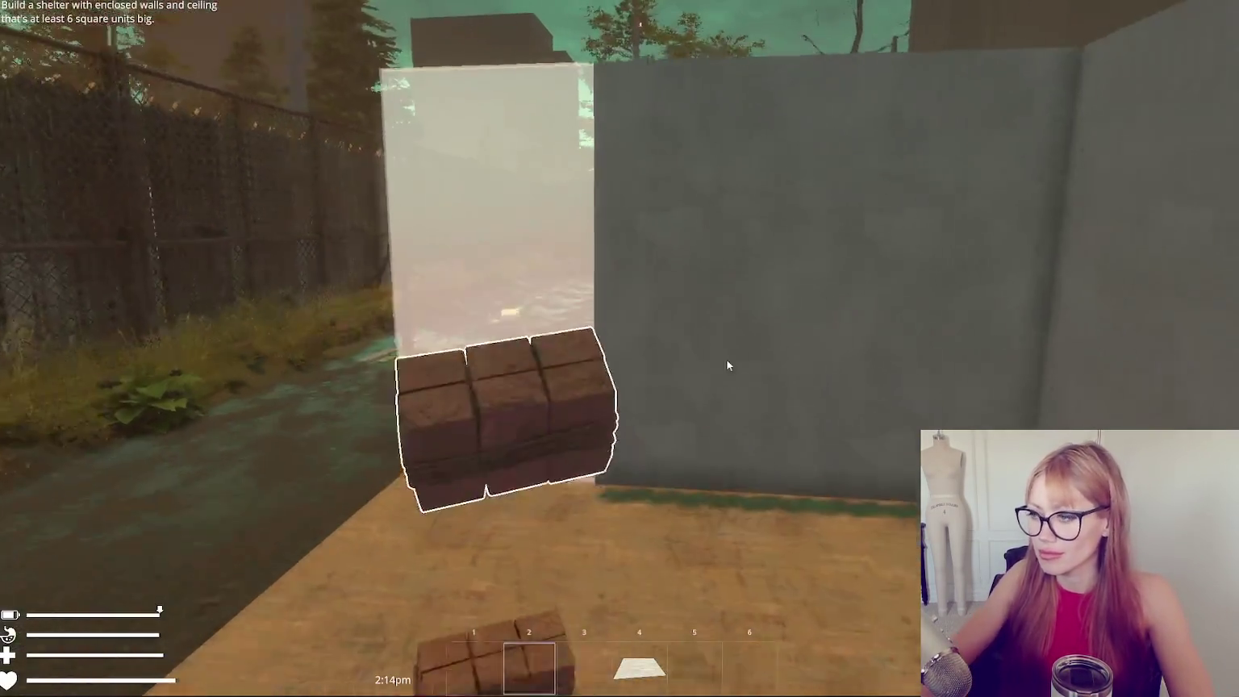
left_click(727, 366)
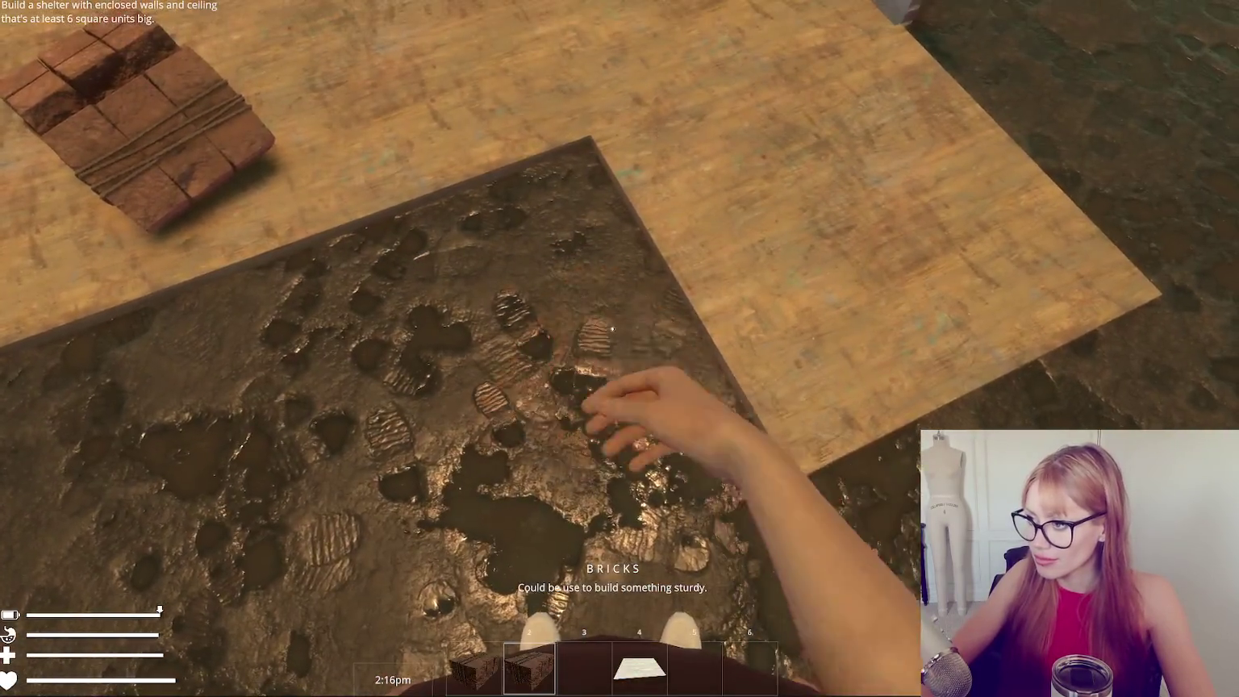
left_click(612, 329)
left_click(612, 329)
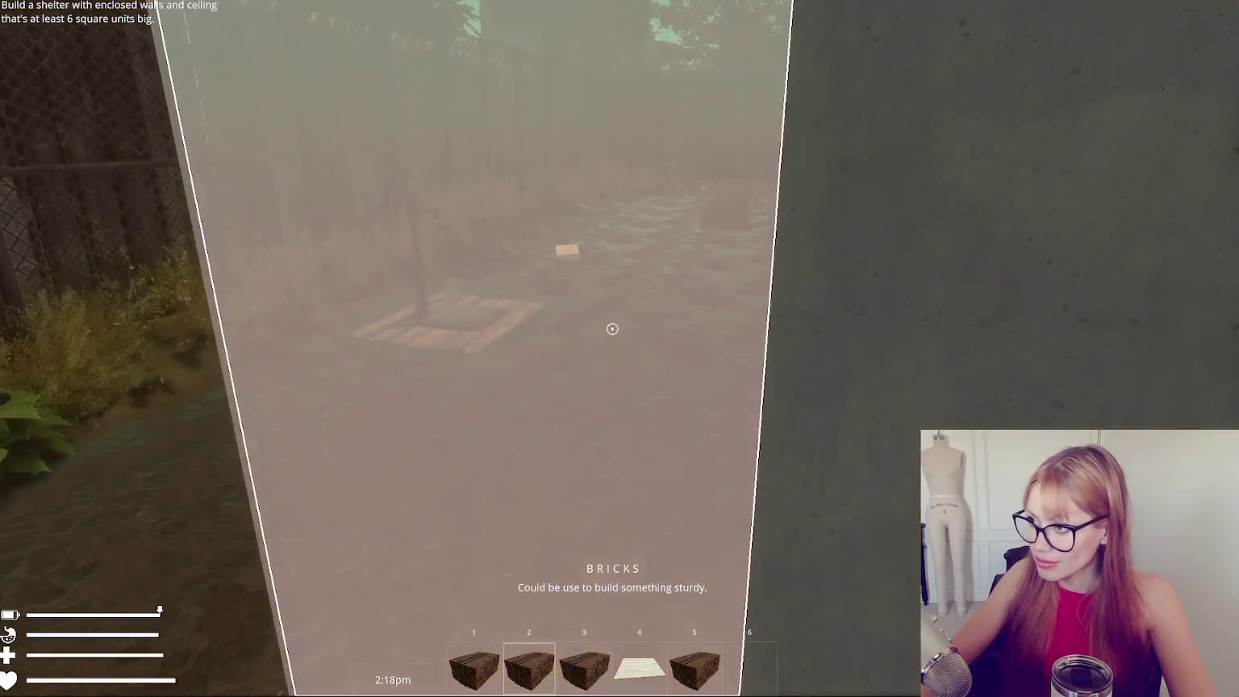
left_click(612, 329)
key("Escape")
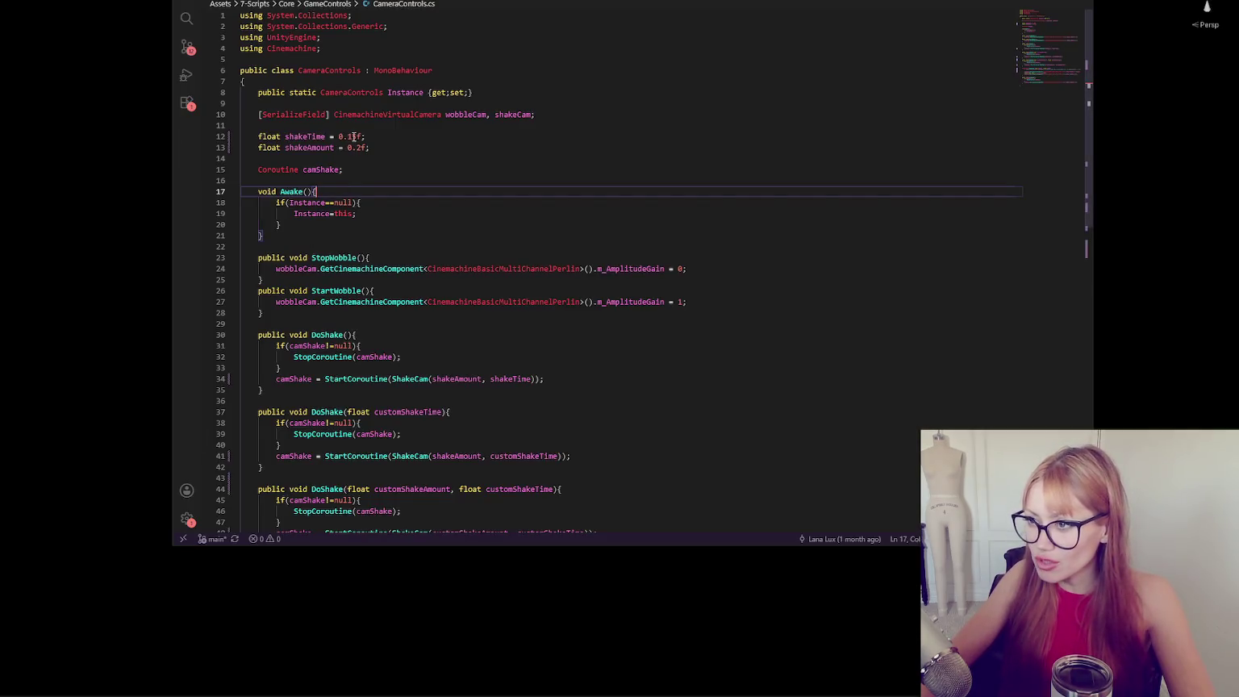
Set shakeTime to 0.08f and shakeAmount to 0.4f in CameraControls.cs, then return to Unity.
left_click_drag(348, 136, 354, 136)
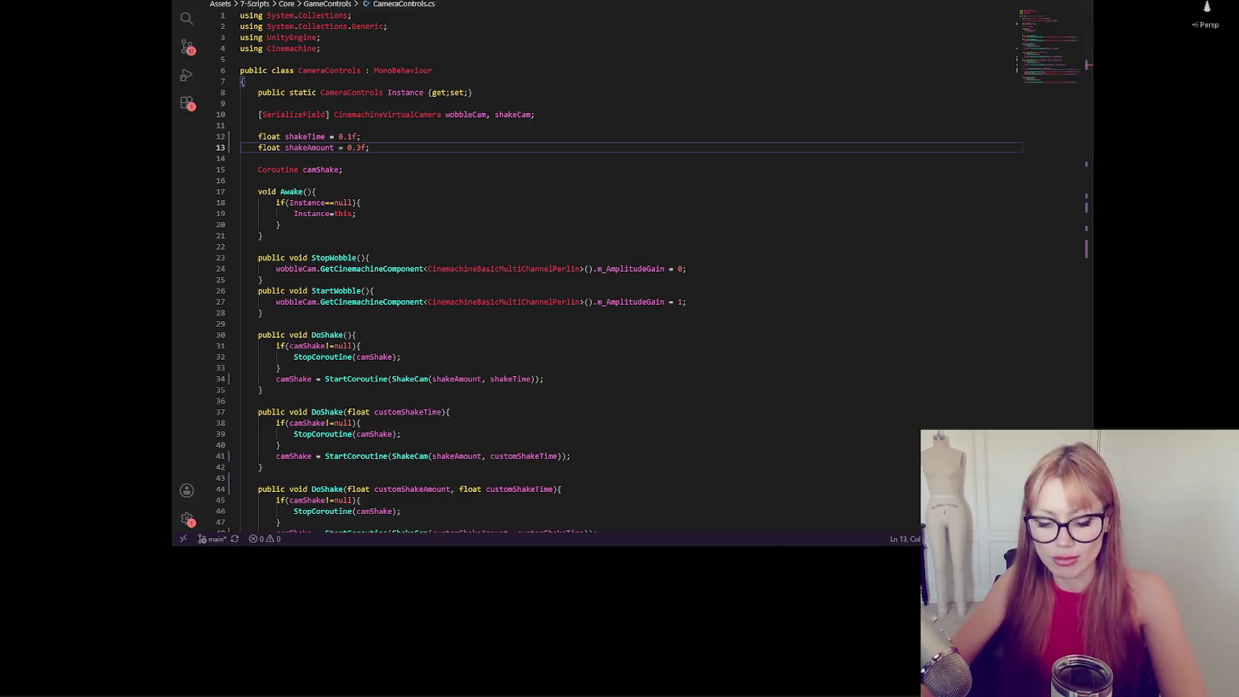
type("4")
left_click_drag(348, 136, 352, 137)
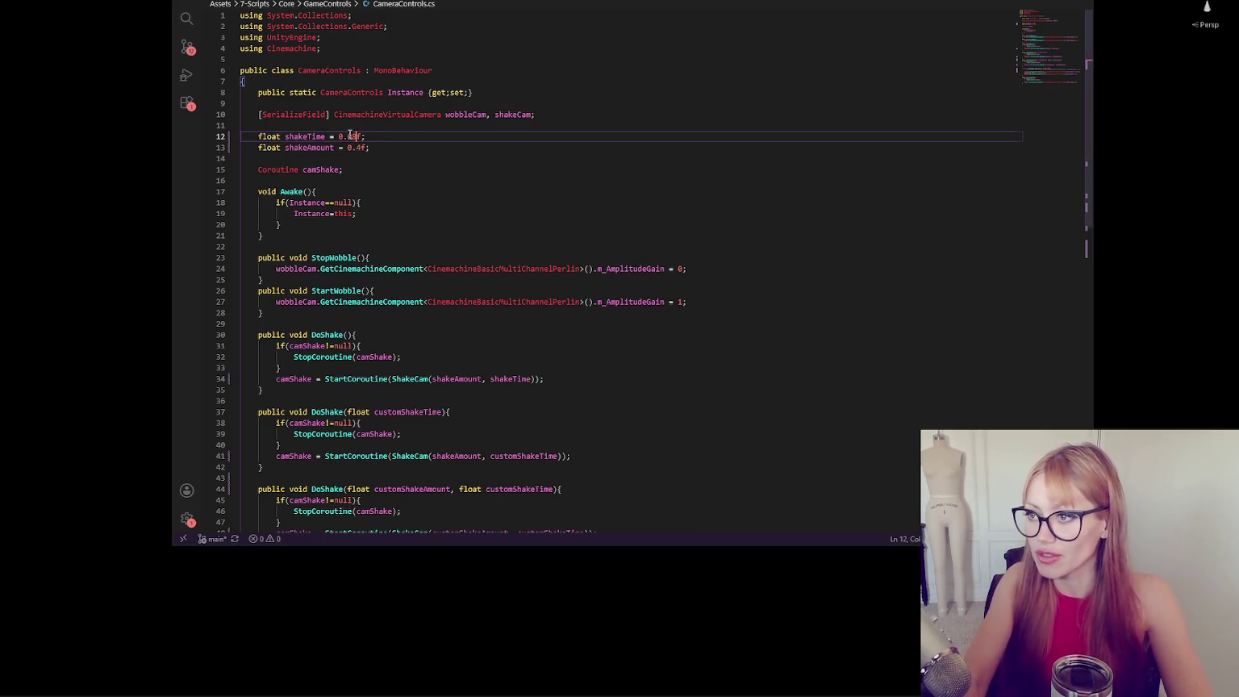
left_click(520, 159)
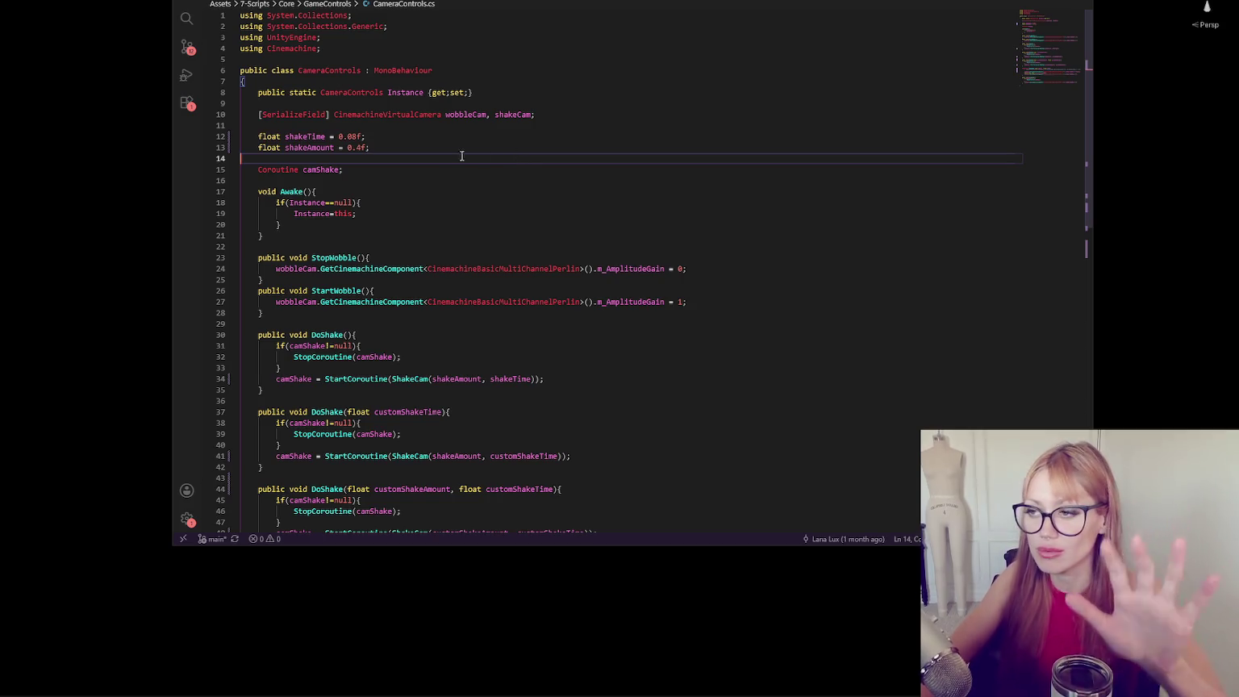
key("alt+Tab")
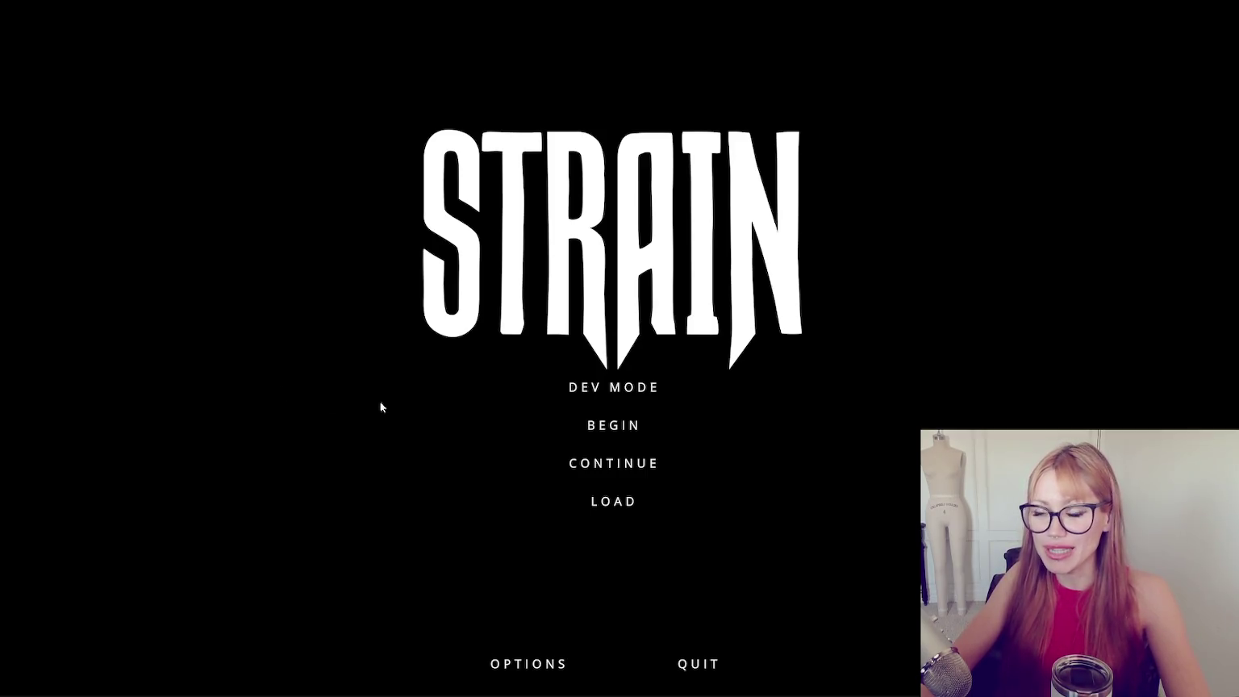
Start a dev-mode run and lay five Stone Floor tiles.
left_click(615, 387)
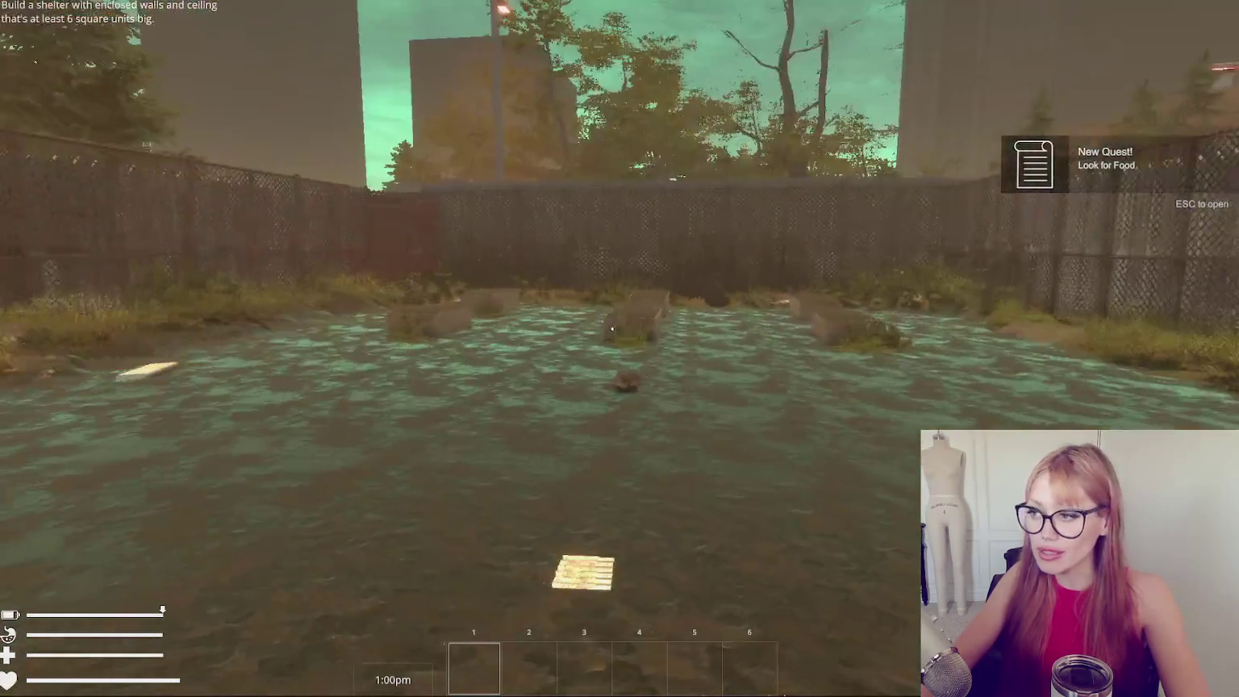
key("Escape")
left_click(931, 45)
scroll(598, 395, "down", 1)
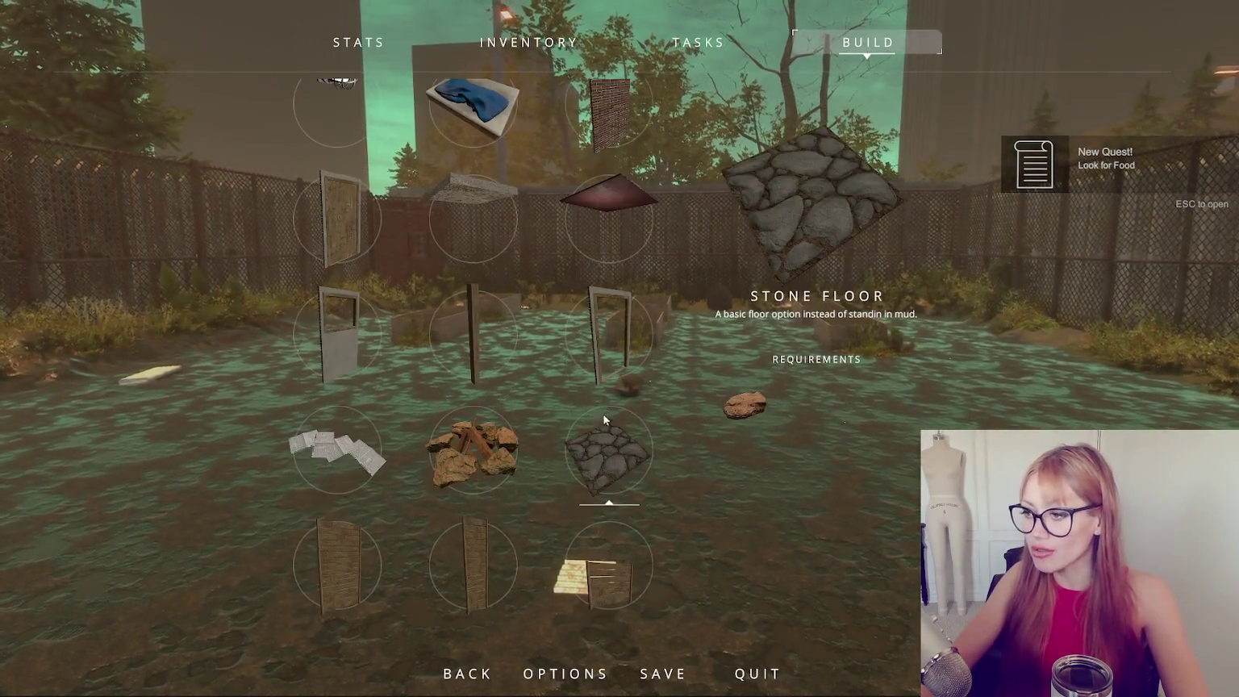
left_click(601, 413)
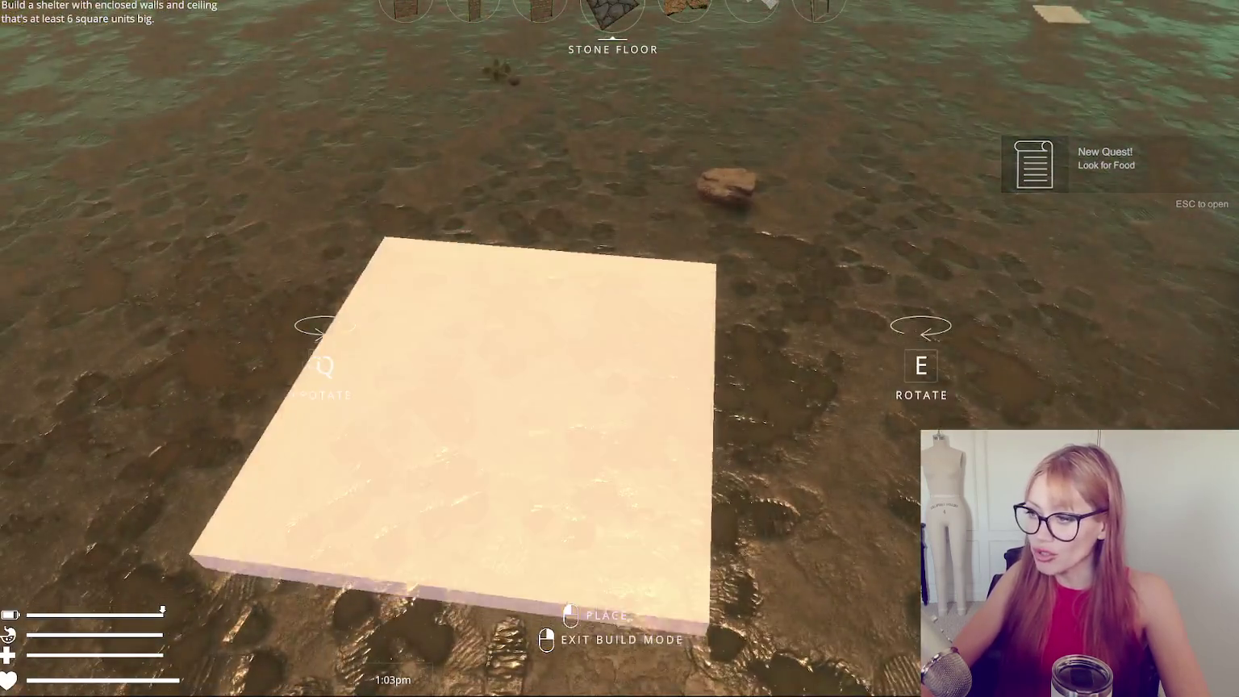
left_click(620, 348)
left_click(619, 348)
left_click(619, 348)
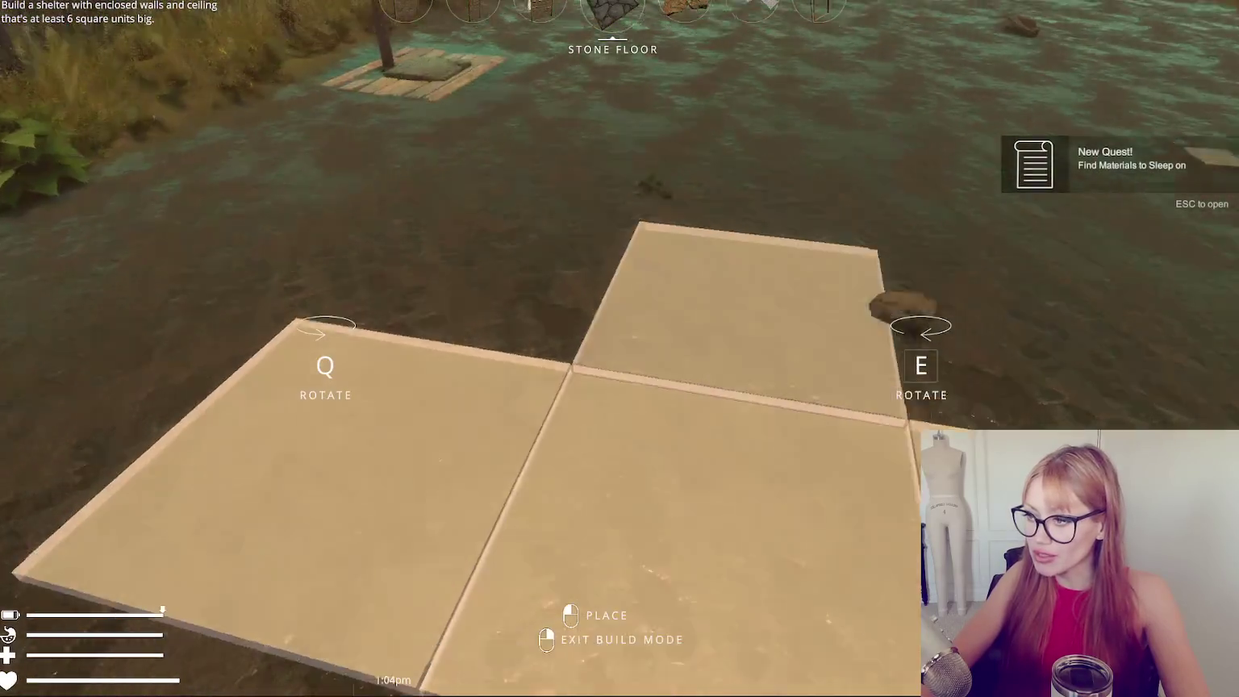
left_click(619, 348)
left_click(620, 348)
right_click(619, 349)
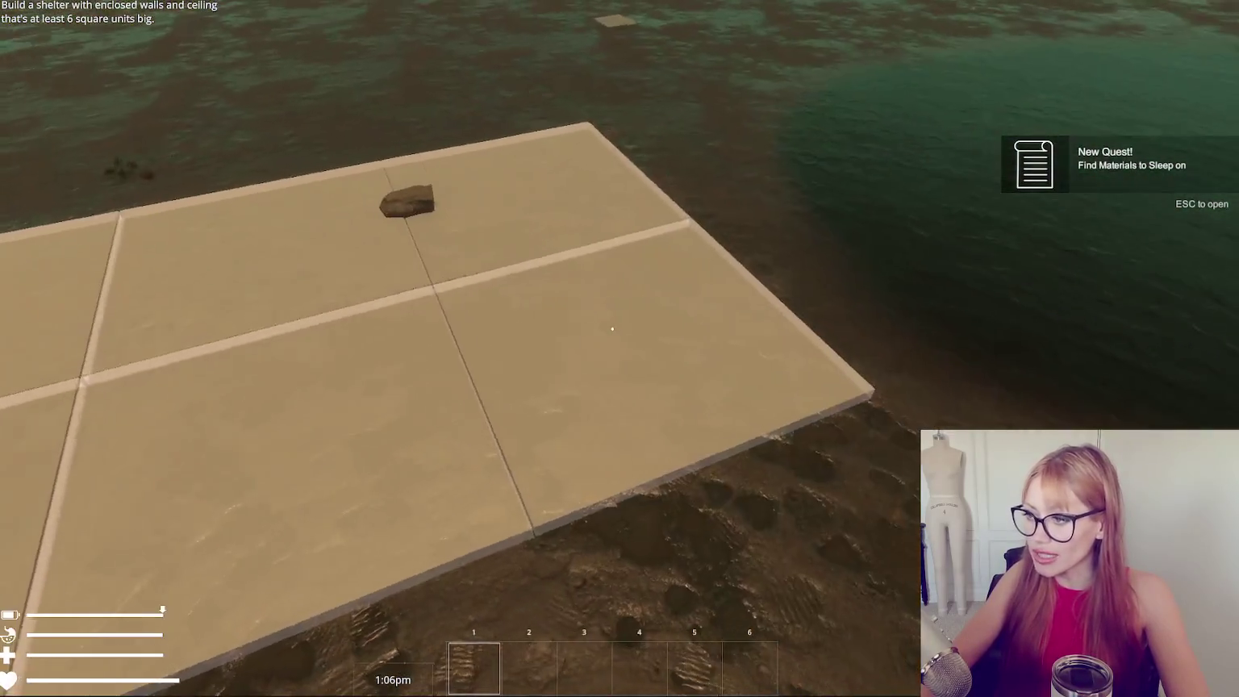
Gather three stones and lay three more stone floor tiles beside the floor.
key("Escape")
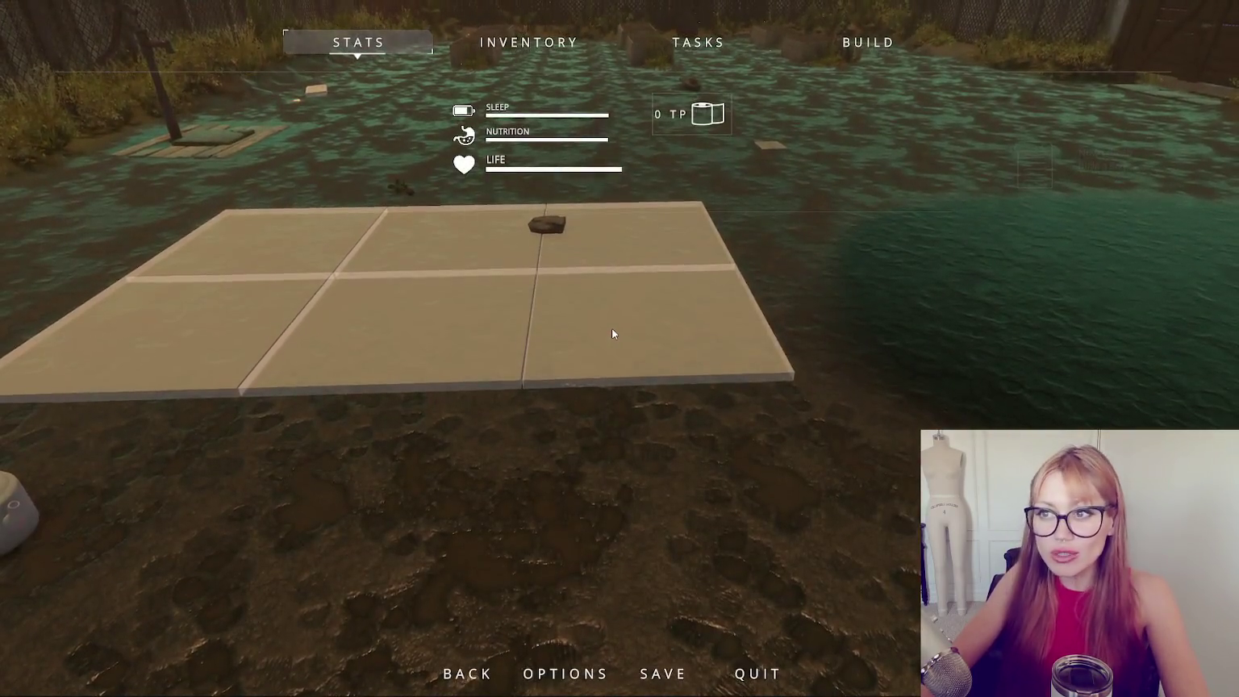
key("Escape")
key("Escape")
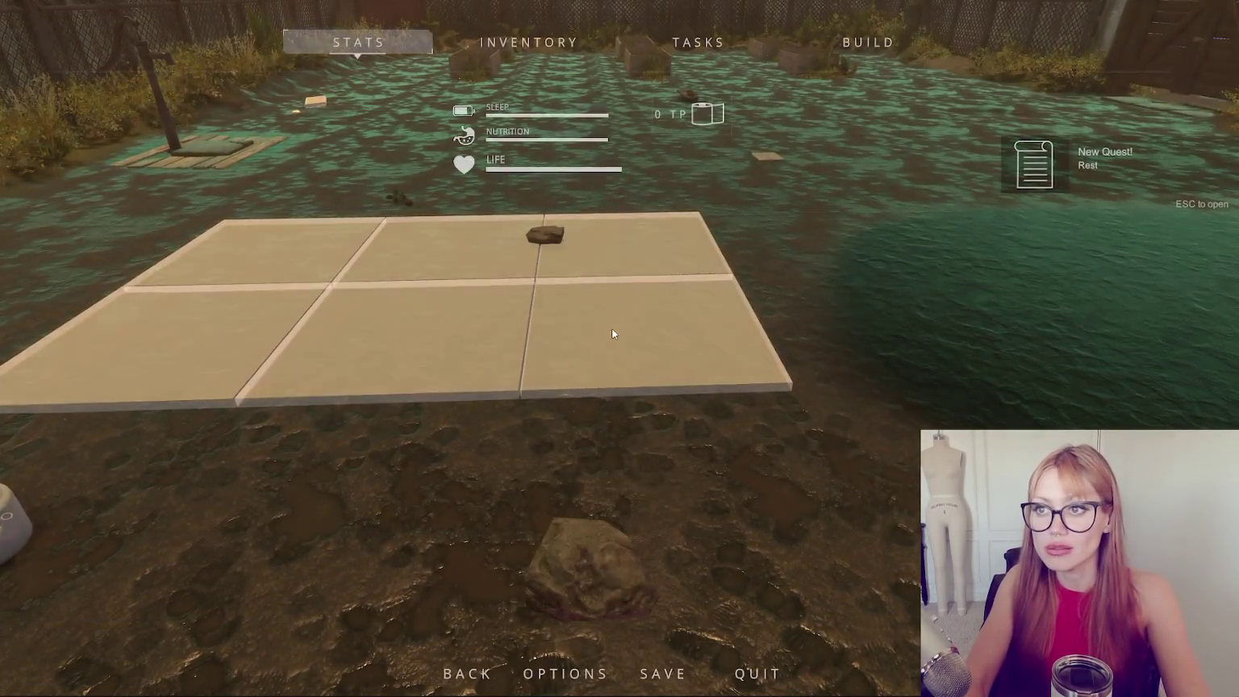
key("Escape")
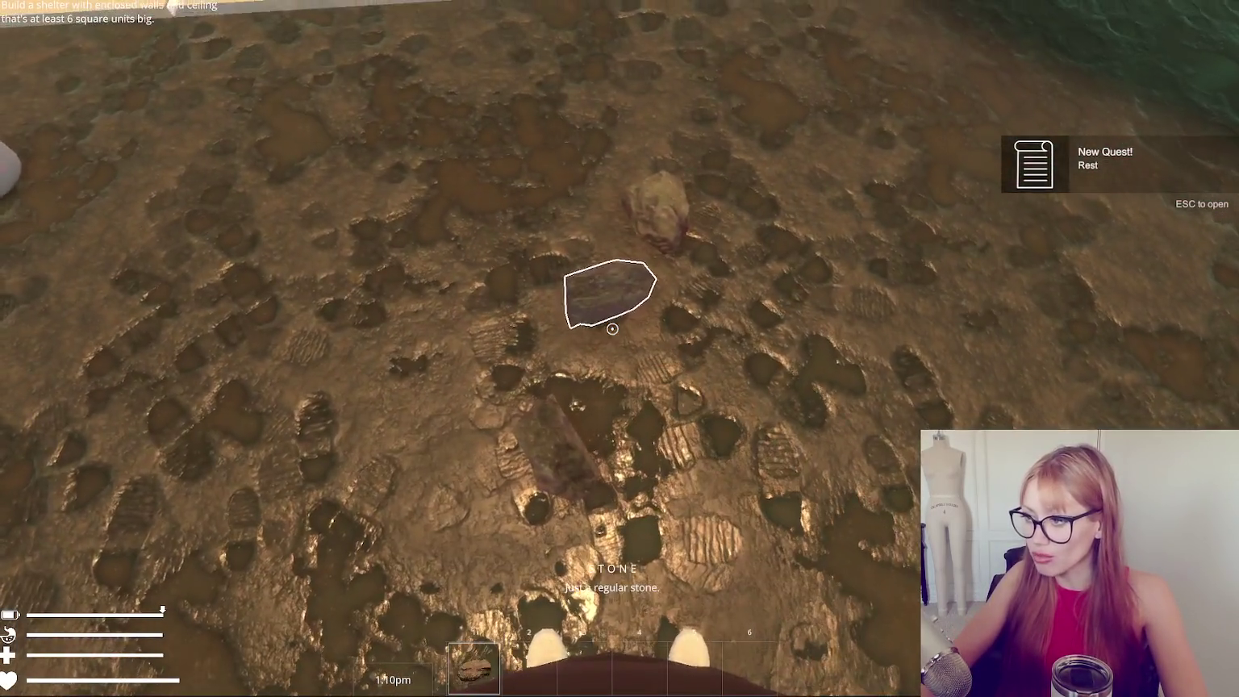
left_click(612, 328)
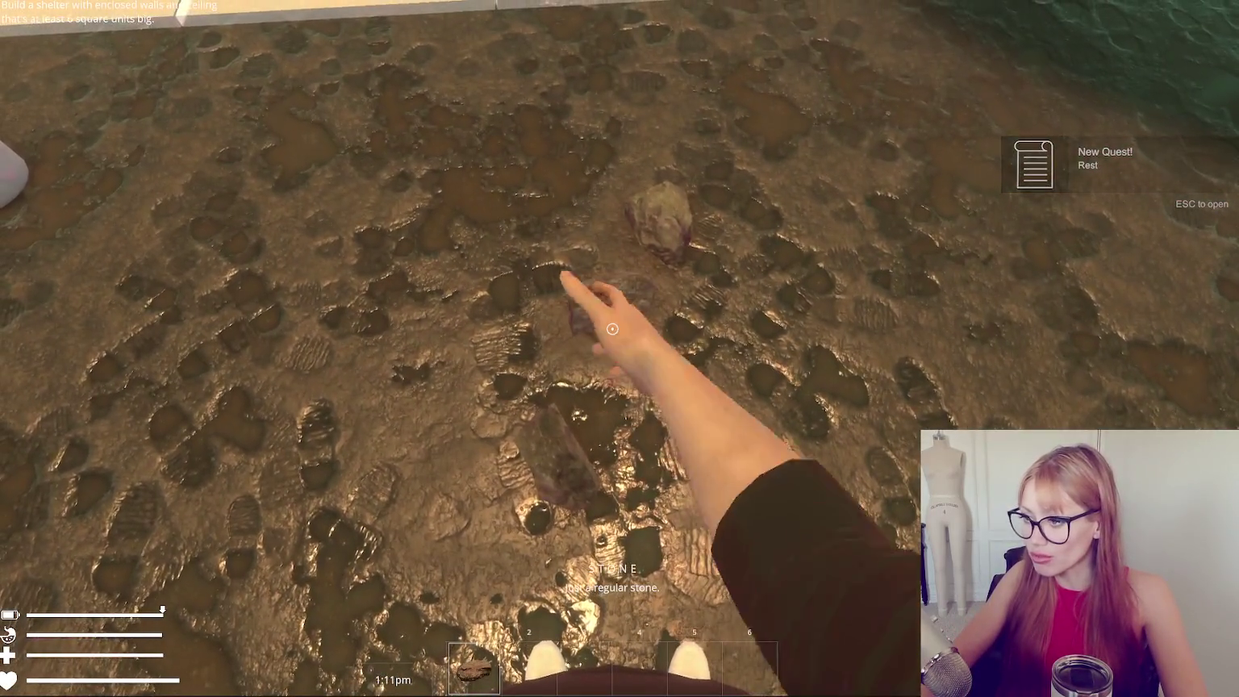
left_click(612, 329)
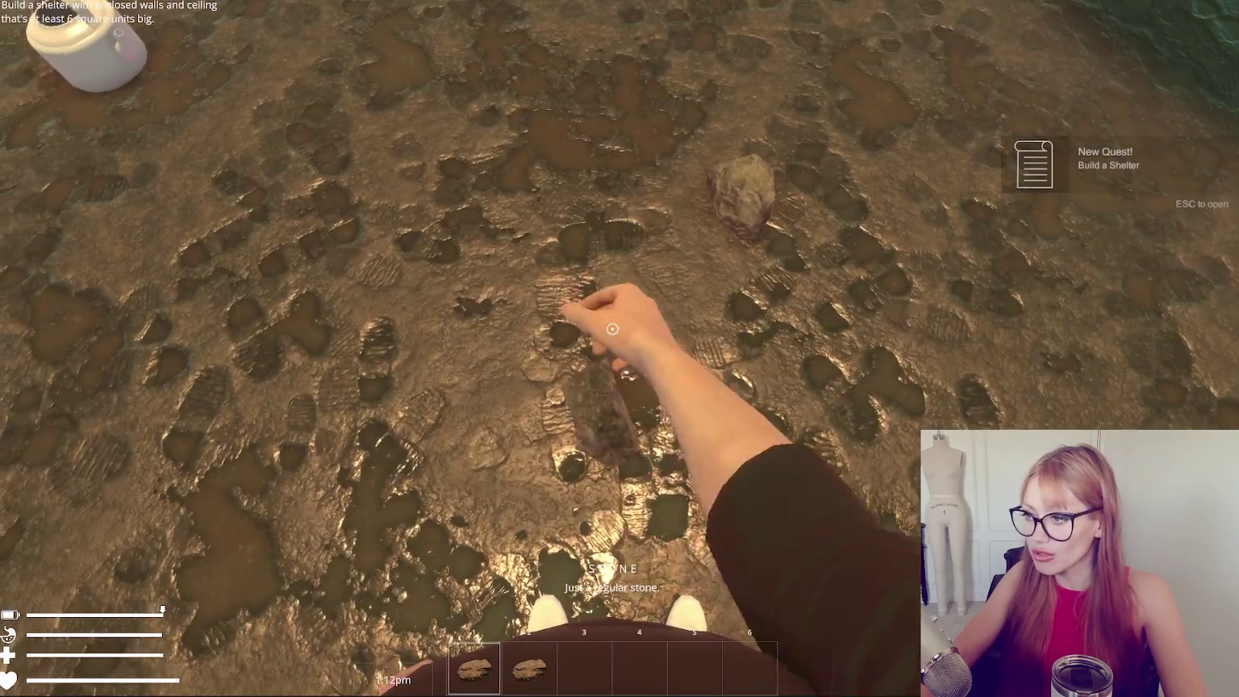
left_click(612, 328)
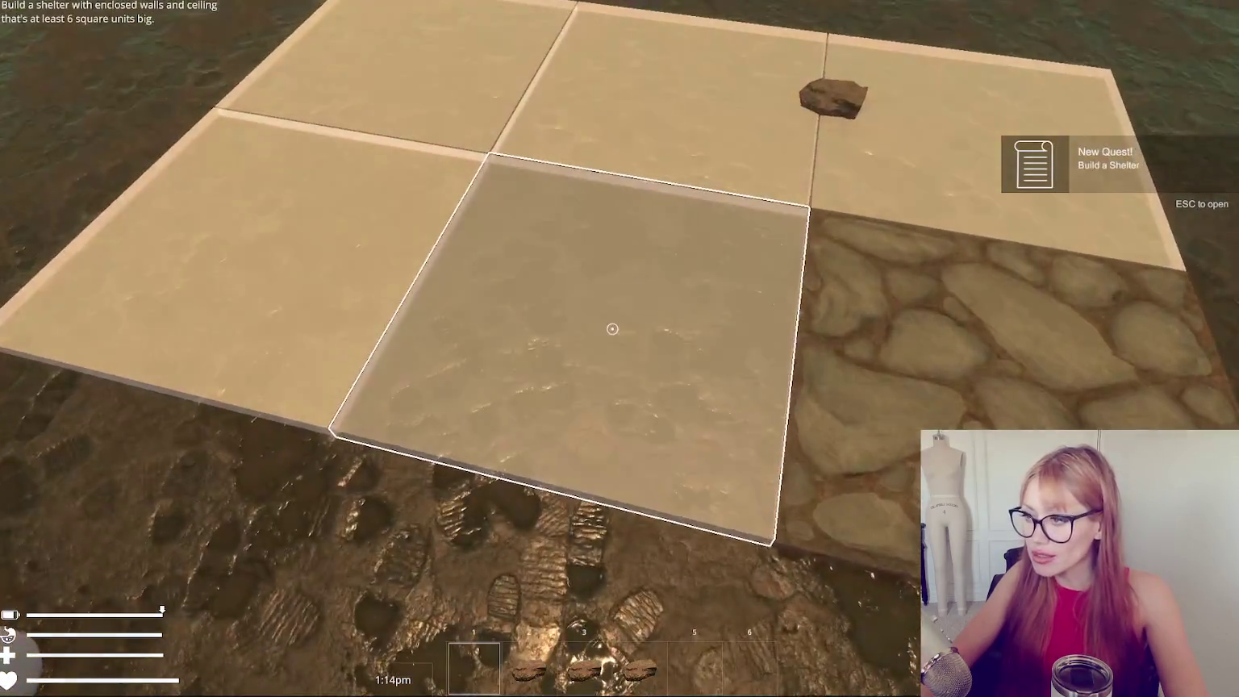
left_click(612, 328)
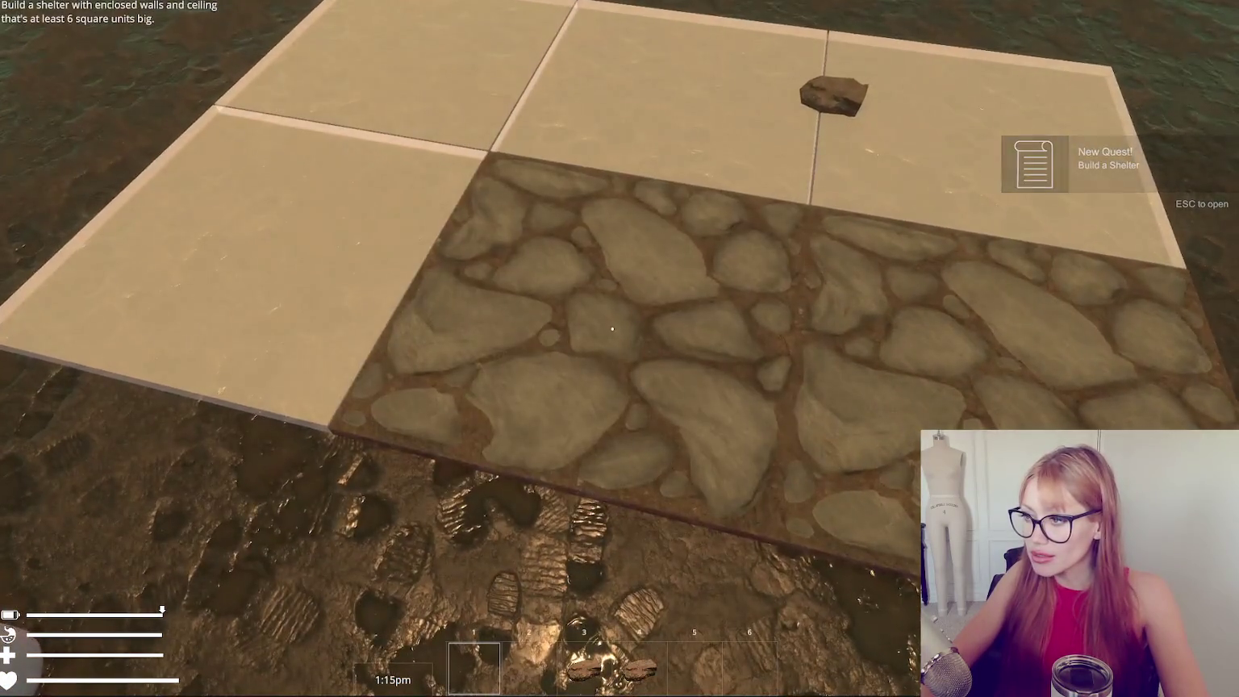
left_click(612, 328)
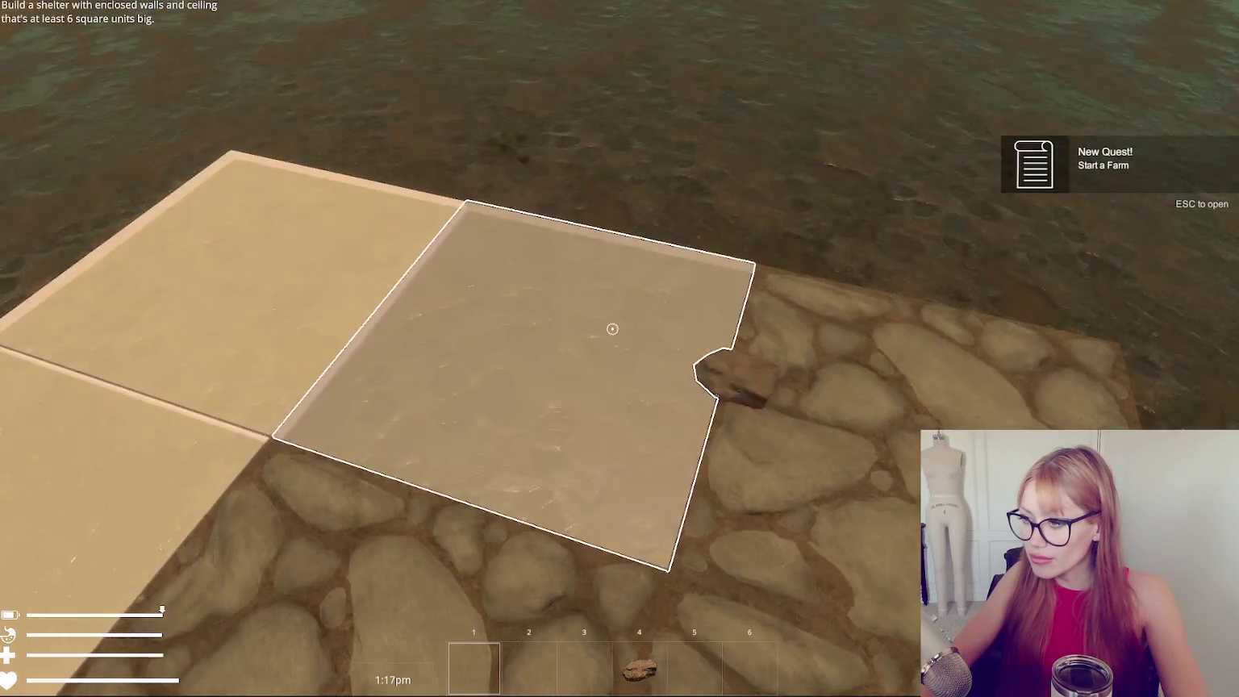
left_click(612, 328)
key("Escape")
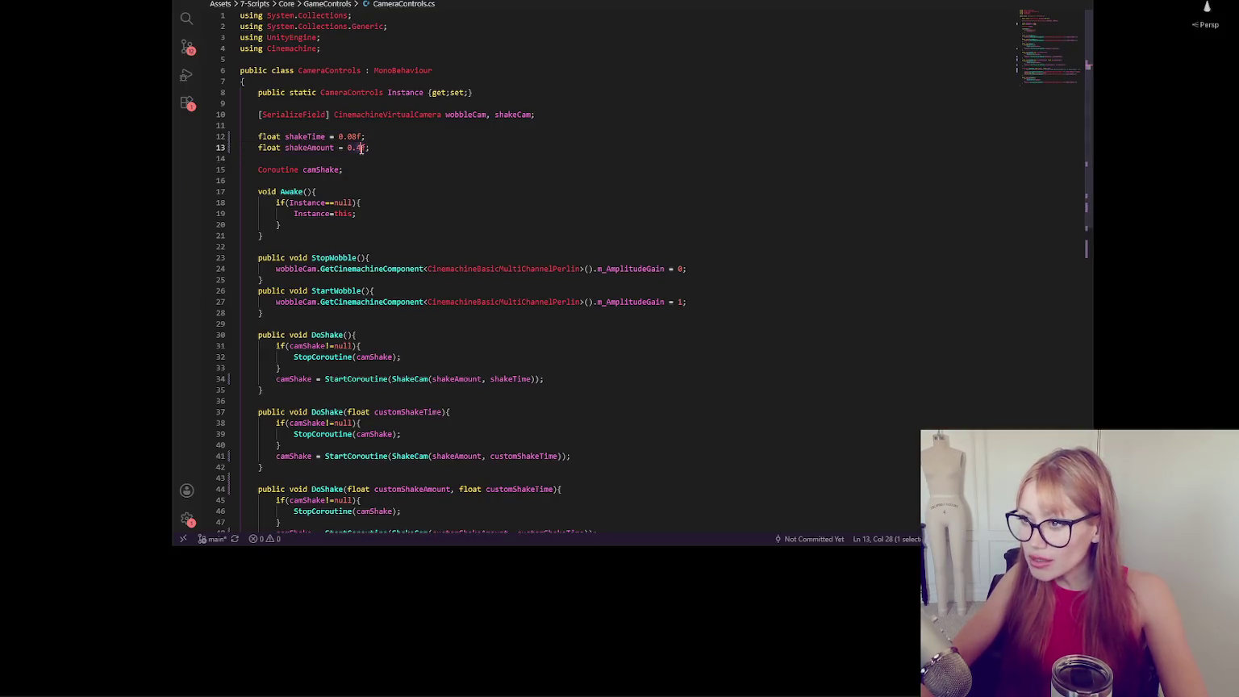
left_click(385, 147)
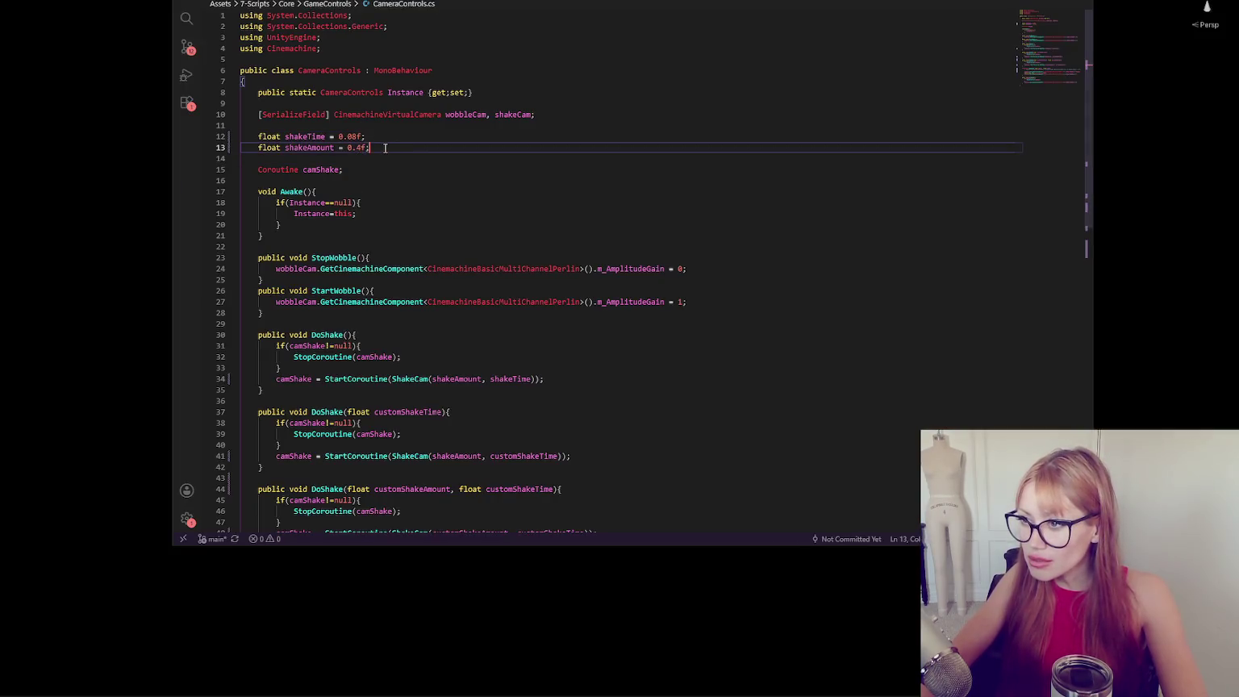
Change shakeAmount to 0.2f, save CameraControls.cs, and return to Unity.
type("2")
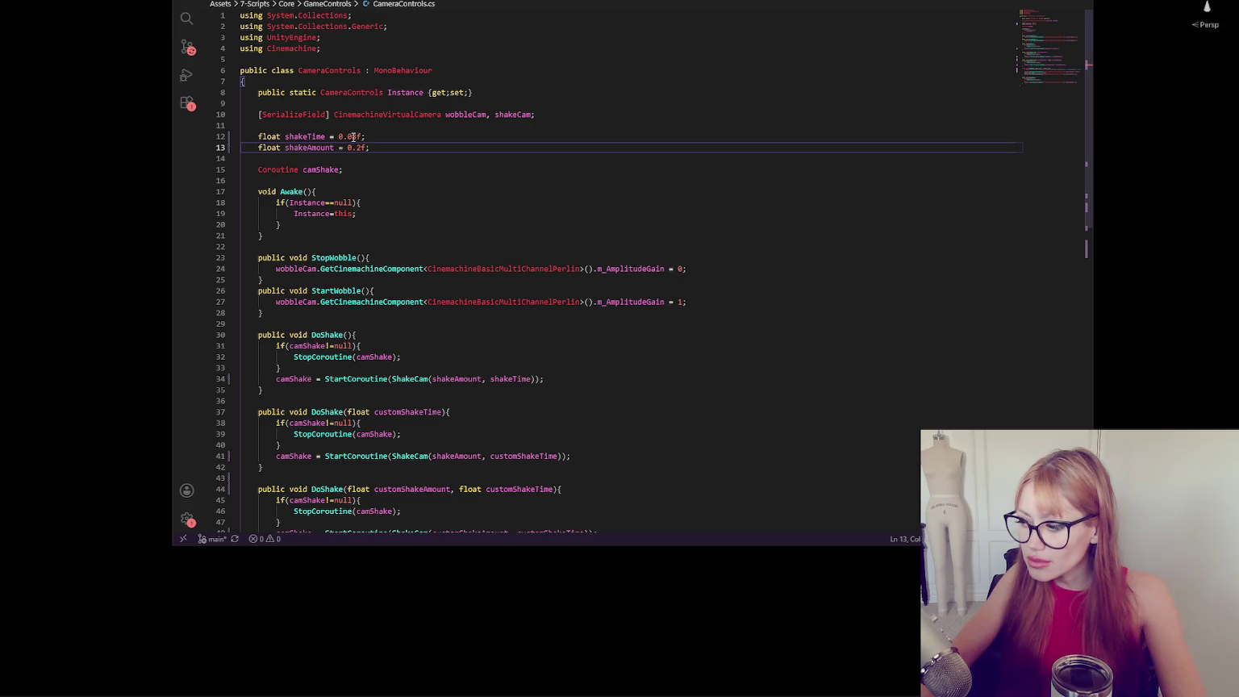
left_click_drag(347, 137, 355, 137)
key("ctrl+s")
key("alt+Tab")
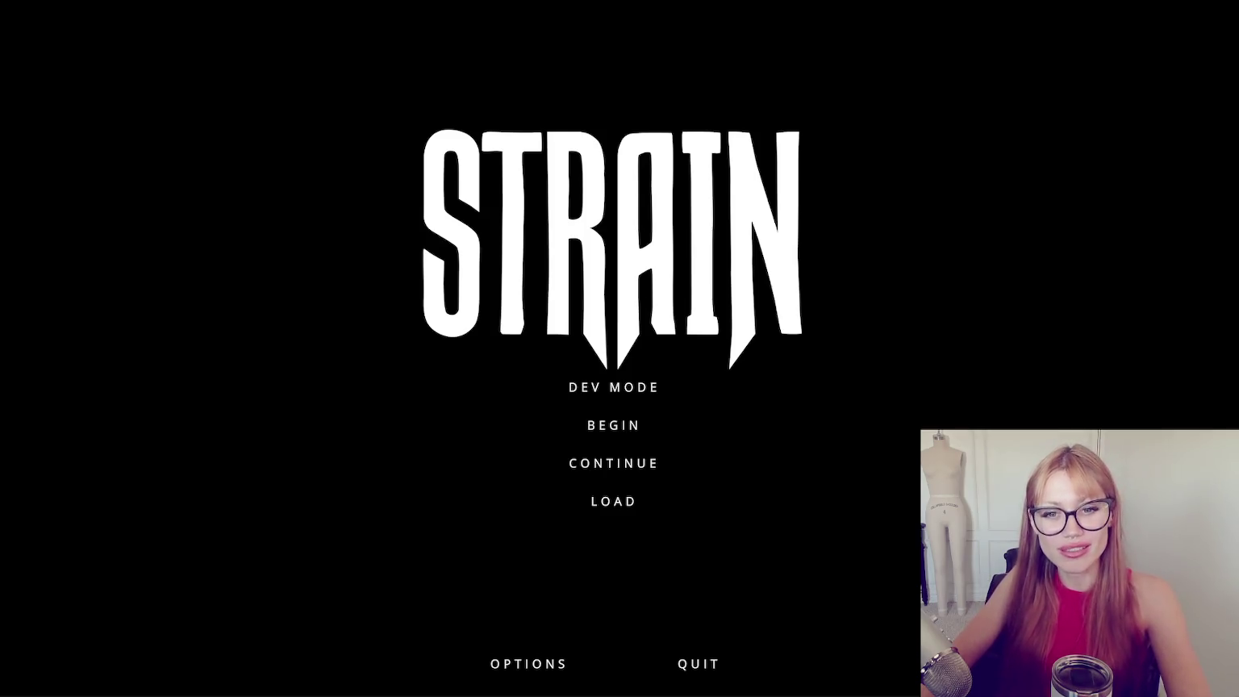
Start a new game from the STRAIN title and place a two-row grid of floor tiles.
left_click(650, 391)
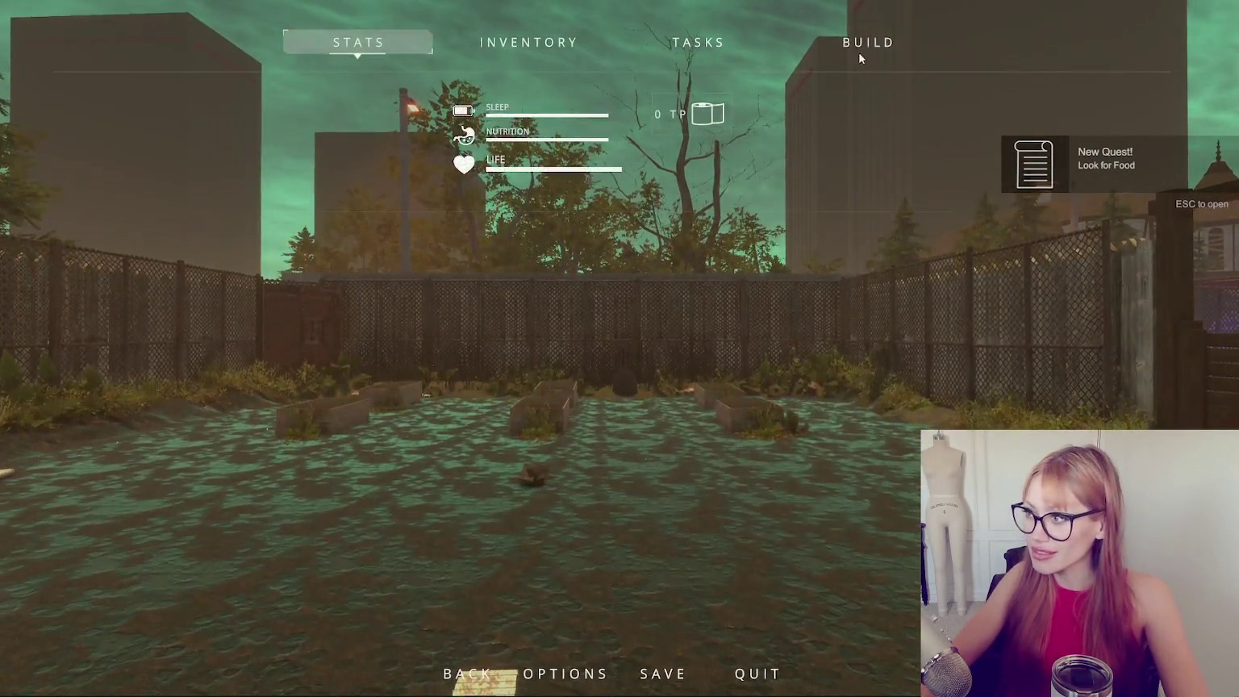
left_click(859, 53)
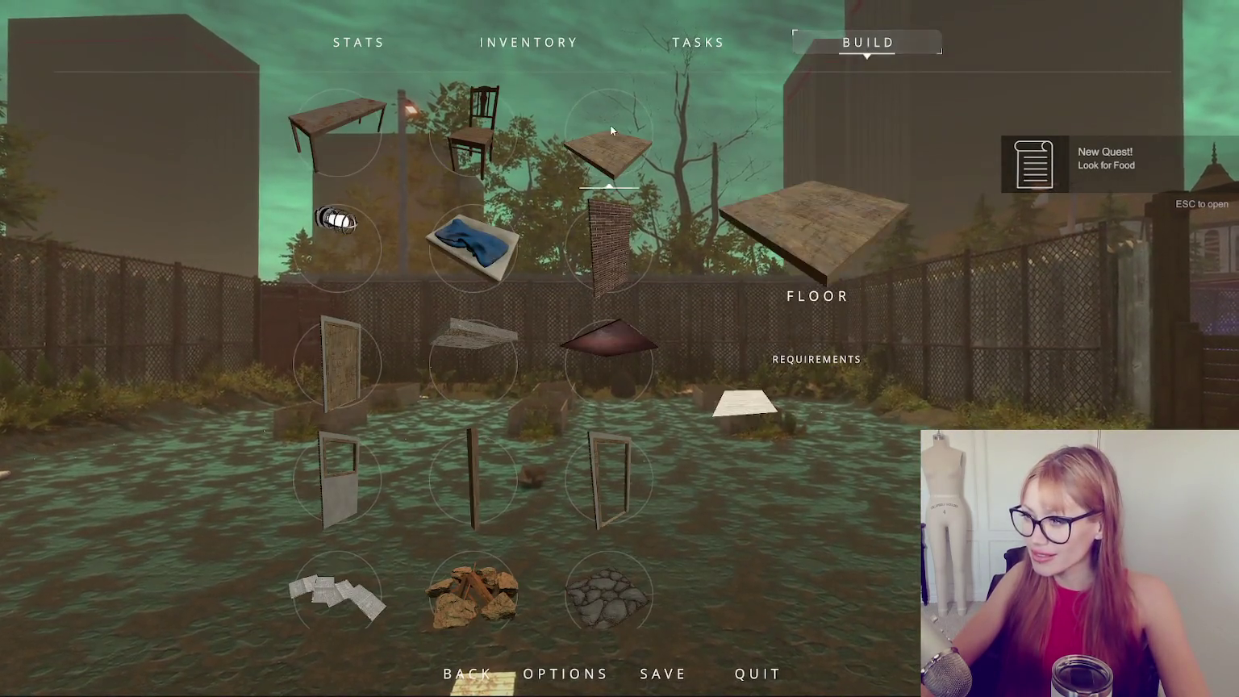
left_click(610, 131)
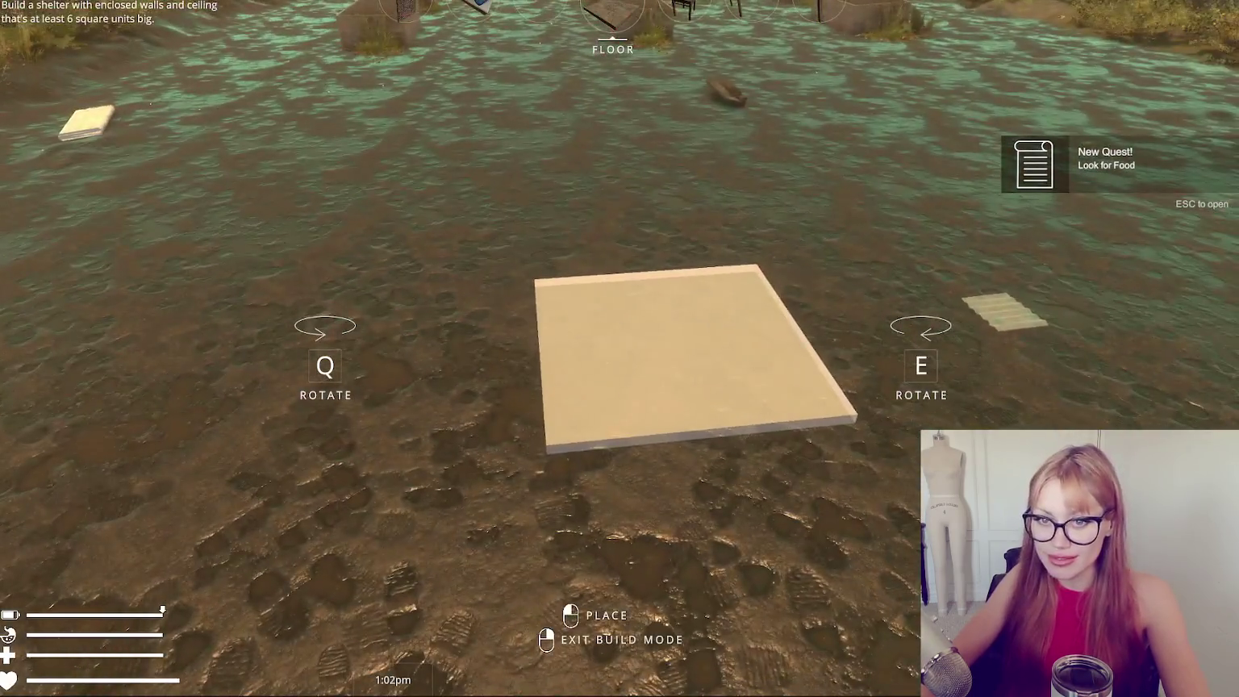
left_click(619, 348)
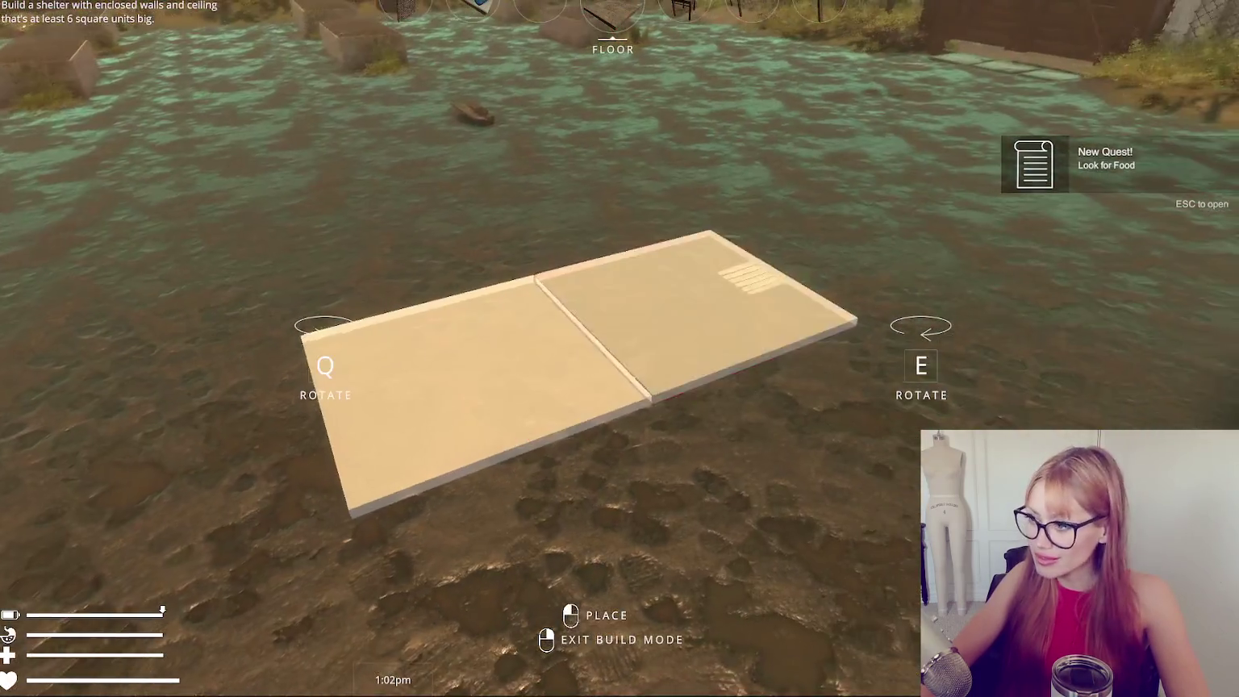
left_click(619, 349)
left_click(619, 348)
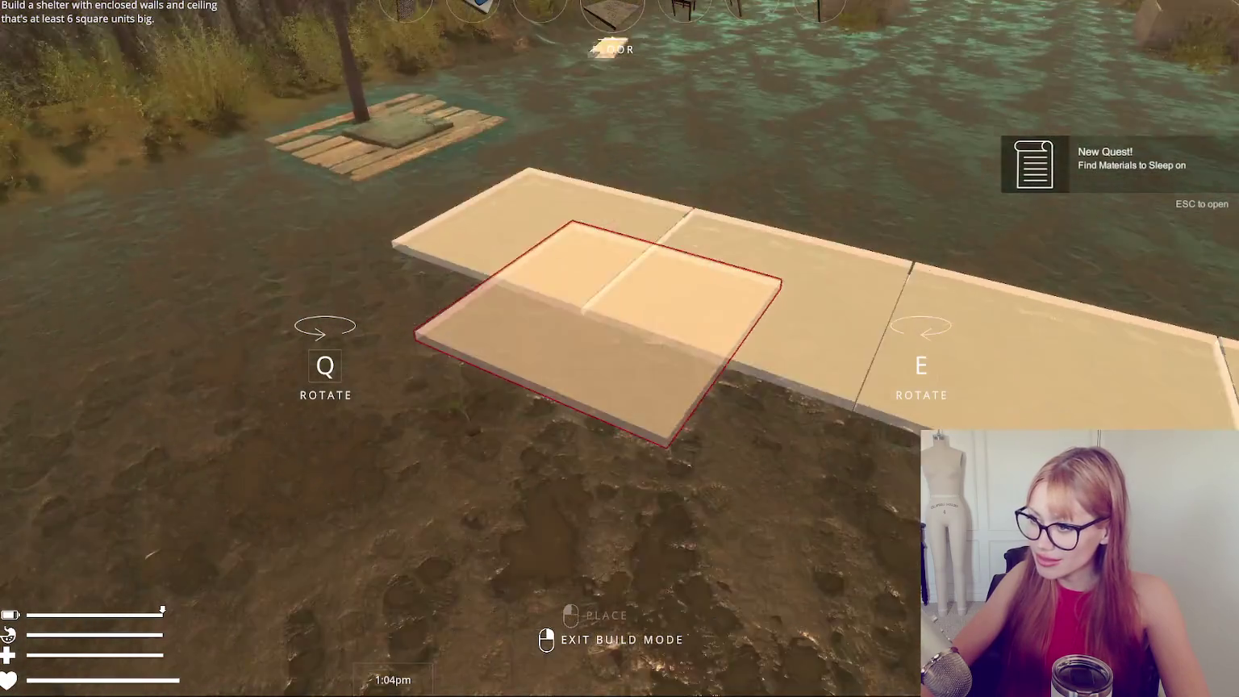
left_click(619, 348)
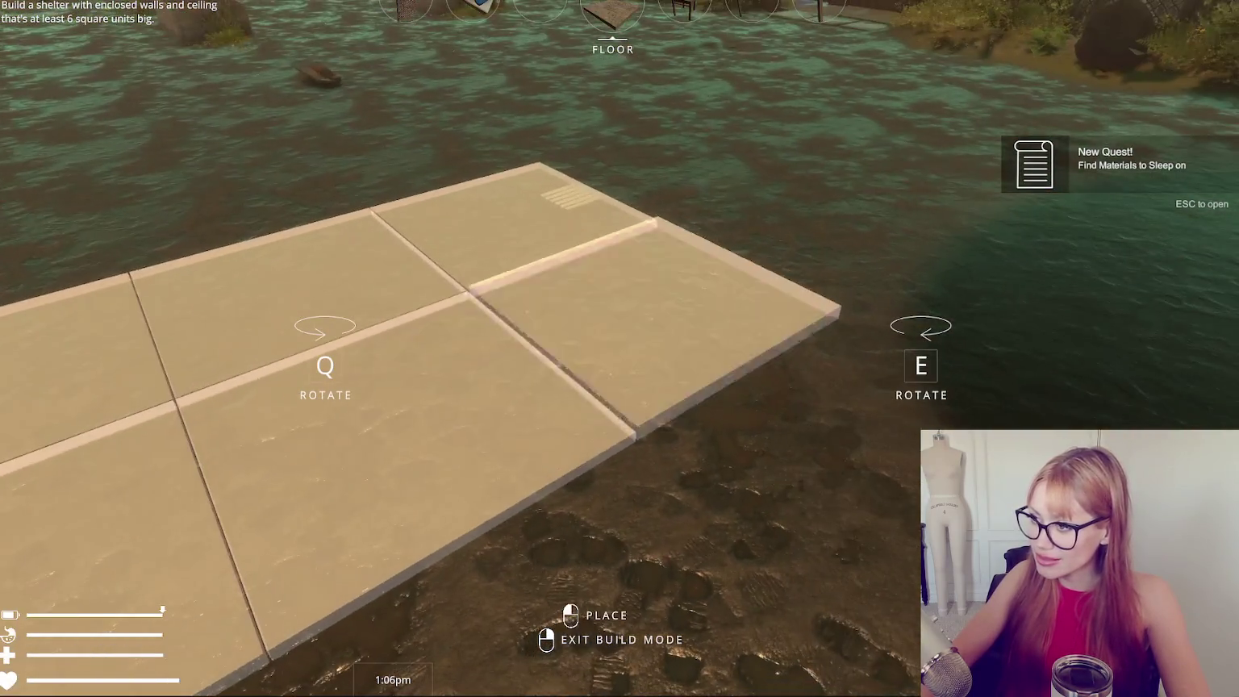
right_click(620, 348)
Gather the wooden board stacks, lay a board at the floor's edge, and grab the scrap metal.
key("Escape")
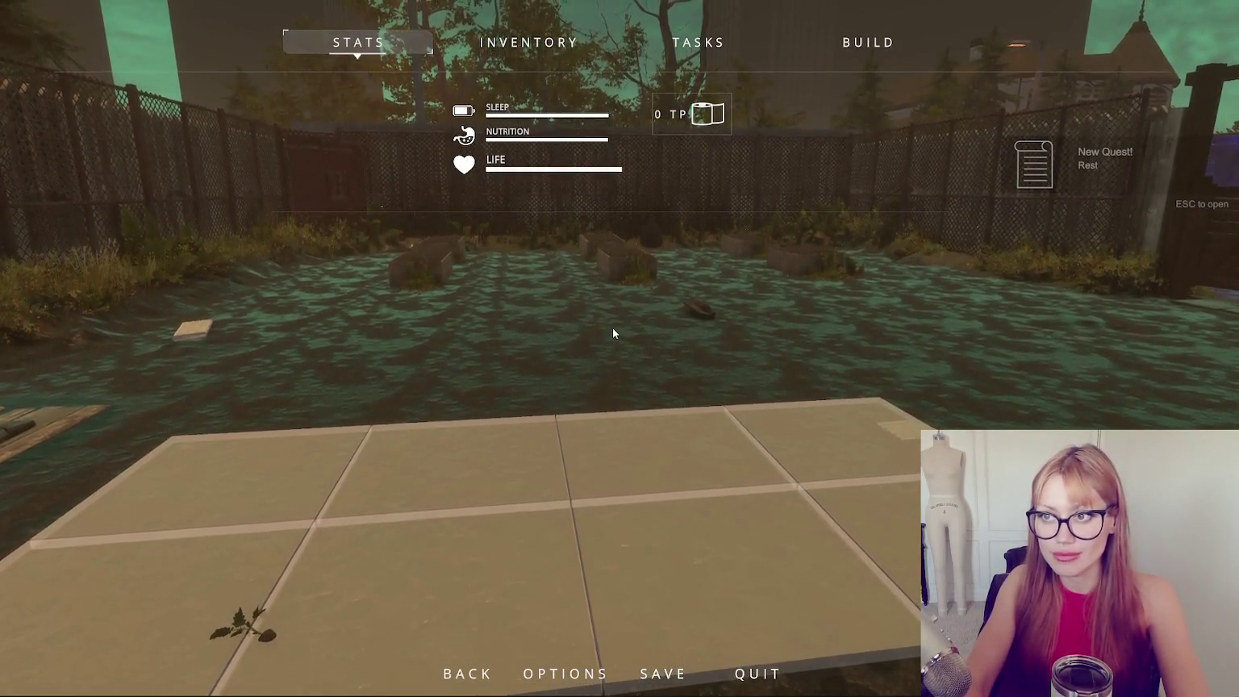
key("Escape")
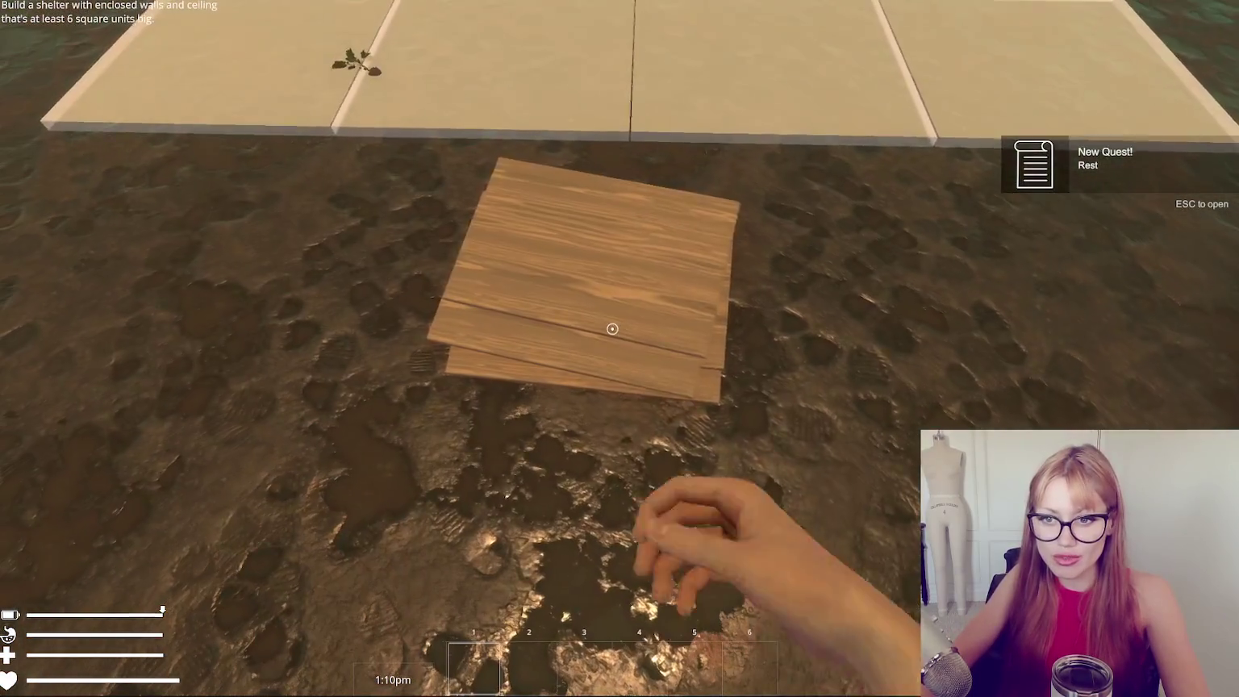
left_click(612, 329)
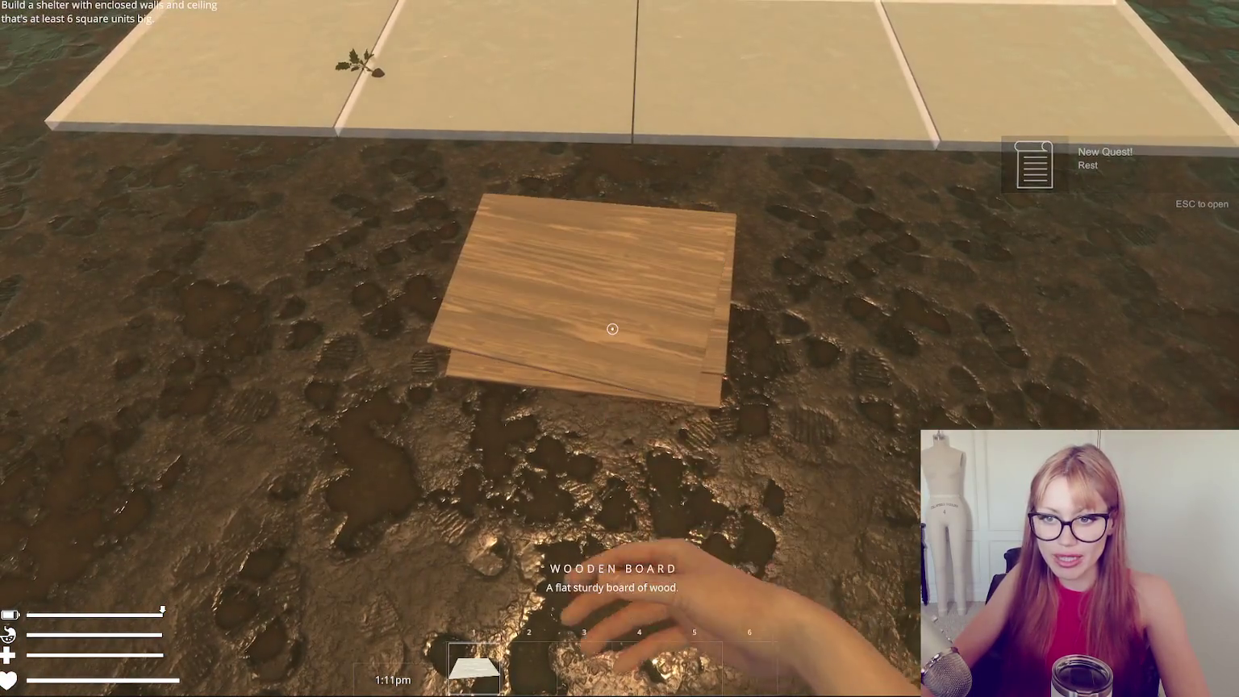
left_click(612, 329)
left_click(612, 328)
left_click(612, 328)
left_click(612, 328)
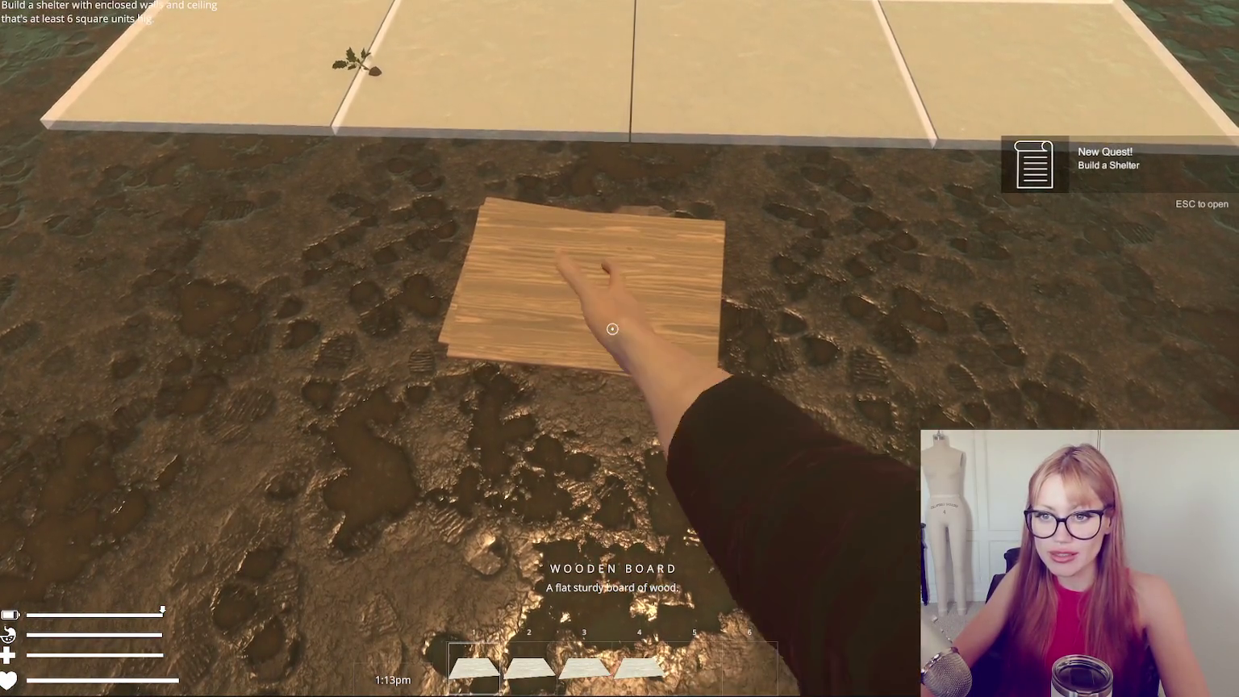
left_click(612, 329)
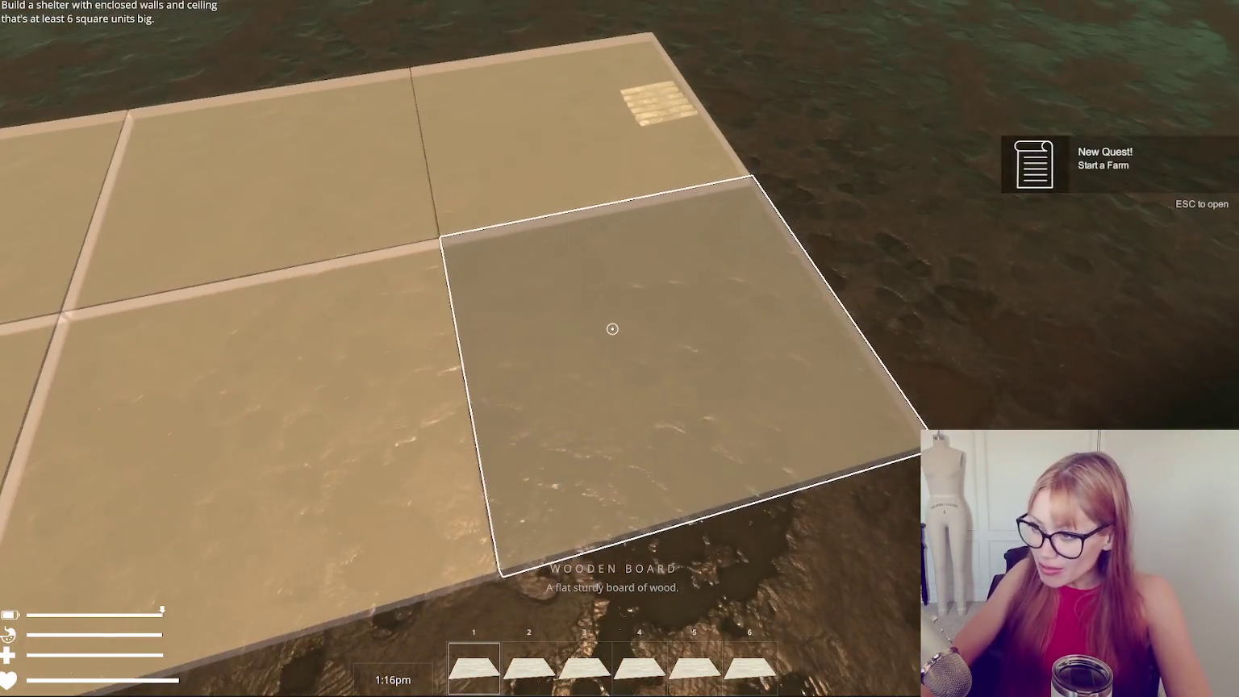
left_click(612, 328)
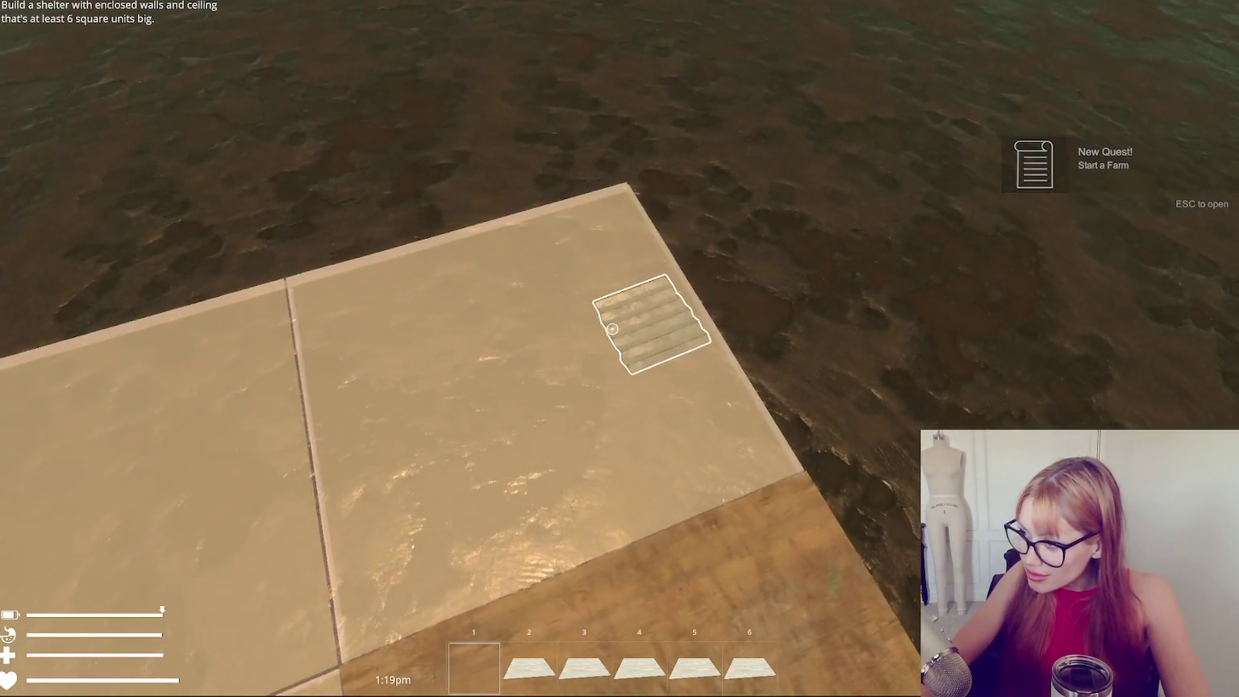
left_click(612, 328)
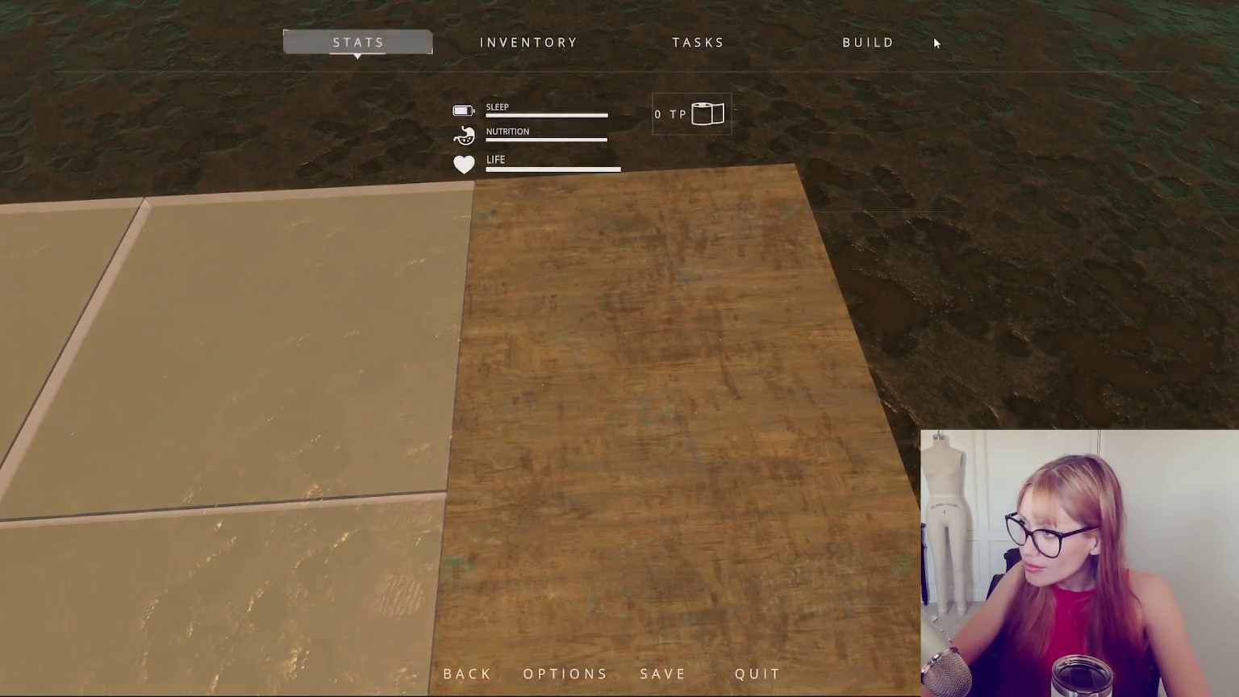
Place a wall piece on the wooden floor from the build list.
left_click(935, 42)
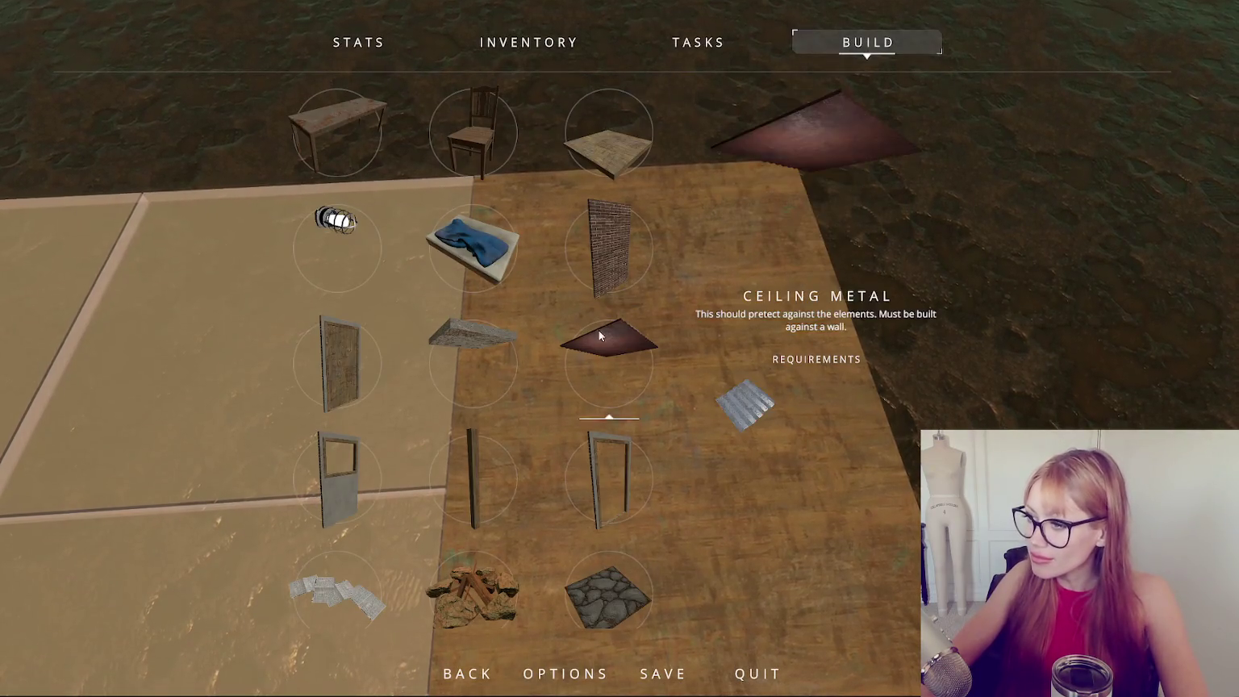
left_click(609, 246)
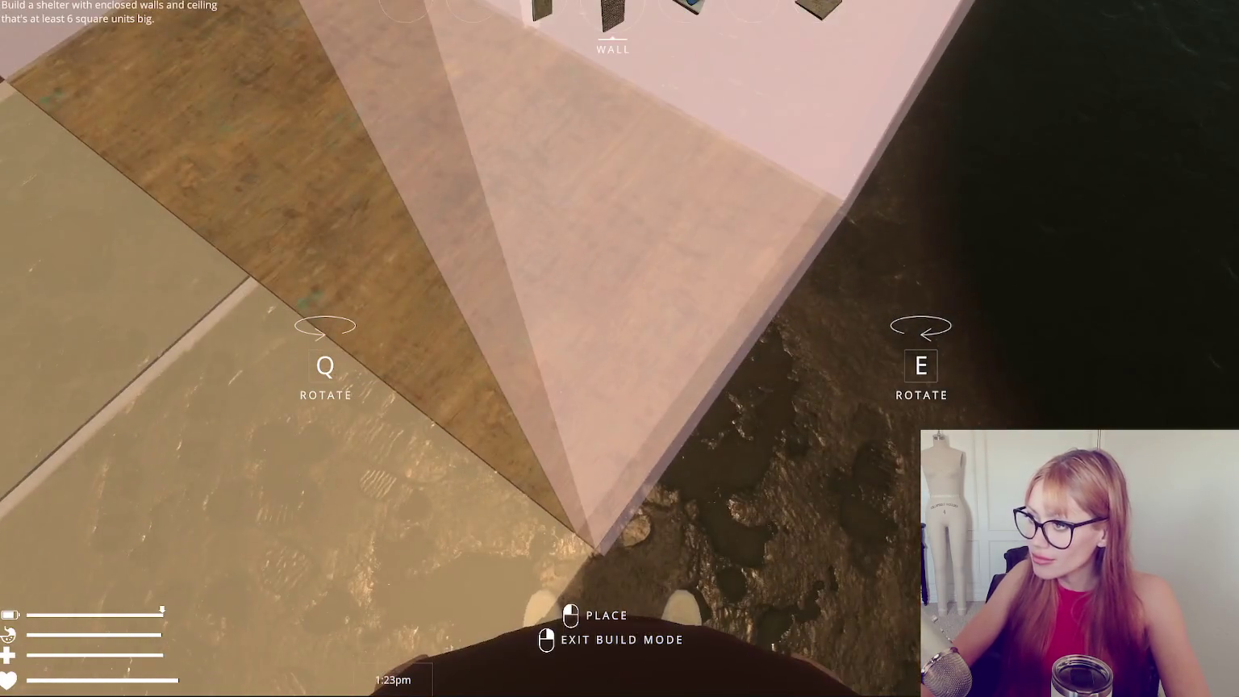
left_click(612, 328)
key("s")
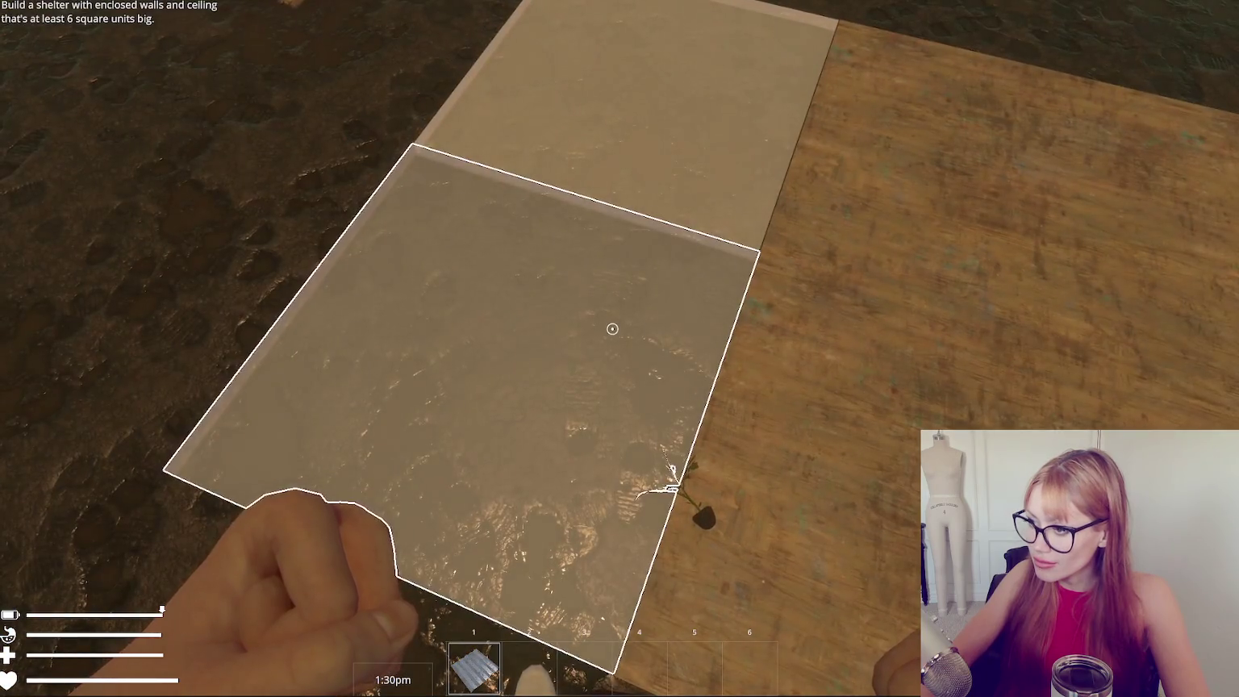
Collect brick stacks and build three brick walls beside the floor, then pause the game.
key("Escape")
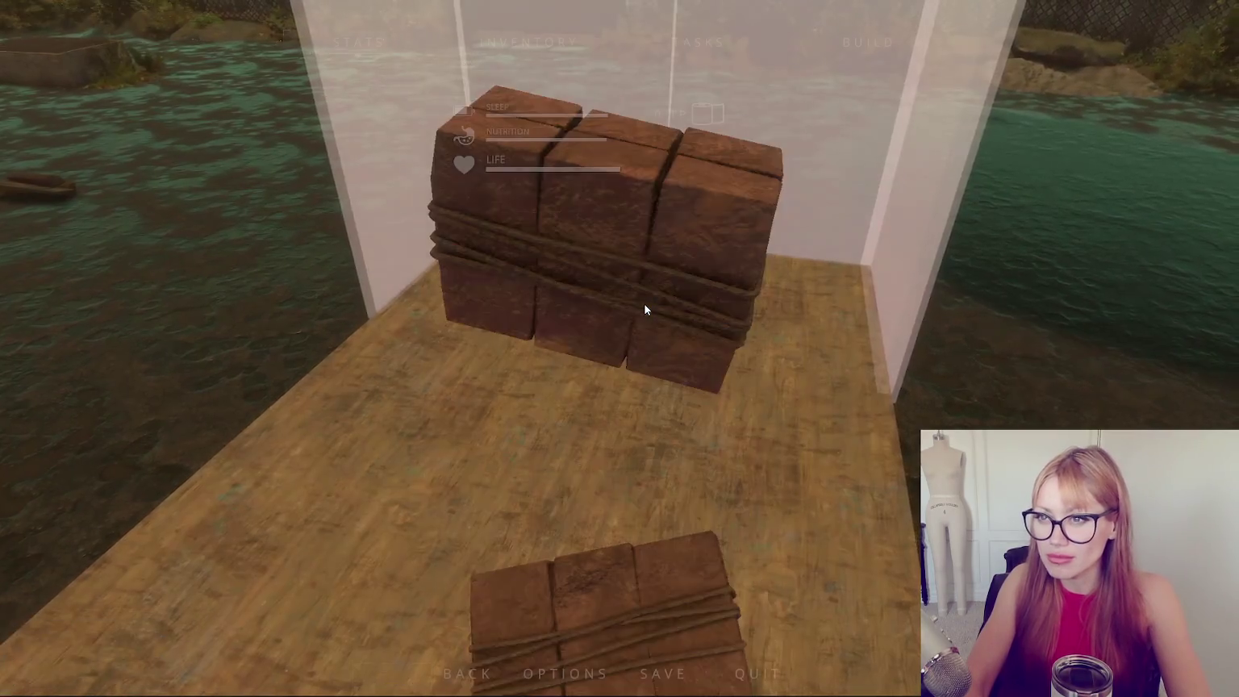
key("Escape")
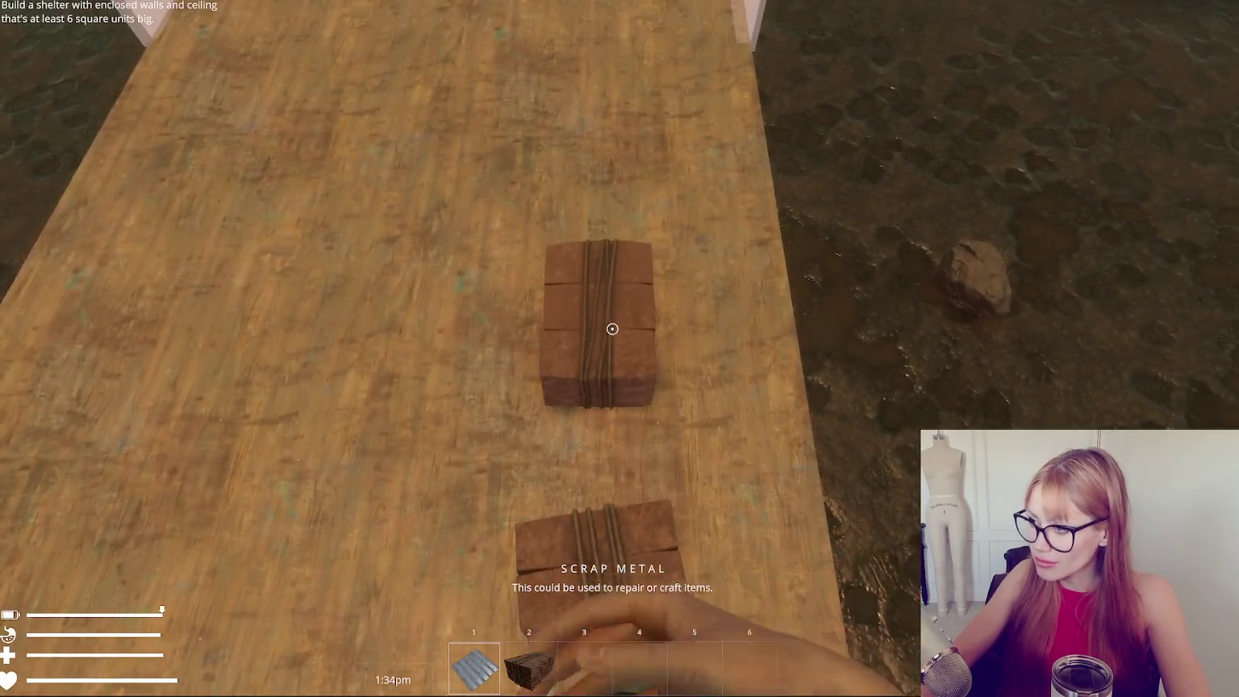
left_click(612, 329)
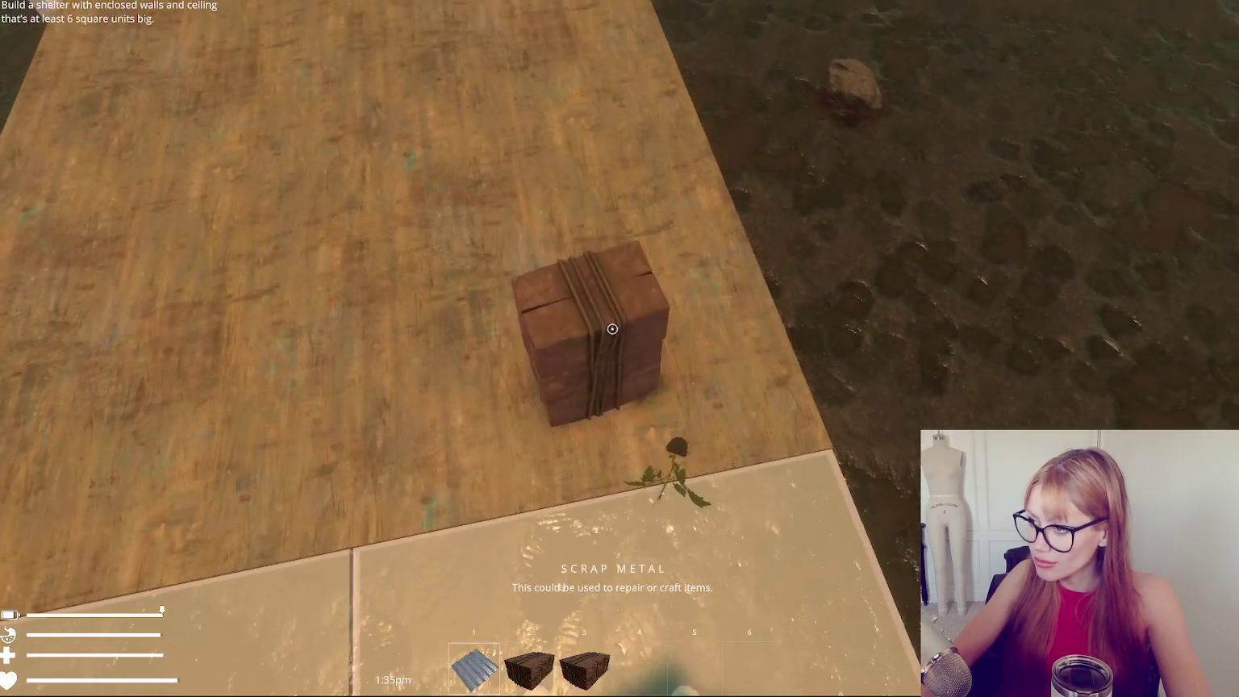
left_click(612, 328)
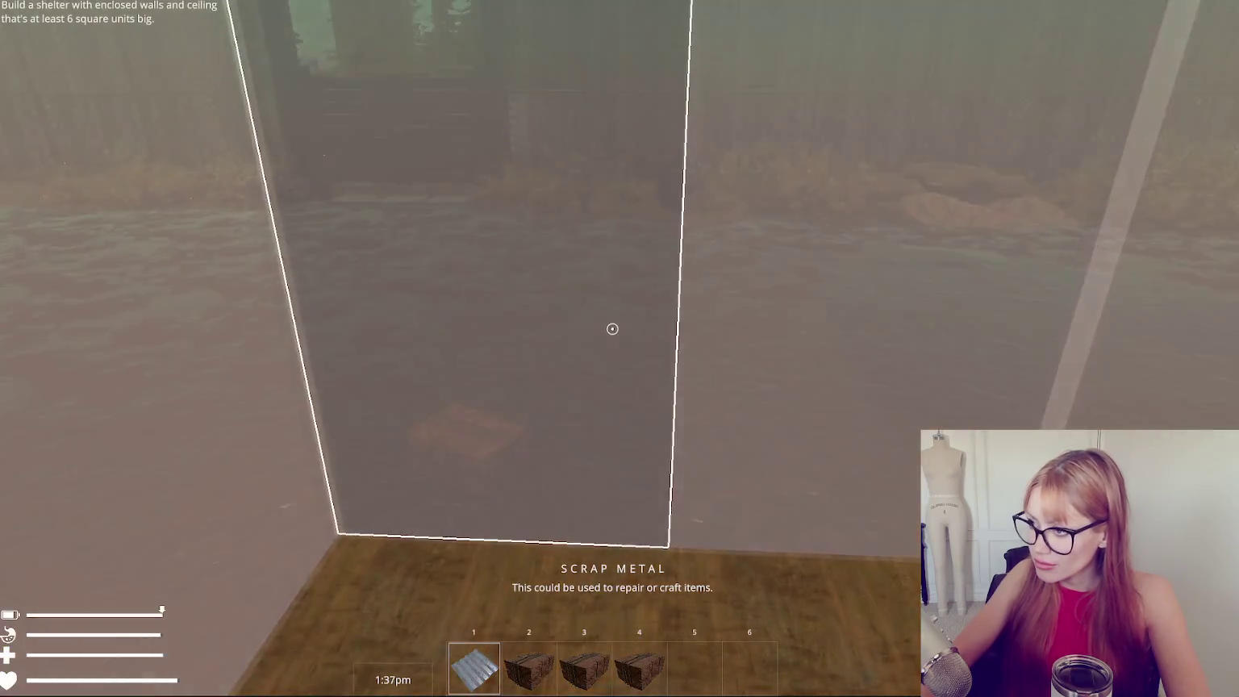
left_click(612, 329)
left_click(612, 328)
left_click(612, 328)
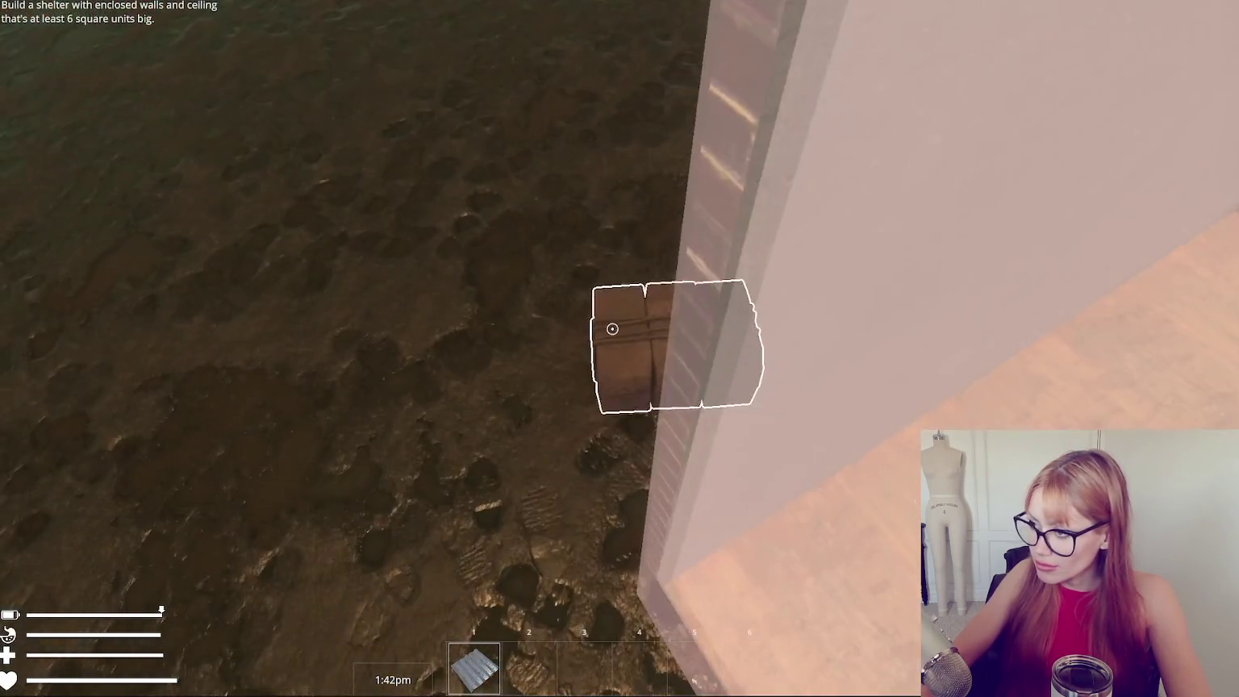
left_click(612, 328)
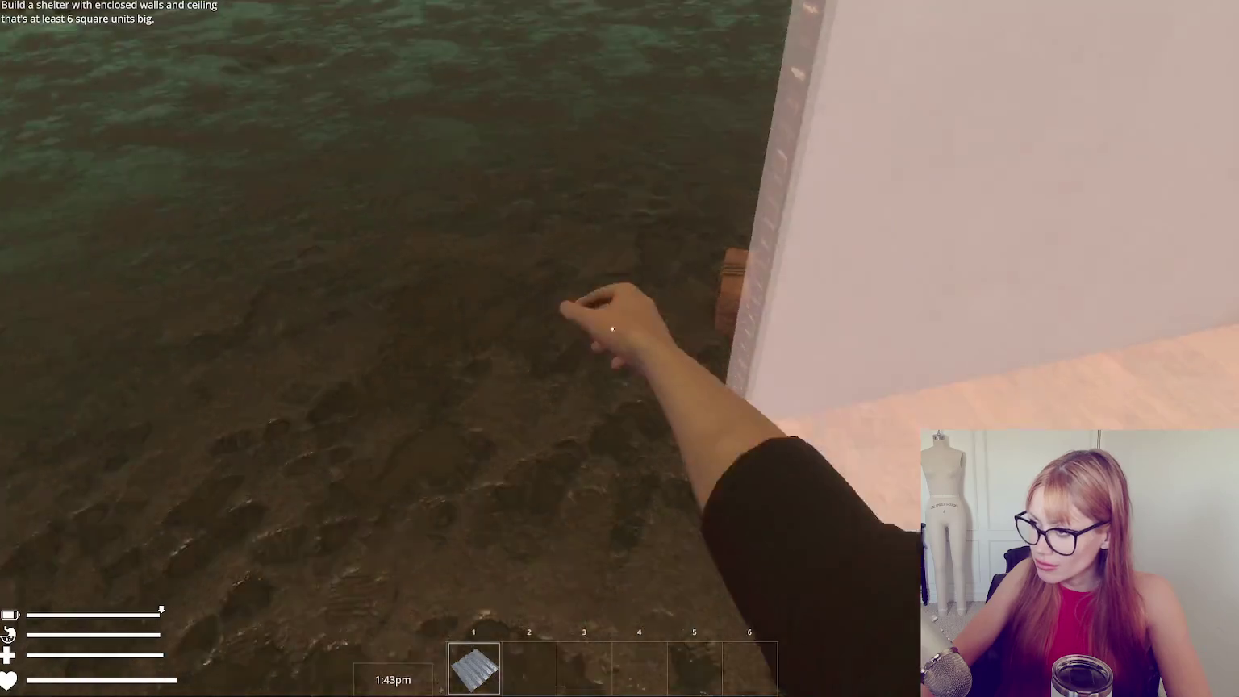
key("Escape")
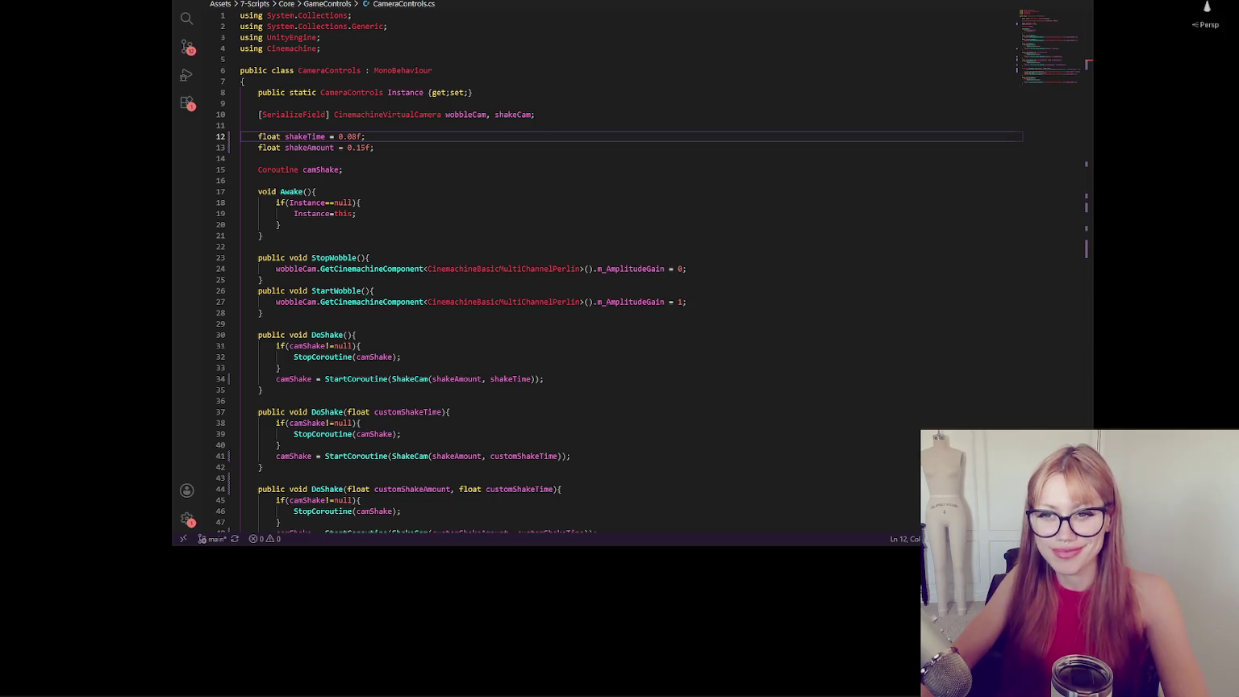
Save CameraControls.cs and return to Unity once the Strain title menu reloads.
key("alt+Tab")
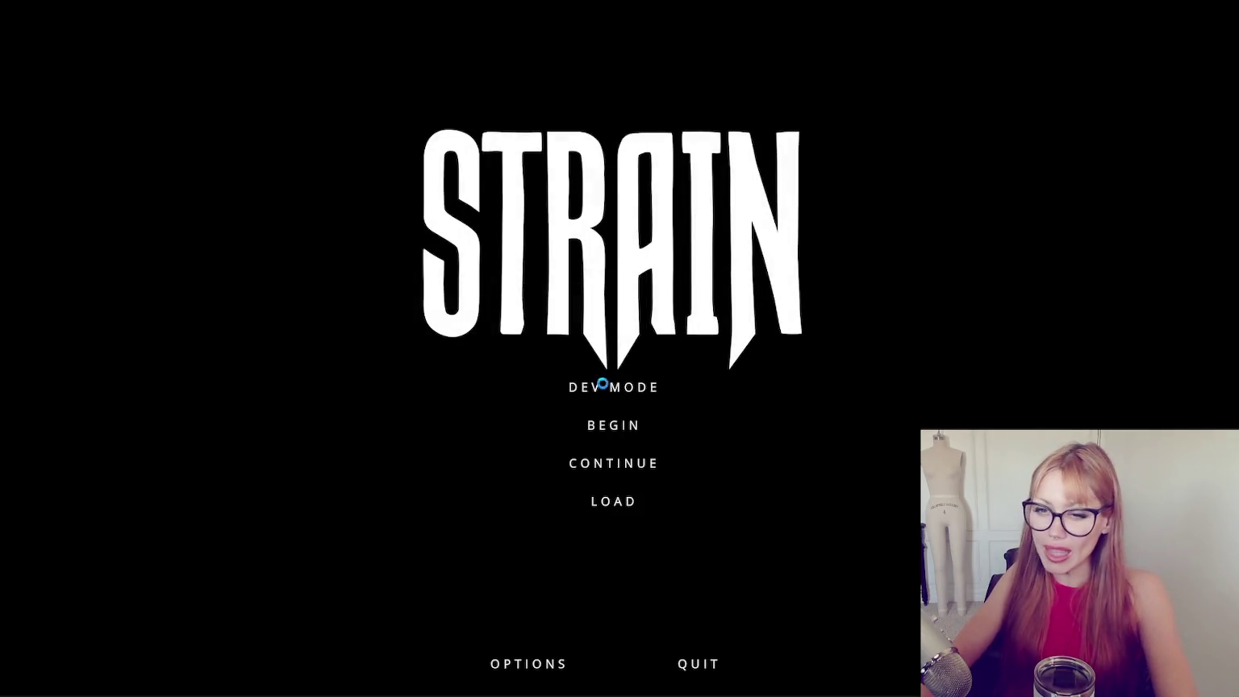
Launch the game in DEV MODE and place a floor piece on the ground.
left_click(628, 394)
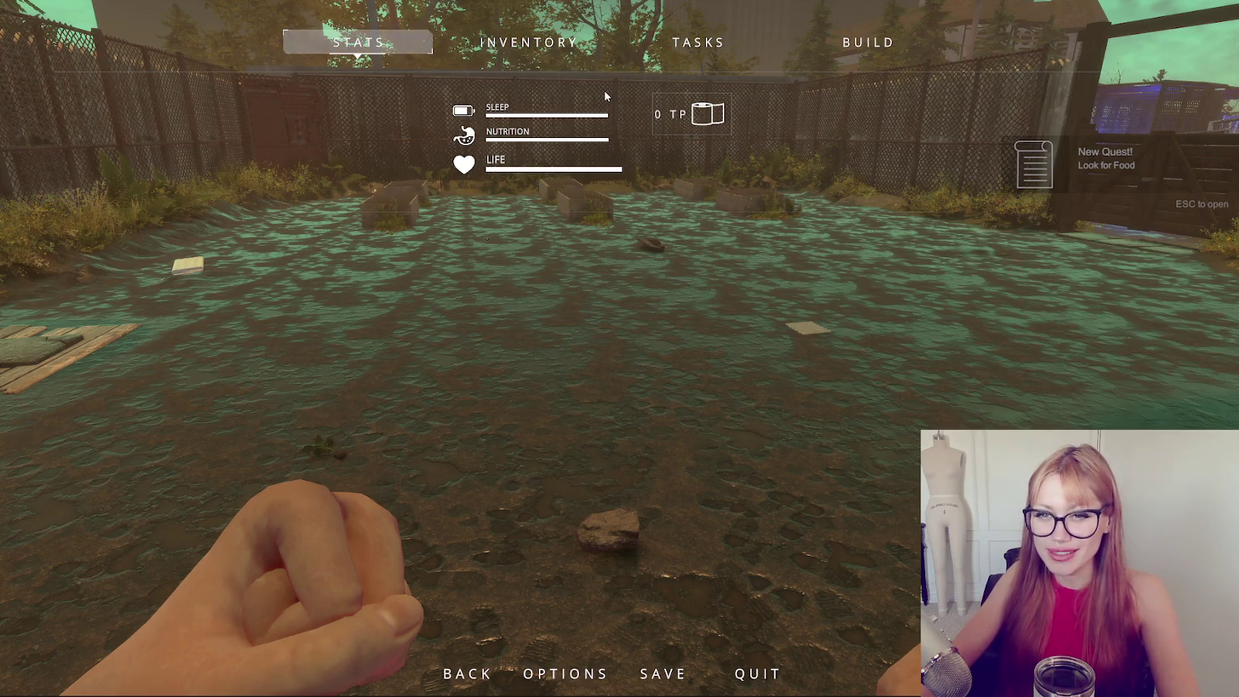
left_click(834, 39)
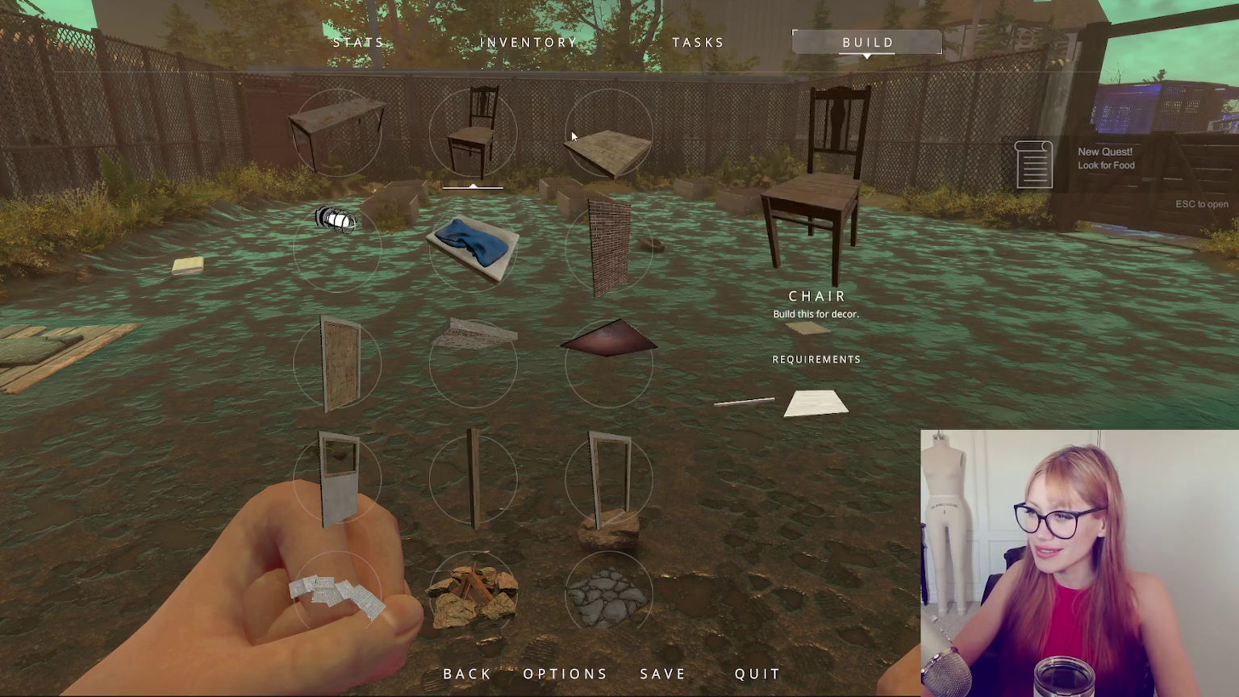
left_click(572, 136)
left_click(620, 348)
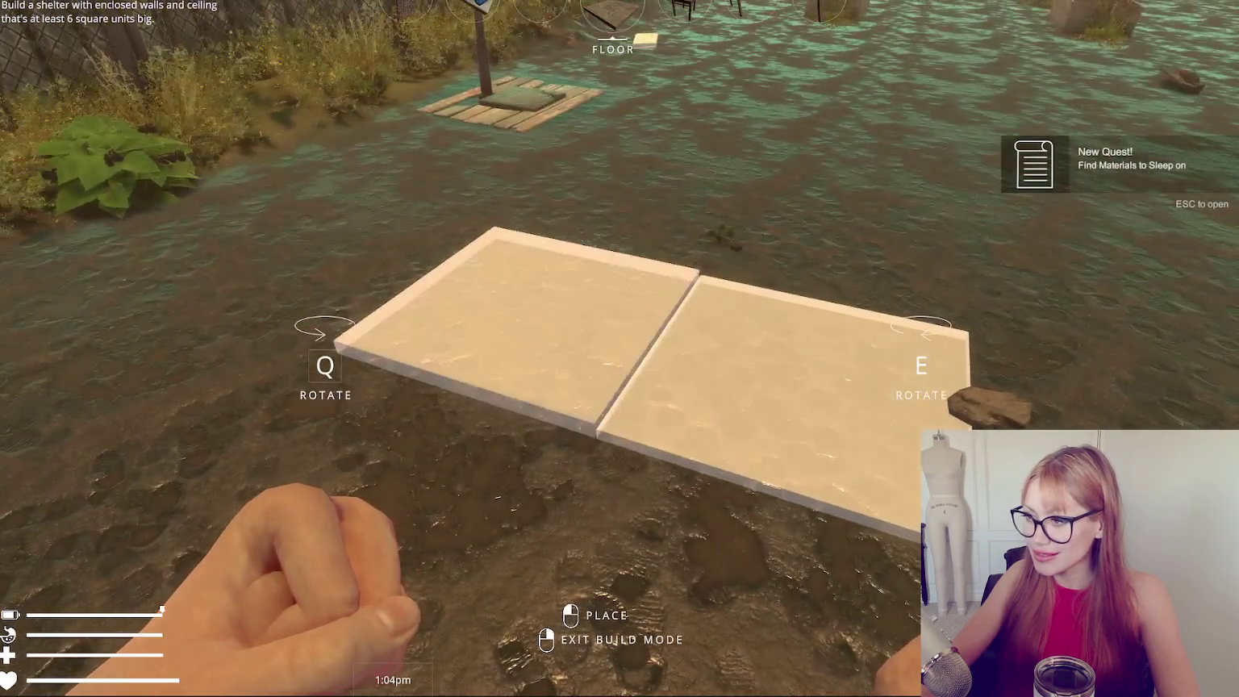
key("Escape")
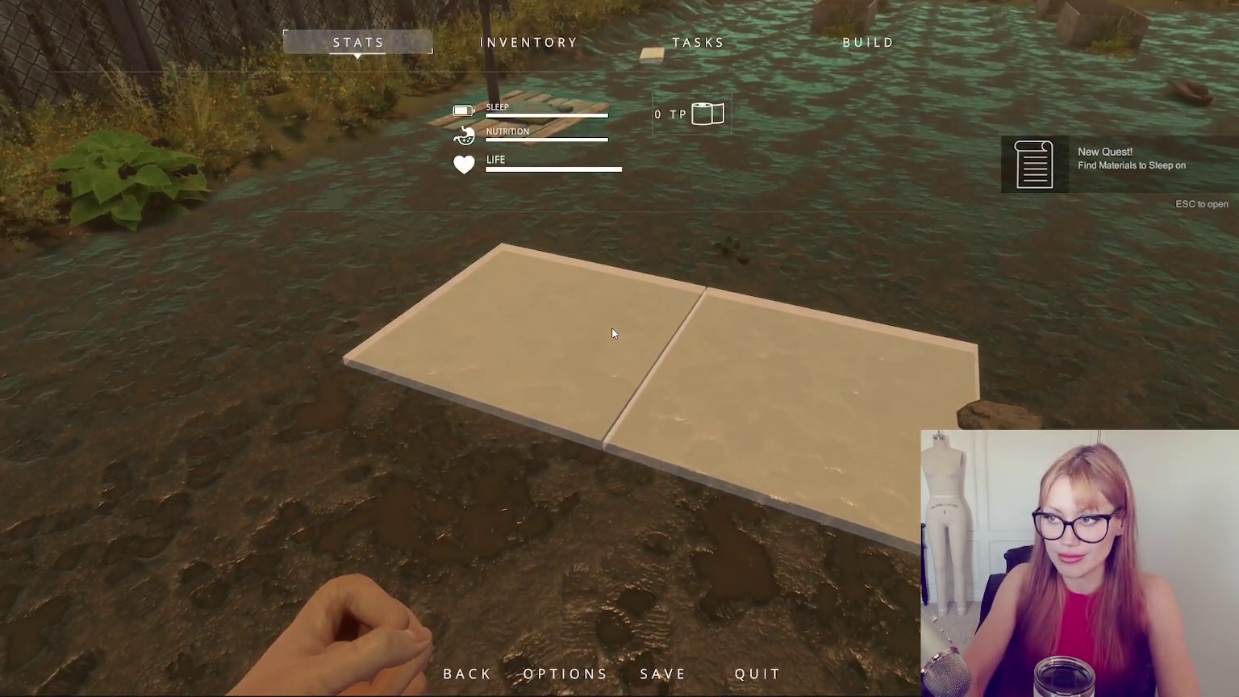
key("Escape")
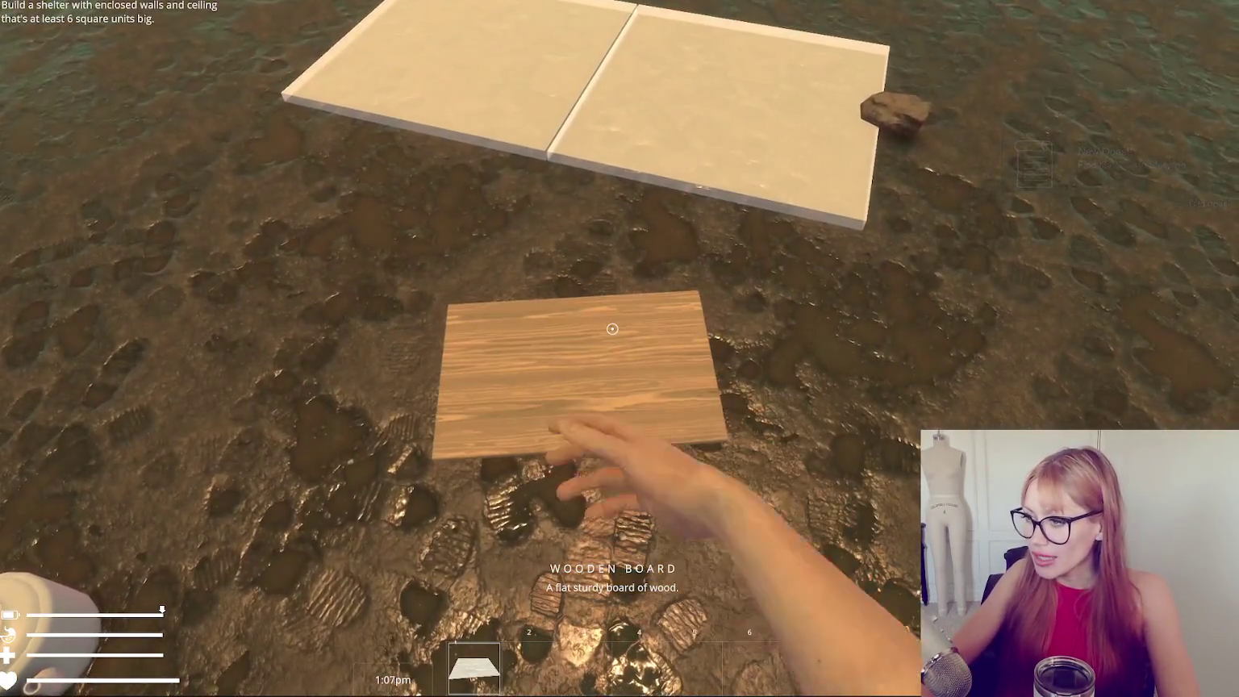
Pick up a wooden board and lay the wooden floor, advancing the quest to Build a Shelter.
left_click(612, 328)
key("Escape")
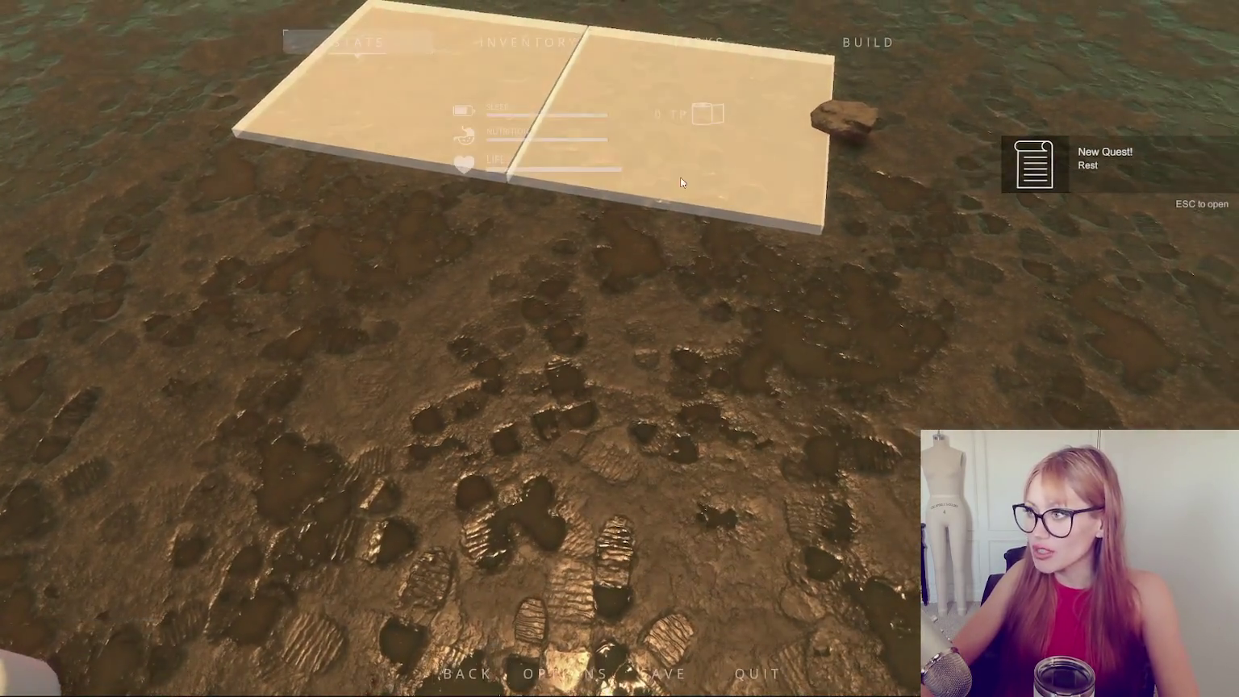
left_click(882, 40)
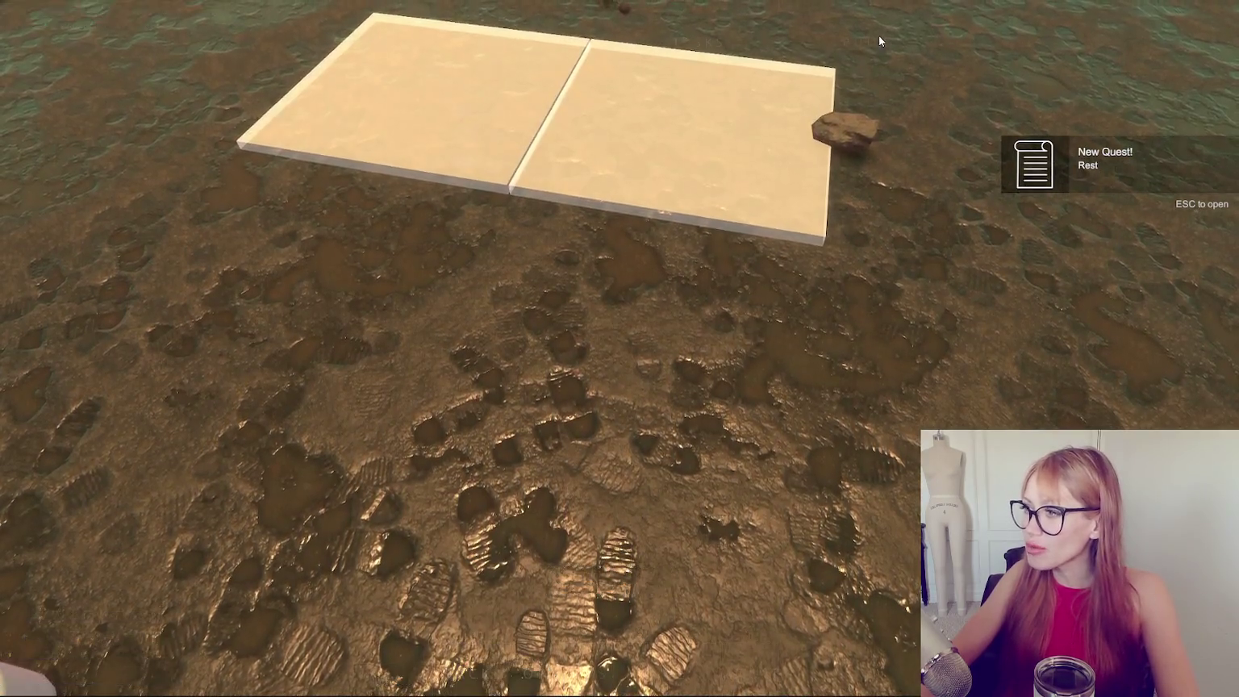
left_click(603, 242)
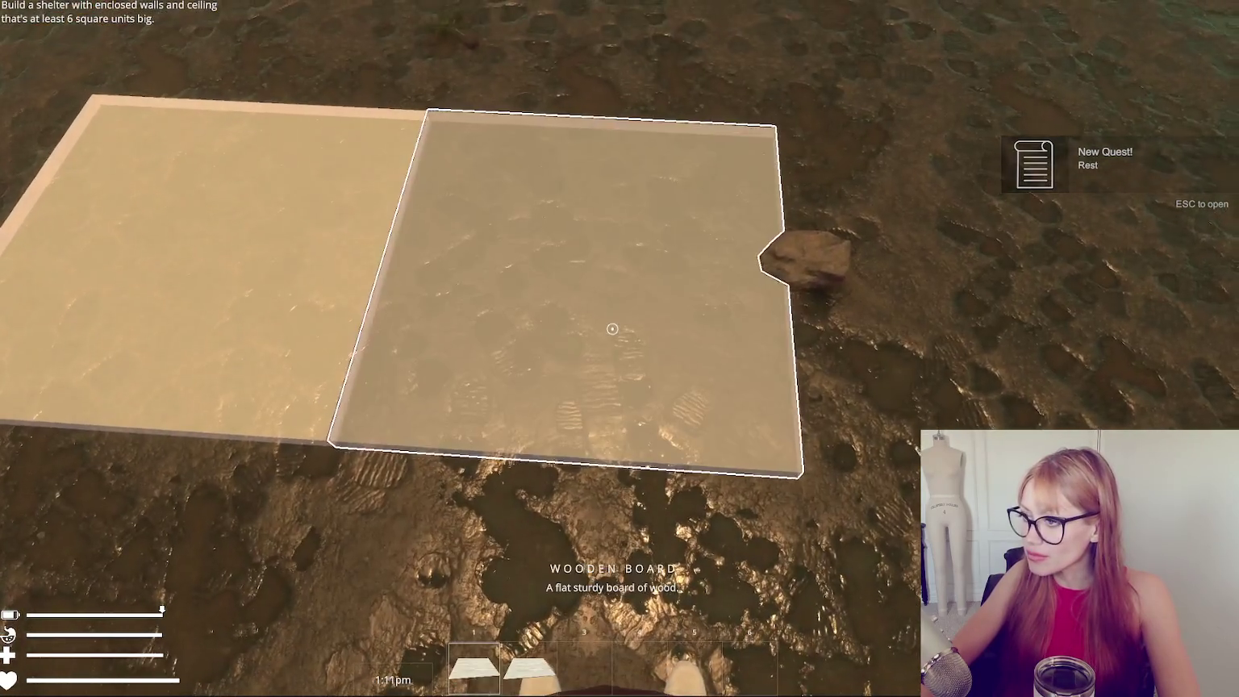
left_click(612, 328)
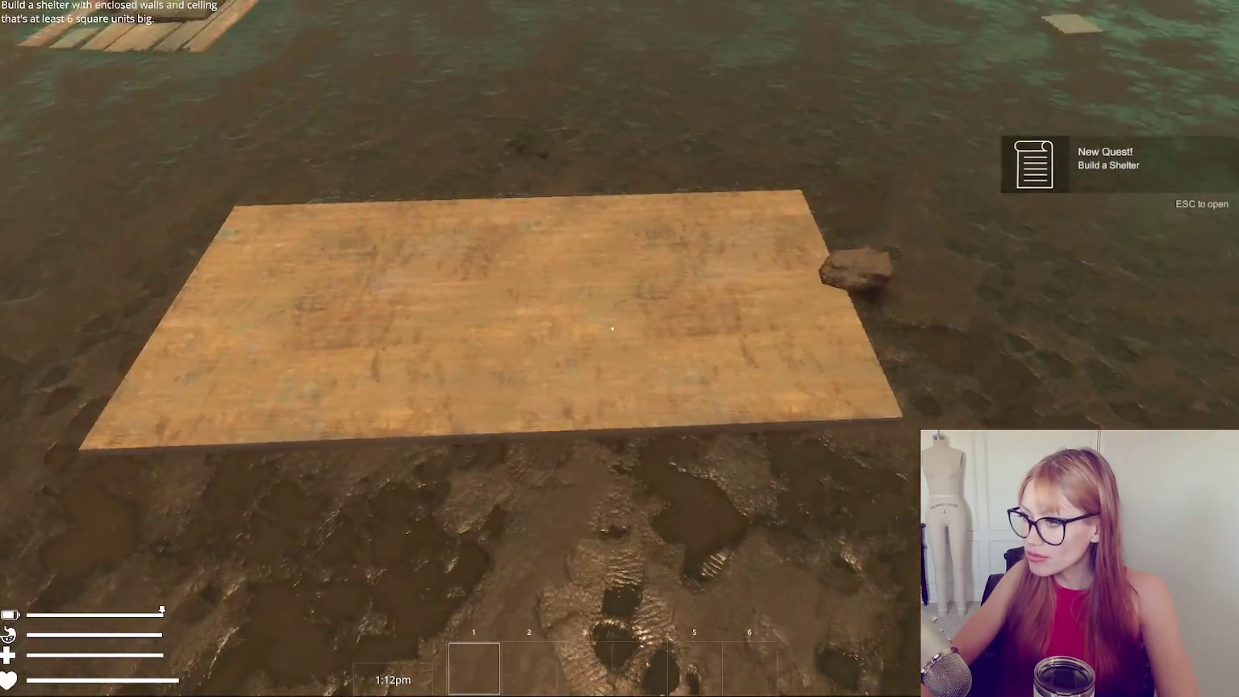
key("Escape")
Pick Floor and then Wall pieces from the build catalogue, then cancel the held wall placement.
left_click(861, 44)
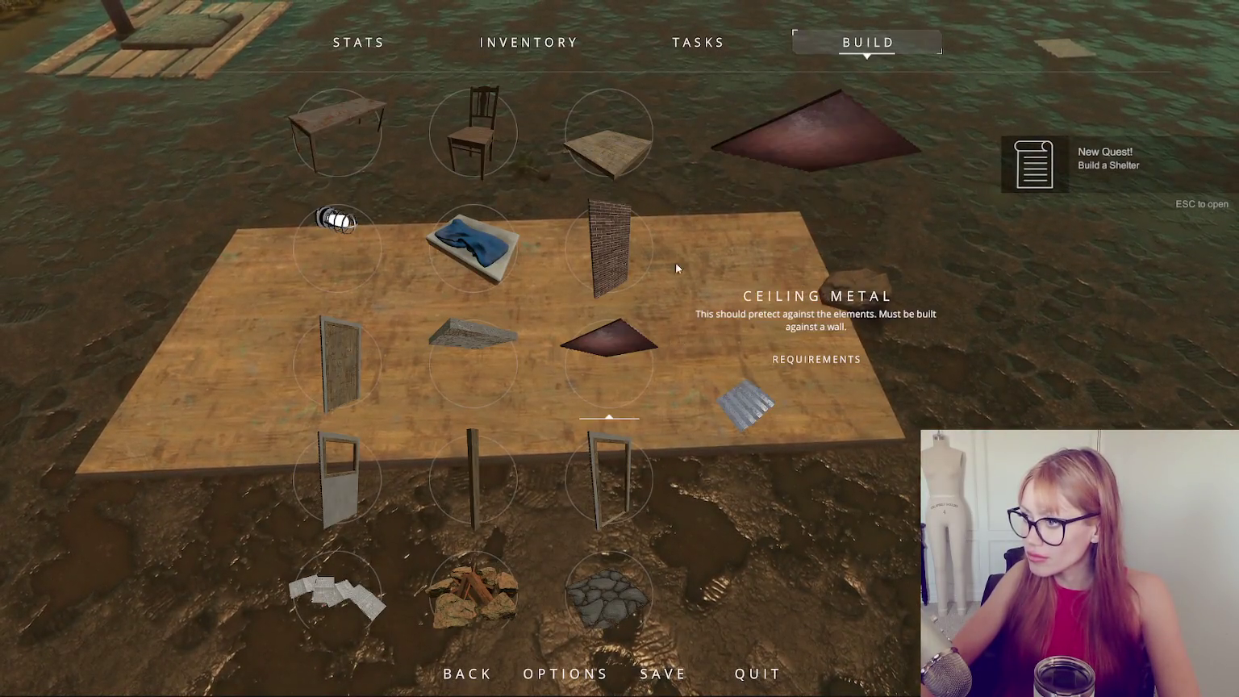
left_click(609, 133)
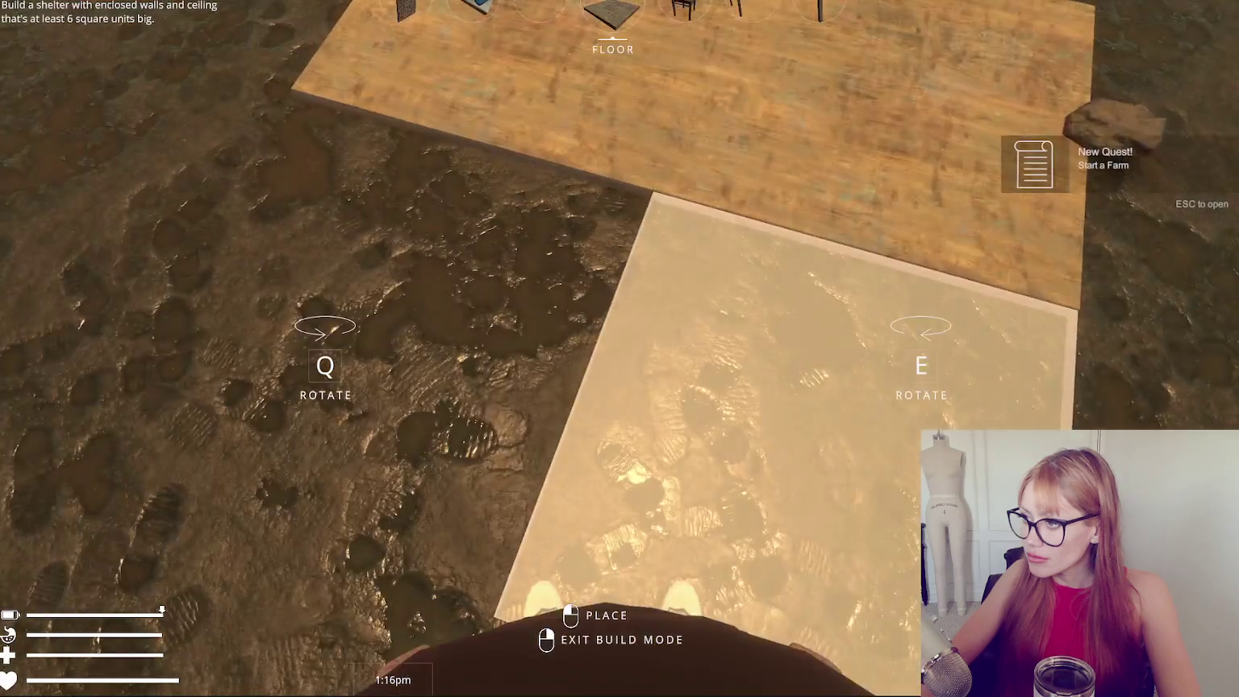
key("Escape")
left_click(861, 44)
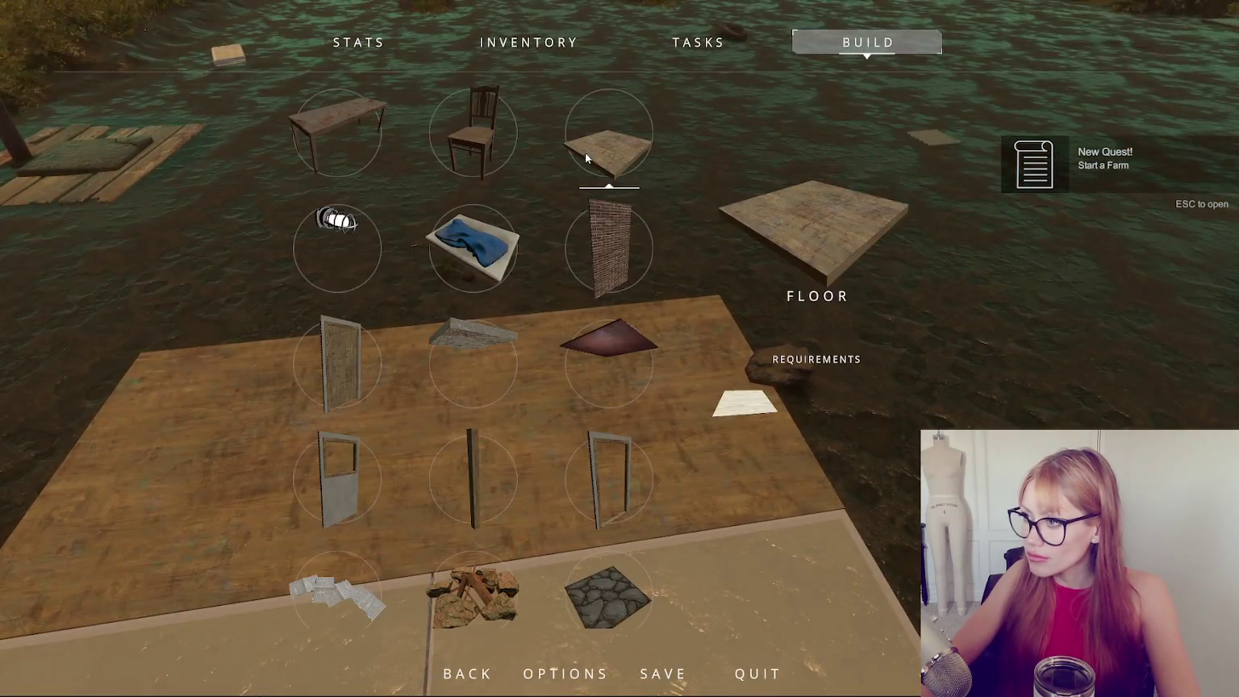
left_click(609, 246)
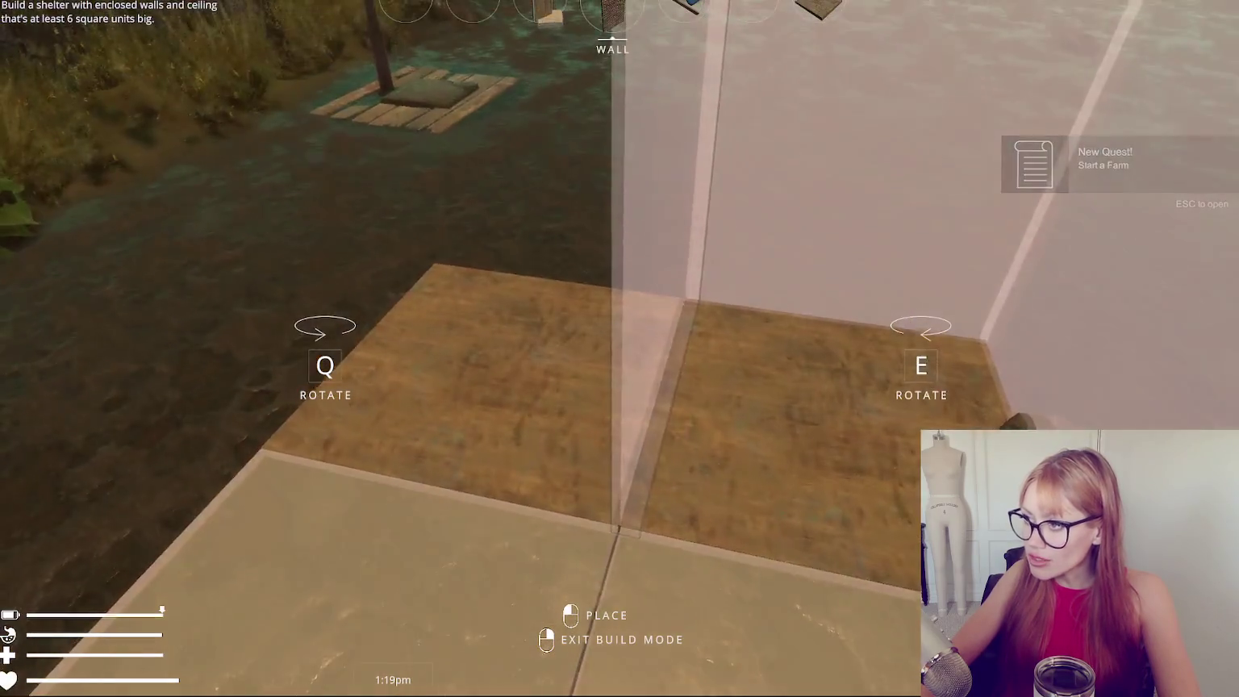
right_click(612, 329)
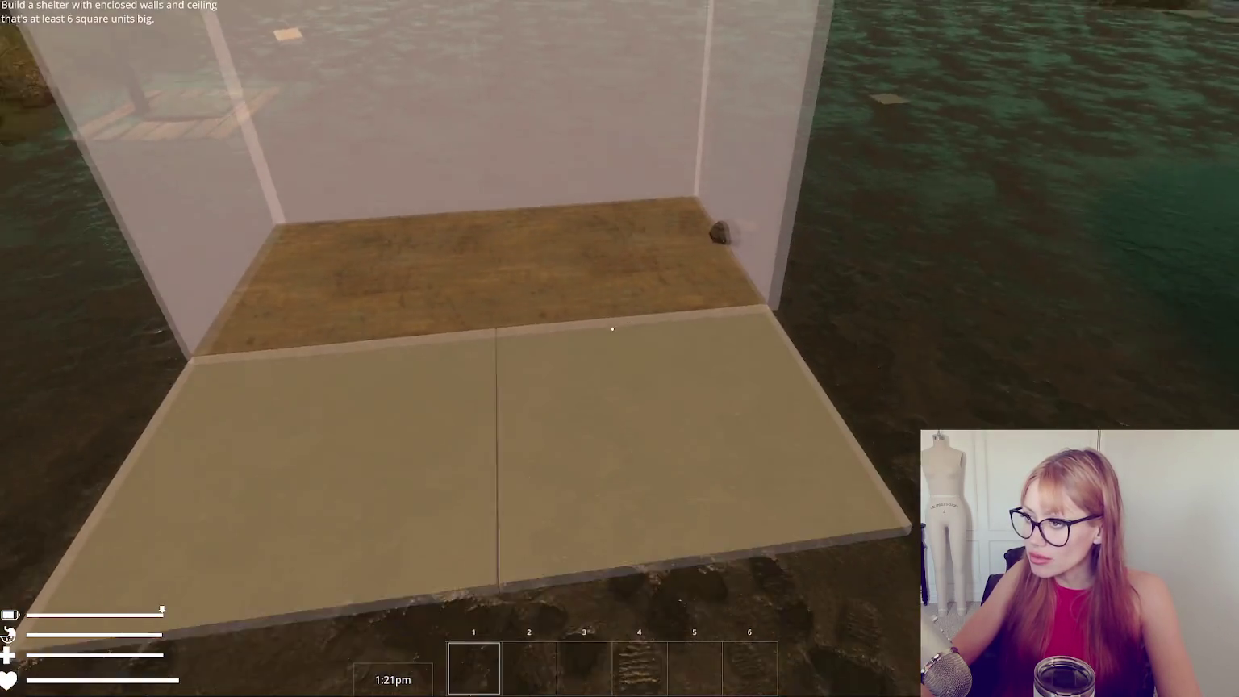
key("Escape")
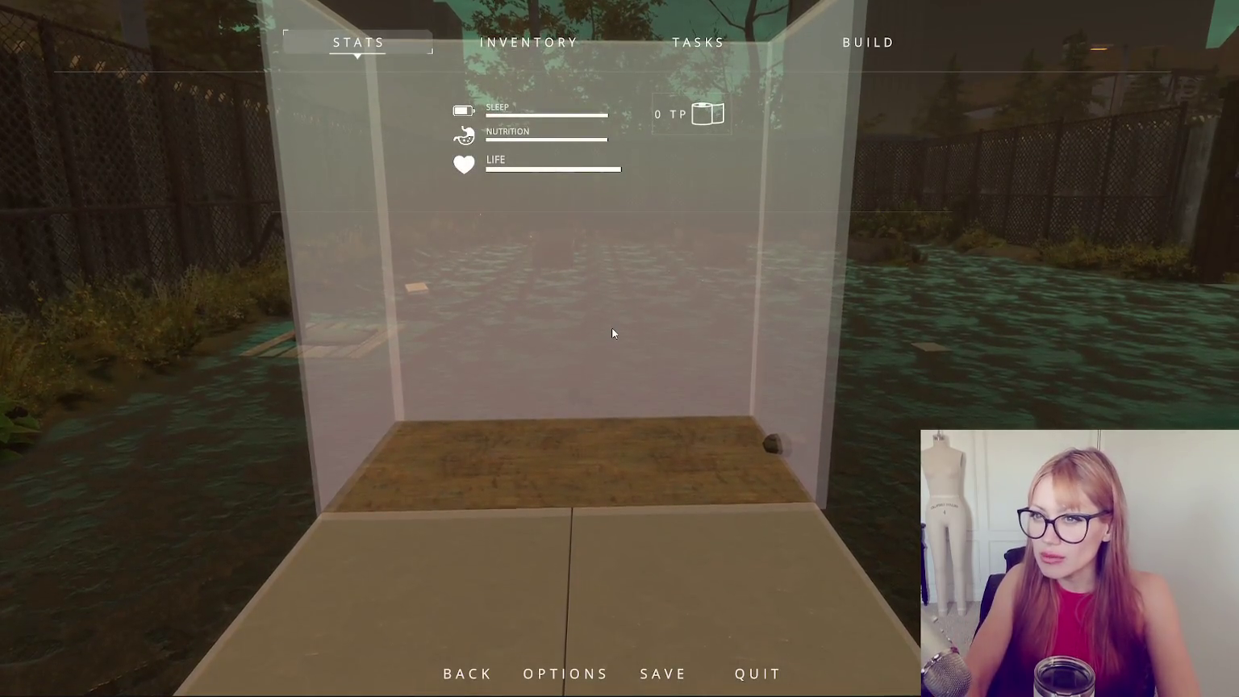
key("Escape")
key("Escape")
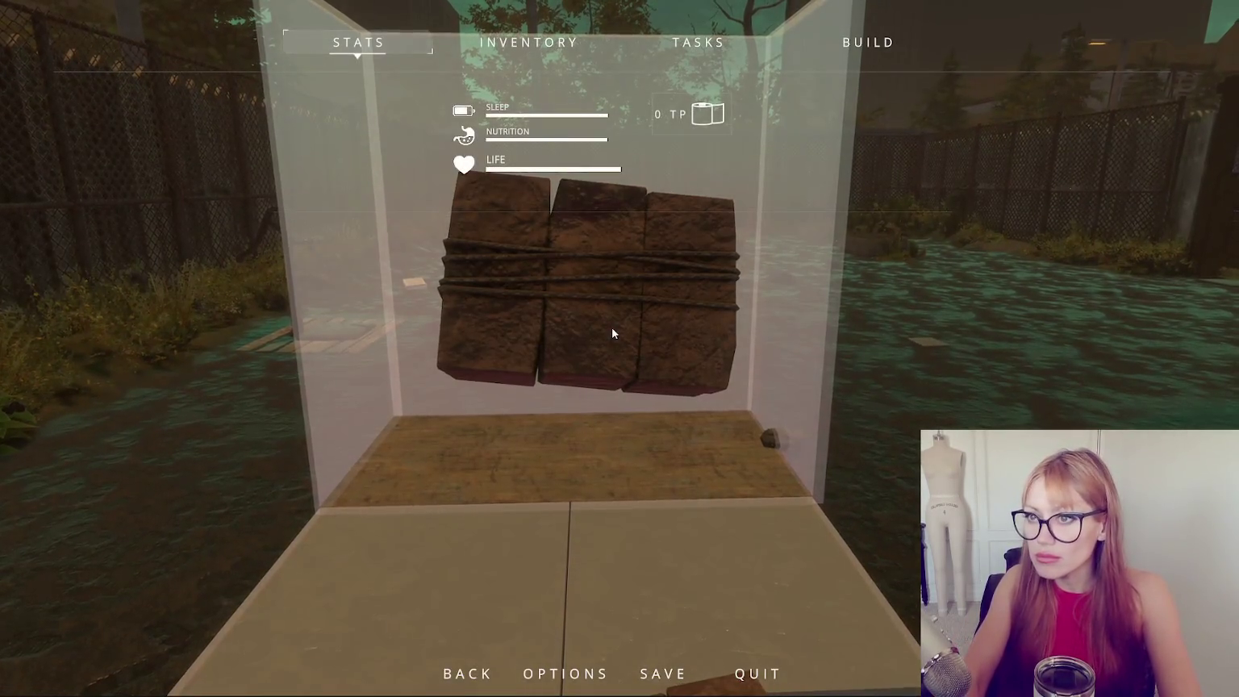
key("Escape")
right_click(613, 329)
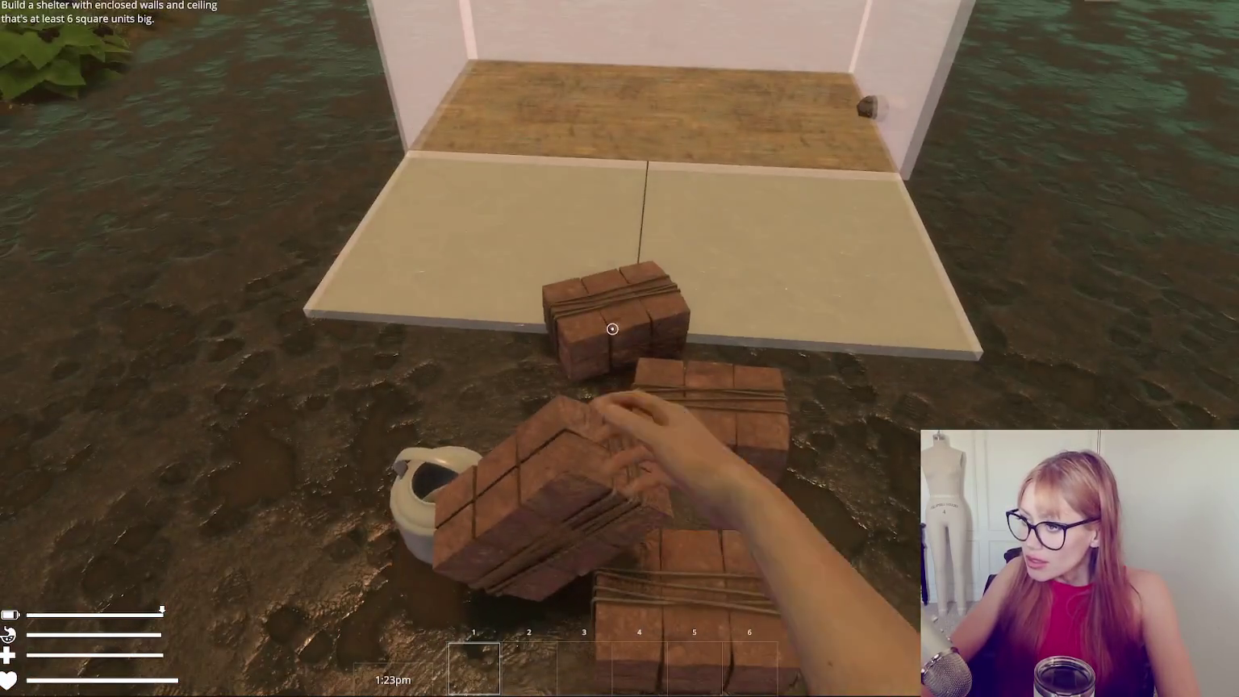
Collect the three brick stacks from the ground and start placing a wall piece.
left_click(612, 329)
left_click(612, 329)
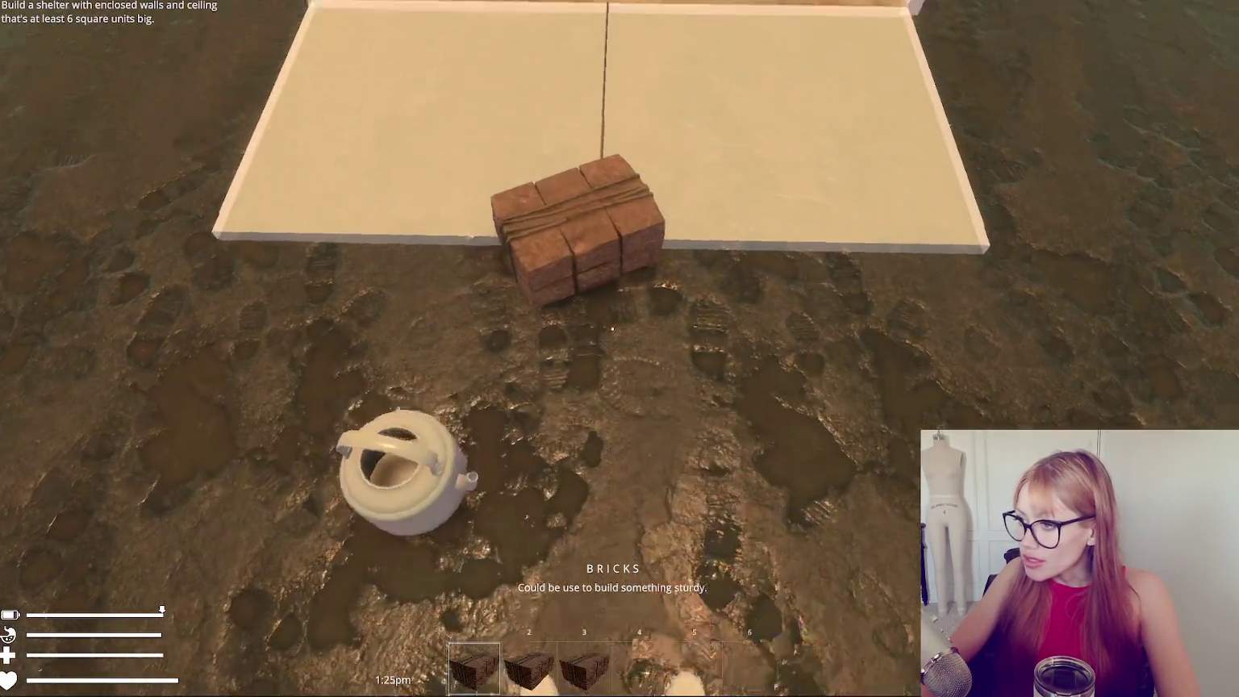
left_click(612, 329)
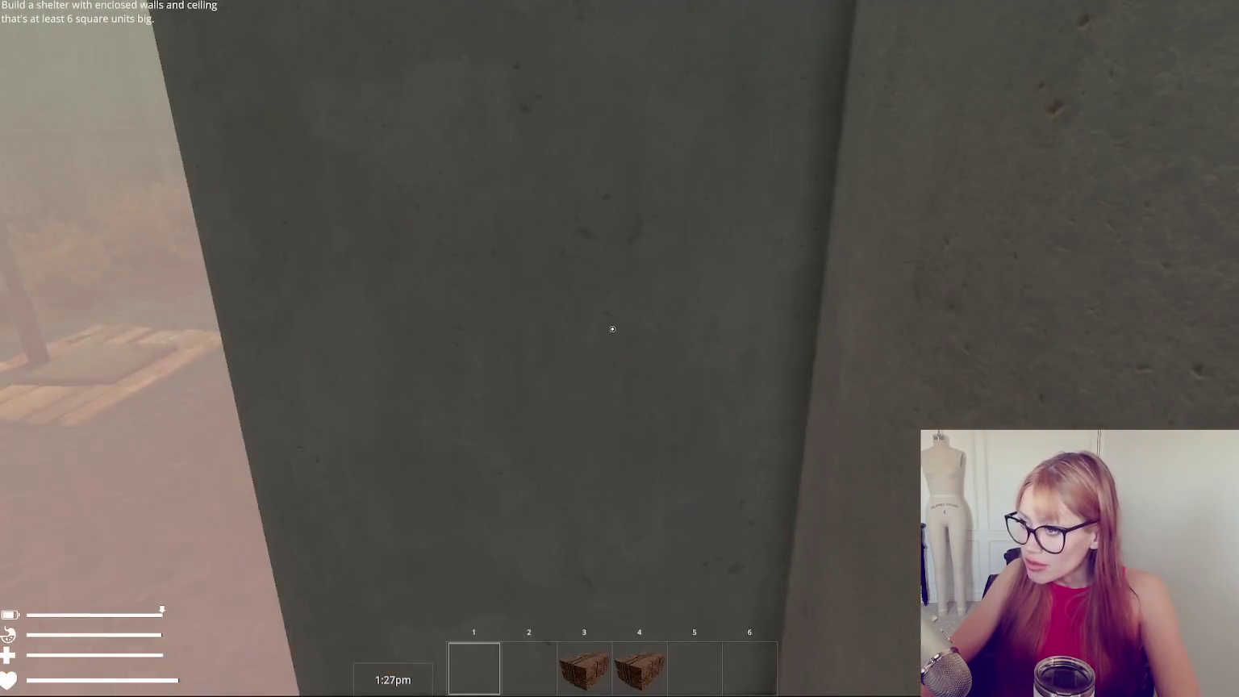
key("3")
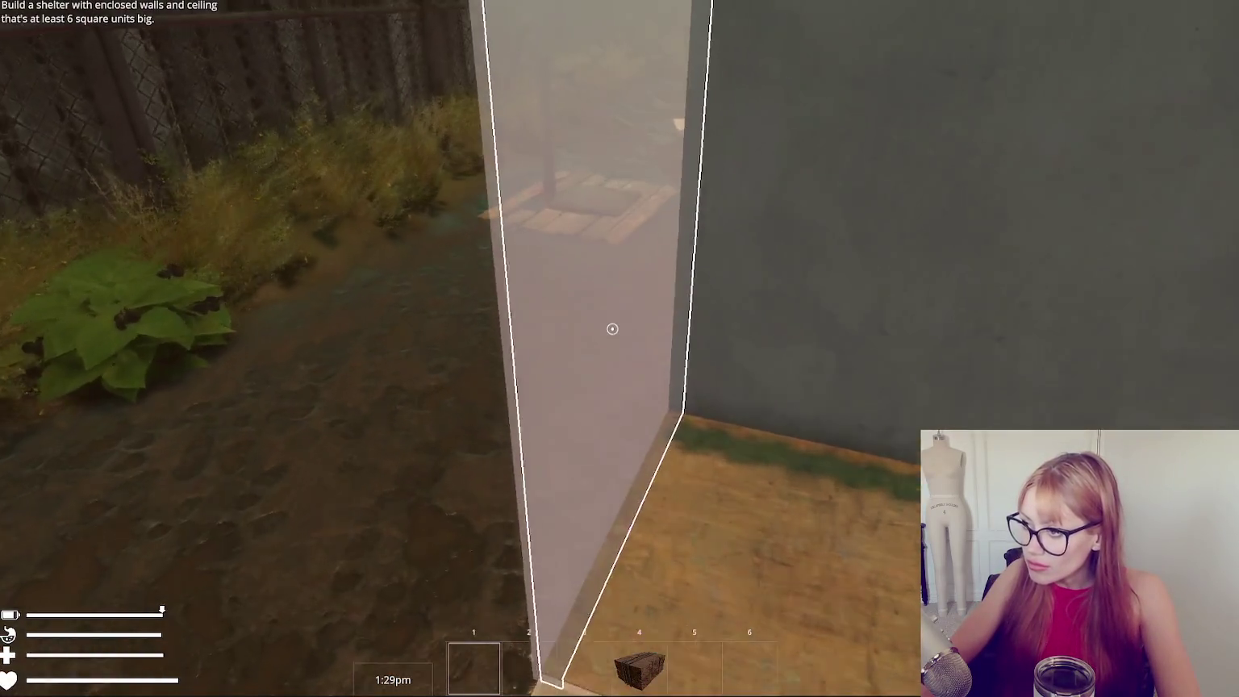
key("Escape")
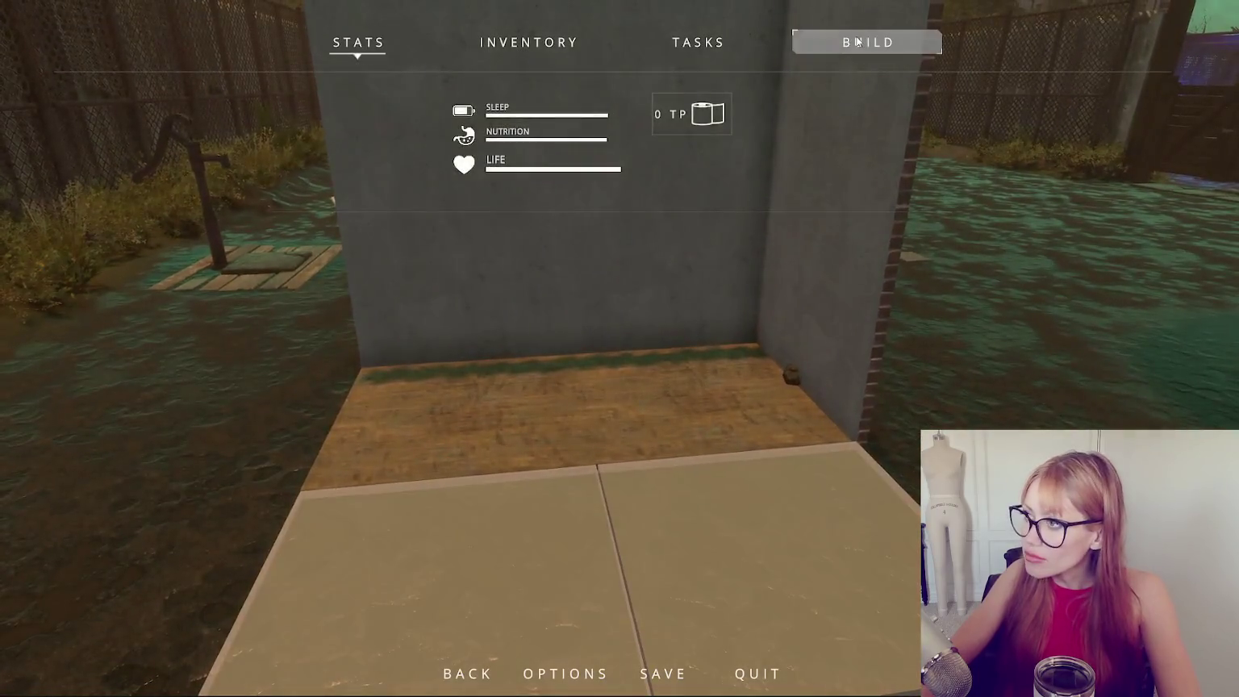
left_click(857, 42)
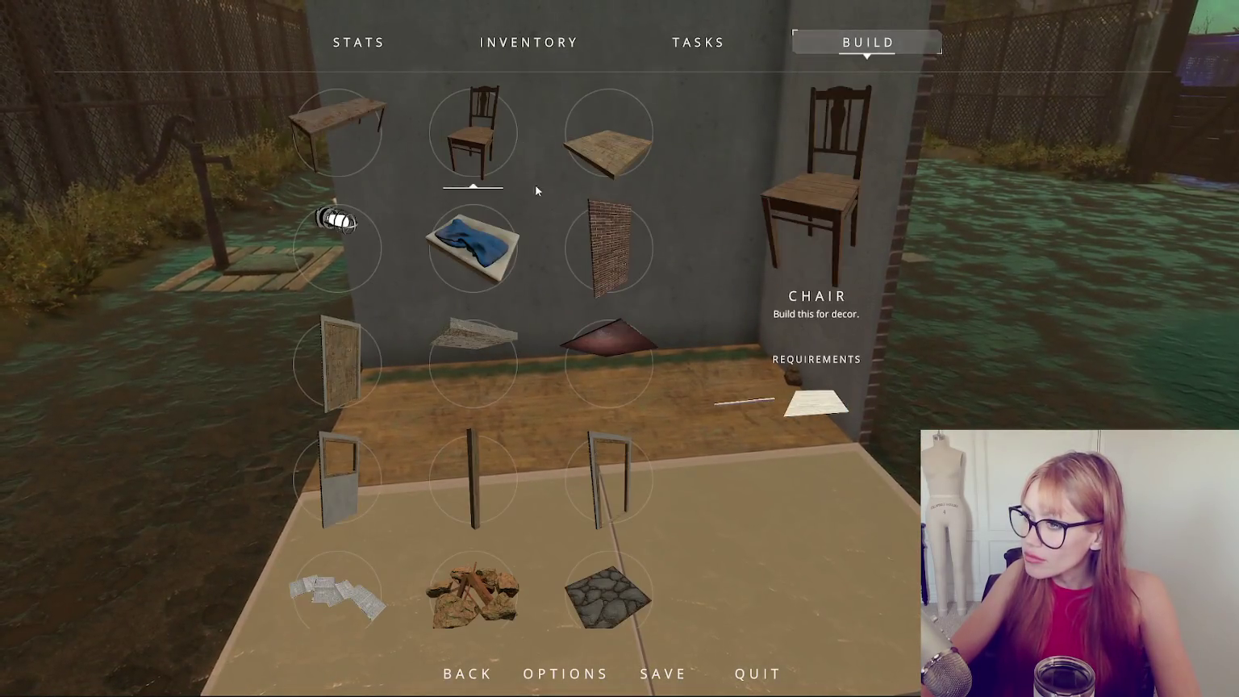
Drop the held brick stack on the floor slab and pick up two brick stacks.
left_click(624, 225)
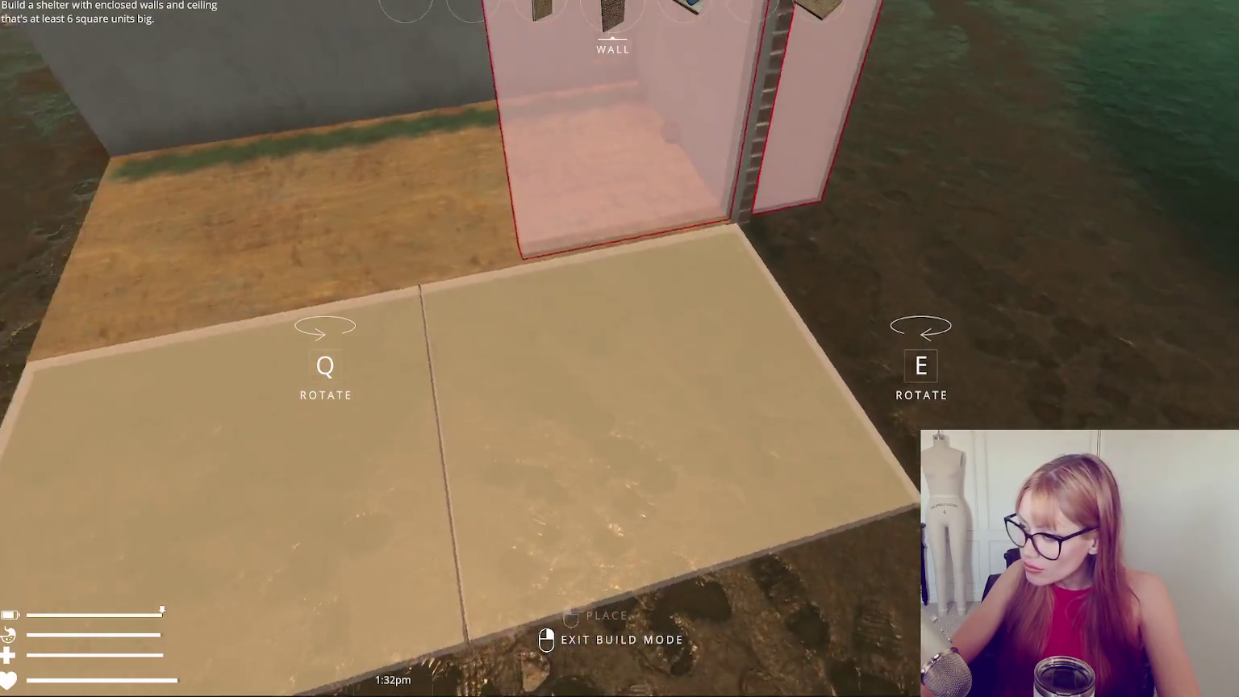
right_click(613, 328)
key("Escape")
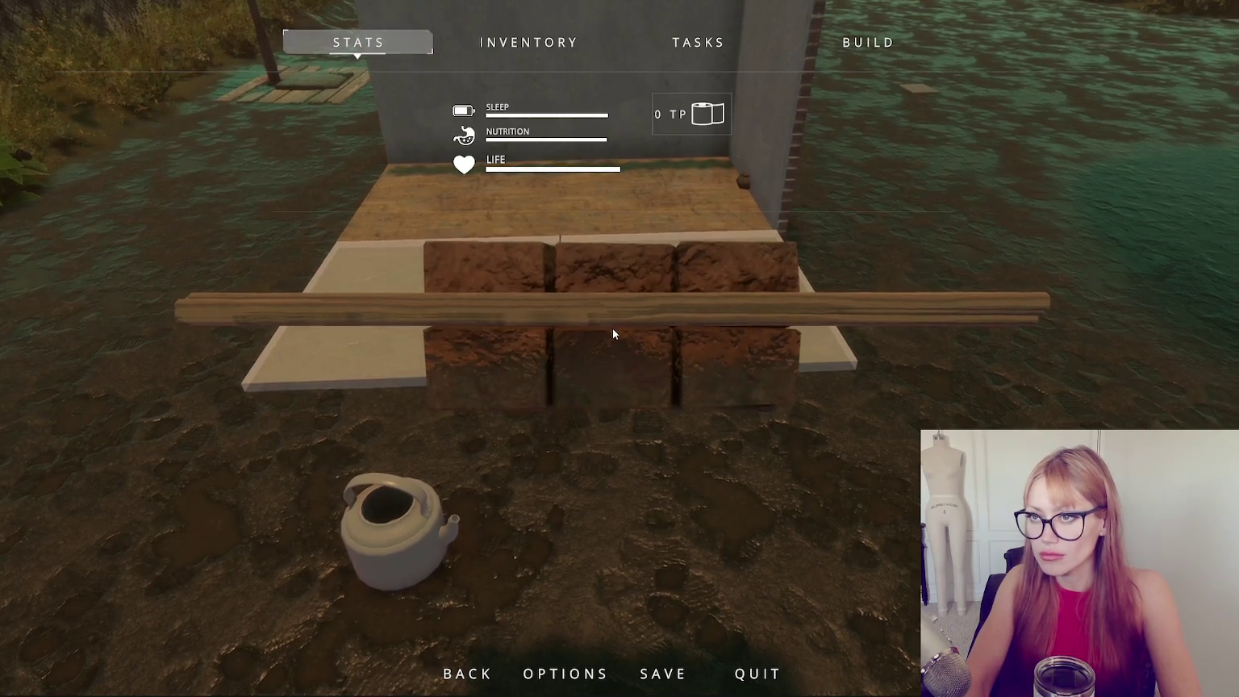
key("Escape")
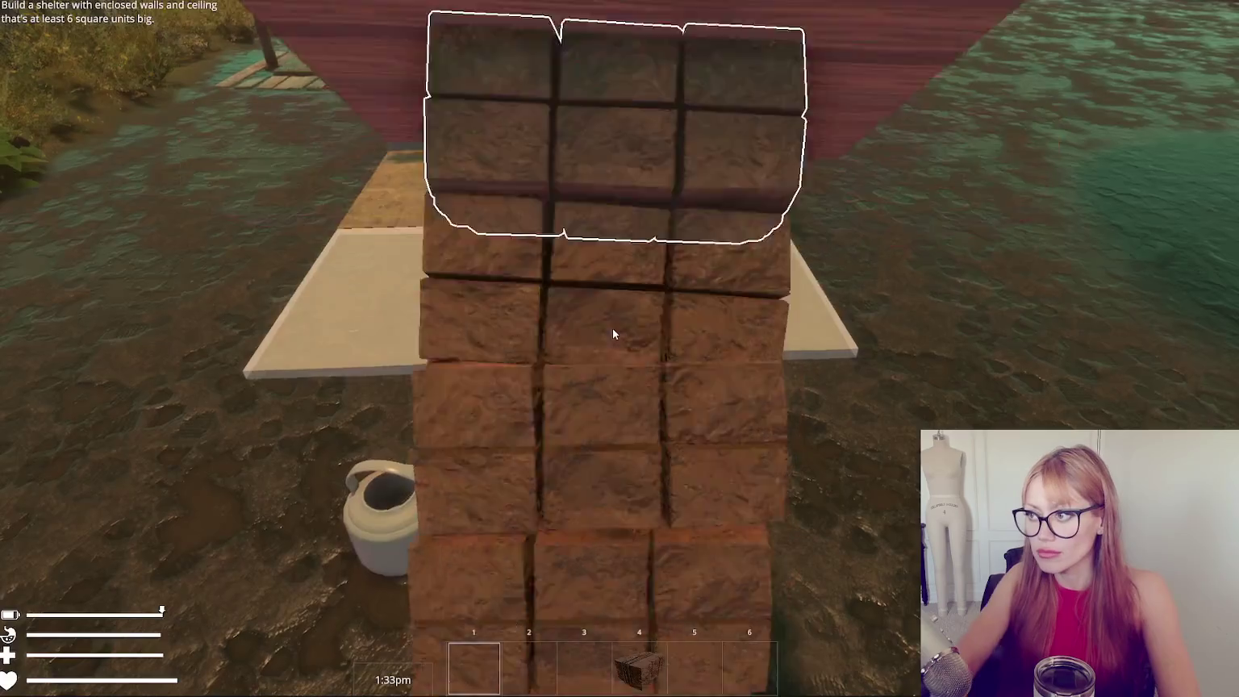
left_click(682, 370)
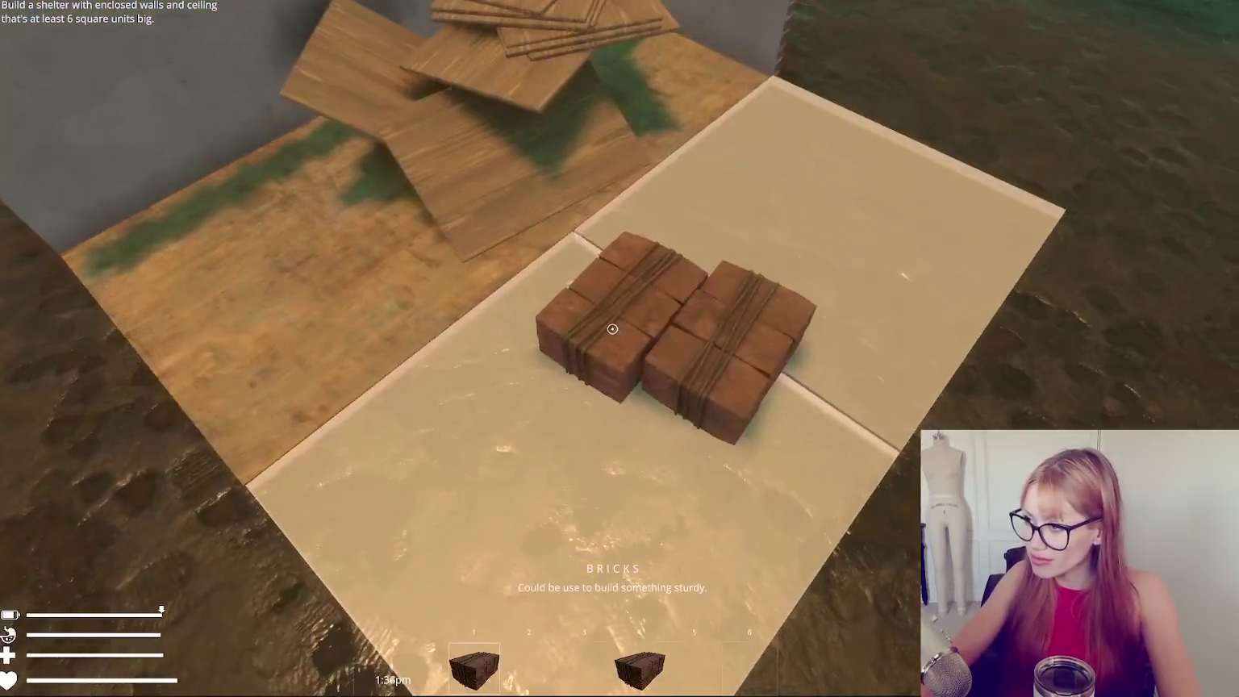
left_click(612, 328)
left_click(612, 328)
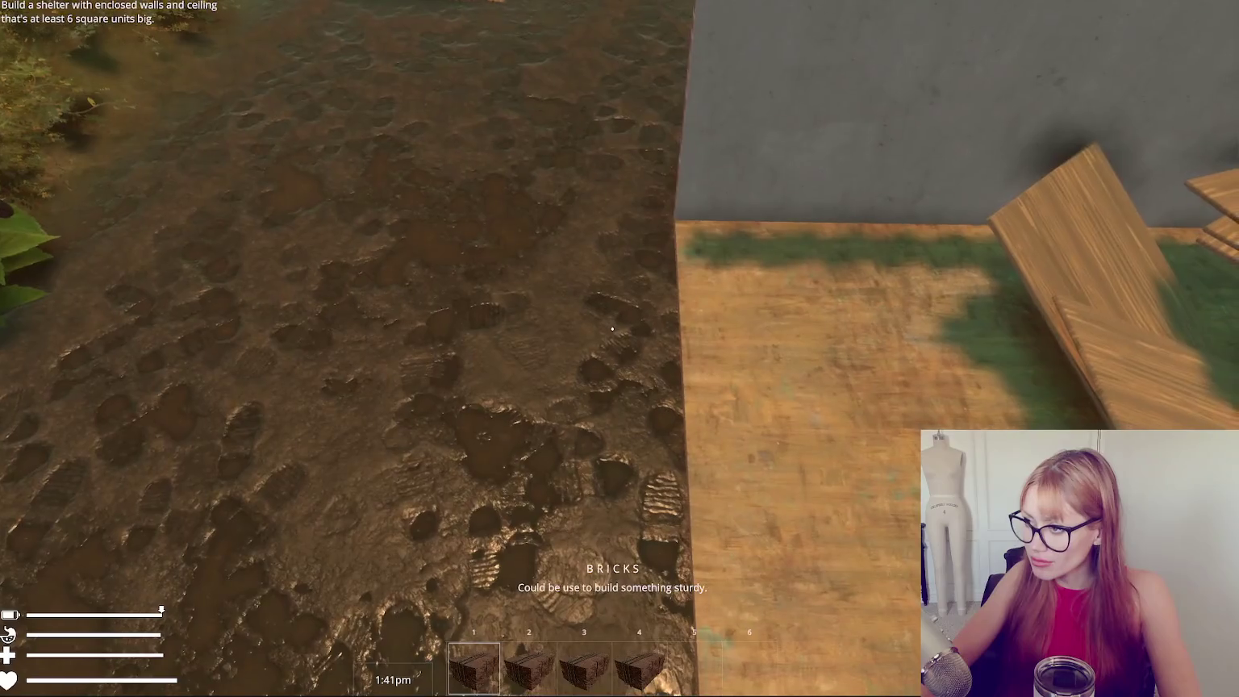
Try wall build mode, then exit and drop the wooden plank onto the pile.
key("b")
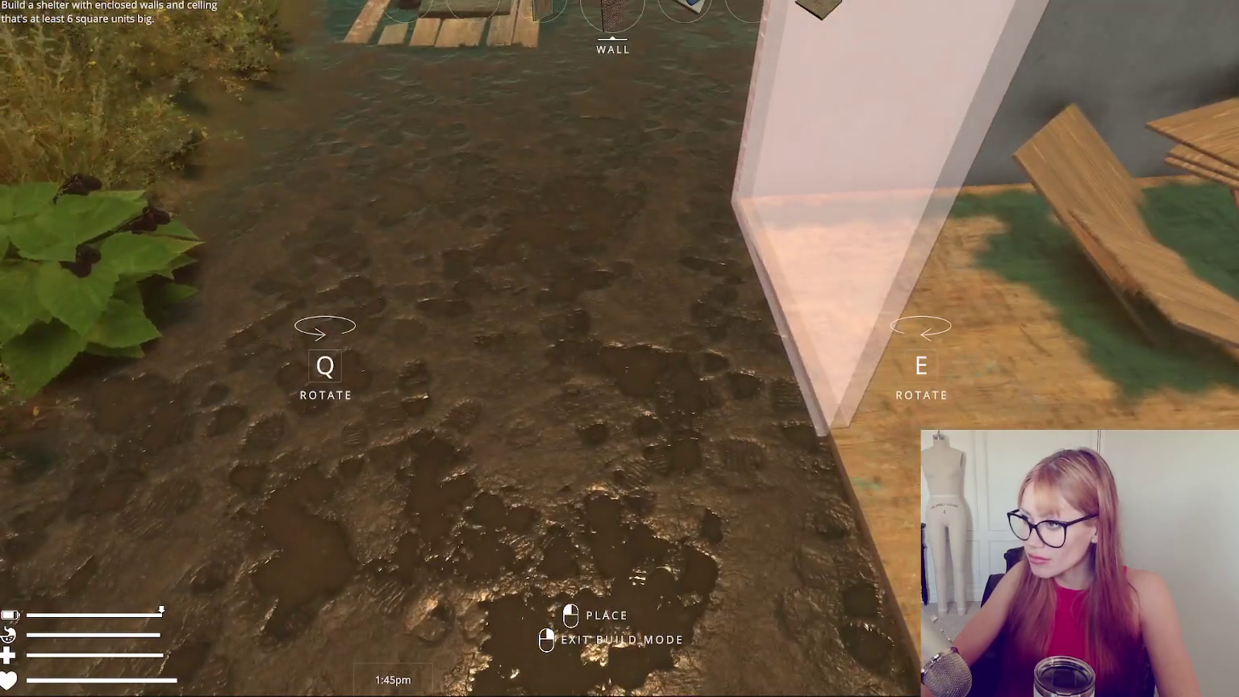
scroll(619, 348, "down", 2)
scroll(619, 348, "down", 1)
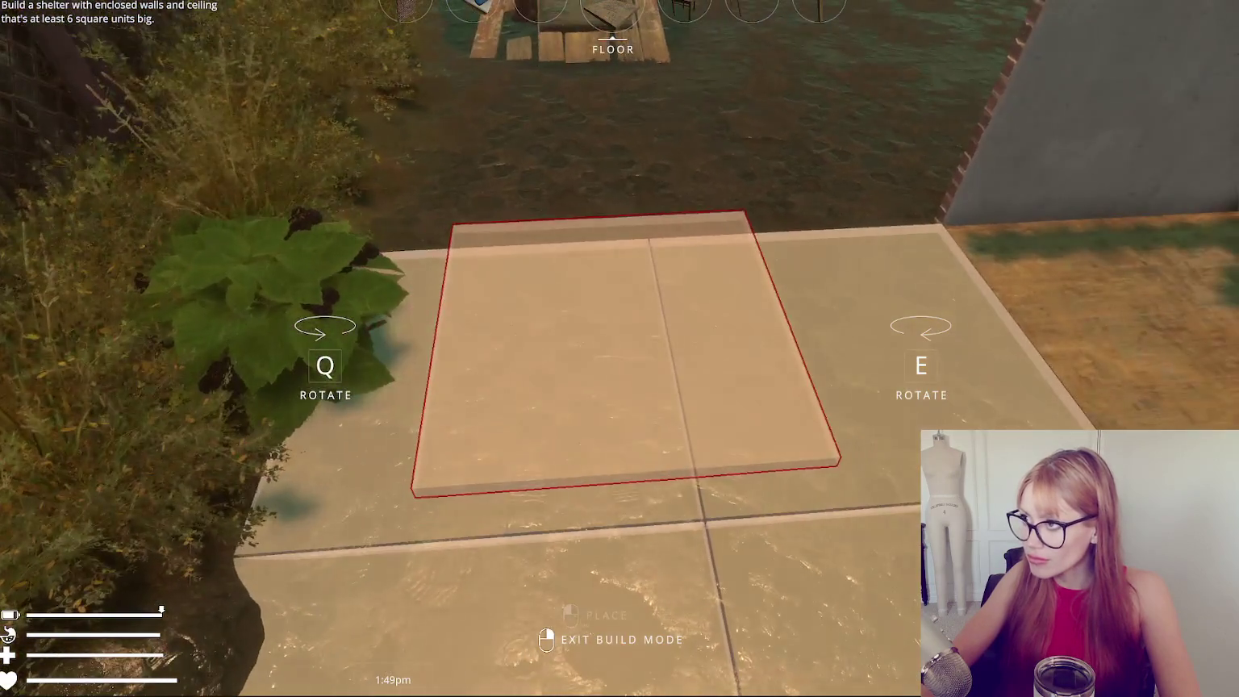
scroll(620, 348, "up", 3)
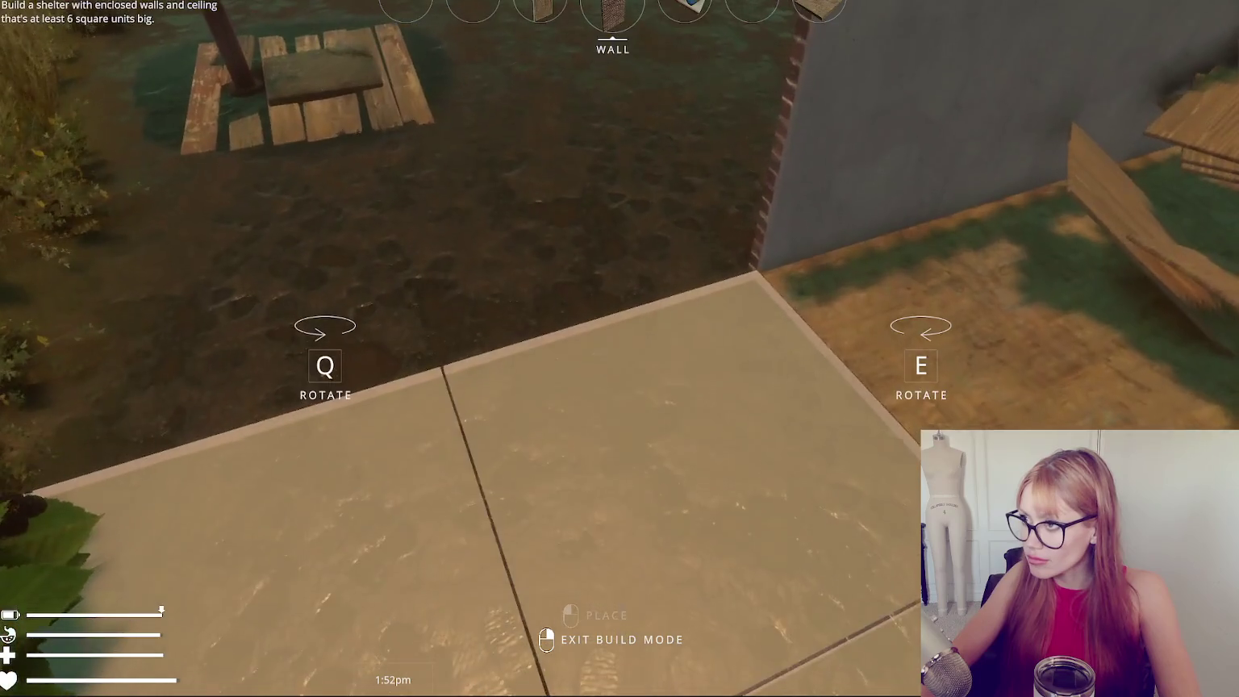
right_click(619, 348)
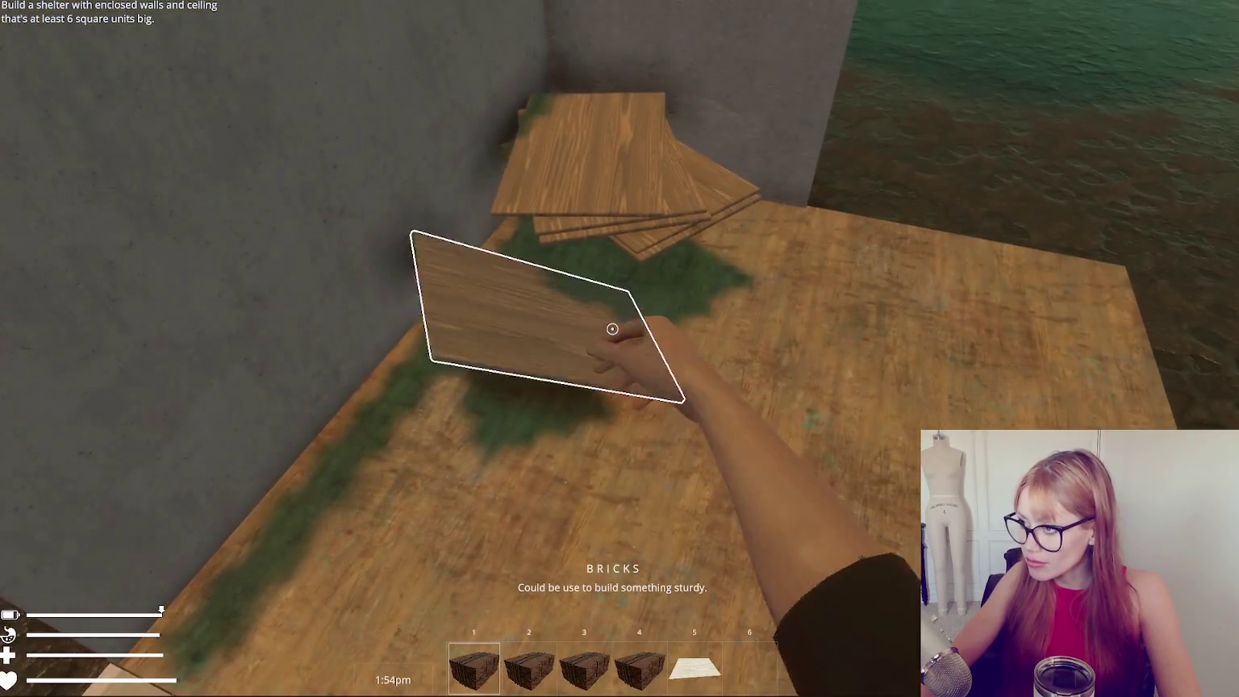
left_click(612, 329)
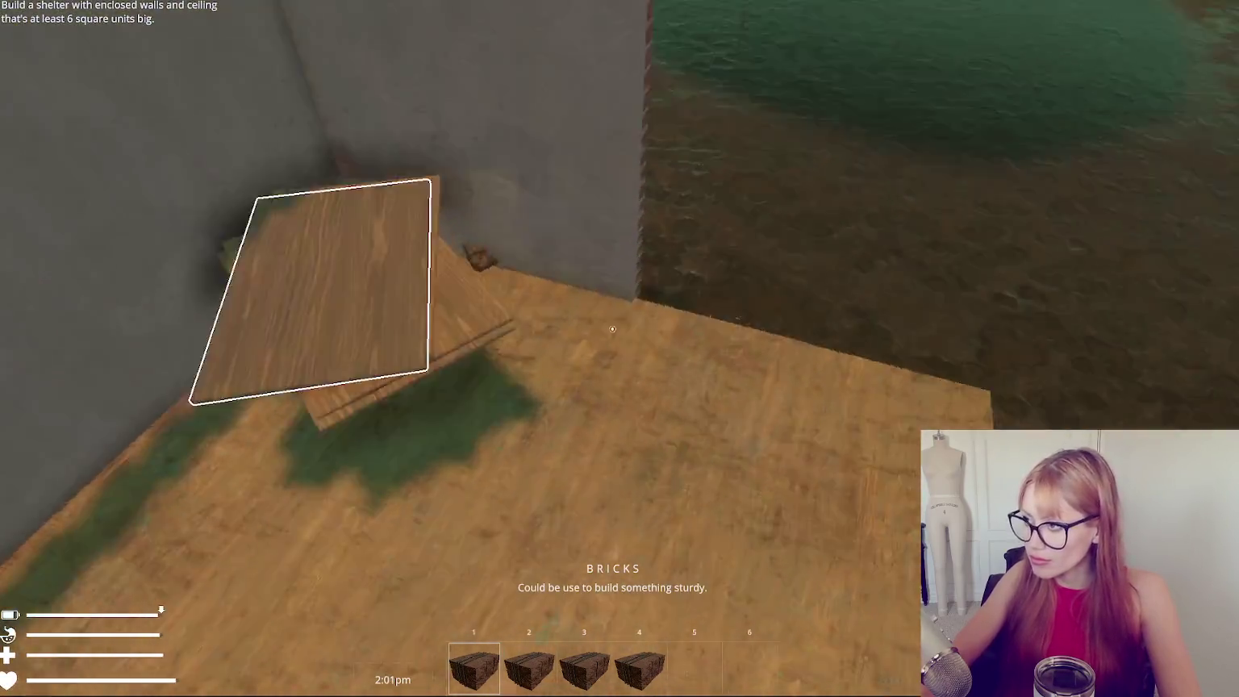
Re-enter and leave wall building, then pick up and use the paper item.
left_click(612, 328)
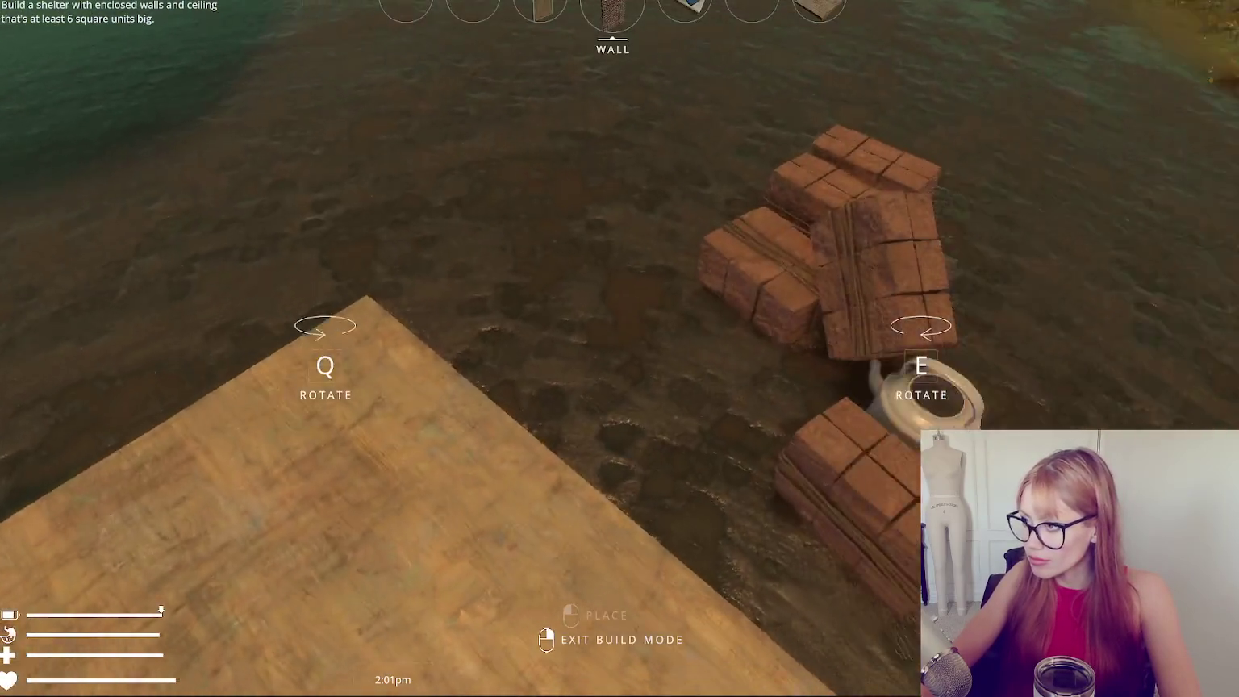
scroll(619, 348, "up", 1)
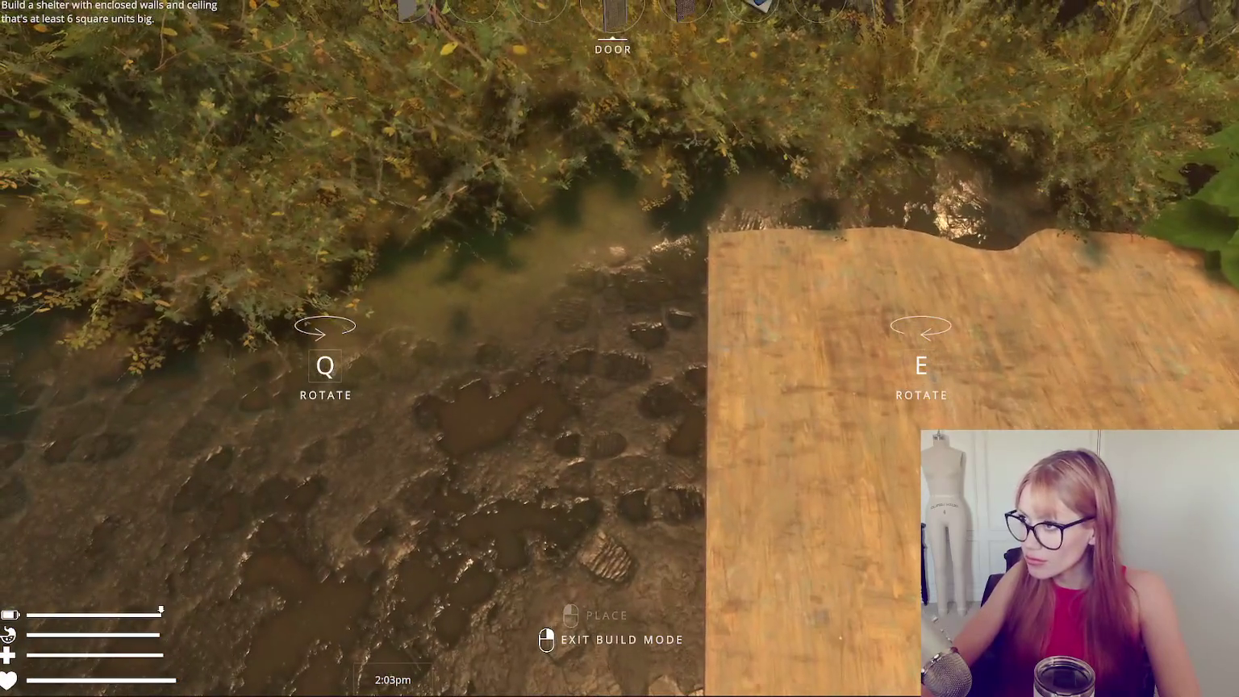
scroll(619, 348, "down", 1)
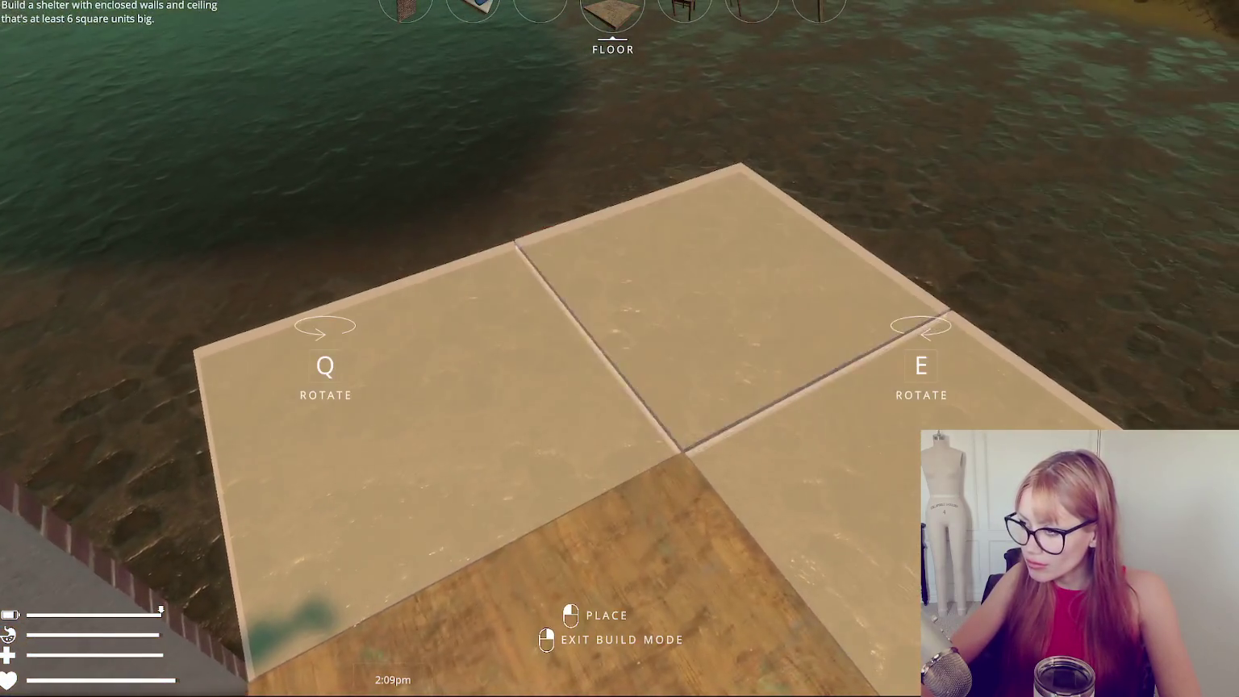
right_click(619, 348)
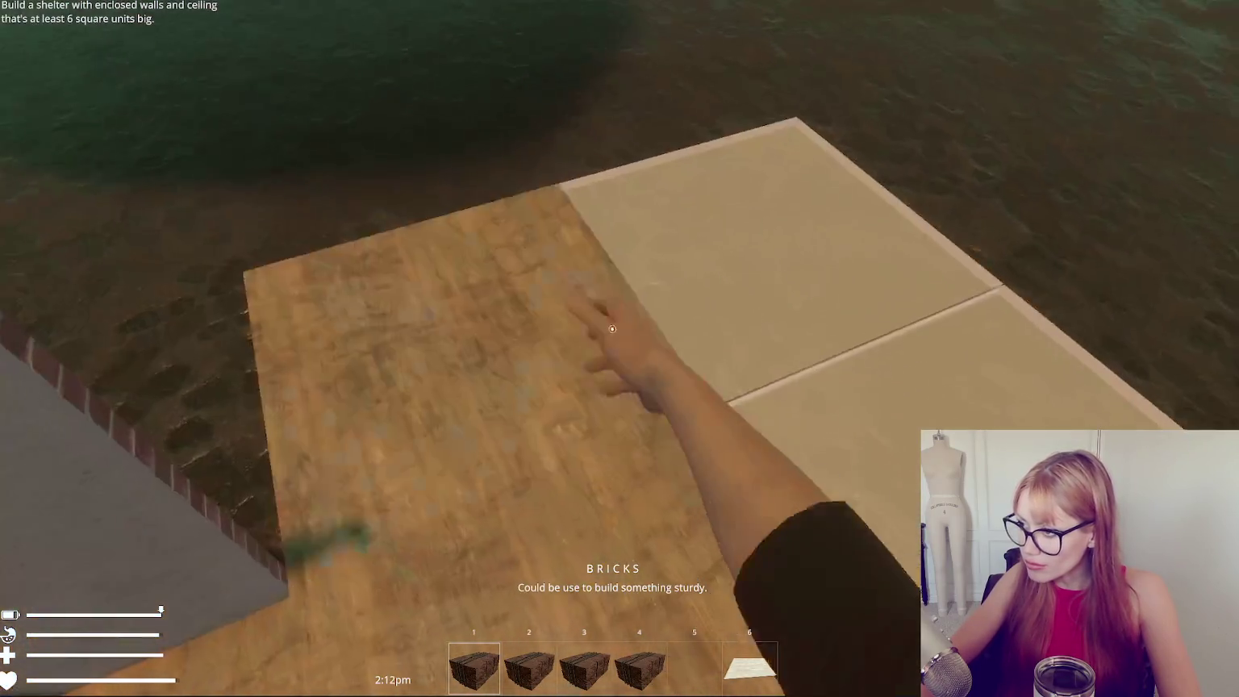
left_click(612, 328)
left_click(612, 328)
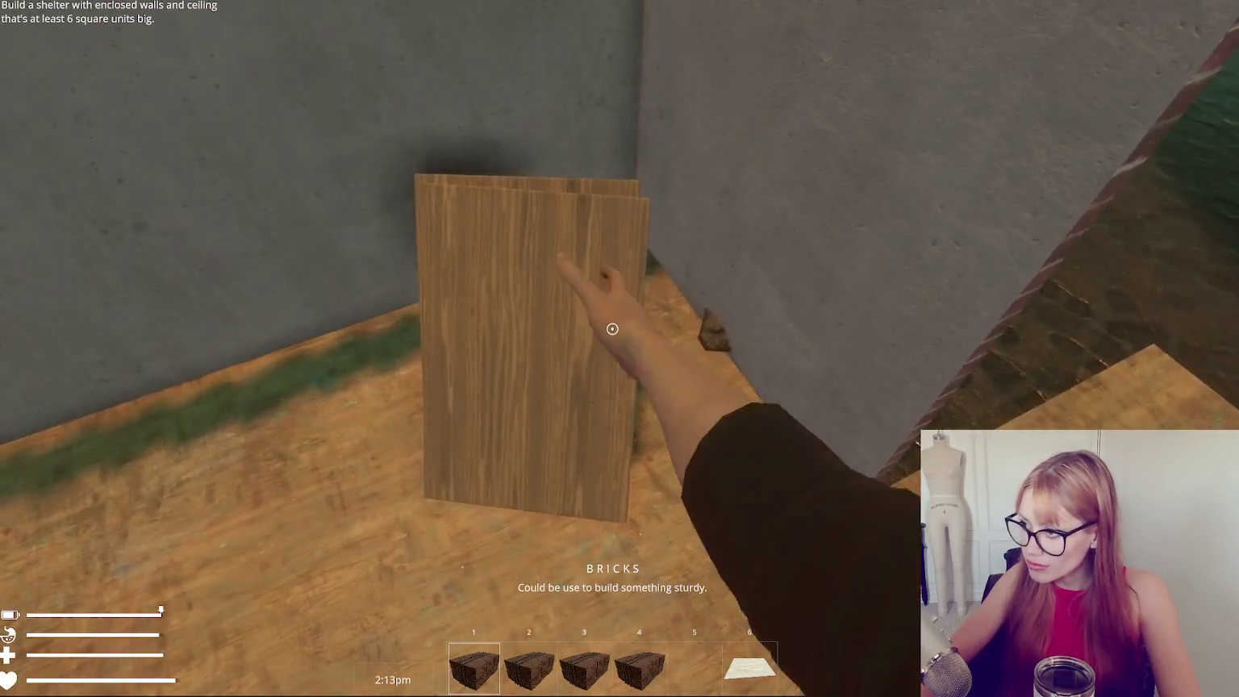
Place wall sections from the build menu and fill the right-hand wall blueprint with bricks.
key("Tab")
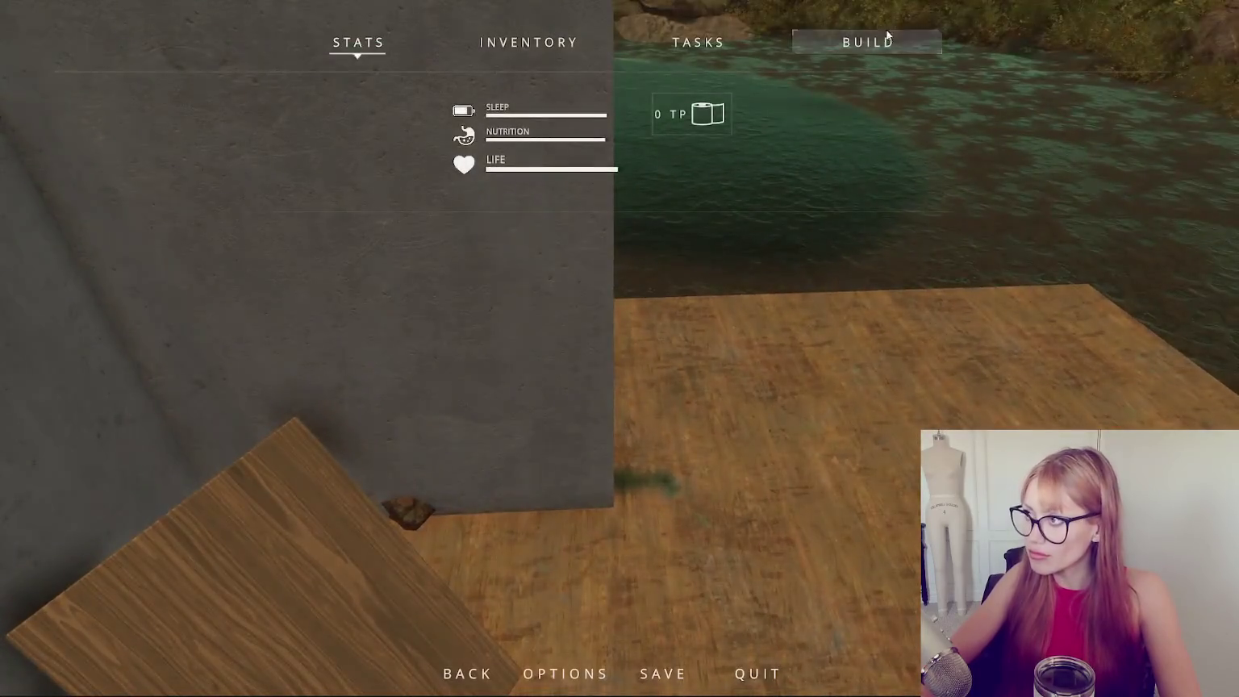
left_click(588, 258)
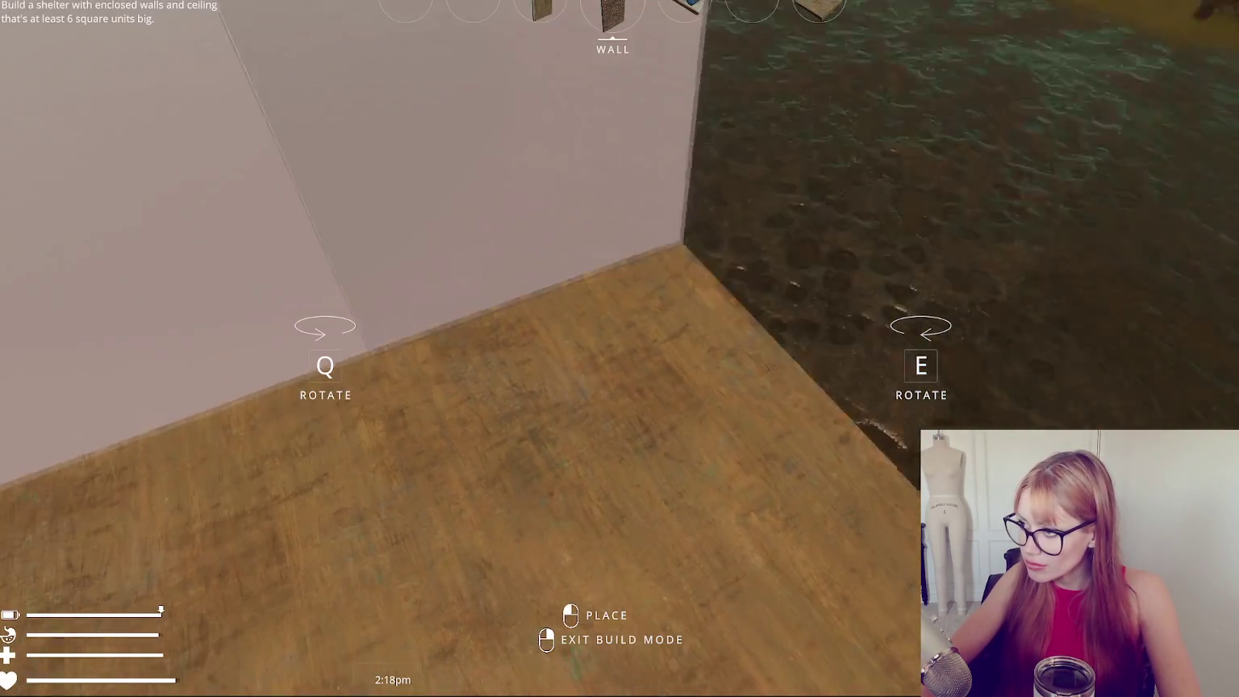
left_click(612, 328)
key("Tab")
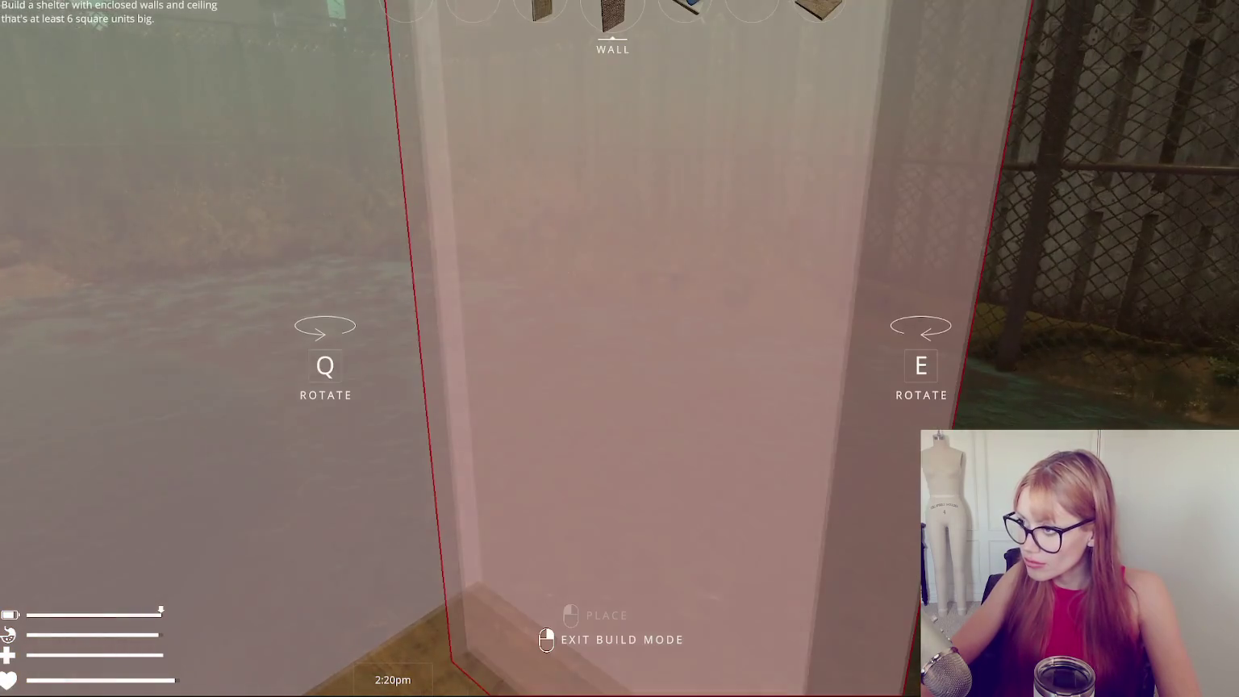
left_click(612, 328)
left_click(612, 328)
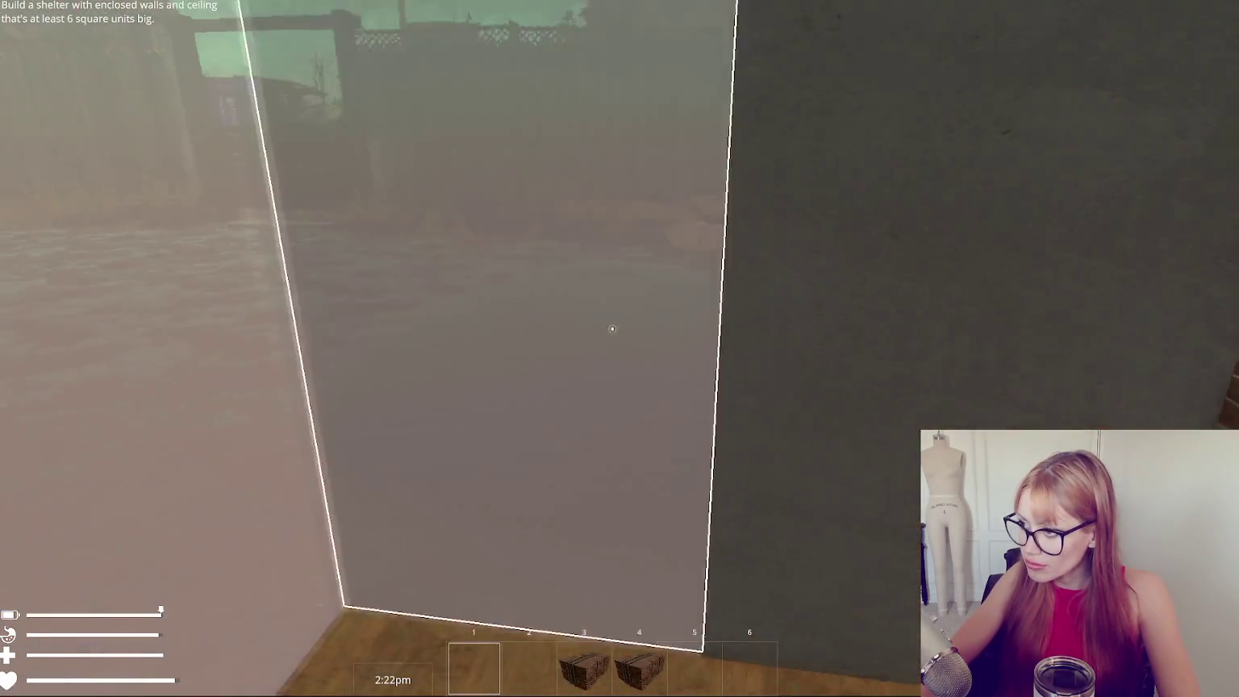
left_click(612, 328)
left_click(612, 328)
key("Tab")
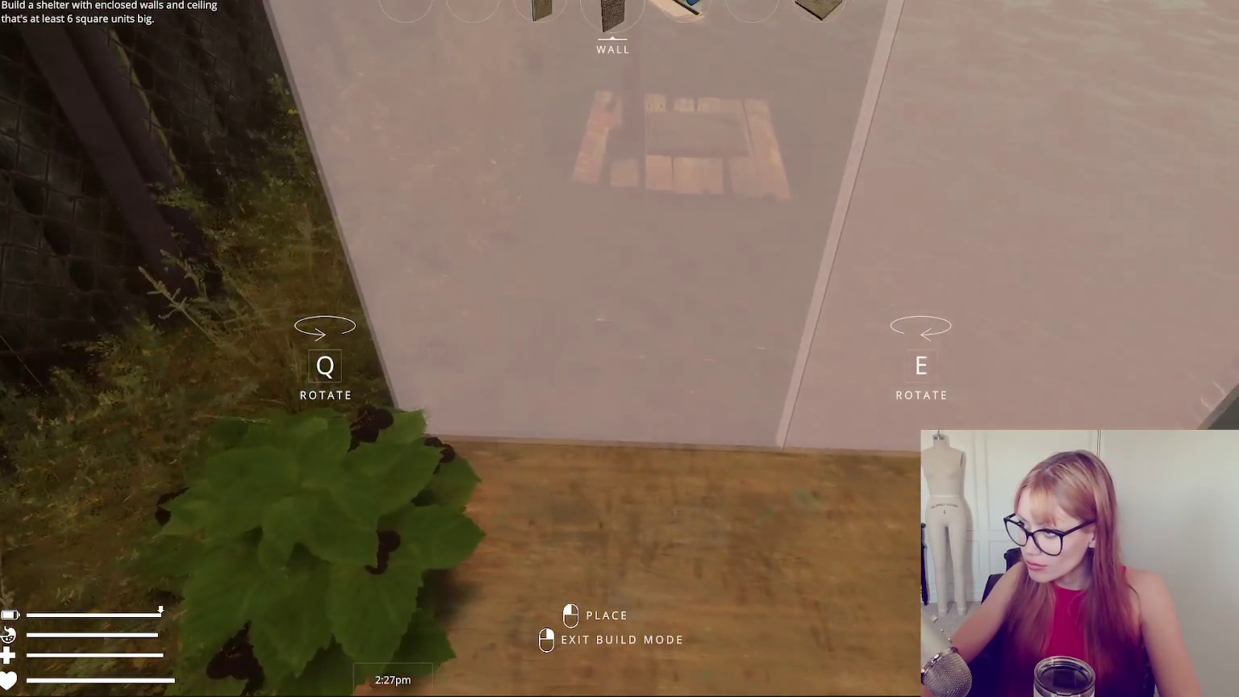
left_click(612, 329)
key("Tab")
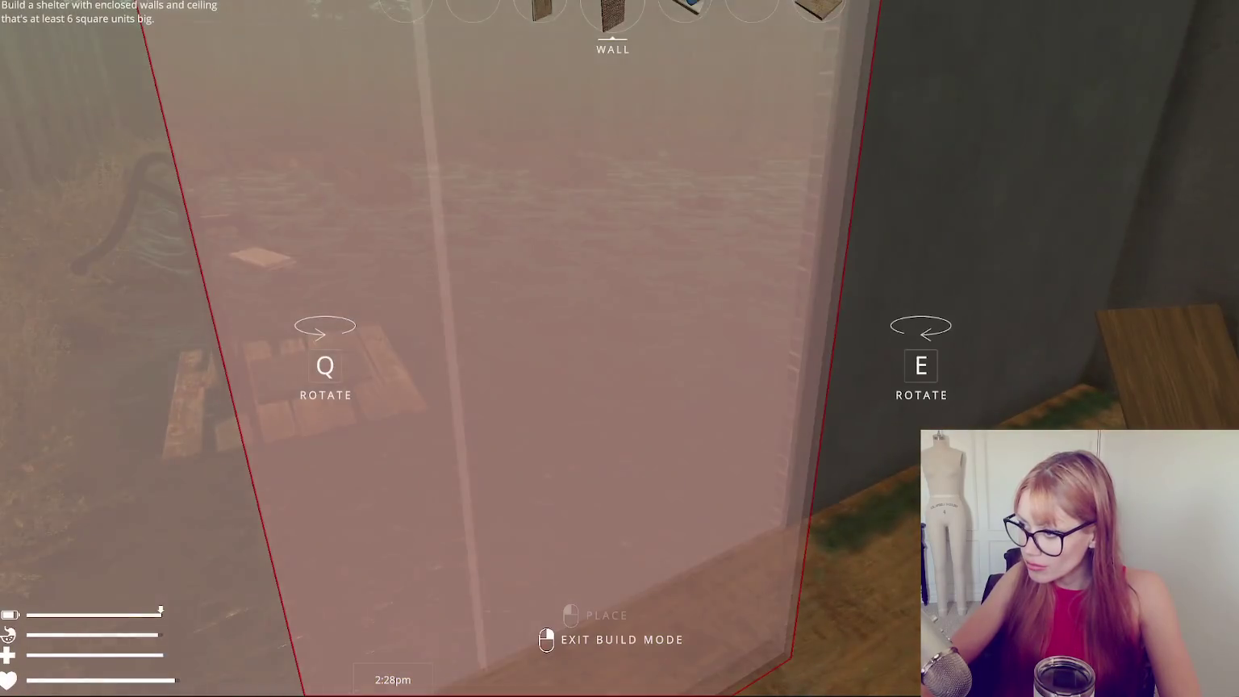
key("Tab")
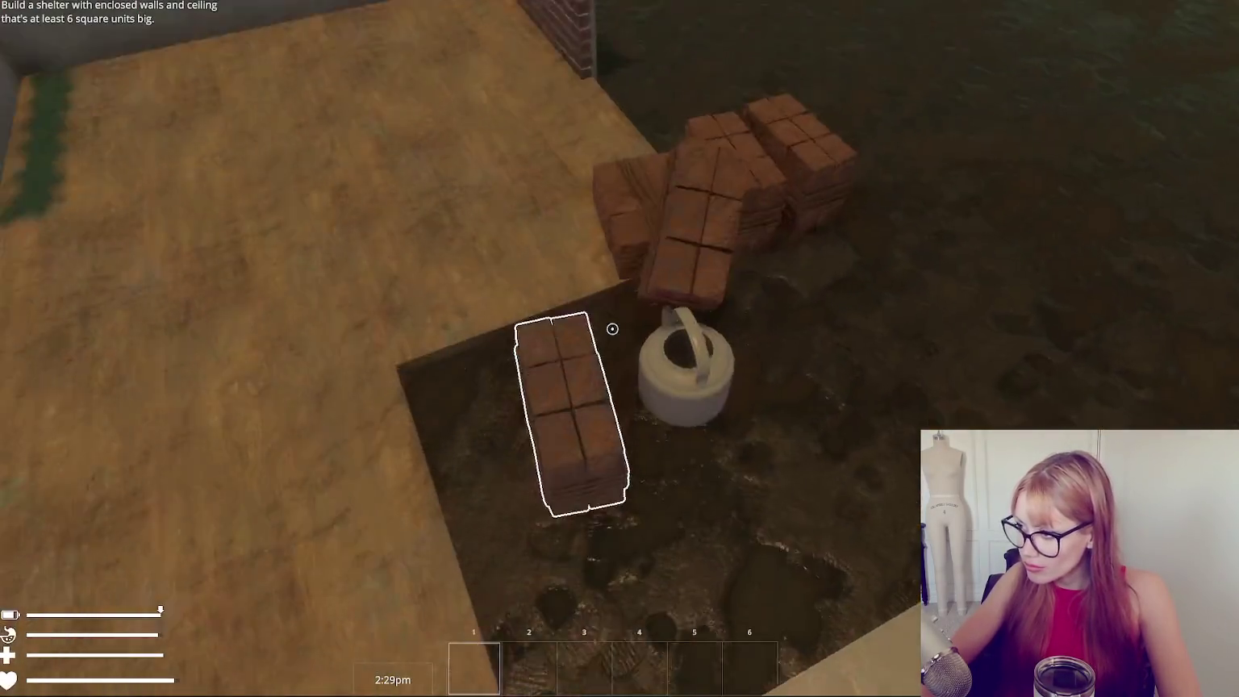
Gather more brick stacks and place another wall blueprint at the floor's corner.
left_click(612, 329)
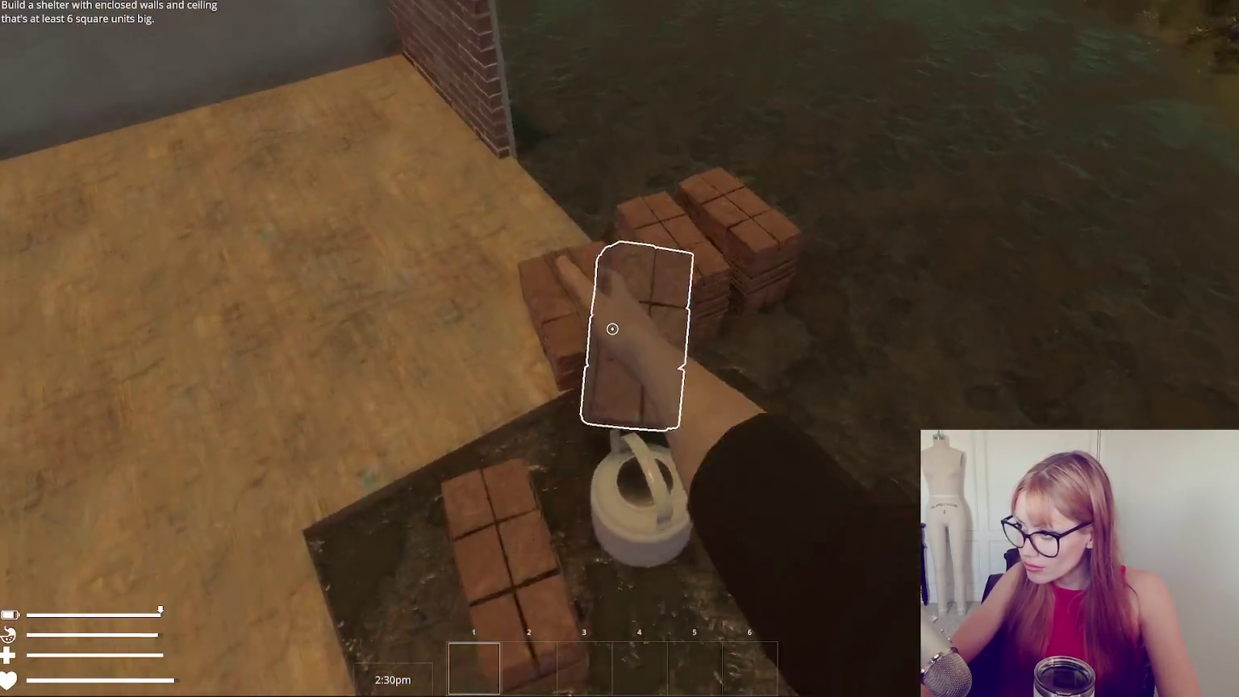
left_click(612, 328)
left_click(612, 328)
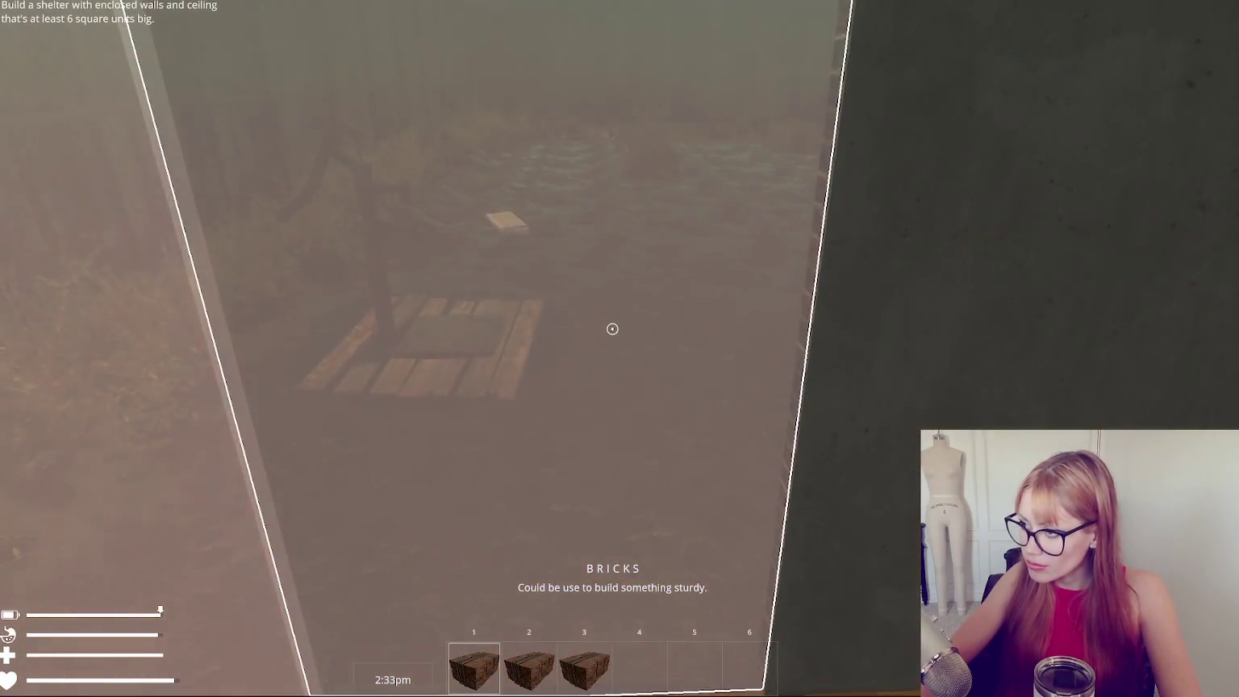
left_click(612, 328)
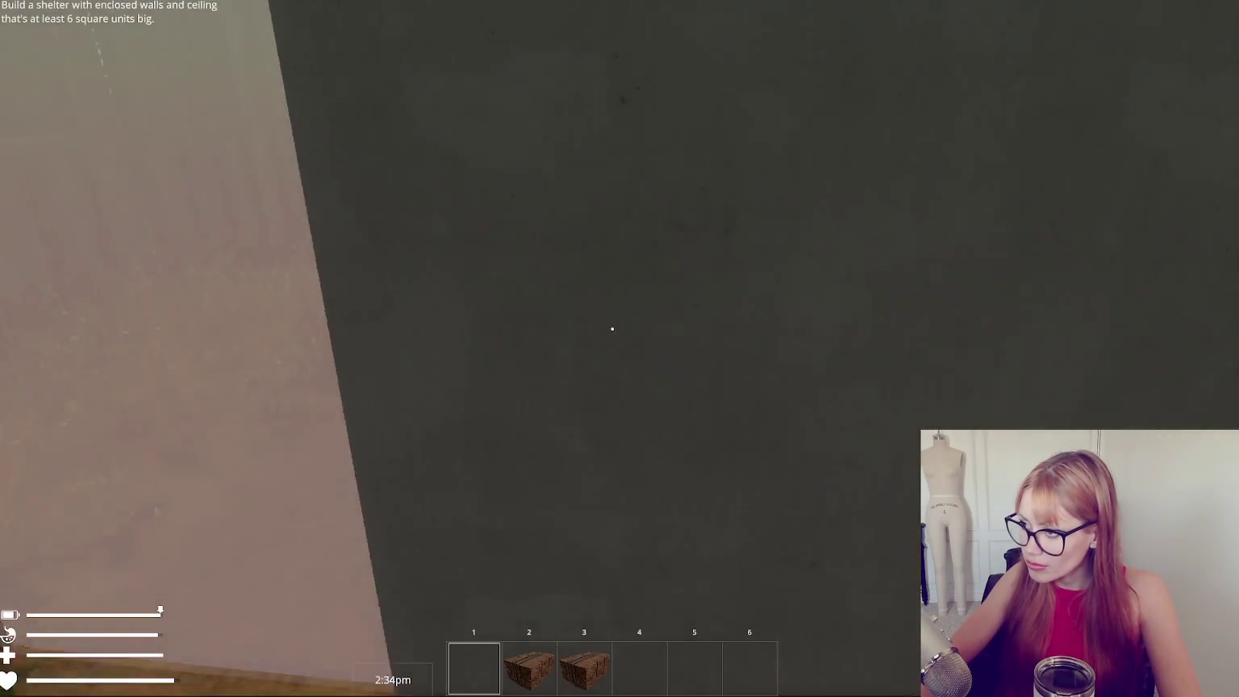
left_click(612, 328)
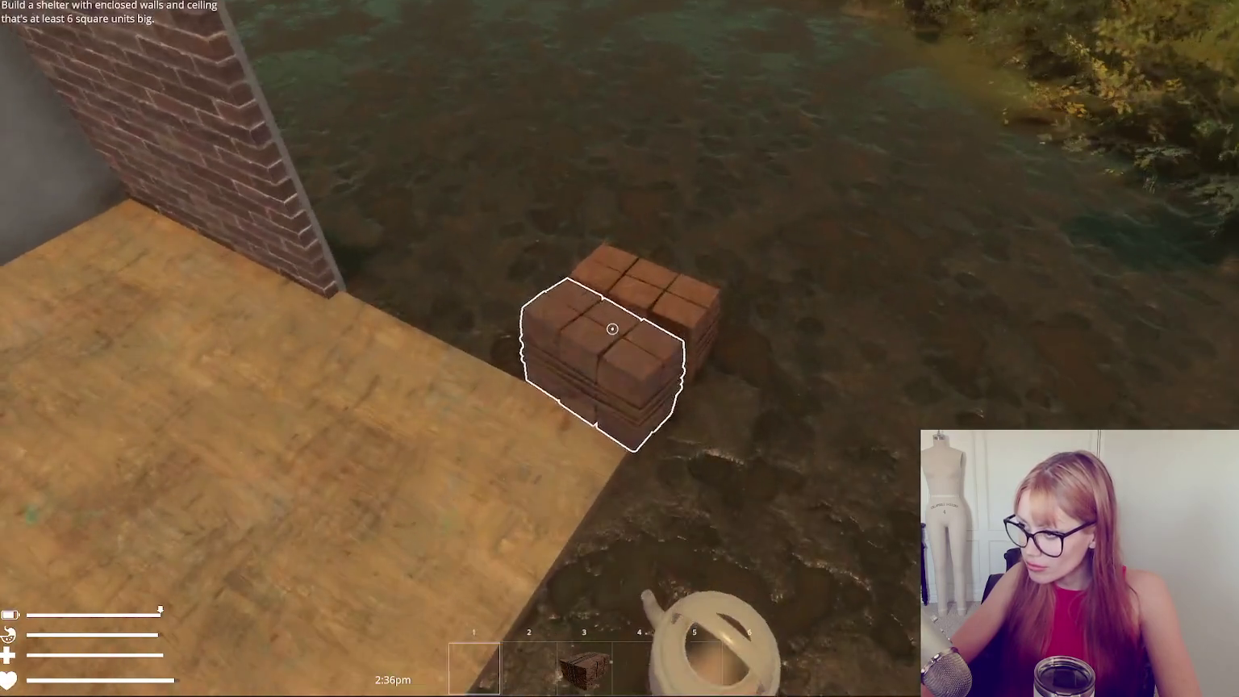
left_click(612, 328)
key("b")
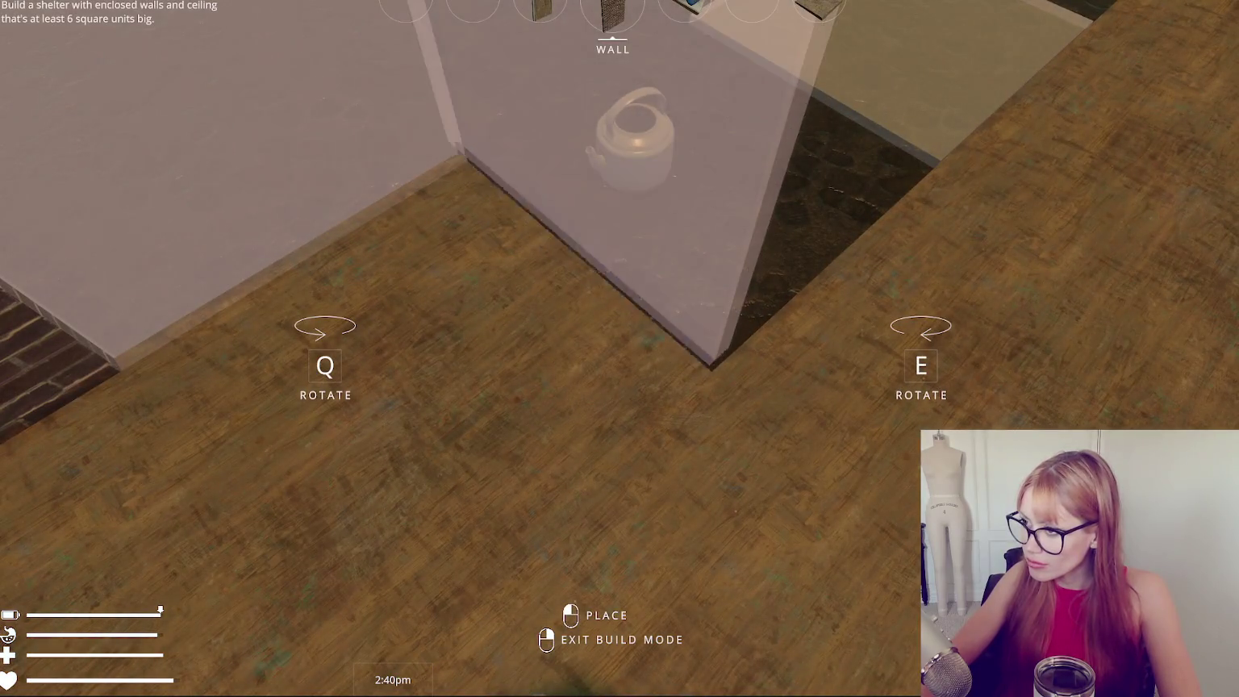
left_click(612, 329)
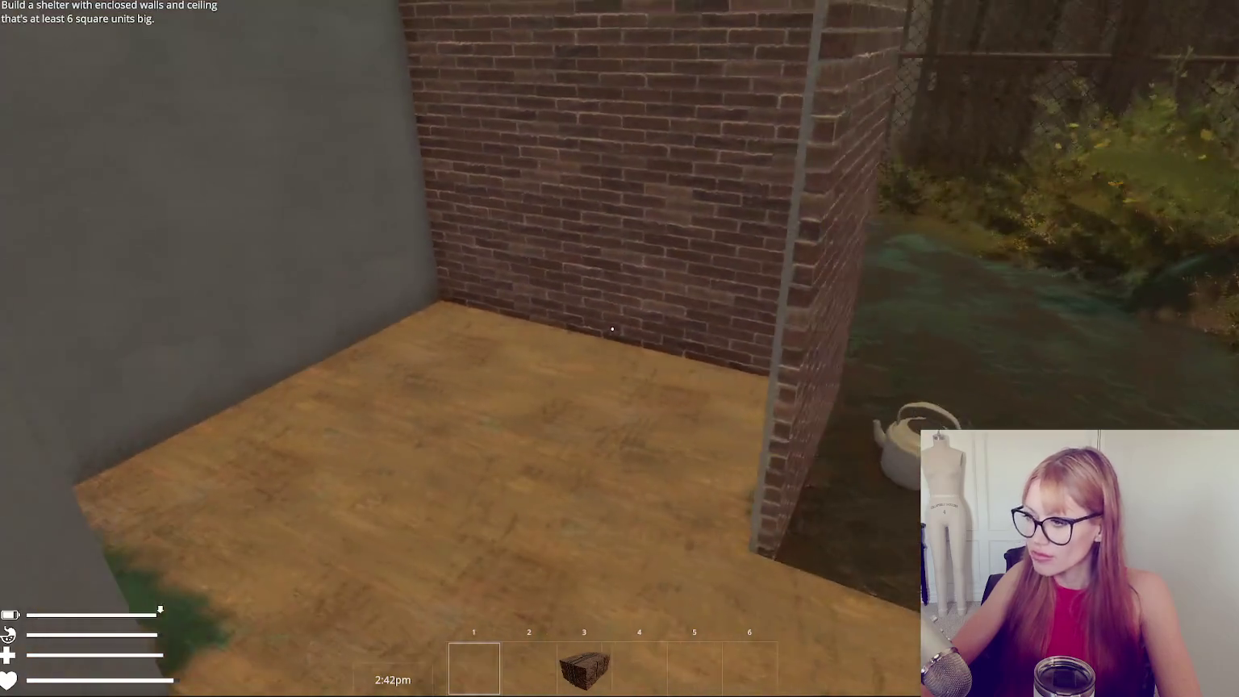
key("Tab")
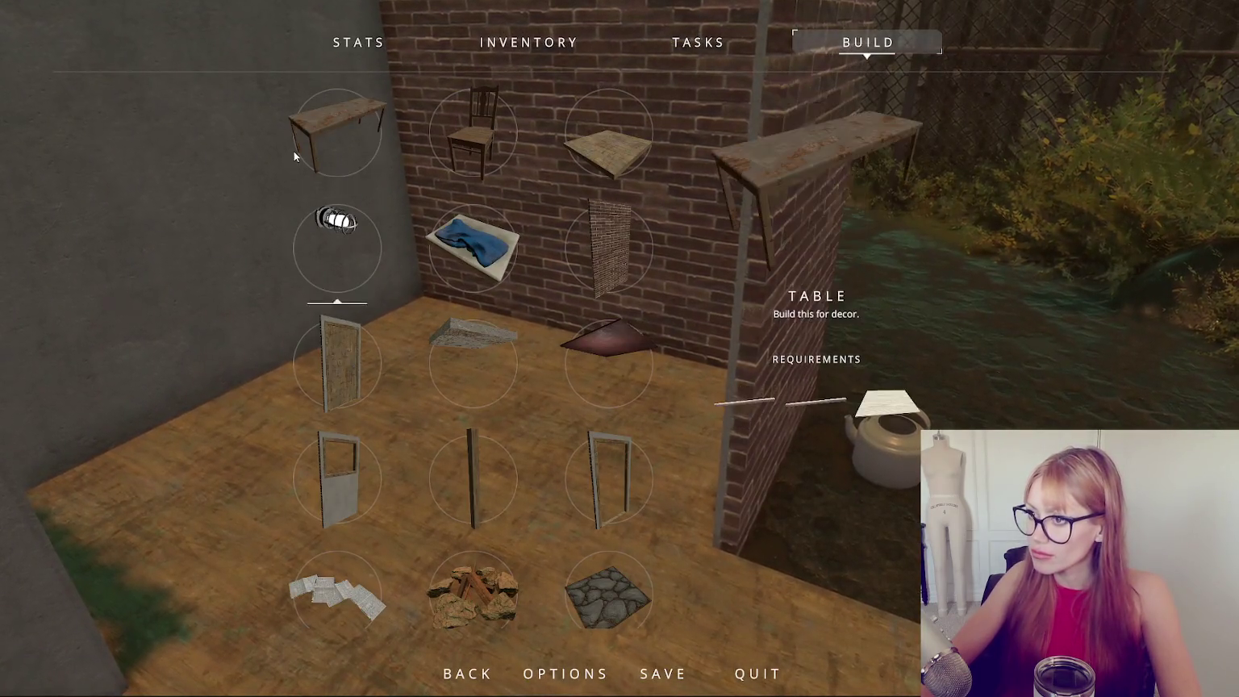
Select Table in the build menu to see its red preview in the room, then pause on STATS.
left_click(295, 151)
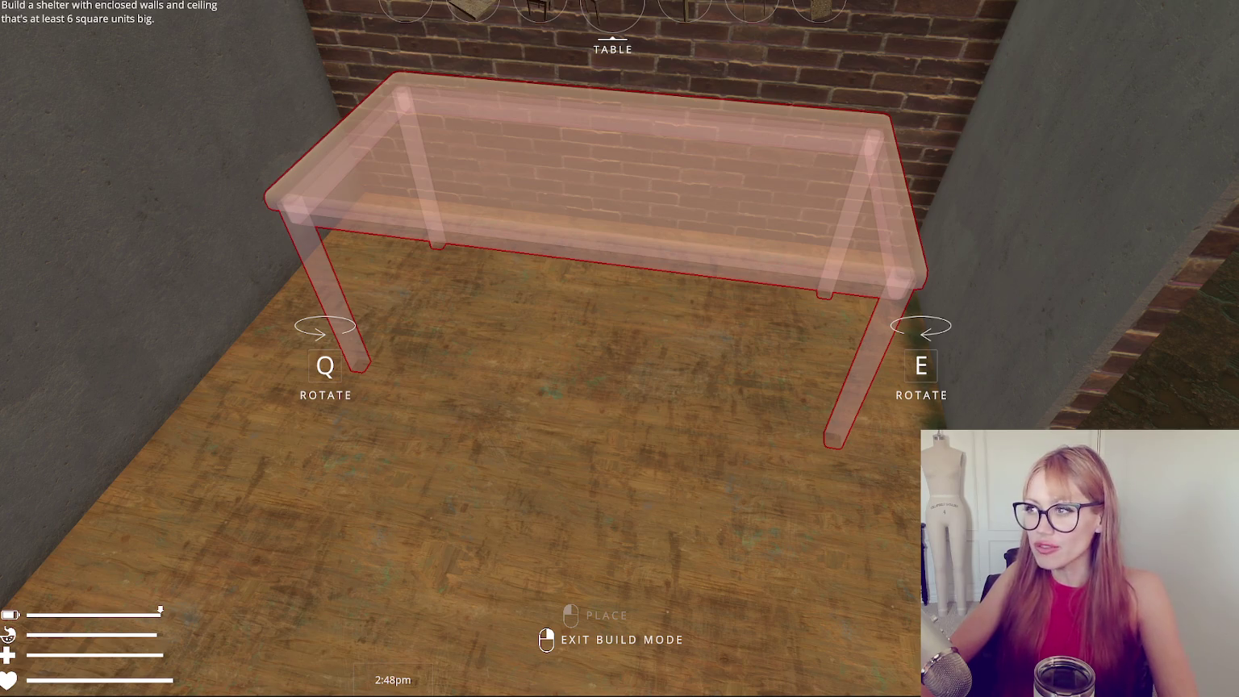
key("Escape")
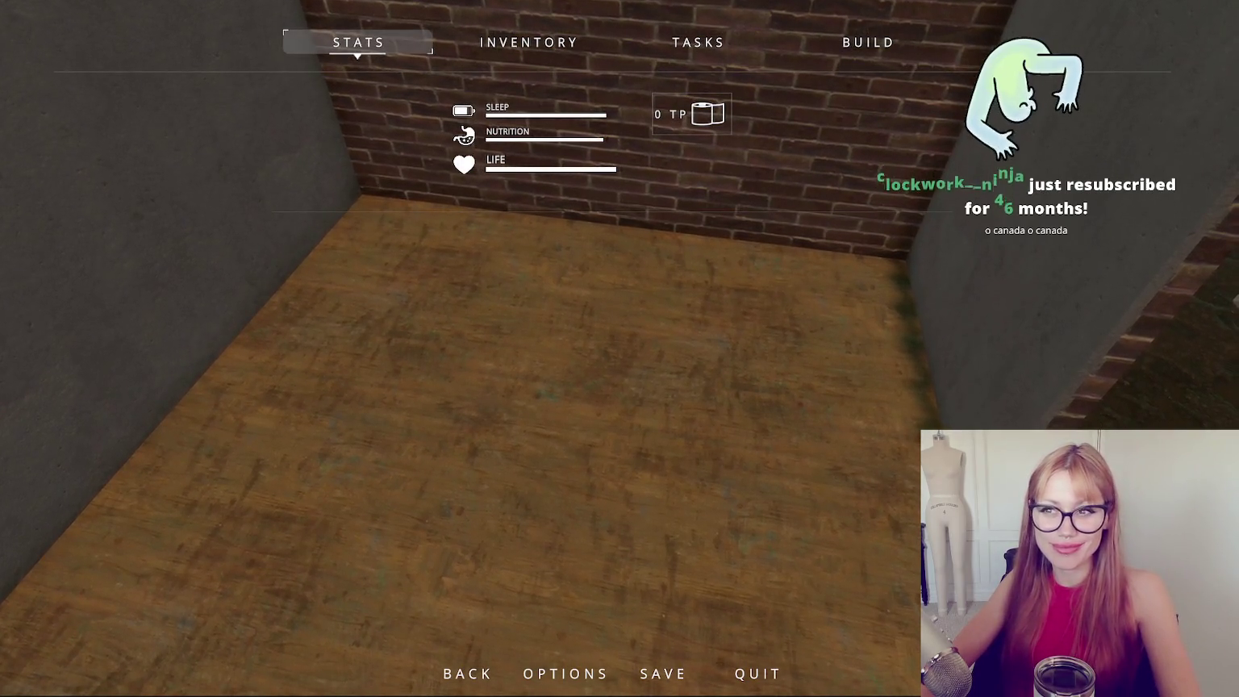
Widen the Inspector panel and scroll through the build item's properties while the game is paused.
left_click_drag(1, 9, 62, 9)
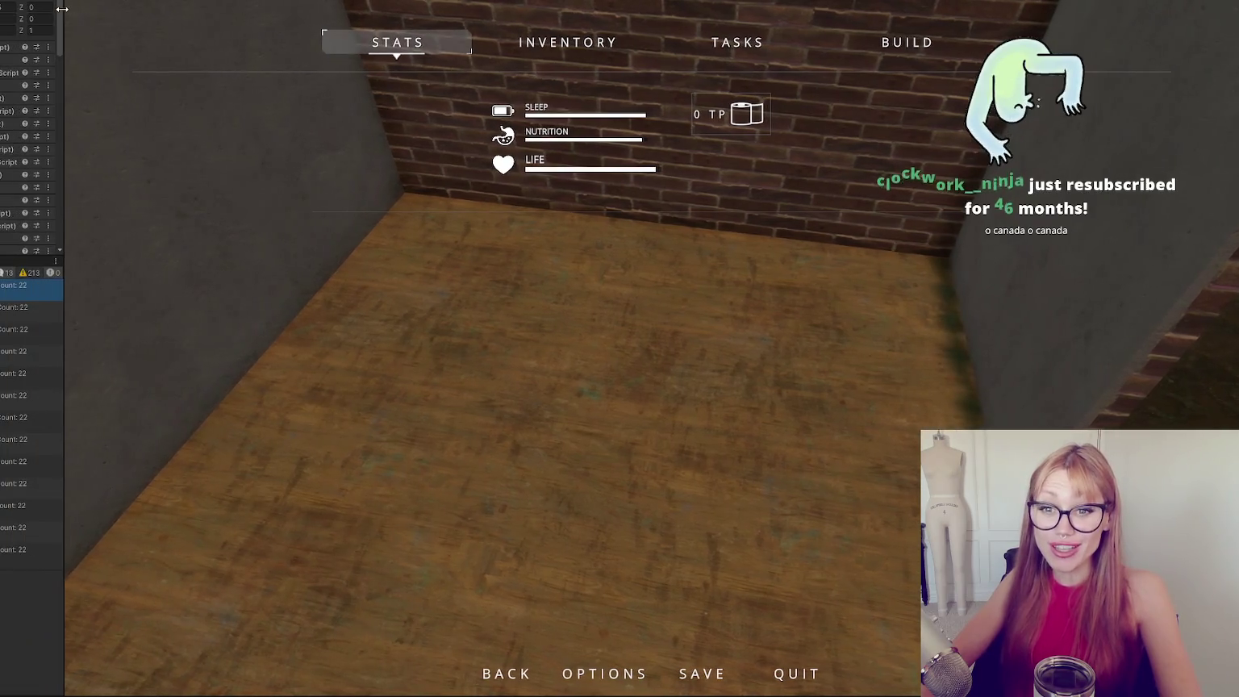
scroll(32, 121, "down", 5)
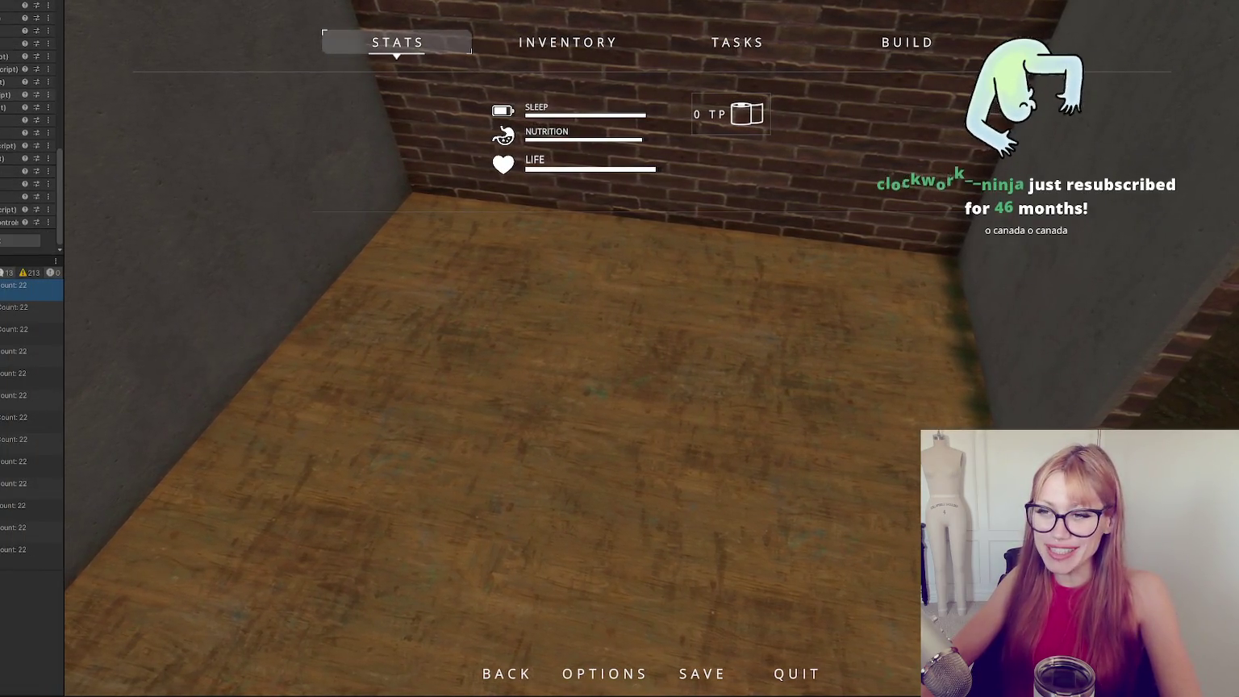
scroll(32, 121, "up", 5)
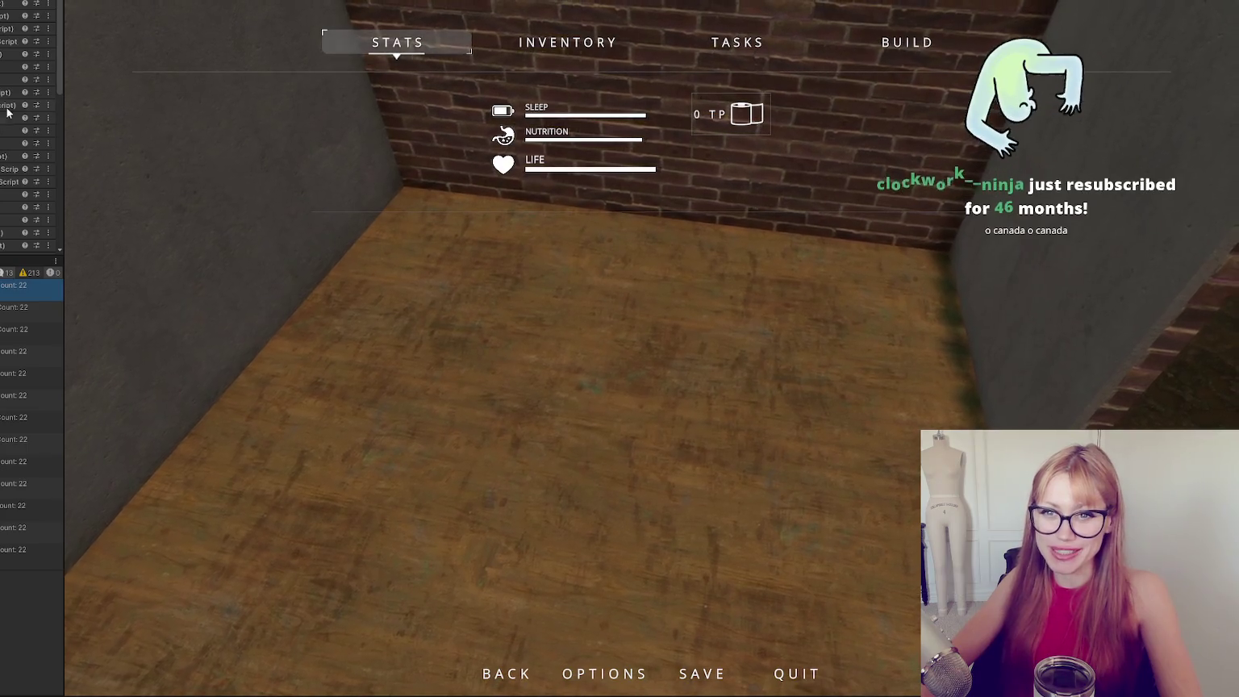
scroll(7, 113, "down", 5)
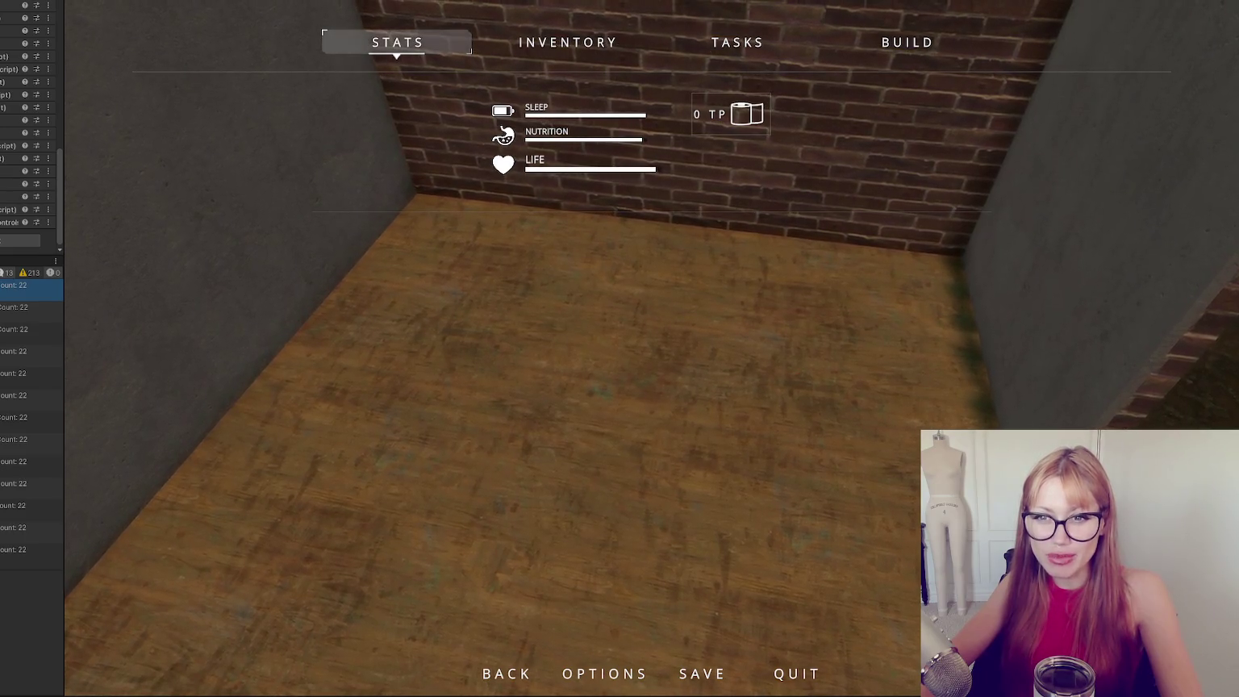
key("Escape")
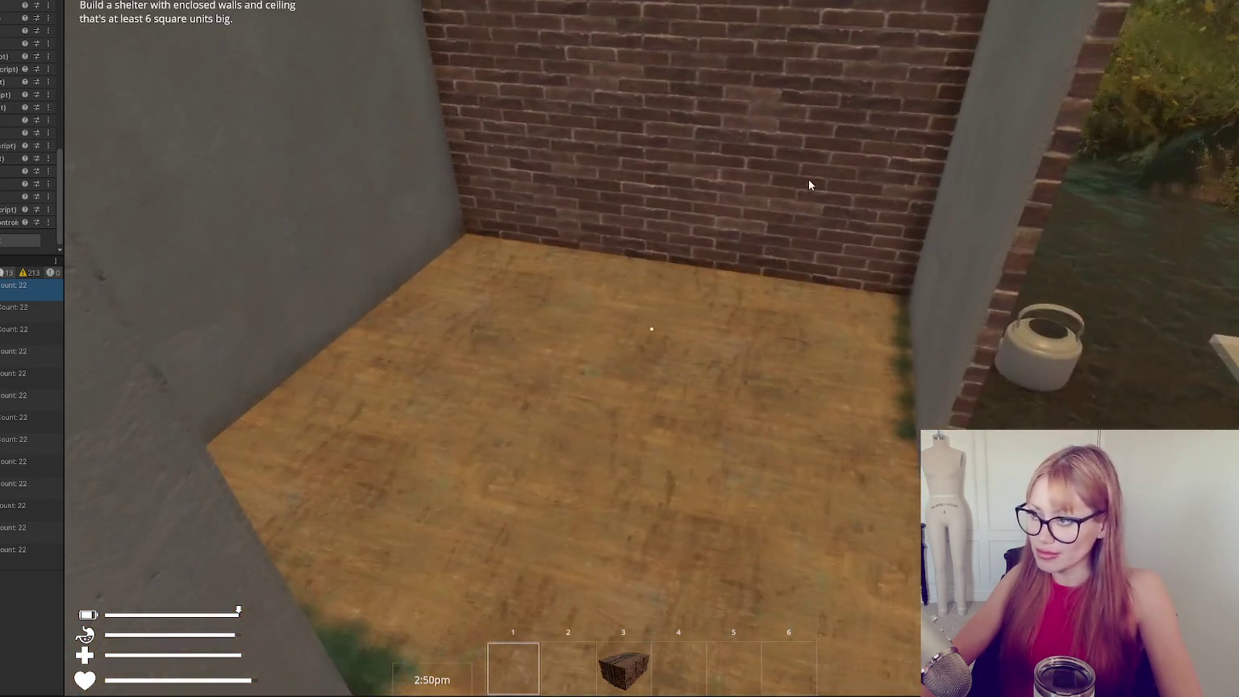
key("Escape")
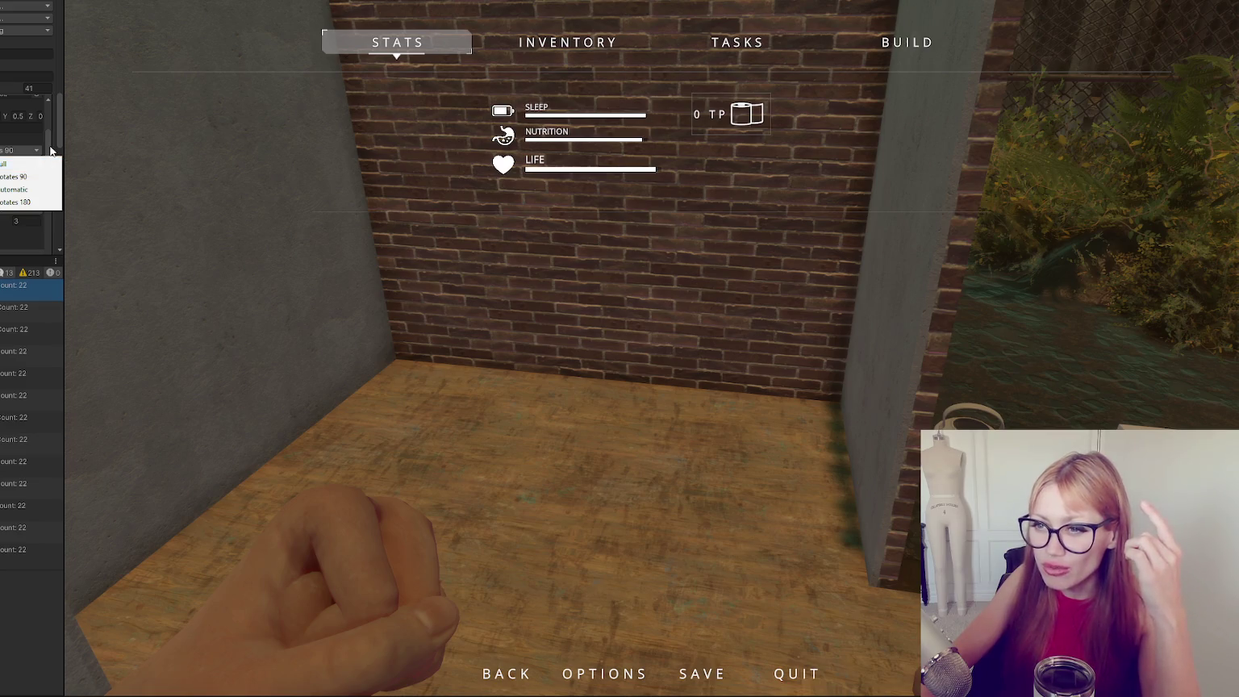
Set the Inspector placement option to Grid Center and show the pause menu's BUILD page.
left_click(16, 175)
left_click(22, 162)
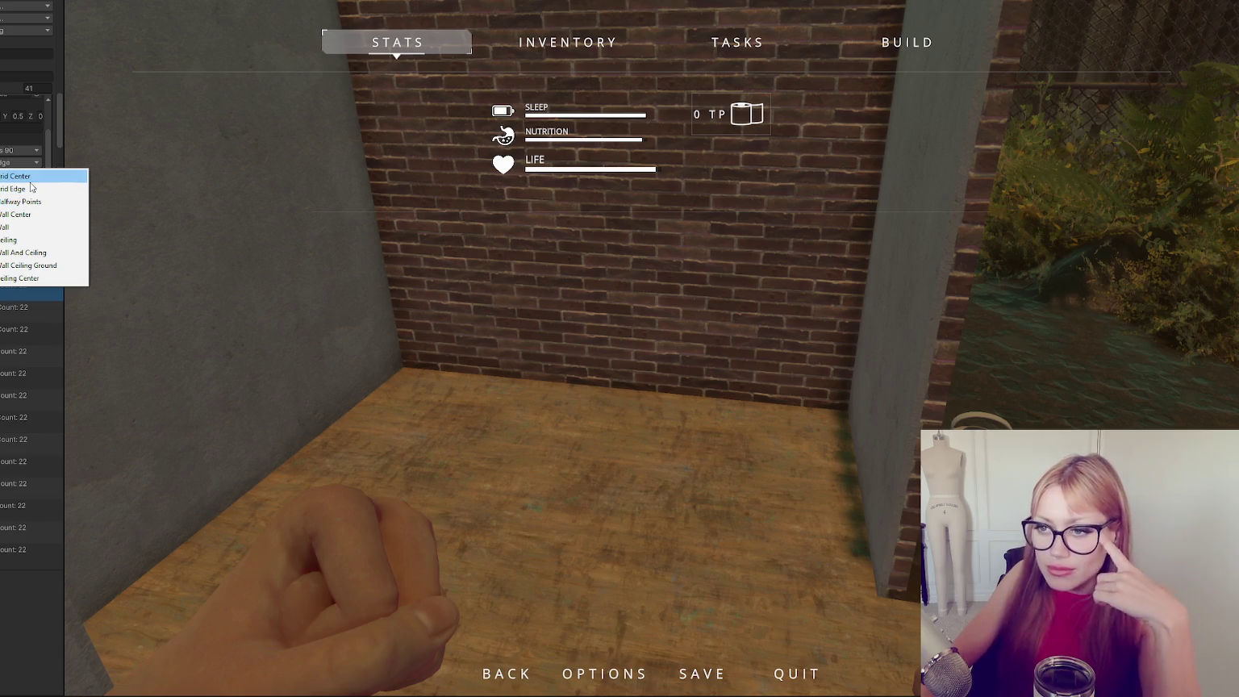
left_click(30, 179)
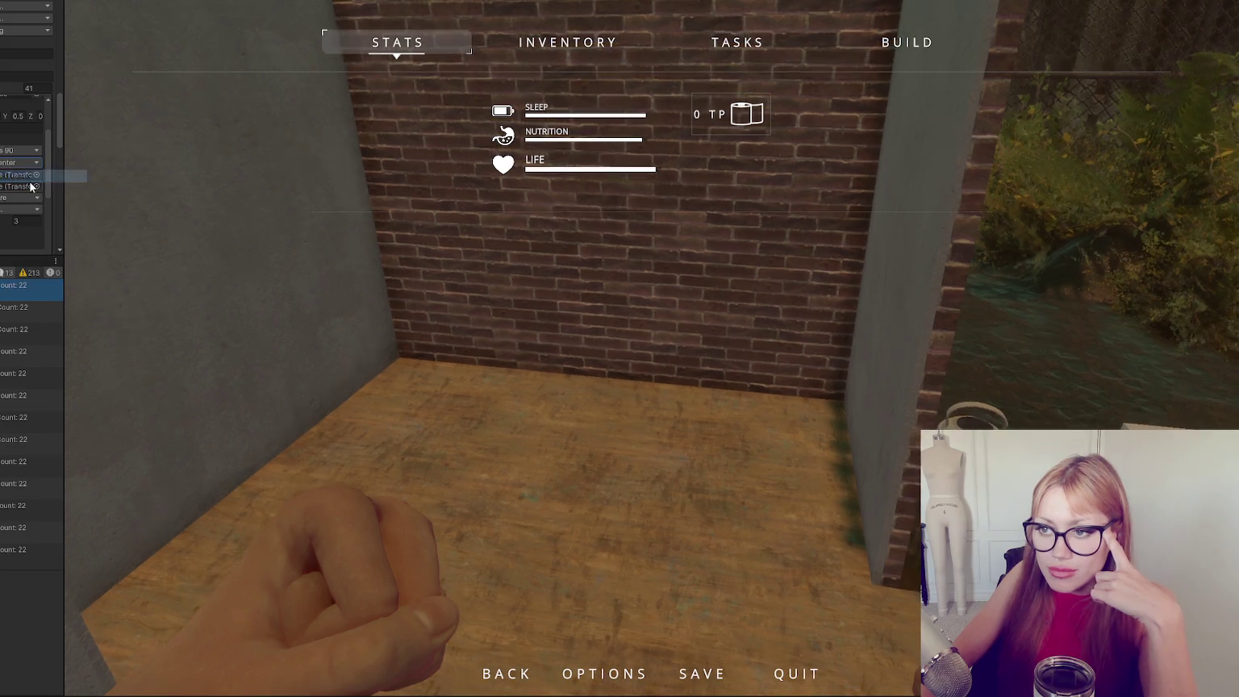
left_click(912, 42)
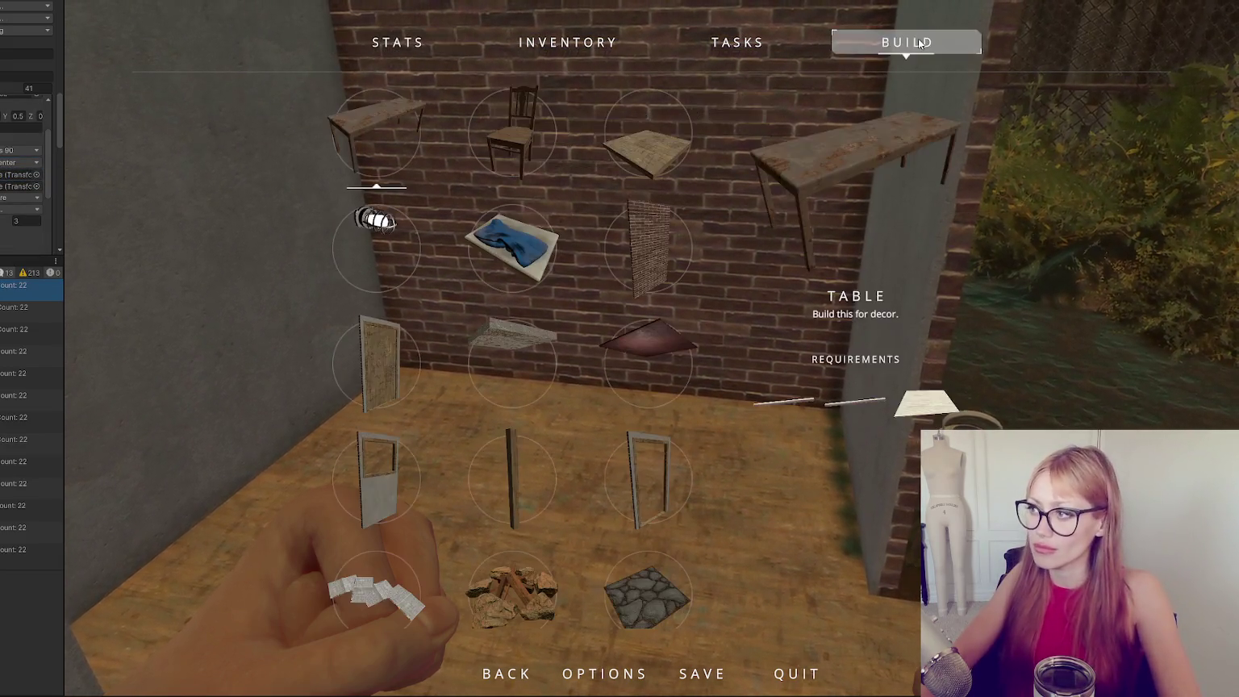
Preview the table in the shelter, rotating it with Q, then switch placement to the edge-based option.
left_click(814, 153)
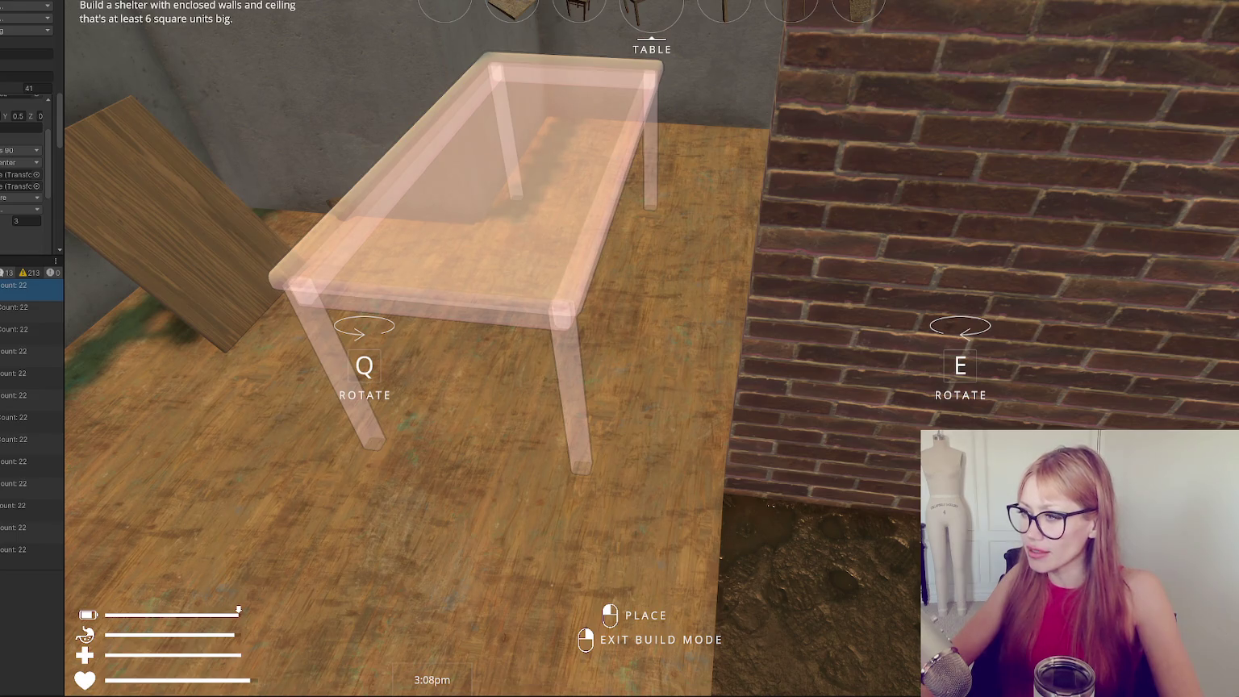
key("q")
key("q")
key("q")
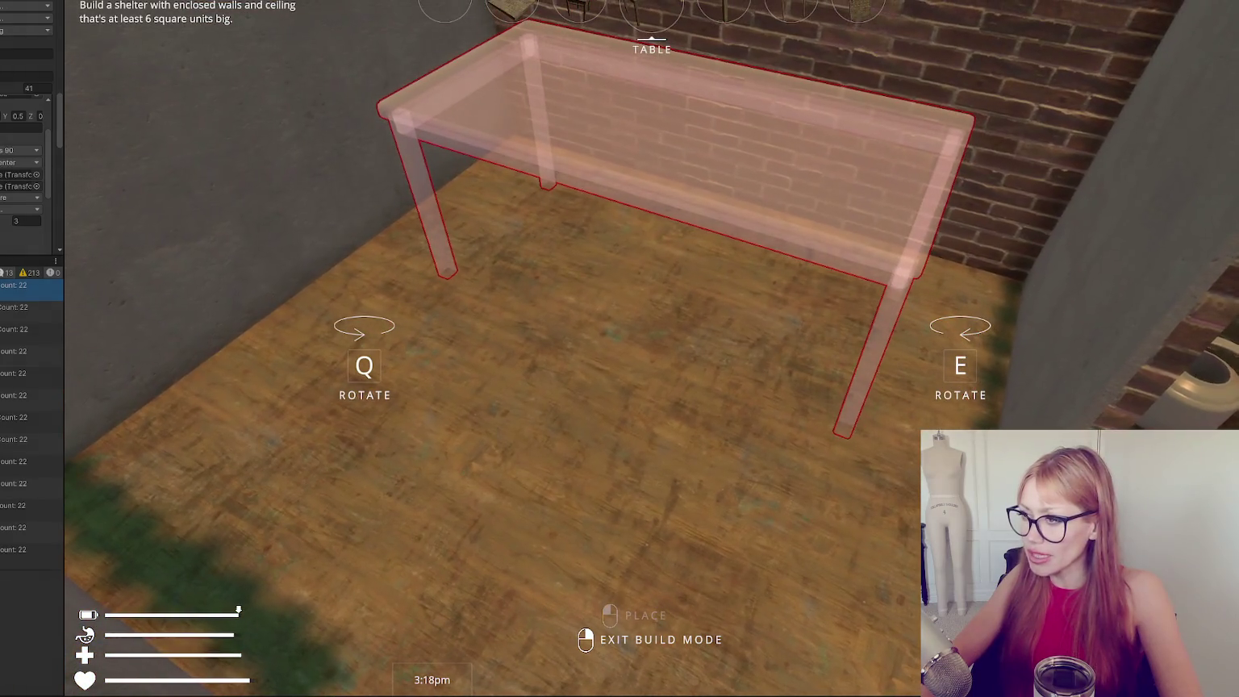
key("Escape")
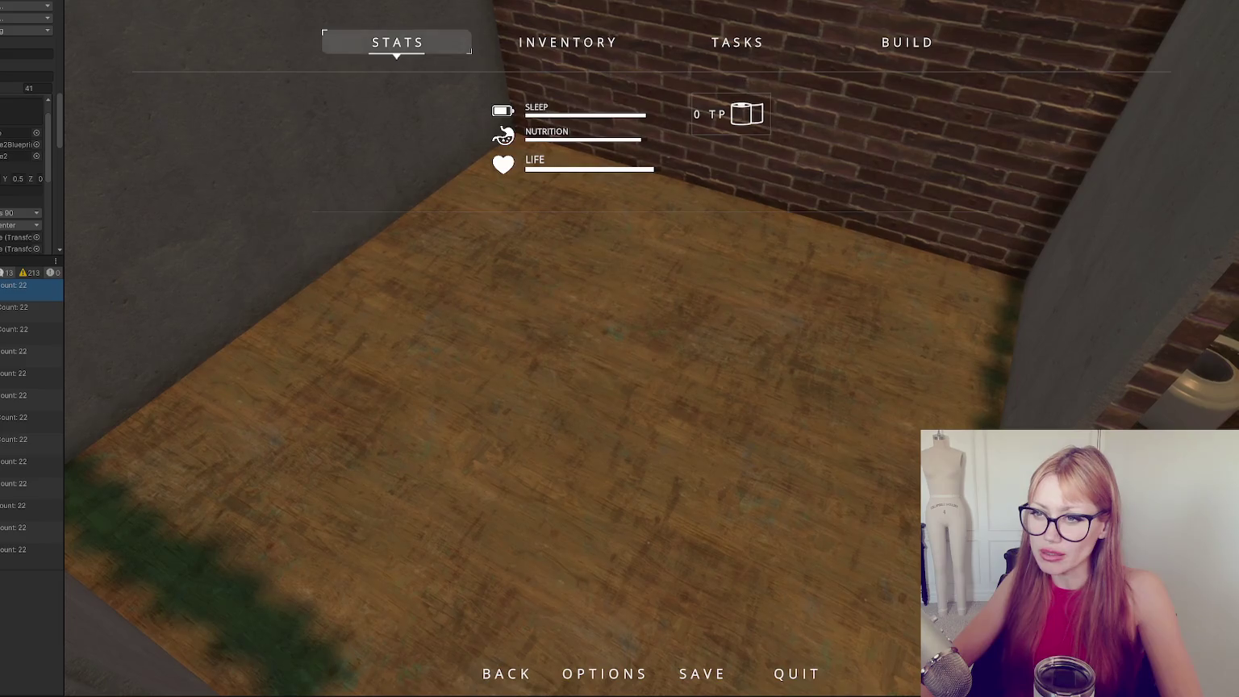
scroll(3, 214, "down", 3)
left_click(20, 163)
left_click(24, 188)
key("Escape")
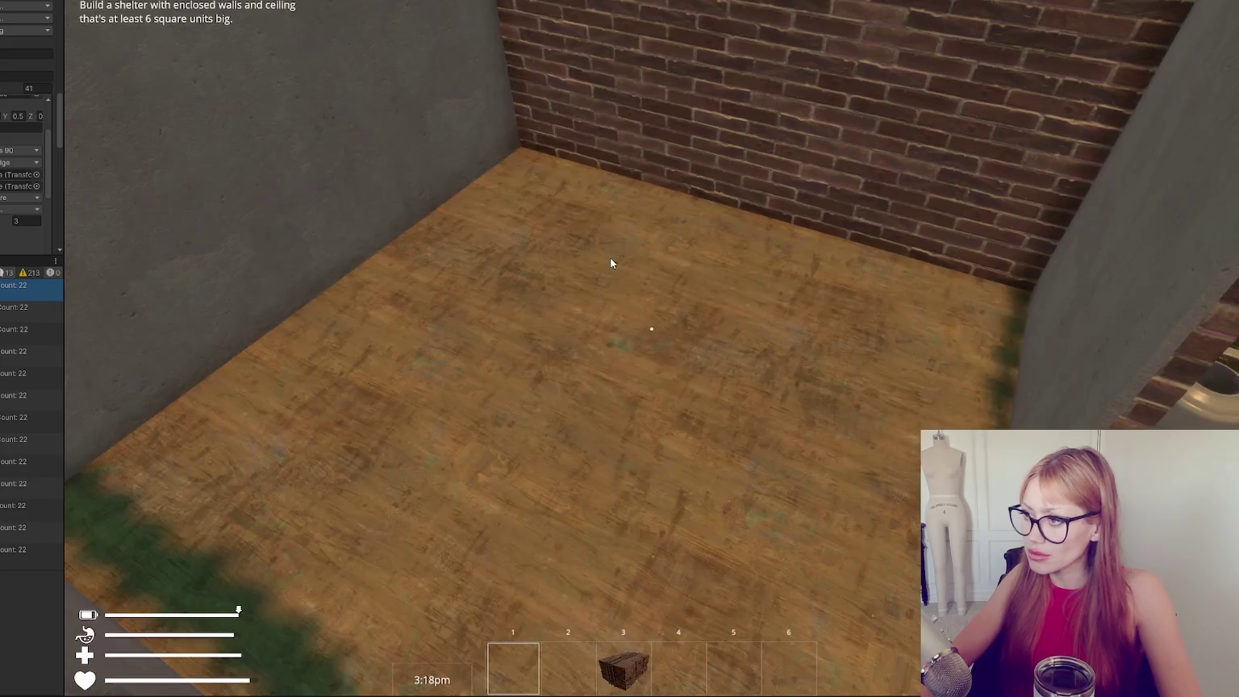
Retry placing the table, then exit build mode and stop the playtest with Ctrl+P.
key("b")
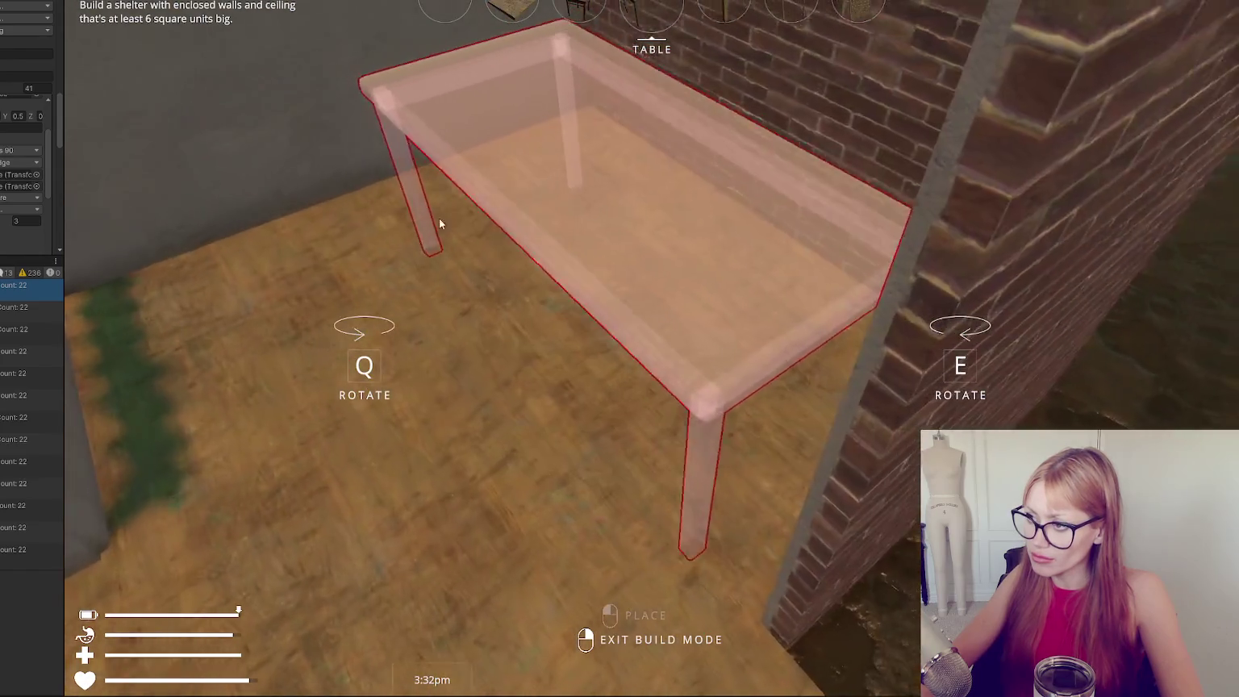
right_click(652, 328)
key("Escape")
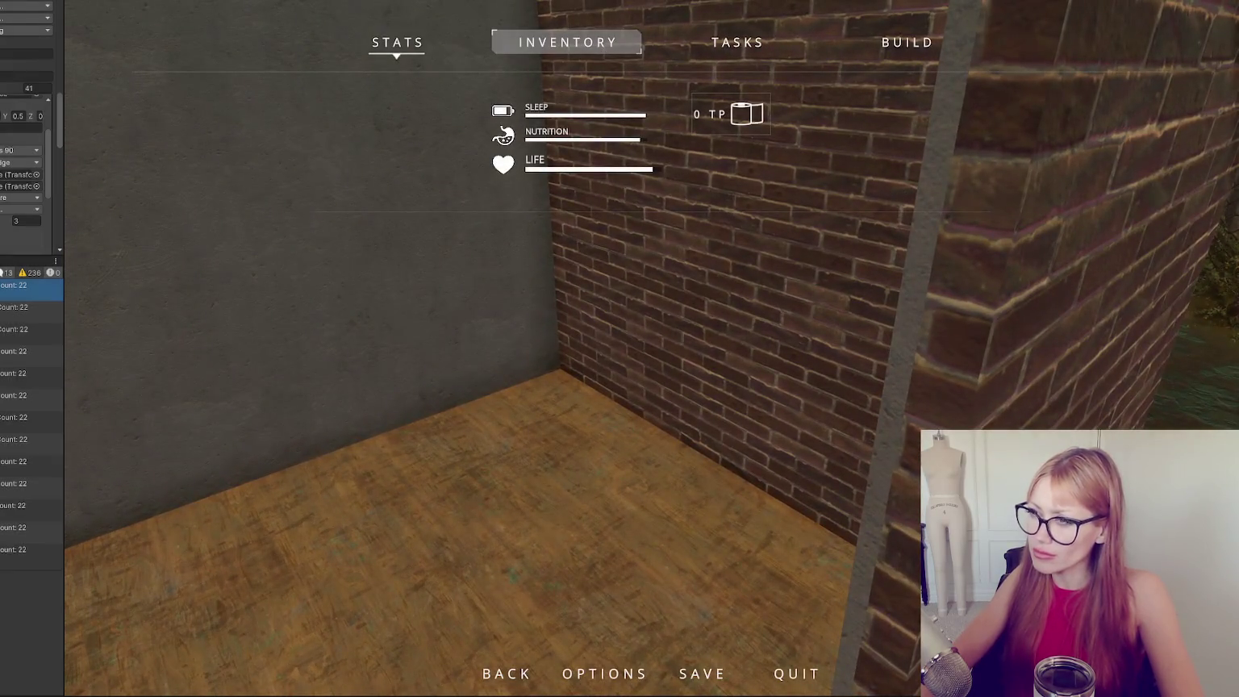
key("ctrl+p")
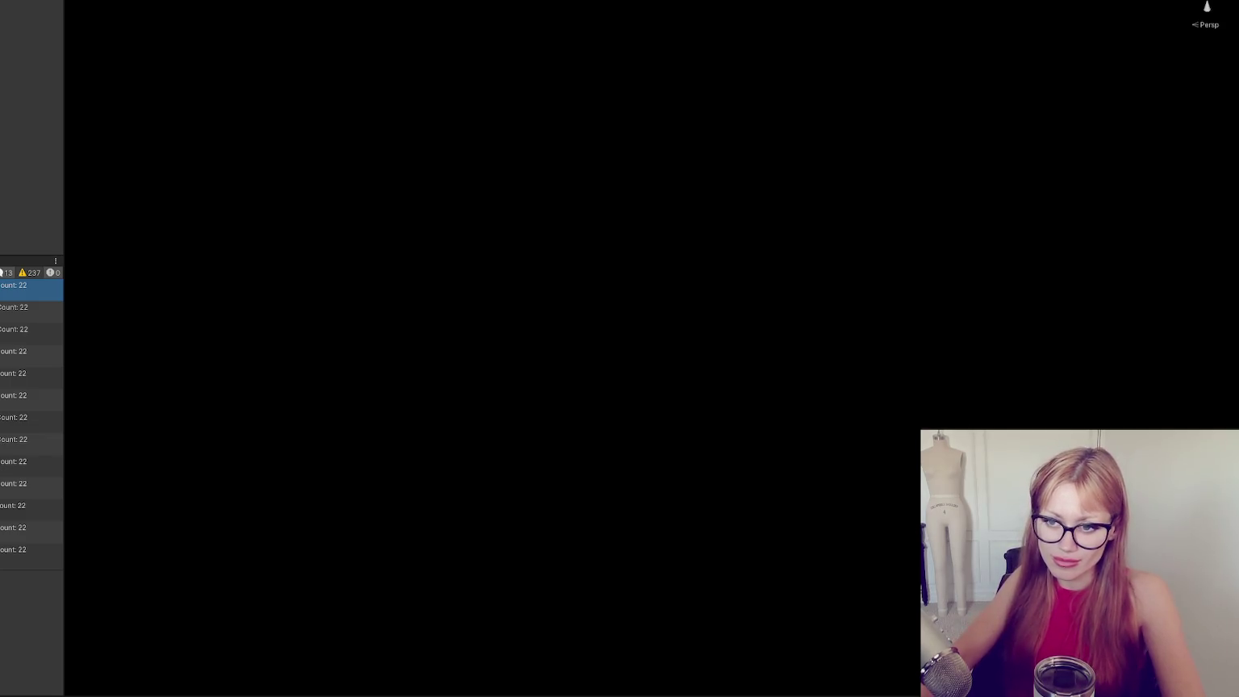
Filter the Project window by type and drag the Table prefab into the scene.
key("ctrl+5")
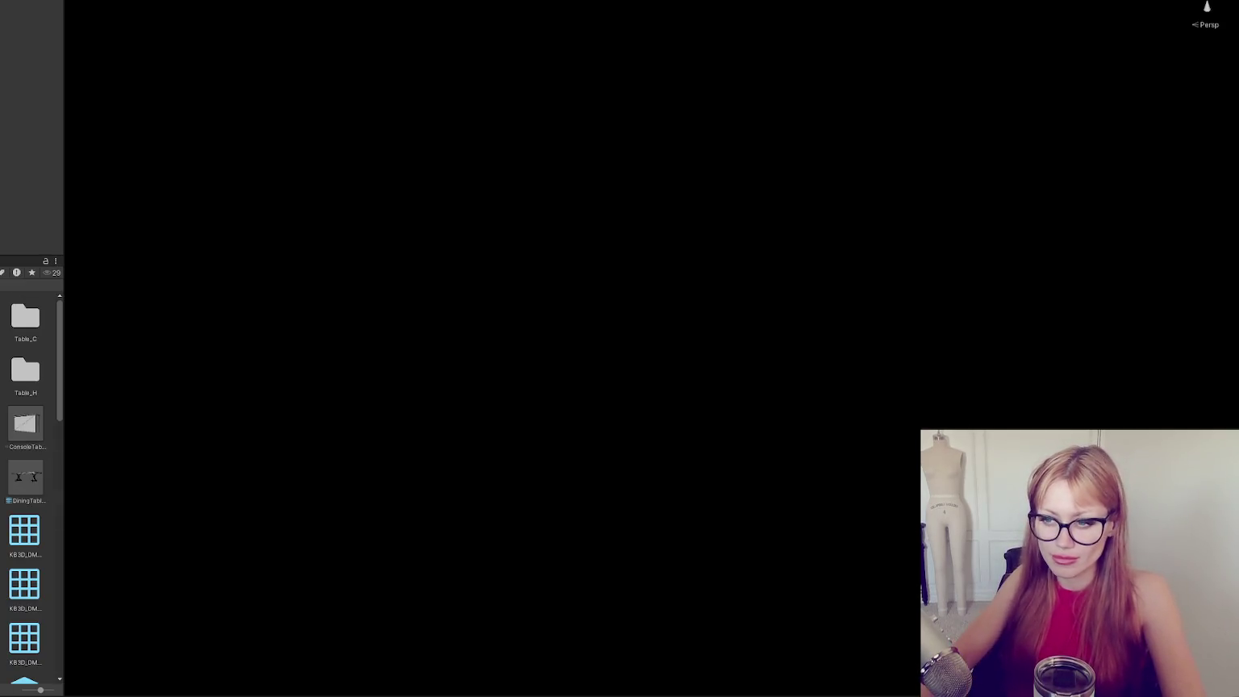
left_click(2, 272)
left_click(17, 373)
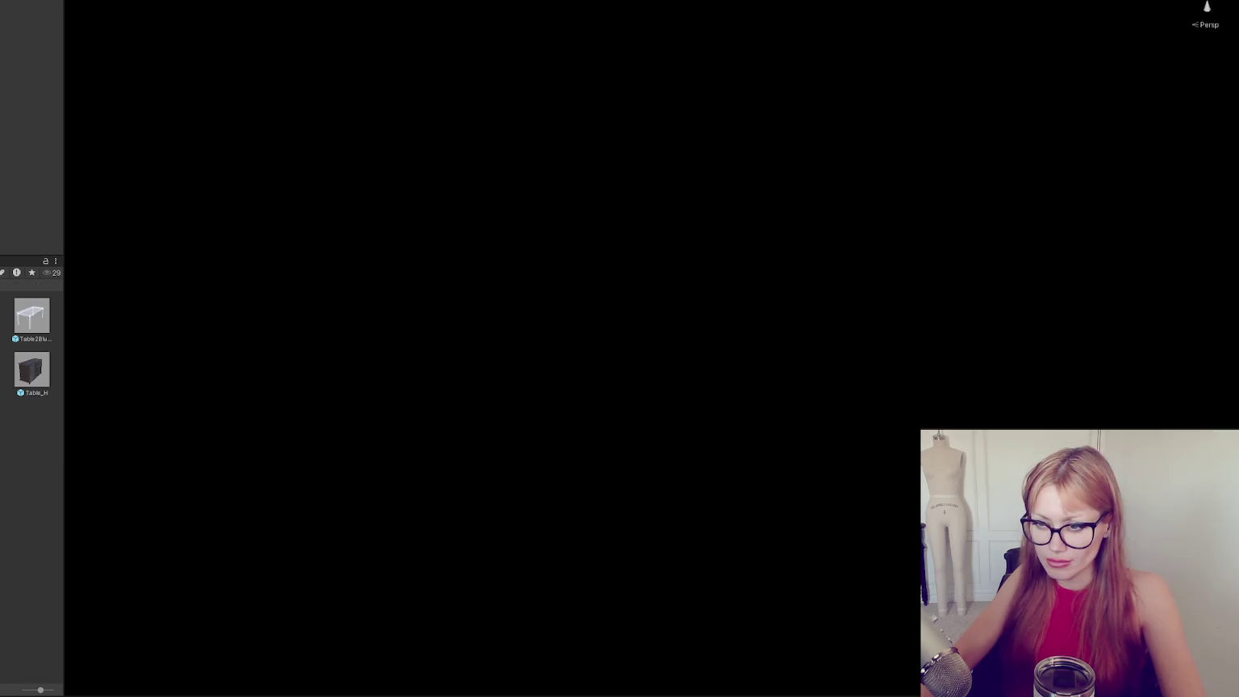
left_click_drag(32, 323, 338, 217)
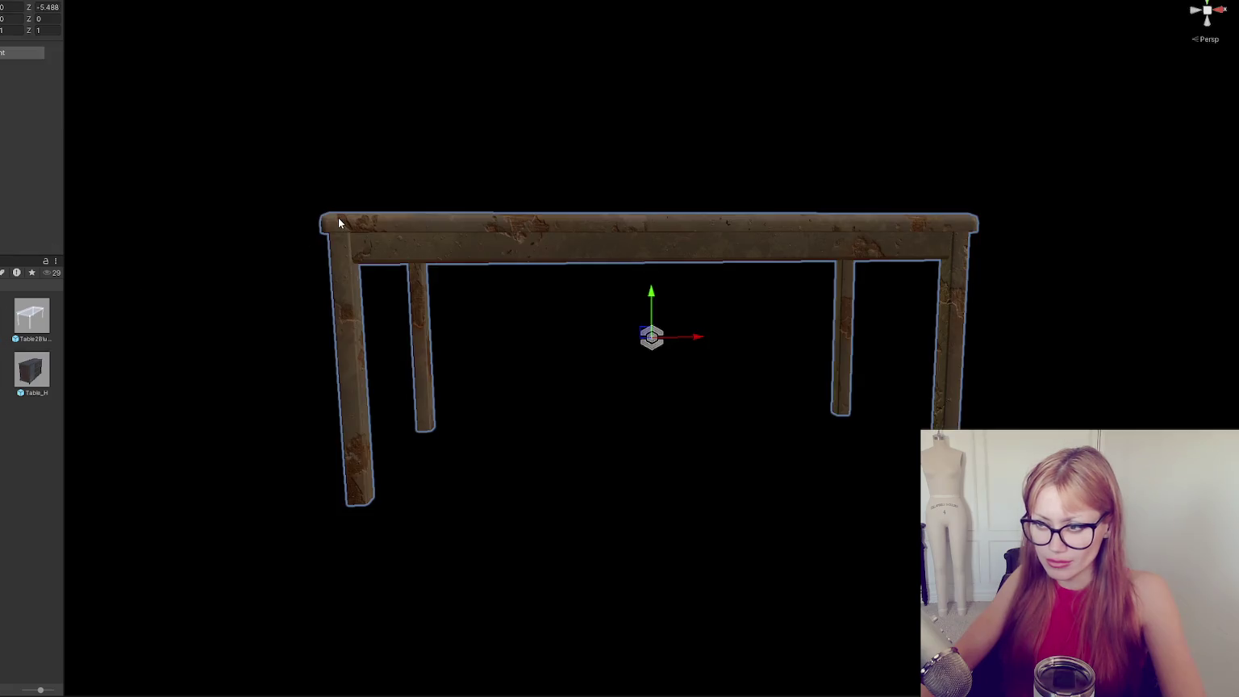
left_click_drag(538, 213, 38, 182)
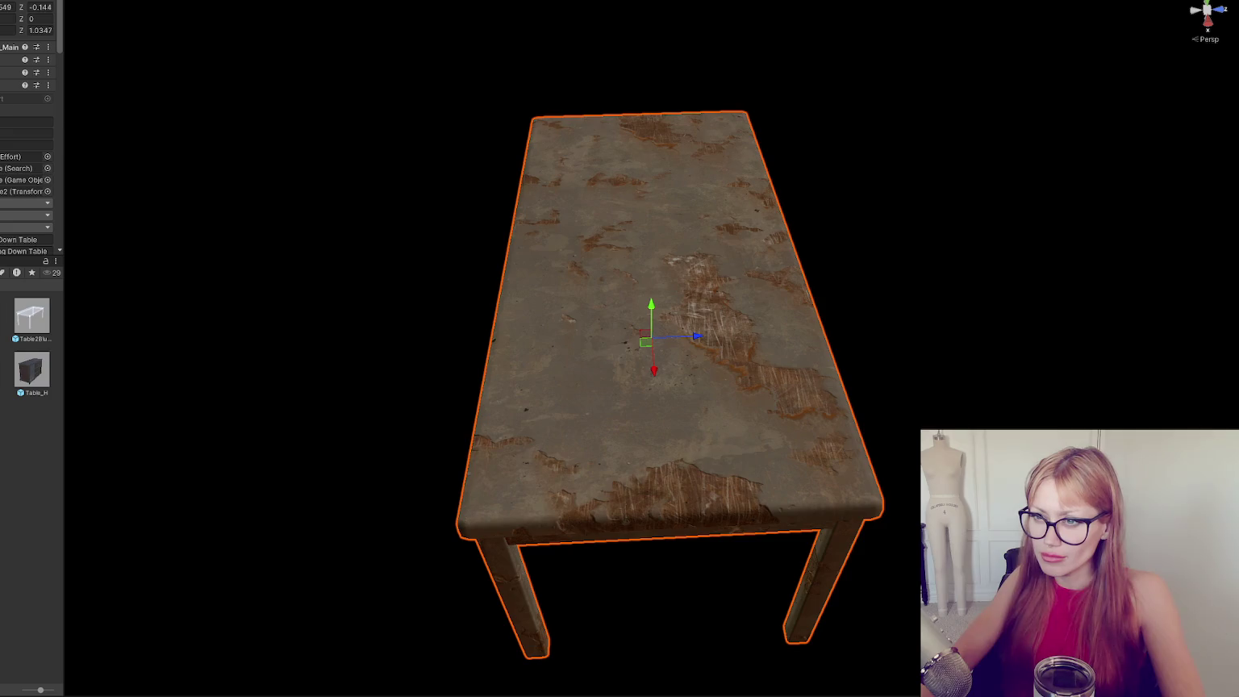
Set the table's model child Z position to 0, then press Play to relaunch the game.
left_click(700, 232)
left_click_drag(692, 233, 645, 342)
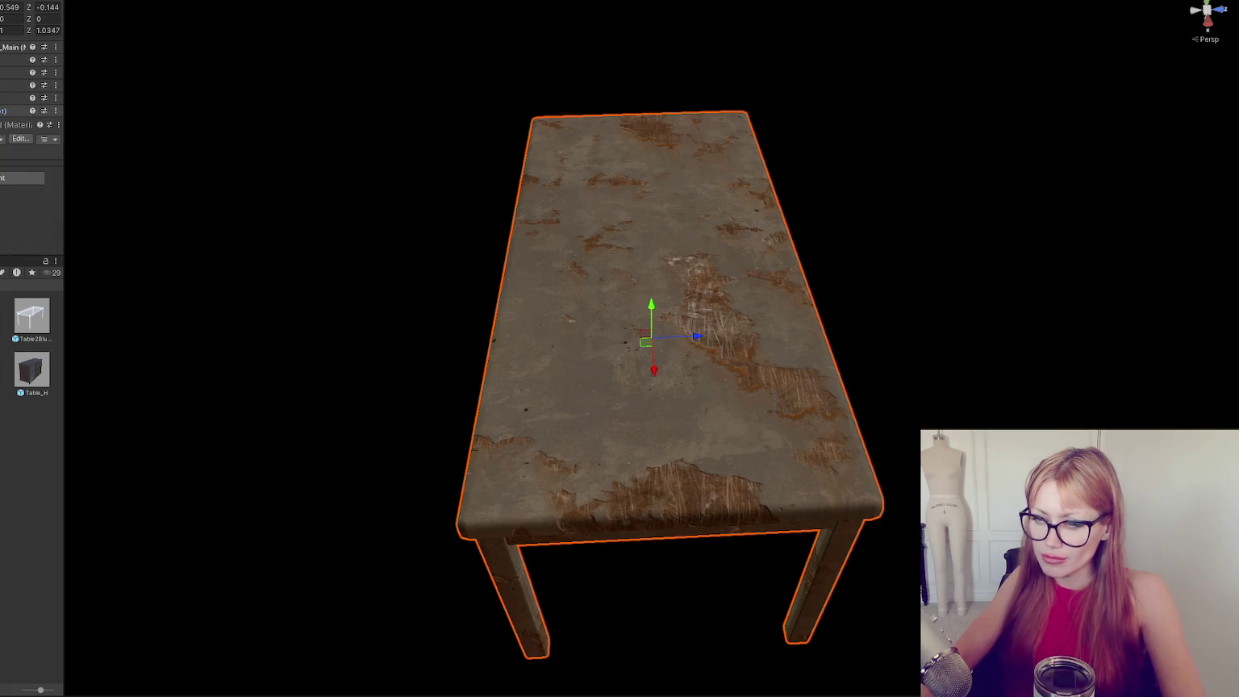
type("0")
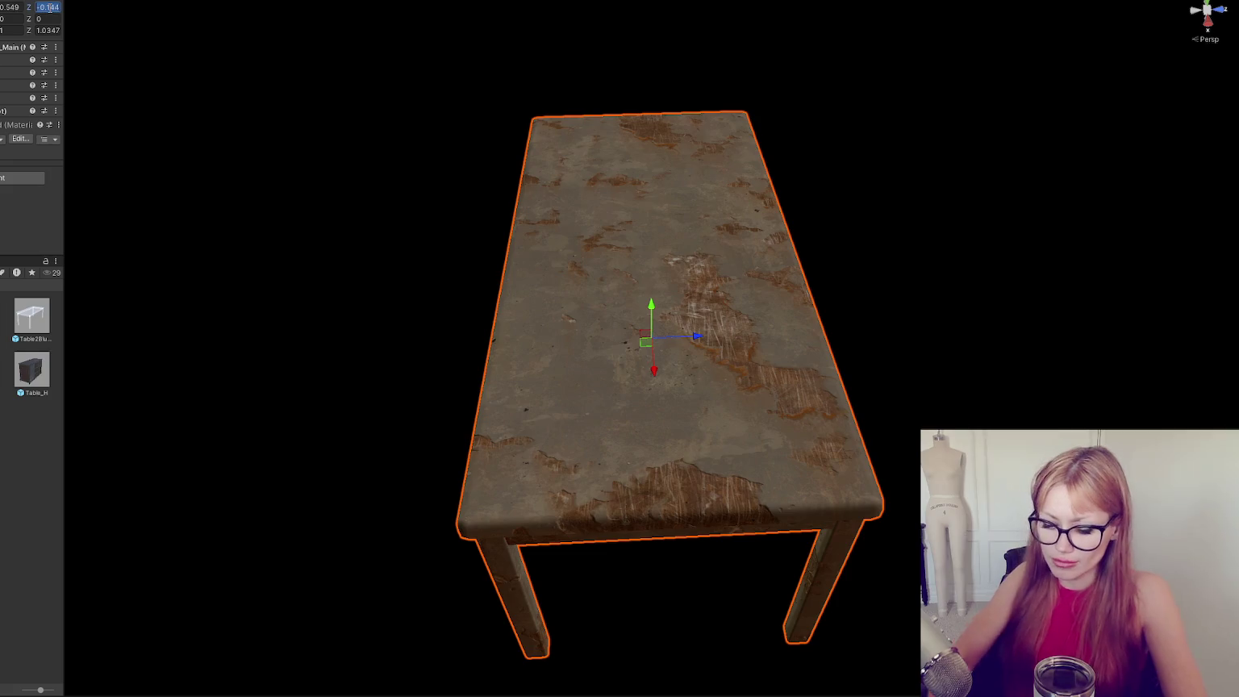
scroll(386, 105, "down", 2)
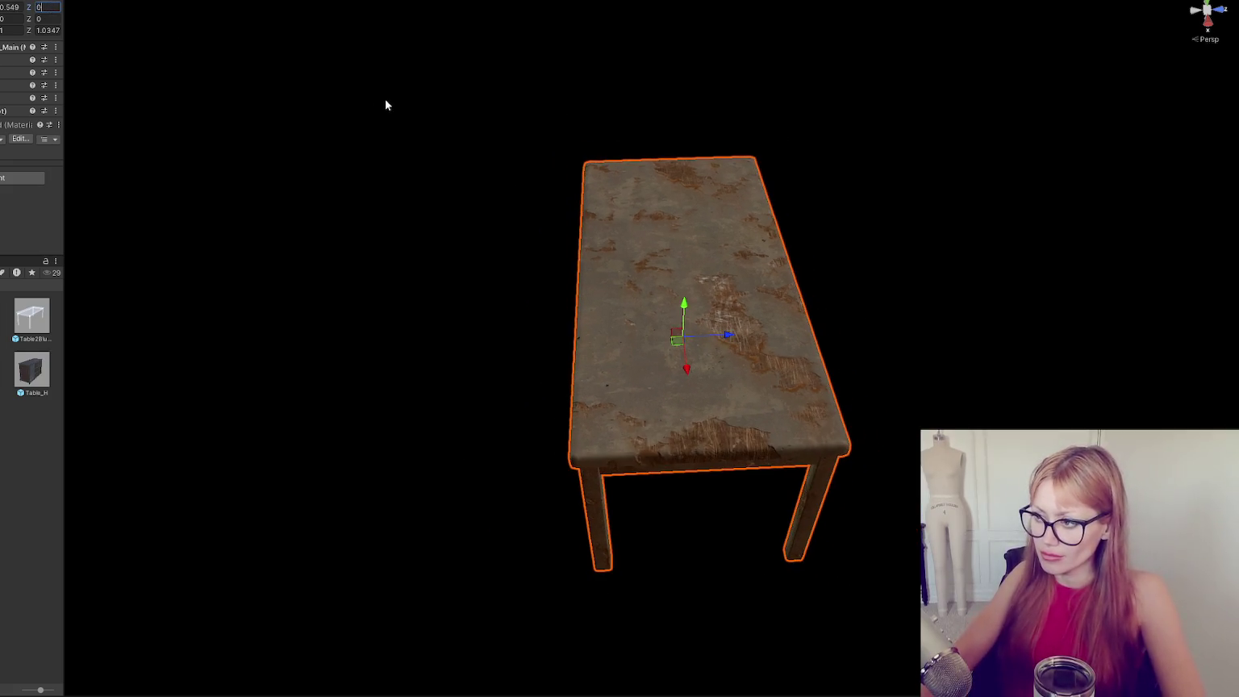
mouse_move(383, 127)
left_mouse_down()
mouse_move(462, 163)
mouse_move(774, 102)
mouse_move(517, 188)
mouse_move(201, 121)
left_mouse_up()
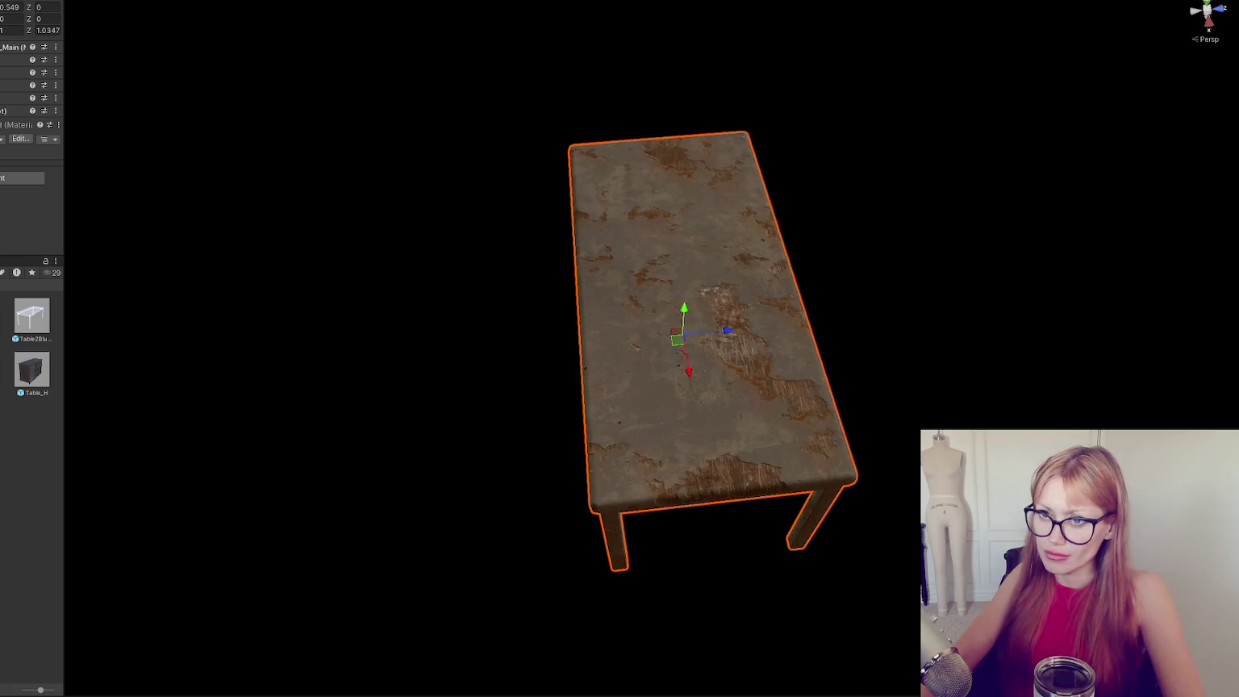
left_click(241, 24)
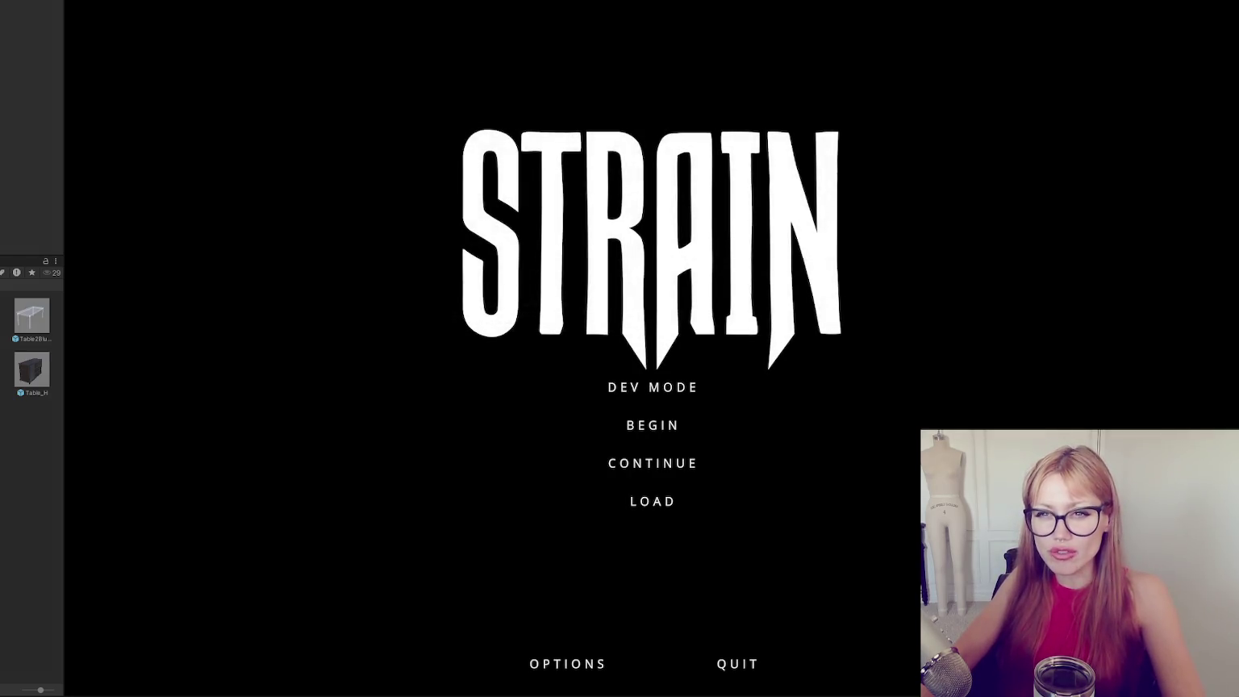
Enlarge the game view, launch dev mode, and place floor tiles into a 2x2 square.
left_click_drag(63, 220, 7, 225)
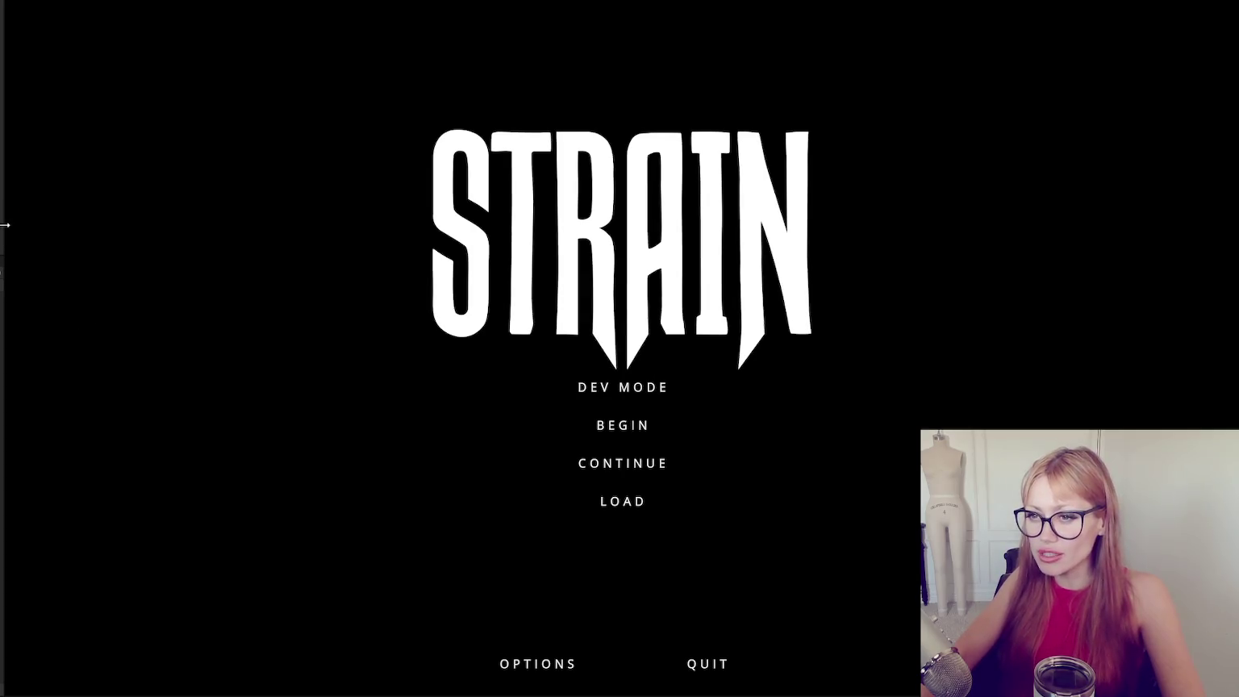
left_click(643, 390)
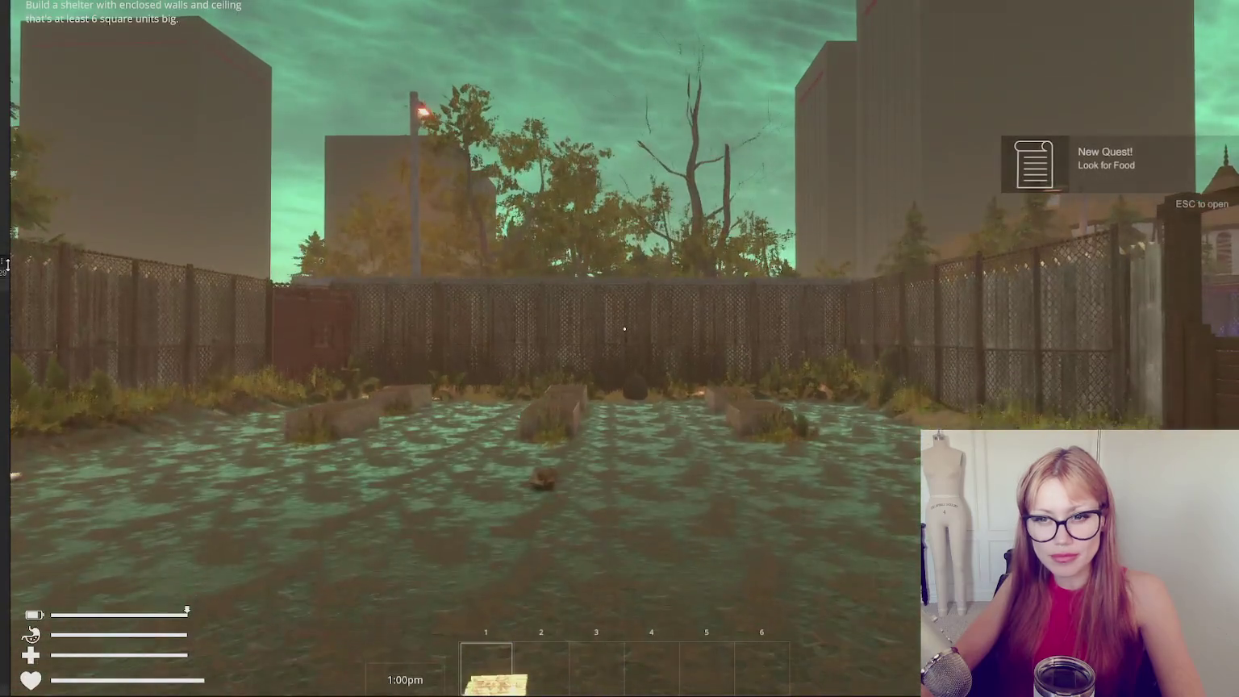
key("Escape")
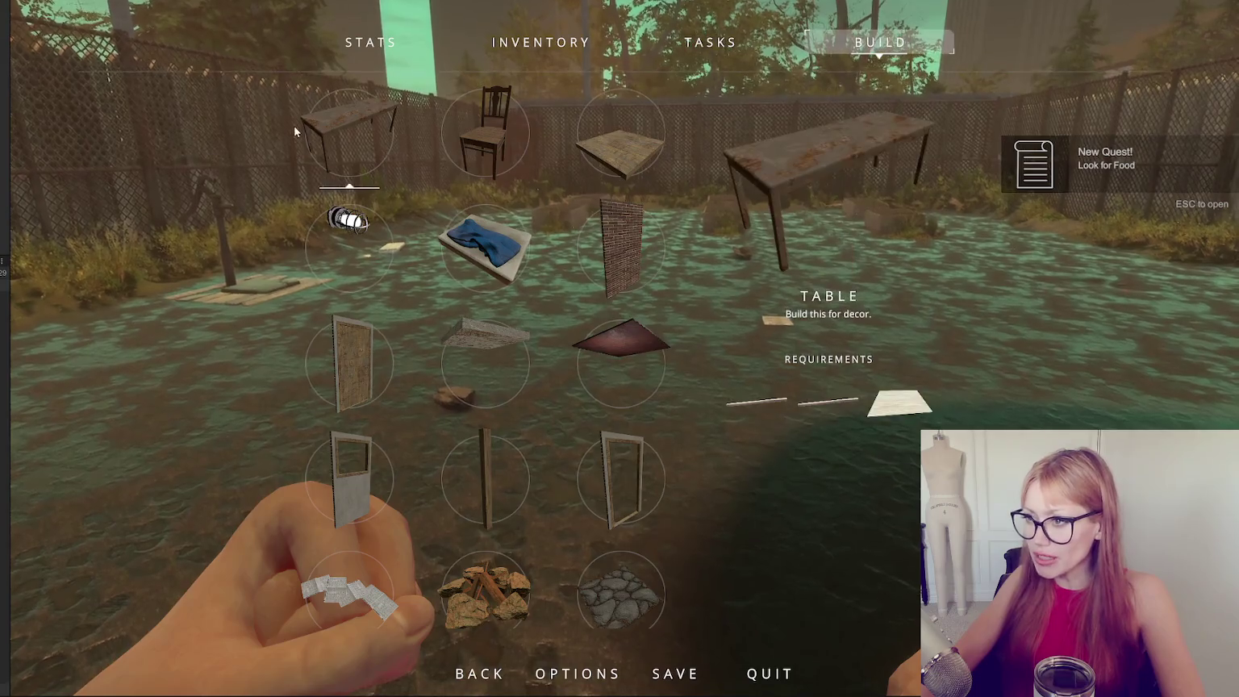
left_click(658, 160)
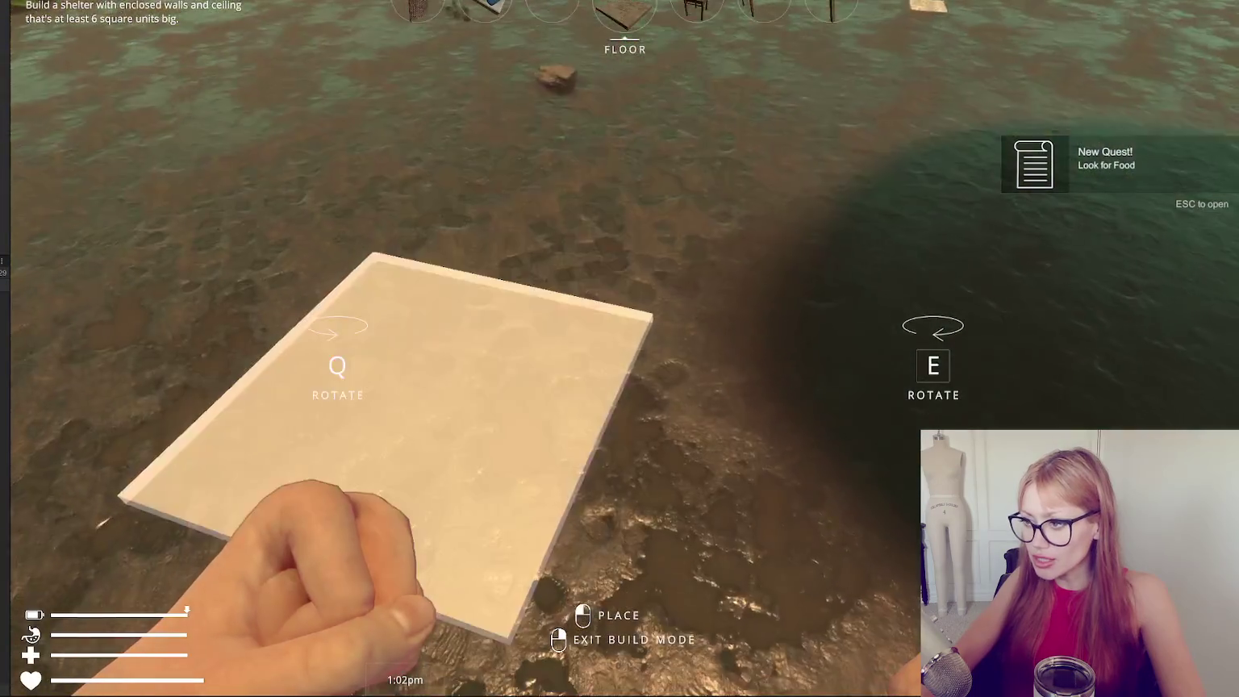
left_click(620, 349)
left_click(619, 348)
left_click(619, 348)
Lay wooden boards on two of the floor tiles.
key("Escape")
left_click(875, 30)
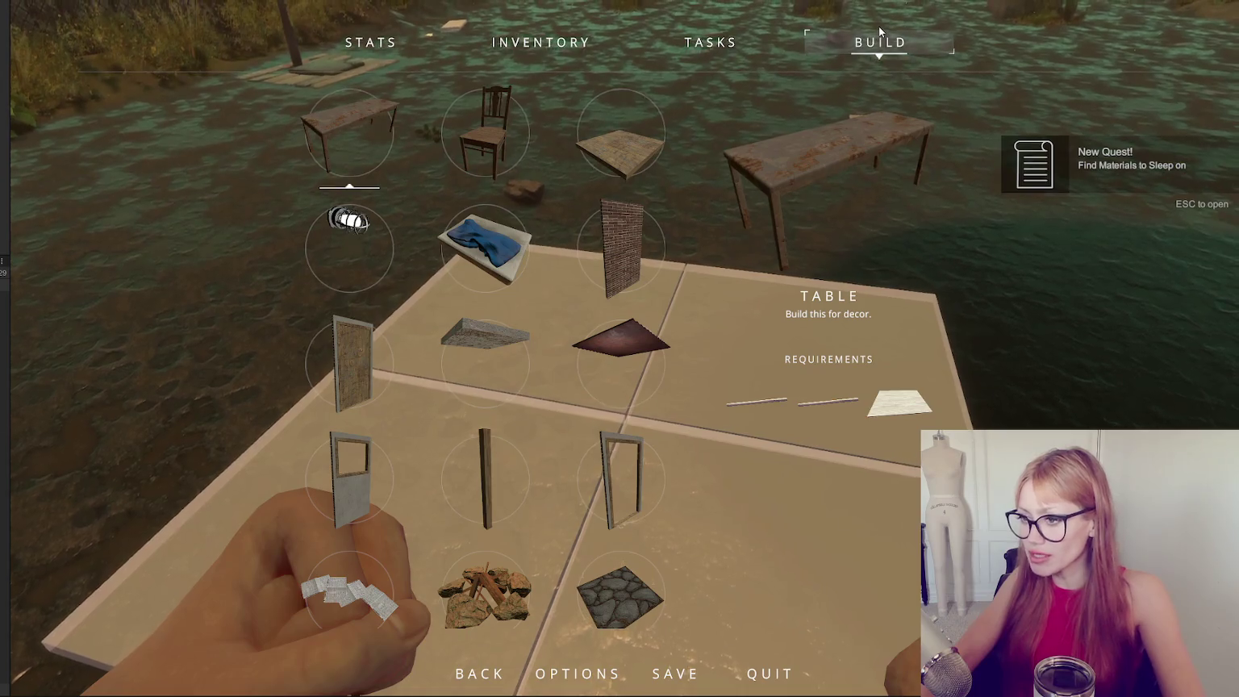
left_click(878, 26)
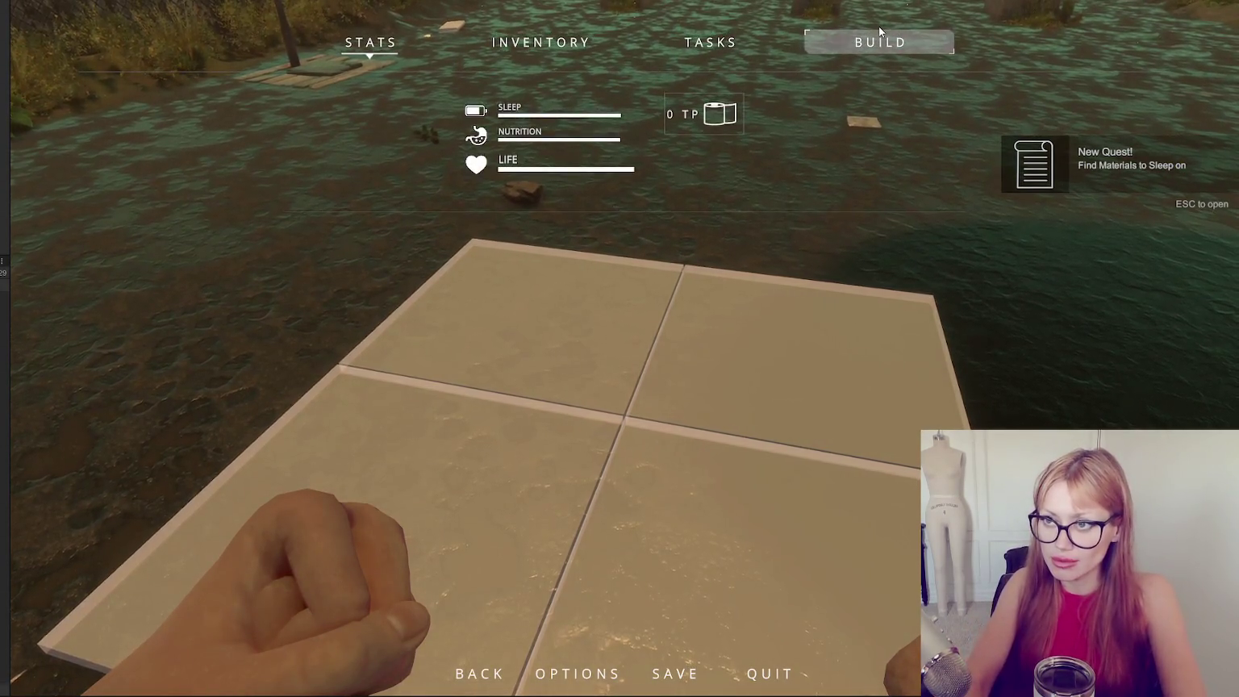
key("Escape")
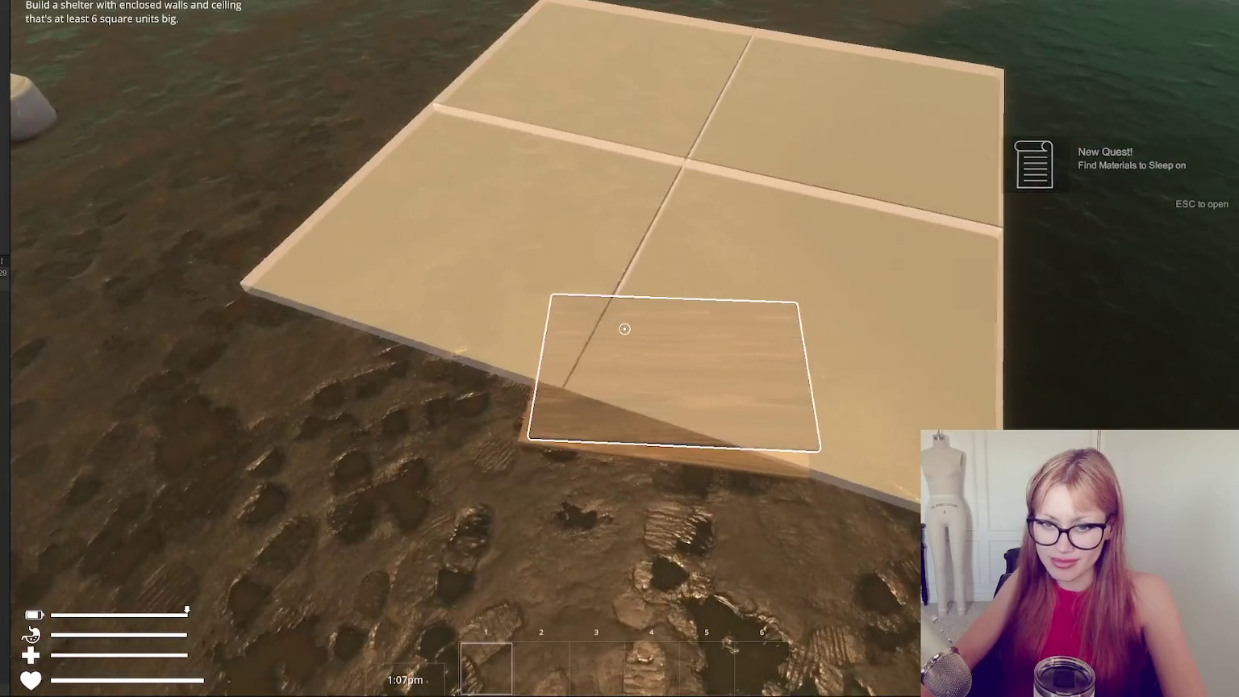
left_click(624, 328)
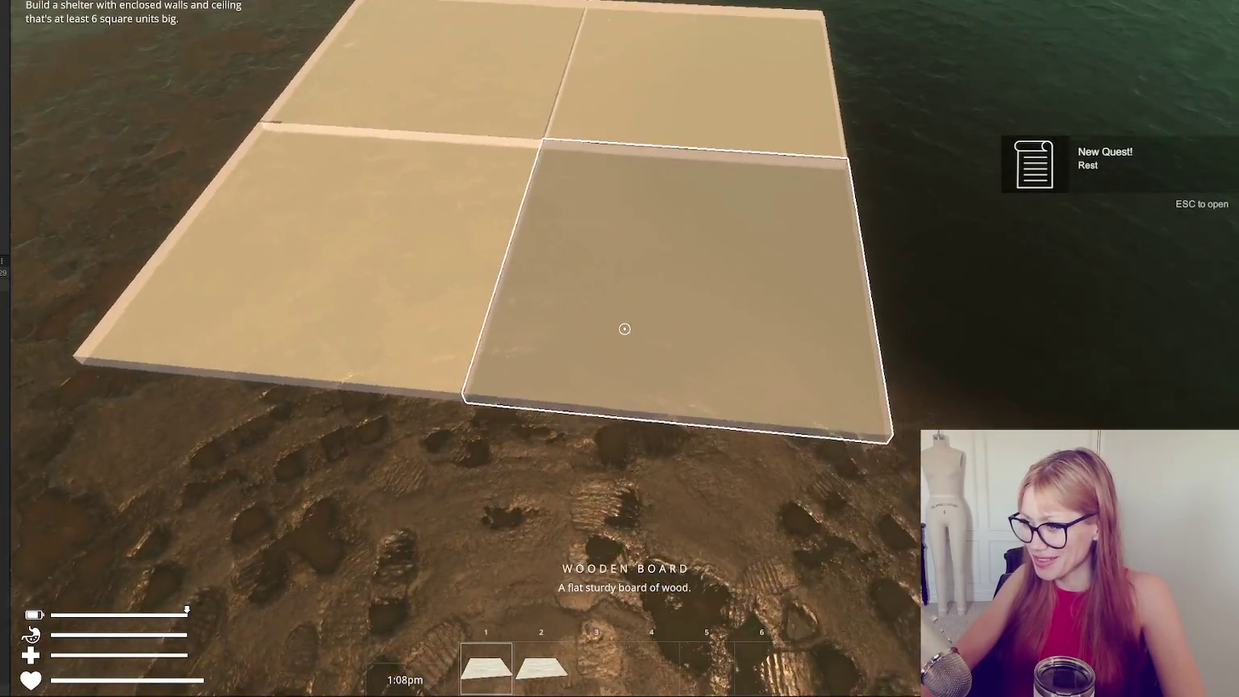
left_click(624, 328)
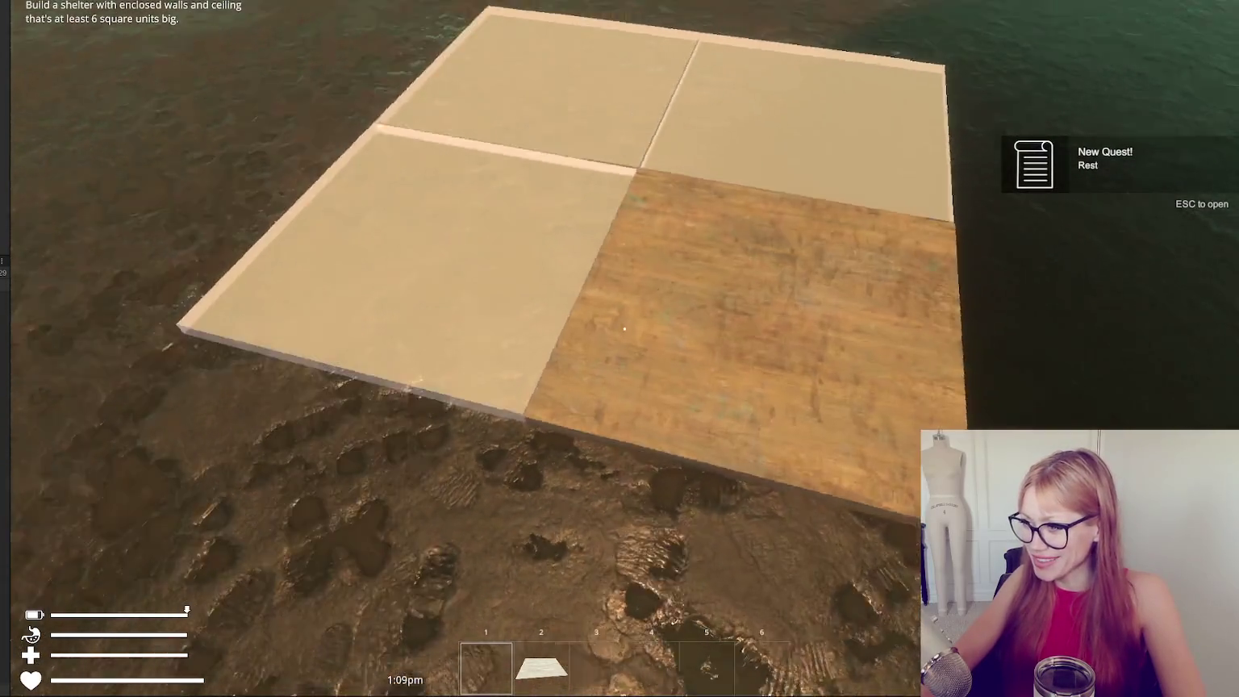
left_click(624, 328)
Cover the remaining floor tile with another wooden board.
key("Escape")
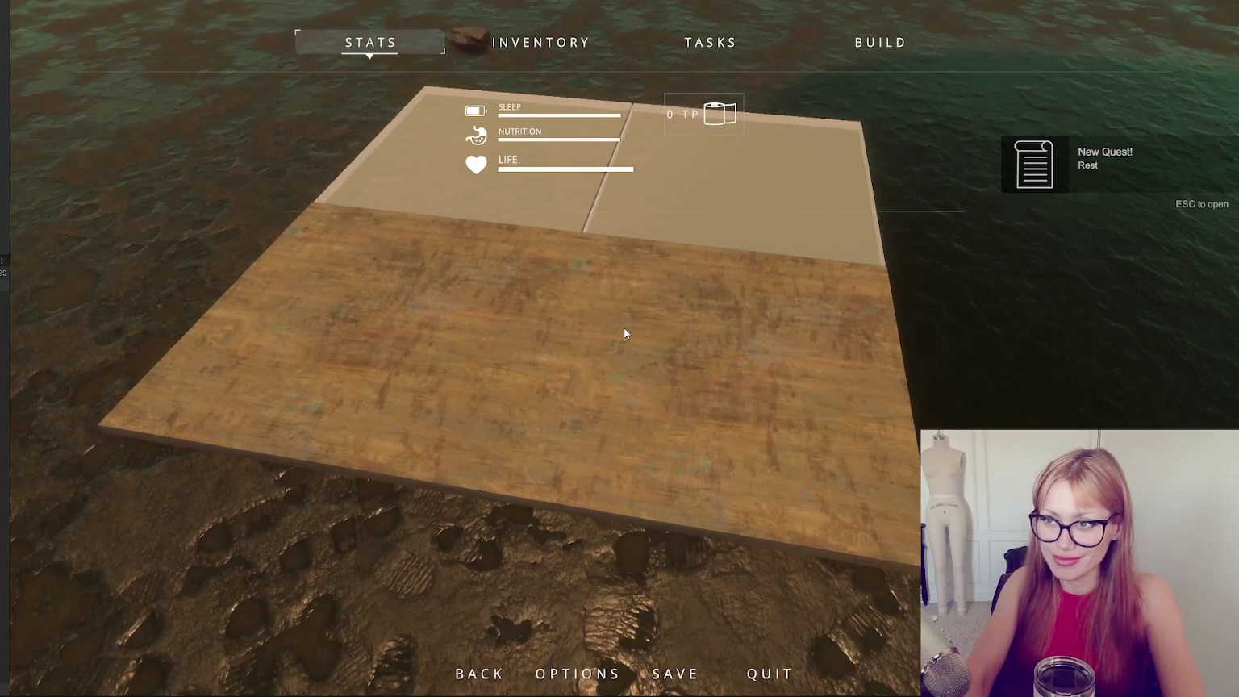
key("Escape")
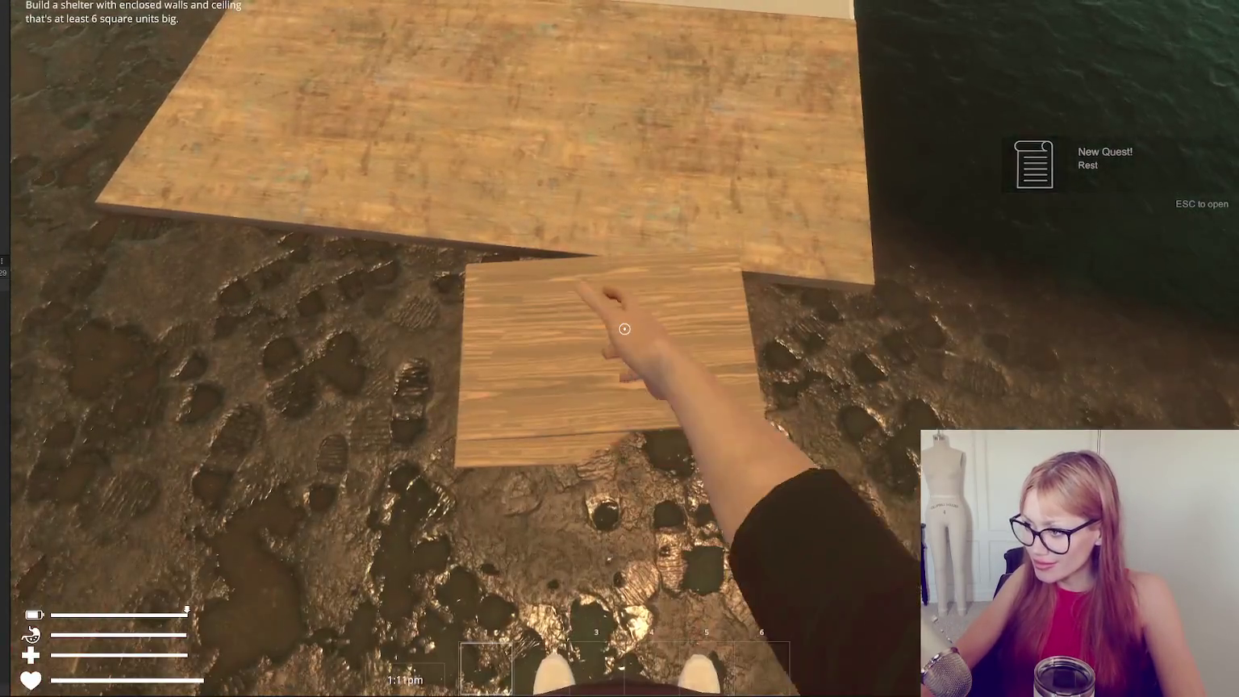
left_click(624, 328)
left_click(624, 328)
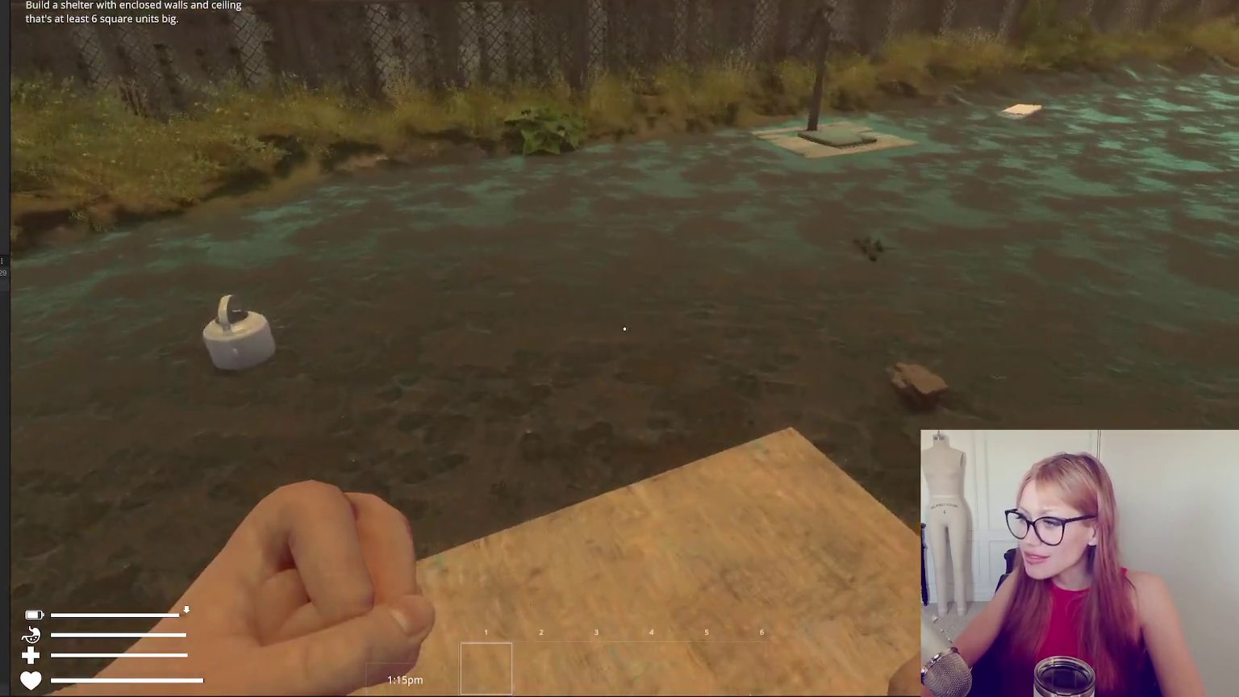
key("Escape")
Place a wall ghost at the floor edge from the build choices, then resume play.
left_click(867, 45)
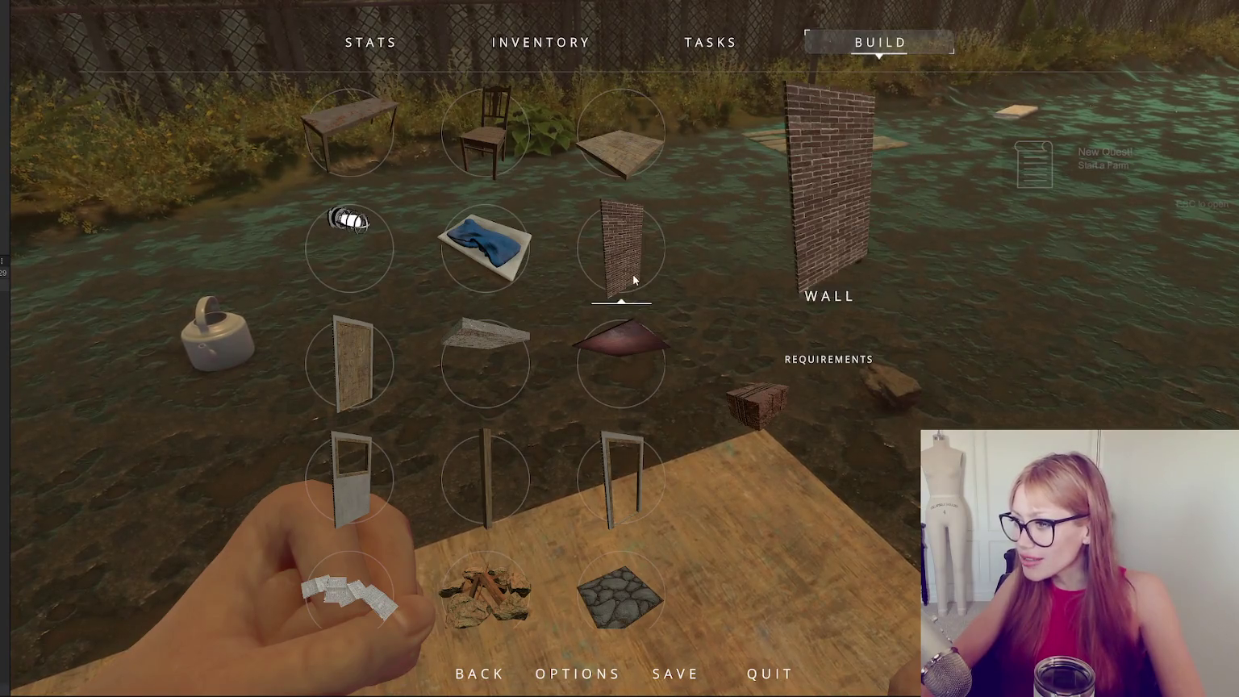
left_click(630, 277)
left_click(619, 349)
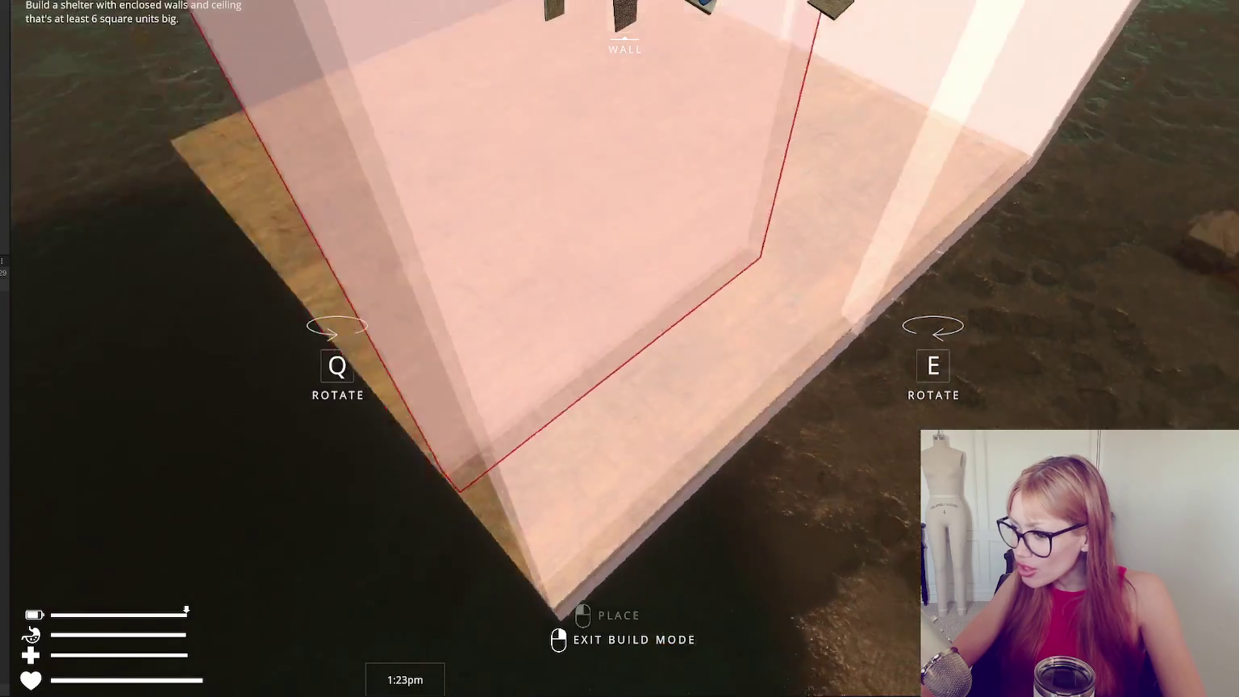
right_click(619, 349)
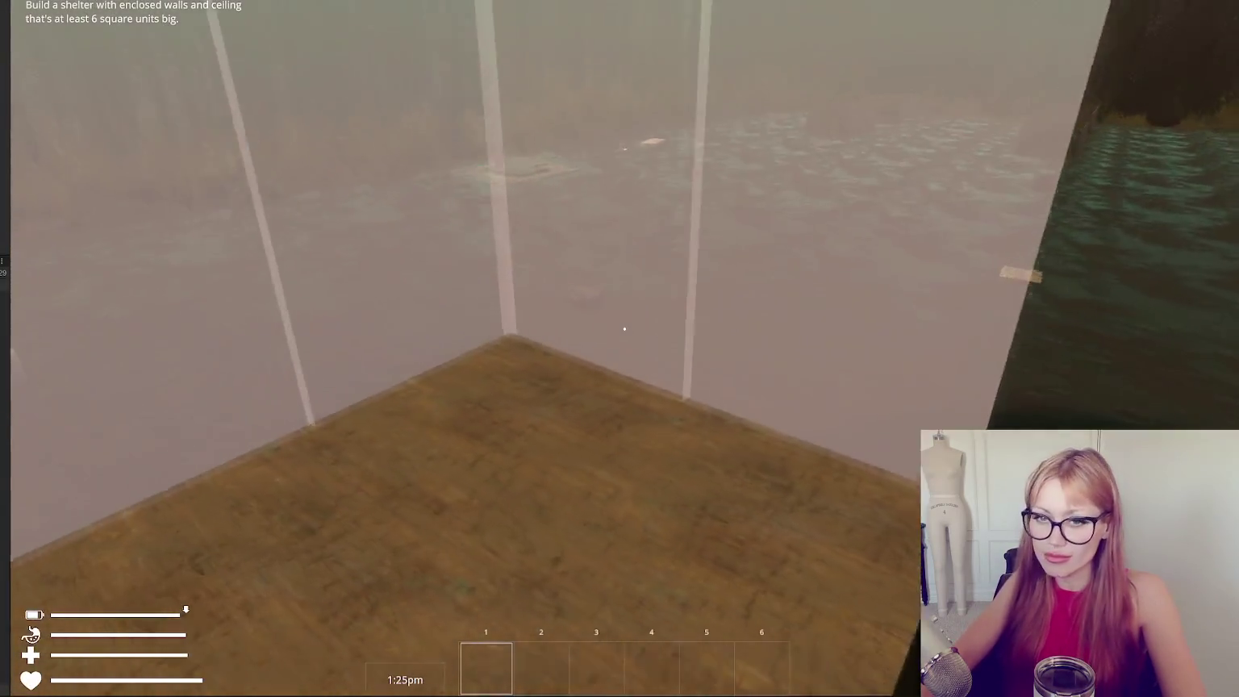
key("Escape")
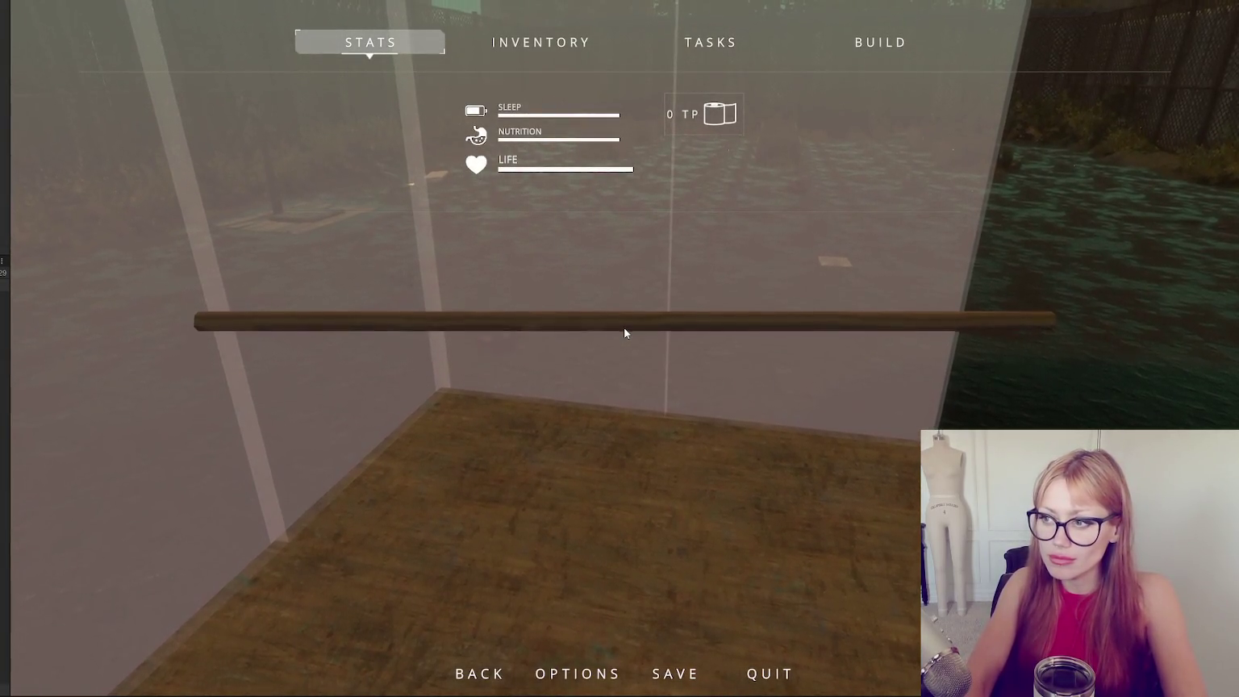
key("Escape")
key("Escape")
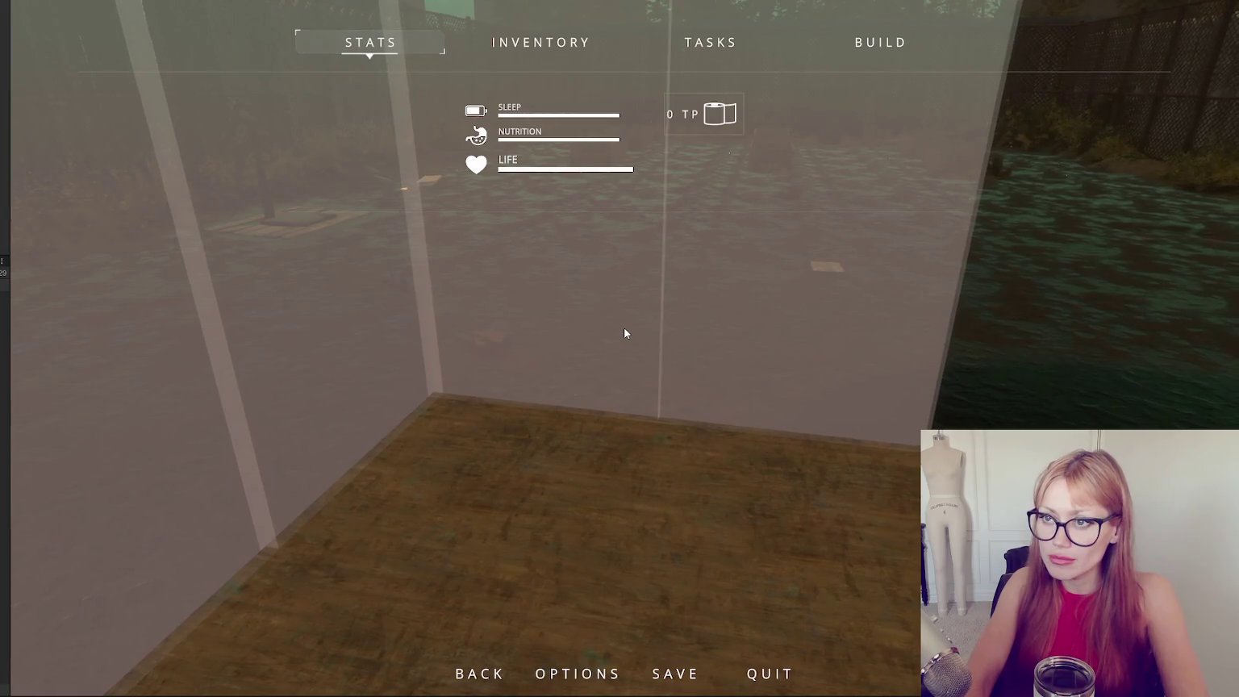
key("Escape")
key("Escape")
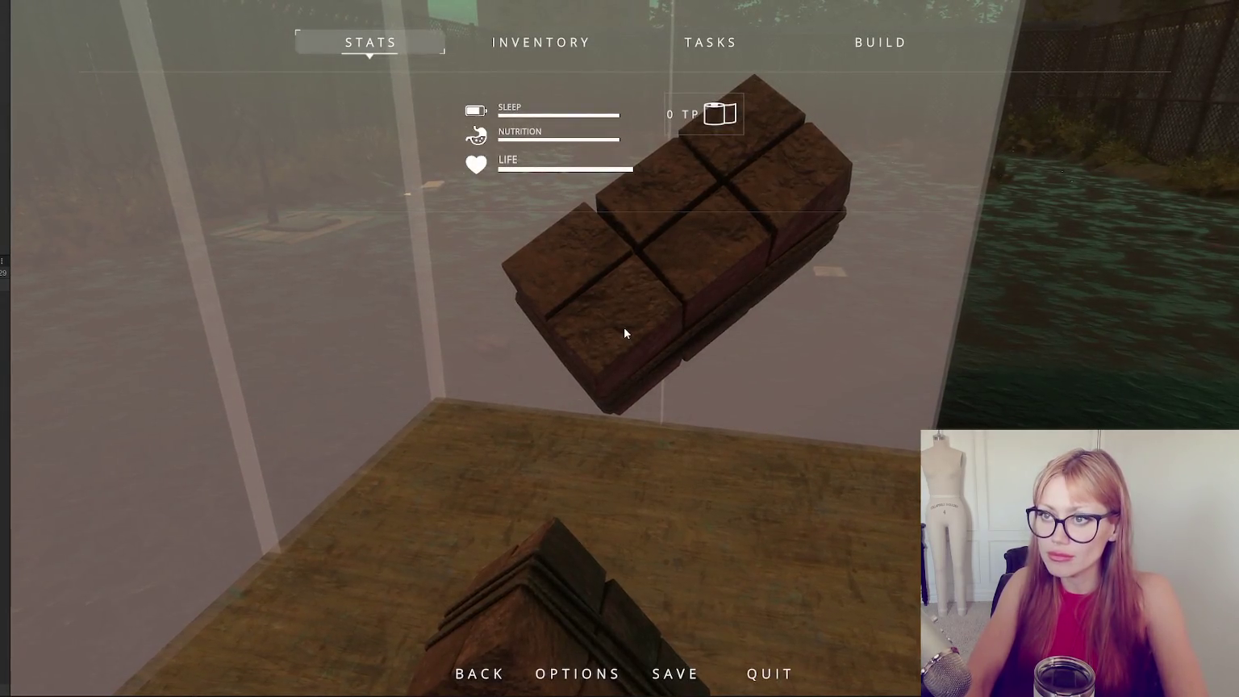
key("Escape")
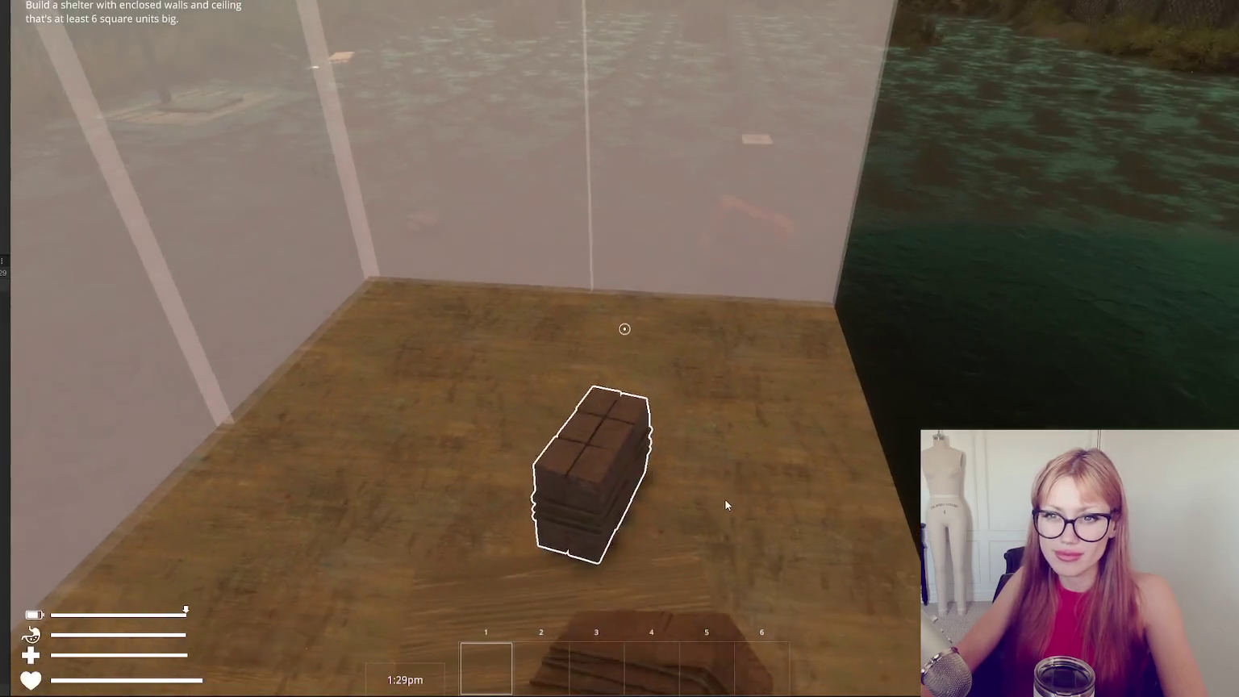
Gather the brick piles and fill the wall frames with solid brick walls.
left_click(623, 328)
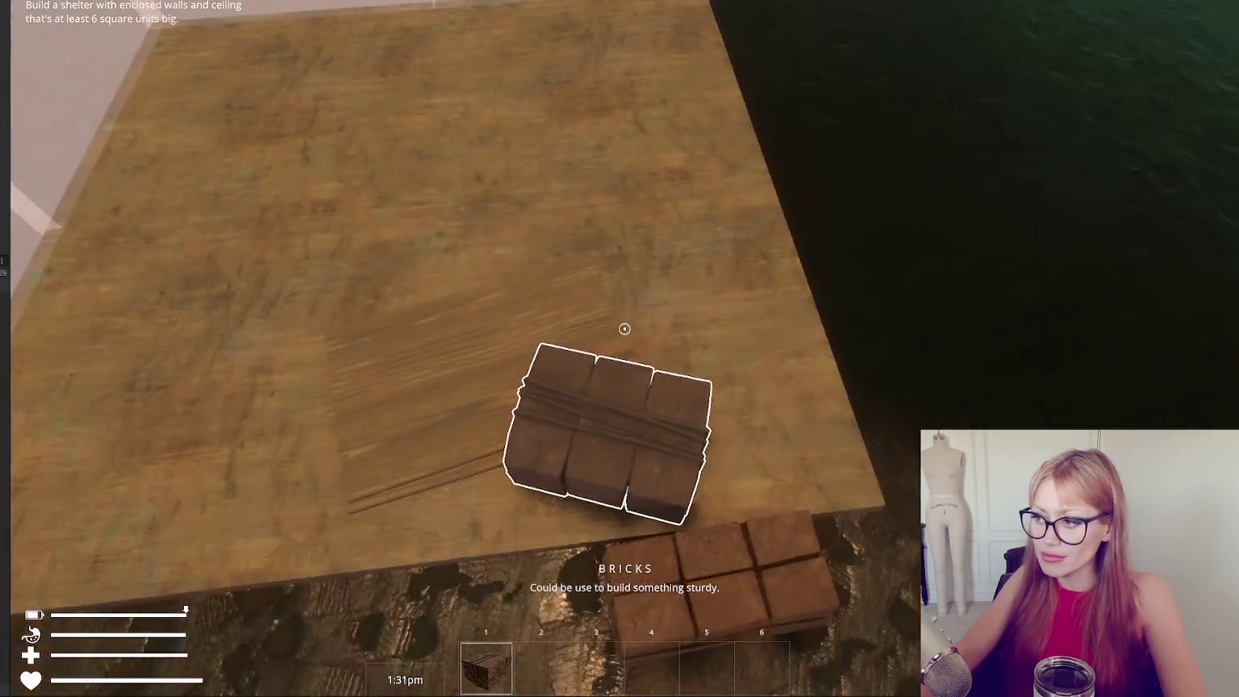
left_click(624, 328)
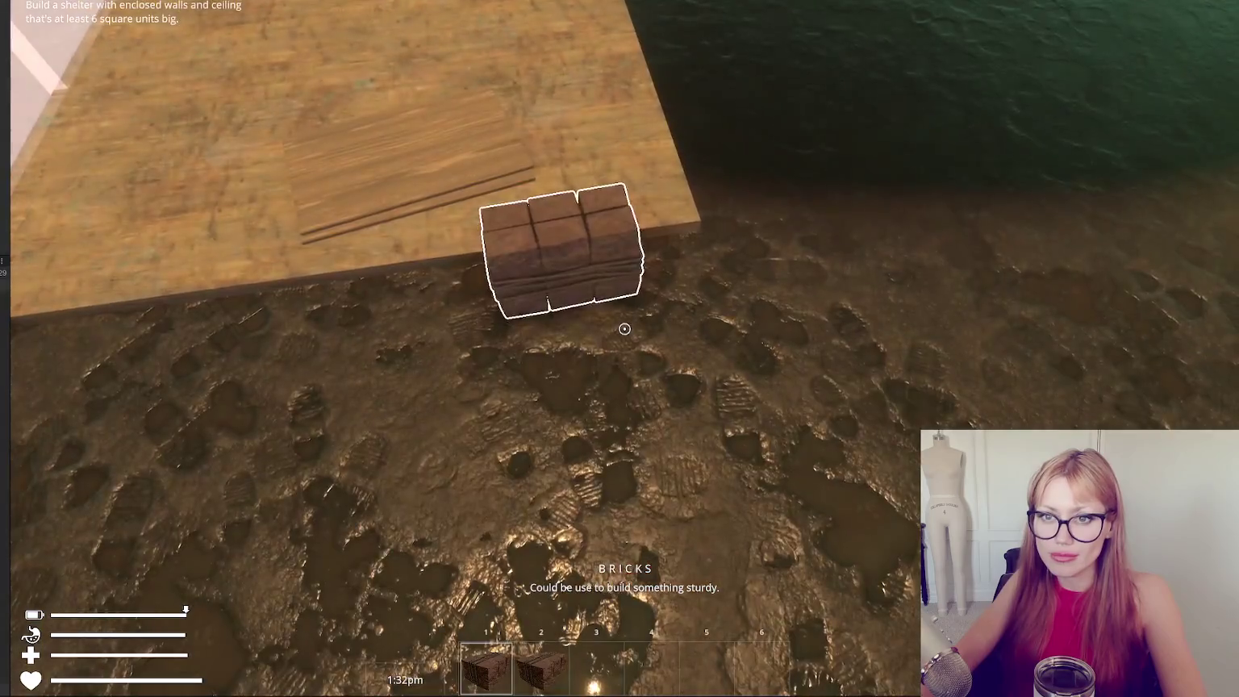
left_click(623, 328)
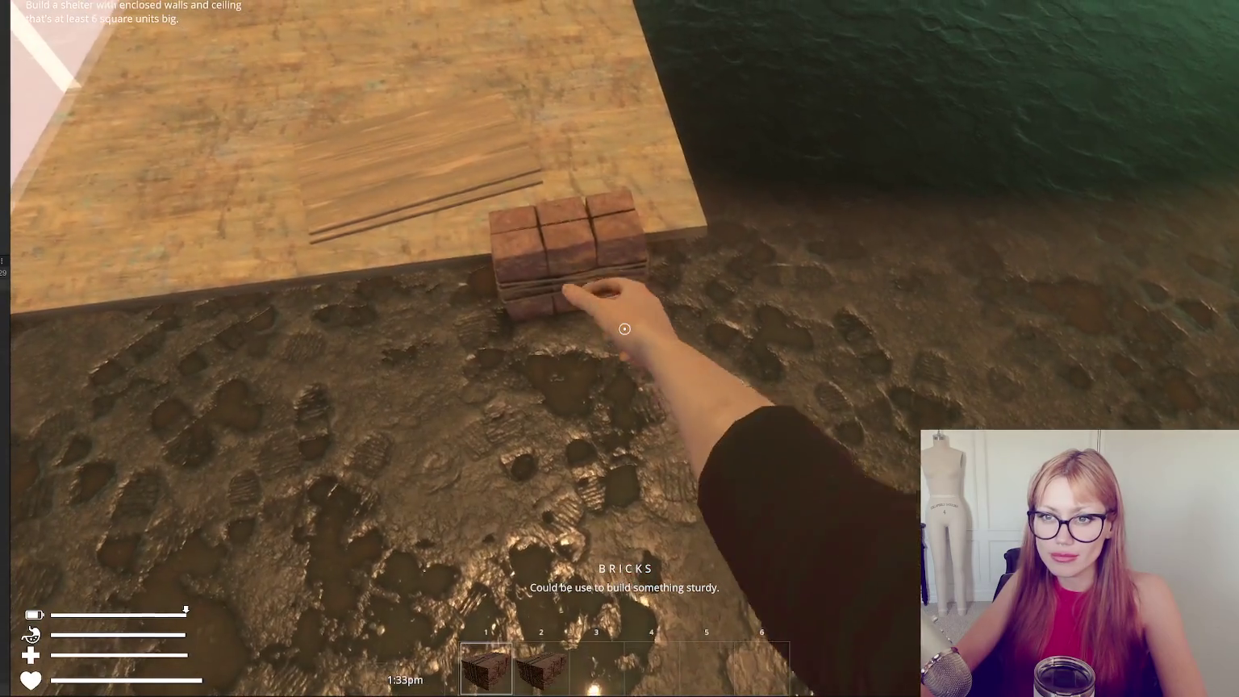
left_click(624, 328)
left_click(623, 328)
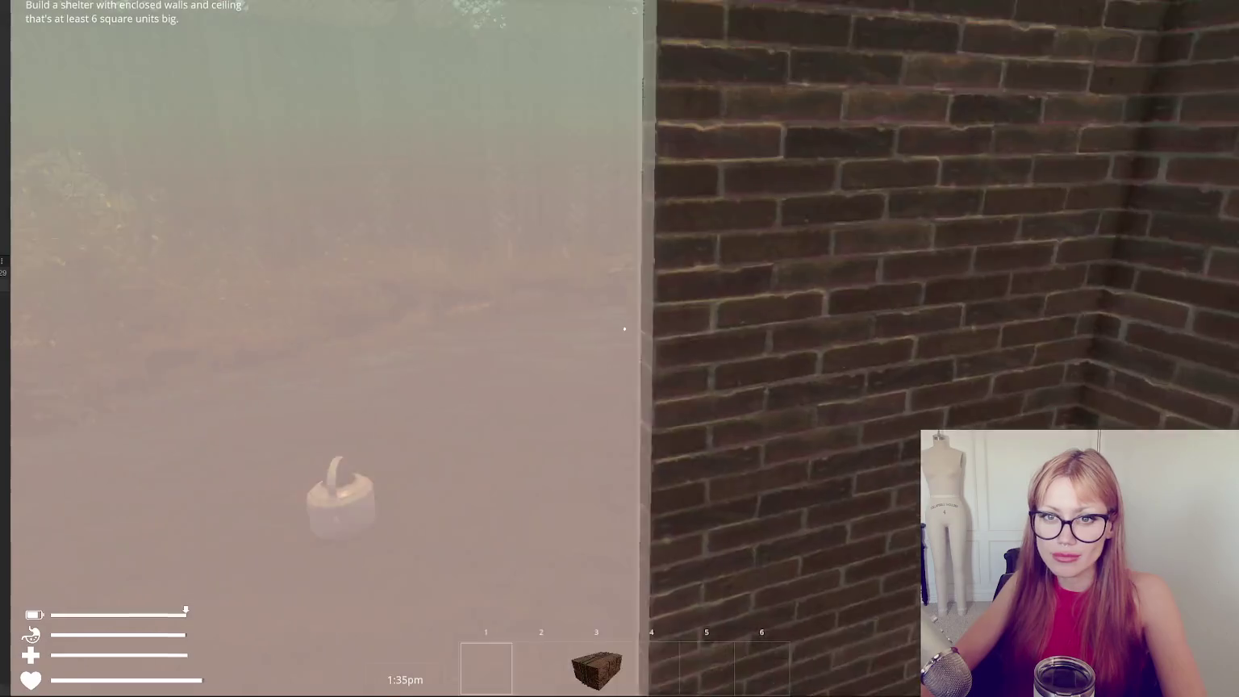
left_click(624, 328)
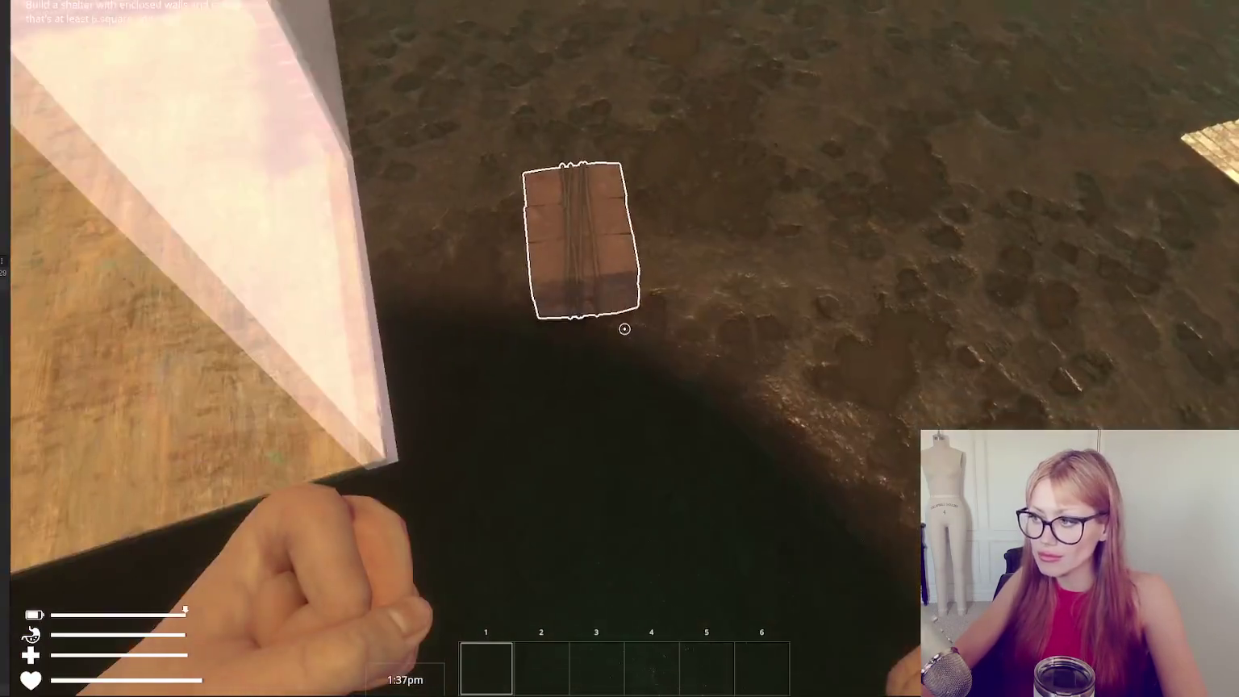
left_click(623, 328)
left_click(624, 328)
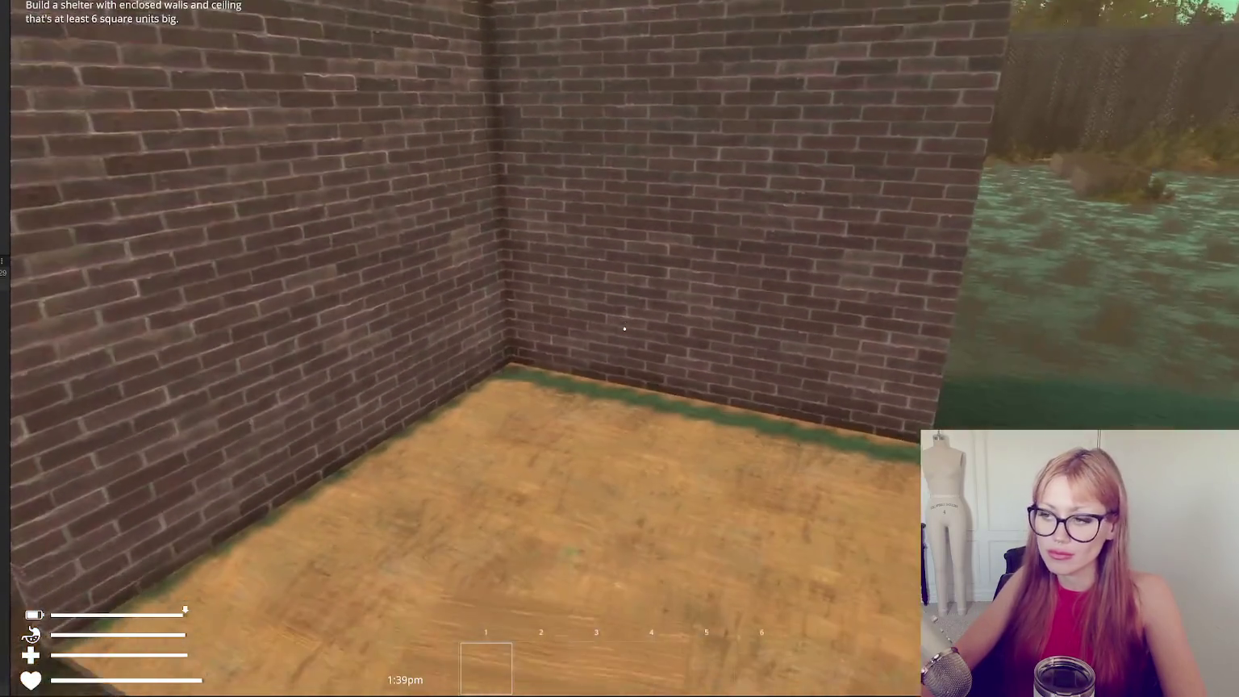
key("Escape")
Pick up the wooden board and select the table from the build list to place it inside.
key("Escape")
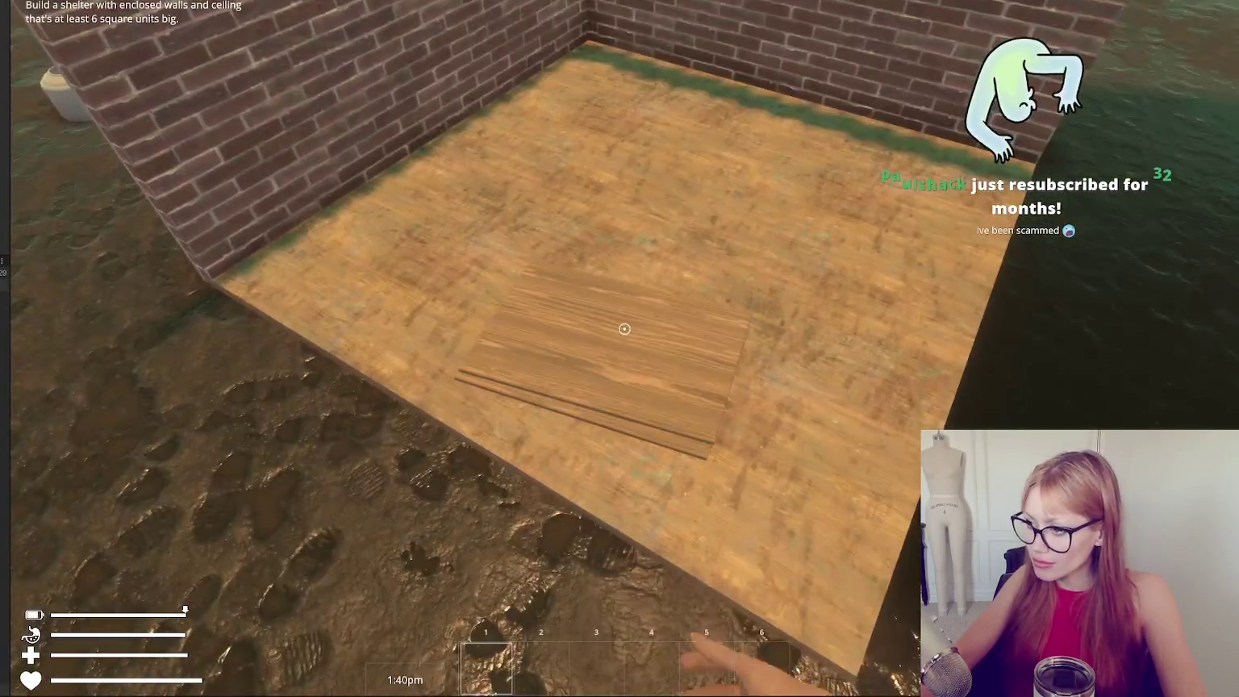
left_click(623, 328)
key("Escape")
key("Escape")
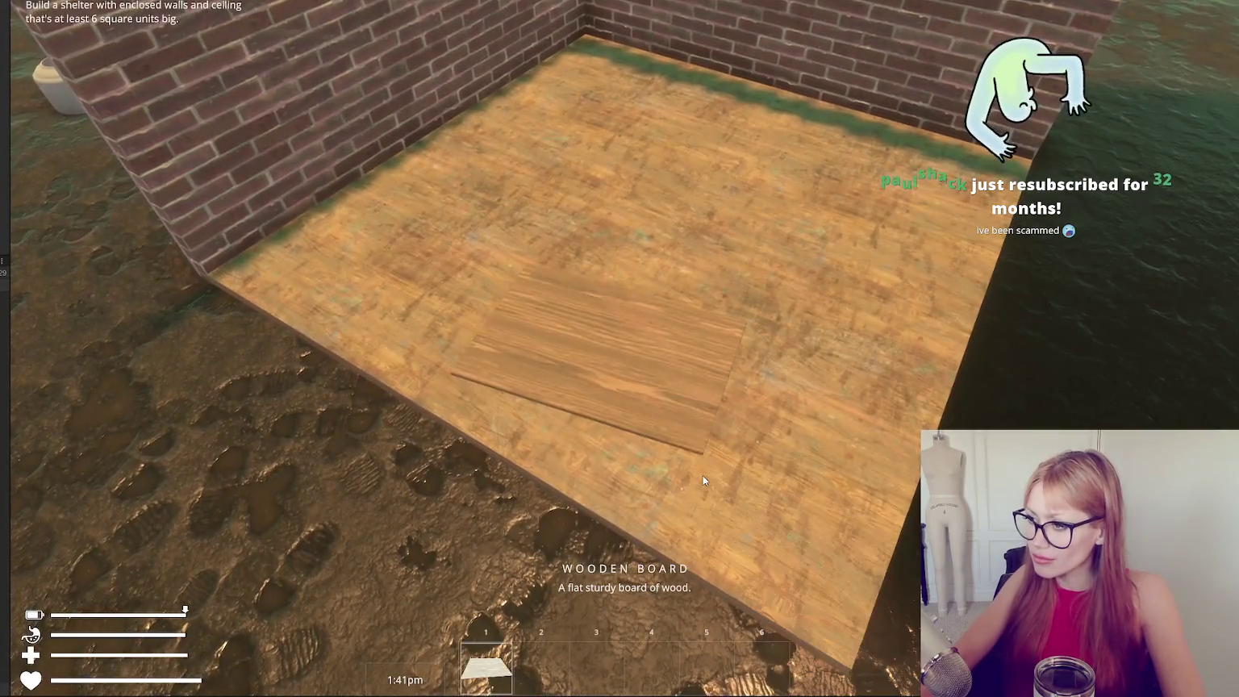
key("Escape")
left_click(855, 42)
left_click(357, 151)
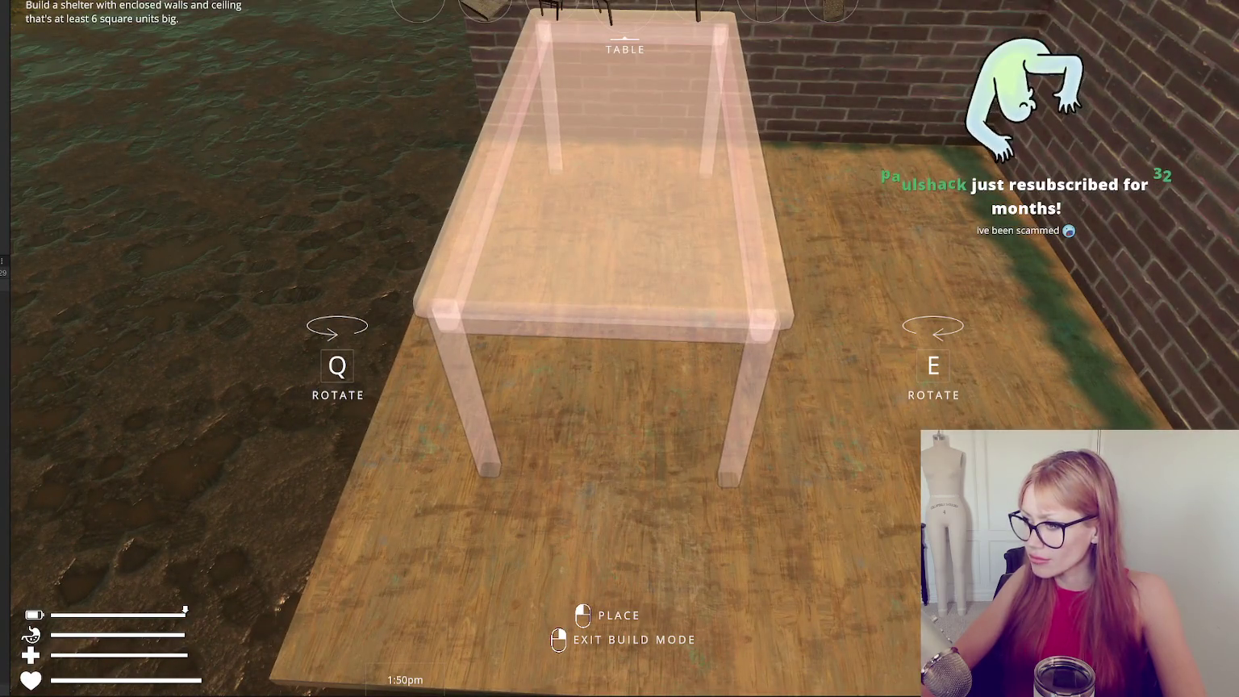
key("Escape")
key("Escape")
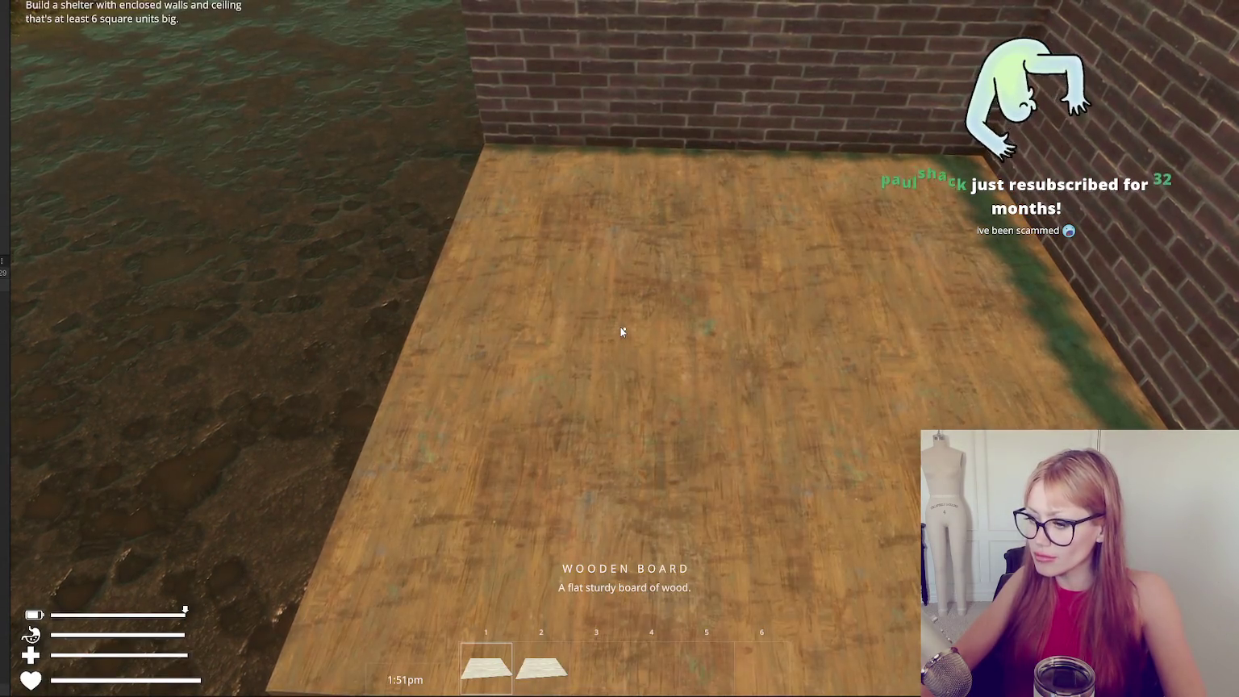
key("b")
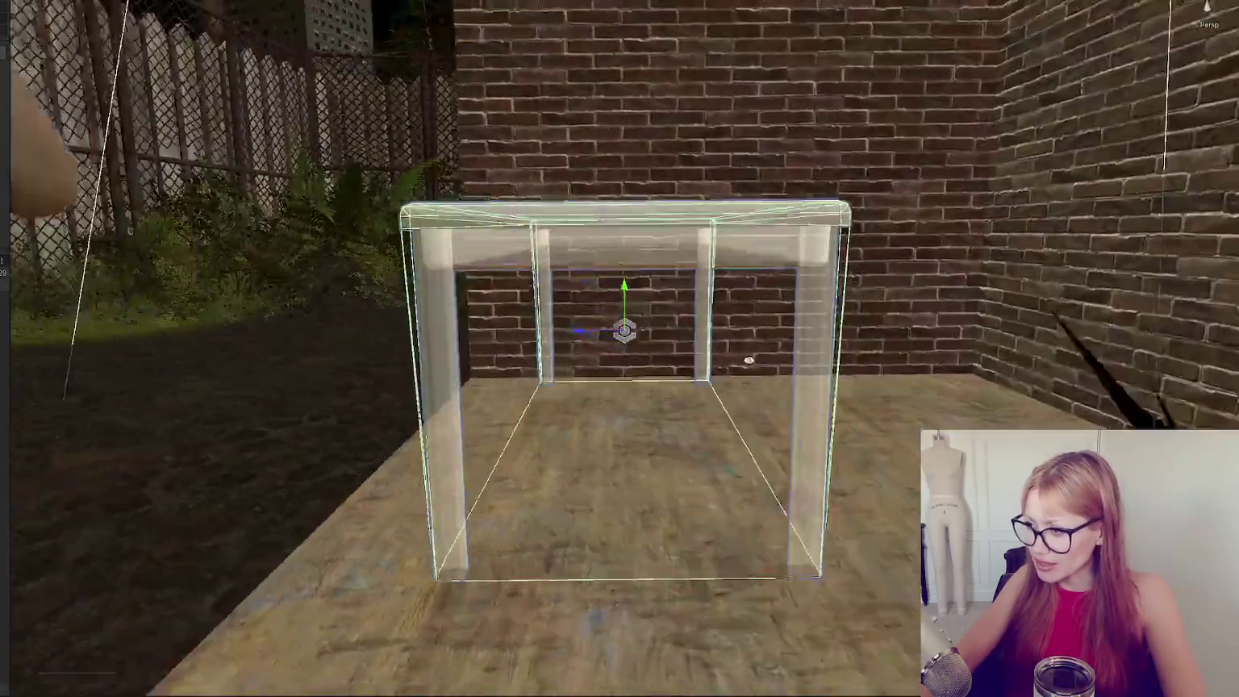
Orbit around the glass table and select the floor slab to compare their positions from overhead.
left_click_drag(748, 359, 772, 533)
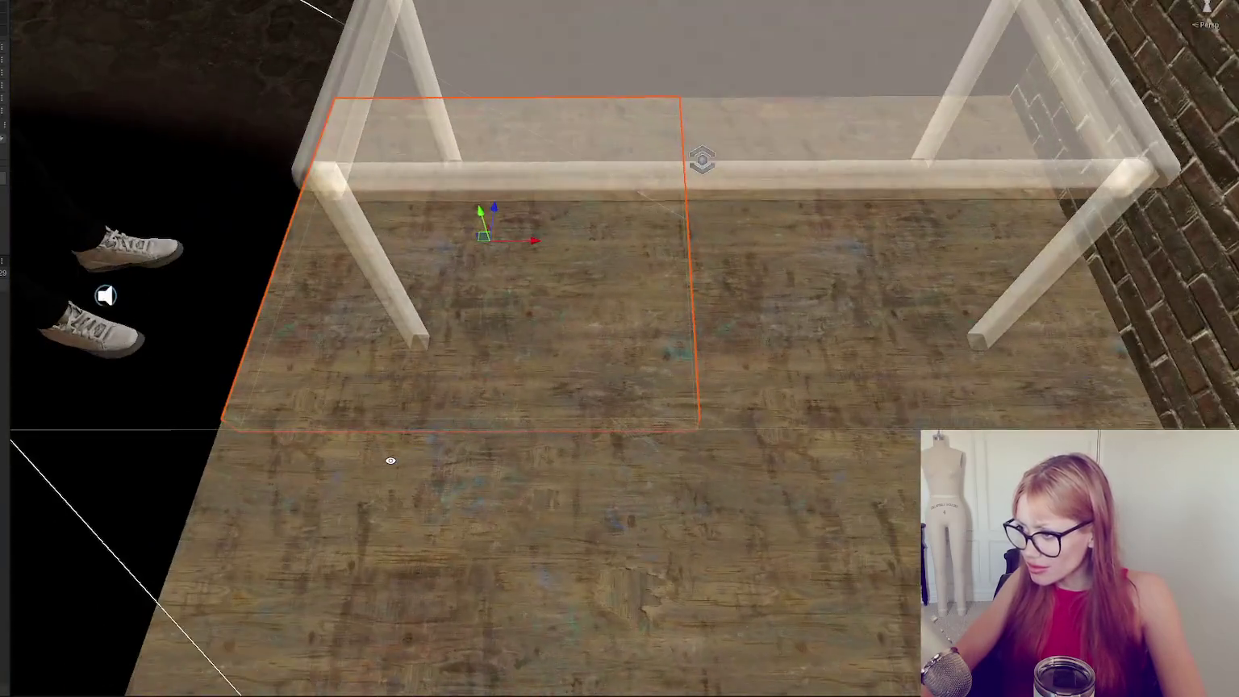
mouse_move(390, 460)
left_mouse_down()
mouse_move(373, 489)
mouse_move(598, 367)
left_mouse_up()
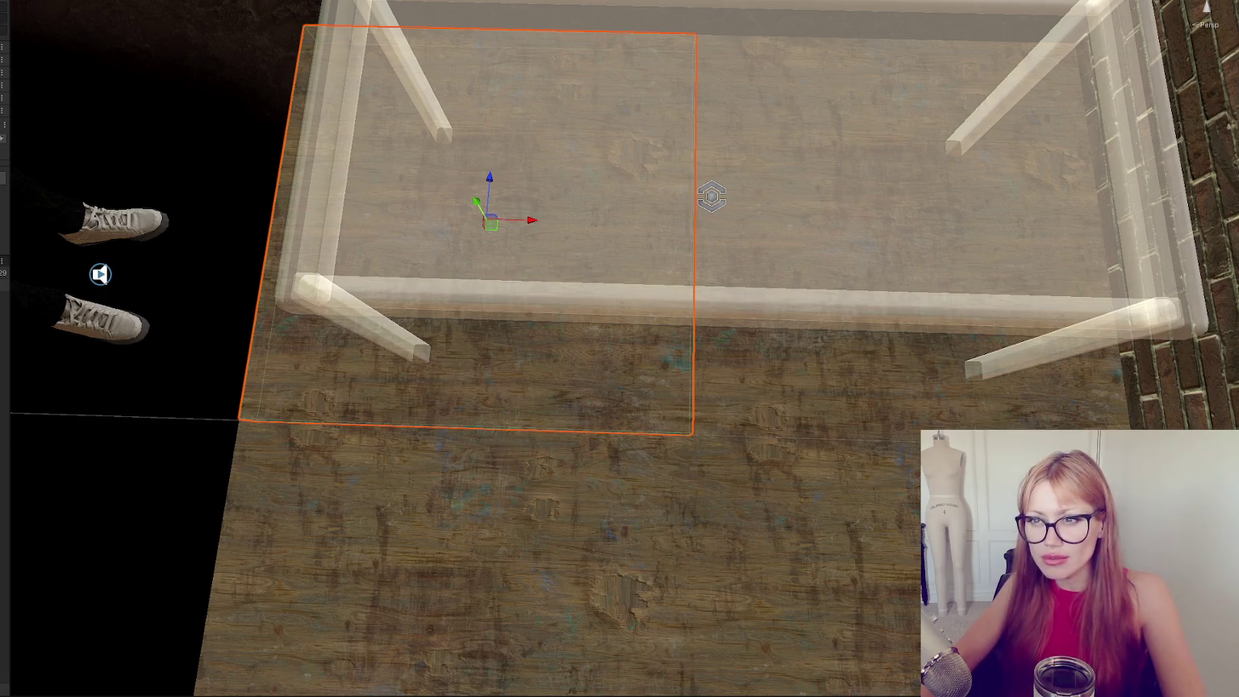
key("shift+d")
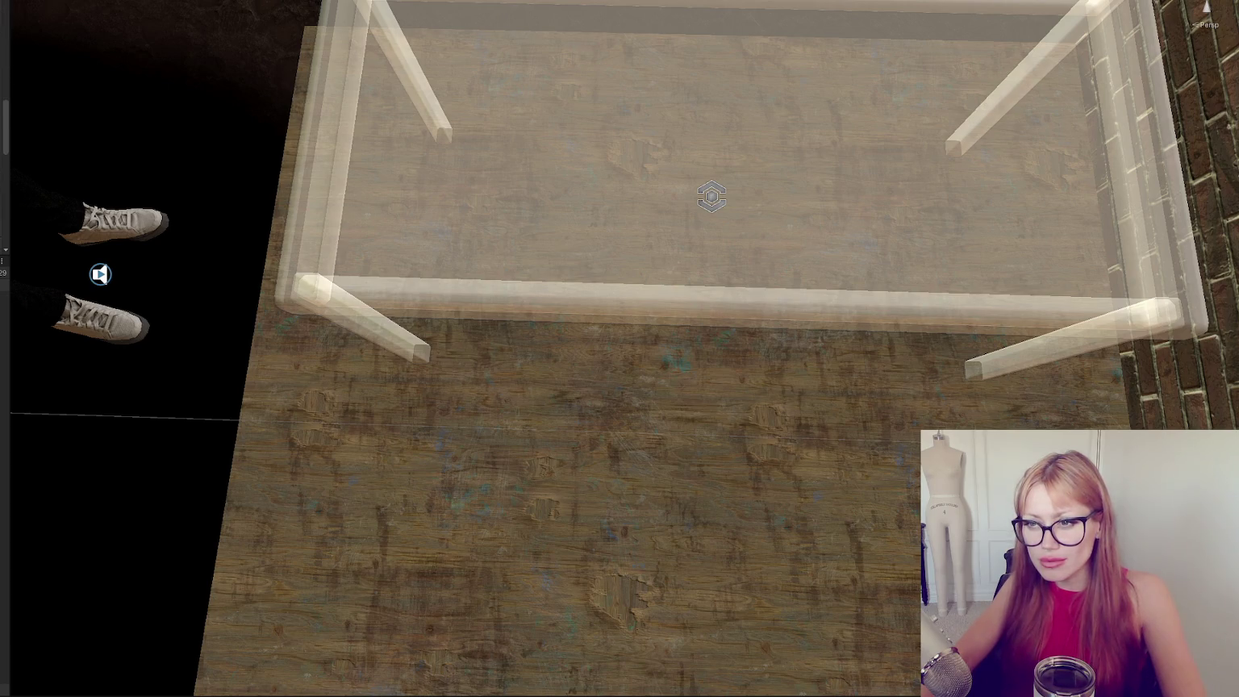
left_click_drag(768, 228, 352, 316)
left_click_drag(496, 360, 506, 466)
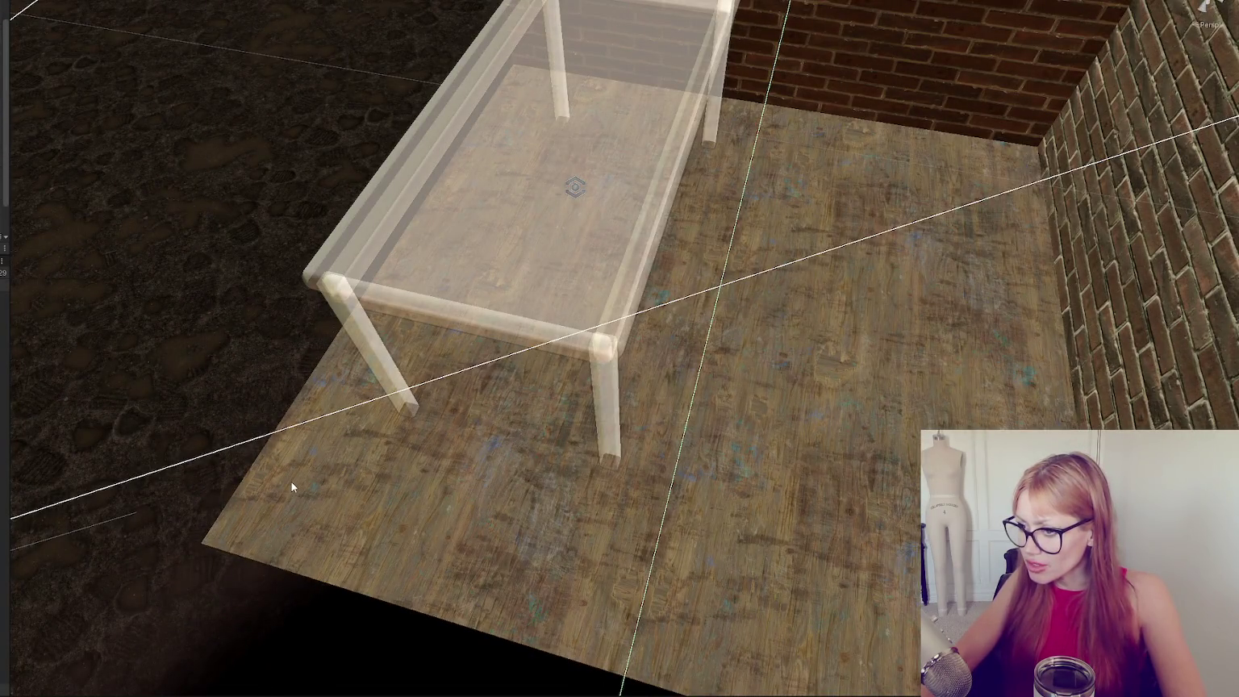
mouse_move(917, 565)
left_mouse_down()
mouse_move(842, 498)
mouse_move(679, 408)
mouse_move(395, 320)
left_mouse_up()
left_click(842, 498)
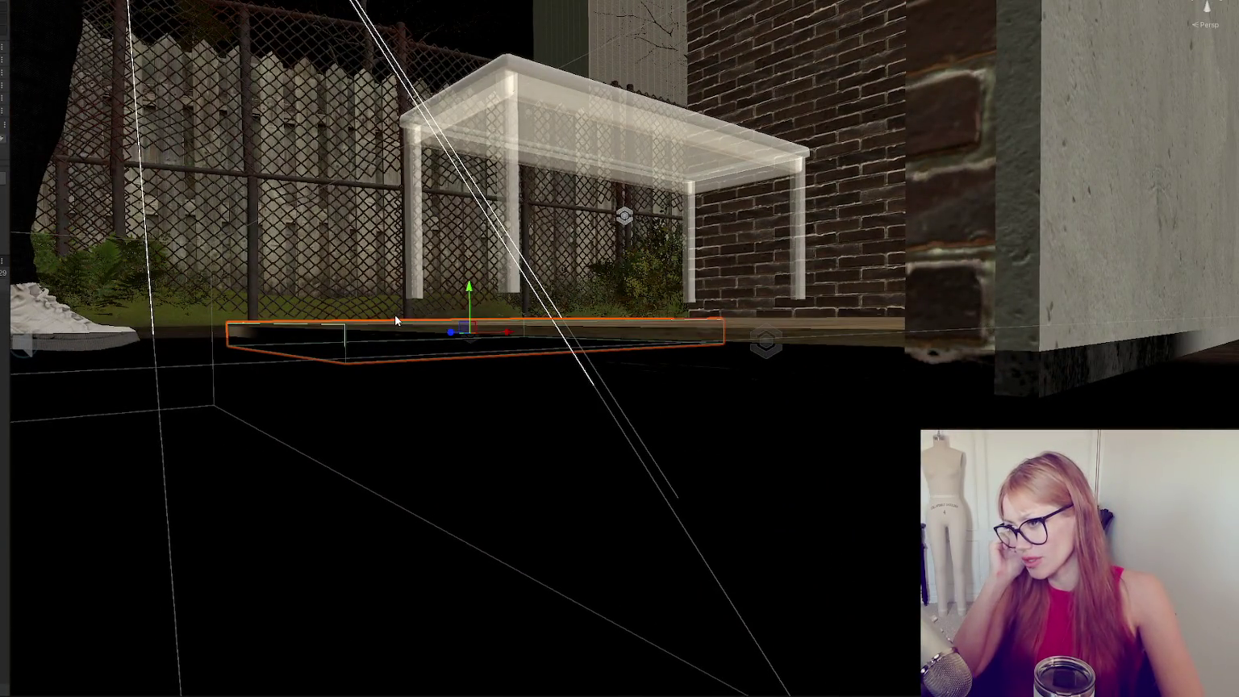
mouse_move(721, 146)
left_mouse_down()
mouse_move(933, 212)
mouse_move(945, 266)
mouse_move(1035, 240)
mouse_move(794, 188)
mouse_move(976, 213)
mouse_move(1008, 290)
mouse_move(823, 364)
mouse_move(871, 415)
mouse_move(818, 291)
mouse_move(824, 263)
mouse_move(857, 299)
mouse_move(994, 203)
left_mouse_up()
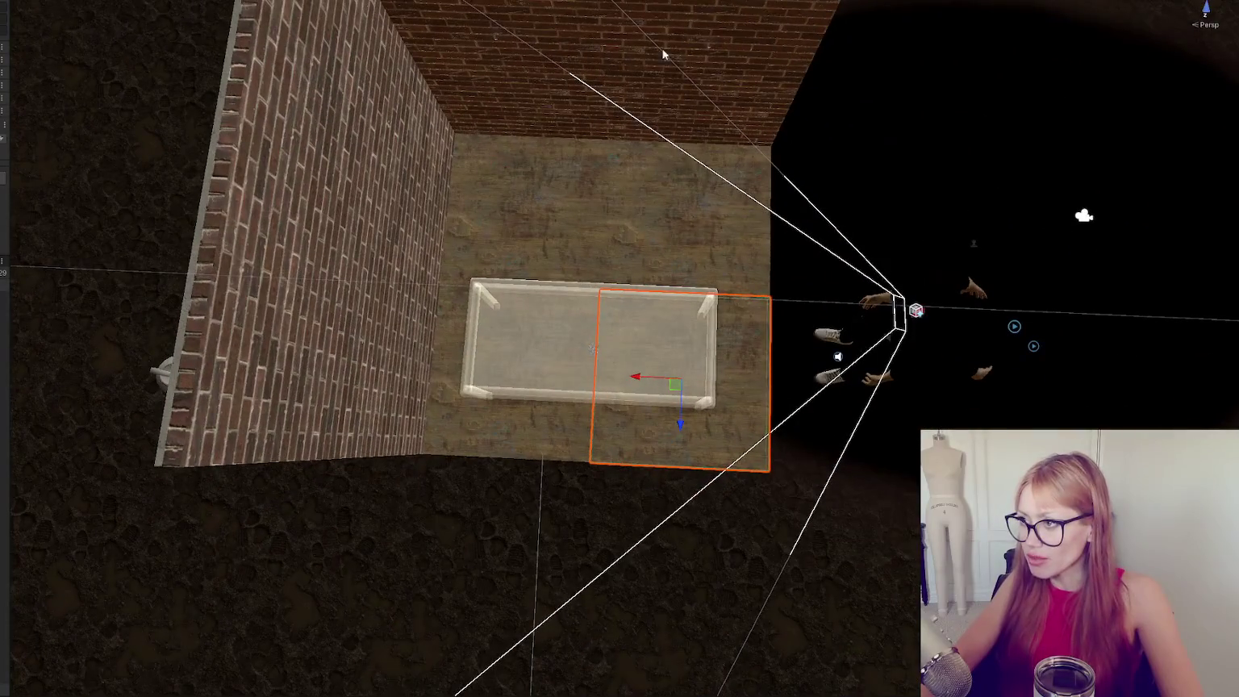
mouse_move(797, 164)
left_mouse_down()
mouse_move(952, 242)
mouse_move(766, 171)
mouse_move(798, 156)
left_mouse_up()
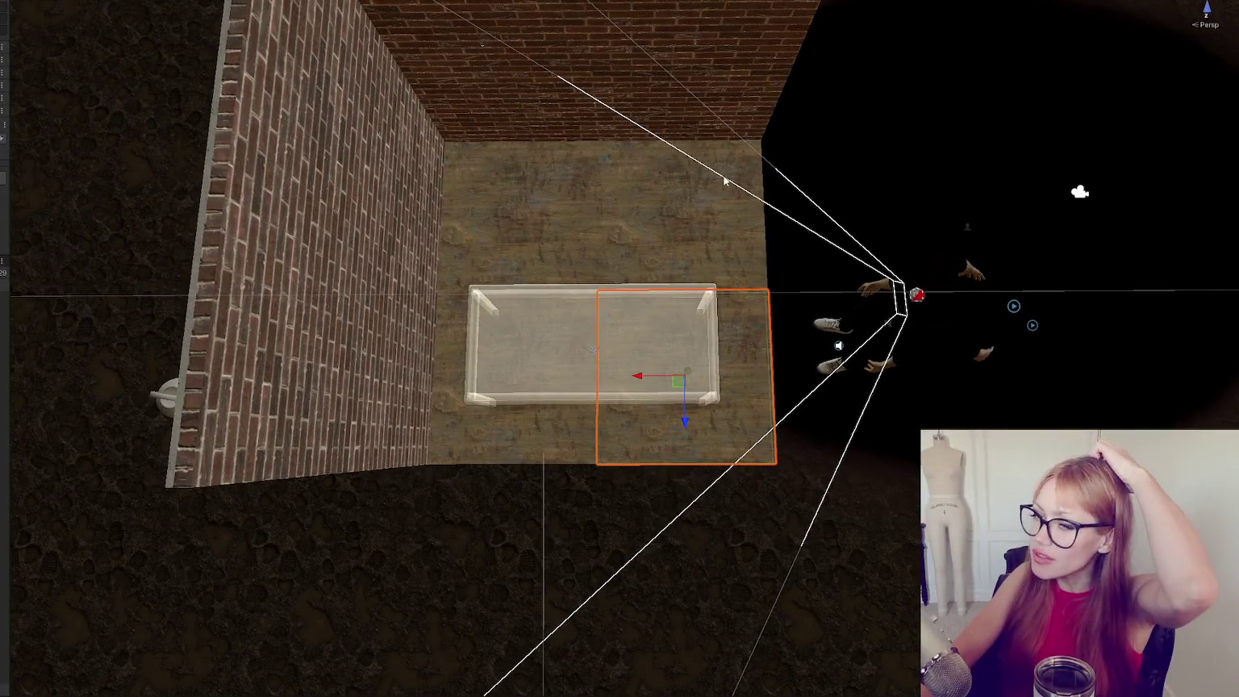
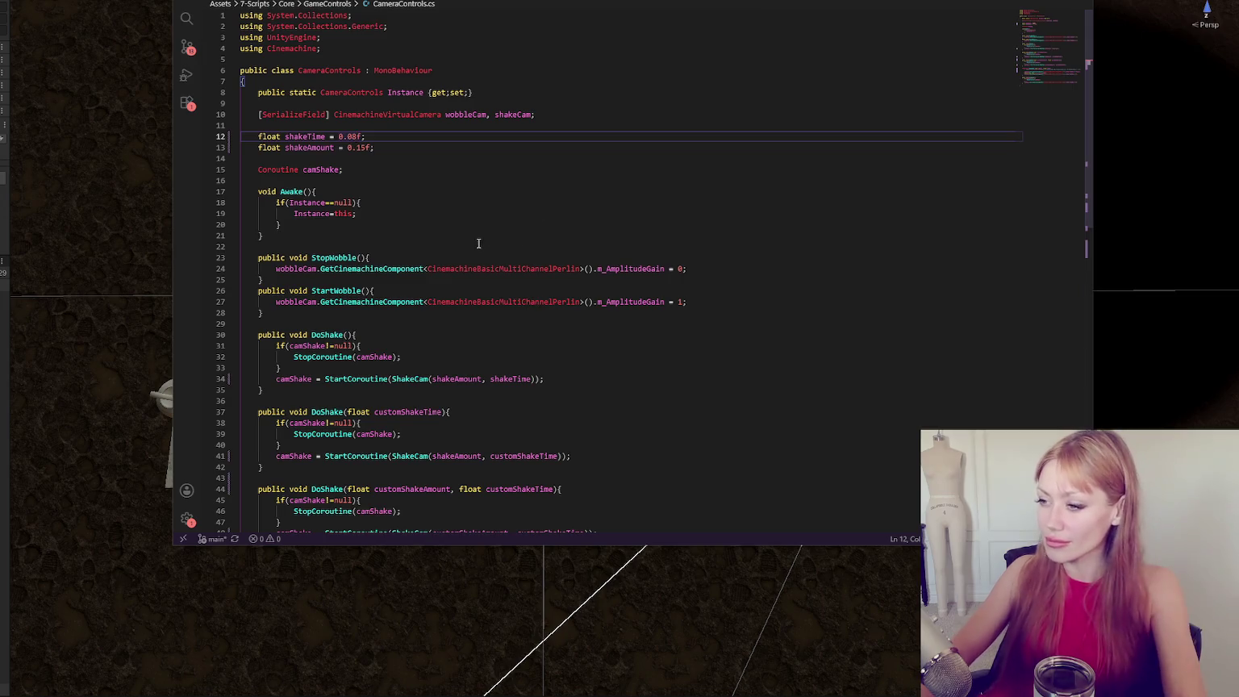
Look over CameraControls.cs, put the caret at the end of line 20, and return to Unity.
scroll(500, 235, "down", 10)
scroll(504, 193, "up", 10)
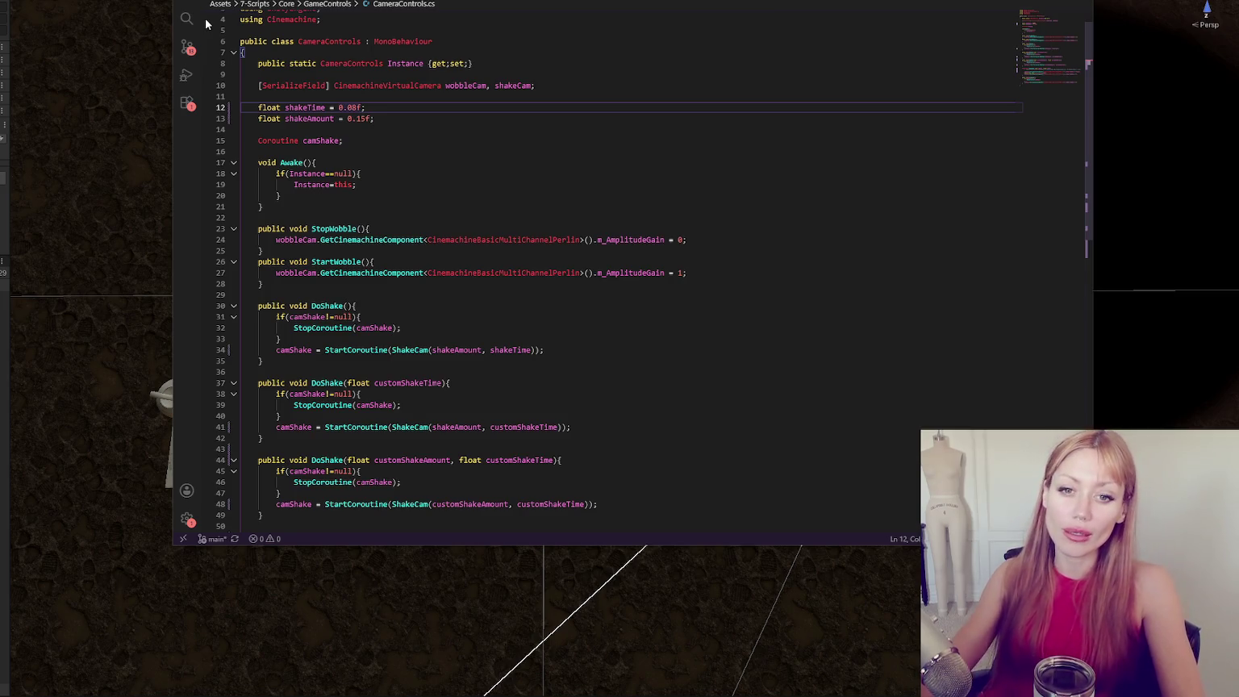
left_click(503, 196)
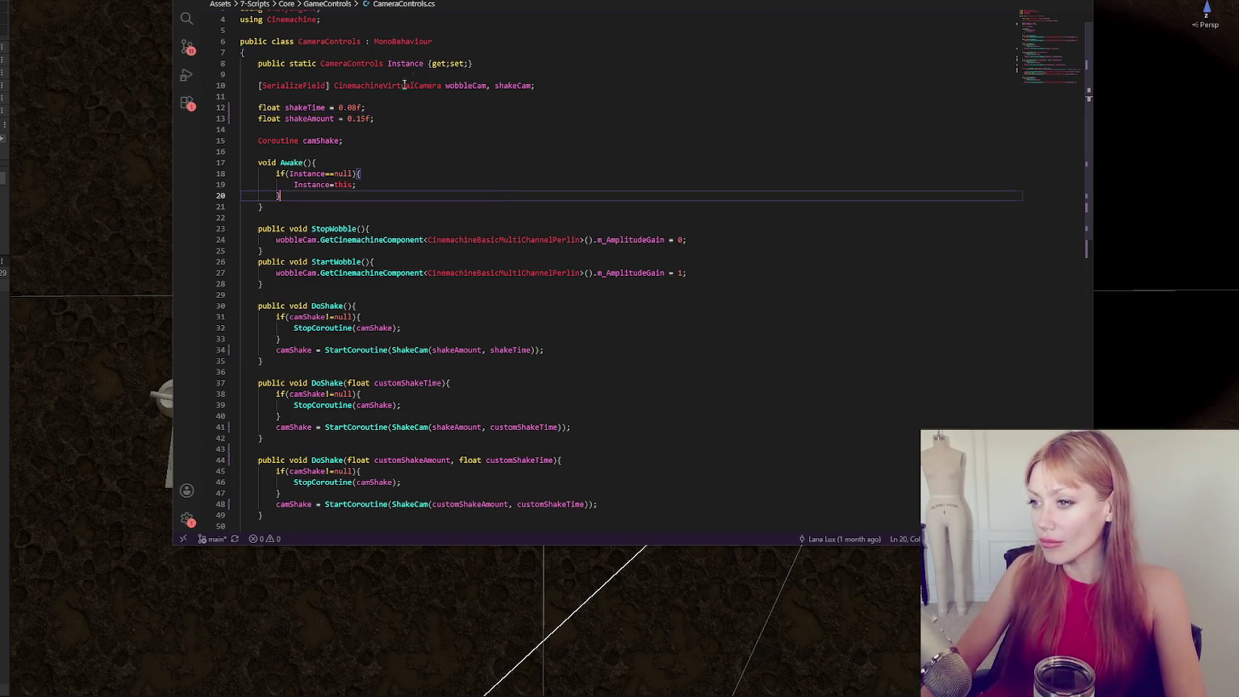
key("alt+Tab")
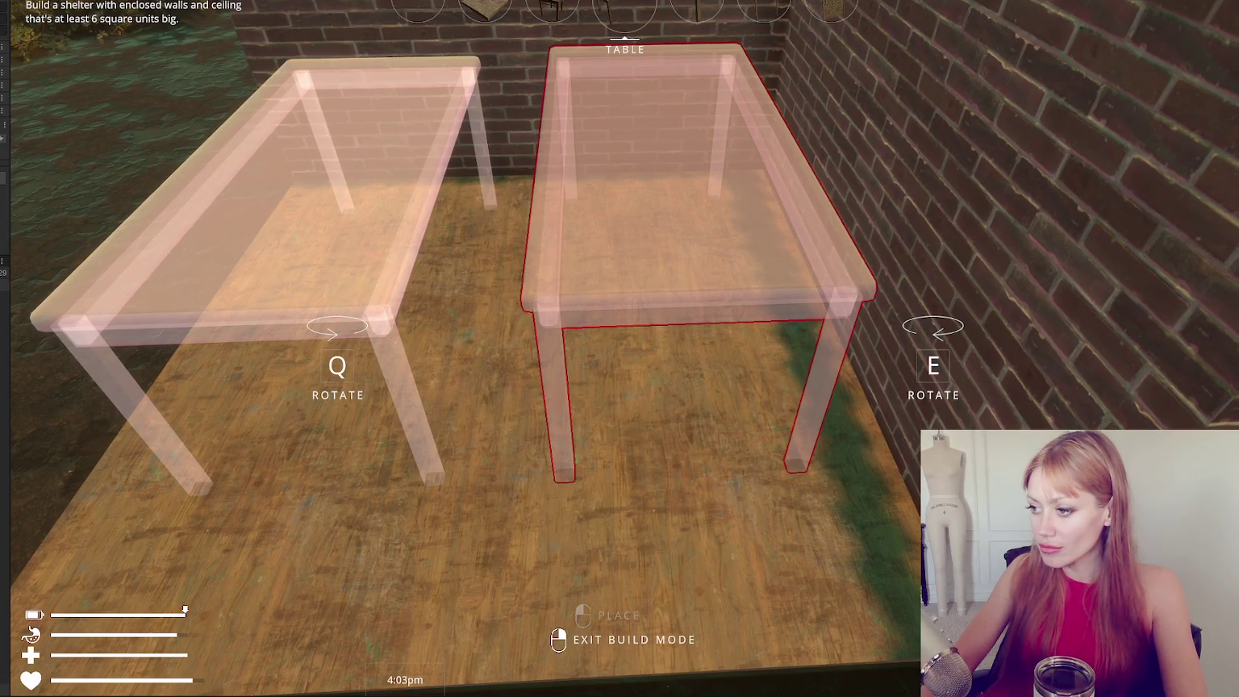
Pause the game, set the table item's X and Z to 0.1, and show the build catalogue.
key("Escape")
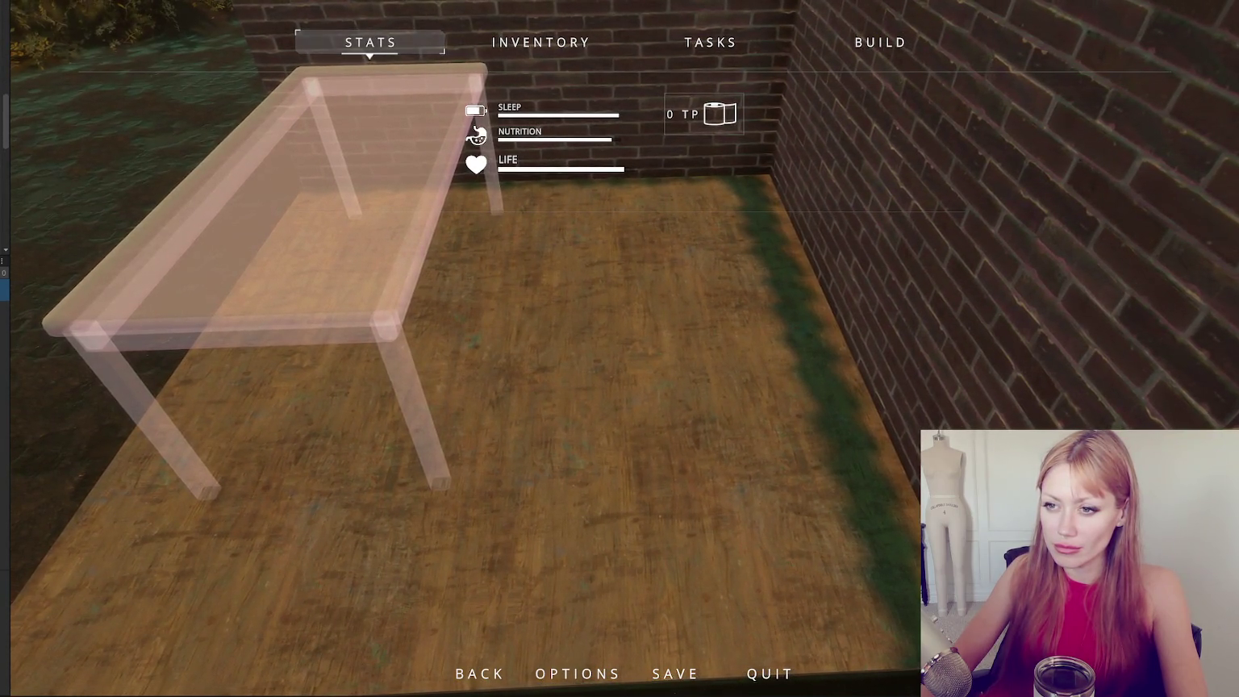
left_click_drag(11, 192, 134, 192)
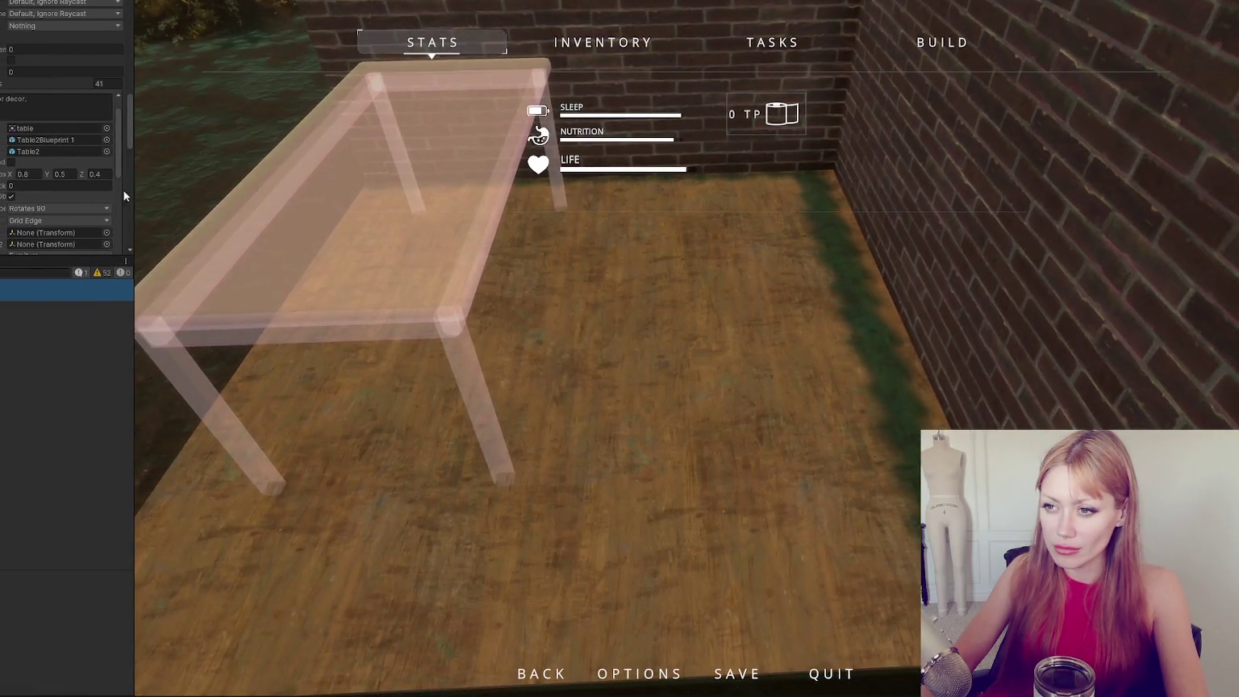
left_click(39, 174)
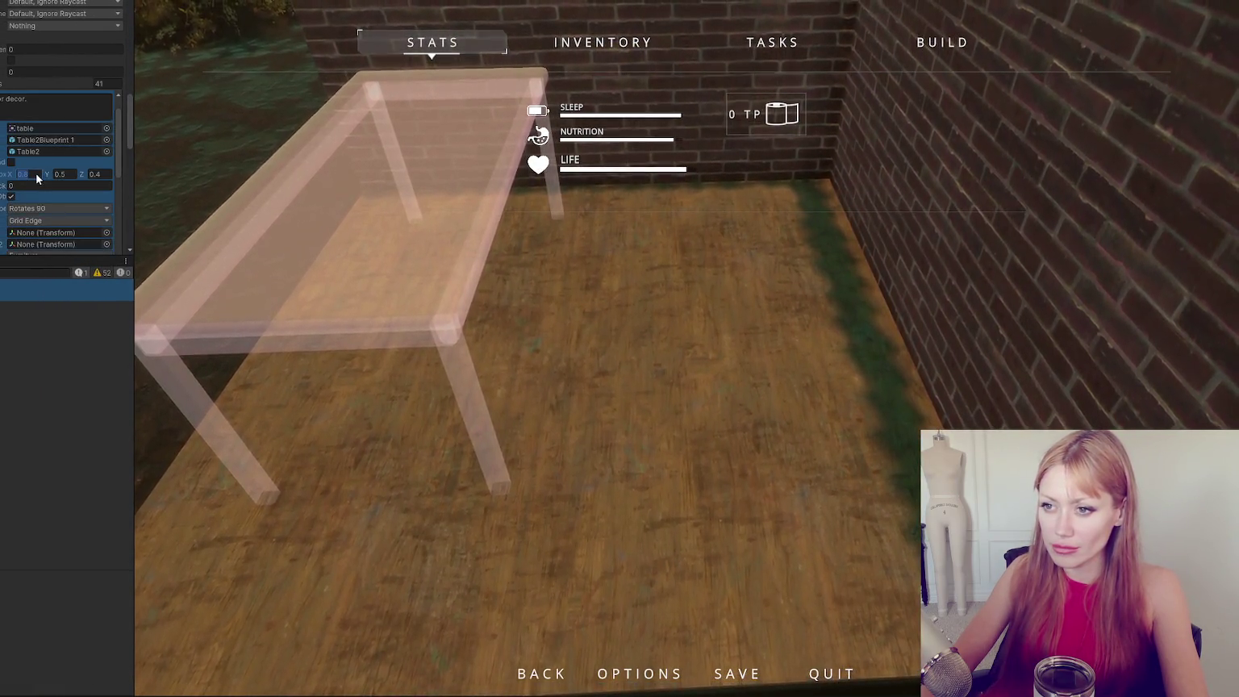
type("0.1")
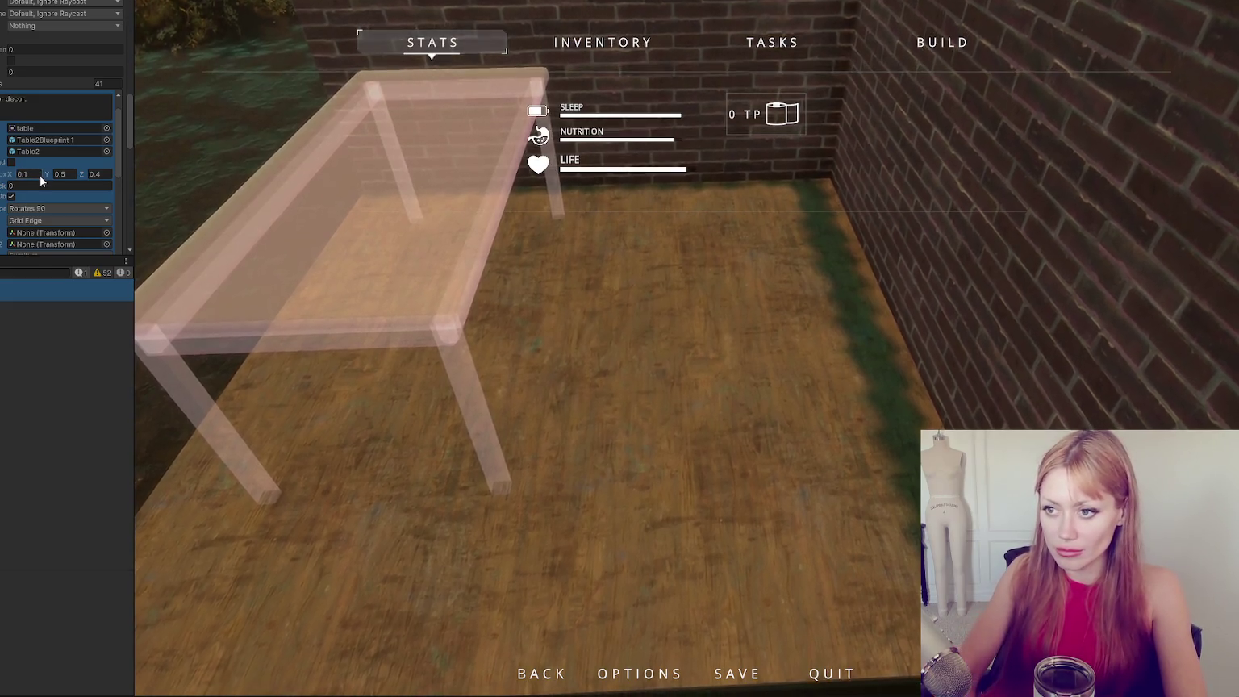
left_click(101, 174)
type("0.1")
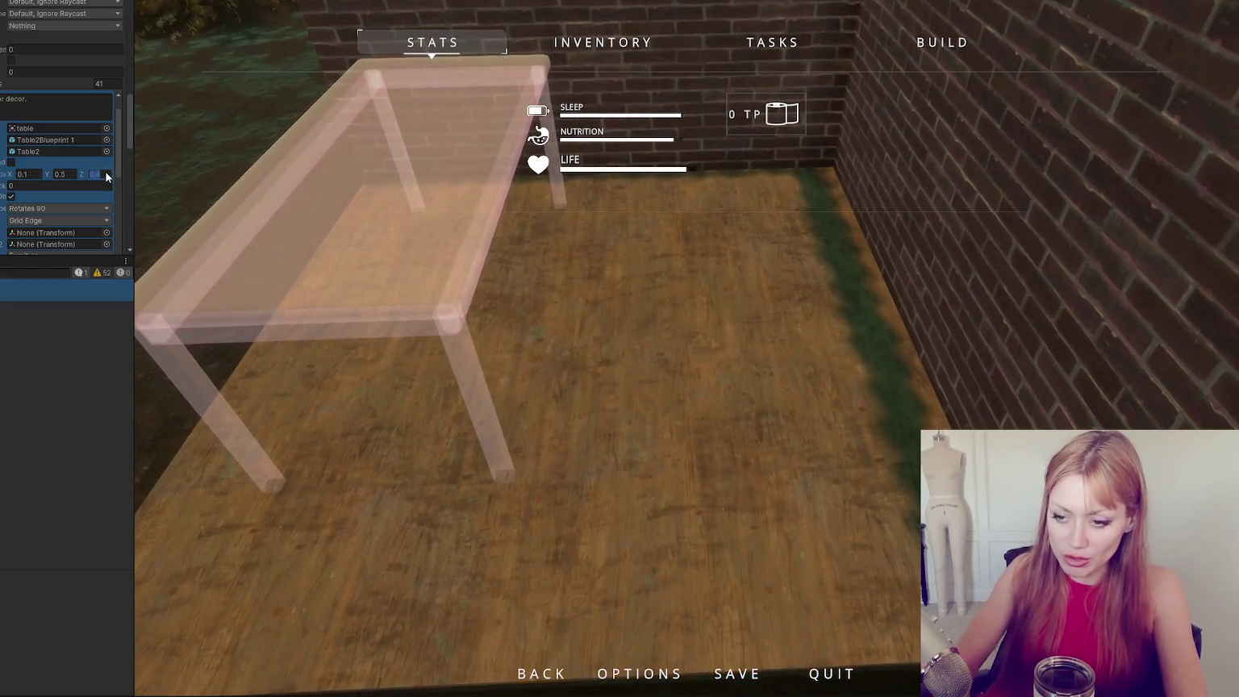
left_click(942, 42)
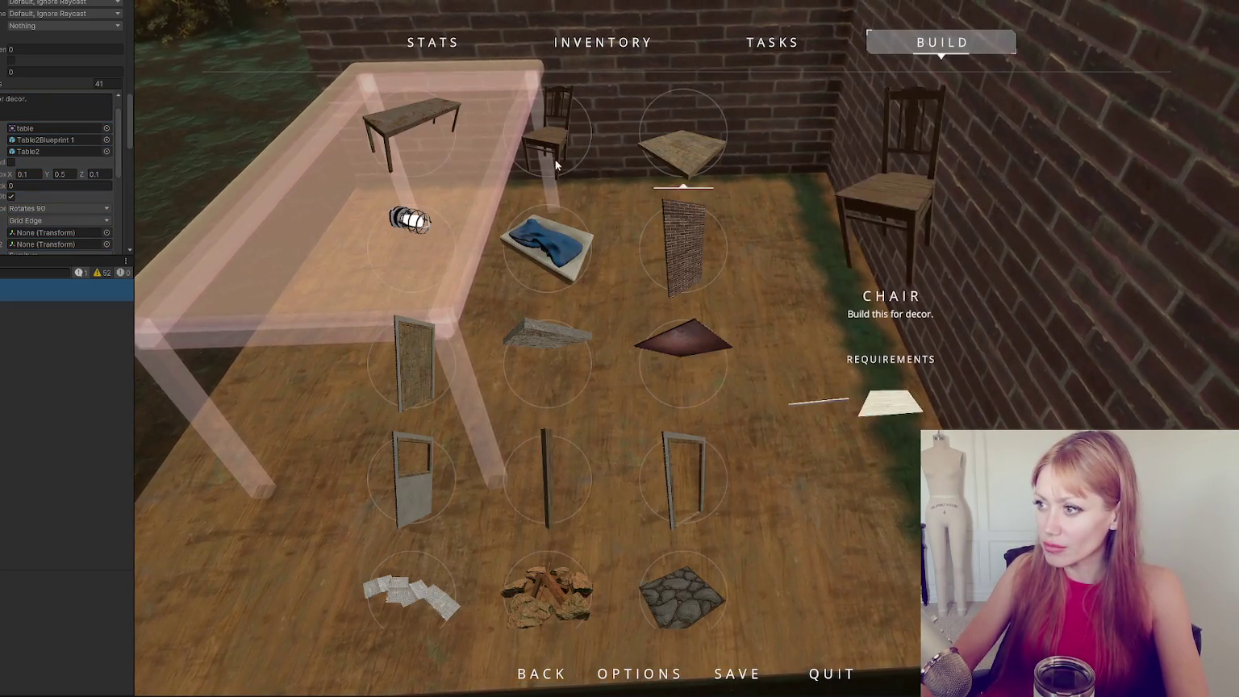
Pick the Table from the catalogue and rotate its blueprint with Q, then exit build mode.
left_click(408, 124)
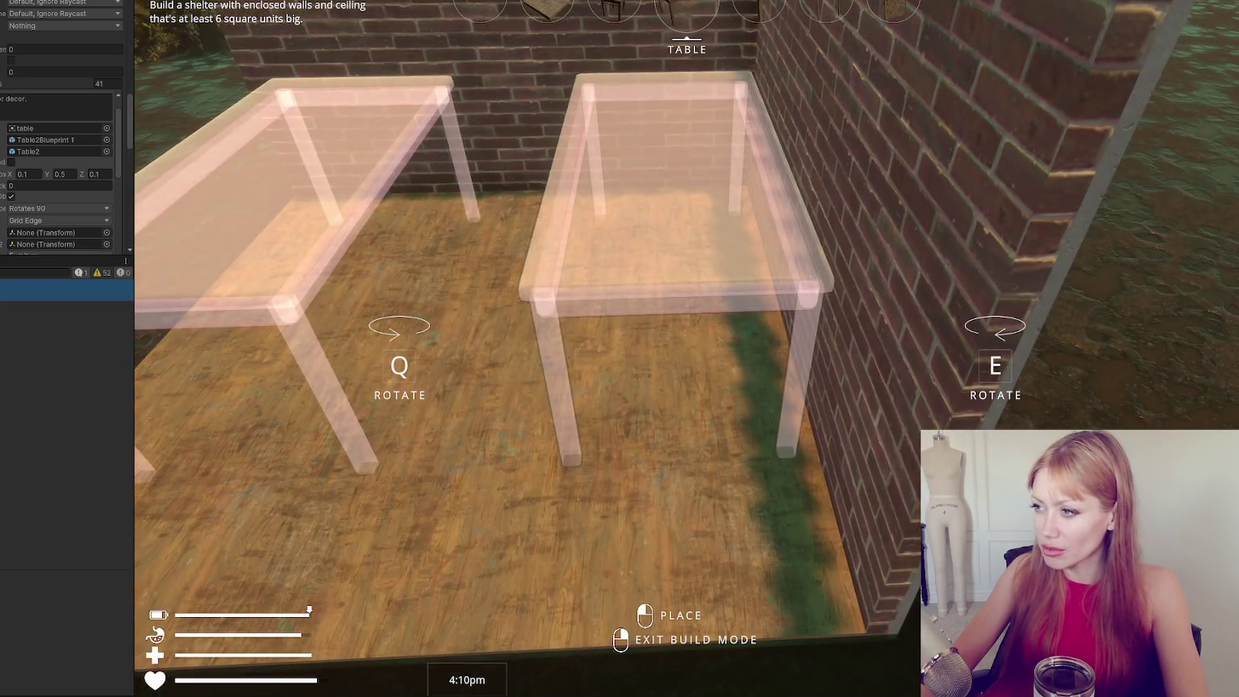
key("q")
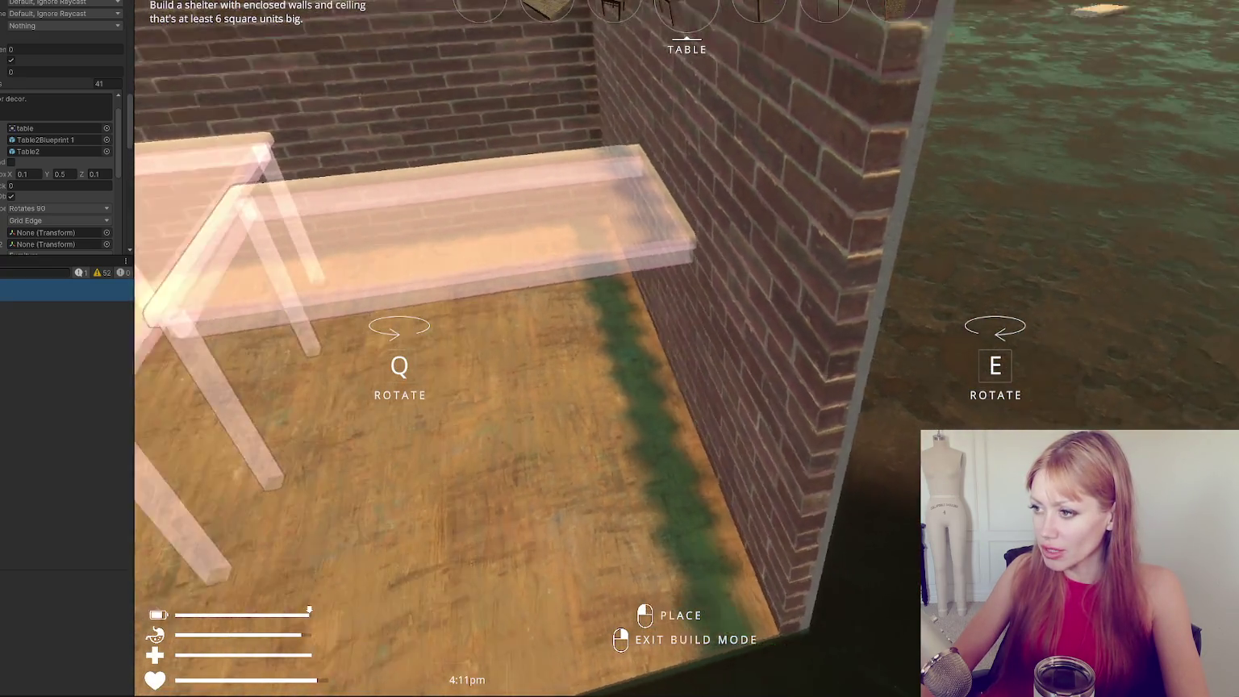
key("q")
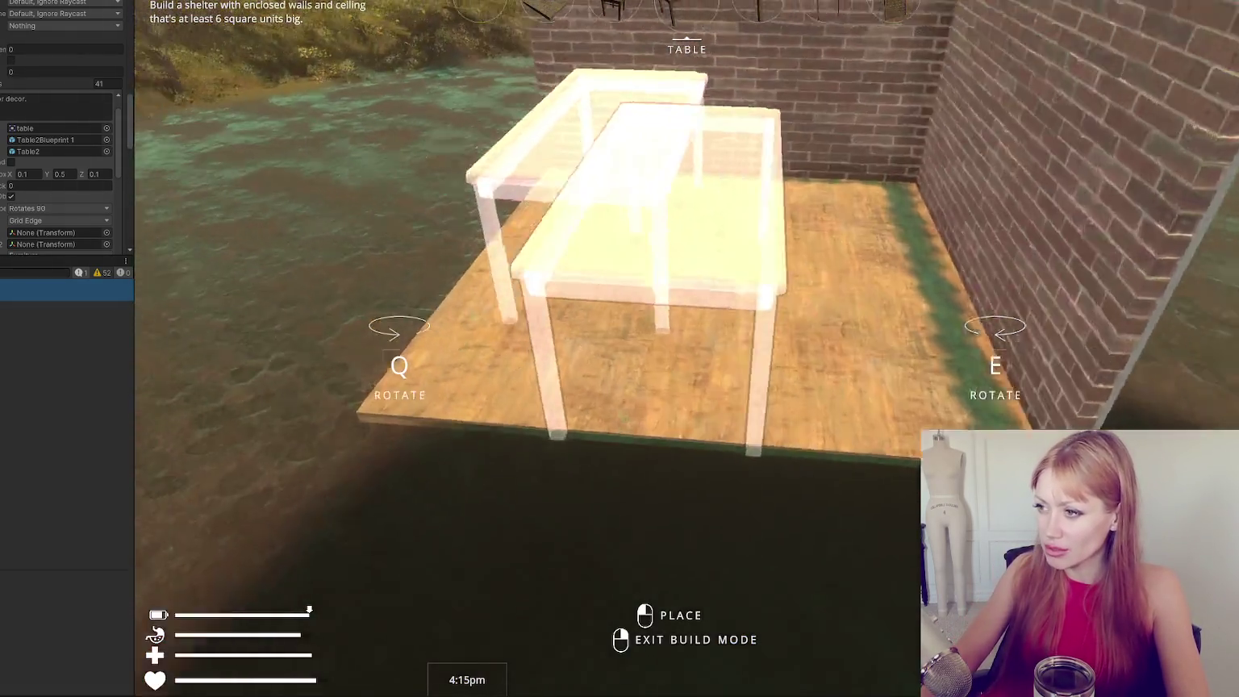
right_click(686, 329)
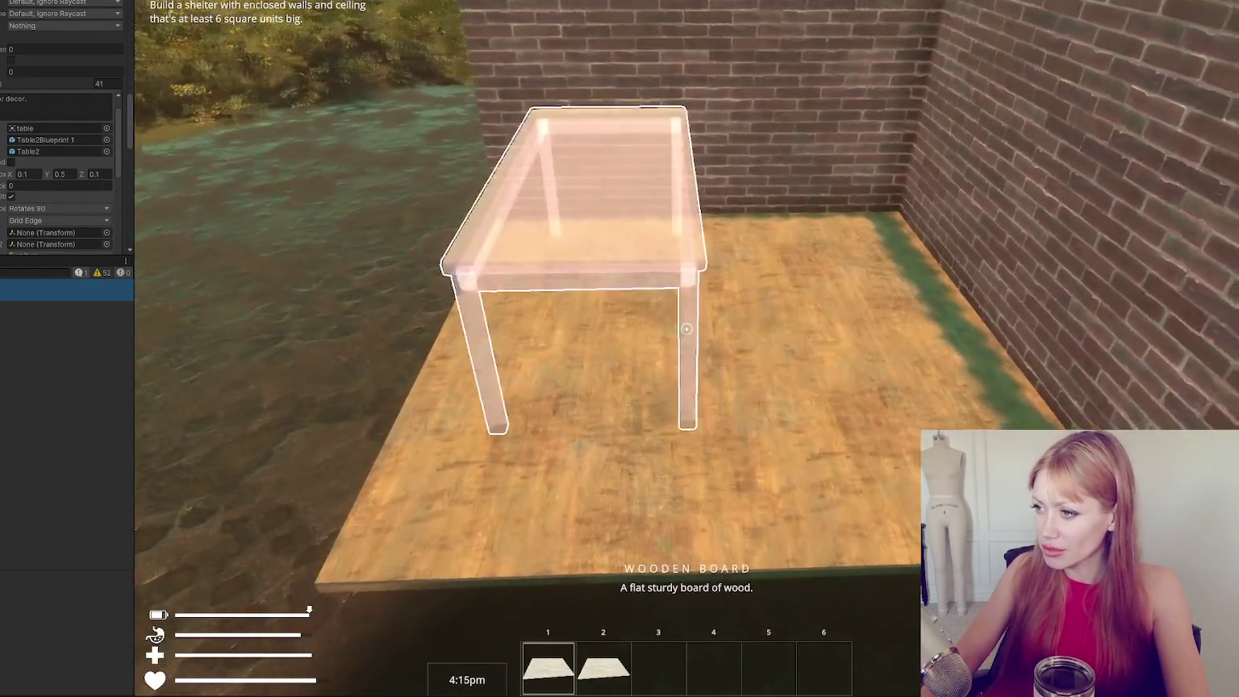
Re-enter build mode and rotate the table with E so it runs along the back wall.
key("b")
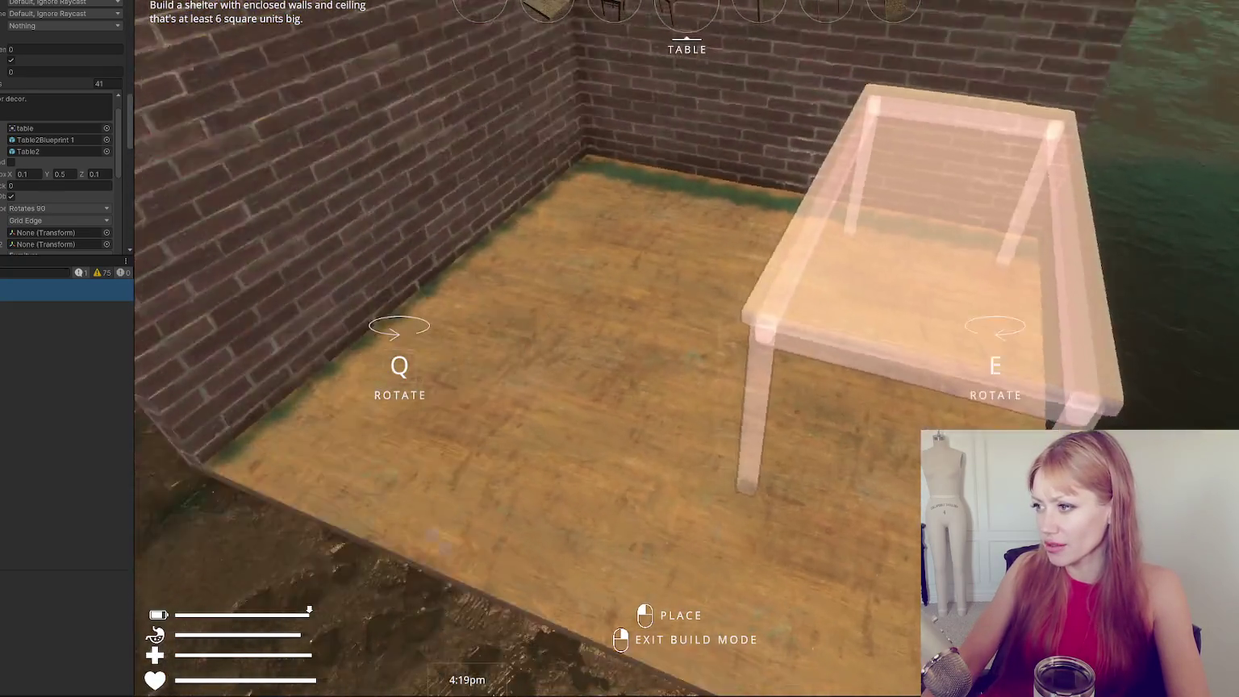
key("e")
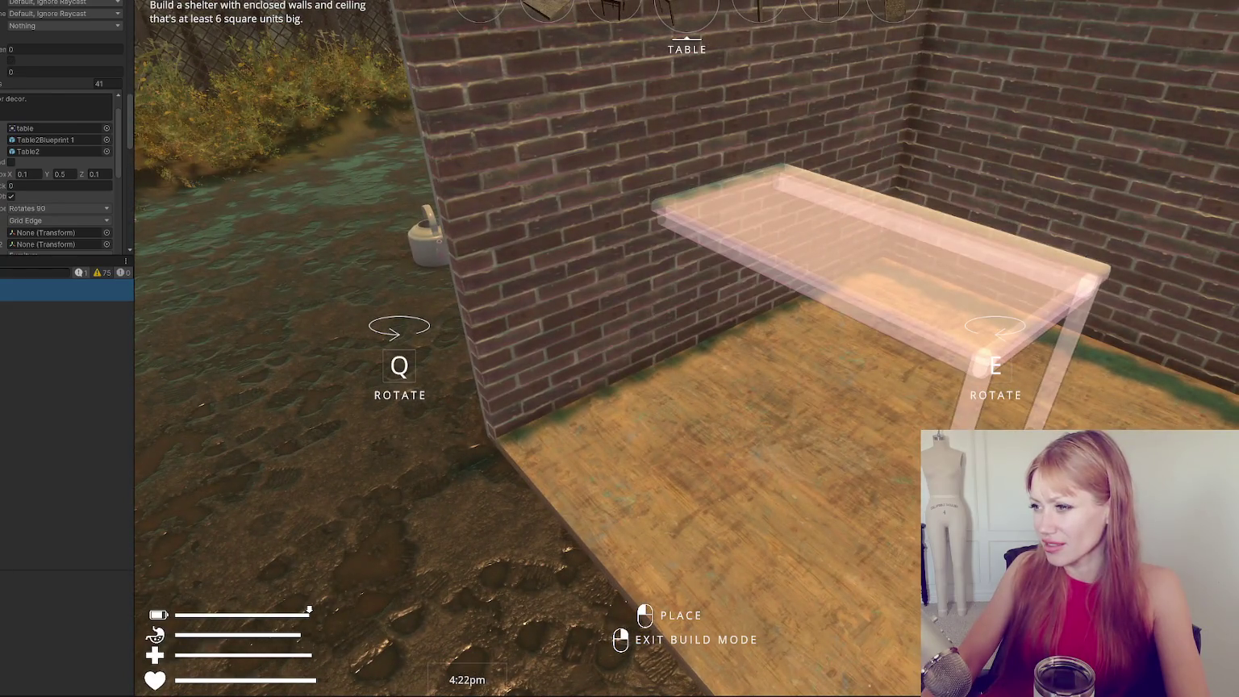
key("e")
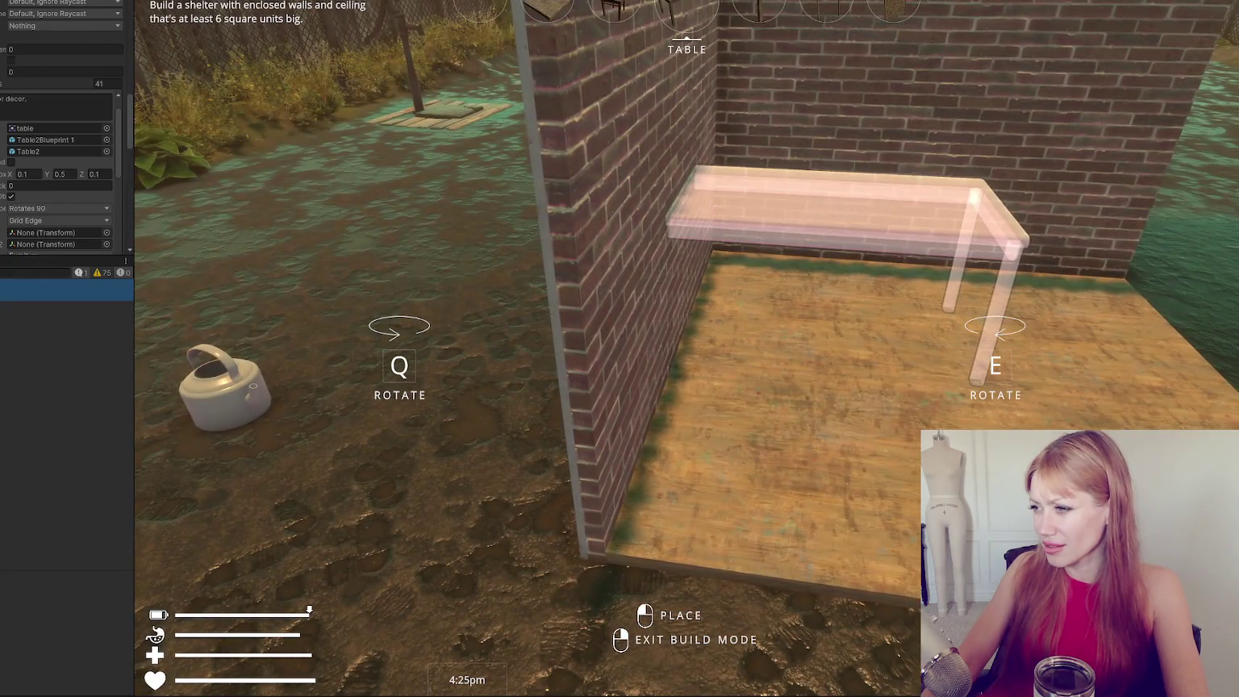
key("e")
key("e")
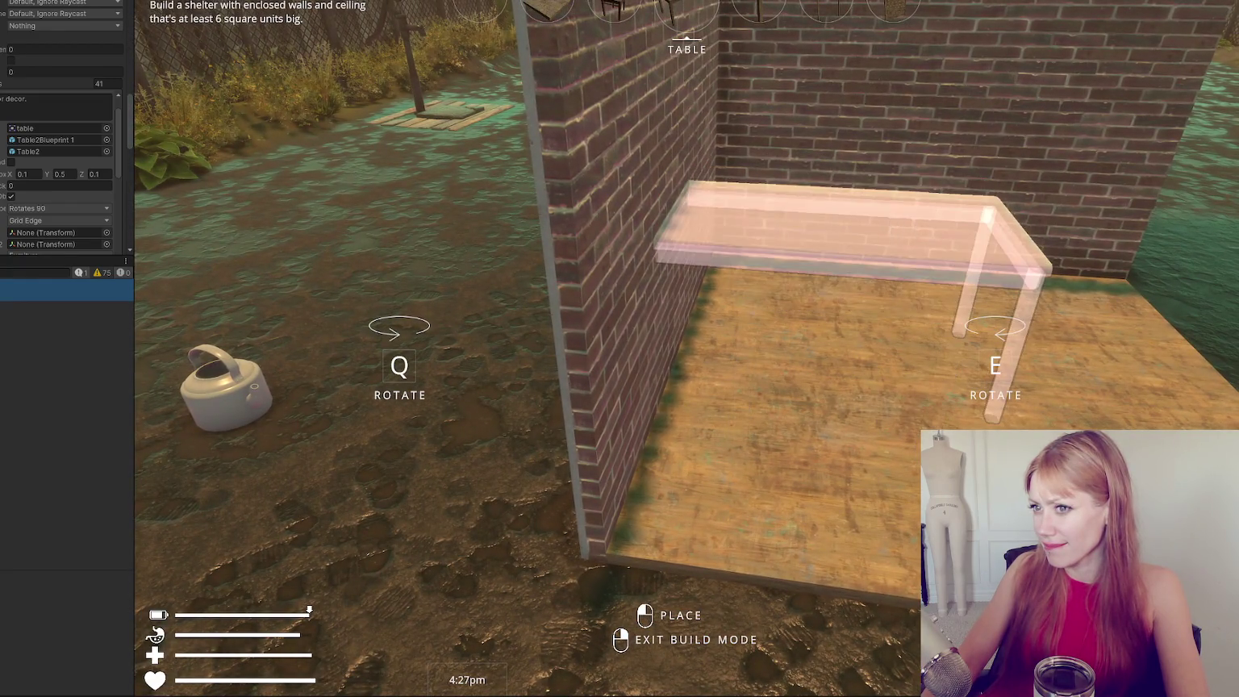
key("e")
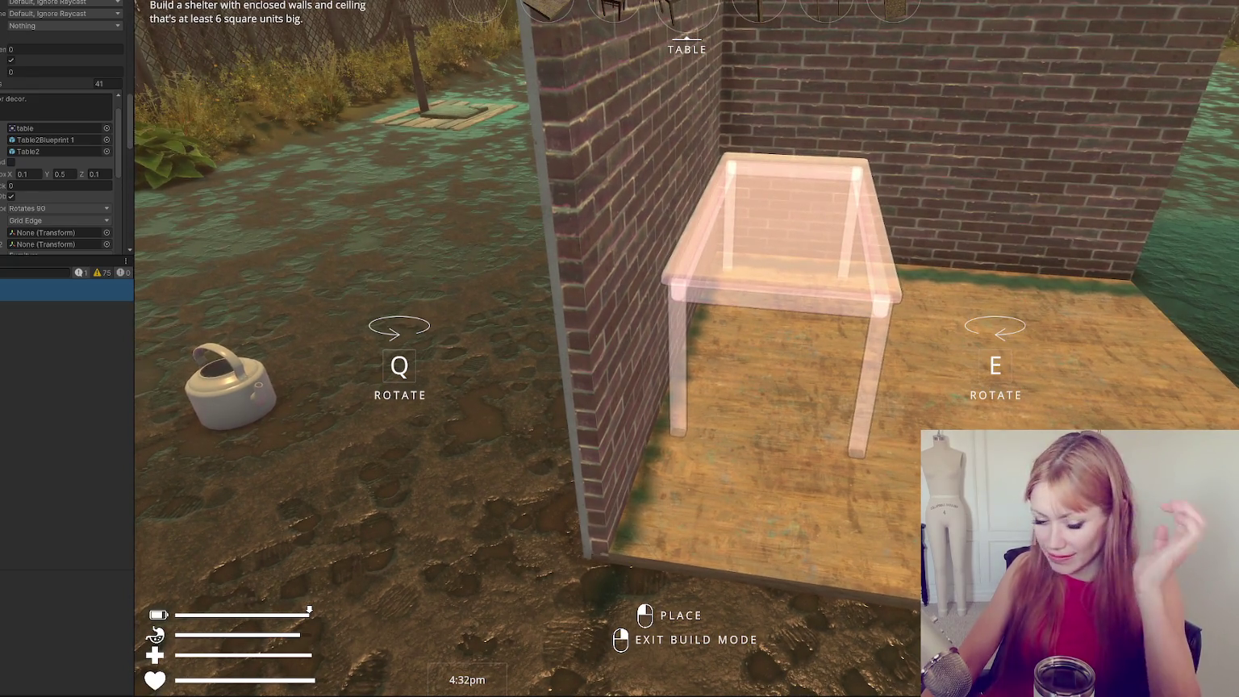
key("alt+Tab")
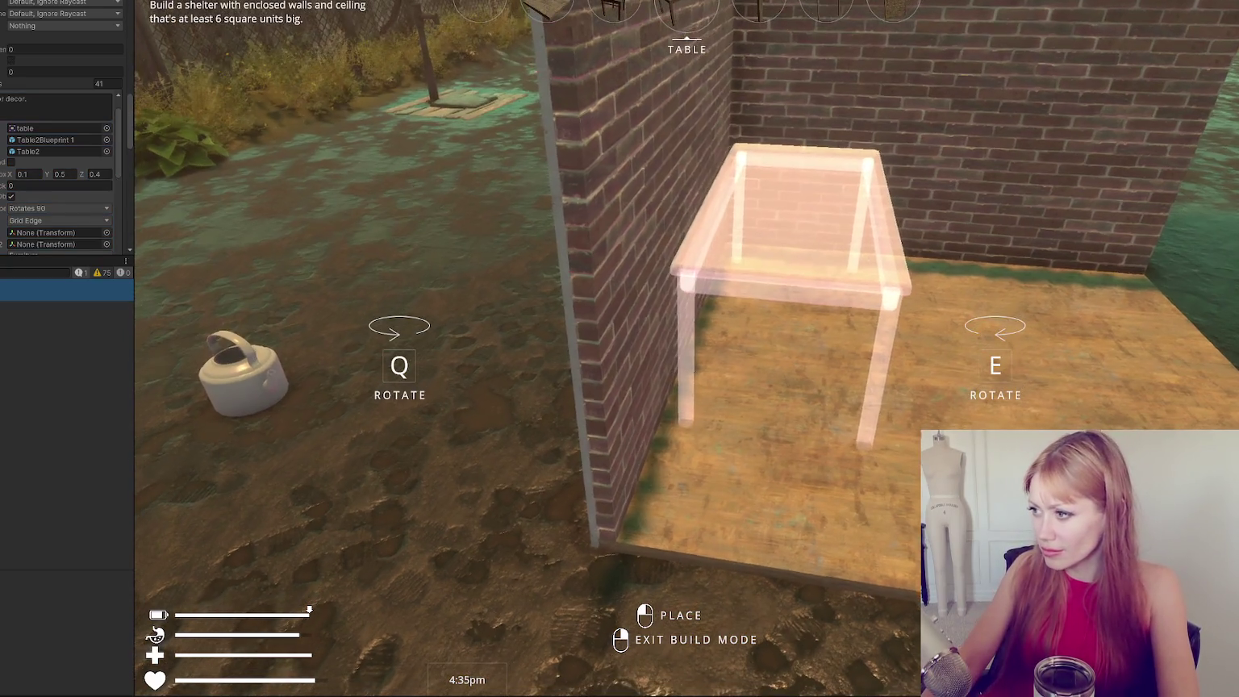
Place the table in the room, retest its rotation, then exit and select the Z field.
left_click(686, 328)
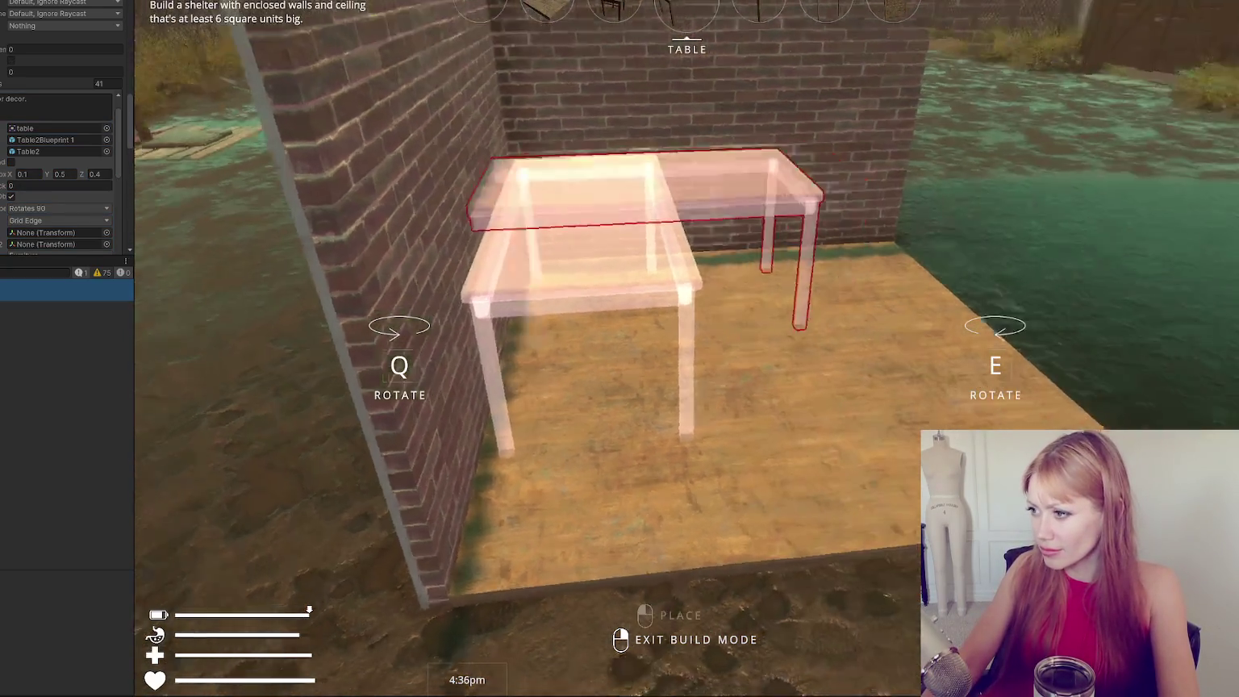
right_click(686, 328)
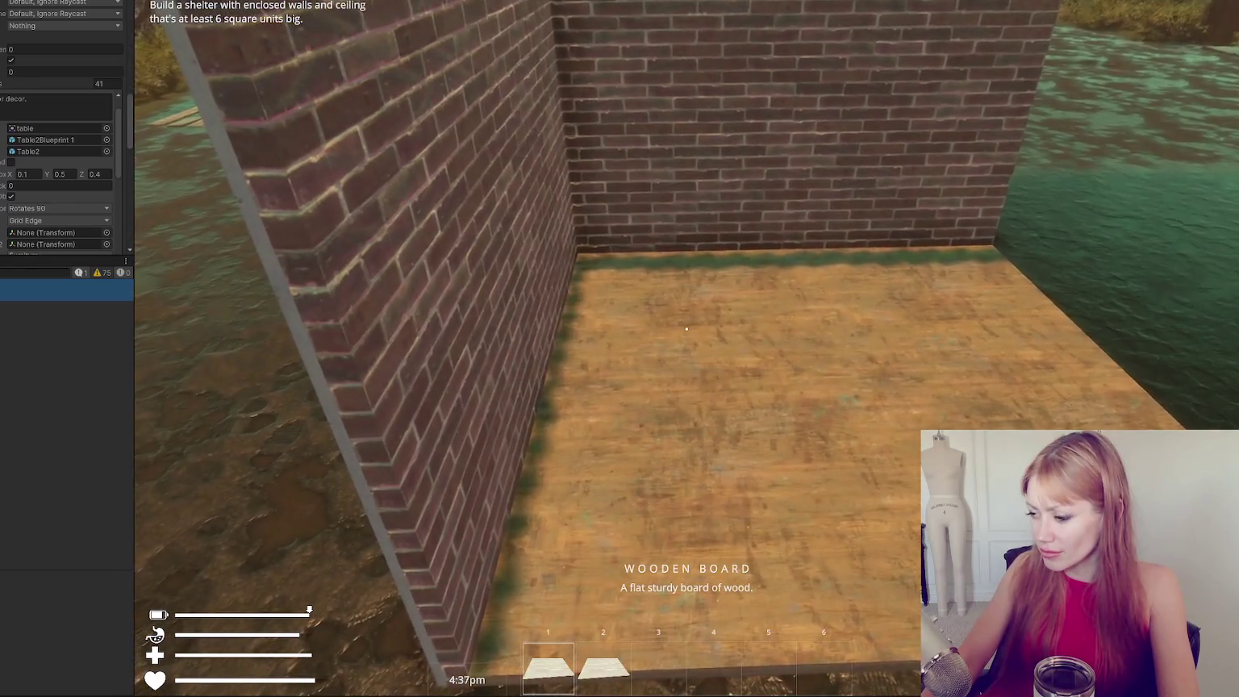
key("b")
key("e")
key("e")
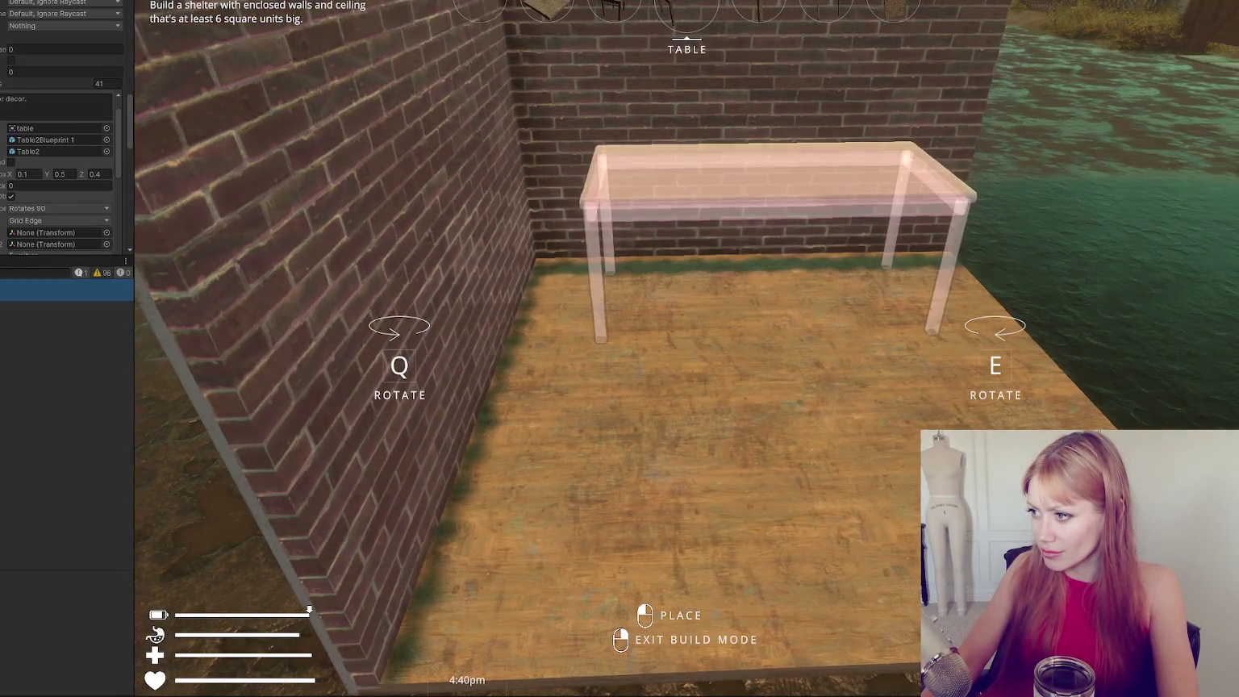
key("e")
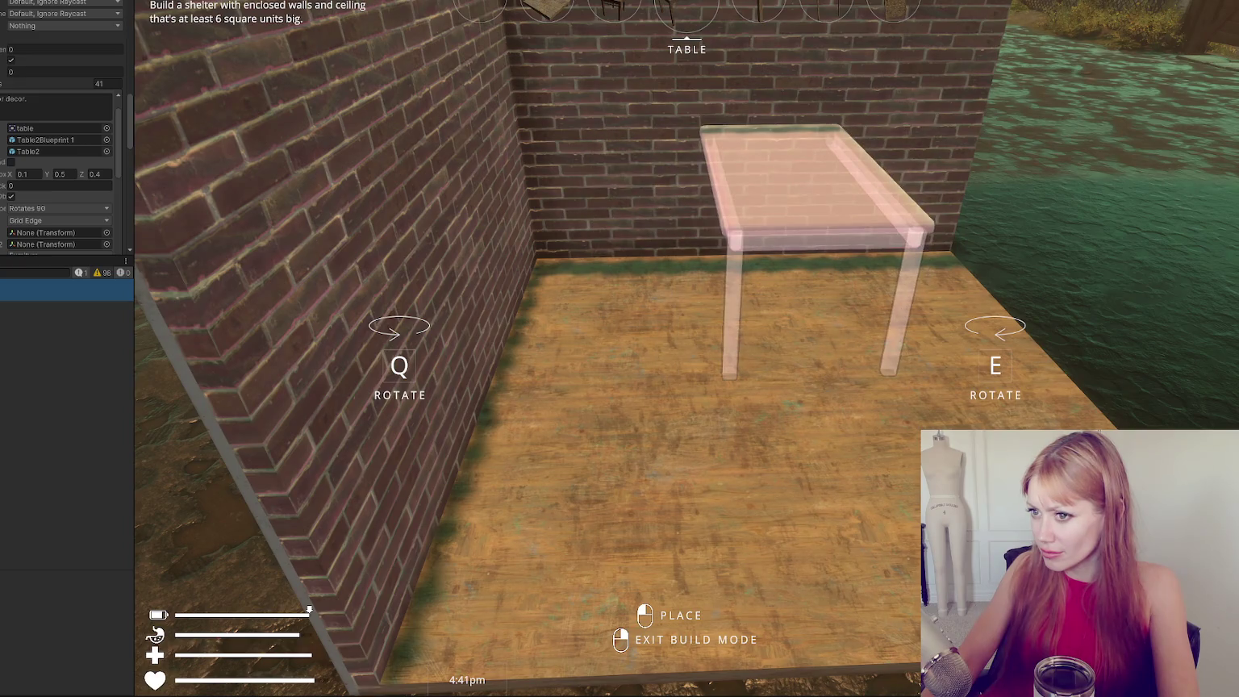
right_click(686, 328)
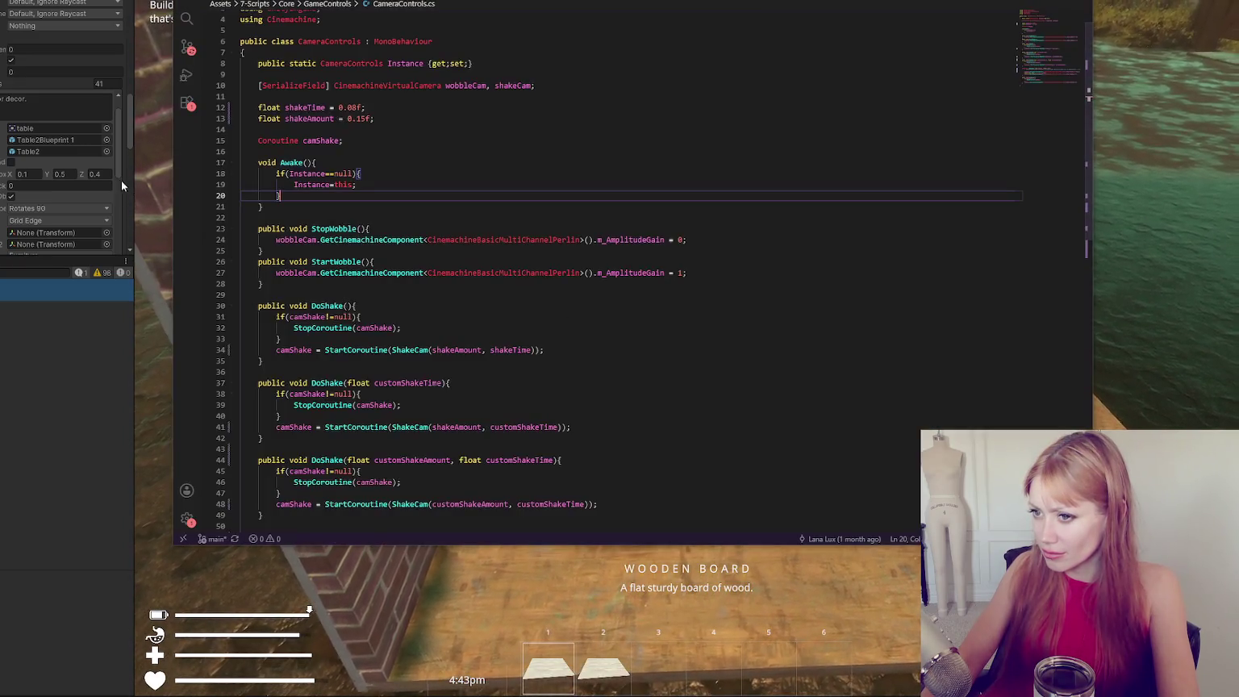
left_click(95, 173)
Set the table's Z value to 0.8 and walk around the shelter, briefly pausing the game.
type("0.8")
left_click(686, 329)
key("a")
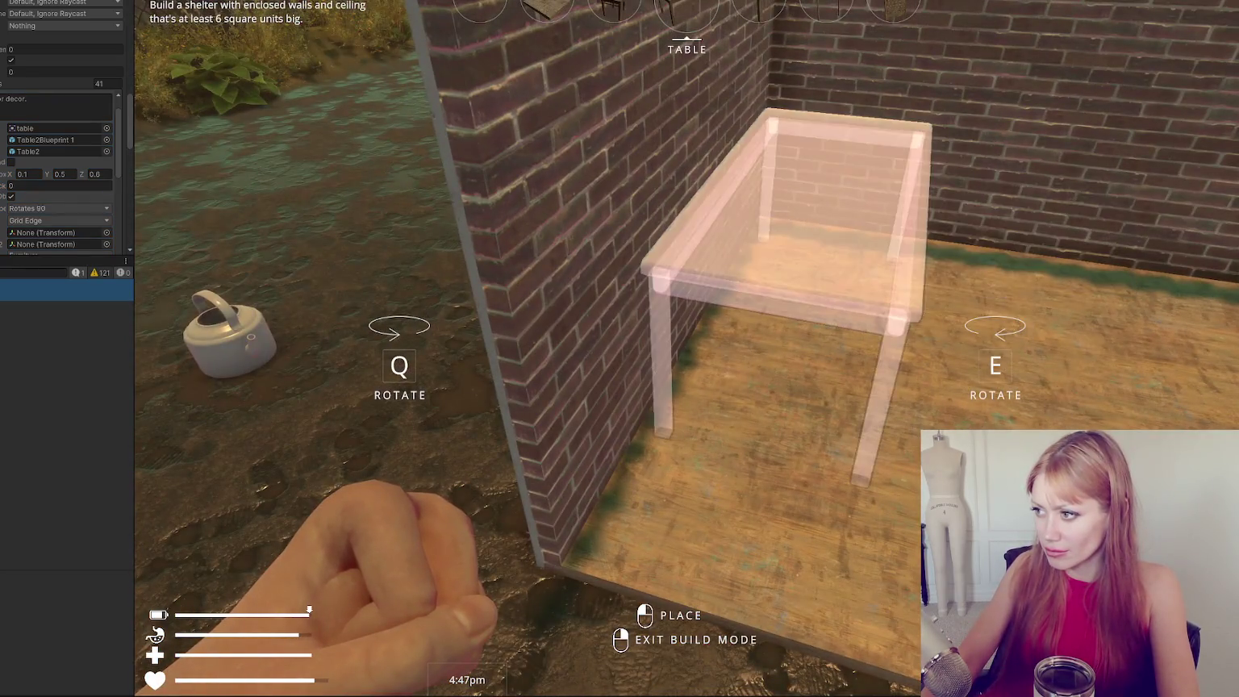
key("d")
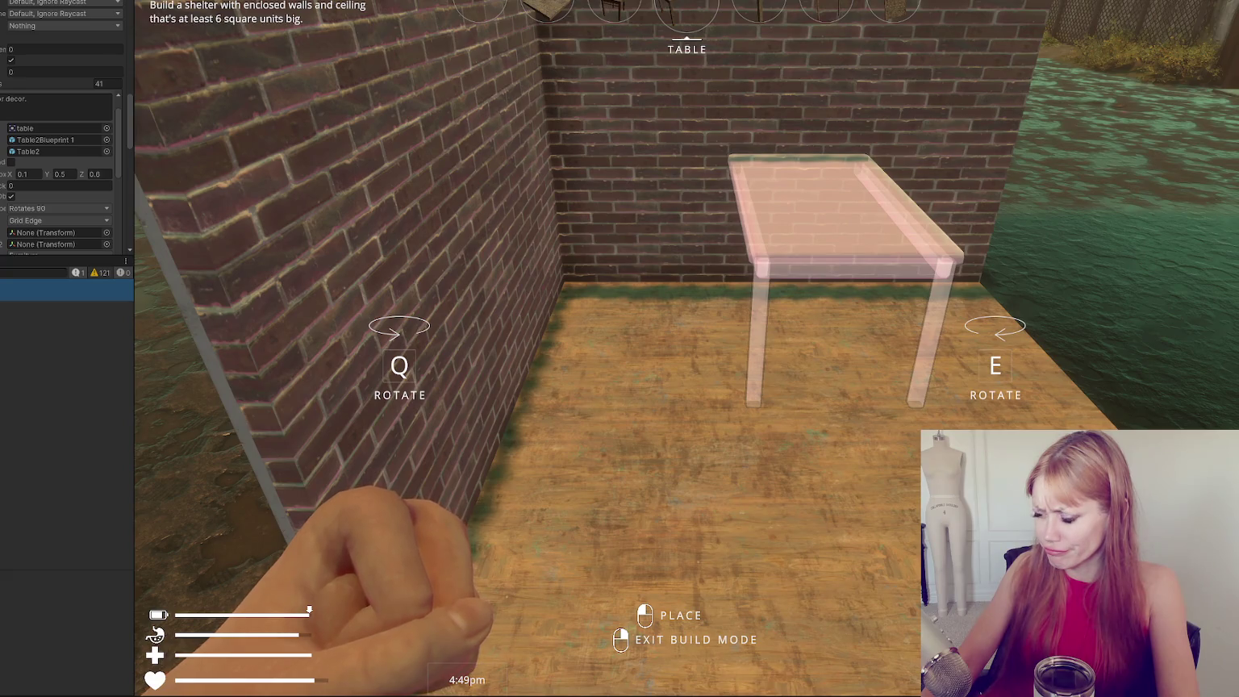
key("Escape")
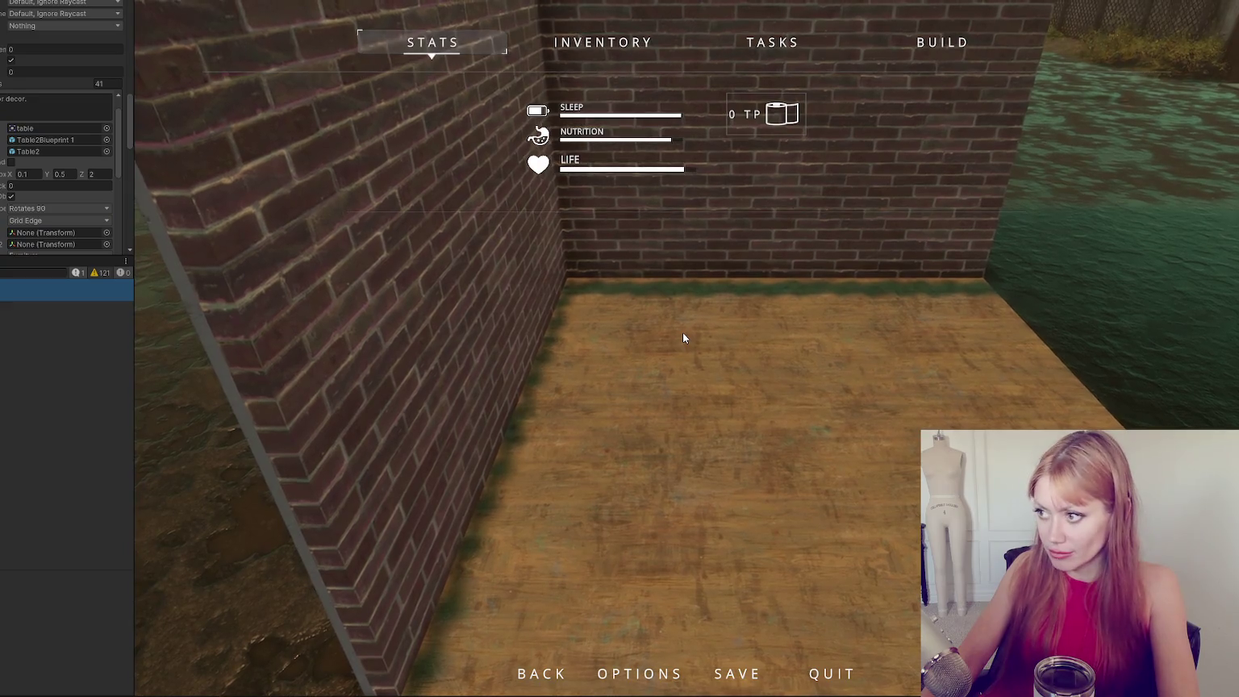
key("Escape")
Test placement inside and outside the walls, then place the table against the back wall and pause.
key("a")
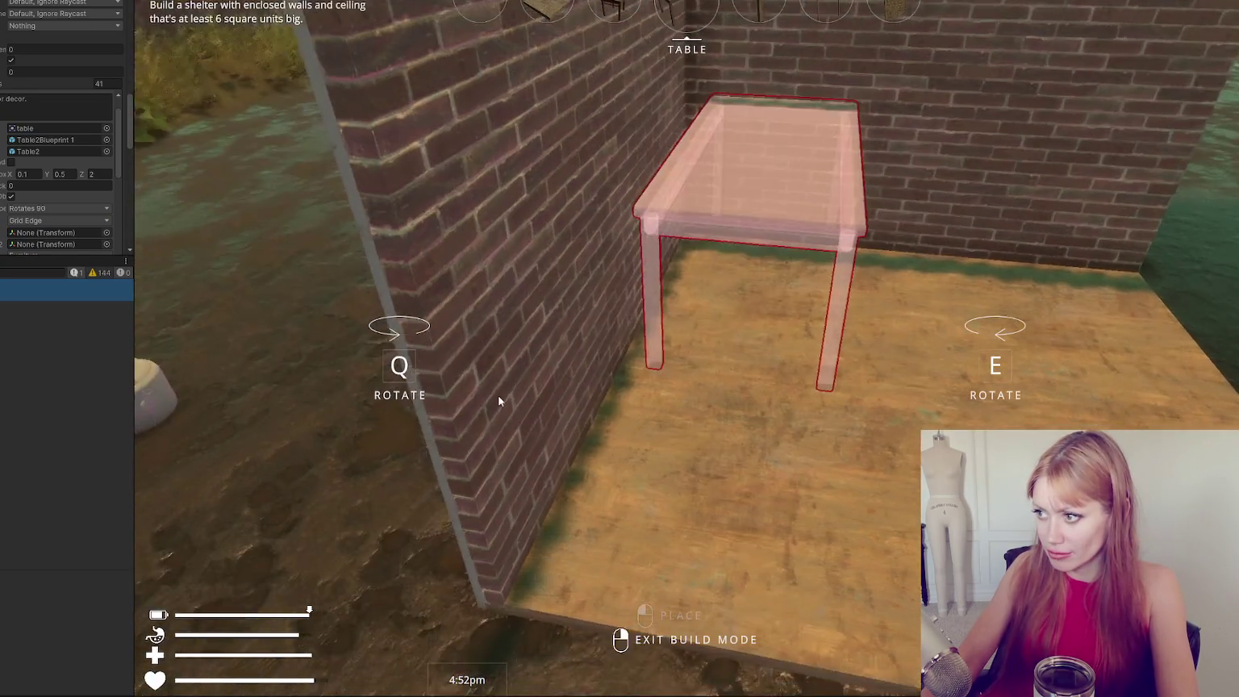
key("d")
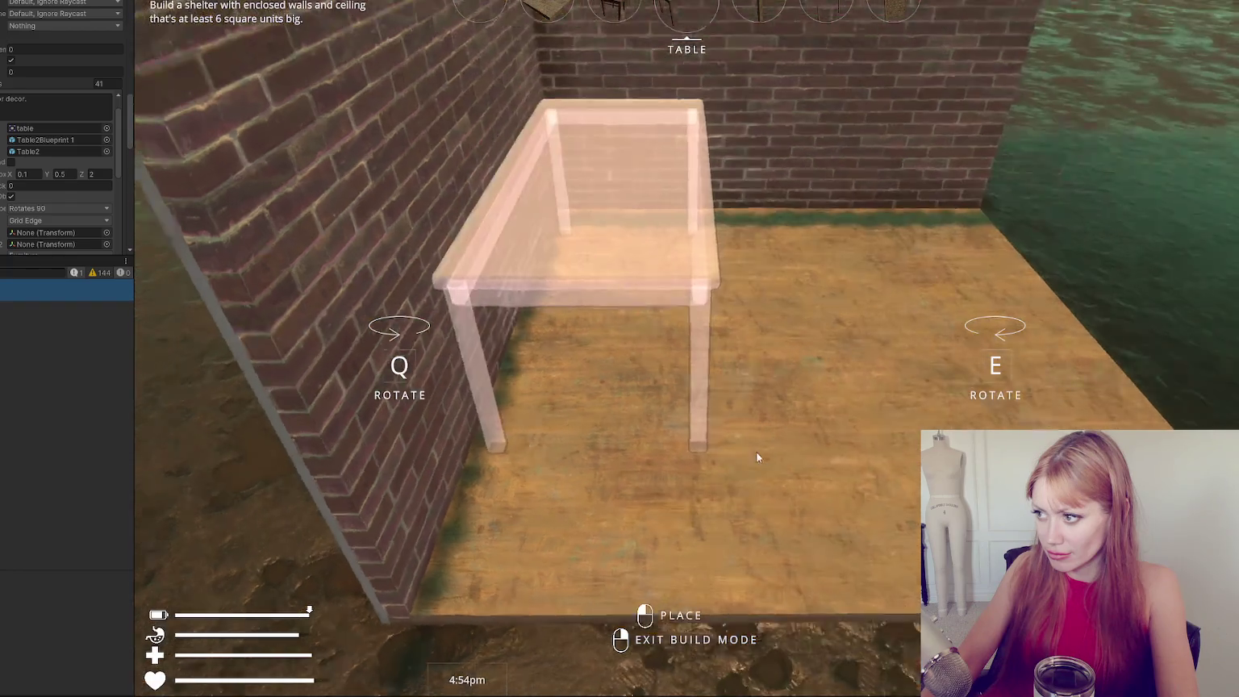
key("a")
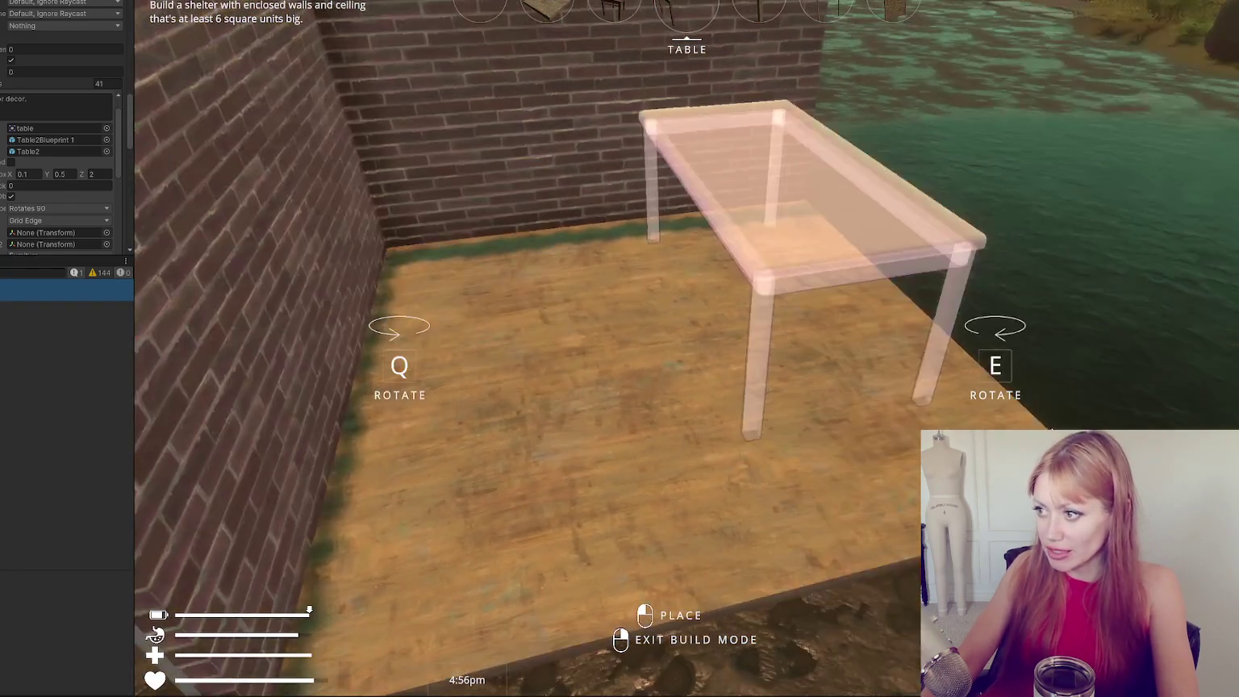
key("d")
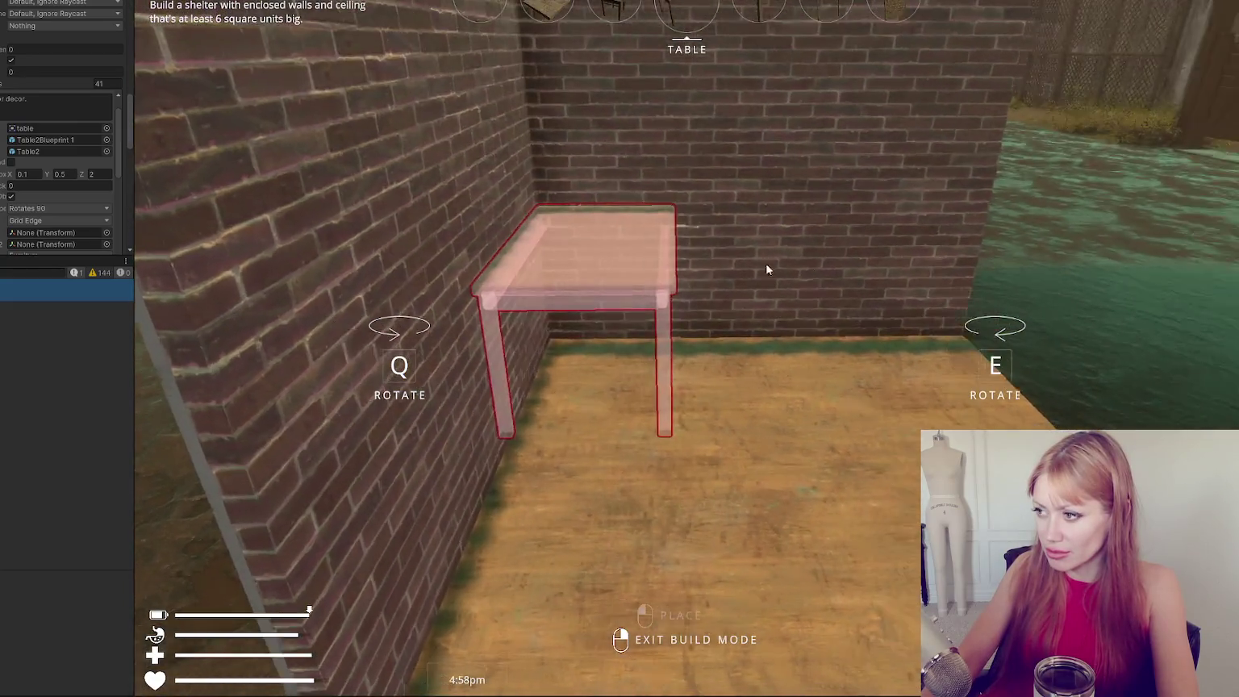
key("e")
key("s")
key("w")
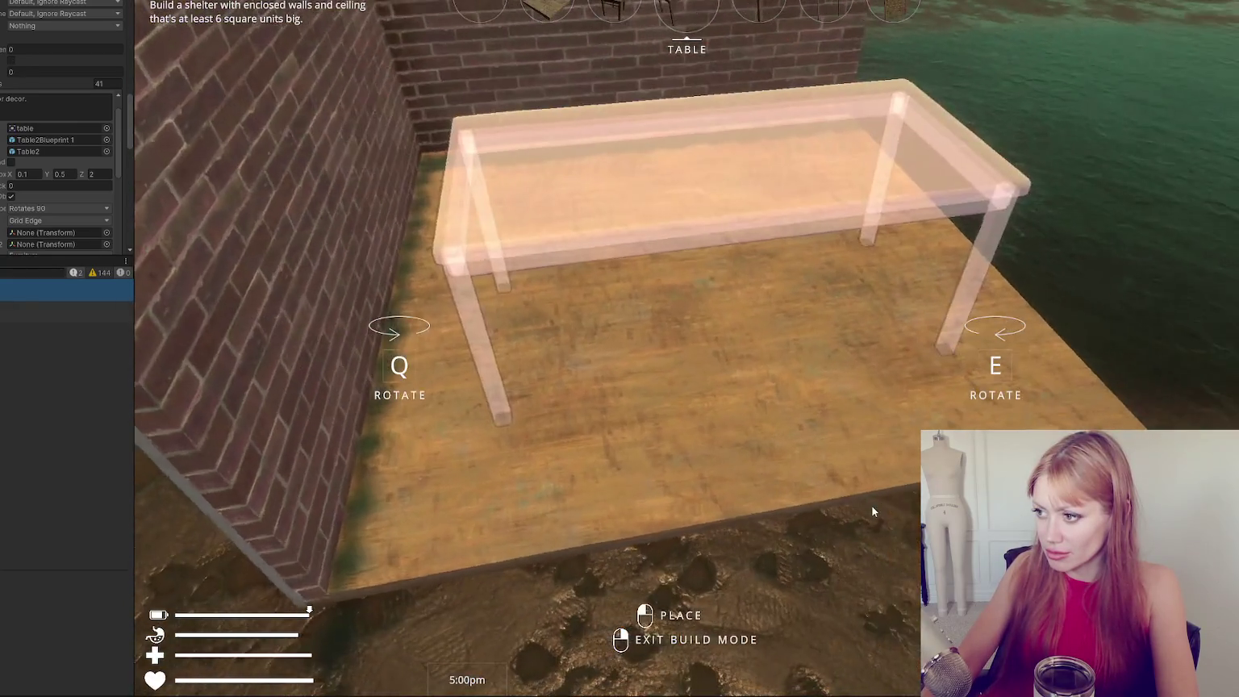
key("s")
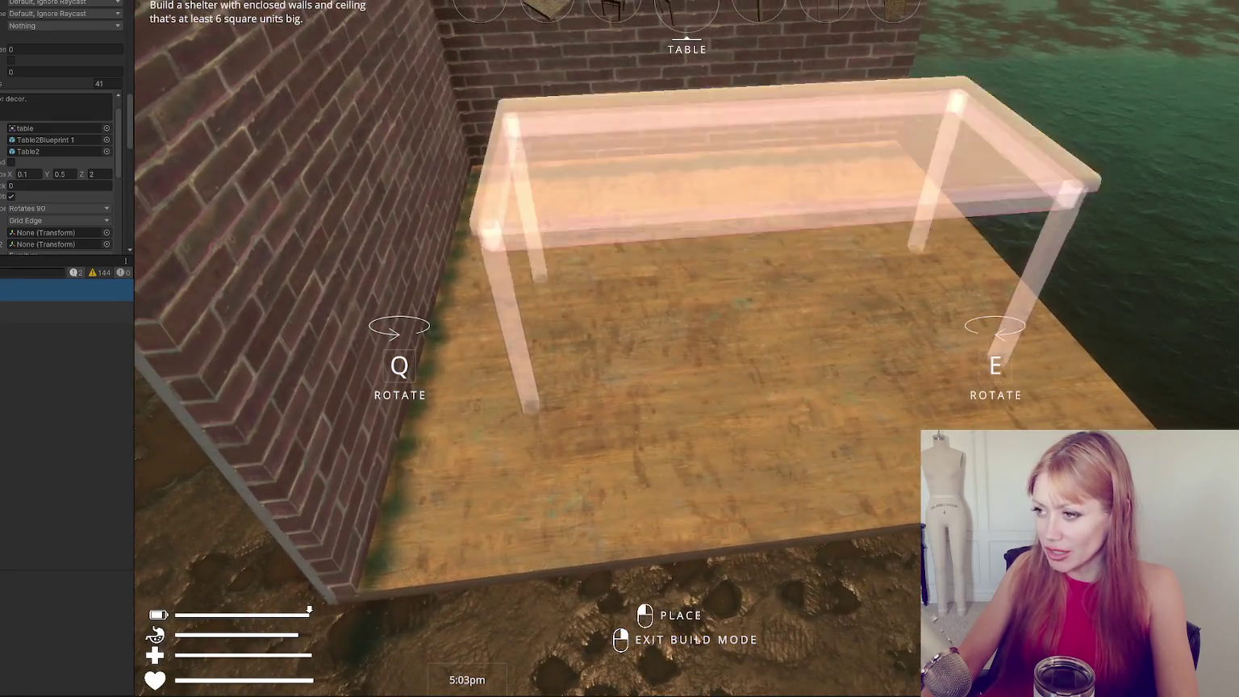
left_click(787, 511)
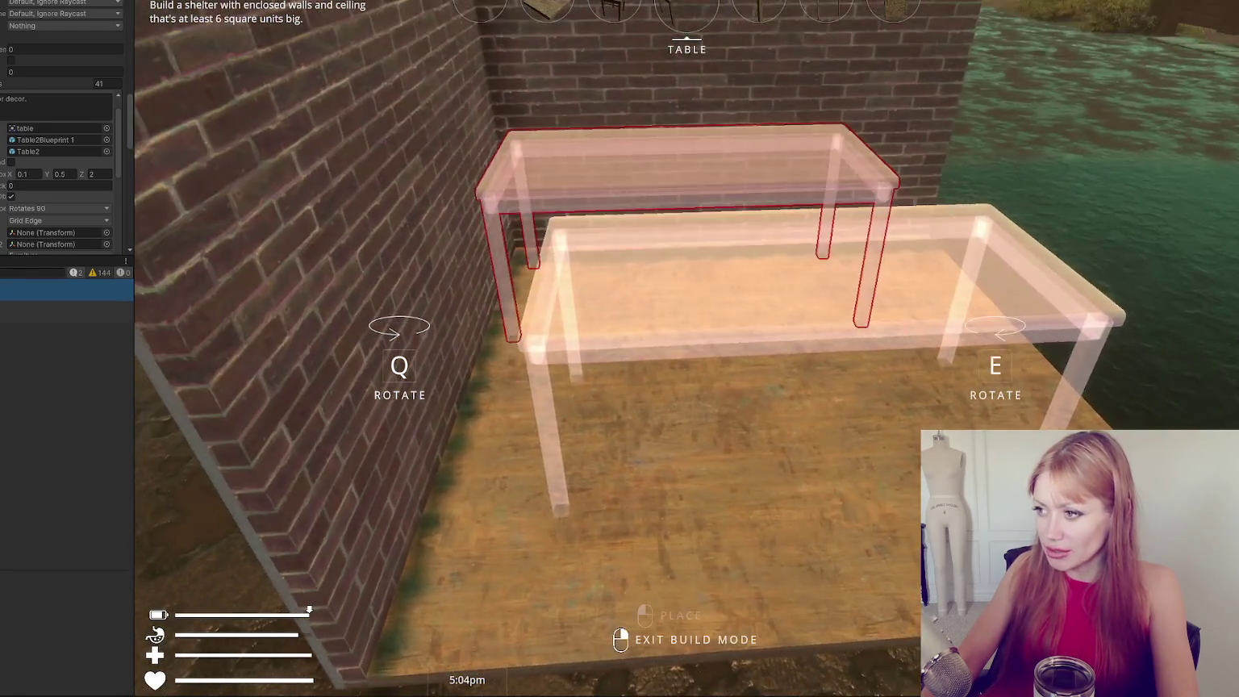
right_click(788, 511)
key("Escape")
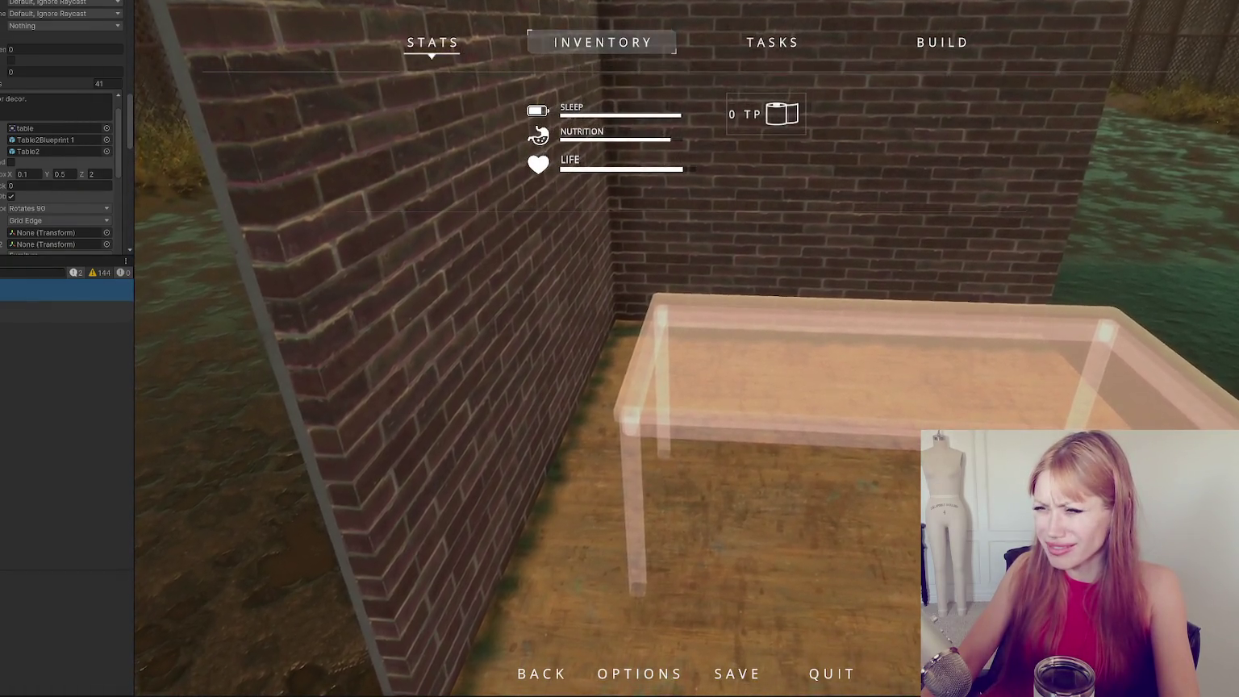
Edit the table box X value in the Inspector and resume play.
left_click(42, 171)
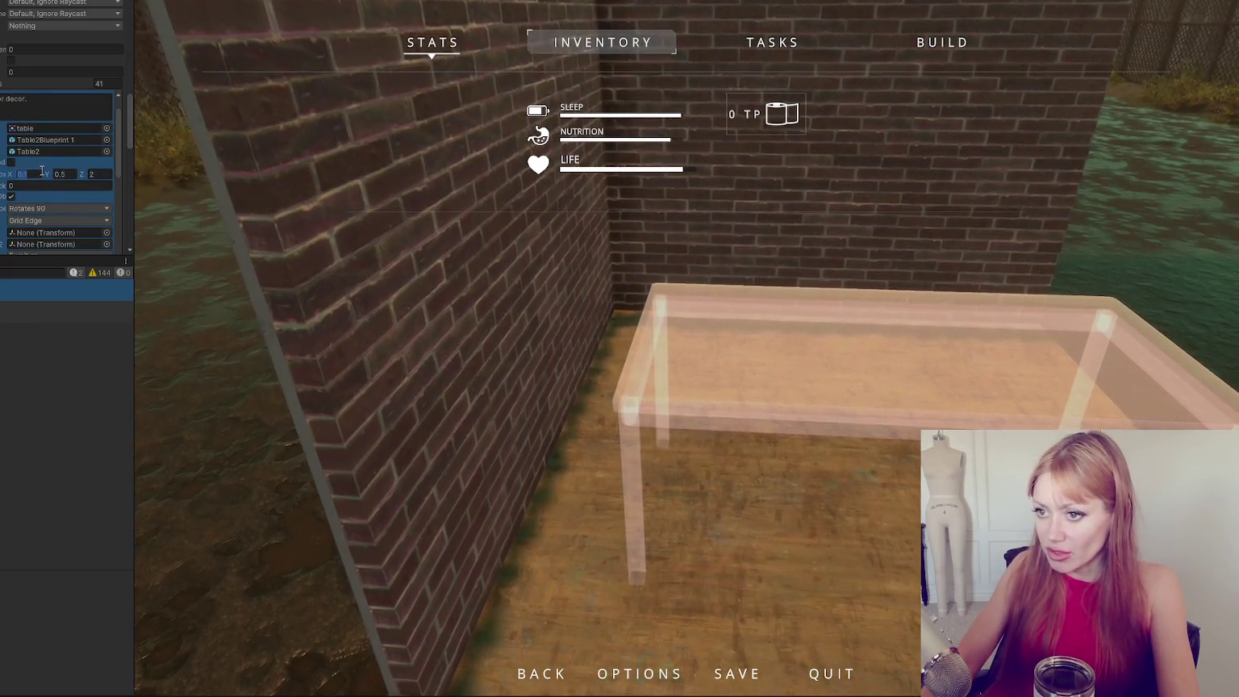
type("0.4")
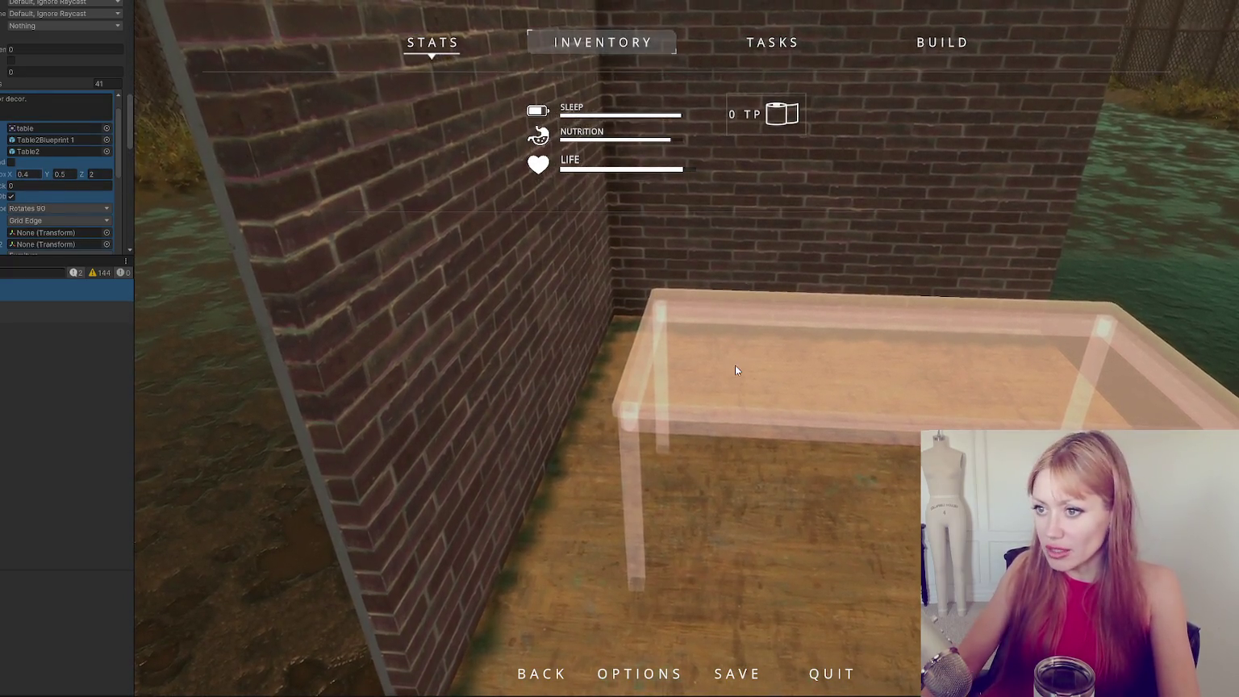
left_click(735, 369)
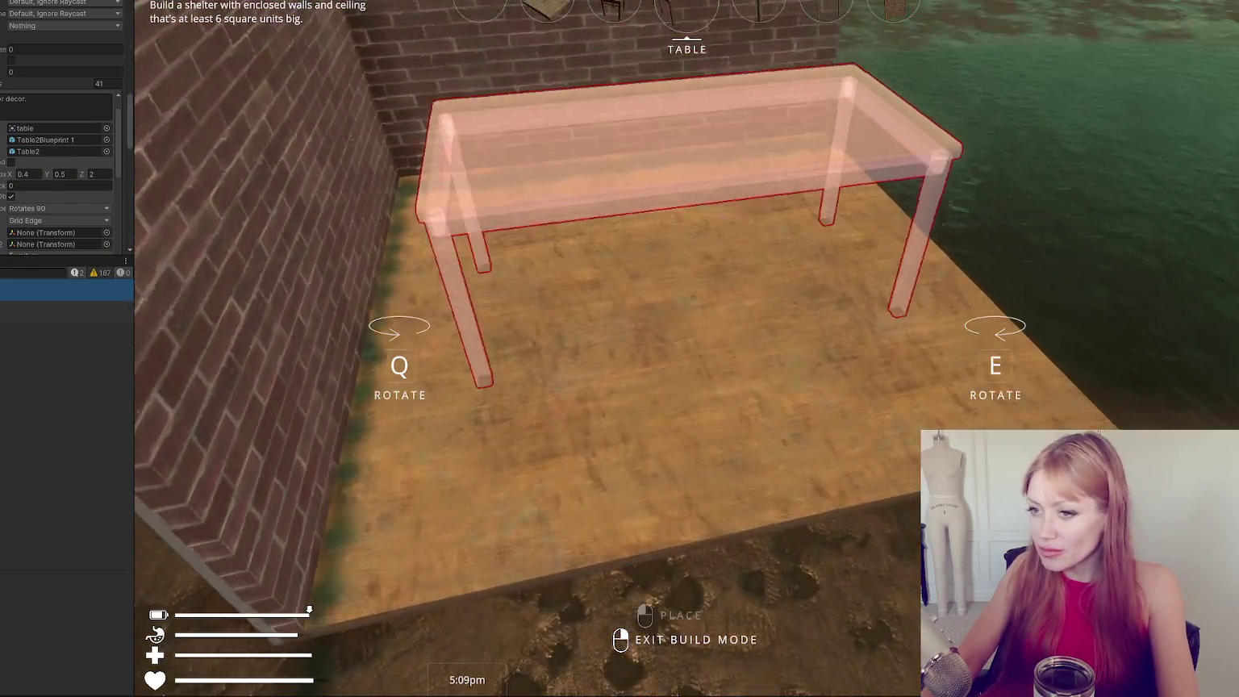
key("Escape")
key("Escape")
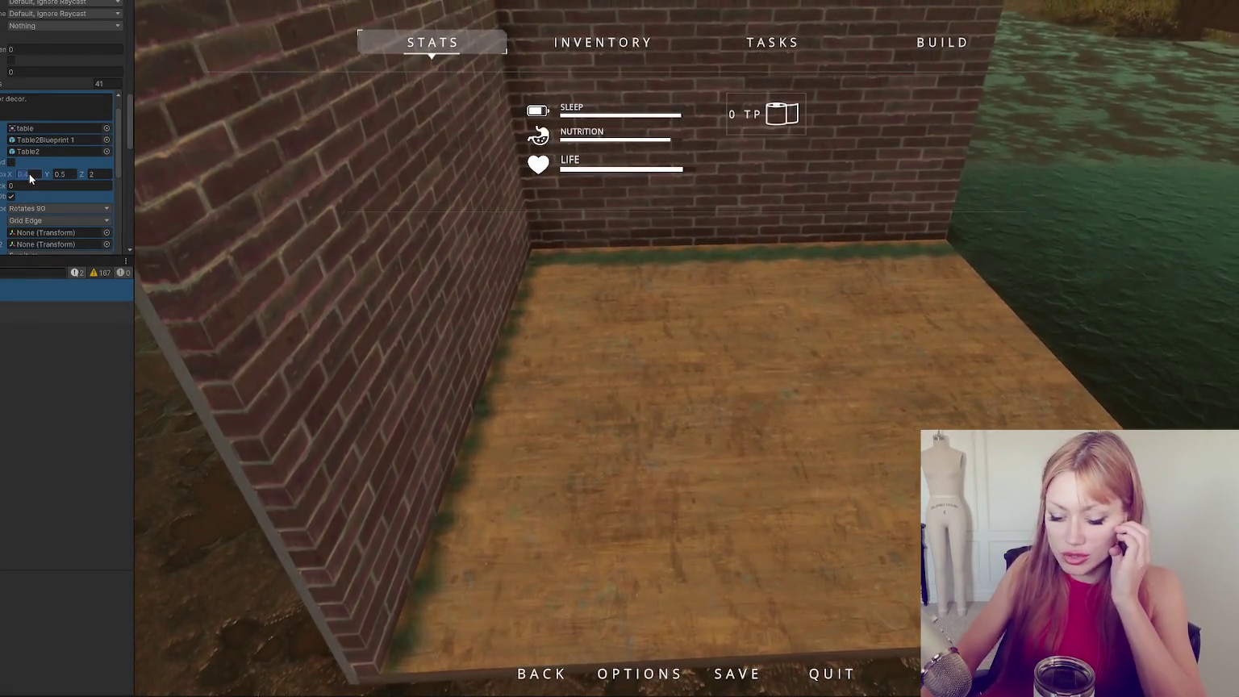
left_click(517, 293)
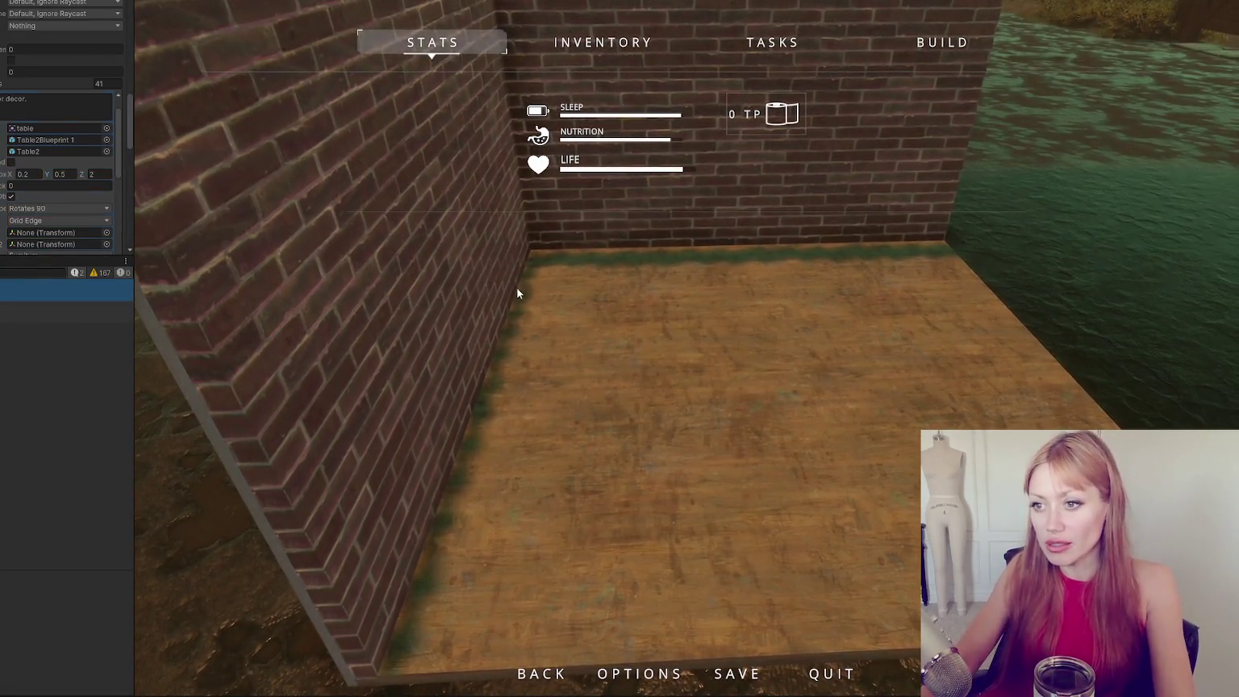
key("Escape")
Preview the resized table with E/Q rotations, then drop a wooden board and pause.
key("b")
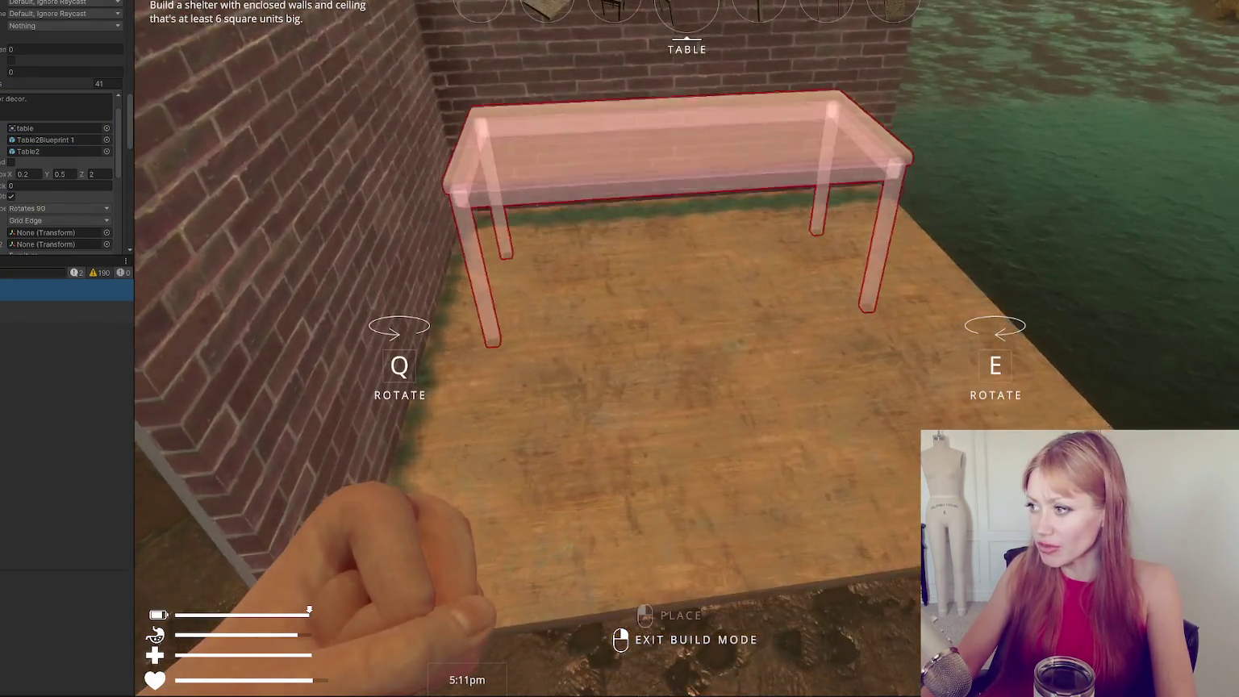
key("e")
key("q")
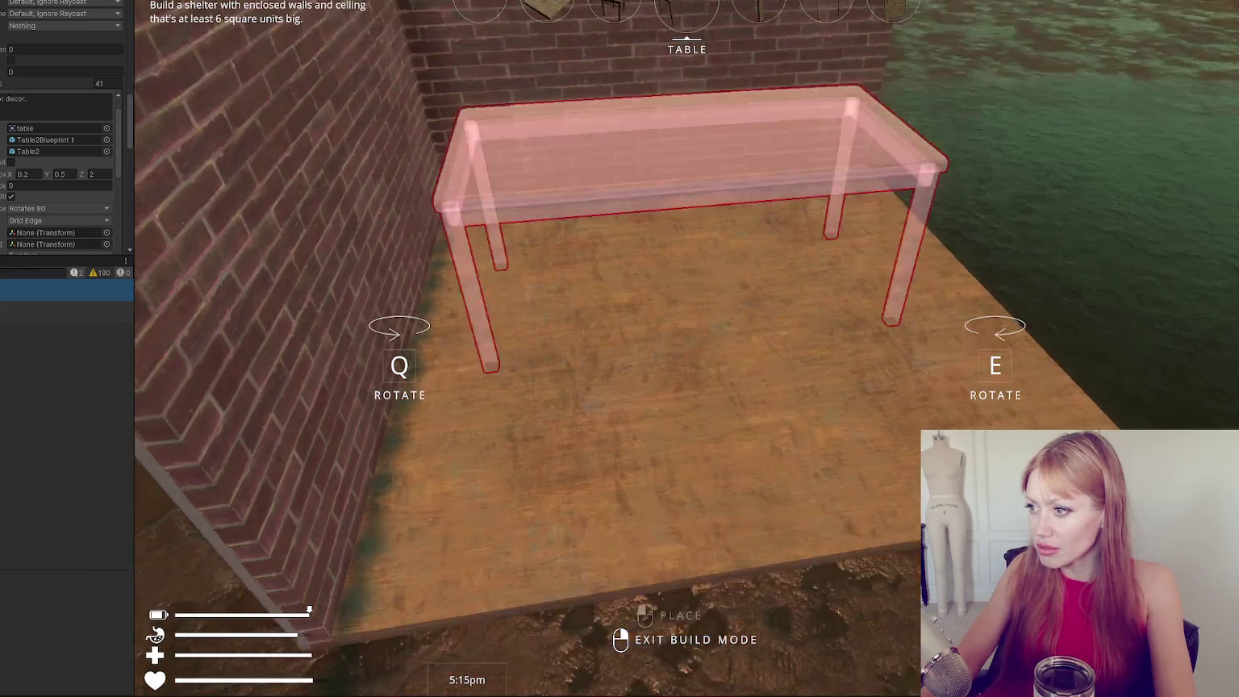
key("e")
key("q")
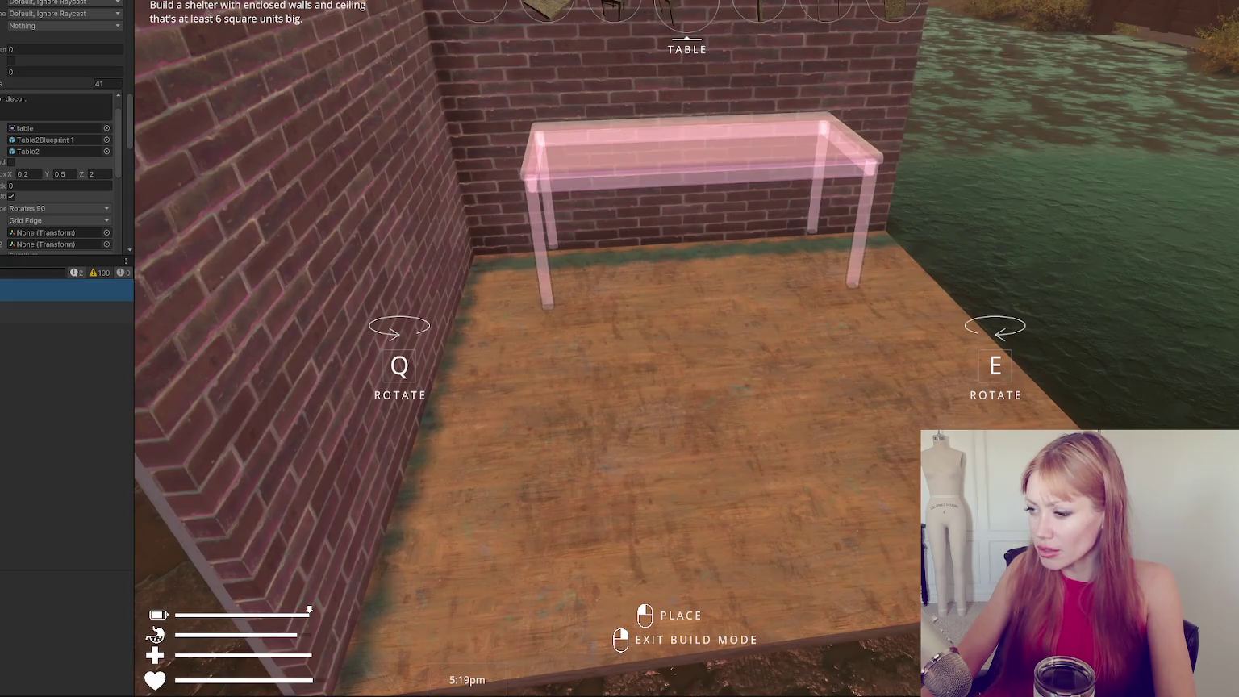
left_click(685, 328)
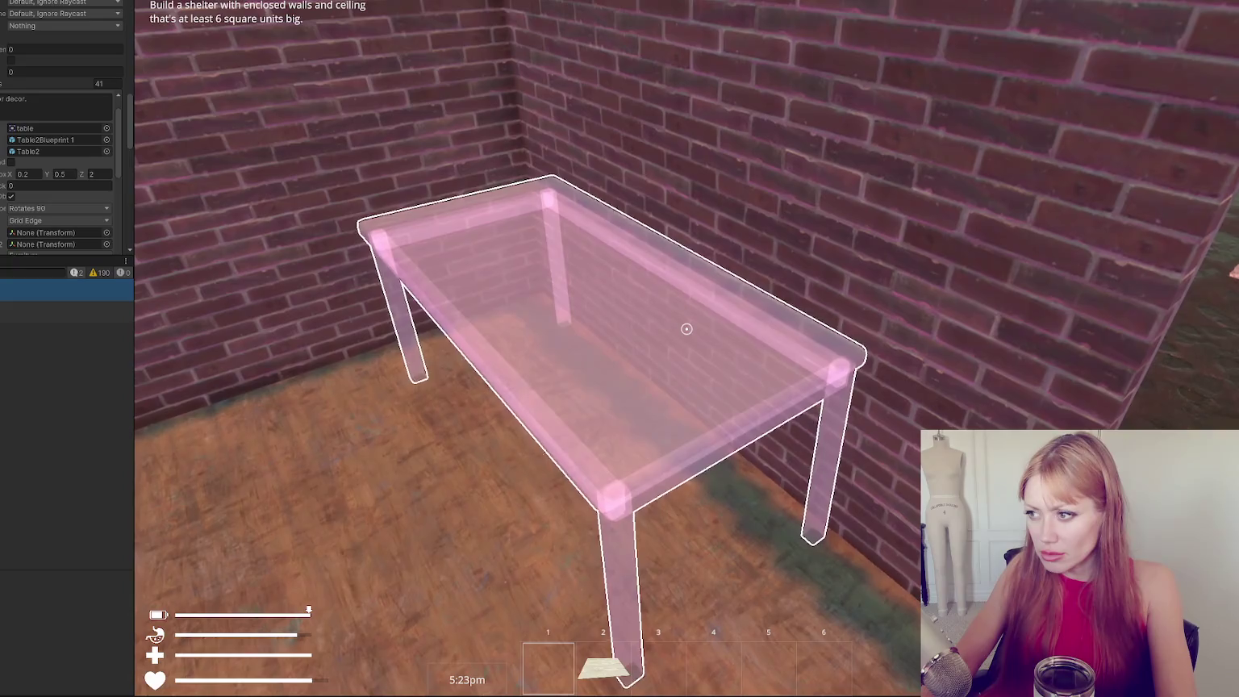
left_click(686, 328)
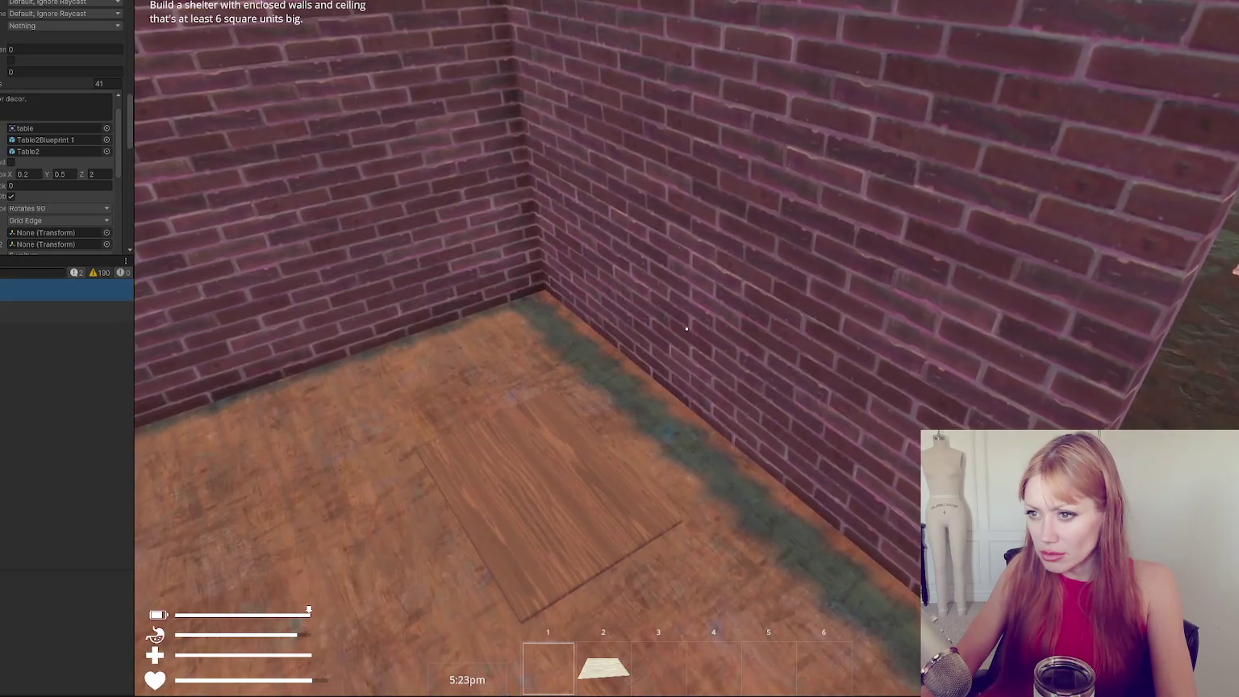
key("Escape")
Set the table box Z value to 1, pick the wooden board back up, and preview the table.
double_click(99, 174)
type("1")
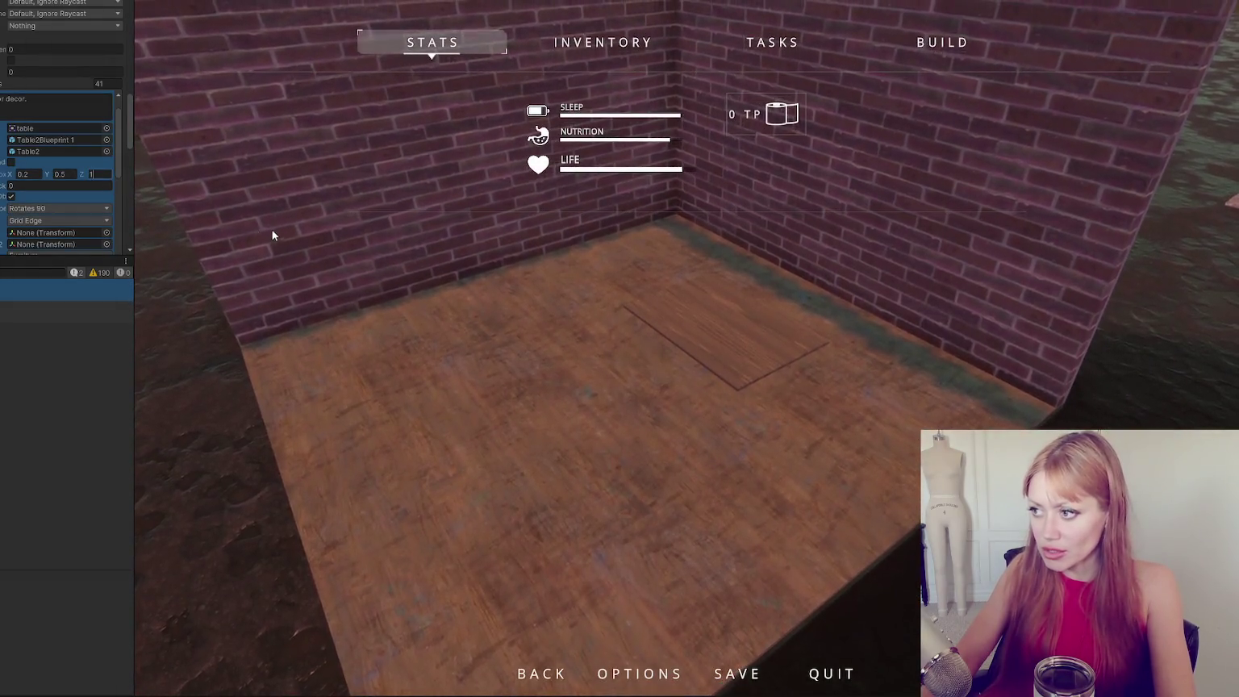
left_click(279, 230)
key("Escape")
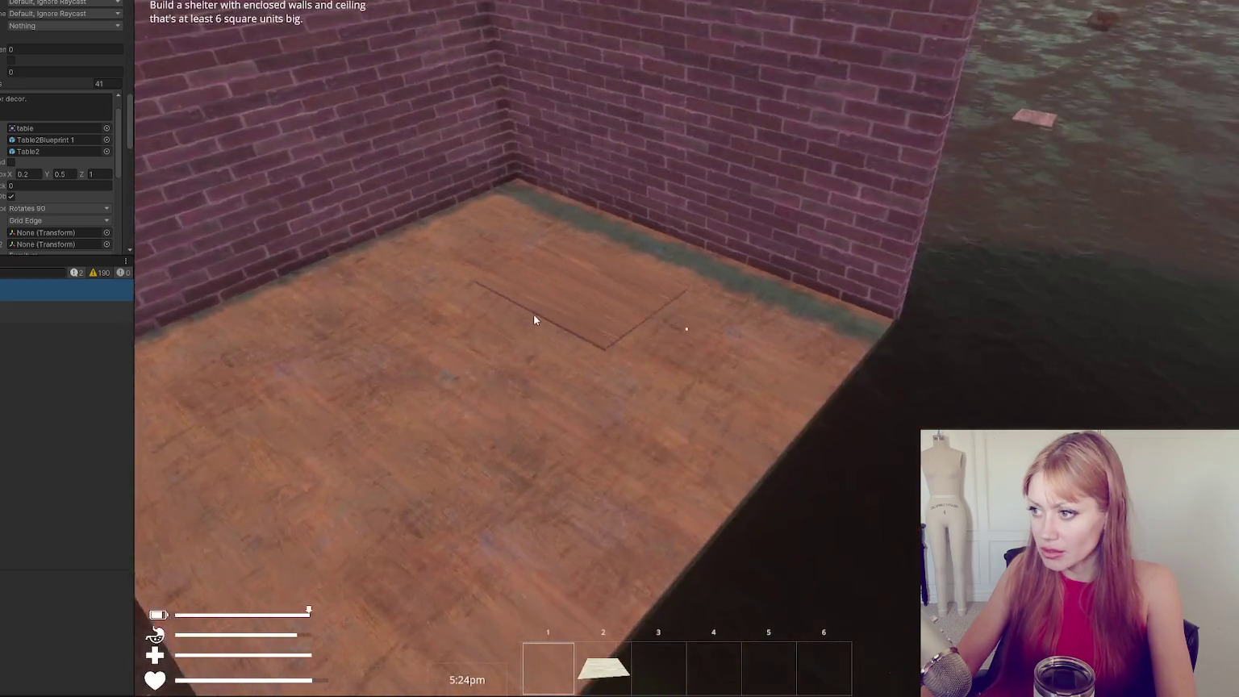
left_click(686, 328)
key("b")
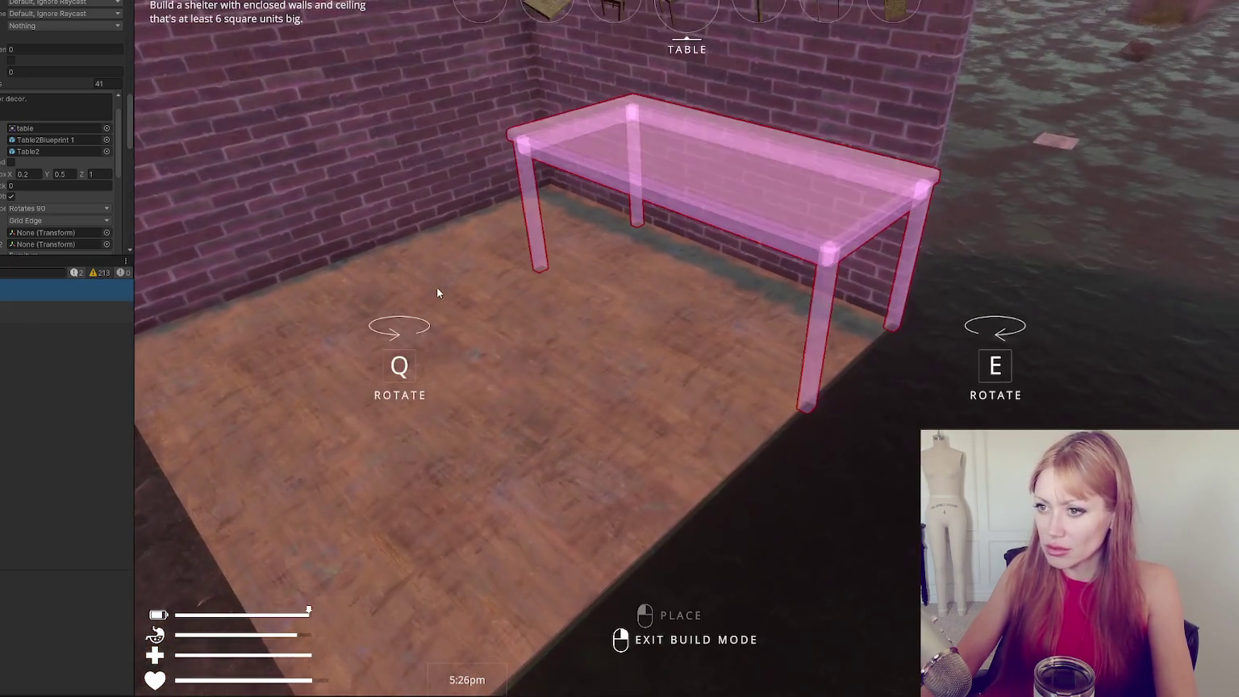
mouse_move(275, 268)
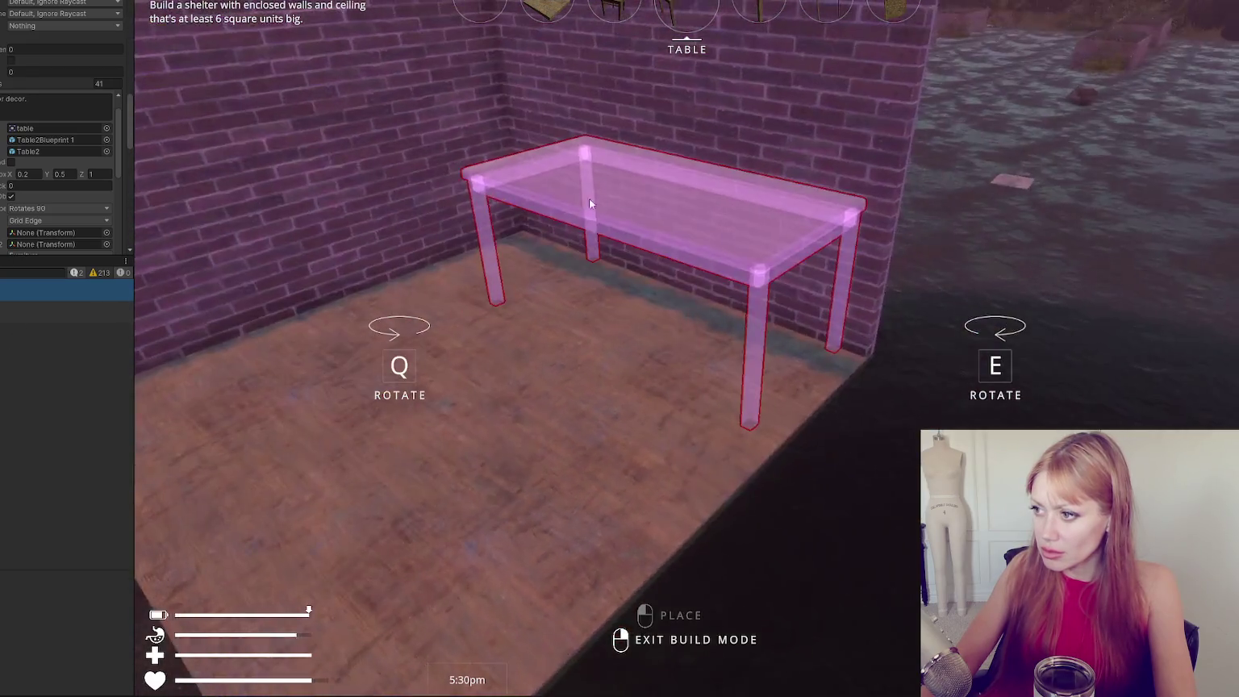
mouse_move(477, 290)
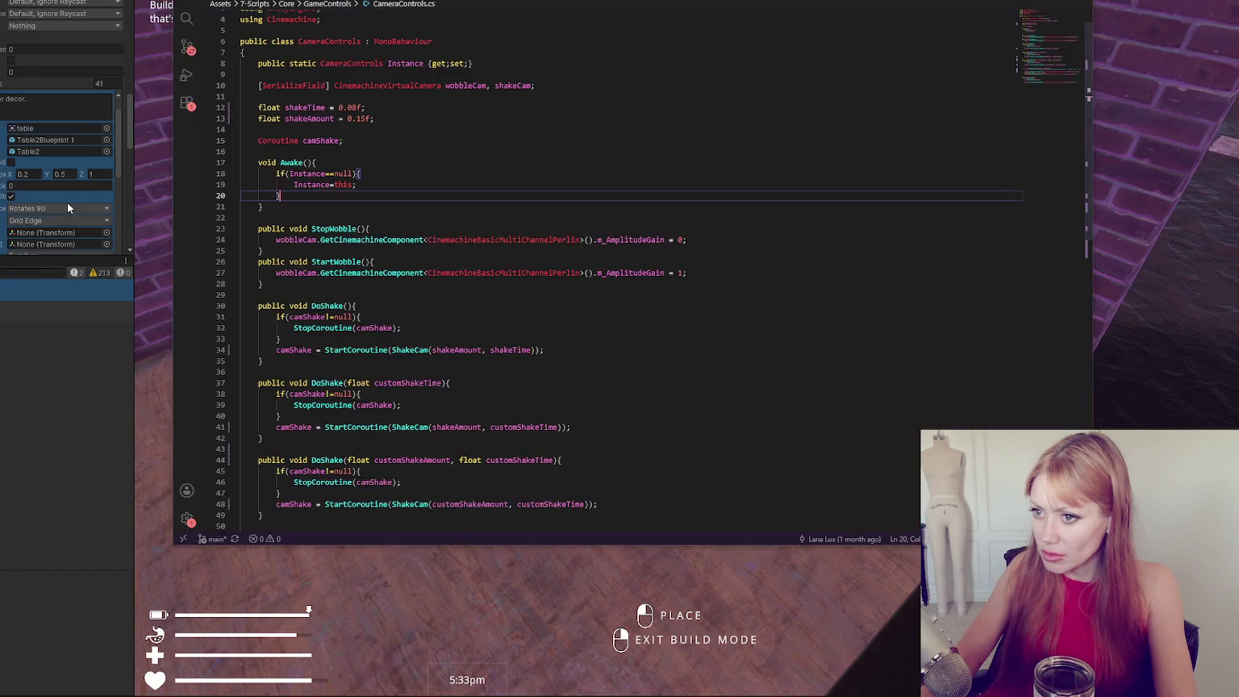
Try box Z value 0.5 in build mode, set it back to 1, and stop the test run.
left_click(104, 174)
type("0.5")
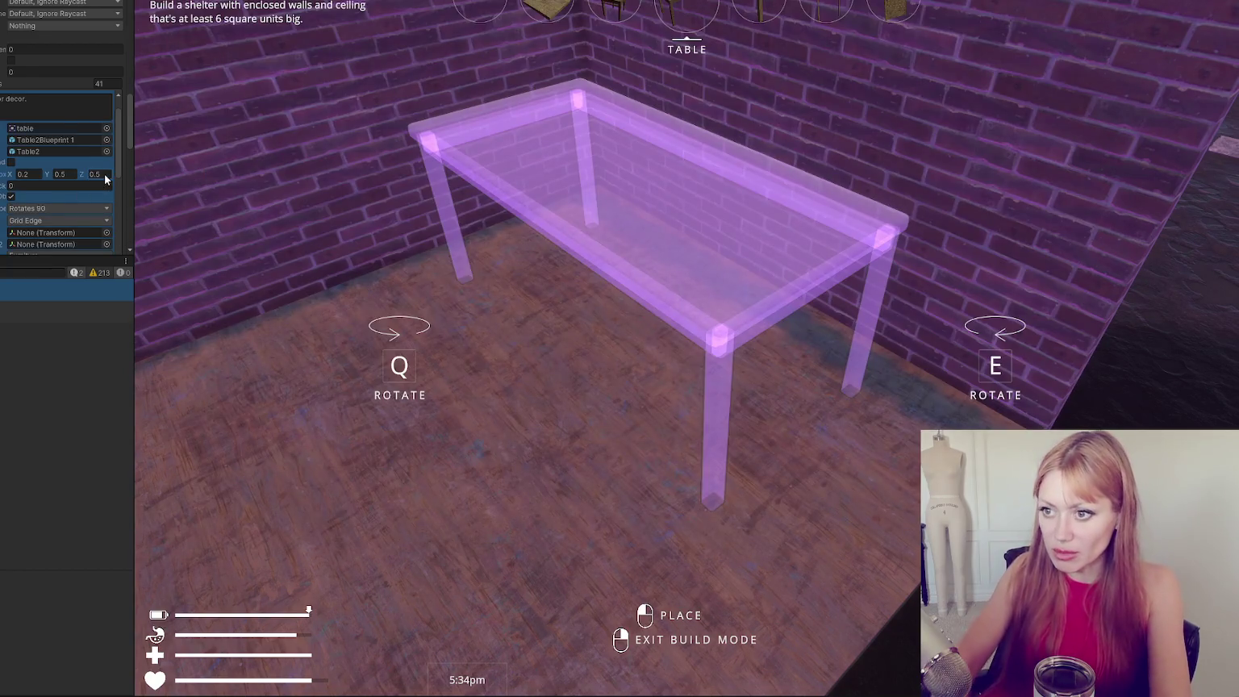
key("Return")
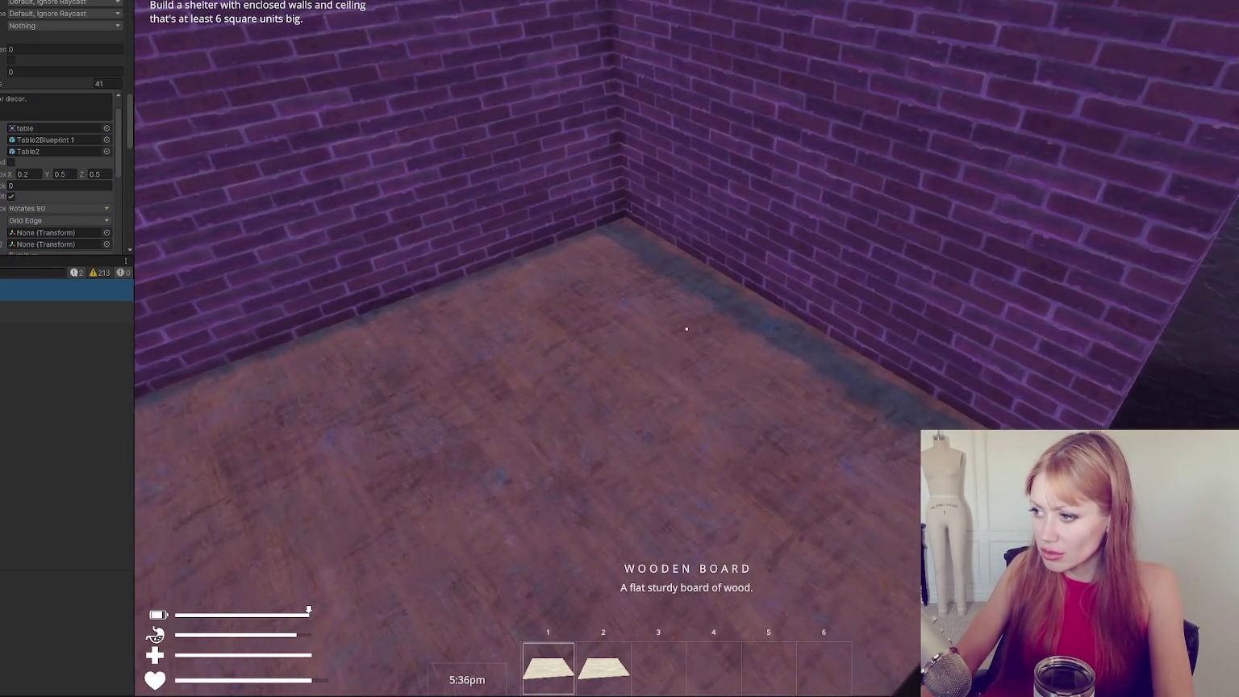
key("b")
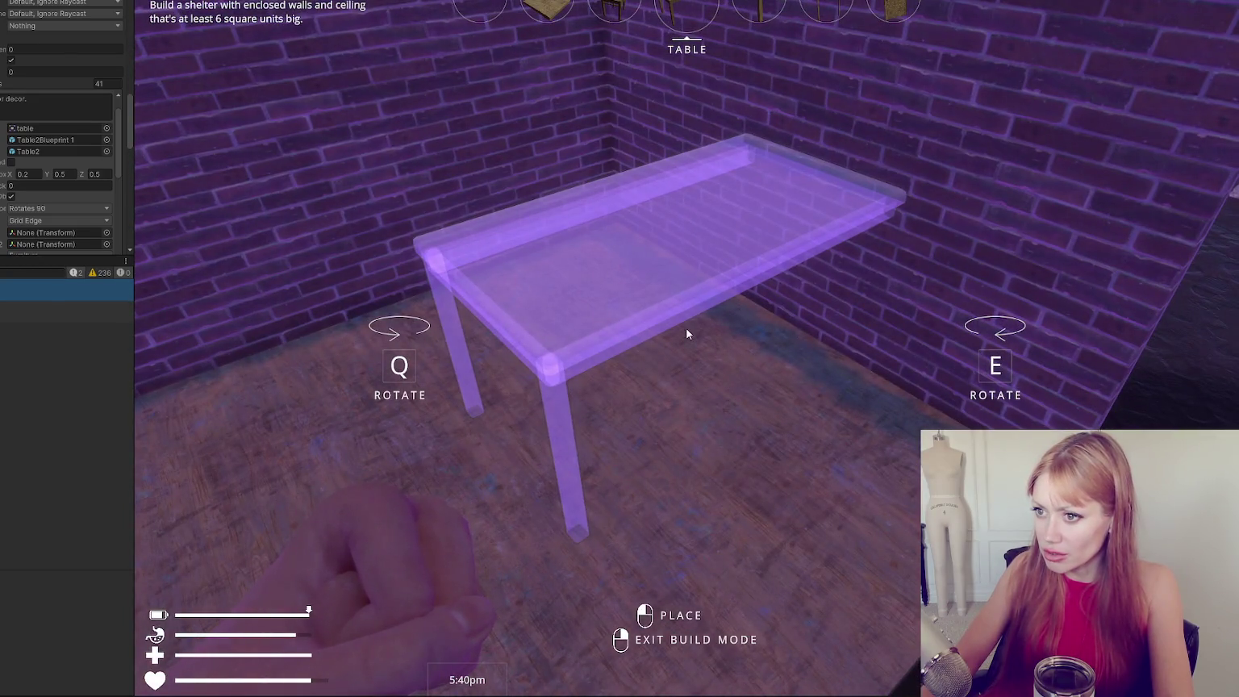
double_click(95, 174)
type("1")
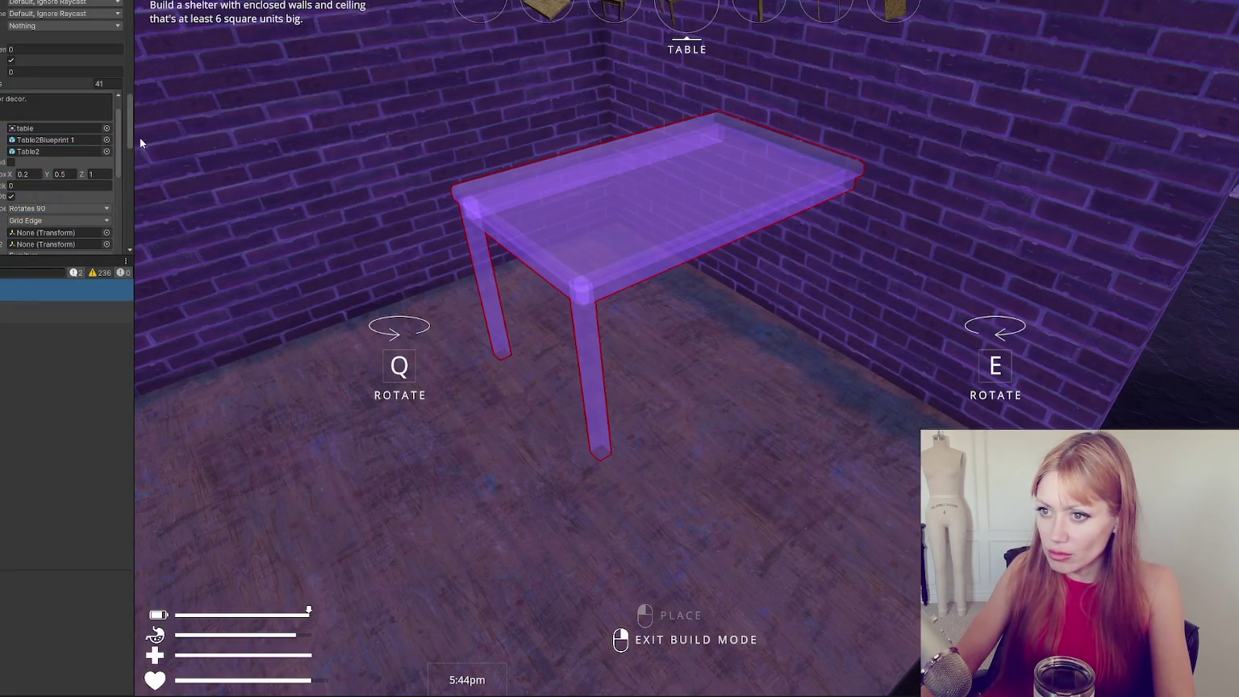
key("ctrl+p")
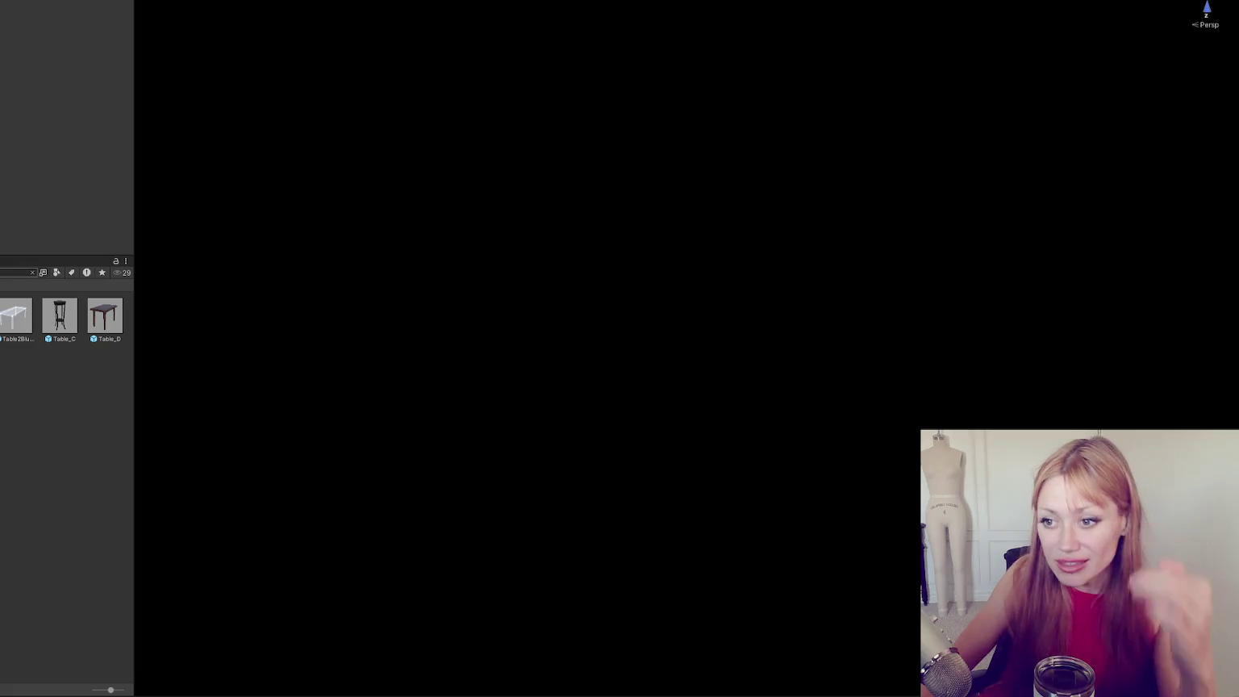
Clear the project search, browse to the Main scene, open it and discard the unsaved changes.
type("s")
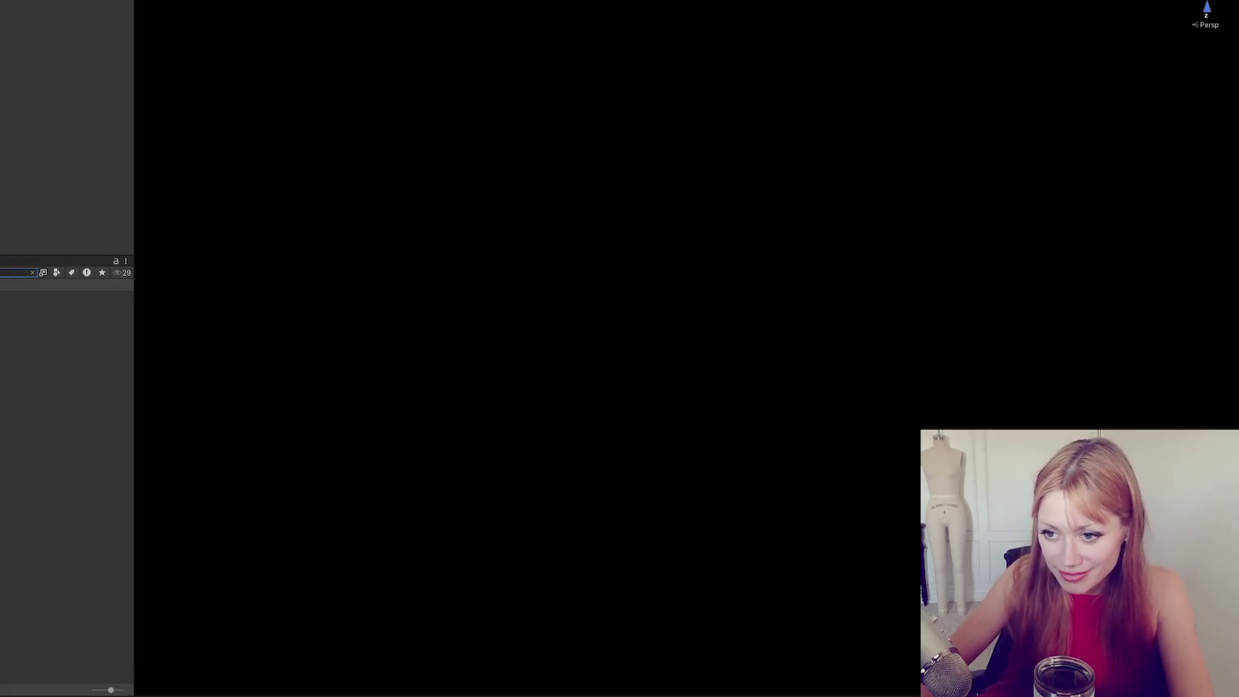
key("BackSpace")
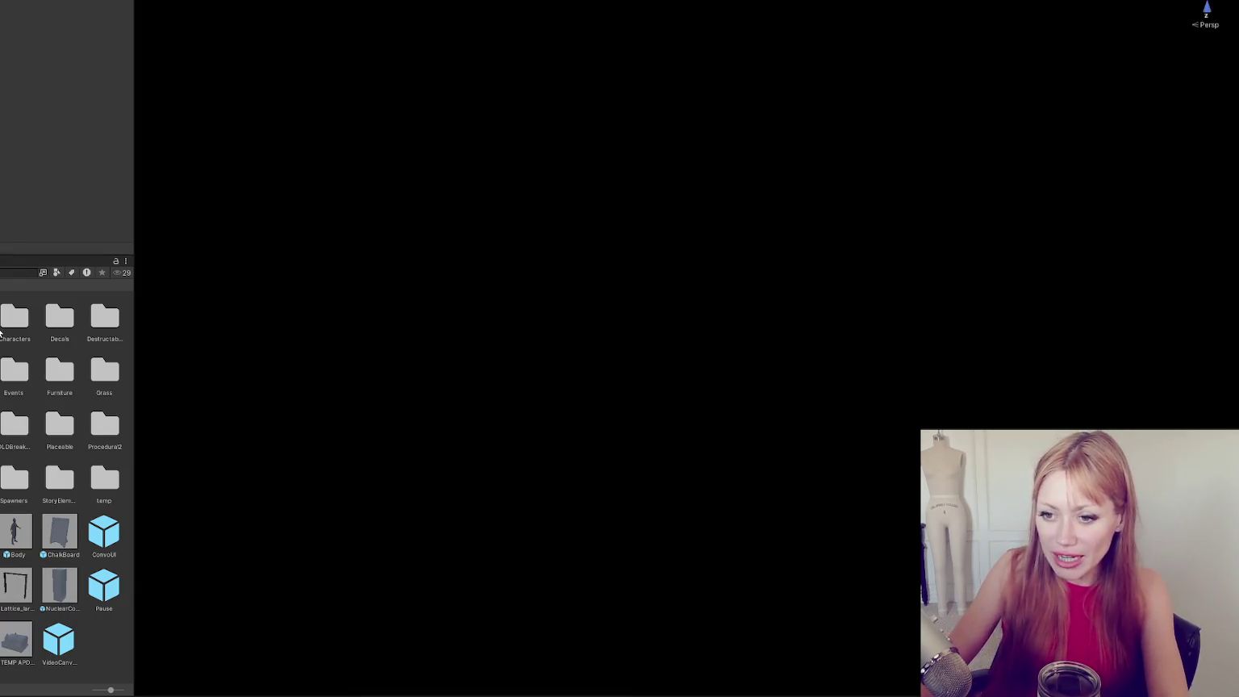
key("Down")
key("Down")
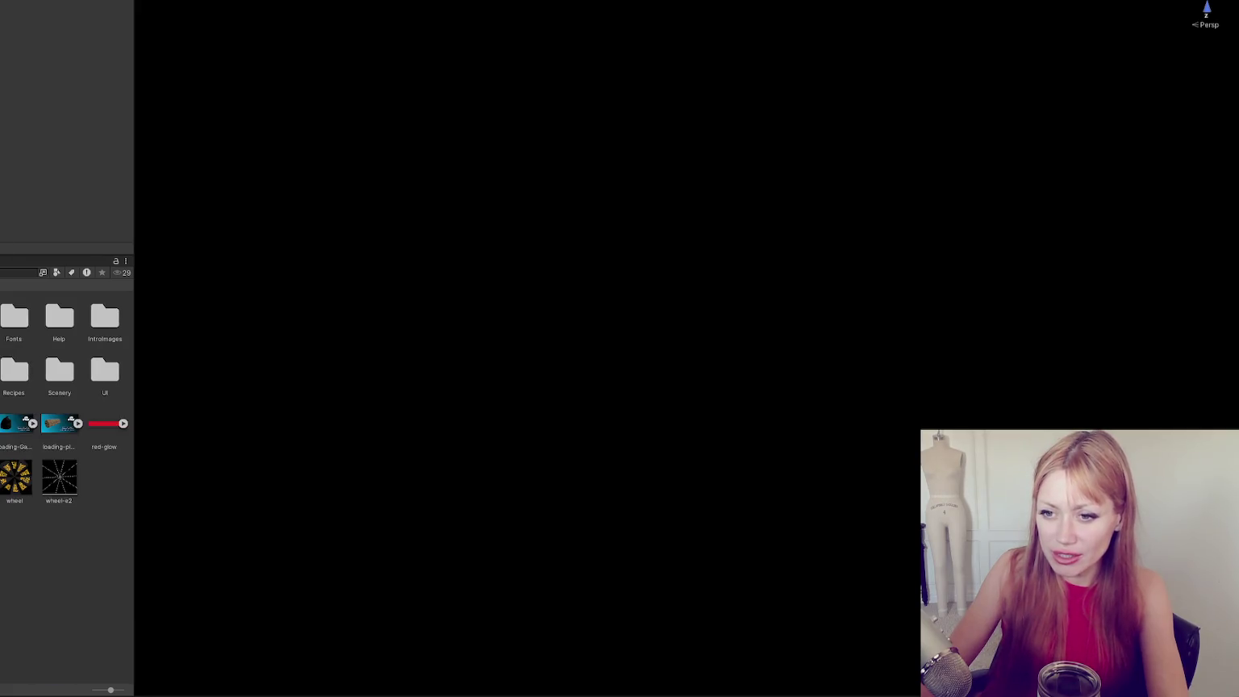
key("Down")
key("Down")
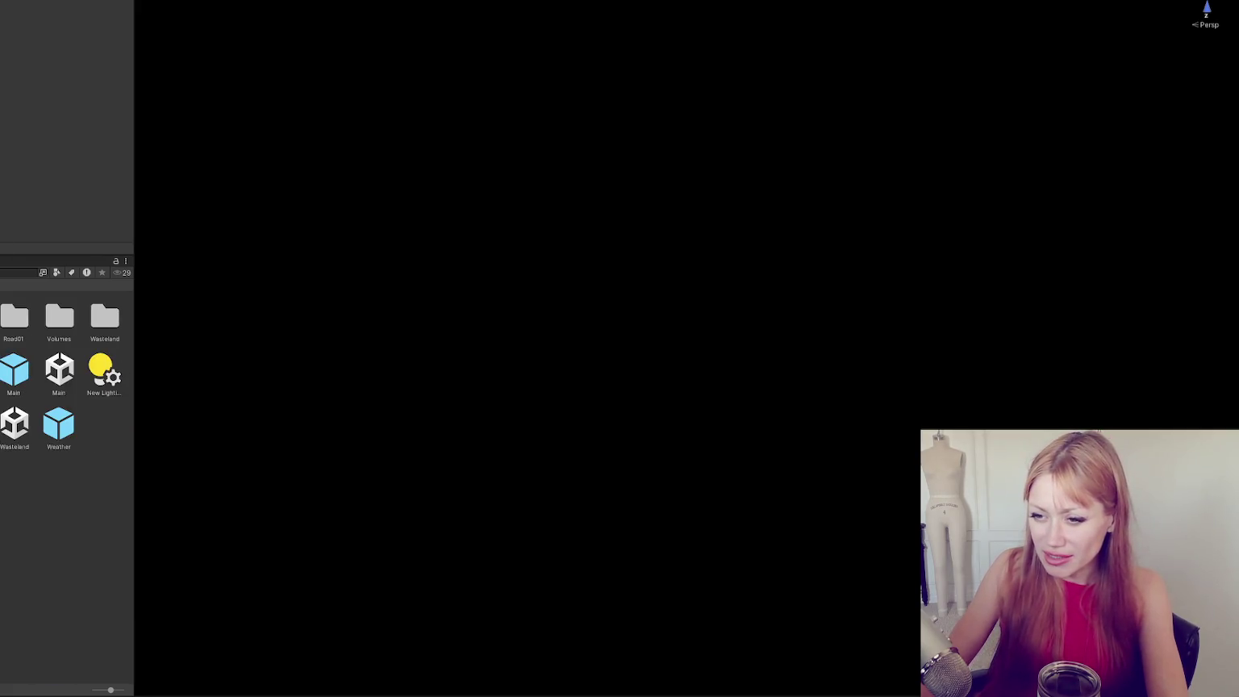
double_click(51, 371)
left_click(516, 332)
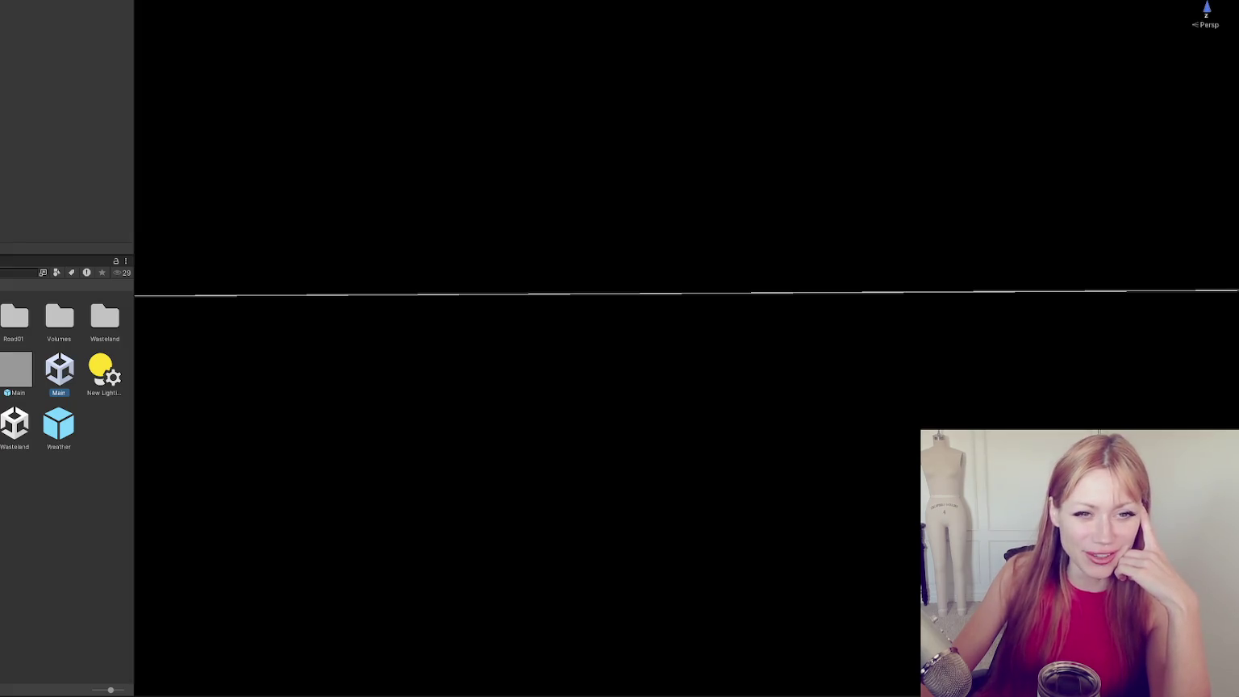
Scroll down the Thanko Thumb Extender shop page in the browser.
scroll(523, 334, "down", 2)
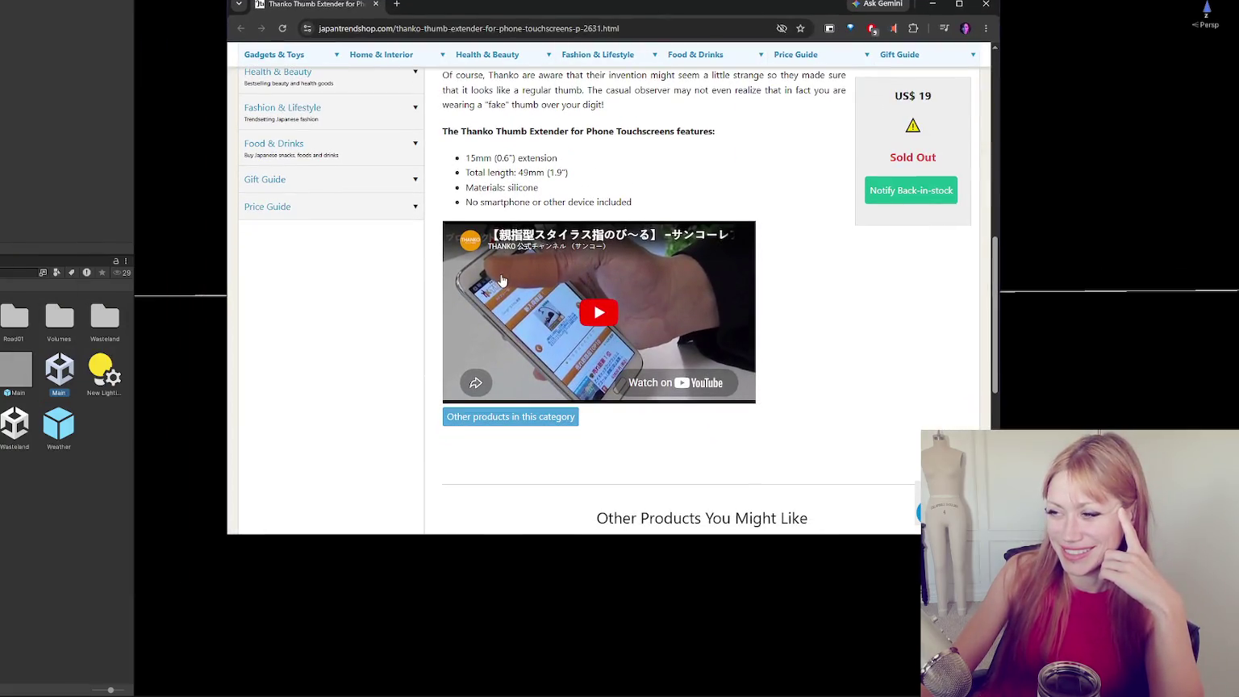
Start the embedded YouTube demo video on the Thanko Thumb Extender page.
left_click(597, 315)
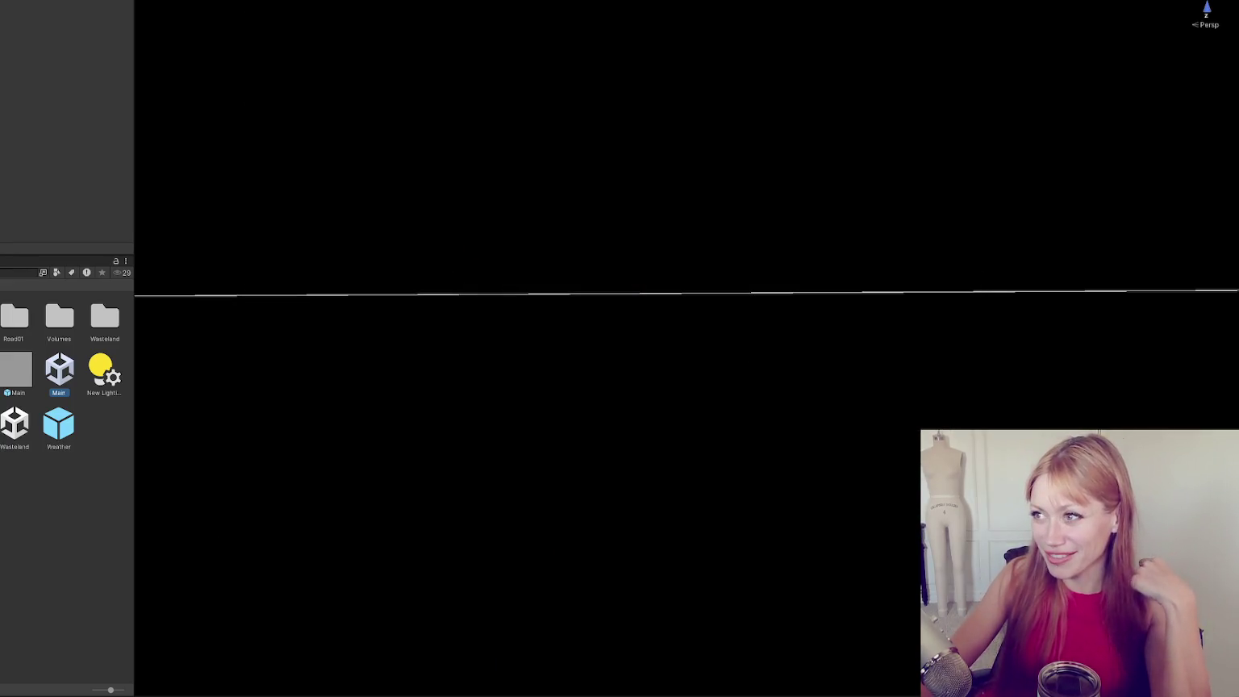
Toggle the maximized Scene view, then set the blueprint list entry's Z to 1 and commit it.
key("shift+space")
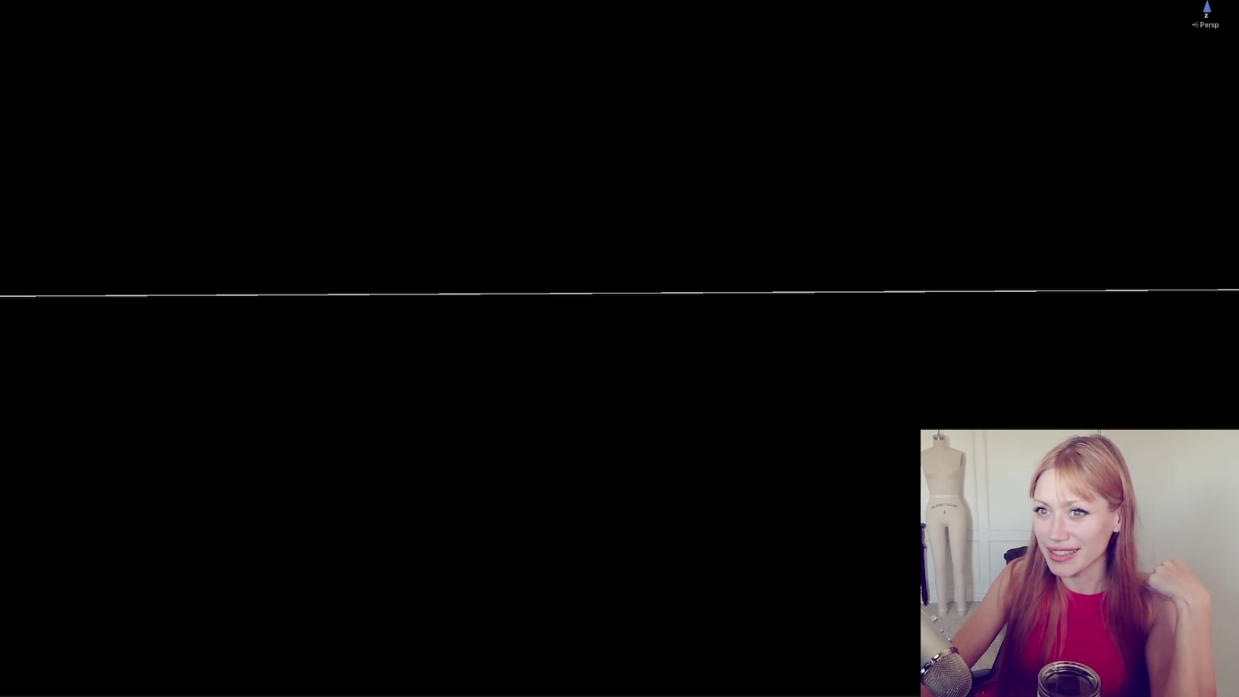
key("shift+space")
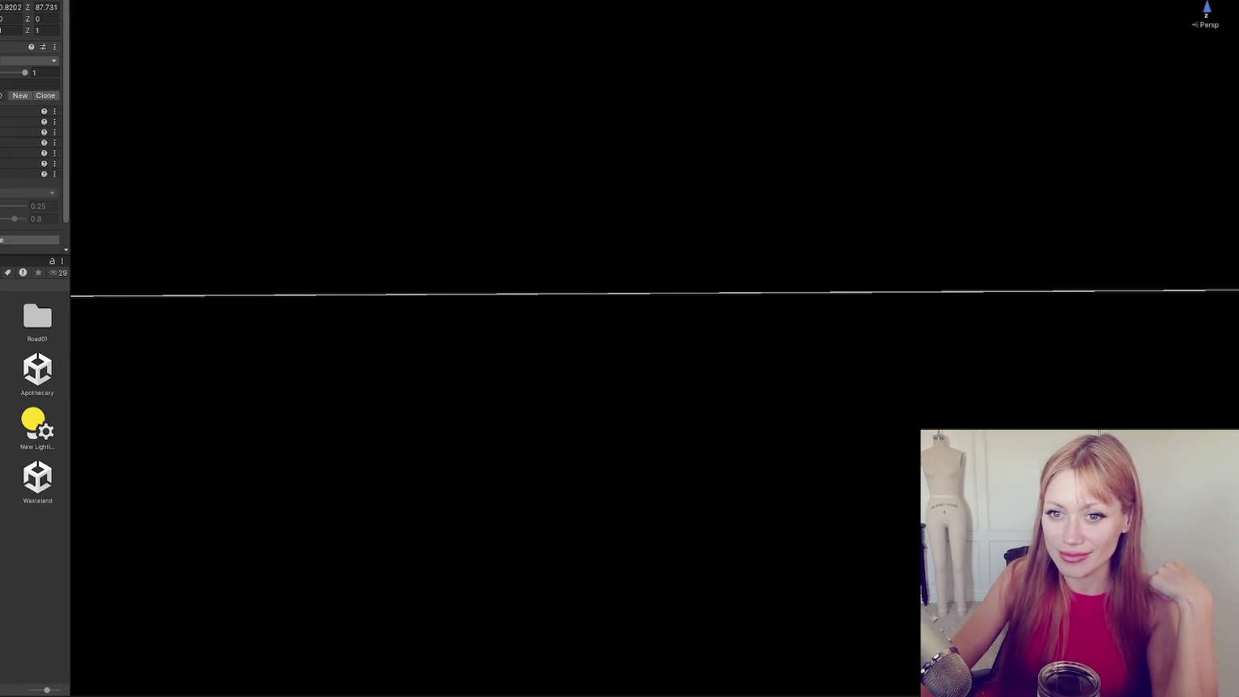
scroll(12, 117, "down", 10)
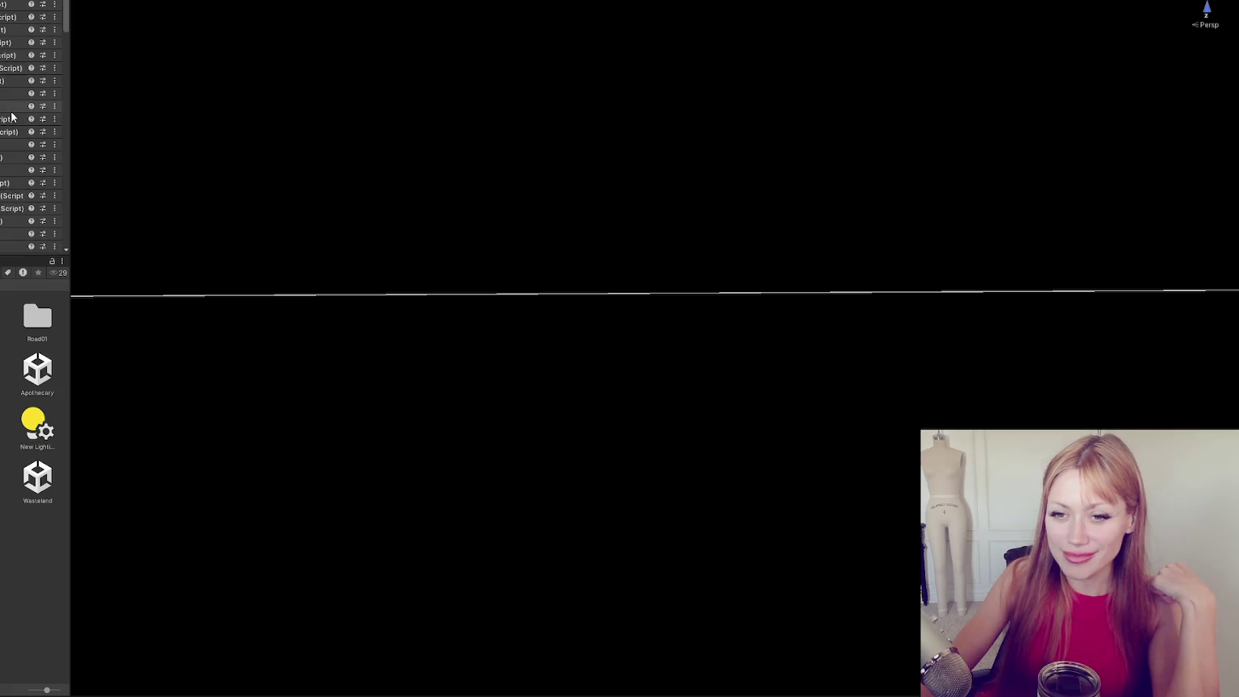
scroll(11, 117, "down", 5)
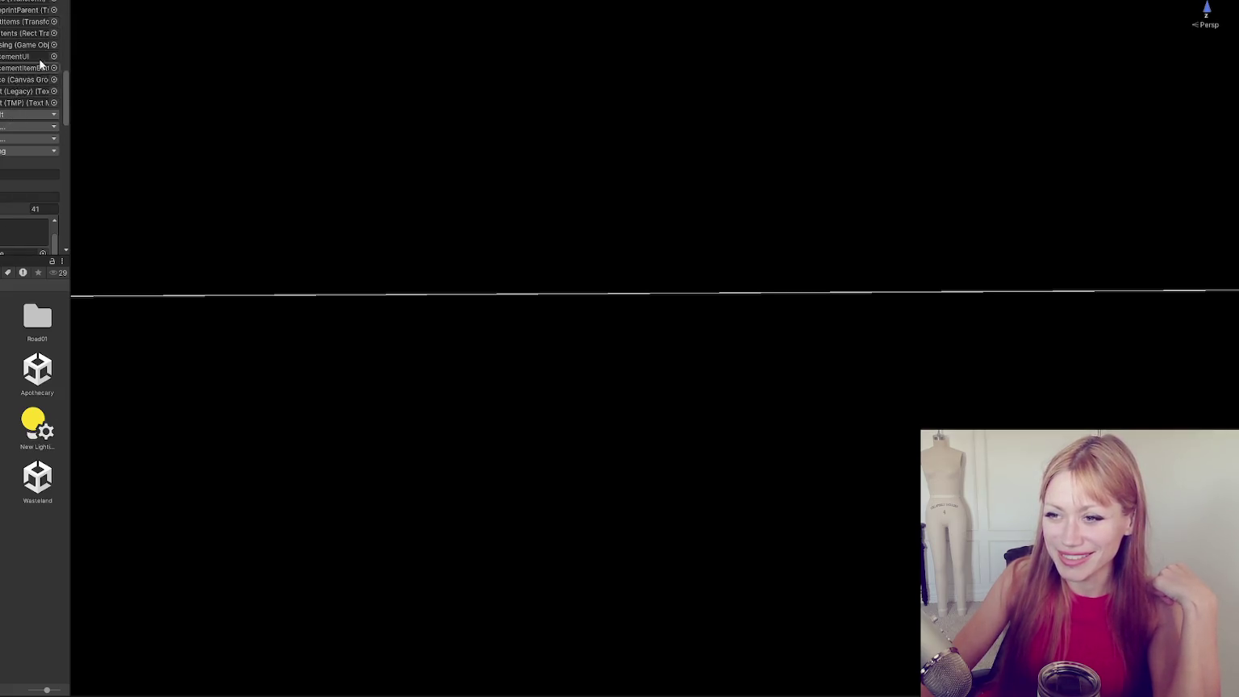
scroll(37, 47, "down", 5)
left_click(25, 177)
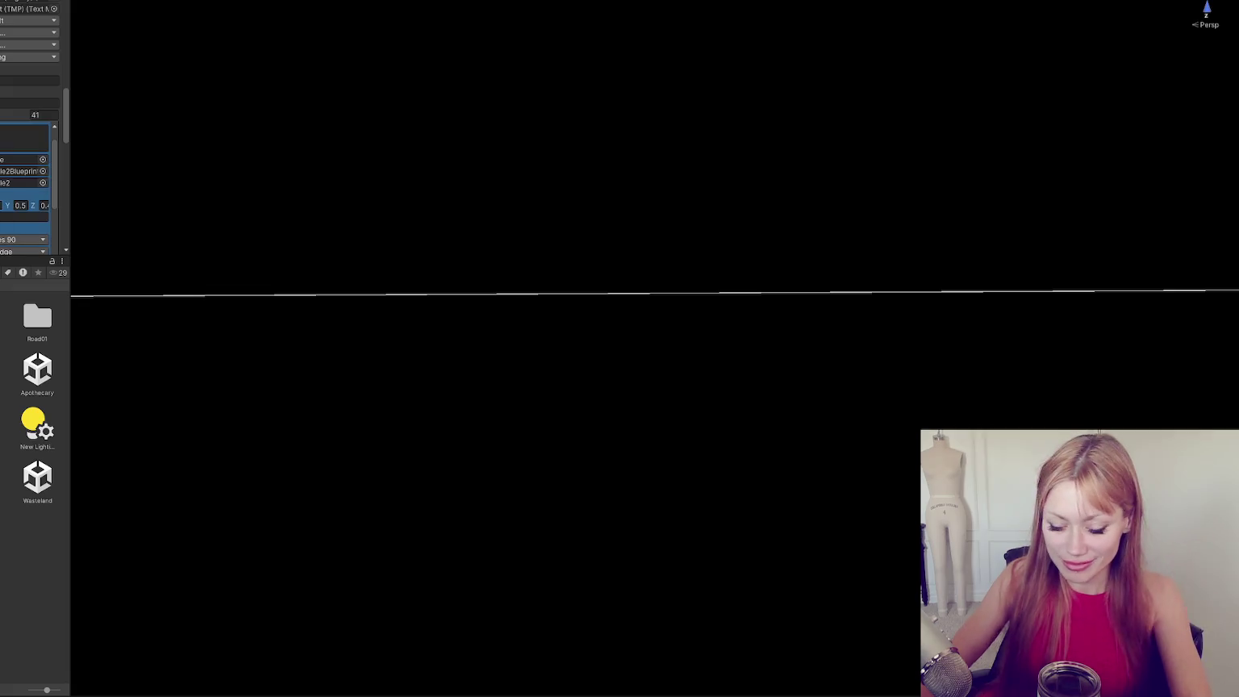
left_click(44, 206)
type("1")
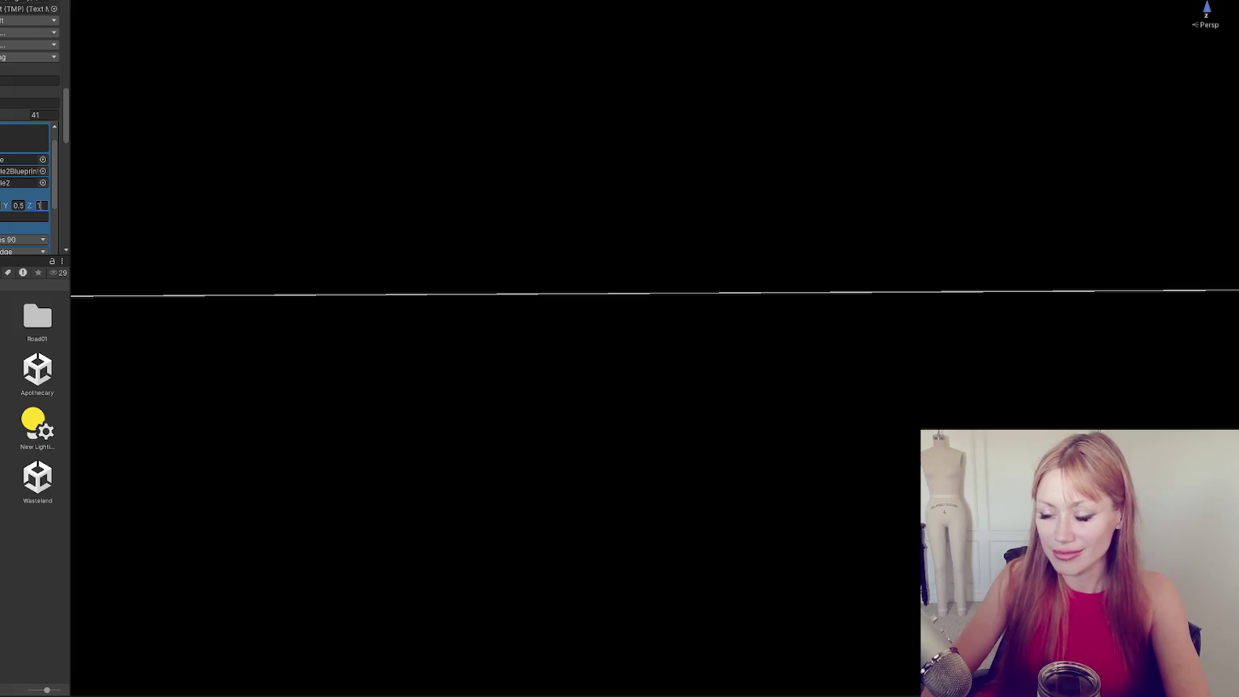
left_click(2, 476)
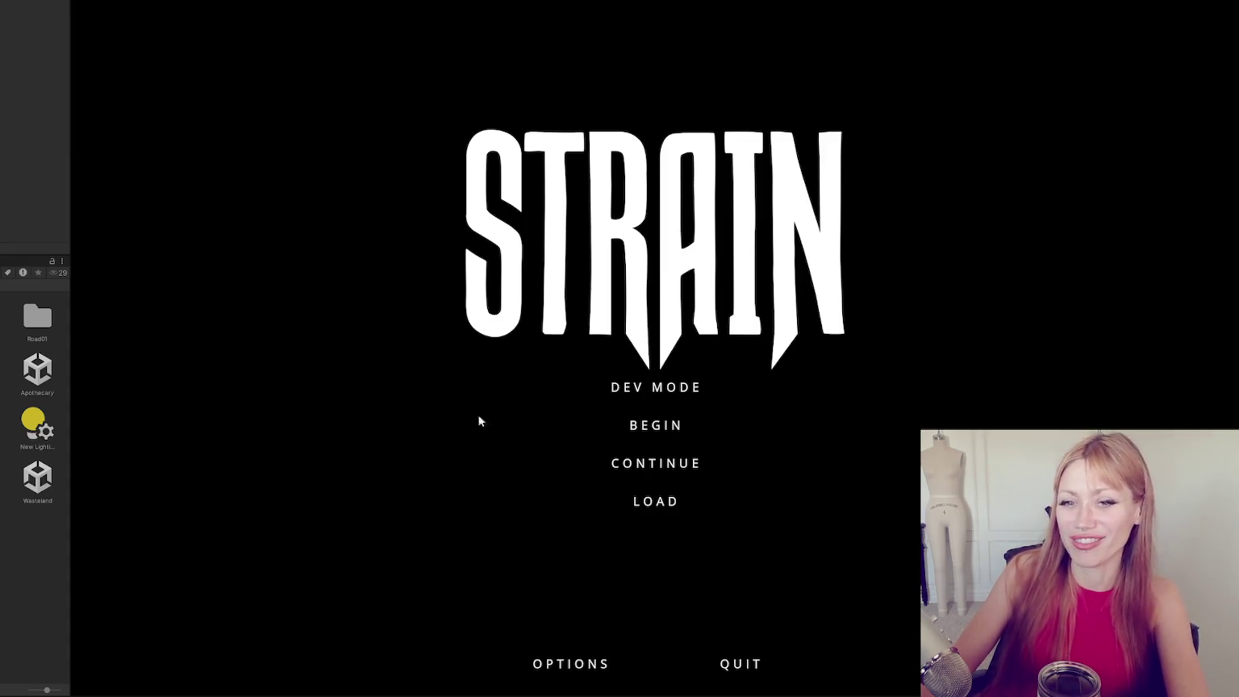
Start STRAIN through Dev Mode, walk forward across the yard, and pause with Esc.
left_click(671, 389)
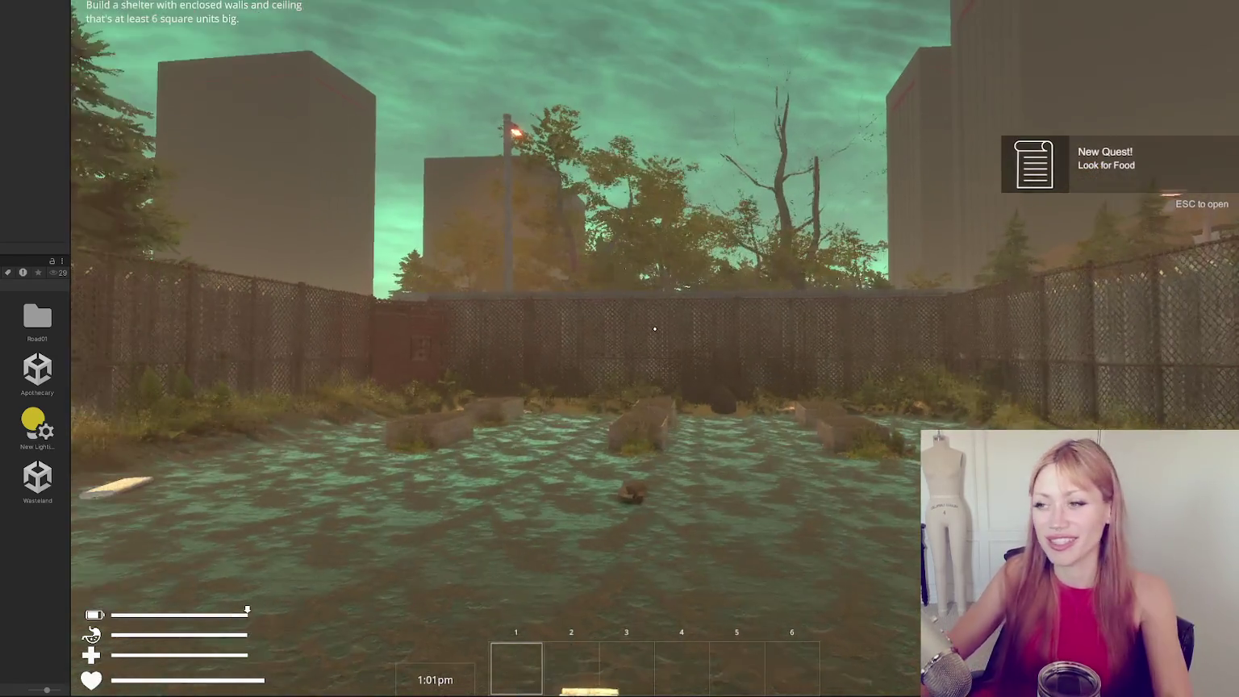
key("w")
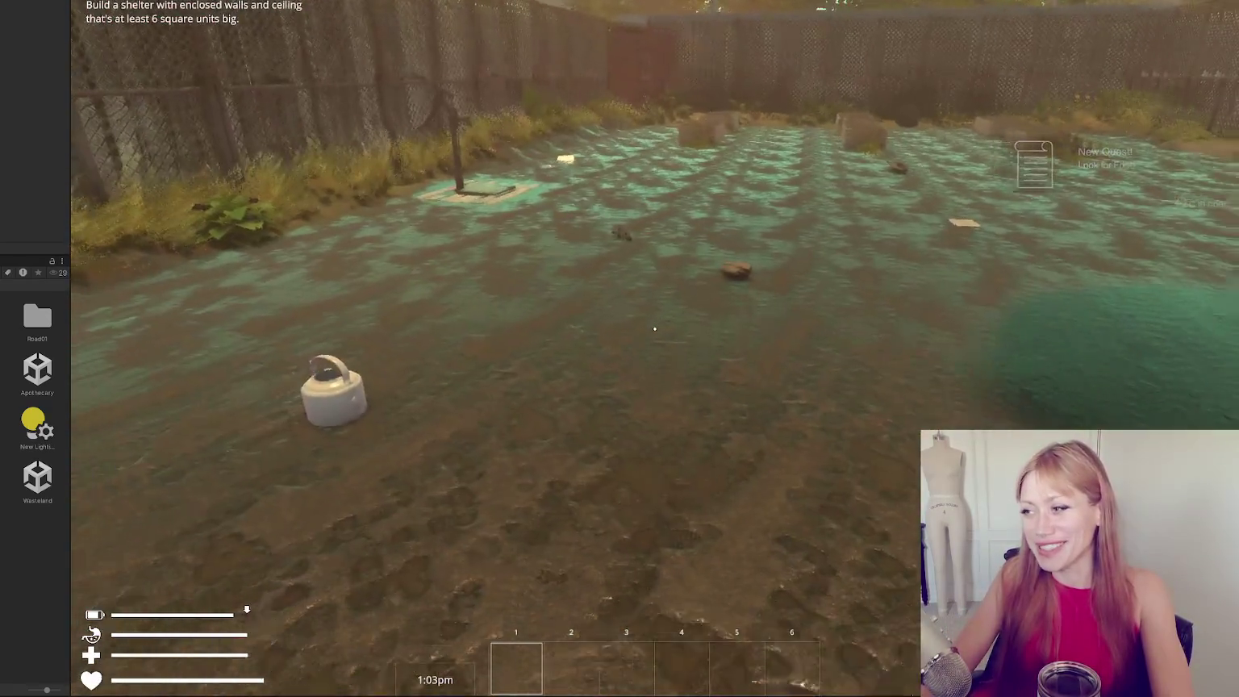
key("Escape")
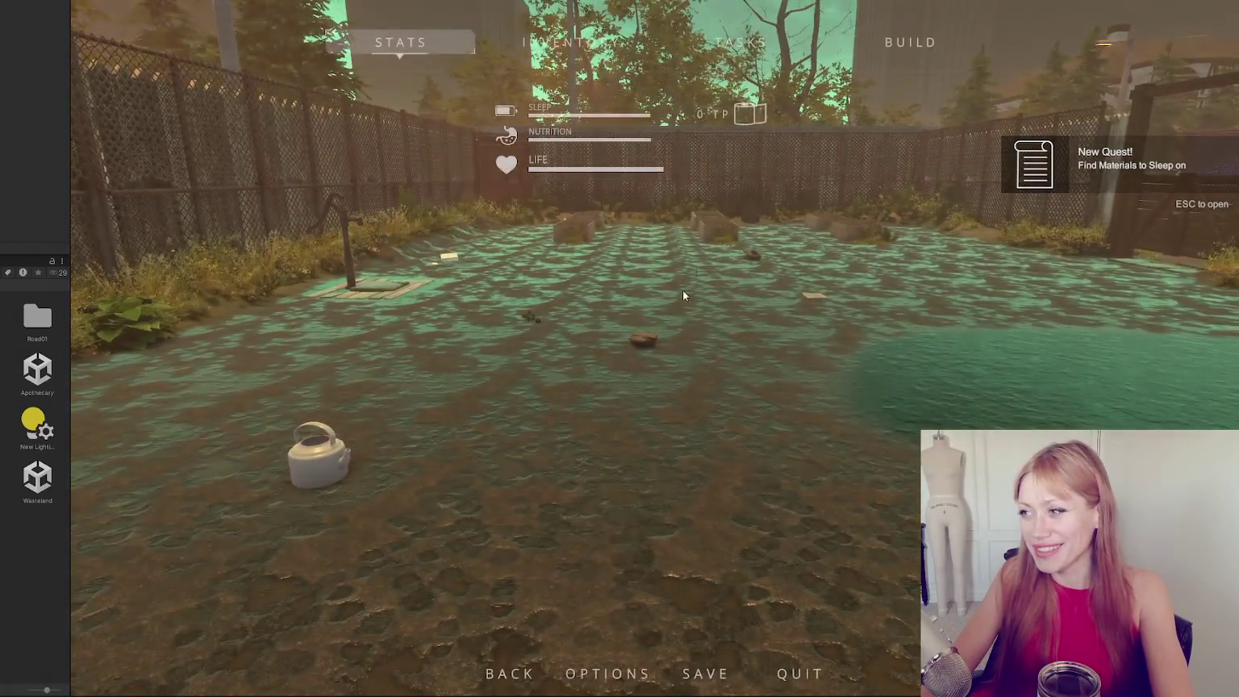
Show the build catalogue with B and scroll the item grid down toward Newspaper Bed.
key("b")
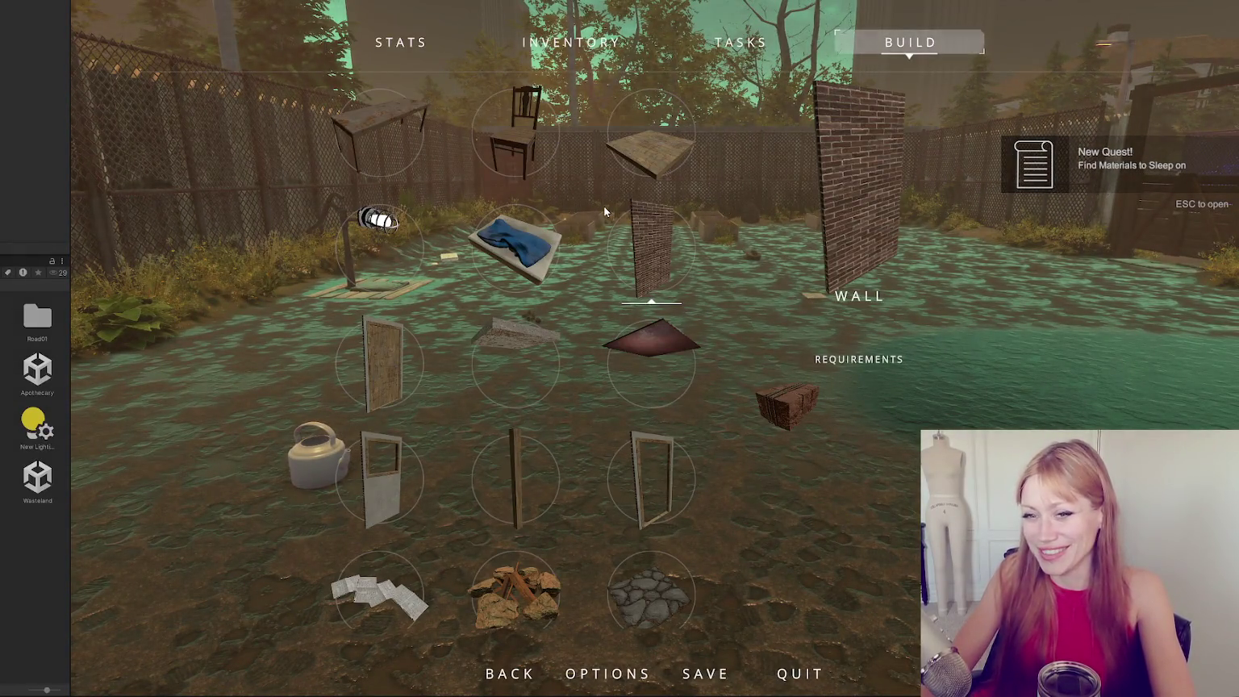
scroll(598, 197, "down", 4)
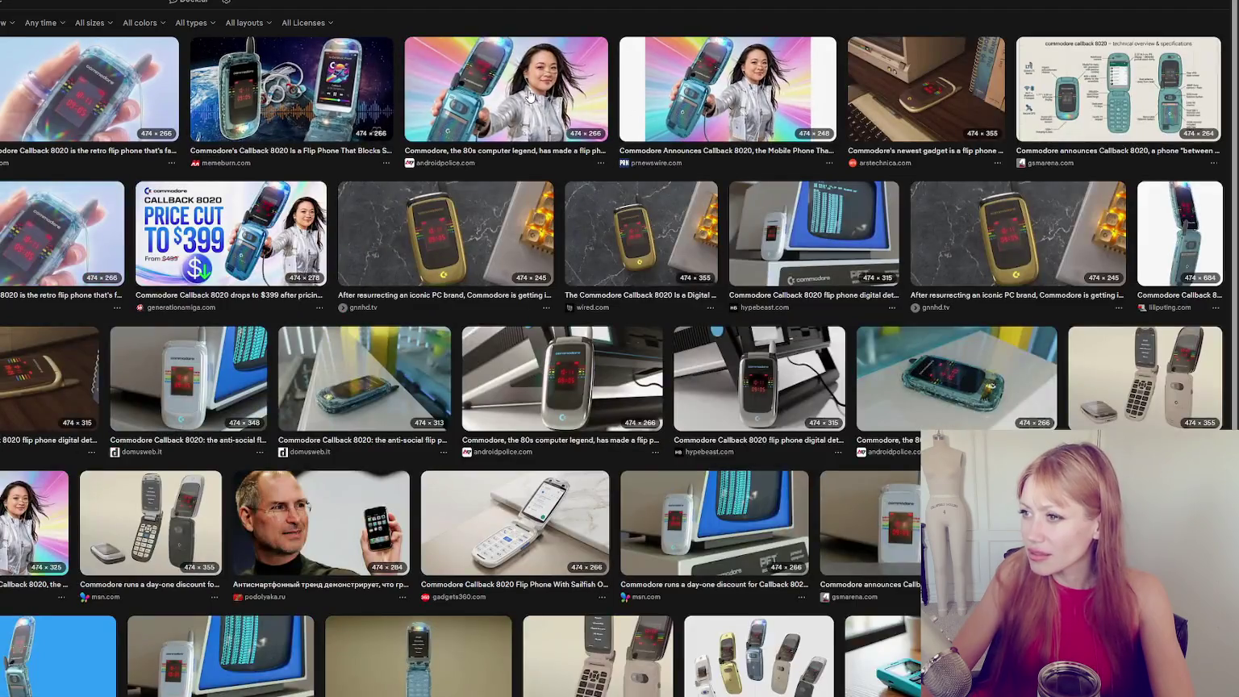
Preview Callback 8020 images from androidpolice, memeburn, t3.com, gnnhd.tv, wired.com, hypebeast and lilliputing.
left_click(523, 94)
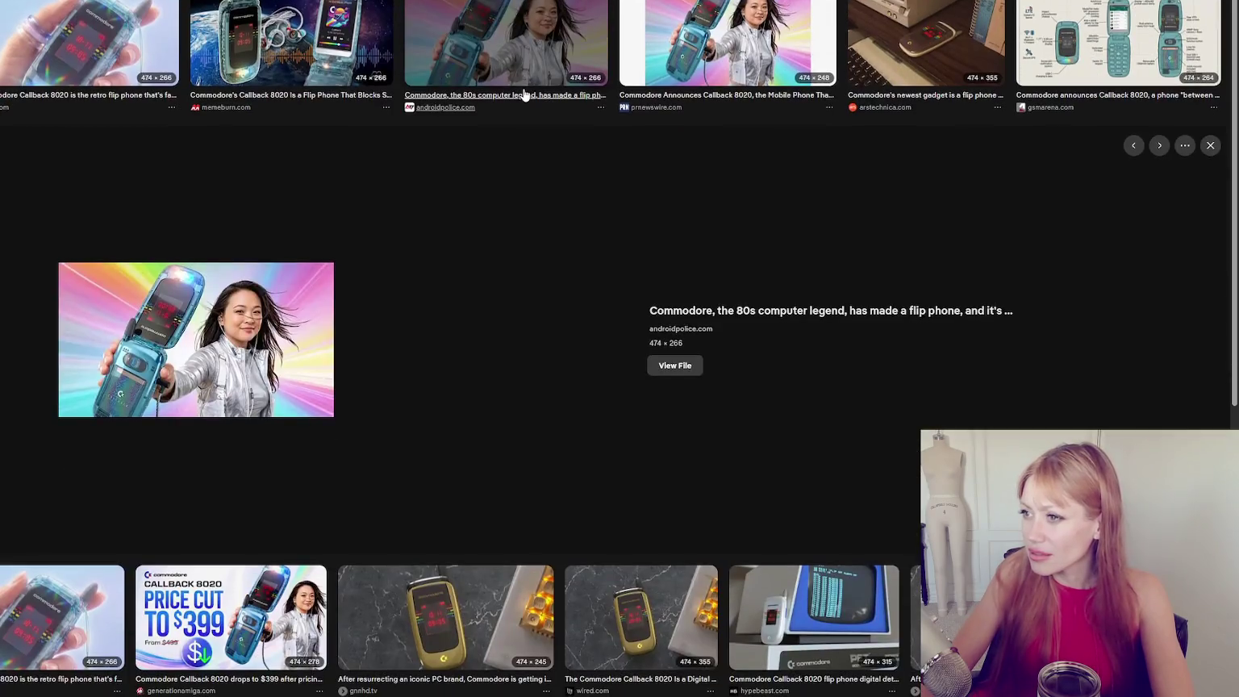
left_click(266, 56)
left_click(75, 73)
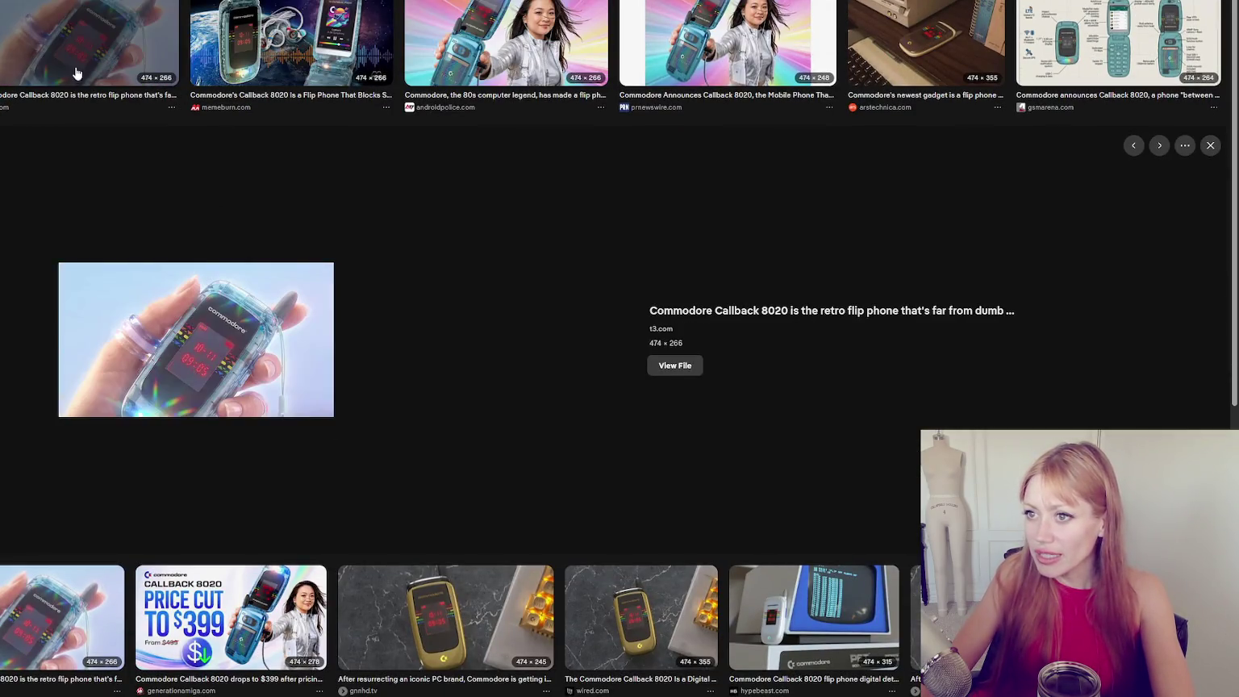
scroll(315, 384, "down", 3)
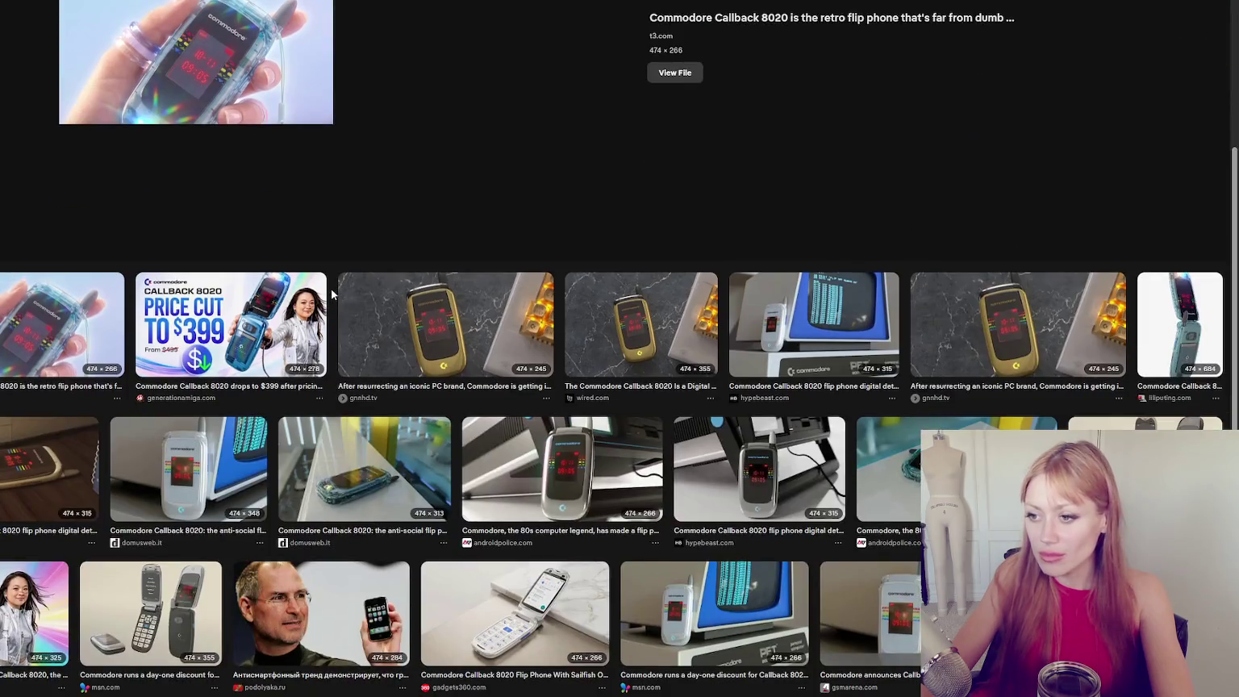
left_click(416, 317)
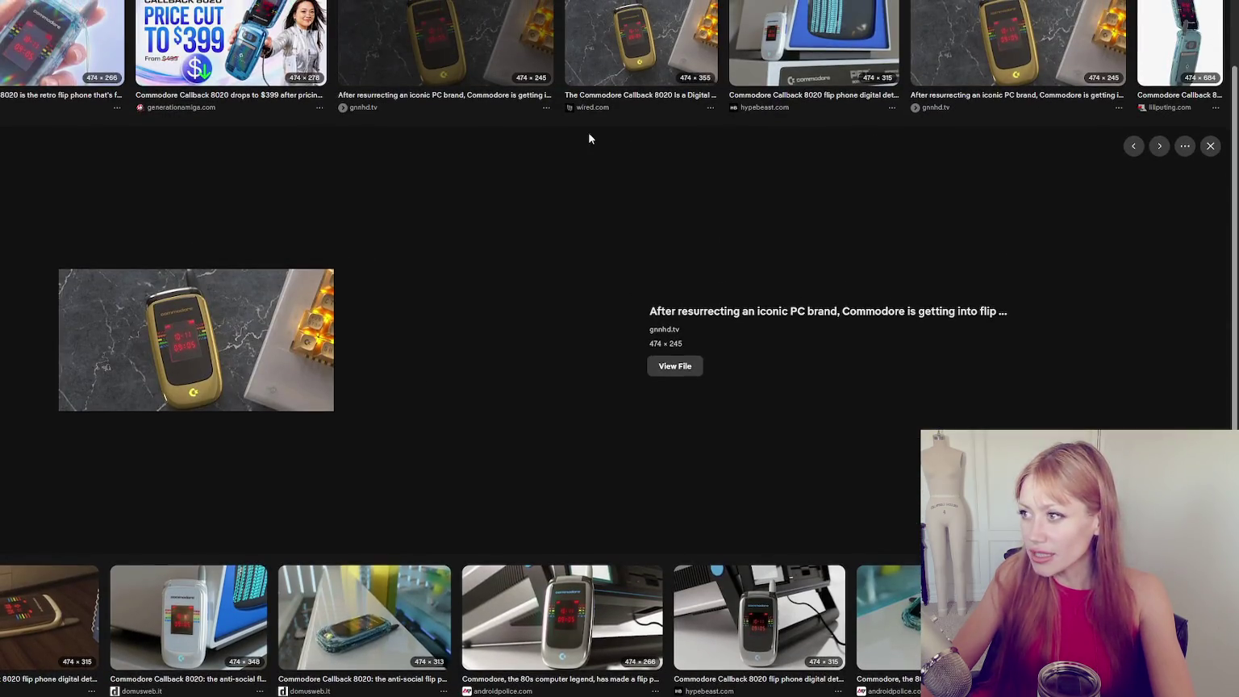
left_click(629, 49)
left_click(749, 93)
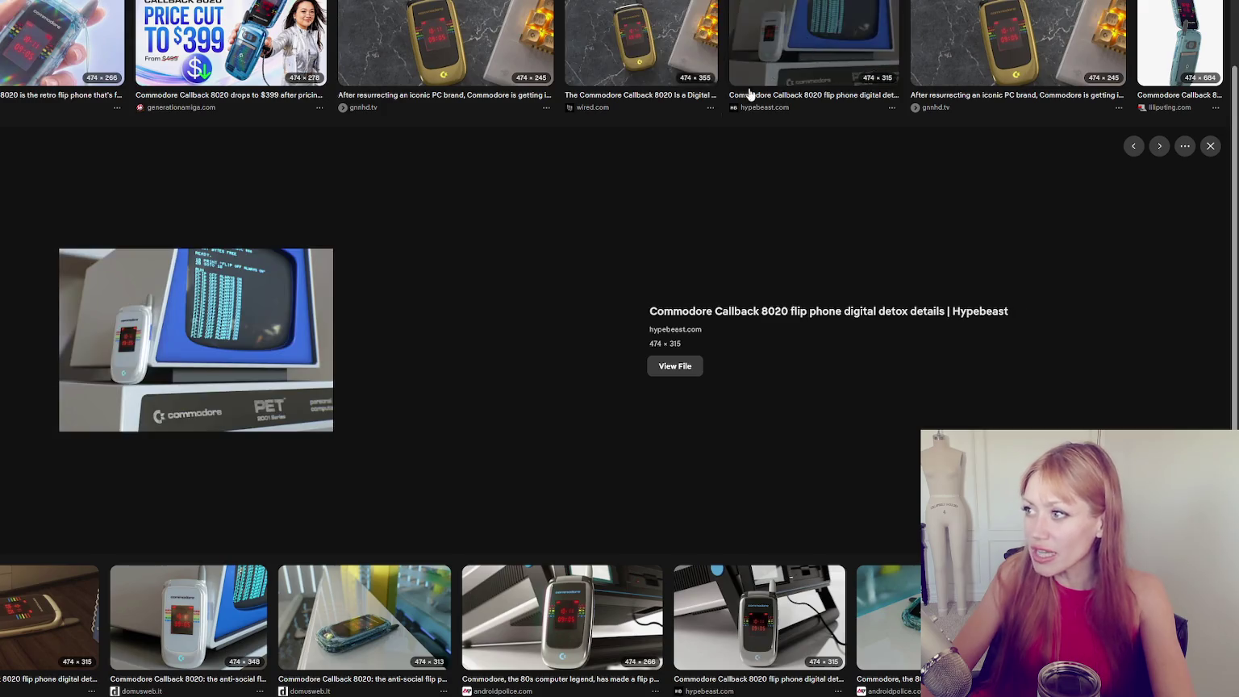
left_click(1175, 17)
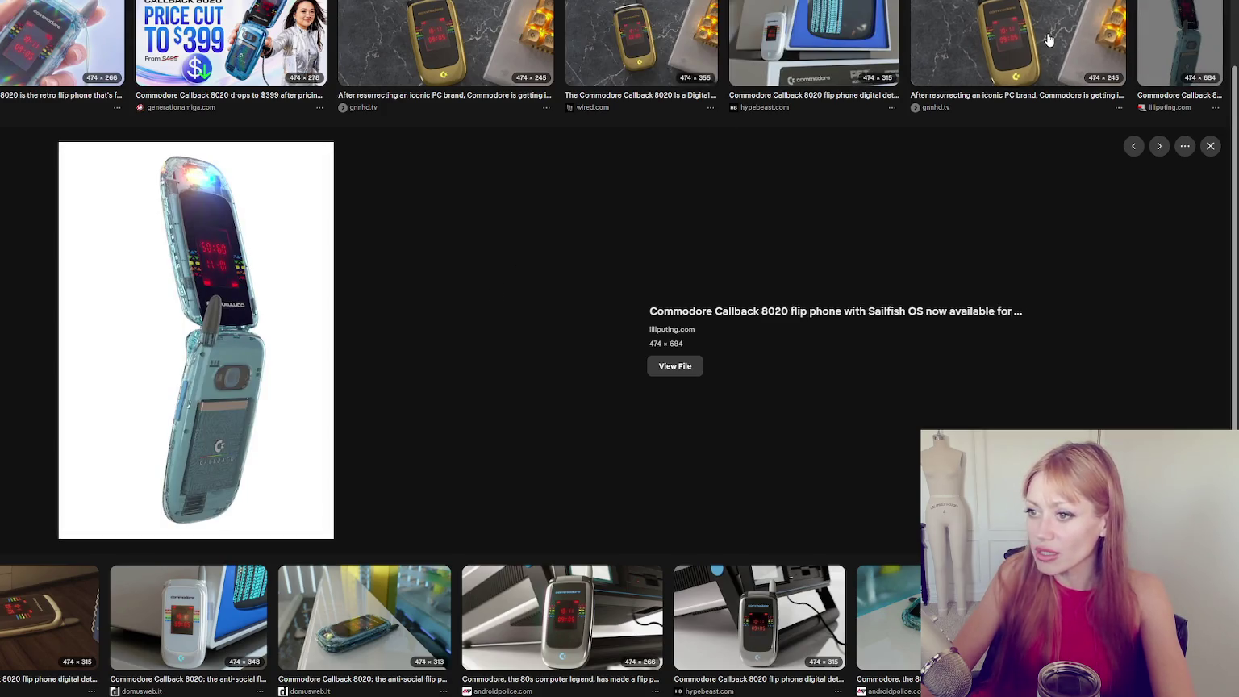
left_click(1048, 39)
Browse more previews from androidpolice, gnnhd.tv, wired.com, hypebeast, arstechnica, gsmarena, t3.com and memeburn.
scroll(384, 75, "down", 5)
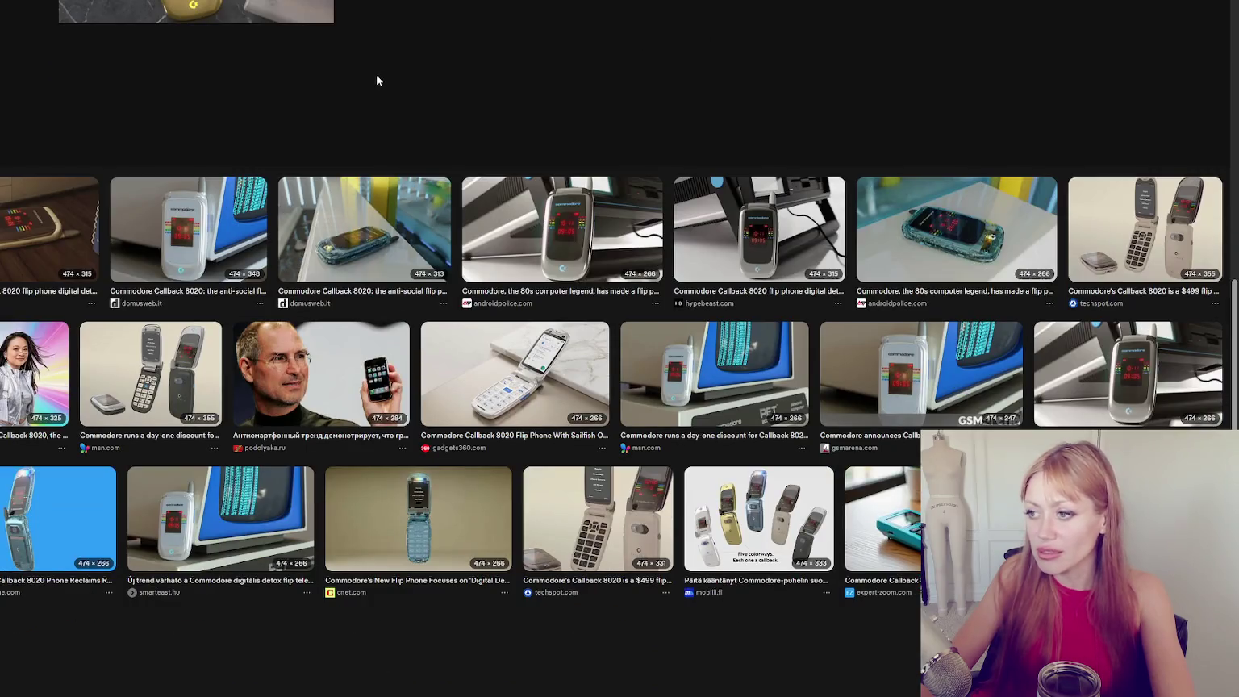
left_click(562, 230)
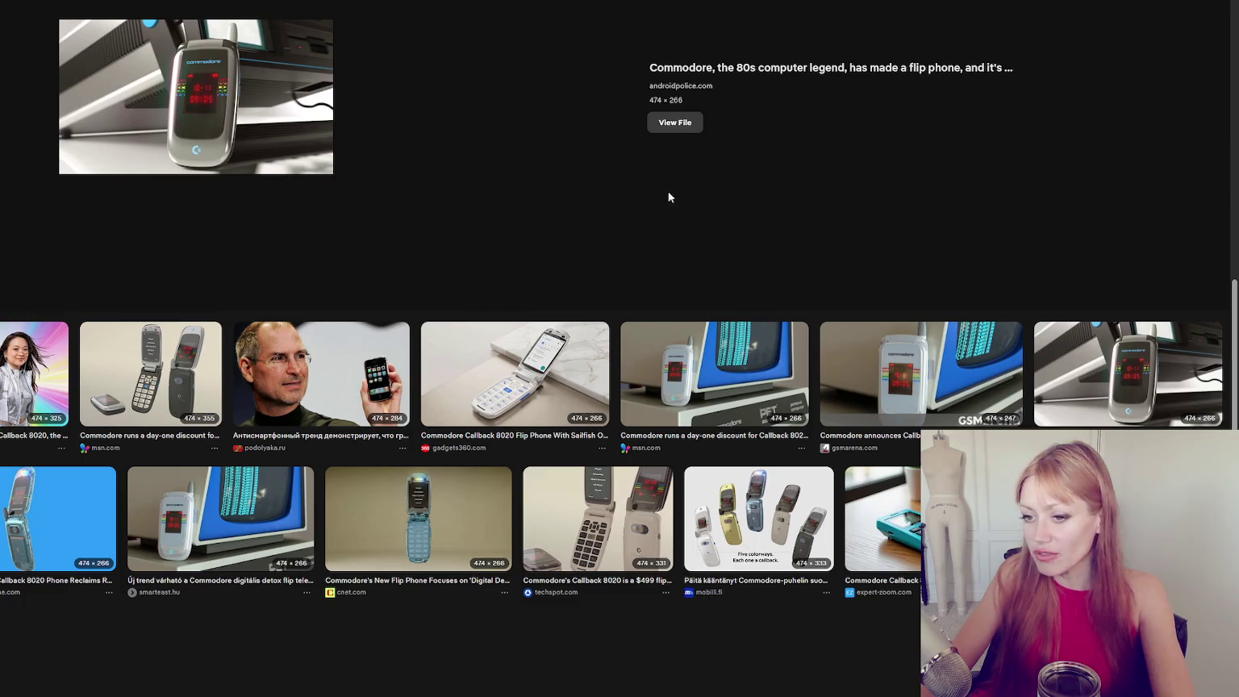
scroll(667, 197, "up", 7)
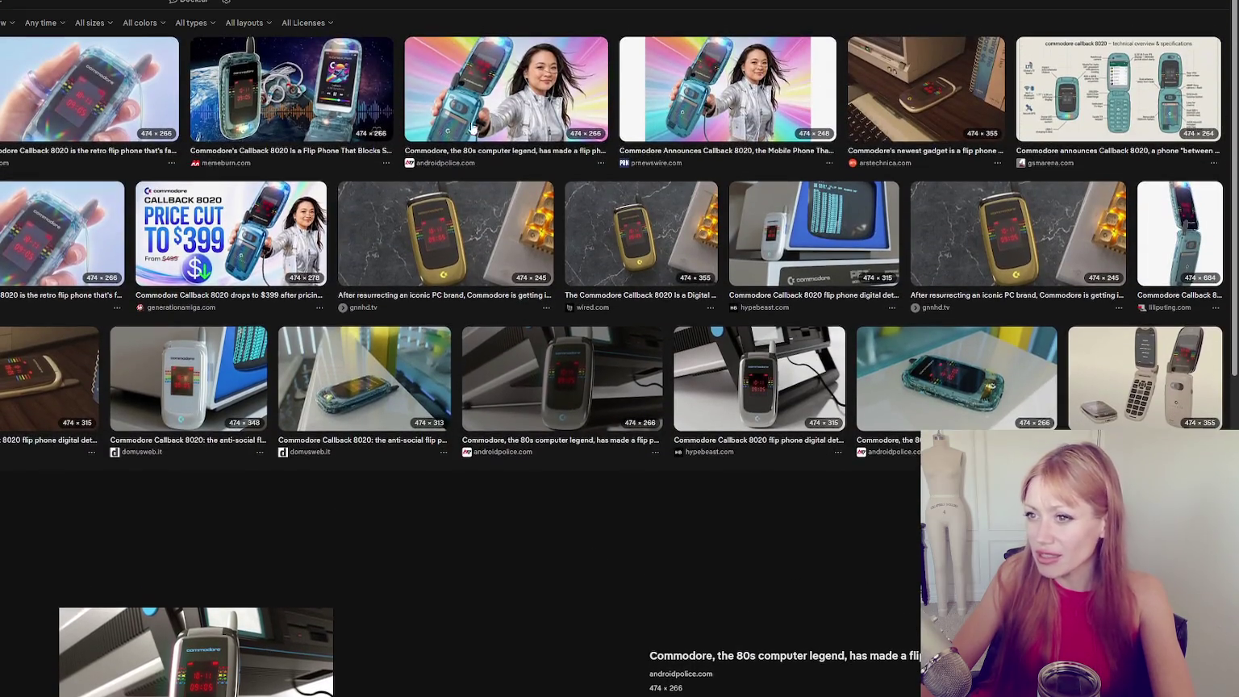
left_click(484, 235)
left_click(633, 48)
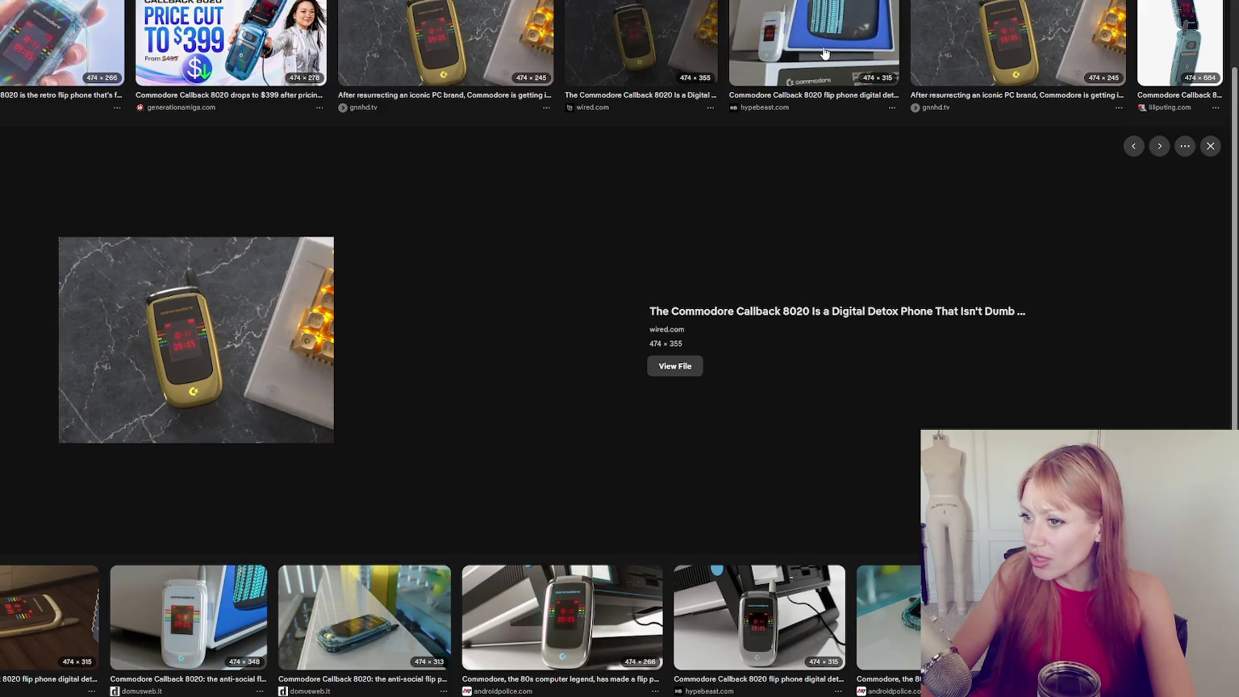
left_click(824, 53)
left_click(985, 36)
scroll(968, 66, "up", 2)
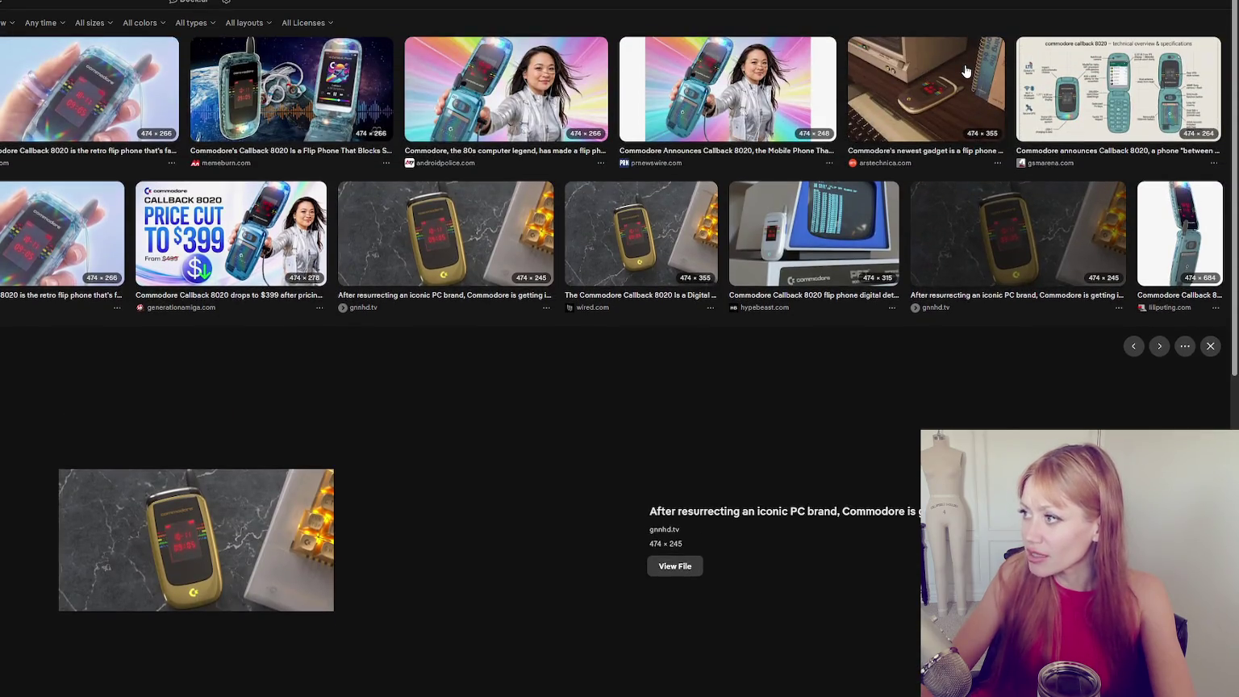
left_click(966, 70)
left_click(1053, 58)
left_click(119, 22)
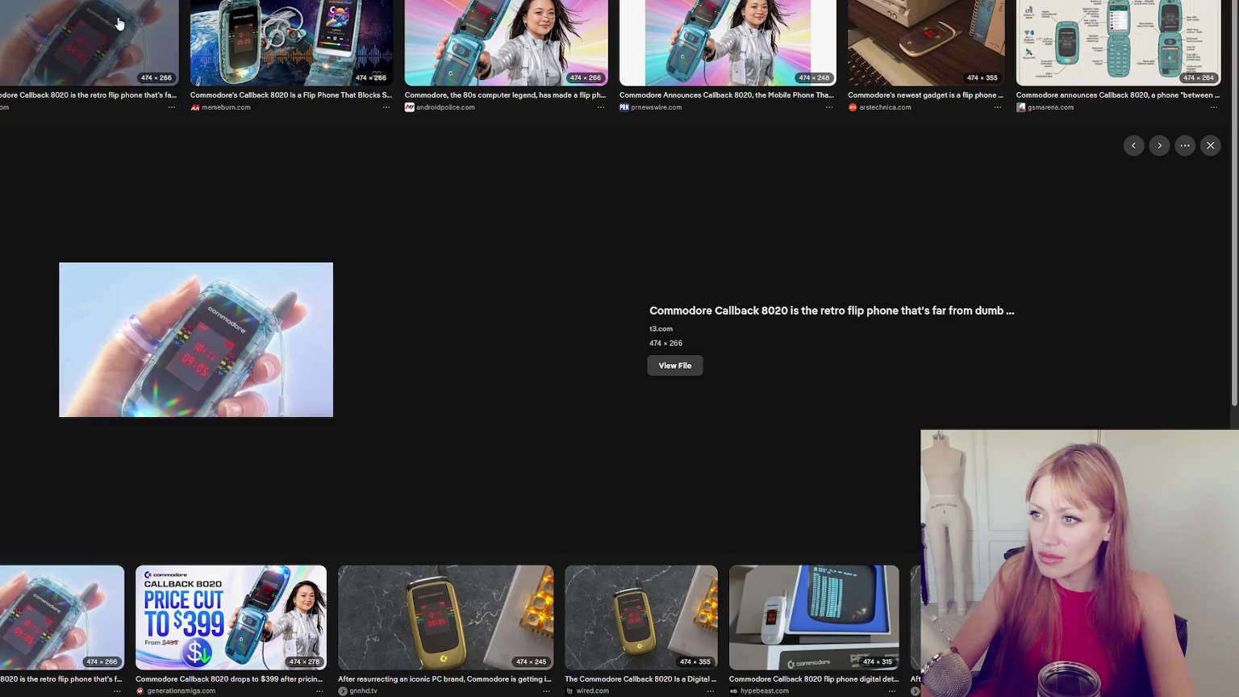
left_click(274, 41)
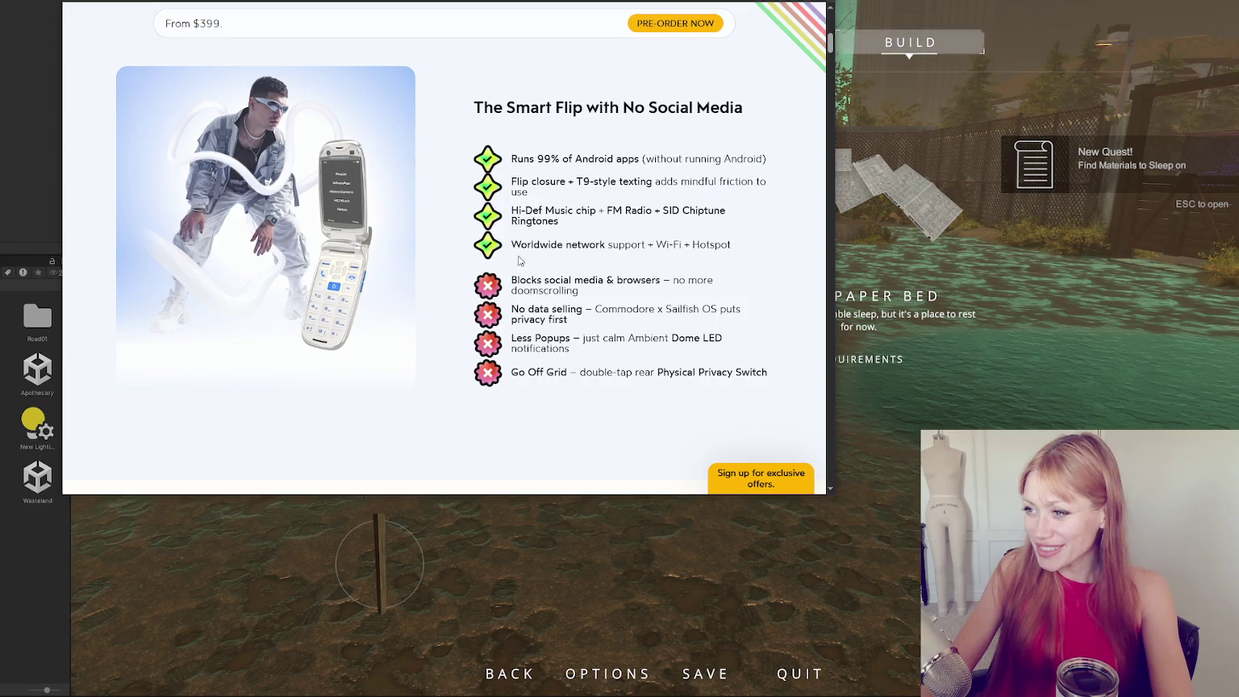
Read the feature list, highlighting the worldwide network support and Physical Privacy Switch text.
left_click_drag(527, 244, 656, 246)
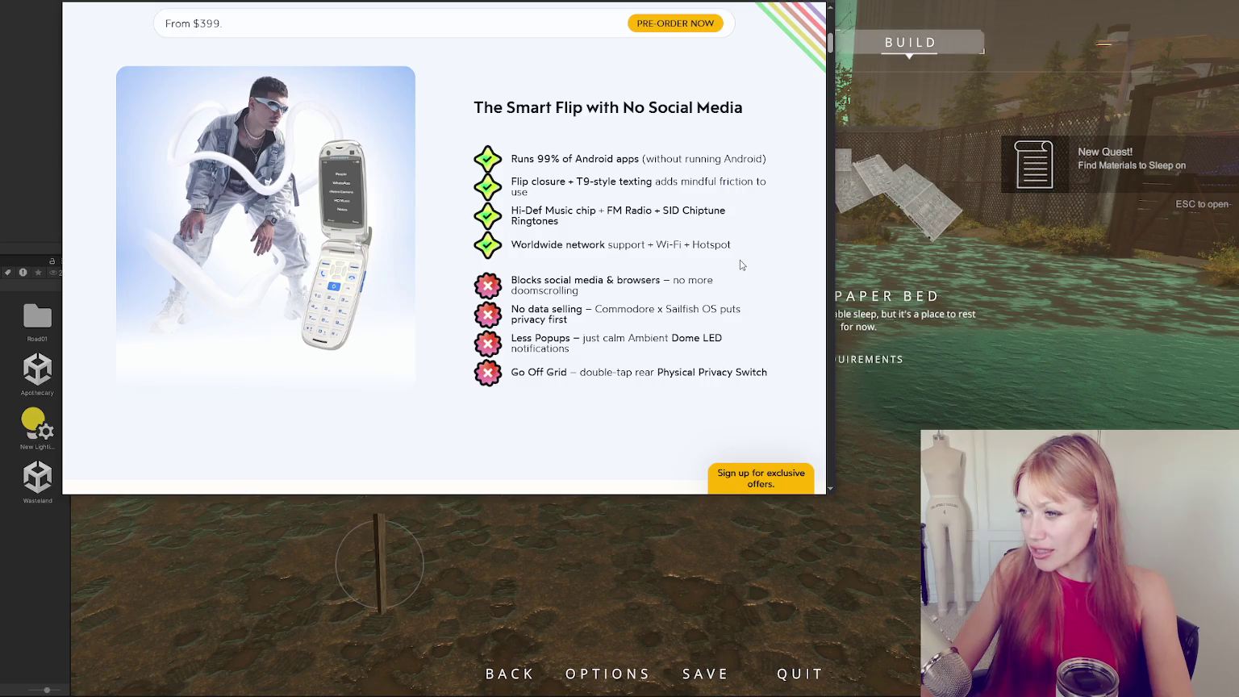
scroll(692, 175, "down", 2)
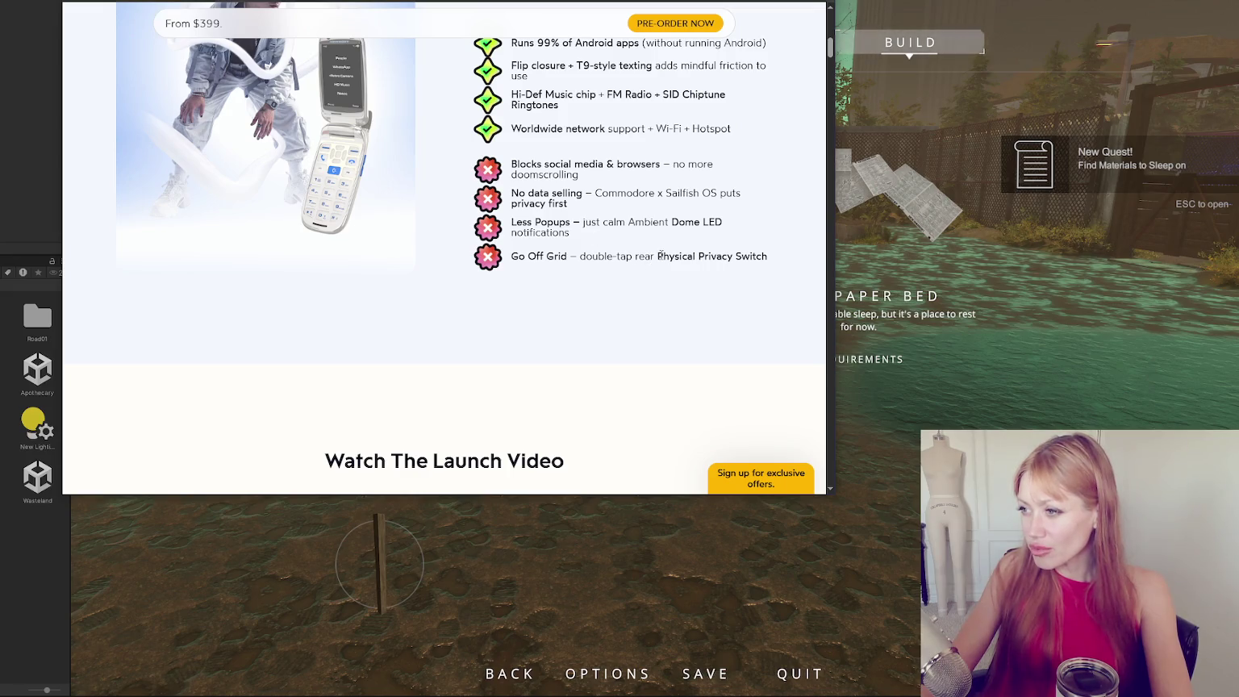
left_click_drag(657, 257, 767, 256)
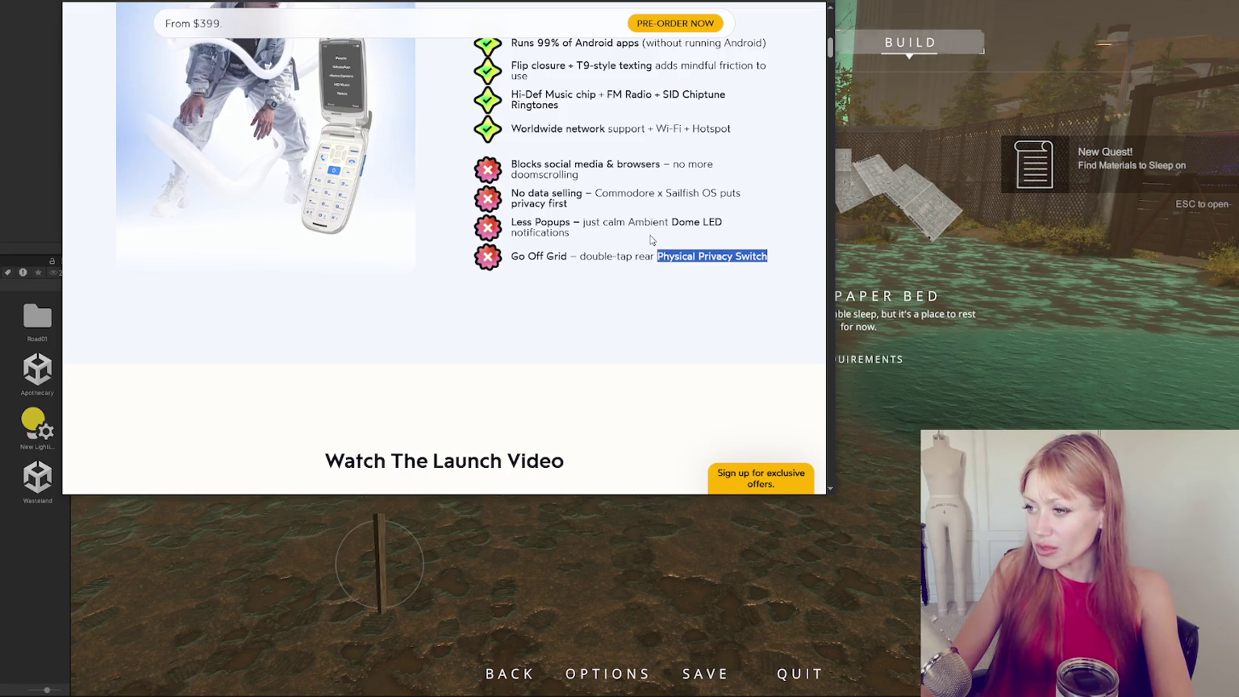
scroll(651, 240, "down", 2)
scroll(651, 239, "down", 3)
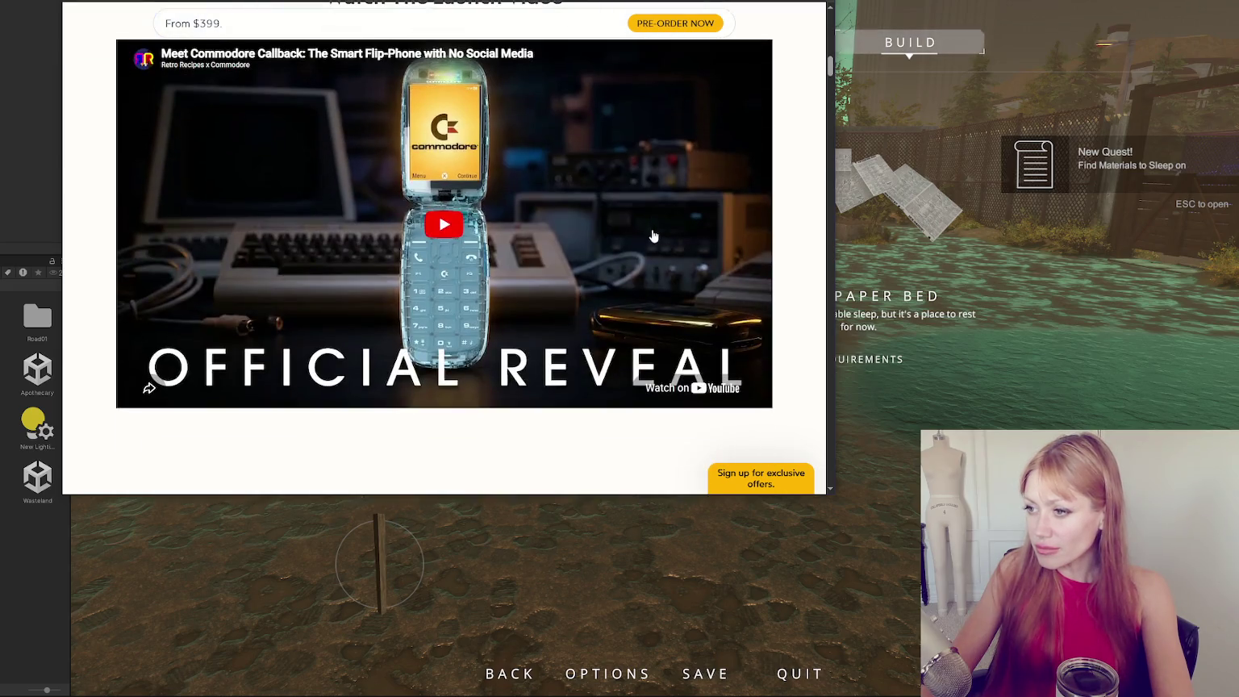
scroll(658, 229, "down", 5)
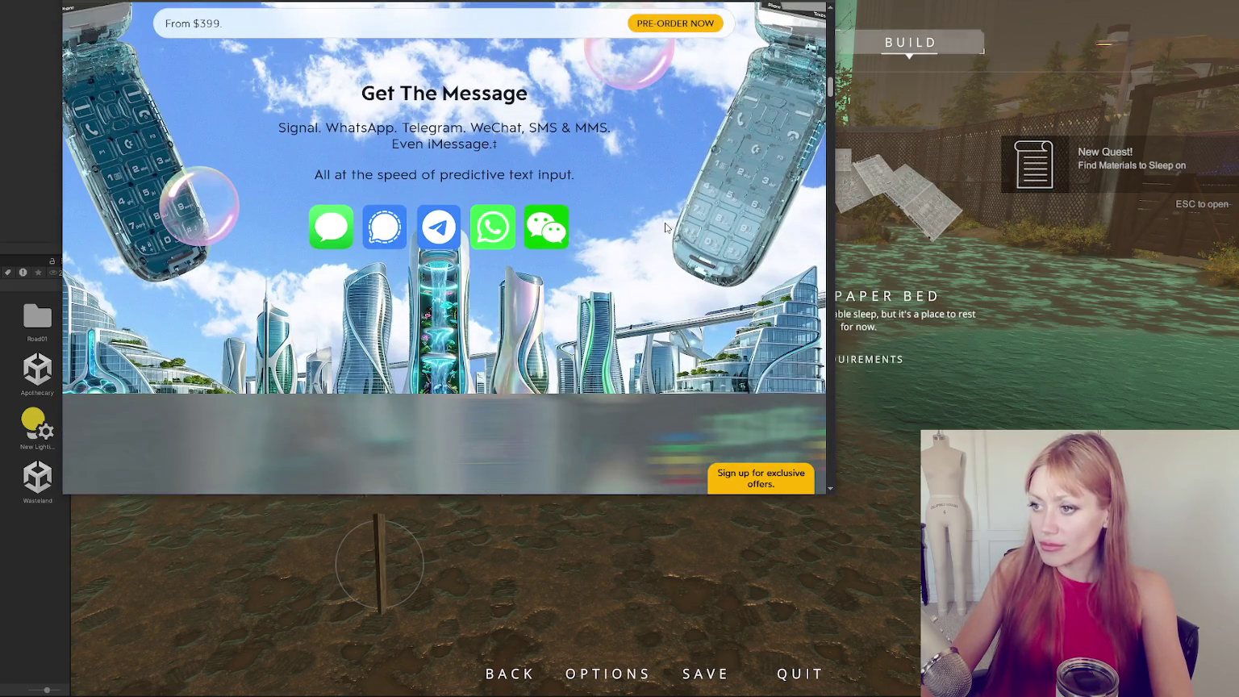
scroll(665, 227, "down", 8)
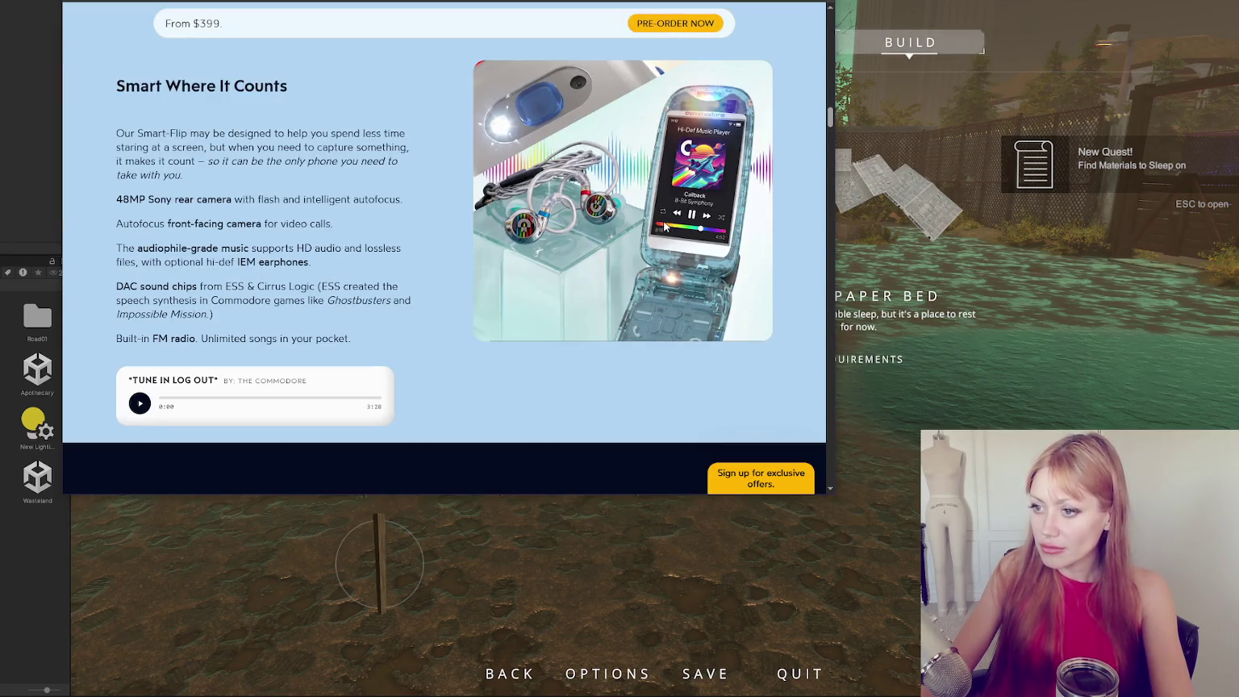
scroll(661, 225, "down", 5)
scroll(656, 224, "down", 8)
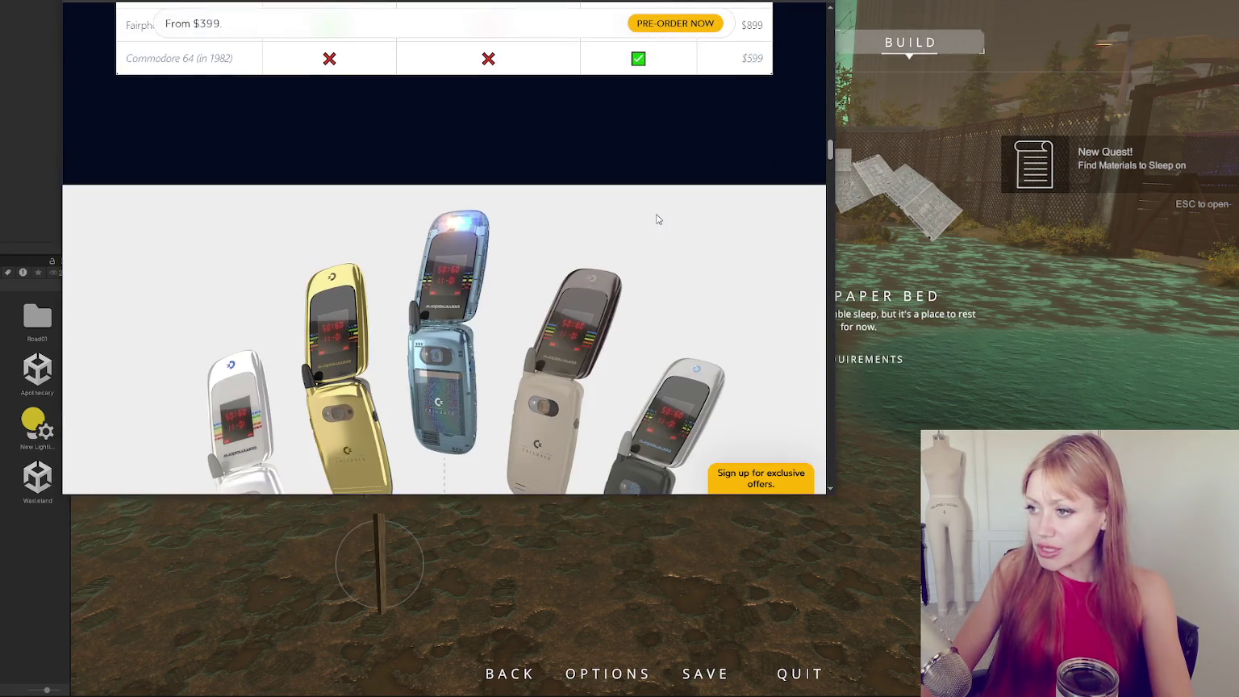
scroll(652, 211, "down", 3)
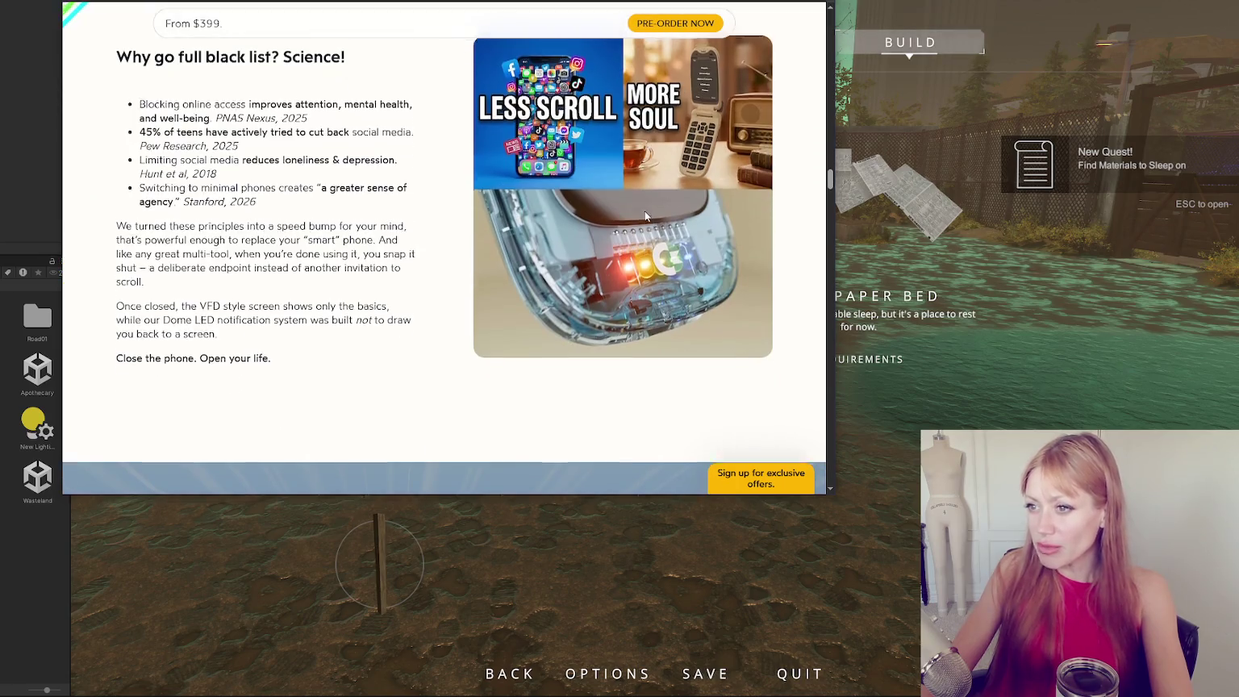
scroll(645, 211, "up", 5)
Open the pre-order page and compare Starlight, Basic Beige, SX Silver, Protopet White and Founders Edition colours.
left_click(444, 335)
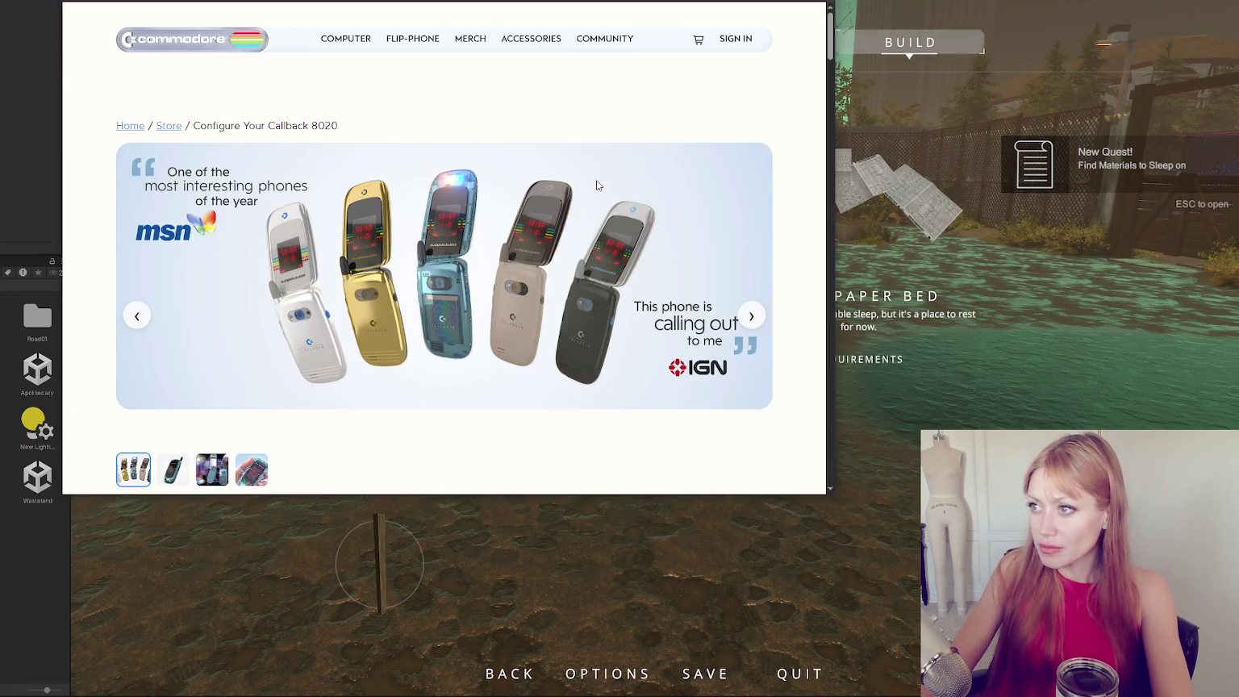
scroll(618, 172, "down", 3)
scroll(618, 173, "down", 2)
scroll(622, 167, "up", 3)
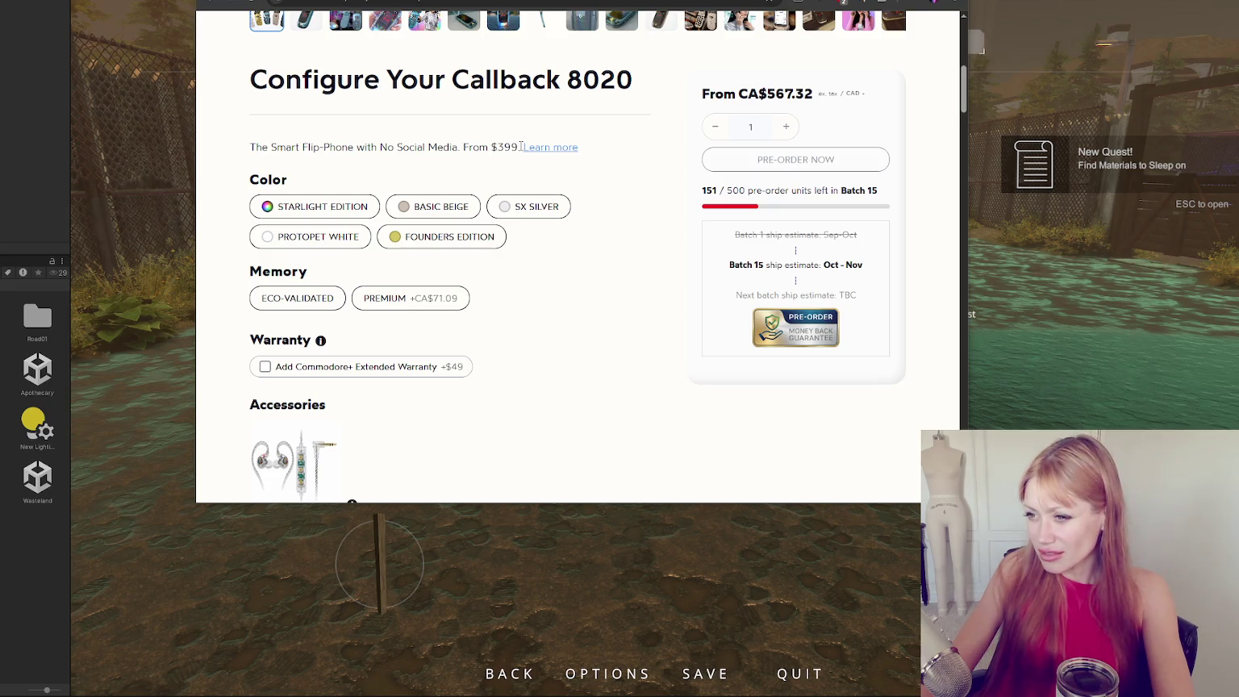
left_click(321, 212)
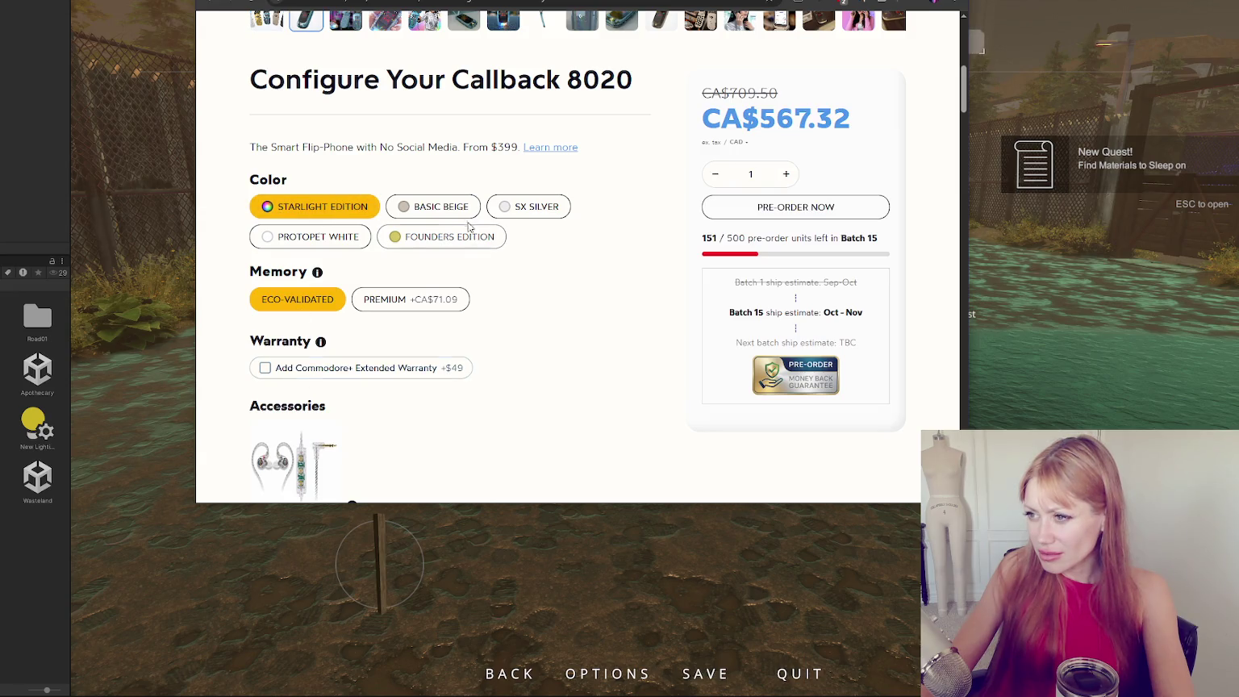
left_click(439, 207)
left_click(543, 203)
left_click(322, 237)
left_click(428, 236)
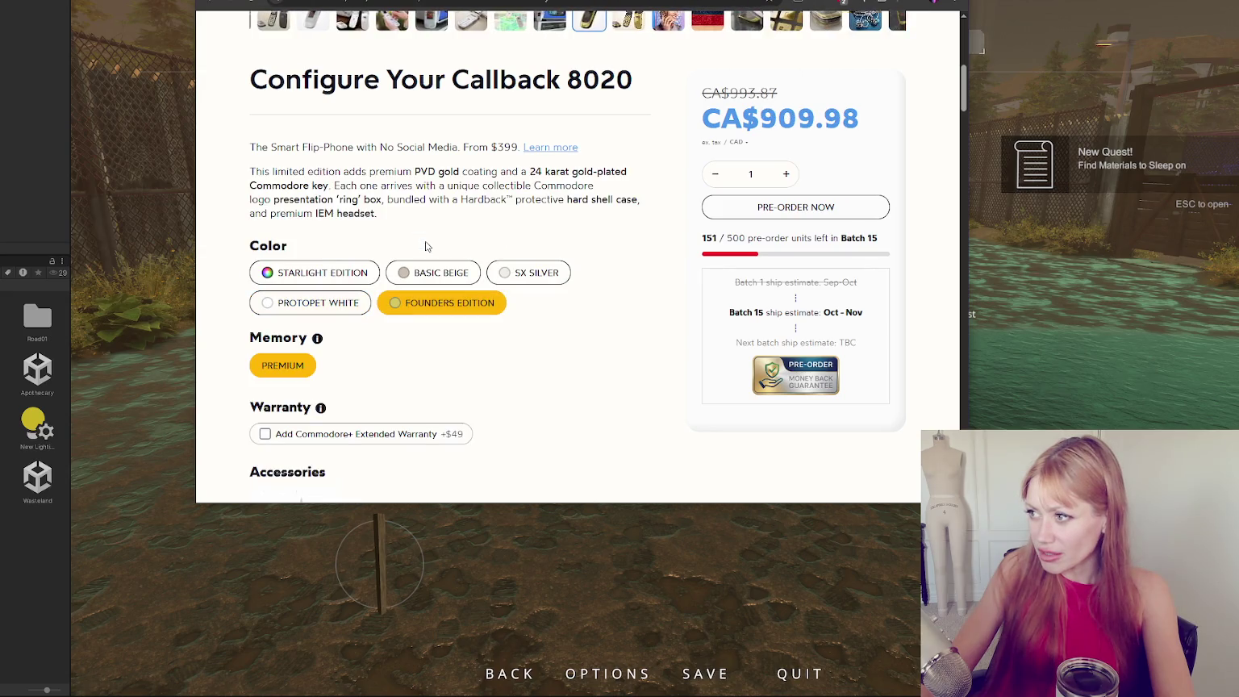
left_click(356, 274)
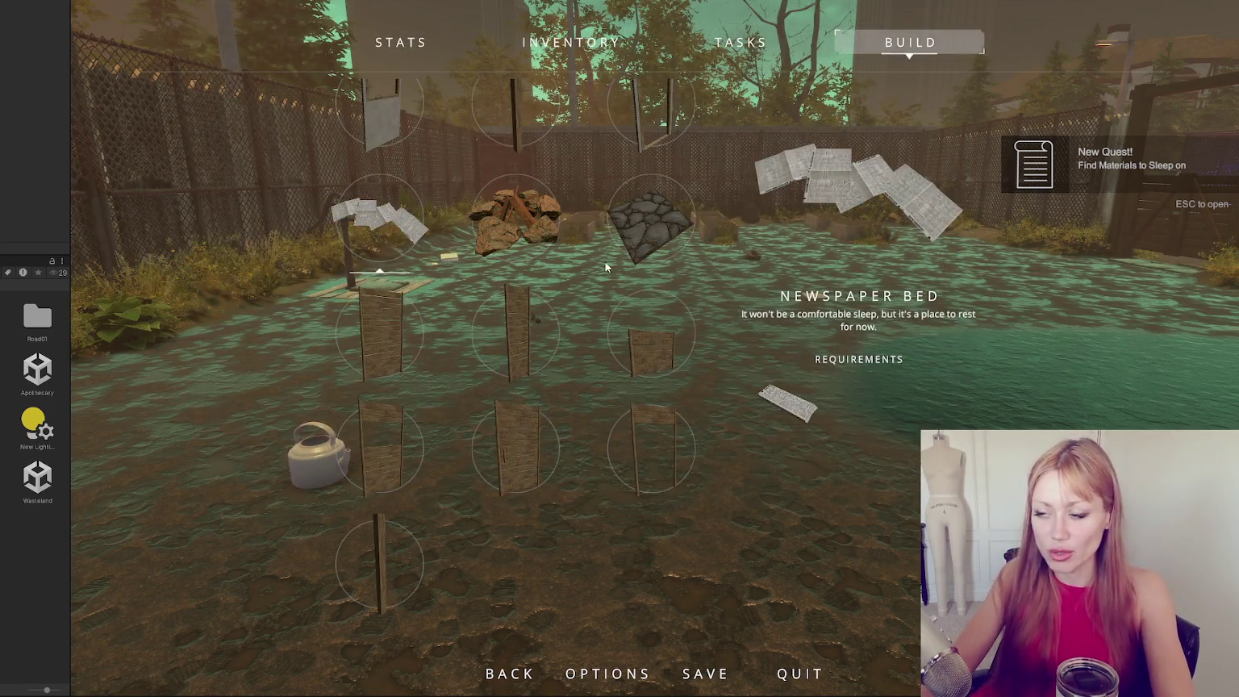
Pick the FLOOR piece from the in-game build catalogue.
key("Escape")
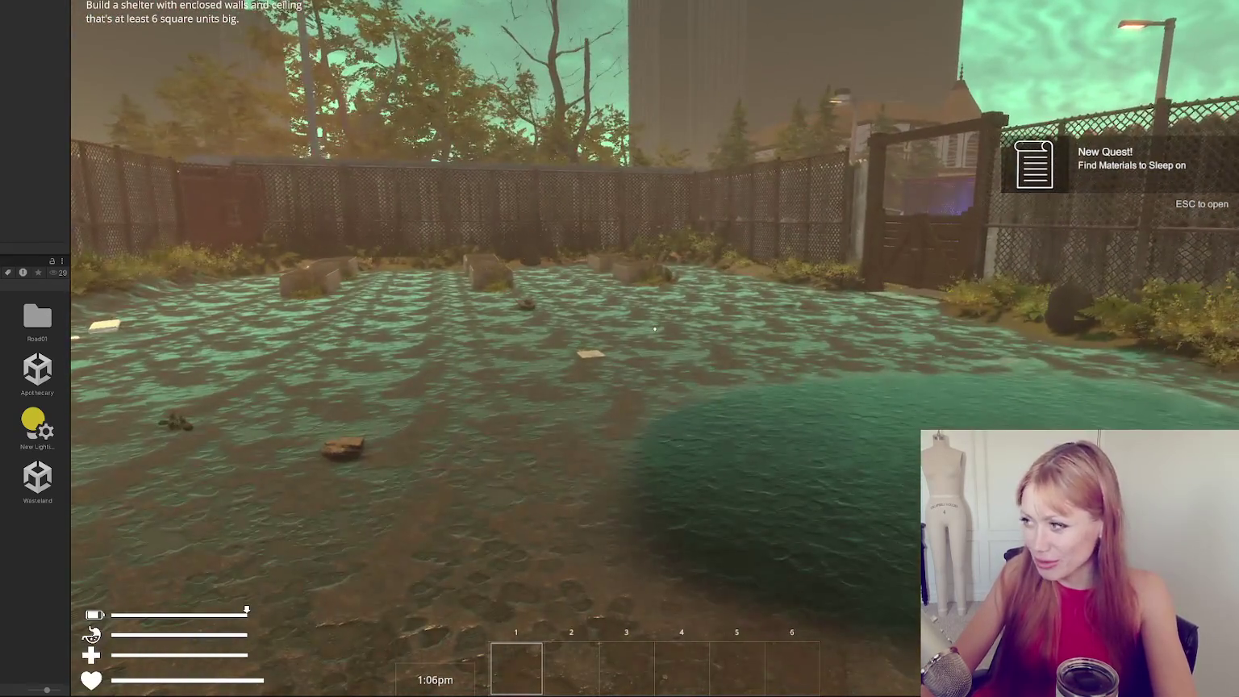
key("Escape")
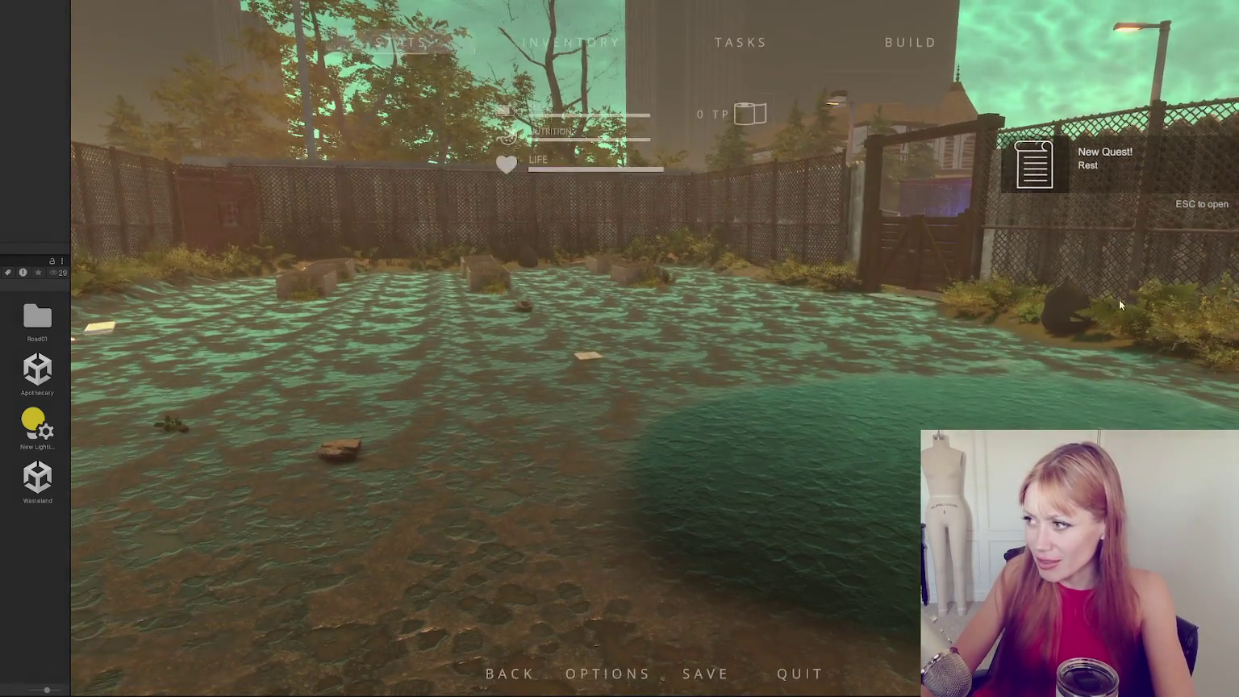
left_click(920, 56)
left_click(649, 337)
Place four floor tiles on the ground, then leave build mode.
left_click(619, 348)
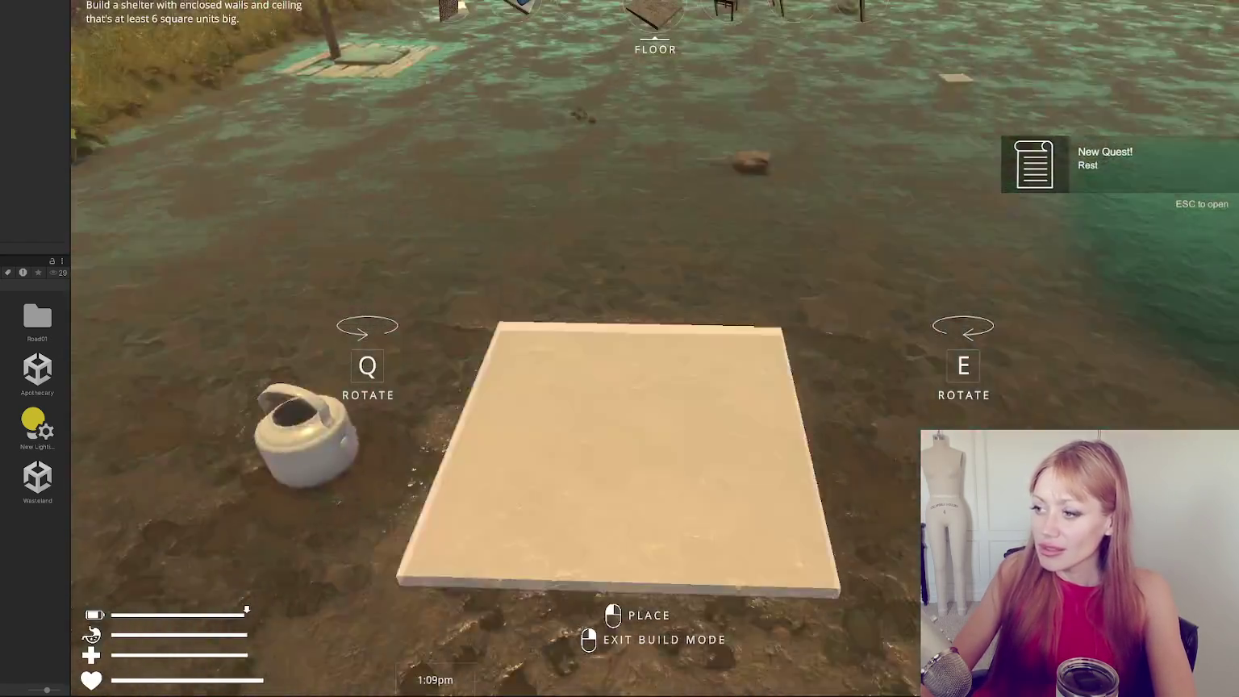
left_click(620, 349)
left_click(620, 348)
left_click(620, 348)
left_click(619, 348)
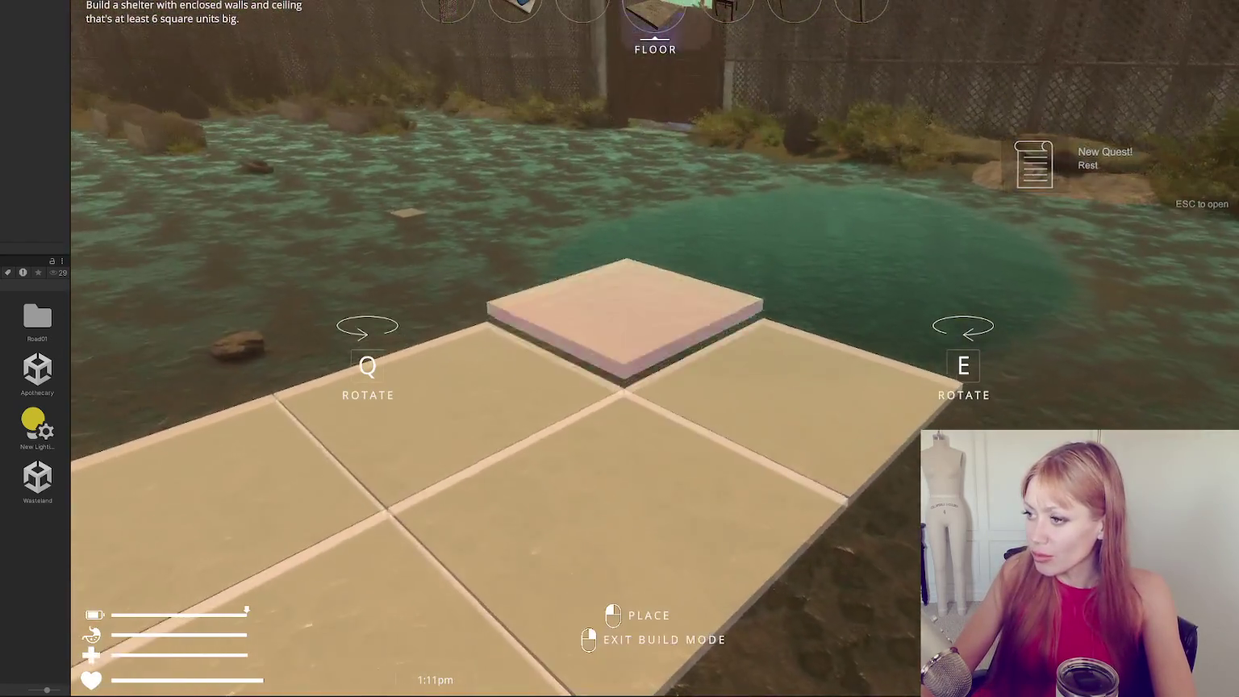
scroll(619, 349, "down", 1)
scroll(620, 348, "down", 1)
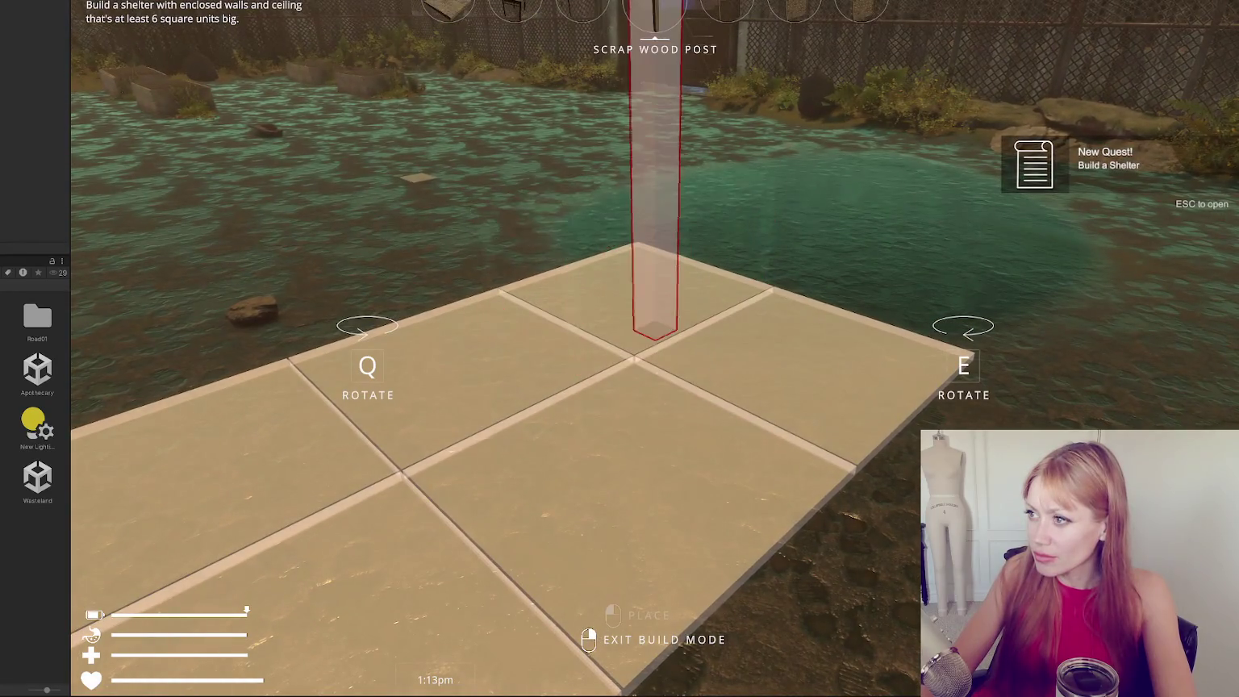
scroll(619, 349, "down", 1)
key("Escape")
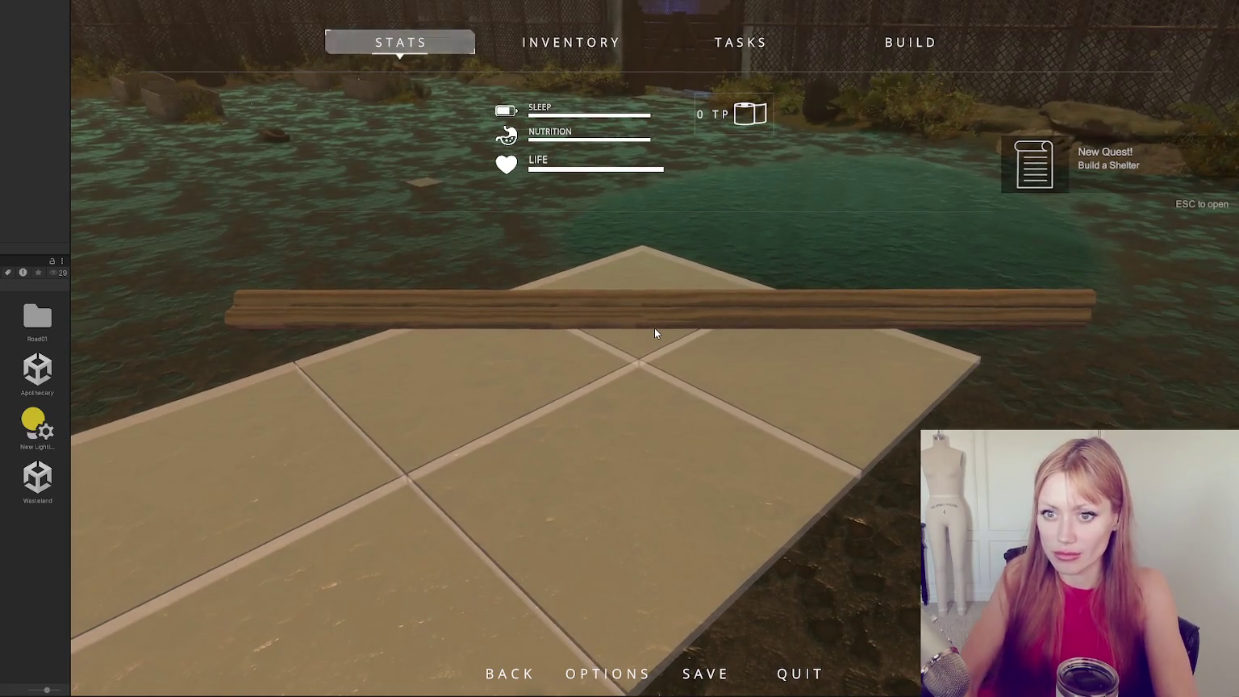
Resume play and pick up four wooden boards from the stack.
key("Escape")
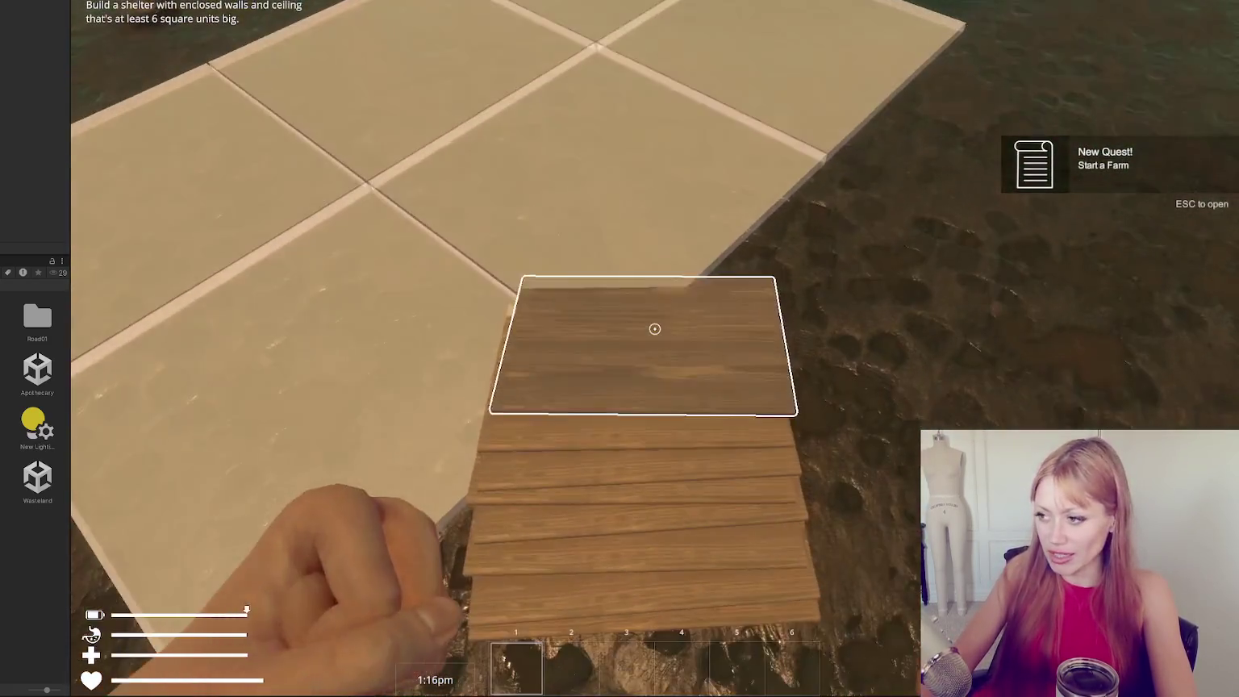
left_click(655, 329)
left_click(655, 328)
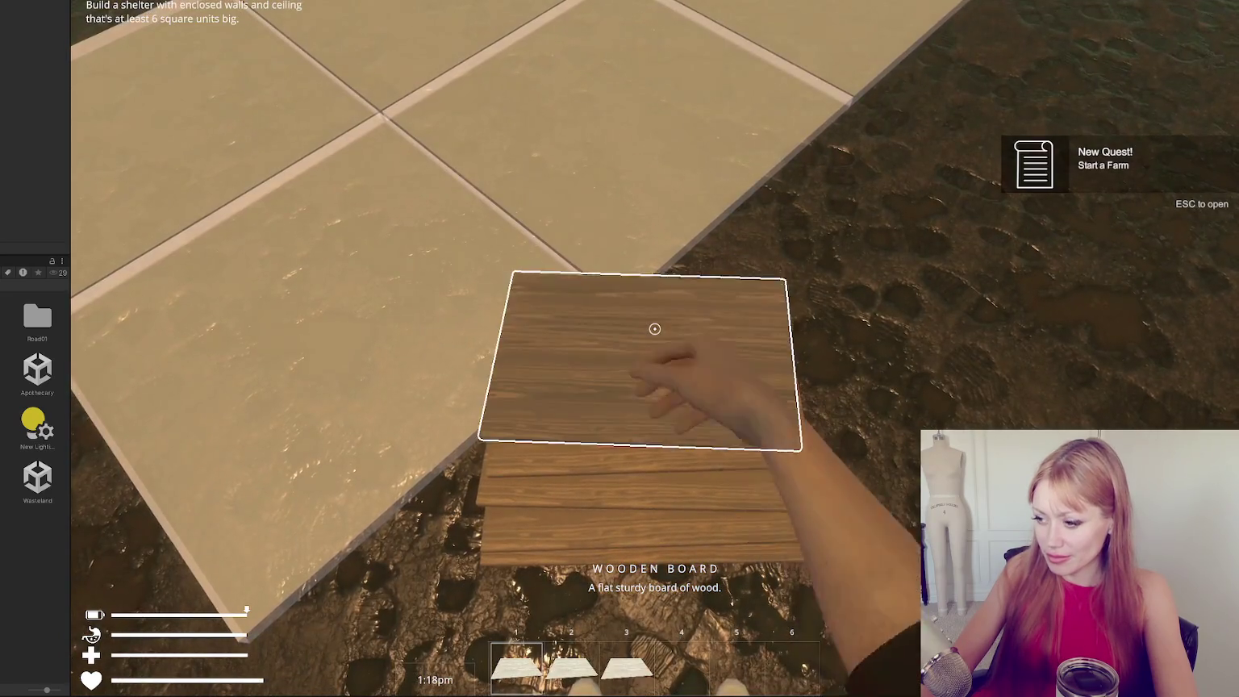
left_click(654, 328)
left_click(654, 328)
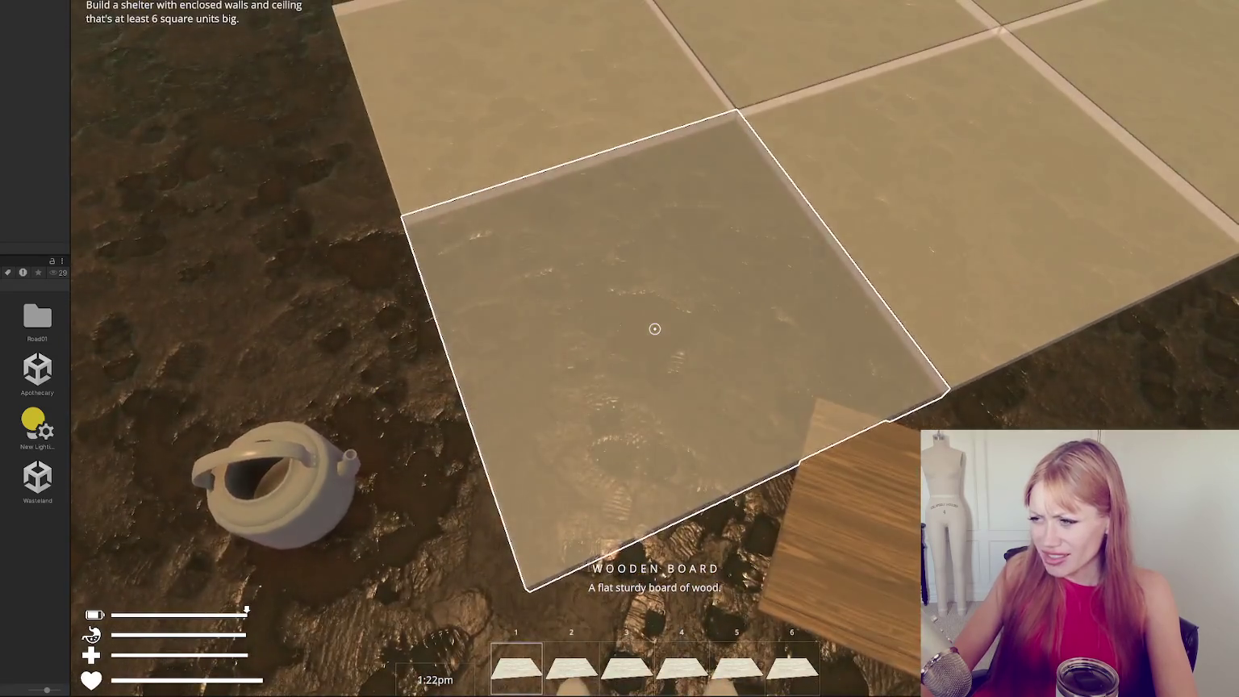
Lay the boards onto the floor as a section and collect the loose board.
left_click(654, 328)
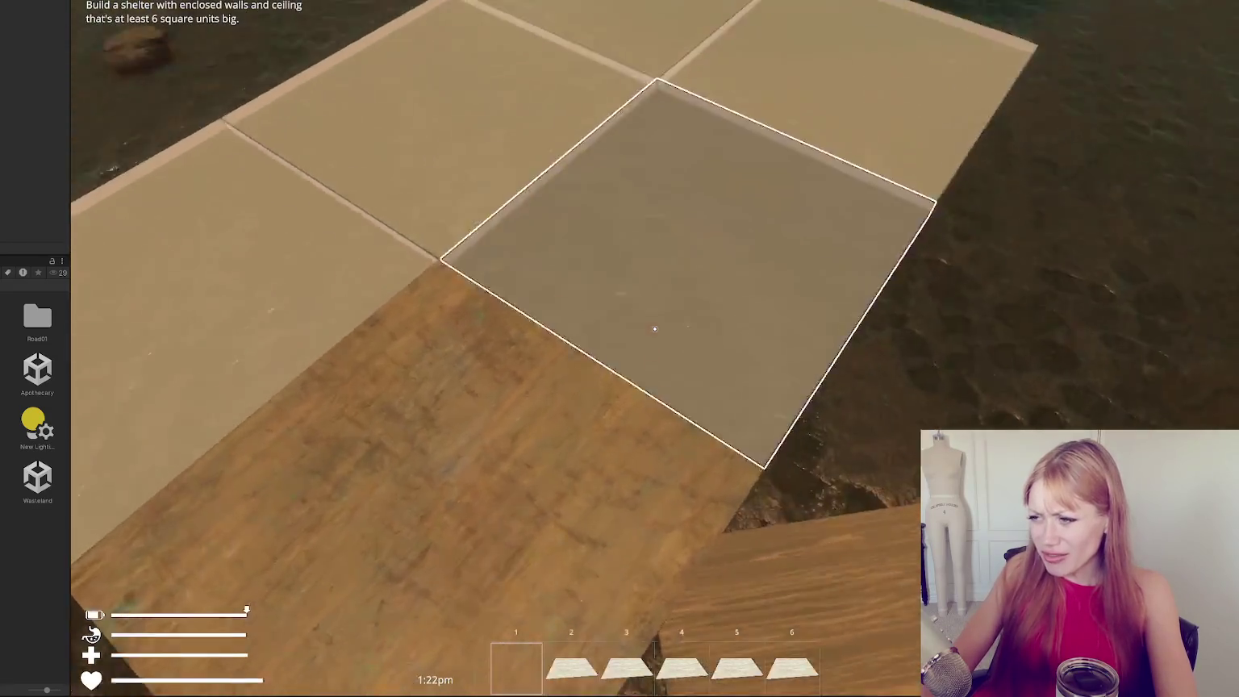
left_click(654, 328)
left_click(654, 328)
left_click(654, 329)
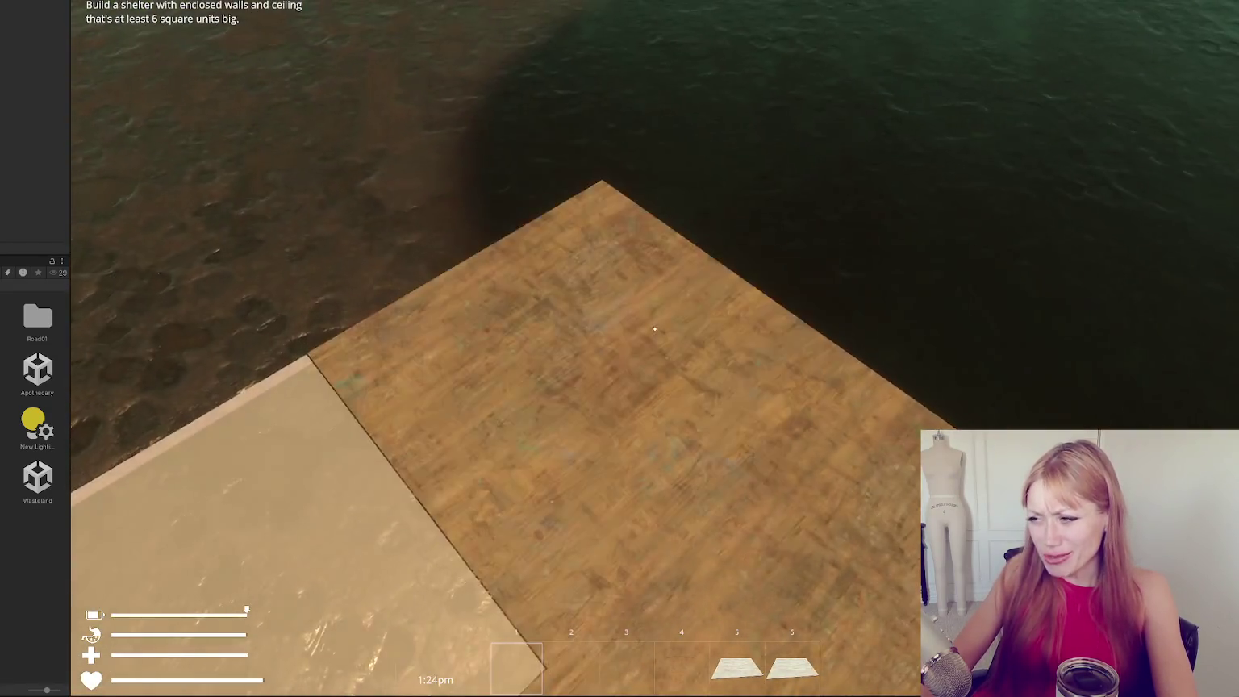
left_click(654, 328)
left_click(654, 328)
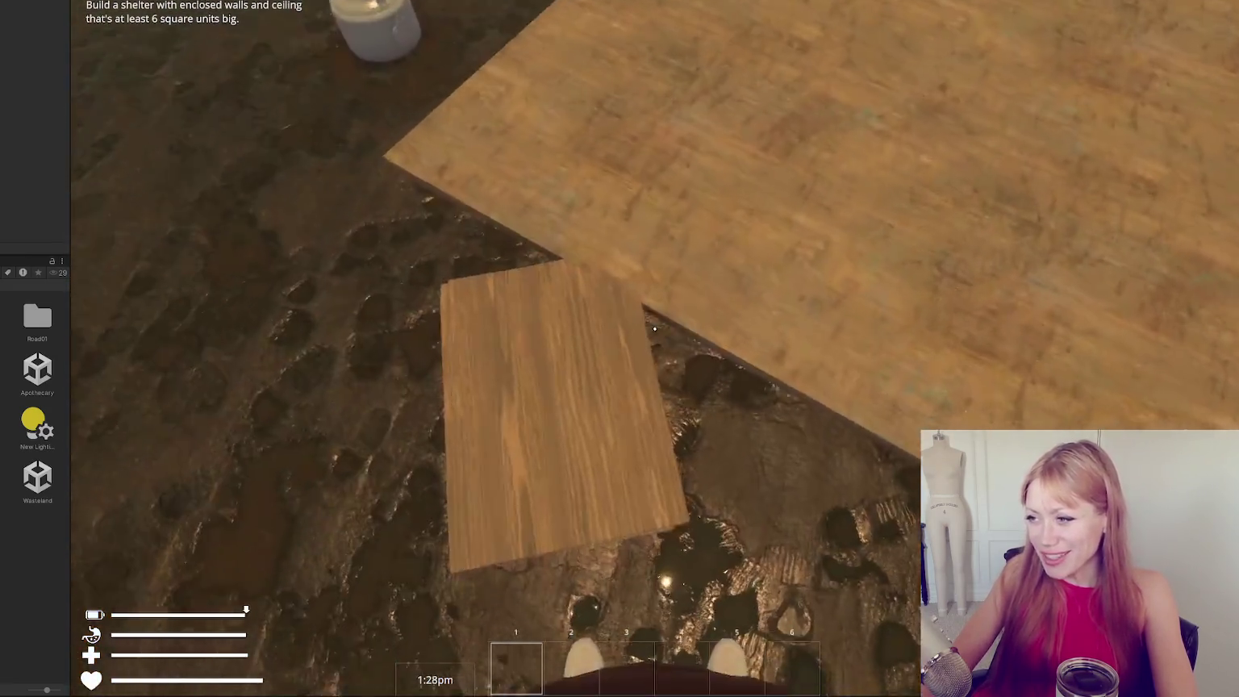
left_click(654, 328)
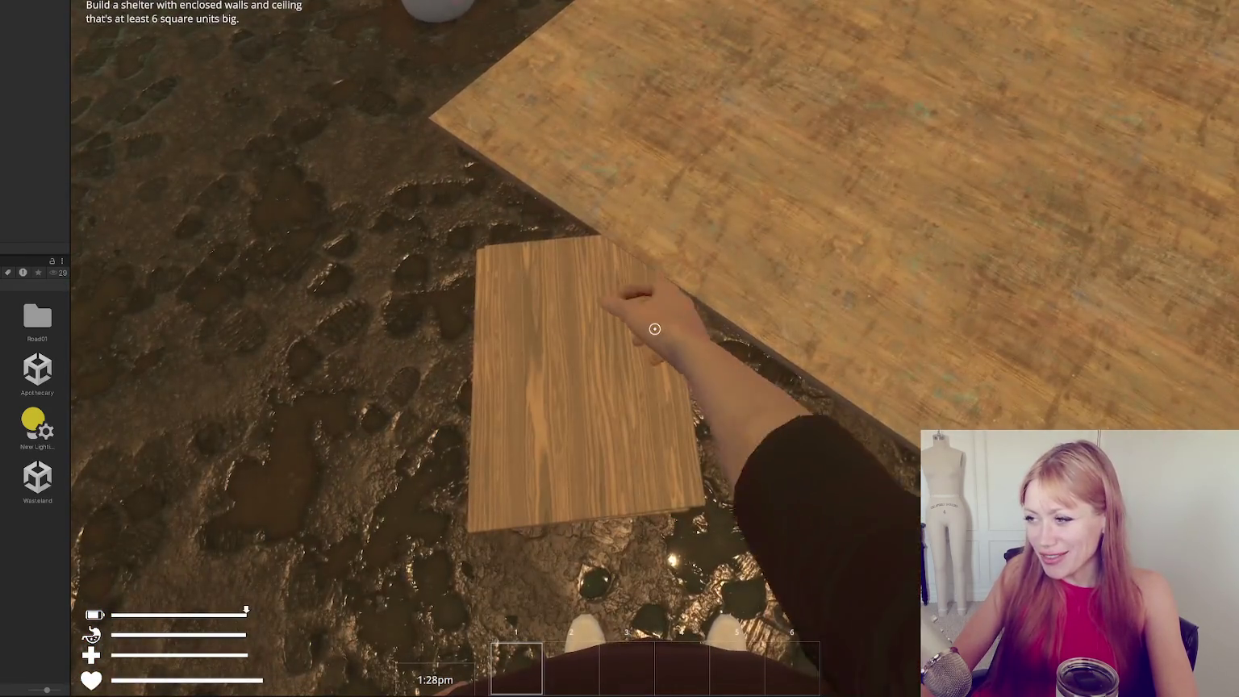
left_click(654, 328)
Place a floor tile beside the wooden floor, then lay another wooden floor board.
key("Escape")
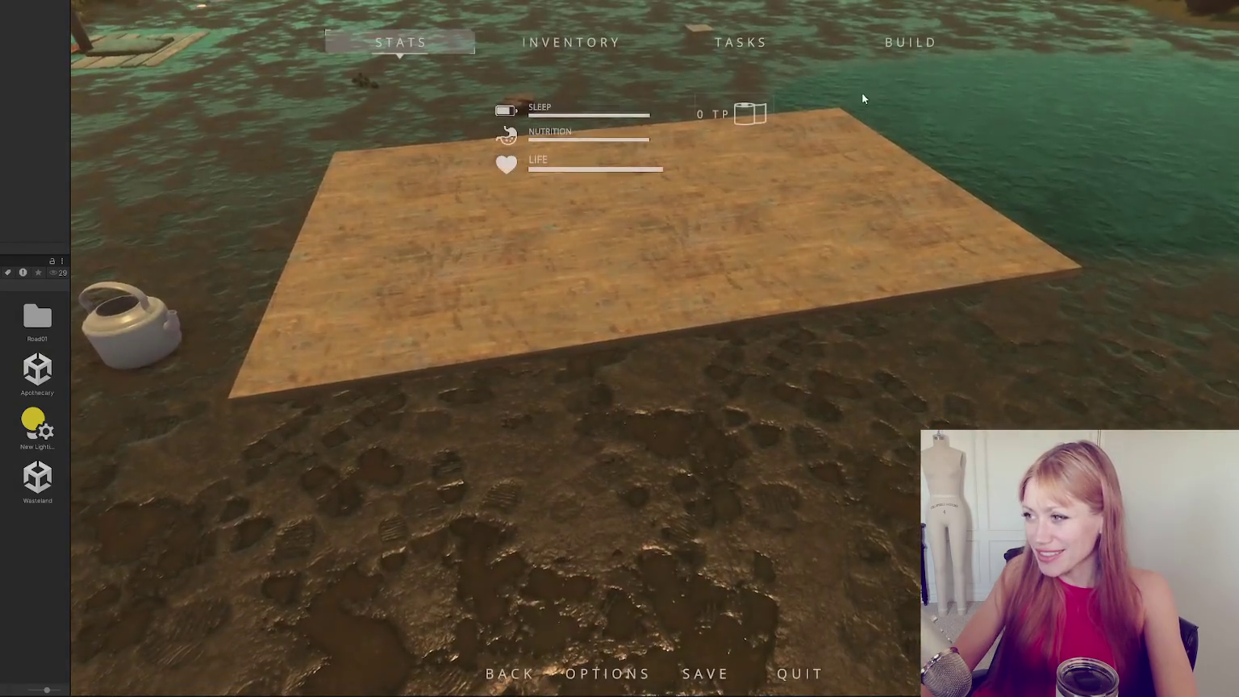
left_click(908, 42)
left_click(642, 187)
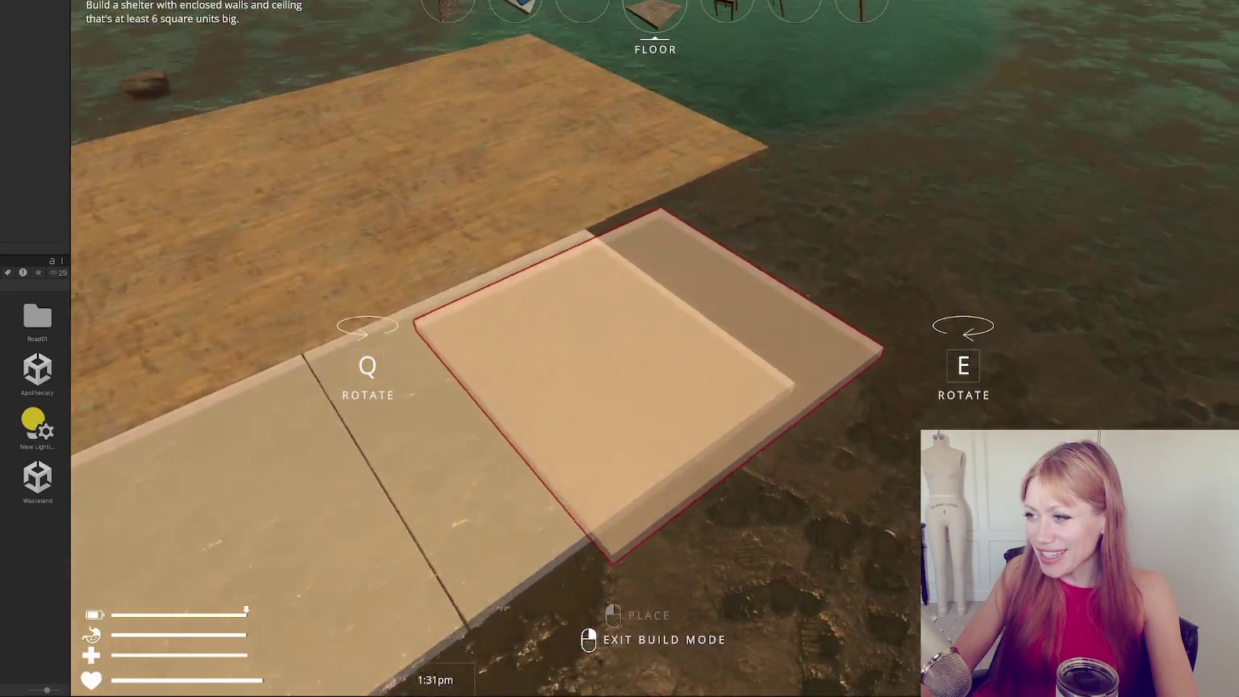
left_click(654, 328)
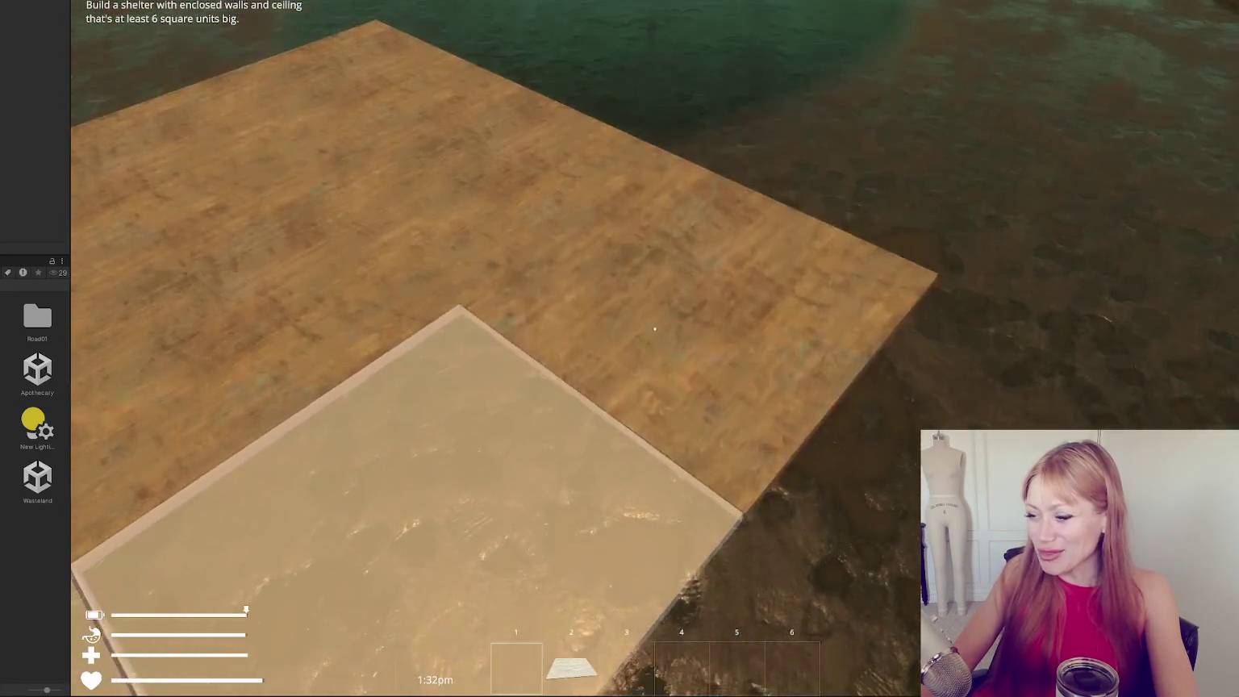
key("Escape")
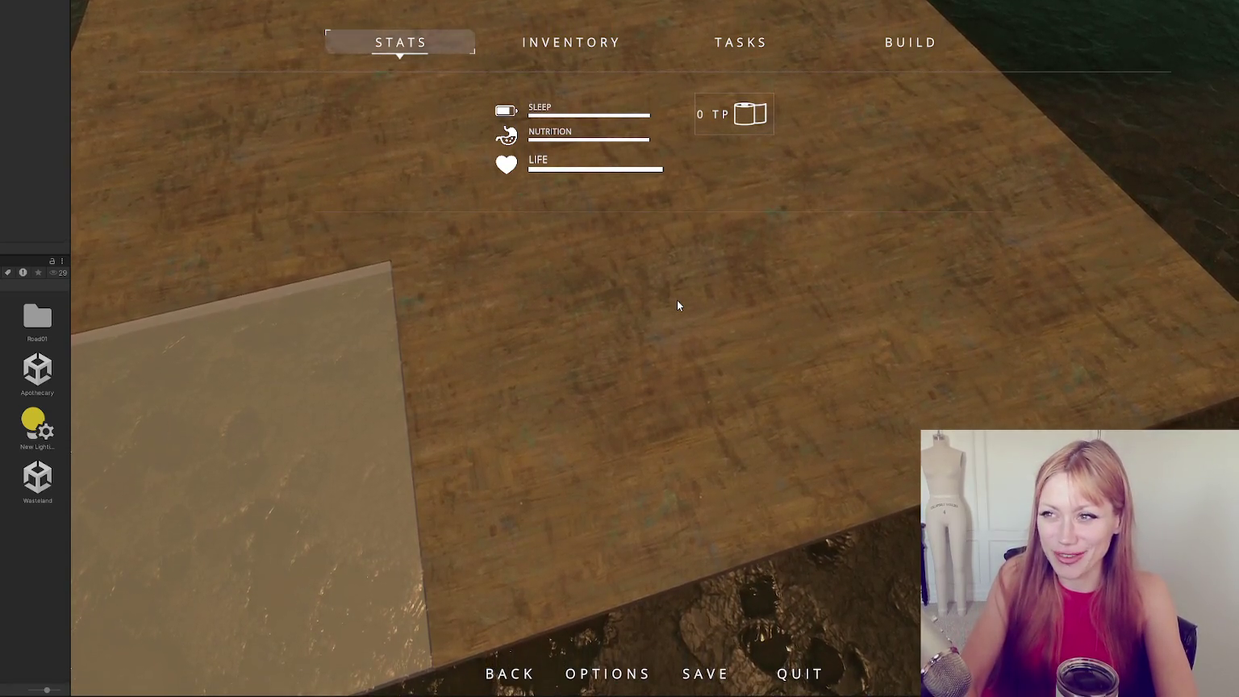
key("Escape")
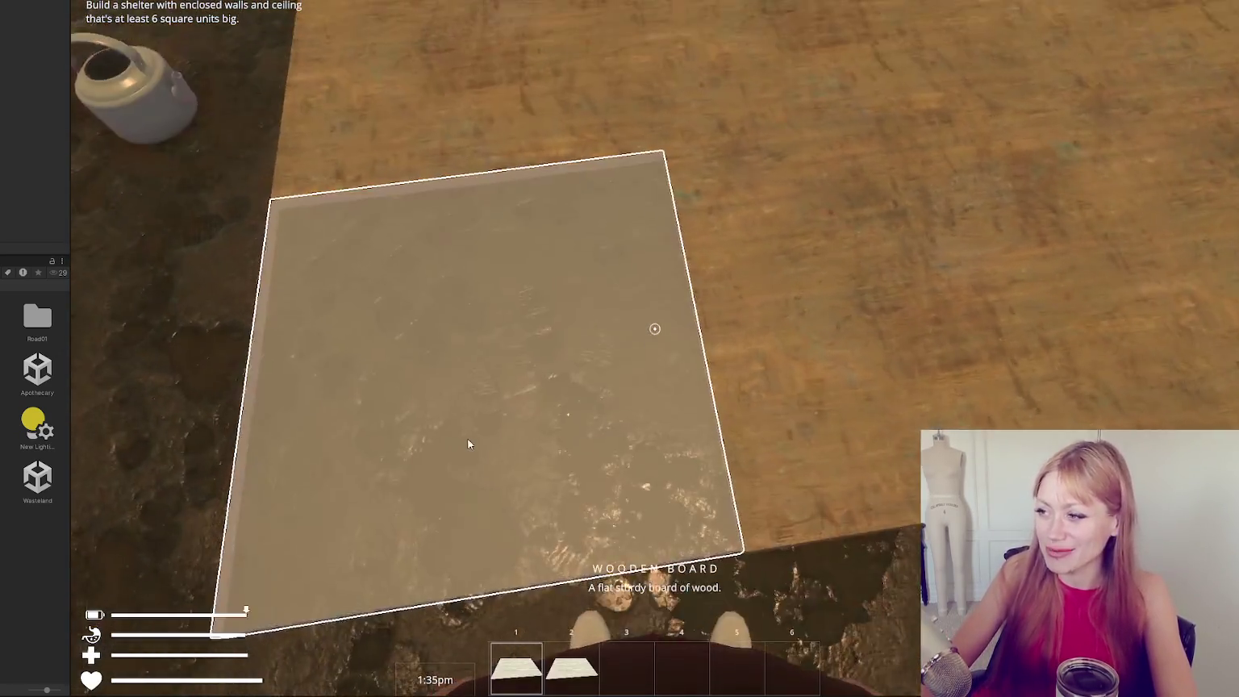
left_click(468, 444)
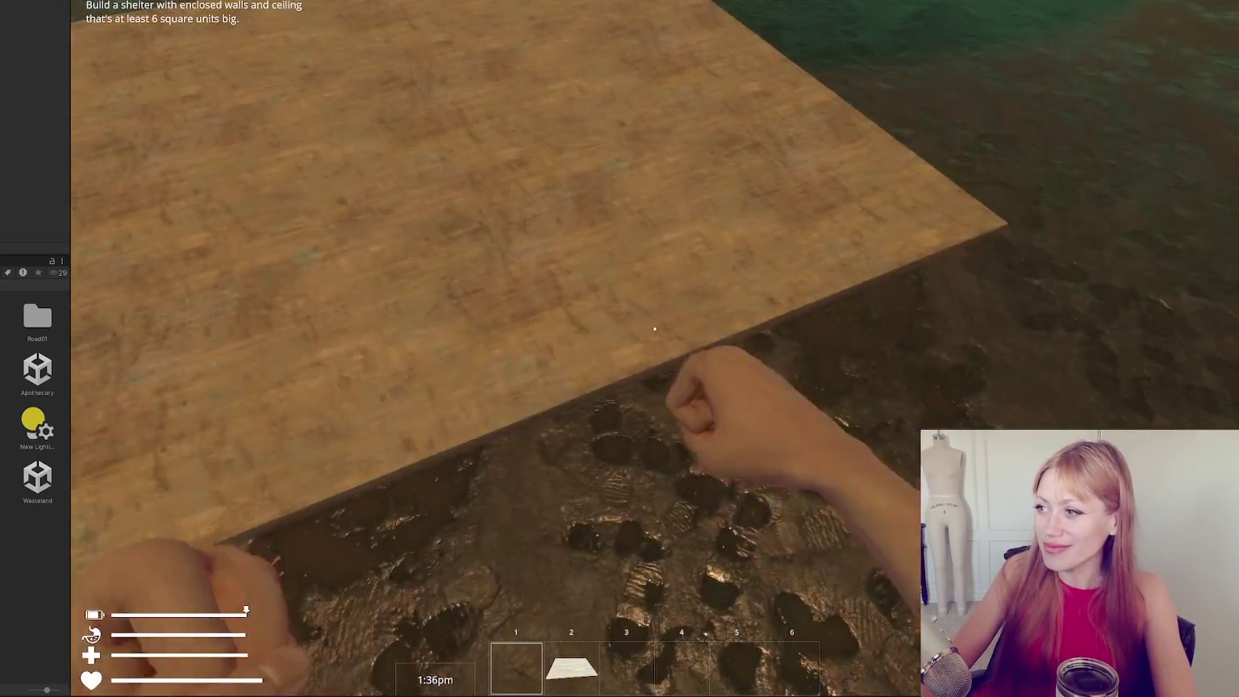
key("Escape")
Select the Wall piece from the build catalogue, then back out of build mode.
key("b")
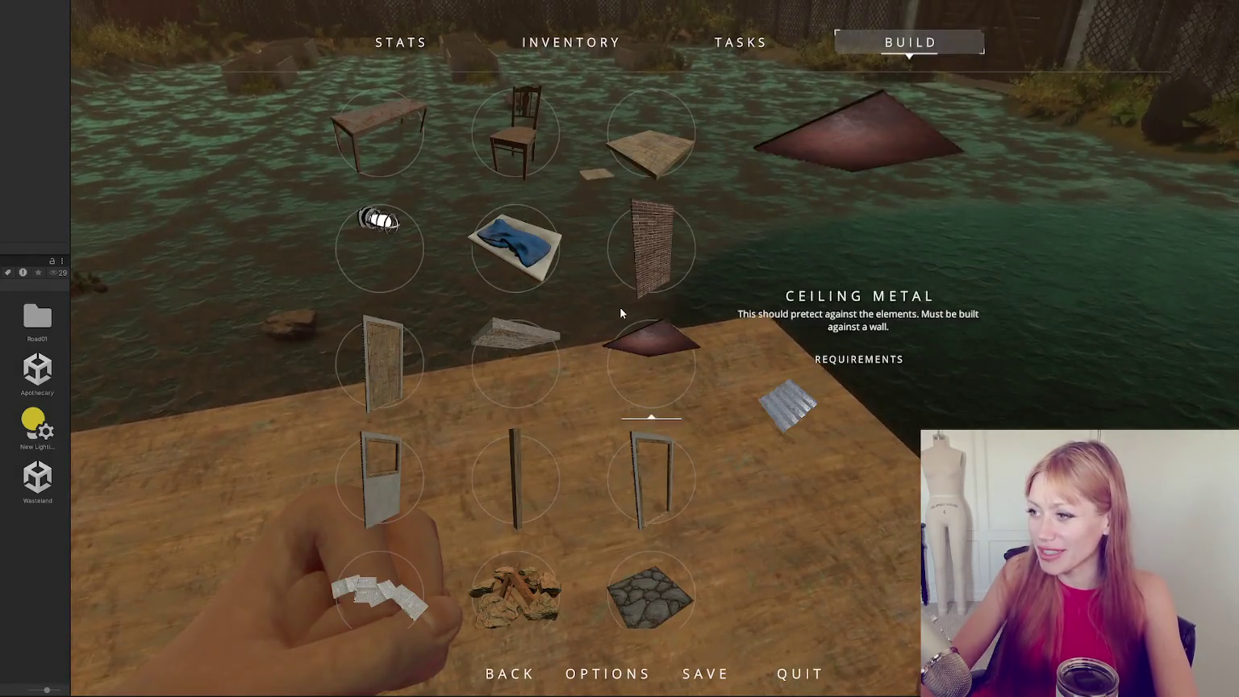
left_click(645, 242)
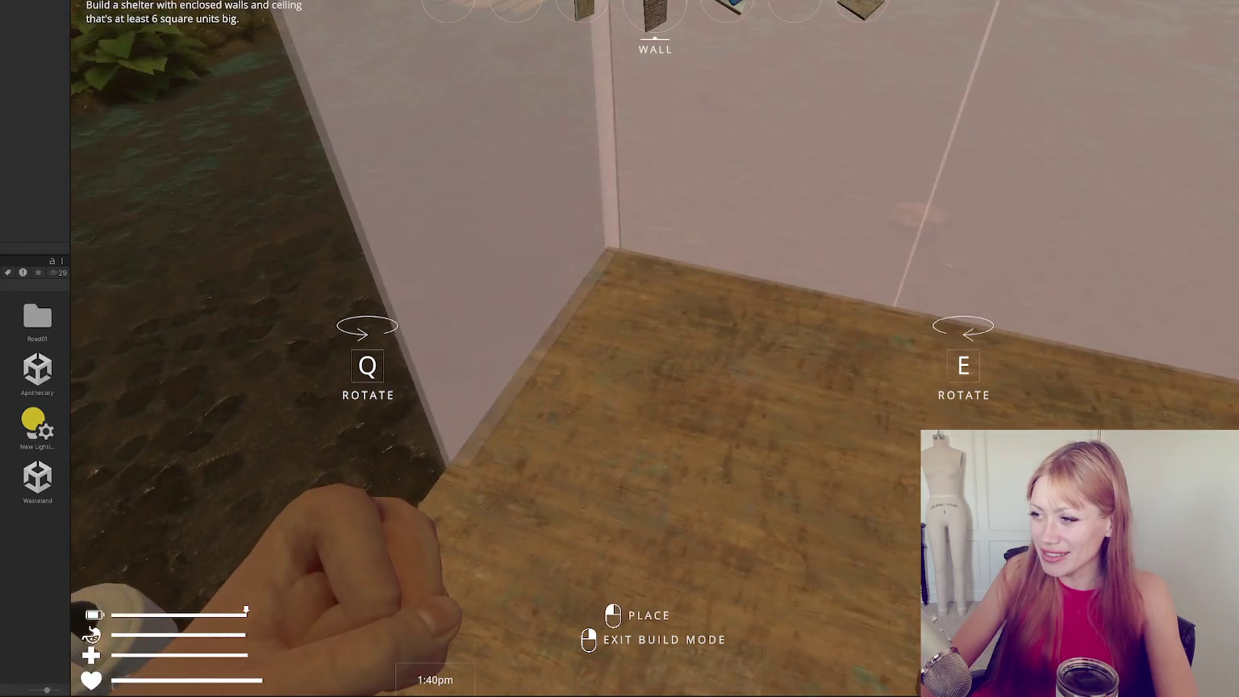
right_click(654, 329)
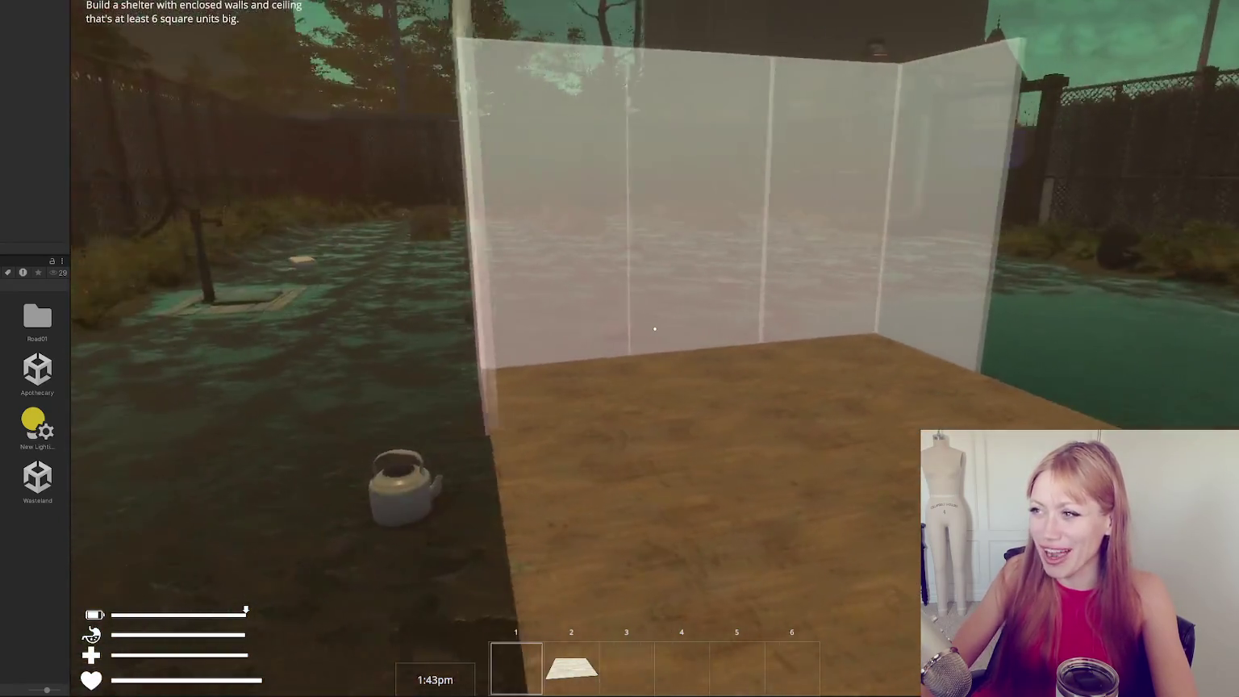
key("Escape")
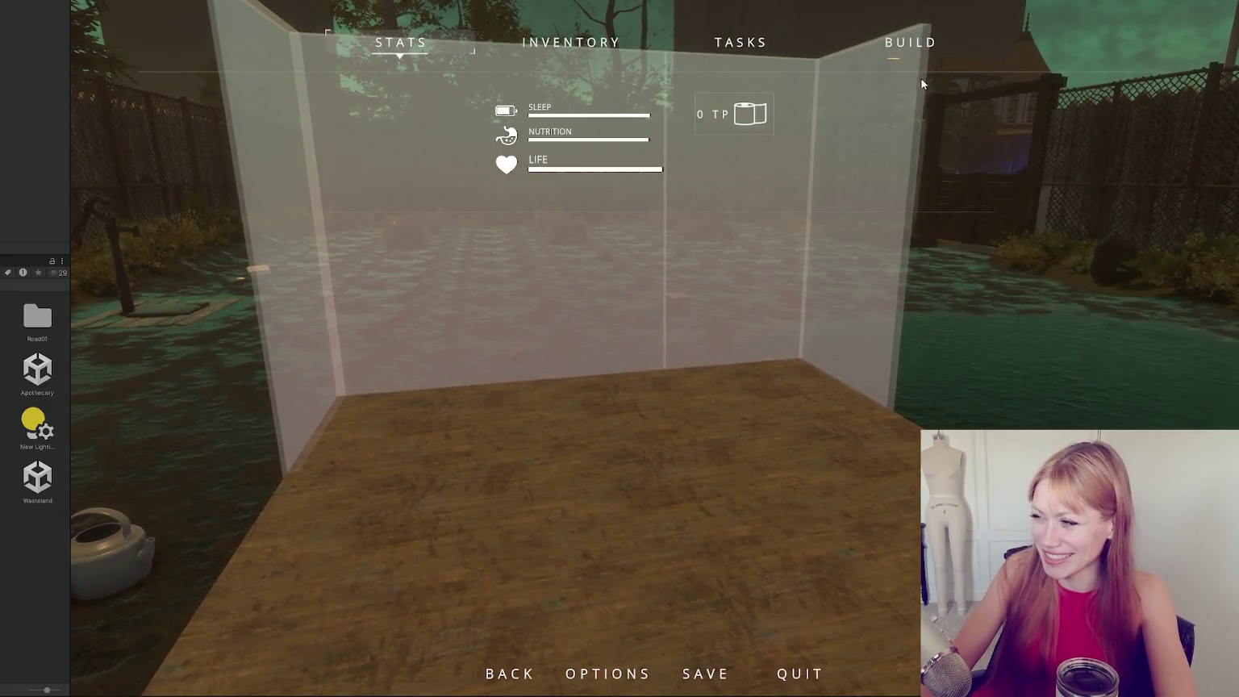
left_click(901, 45)
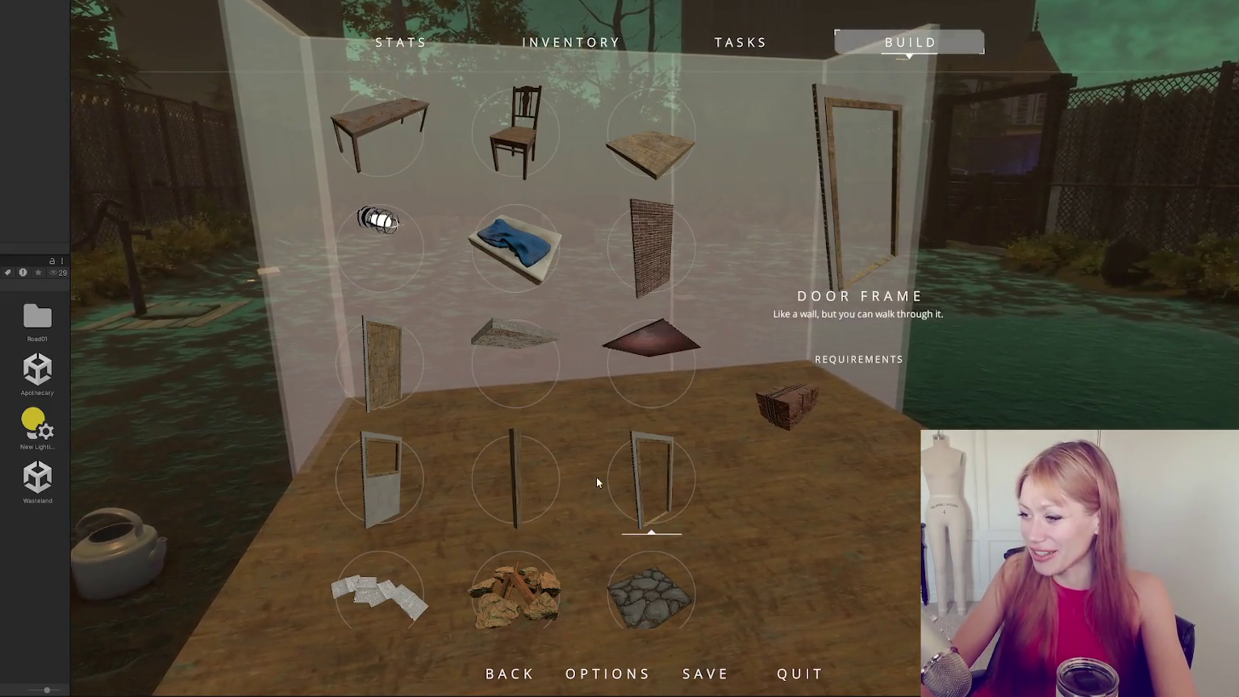
key("Escape")
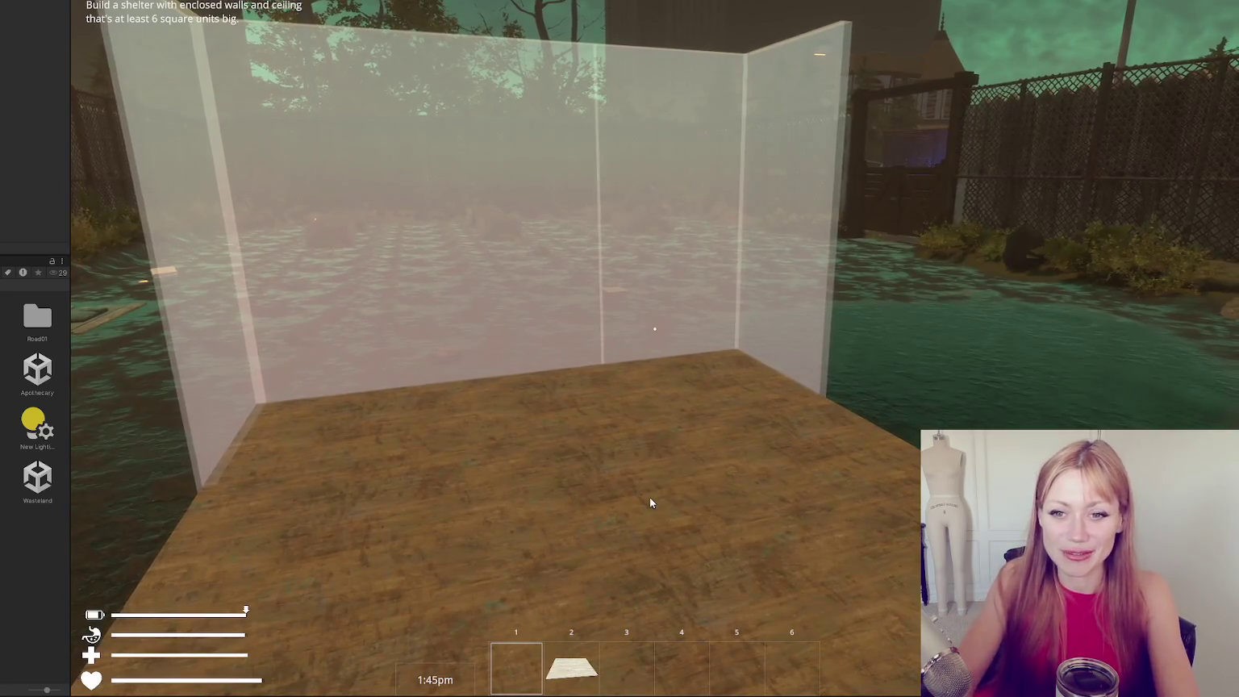
key("Escape")
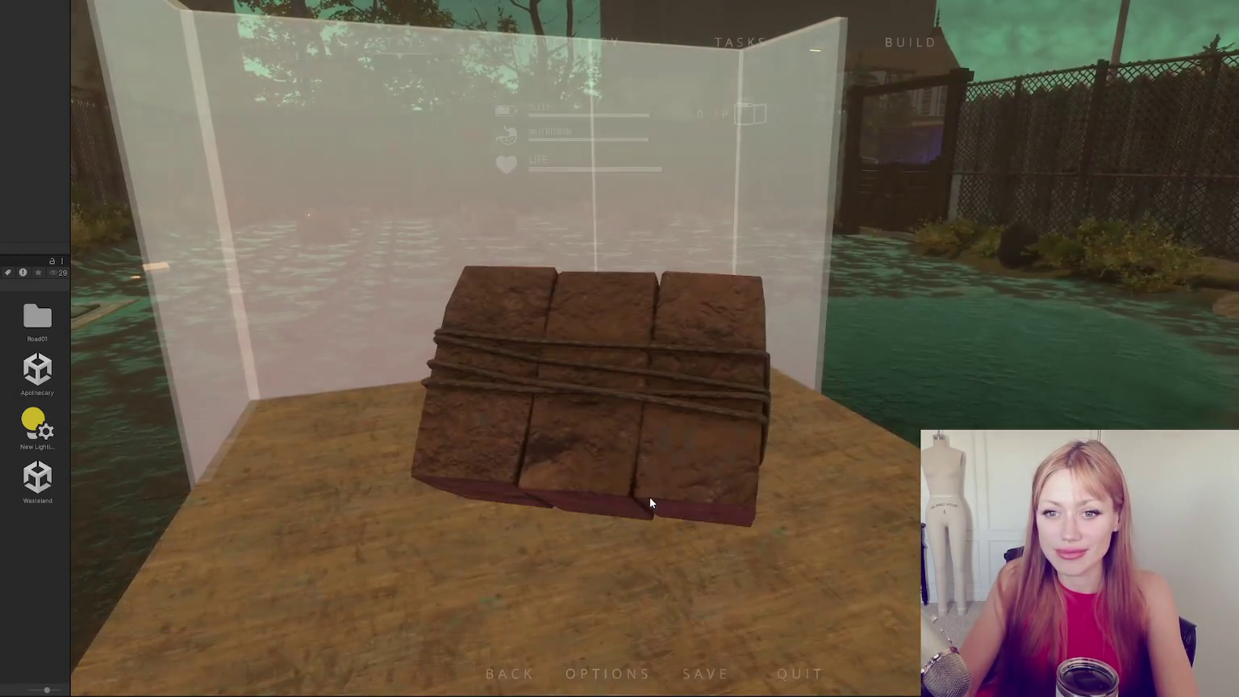
key("Escape")
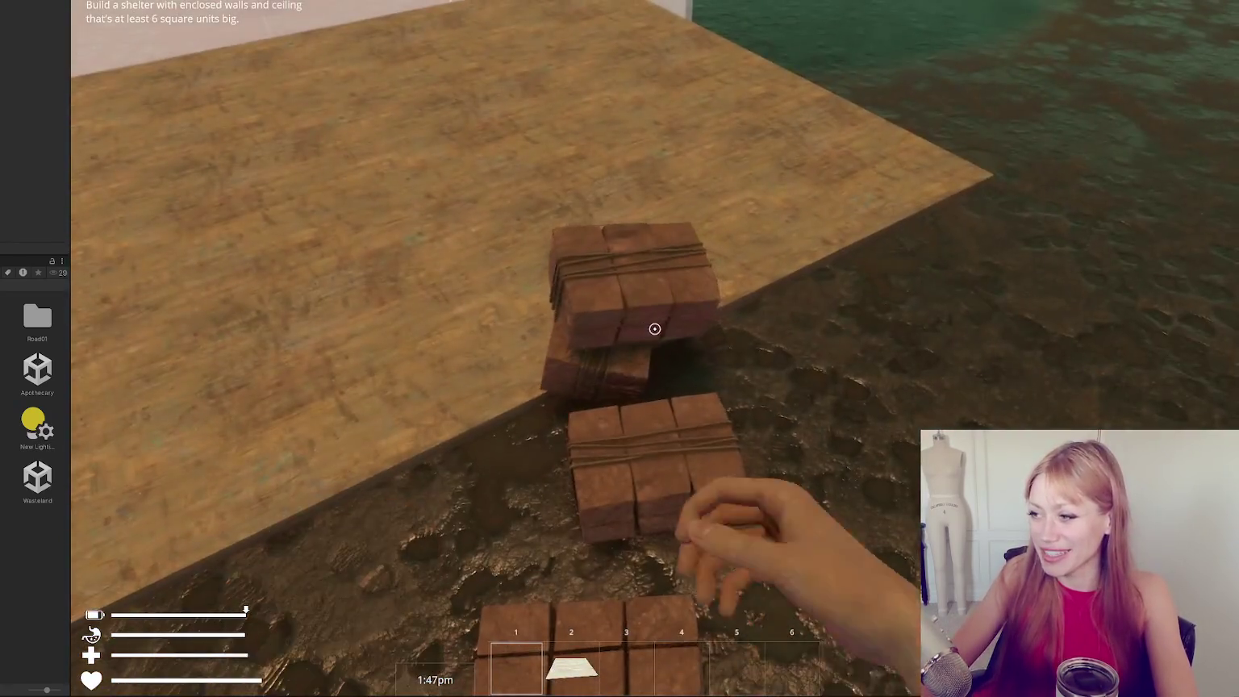
Collect four brick blocks and use them to build two walls.
left_click(655, 327)
left_click(653, 328)
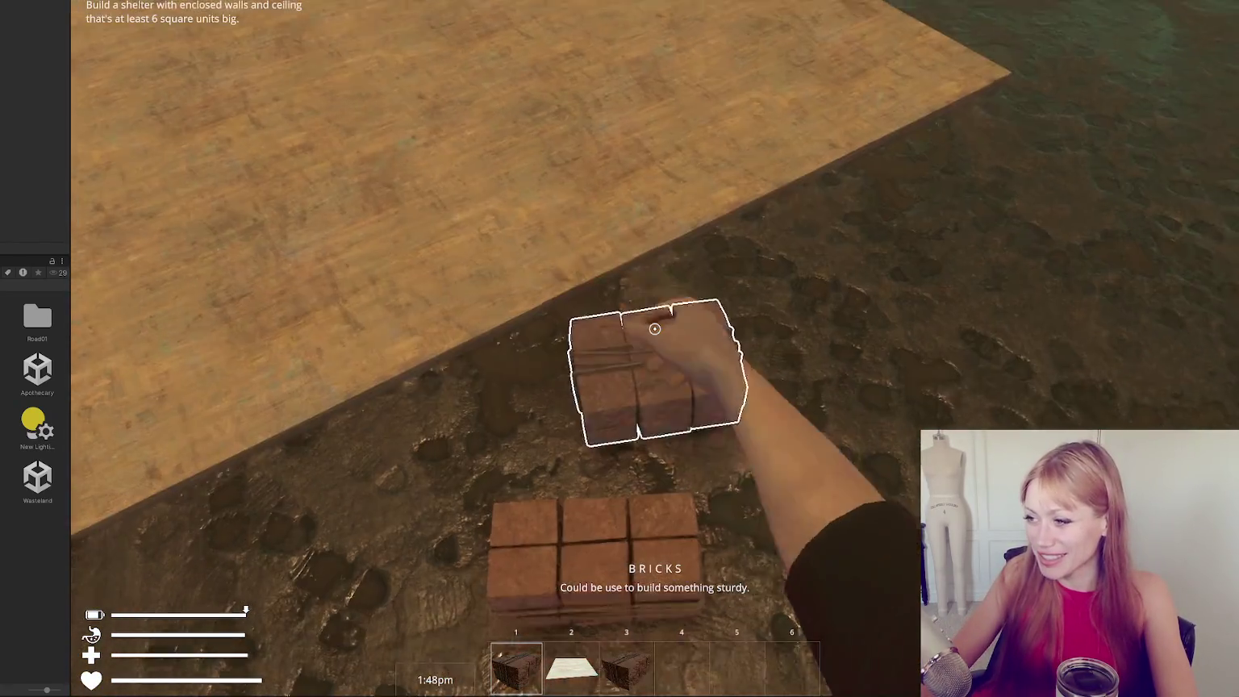
left_click(655, 329)
left_click(654, 328)
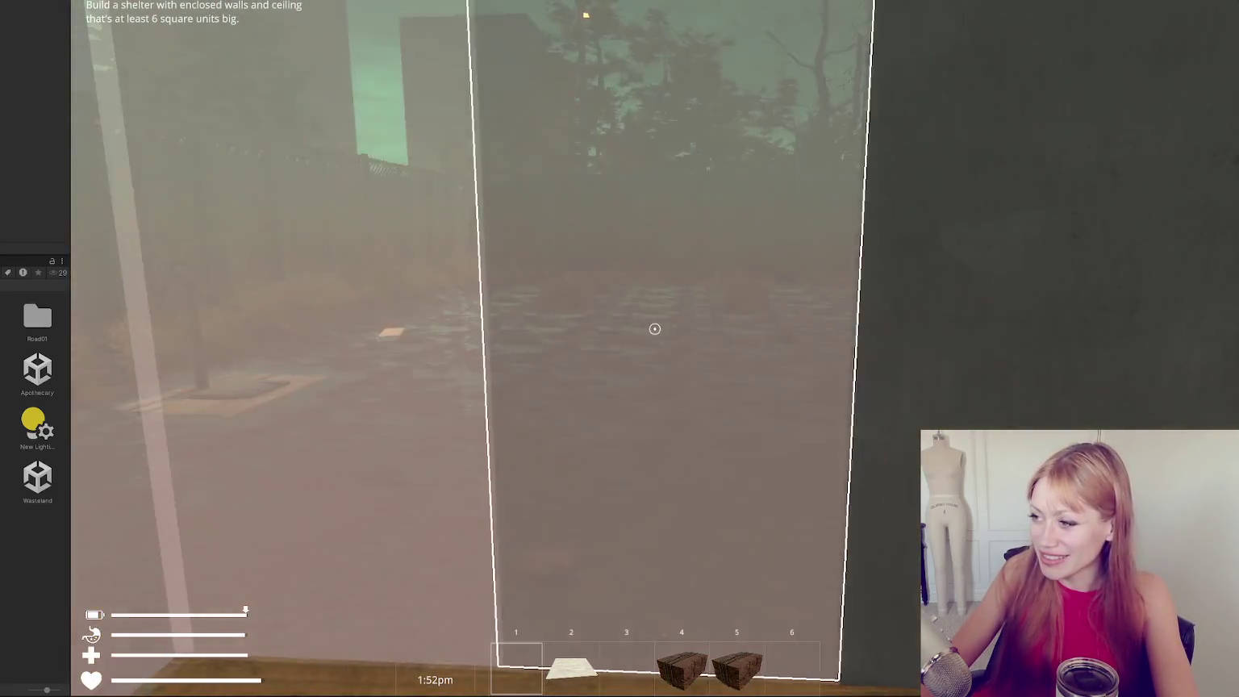
left_click(655, 328)
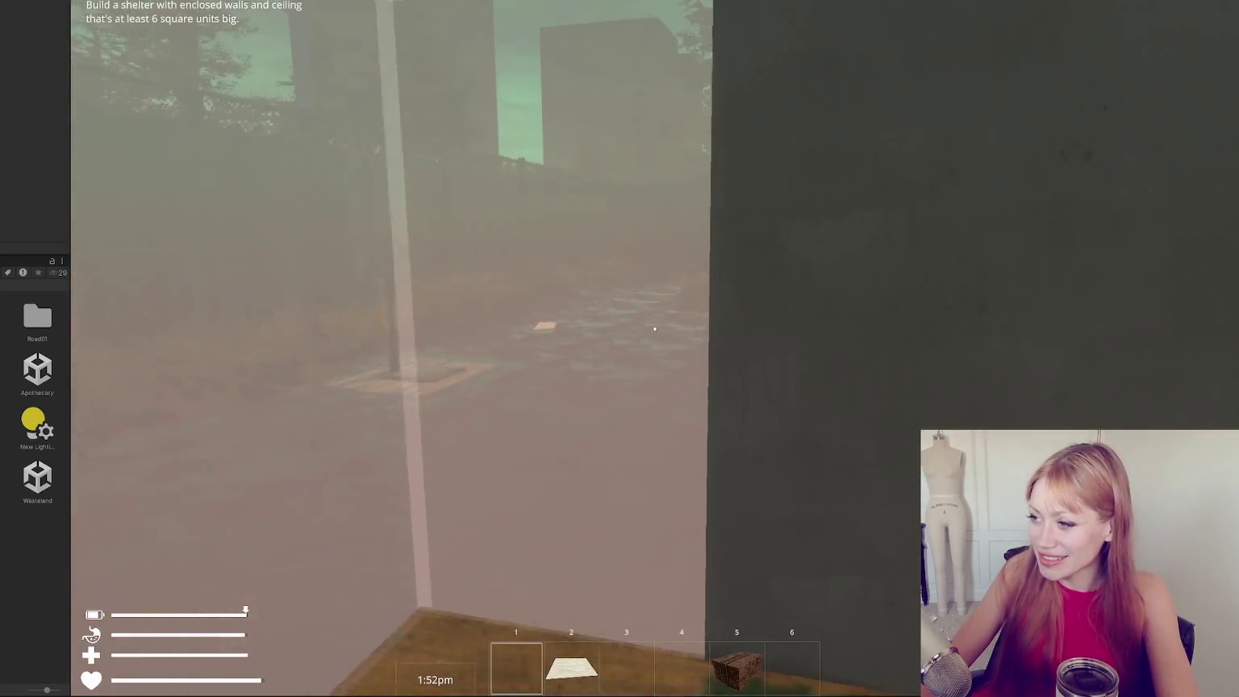
left_click(655, 328)
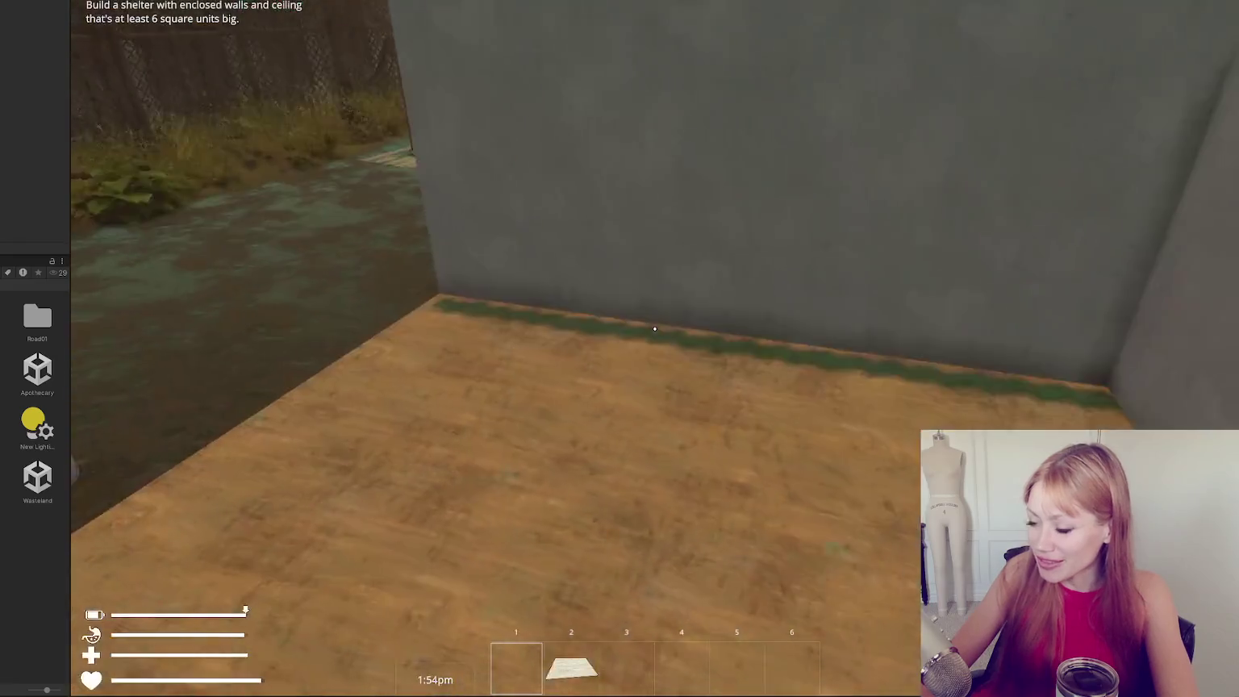
Gather two more brick stacks from the floor and build a wall with them.
key("b")
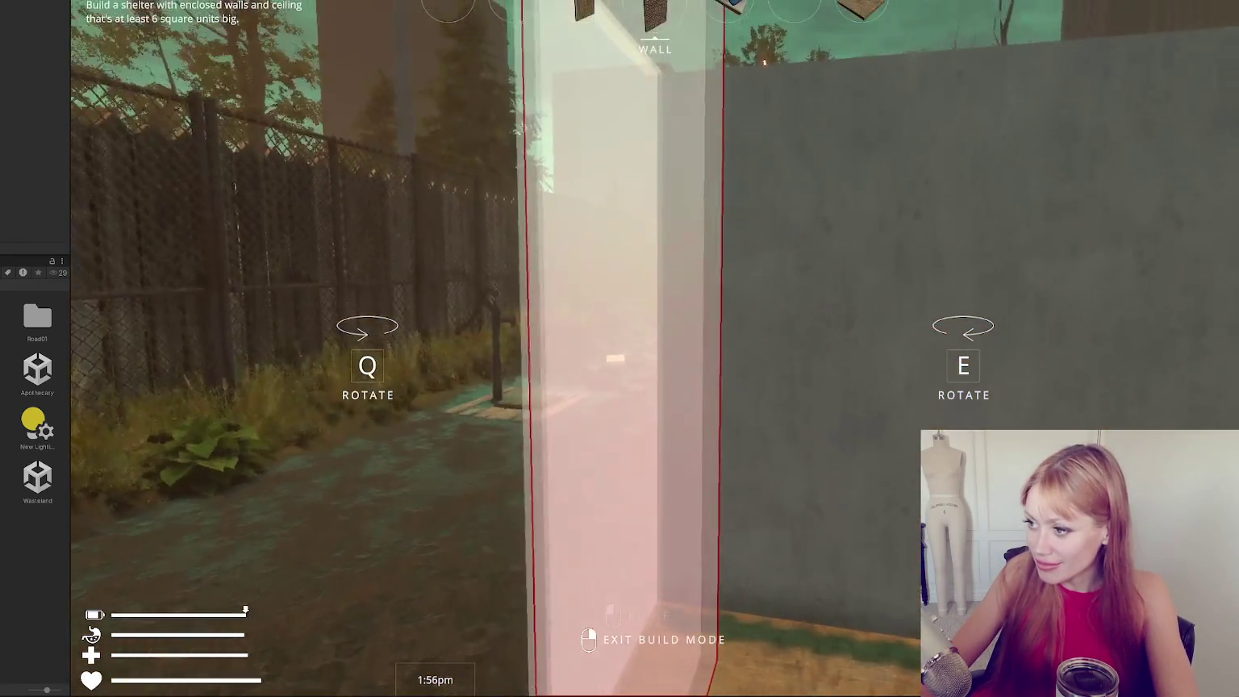
right_click(654, 328)
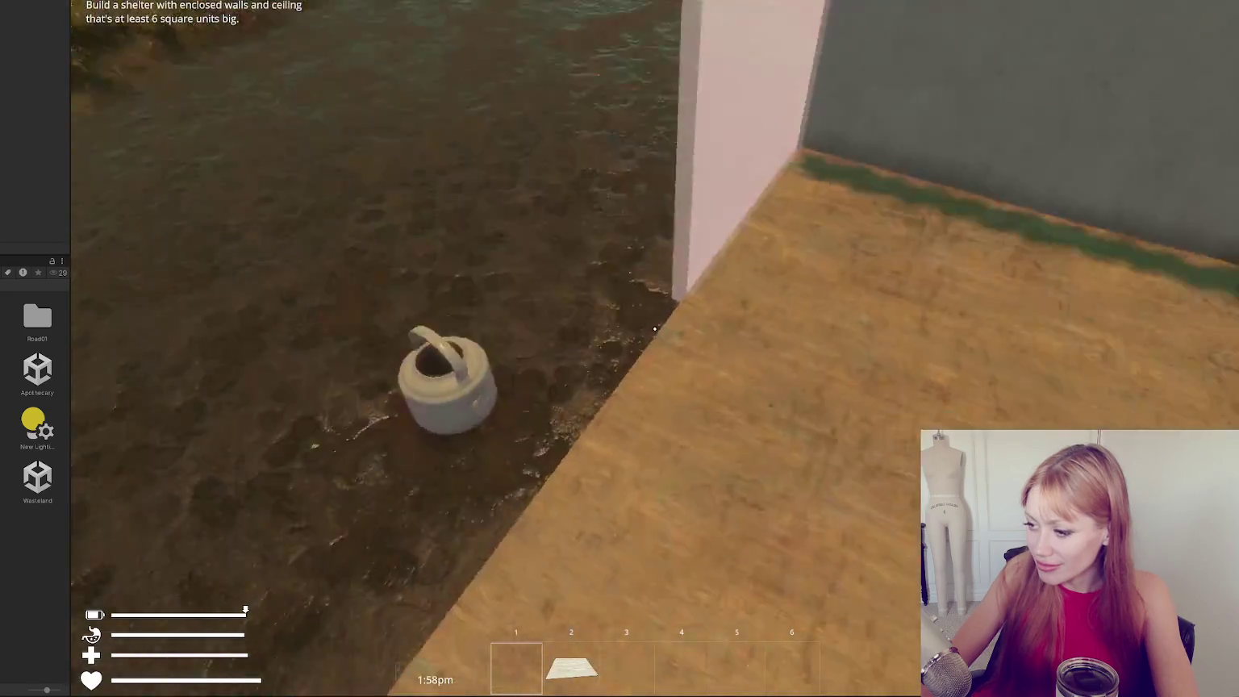
key("Escape")
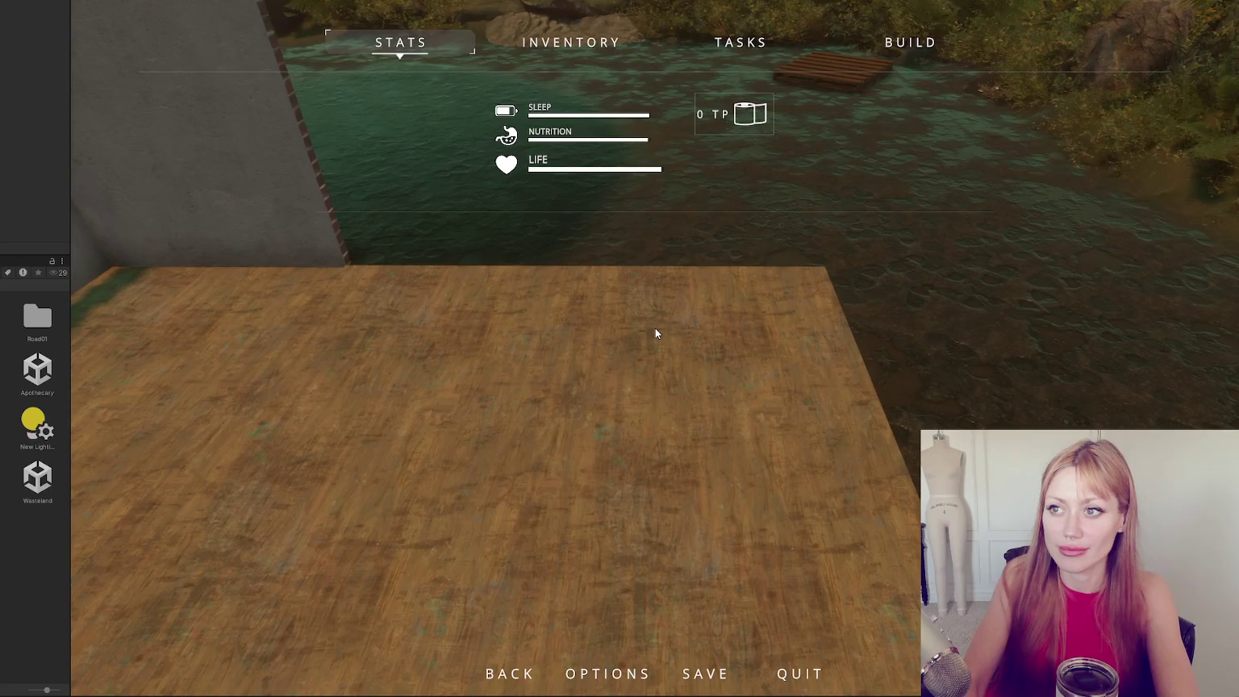
key("Escape")
left_click(656, 326)
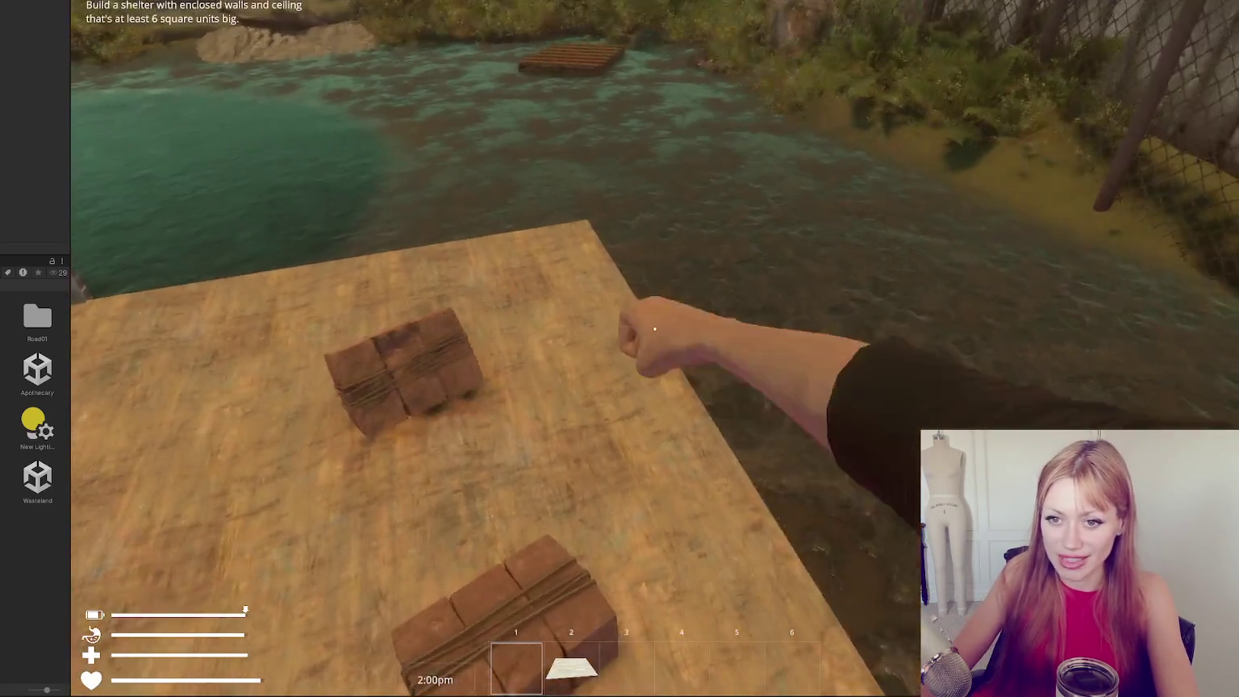
left_click(655, 328)
left_click(655, 327)
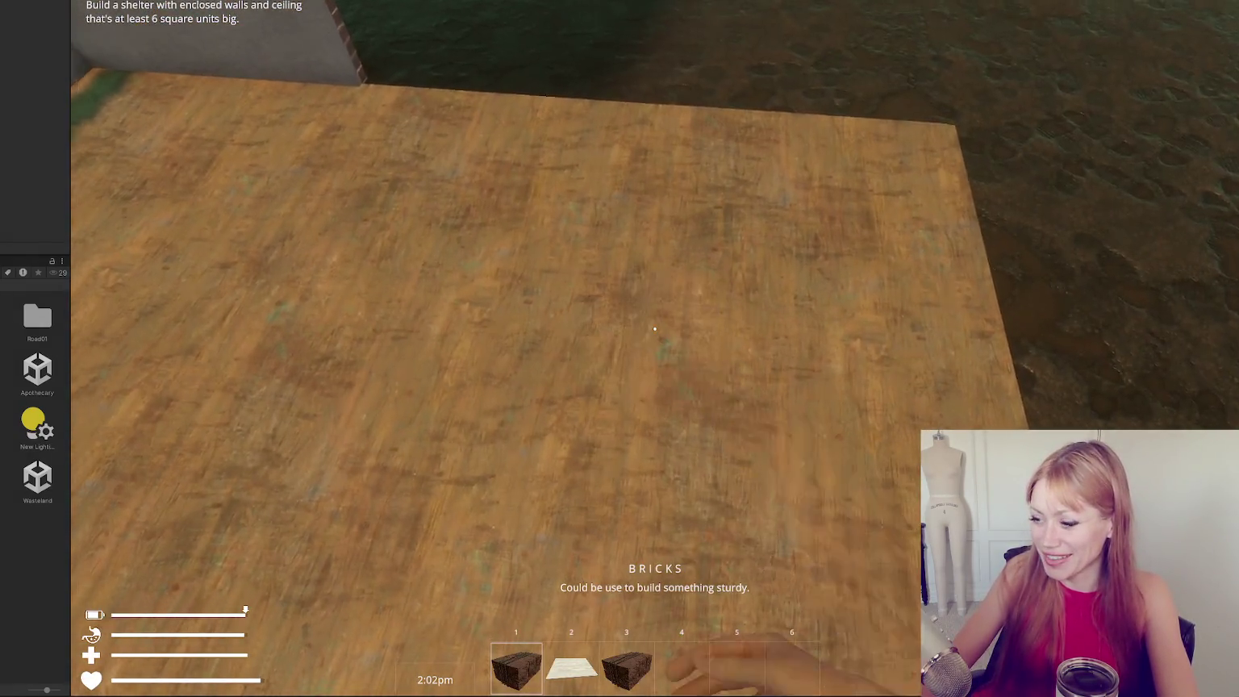
left_click(655, 328)
Place a previewed wall and finish another wall with the last brick stack.
key("b")
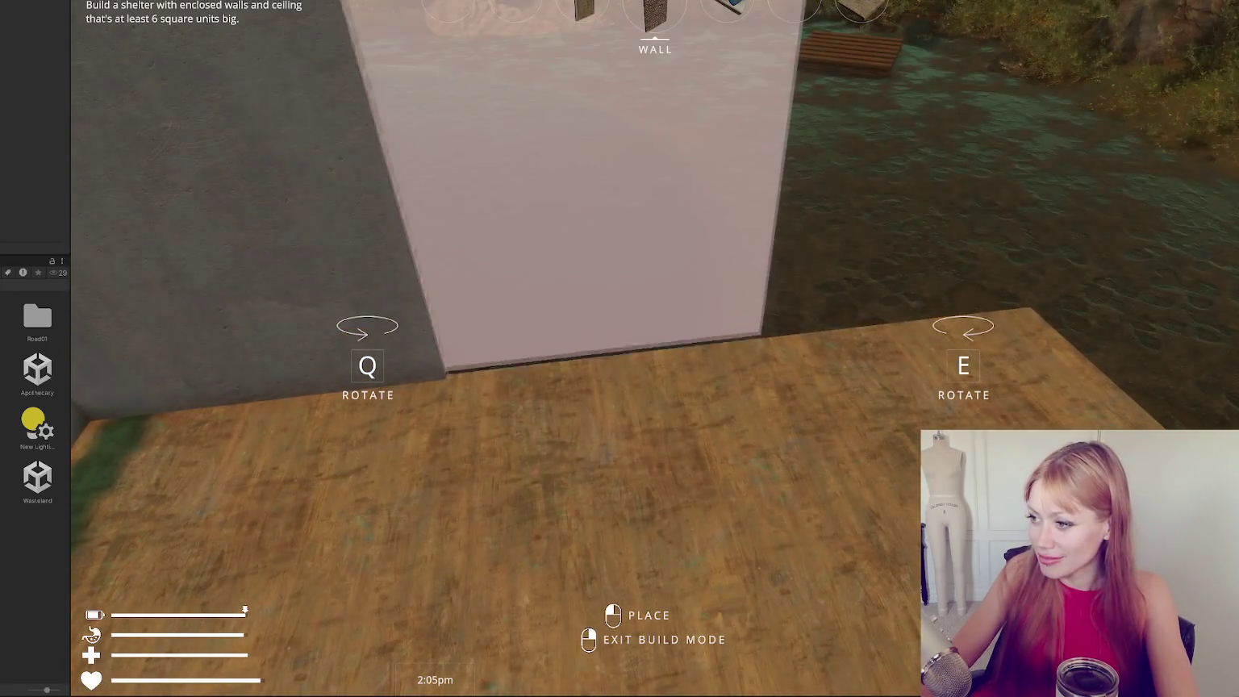
left_click(619, 348)
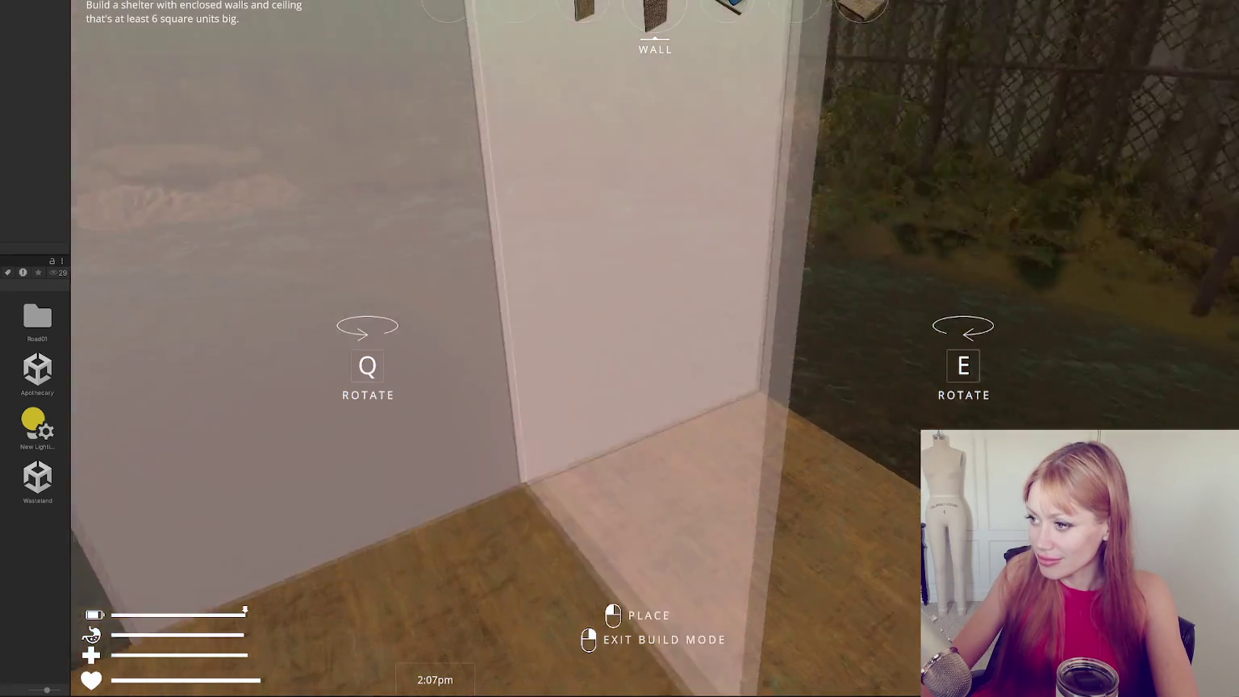
right_click(654, 329)
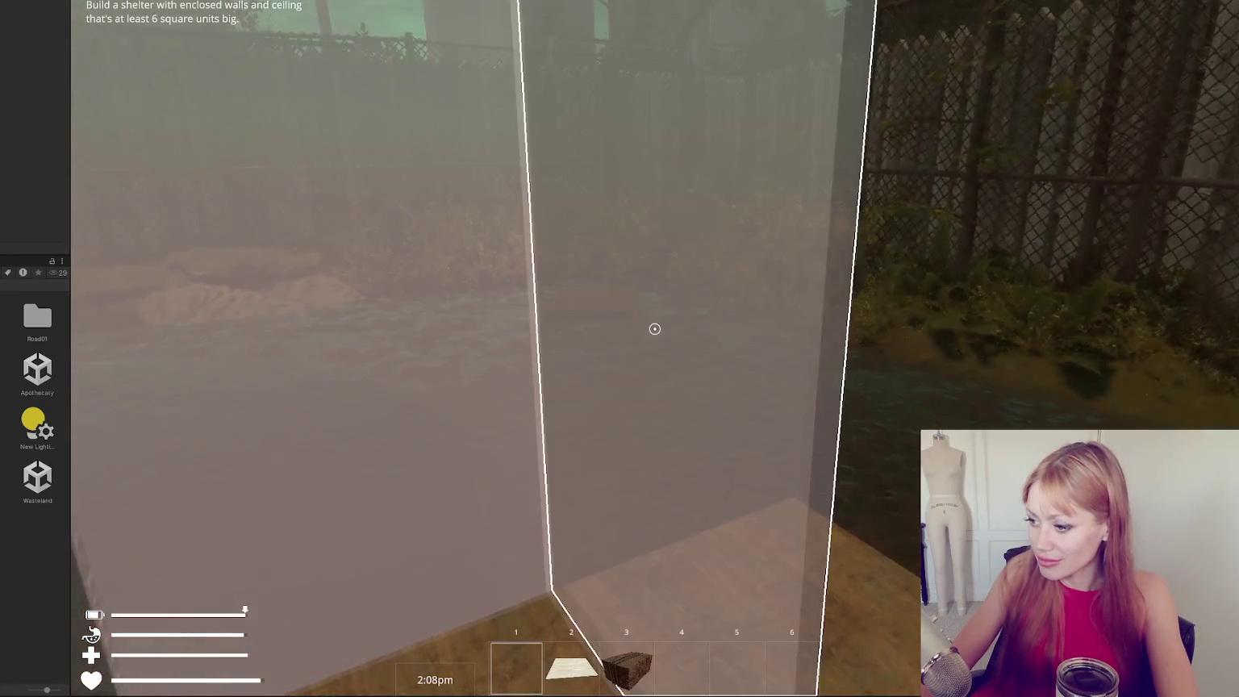
key("Escape")
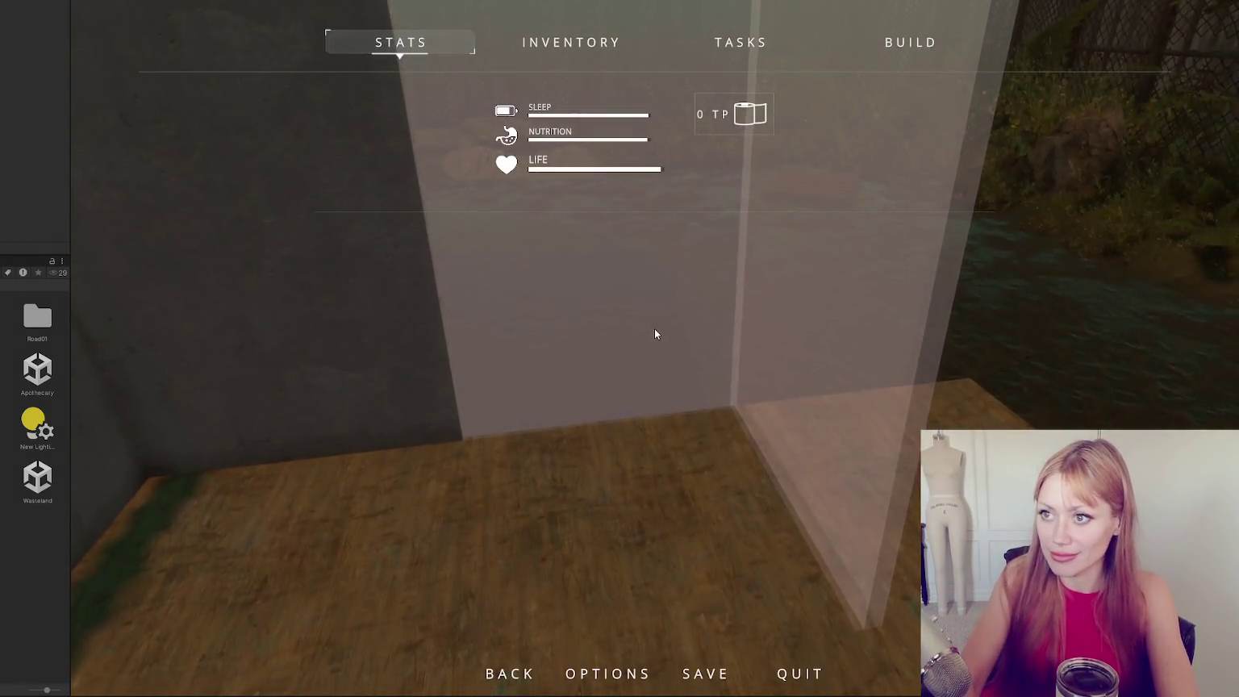
key("Escape")
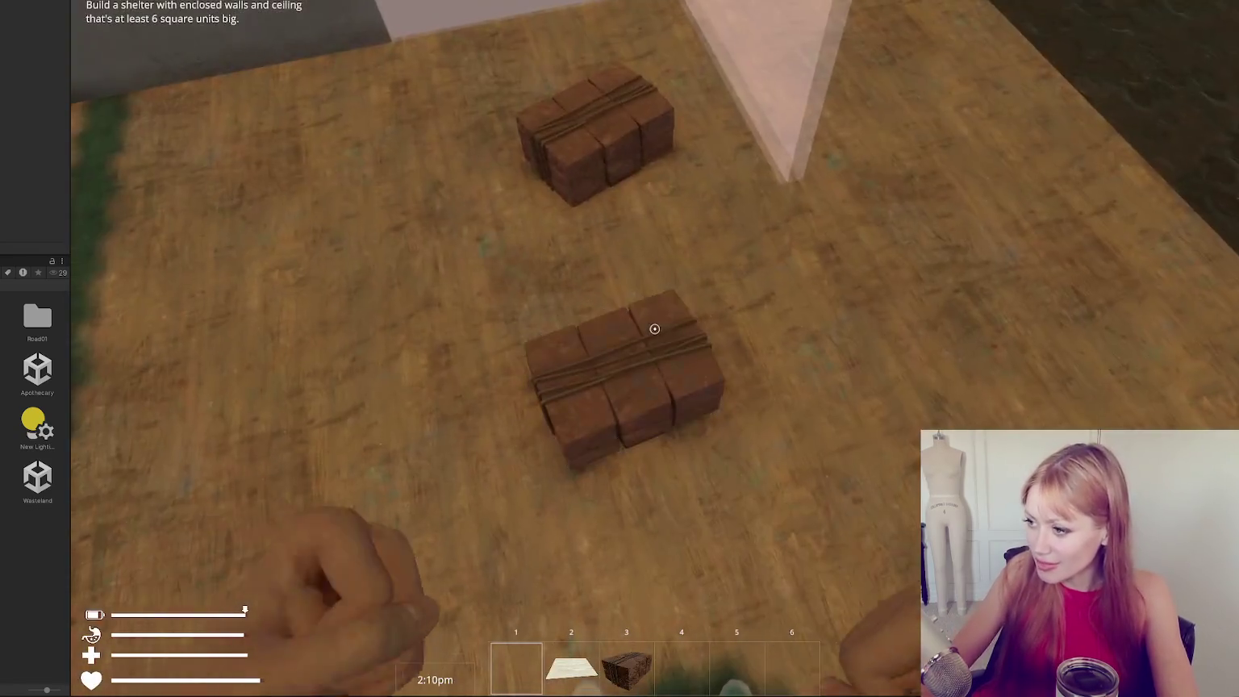
left_click(654, 328)
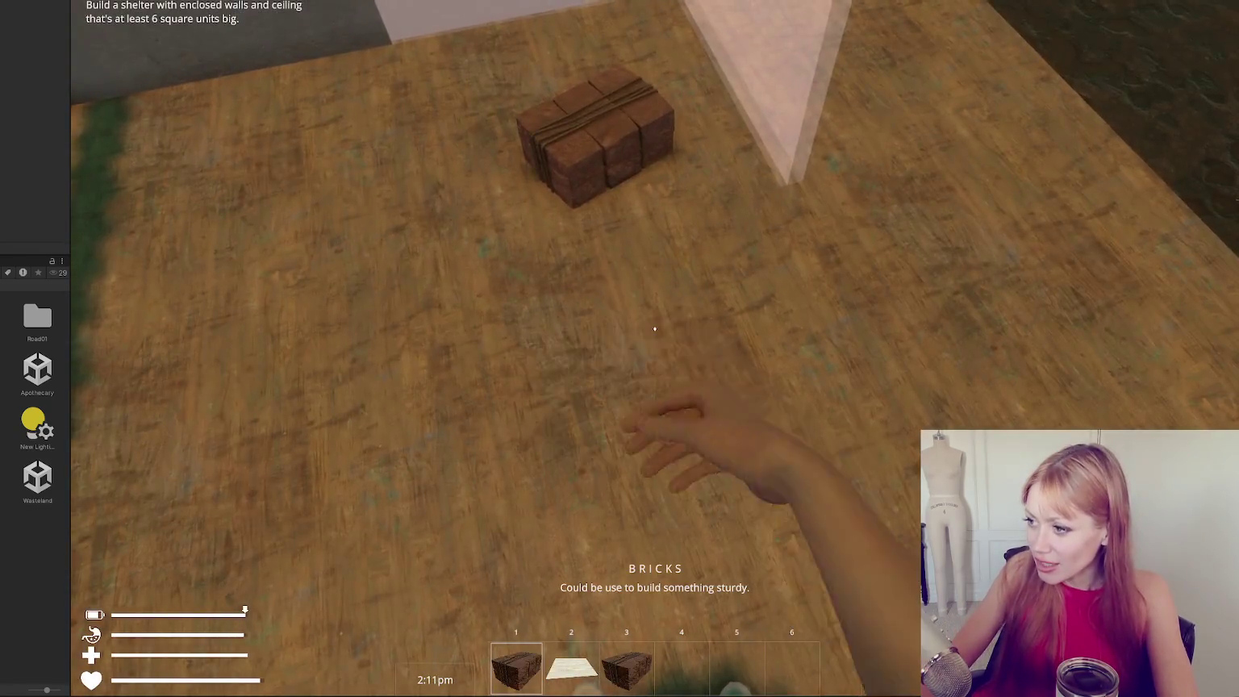
left_click(655, 329)
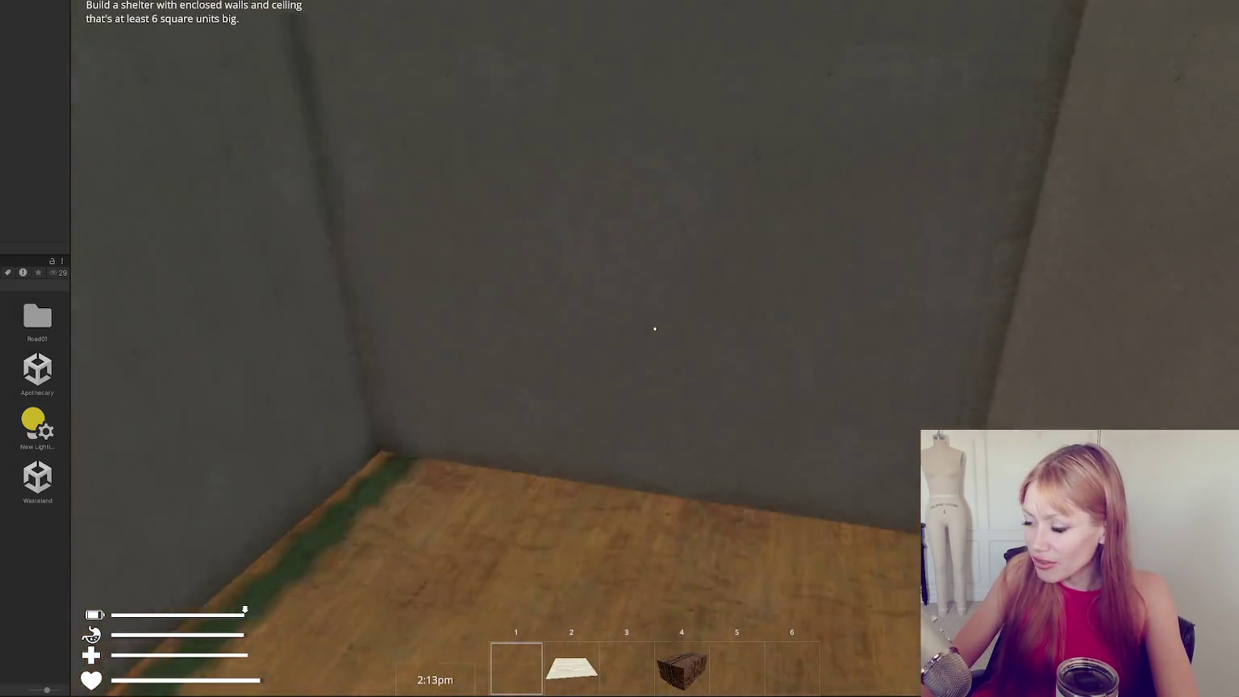
key("Escape")
left_click(911, 45)
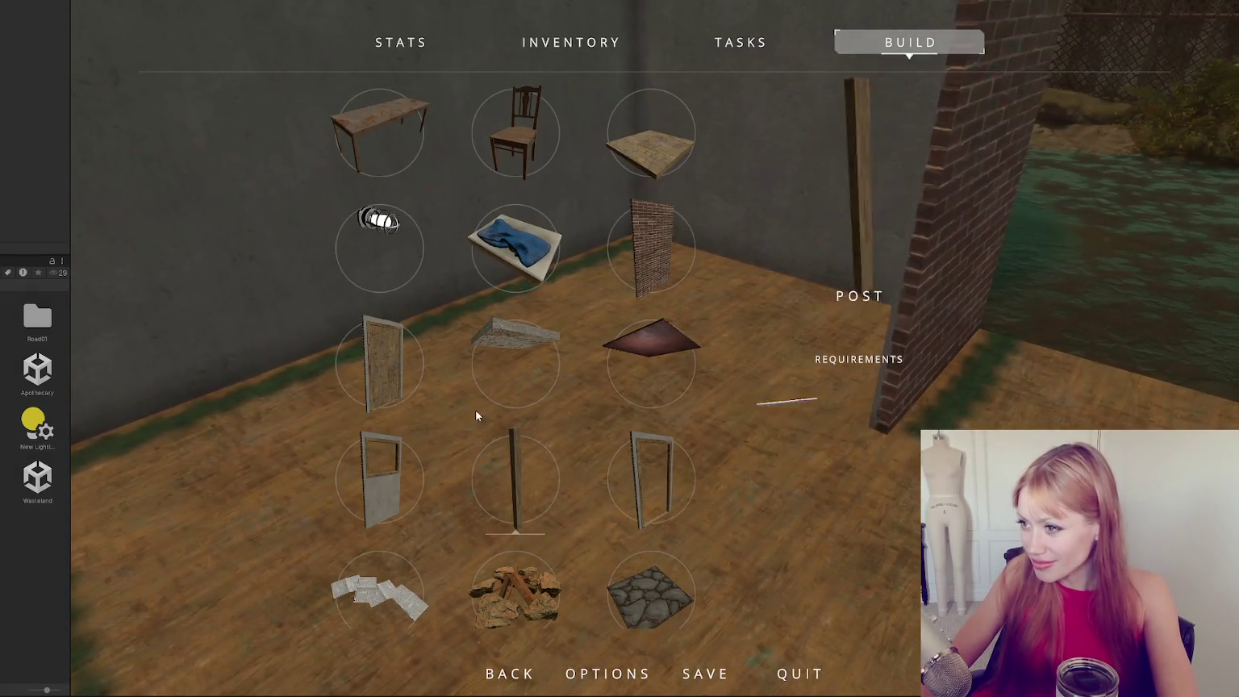
Select the table in the build catalogue, then exit build mode without placing it.
scroll(475, 415, "down", 3)
scroll(511, 317, "up", 2)
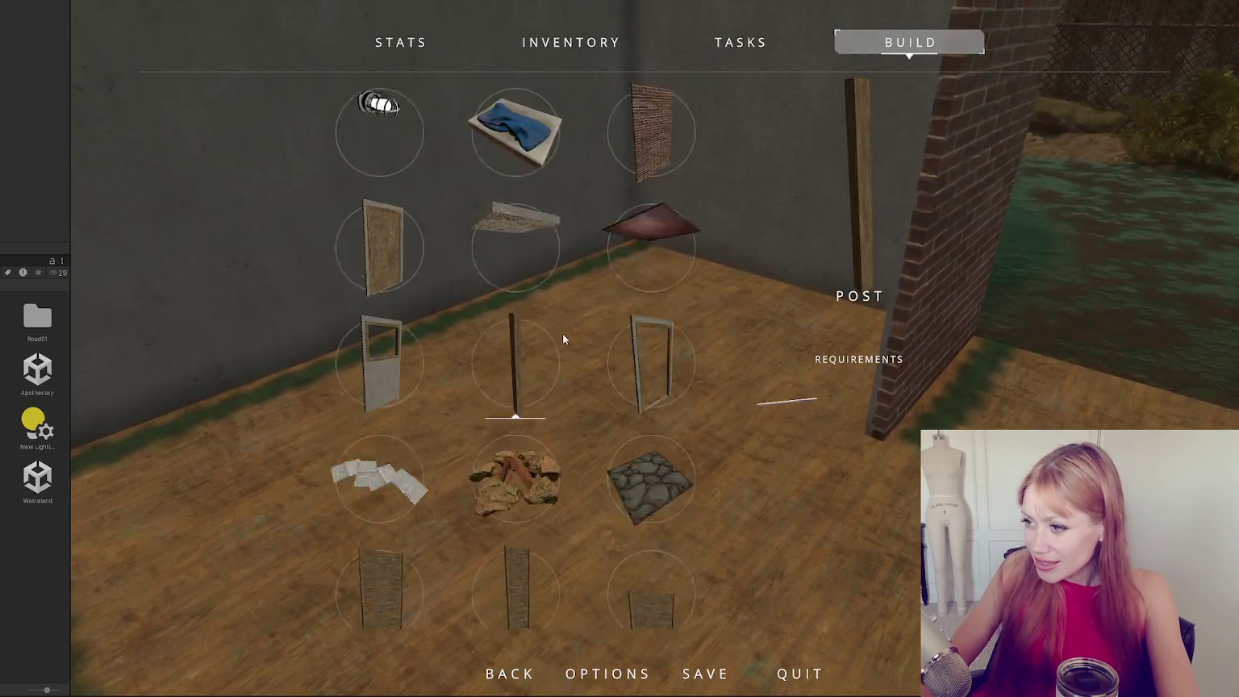
scroll(578, 336, "up", 1)
left_click(379, 134)
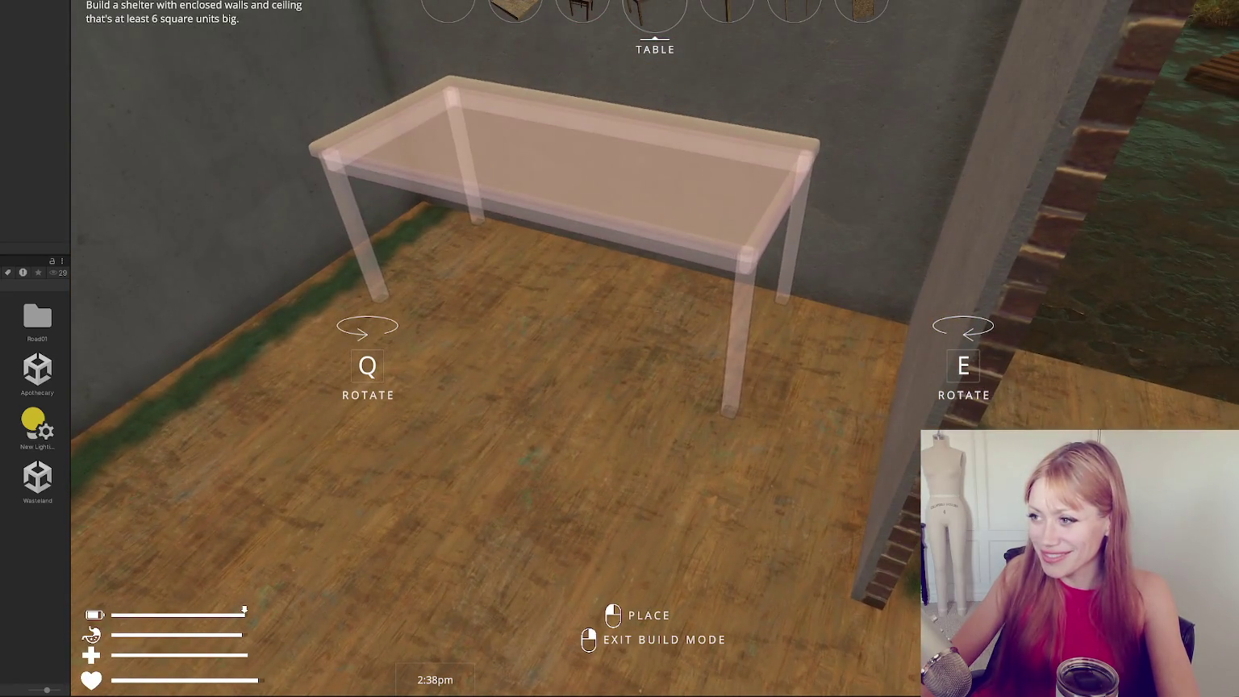
right_click(654, 327)
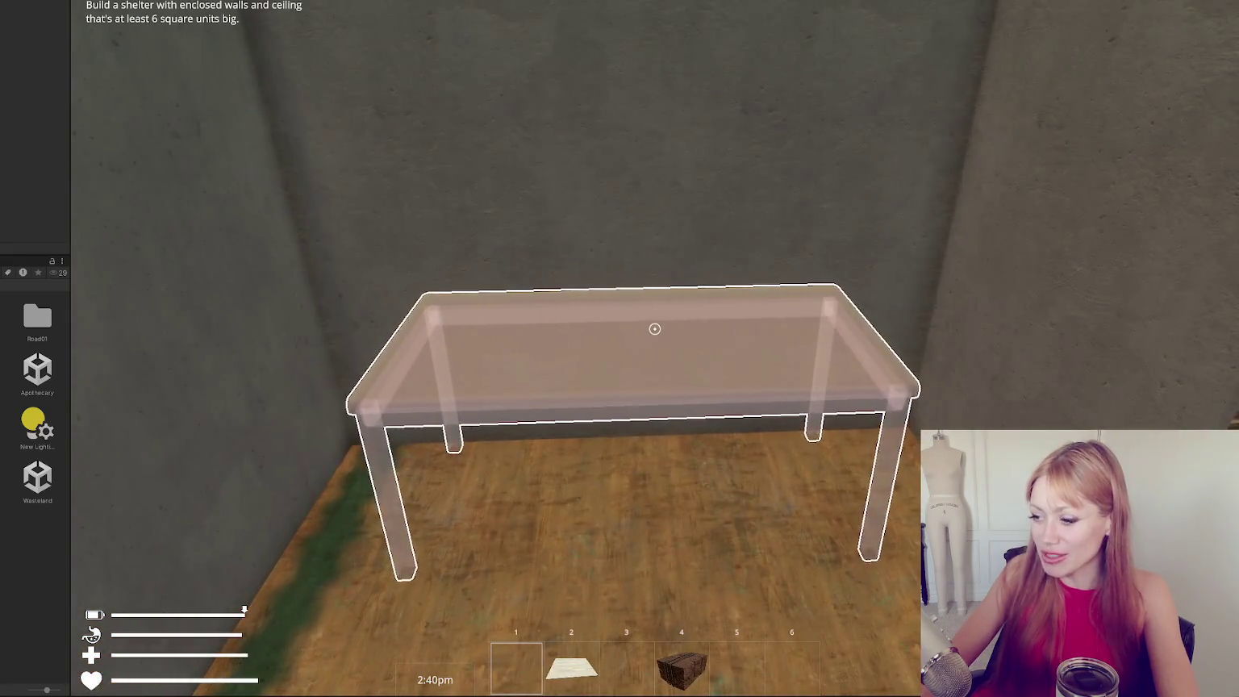
key("Escape")
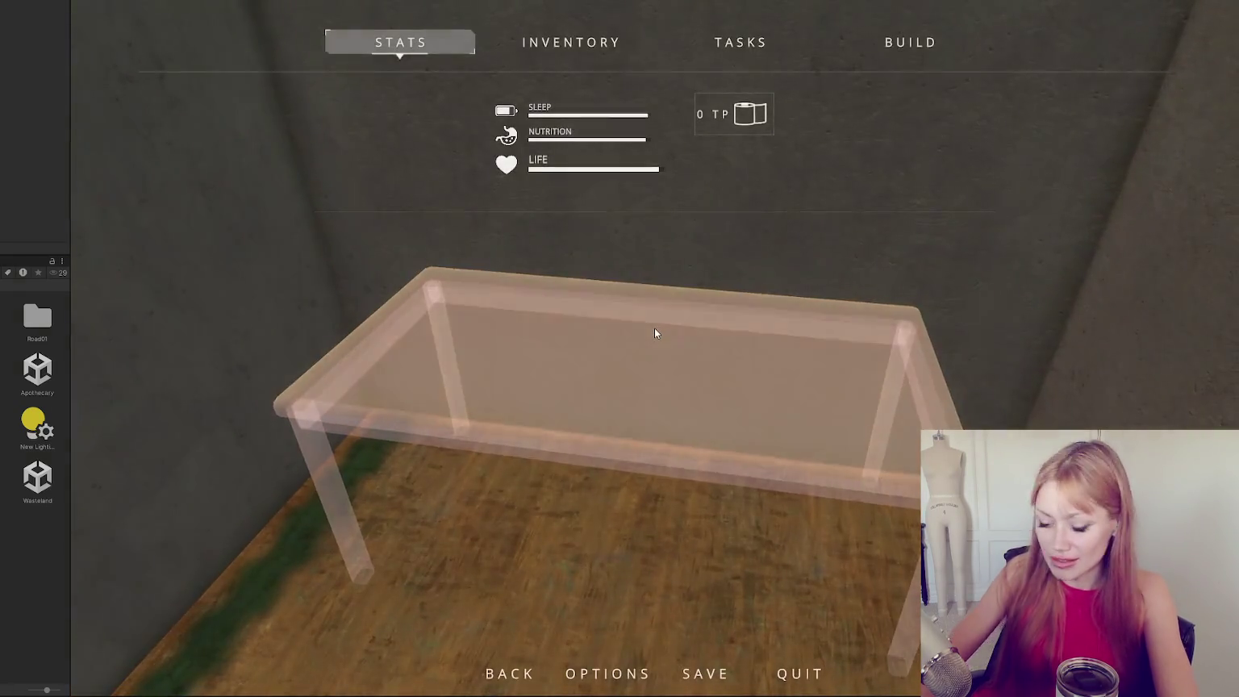
key("Escape")
key("Escape")
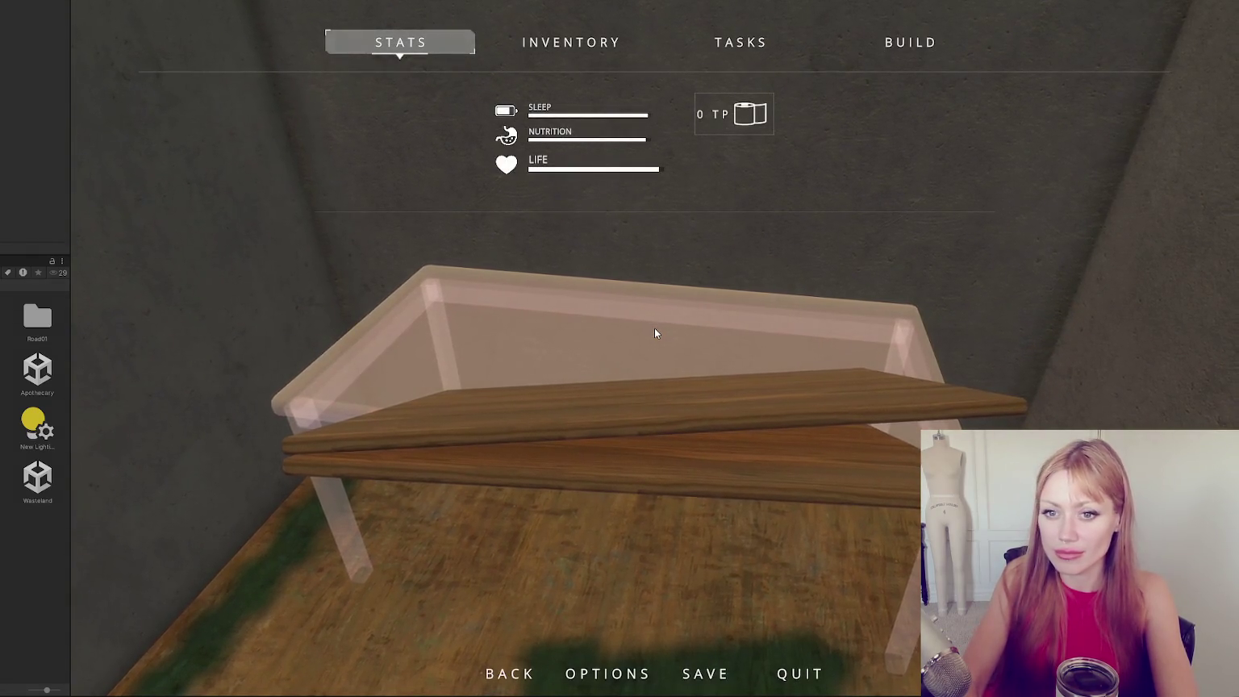
key("Escape")
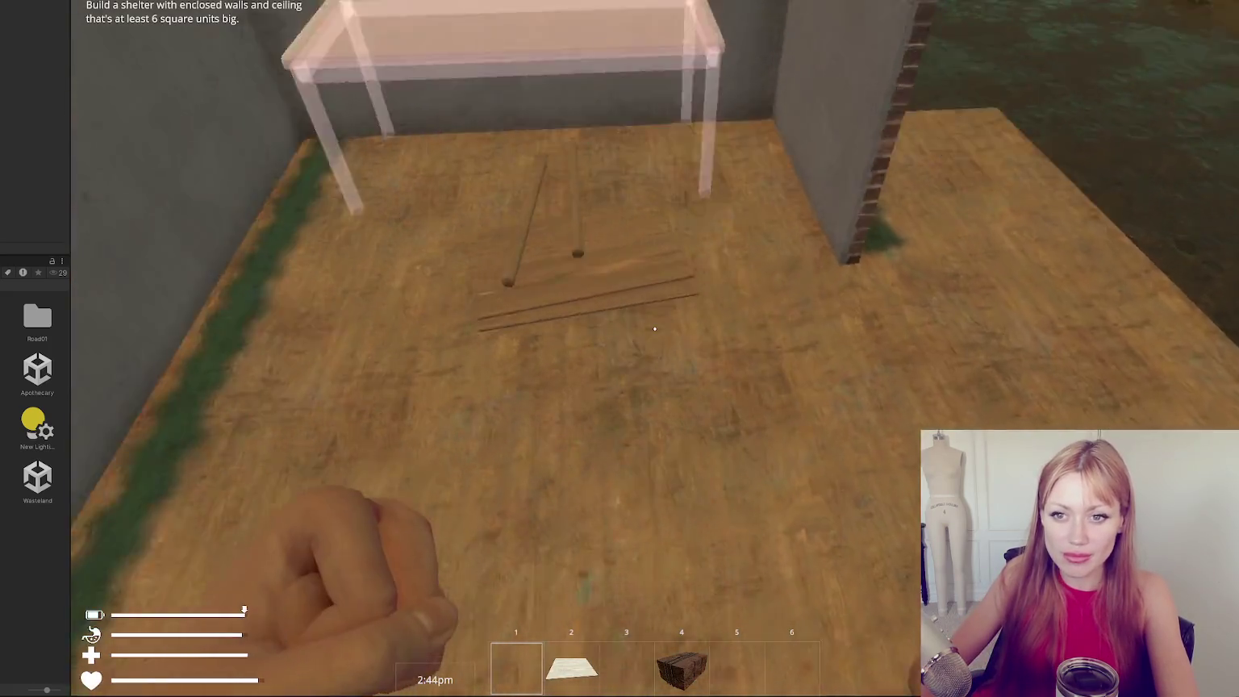
Walk to the table blueprint and add the wooden board and pole until it's built.
key("w")
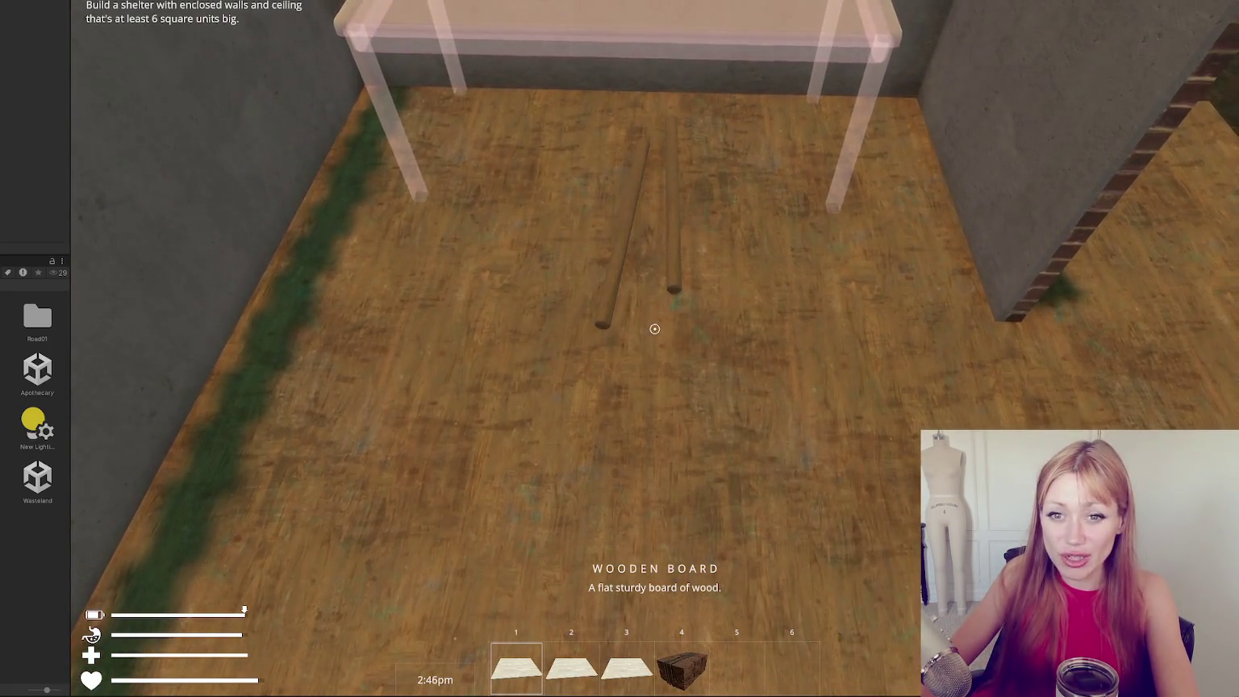
left_click(654, 328)
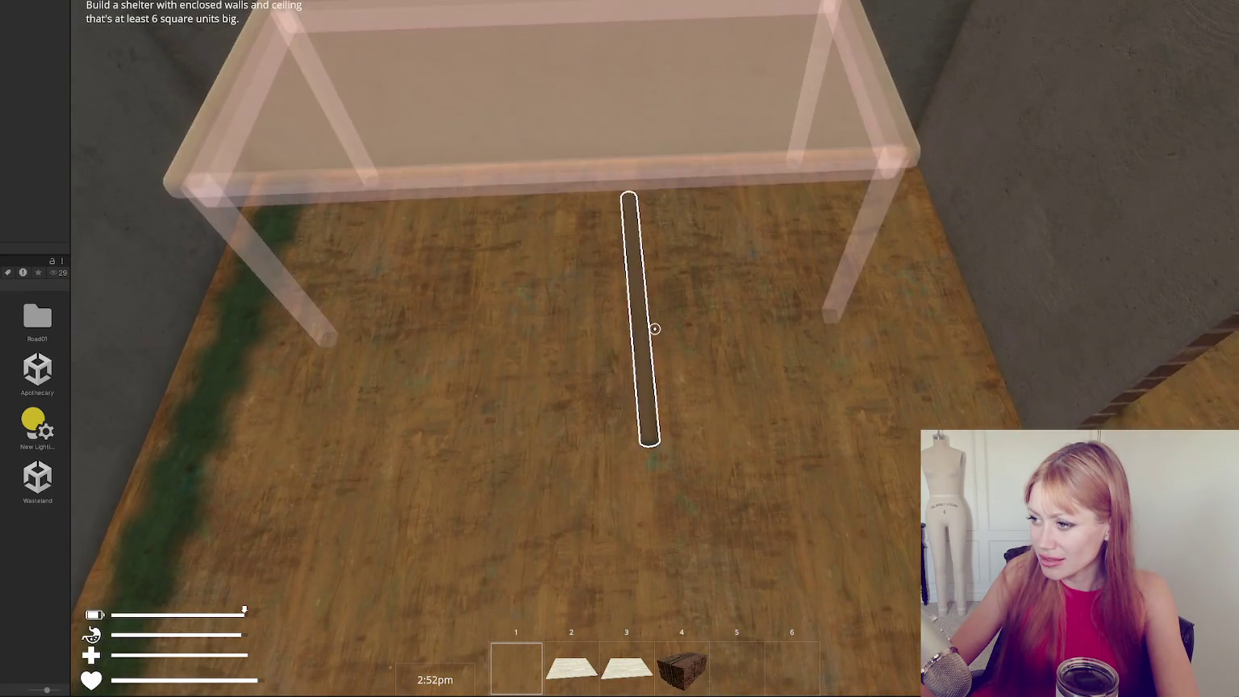
left_click(654, 329)
left_click(654, 328)
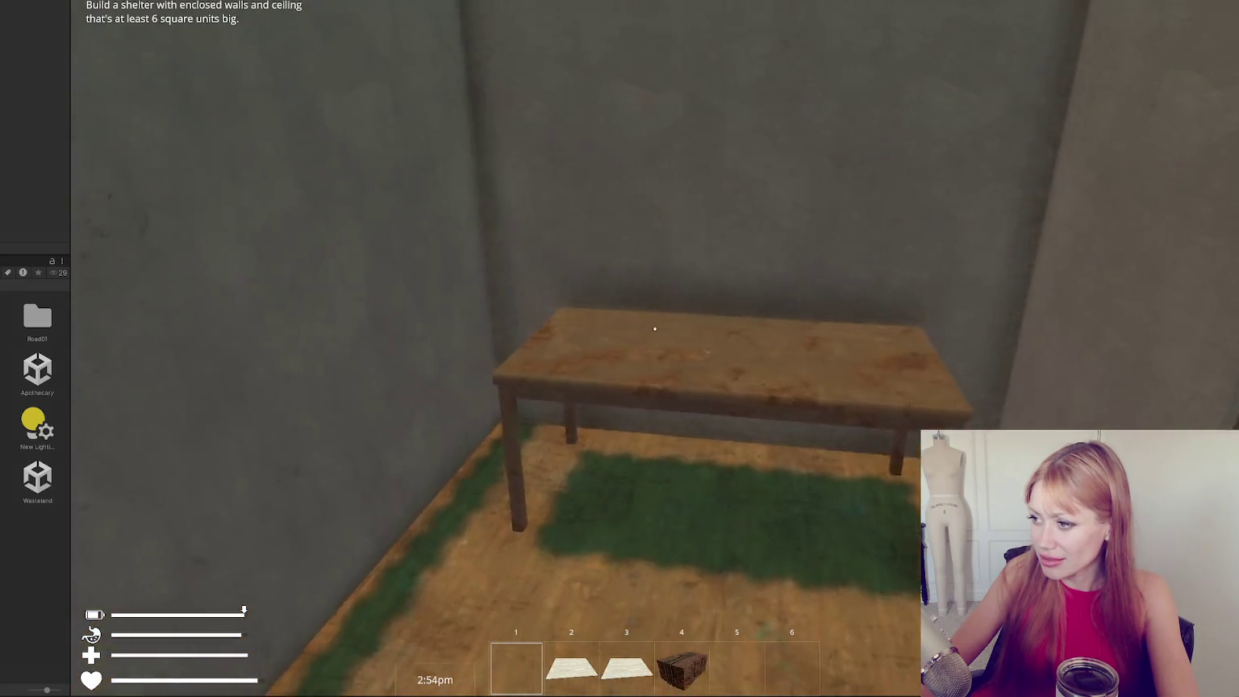
key("s")
key("w")
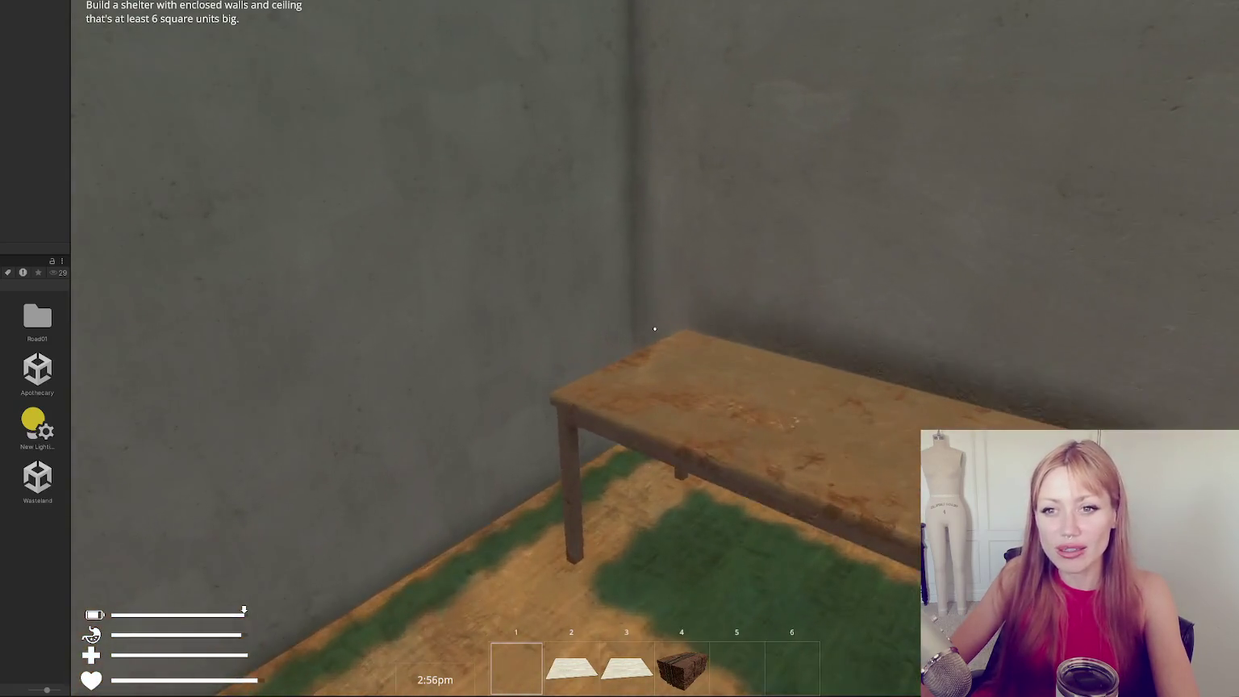
key("s")
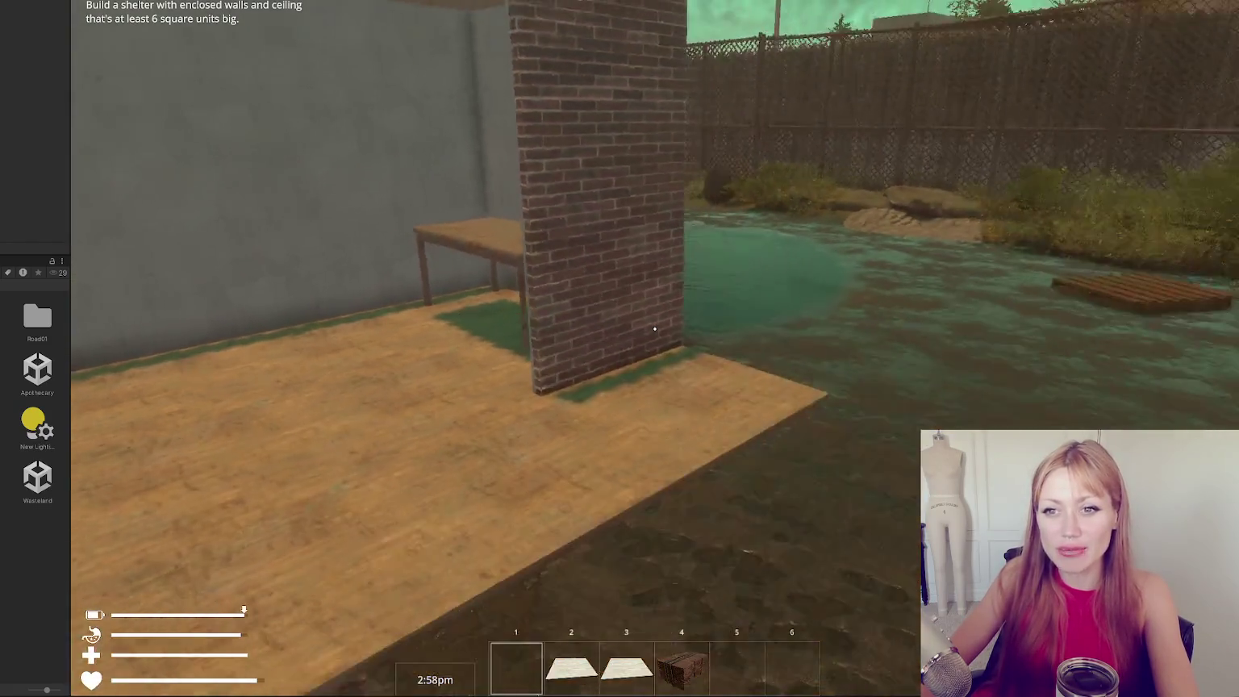
View the shelter from outside and browse the list of buildable items.
key("Escape")
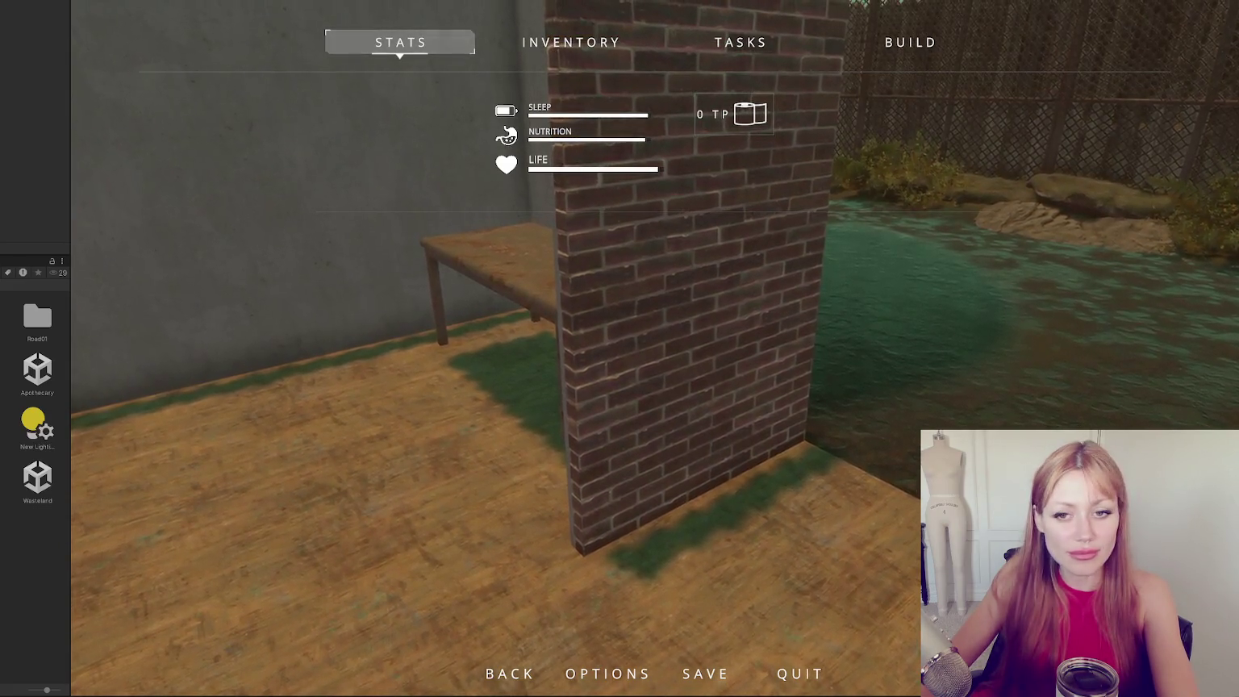
key("Escape")
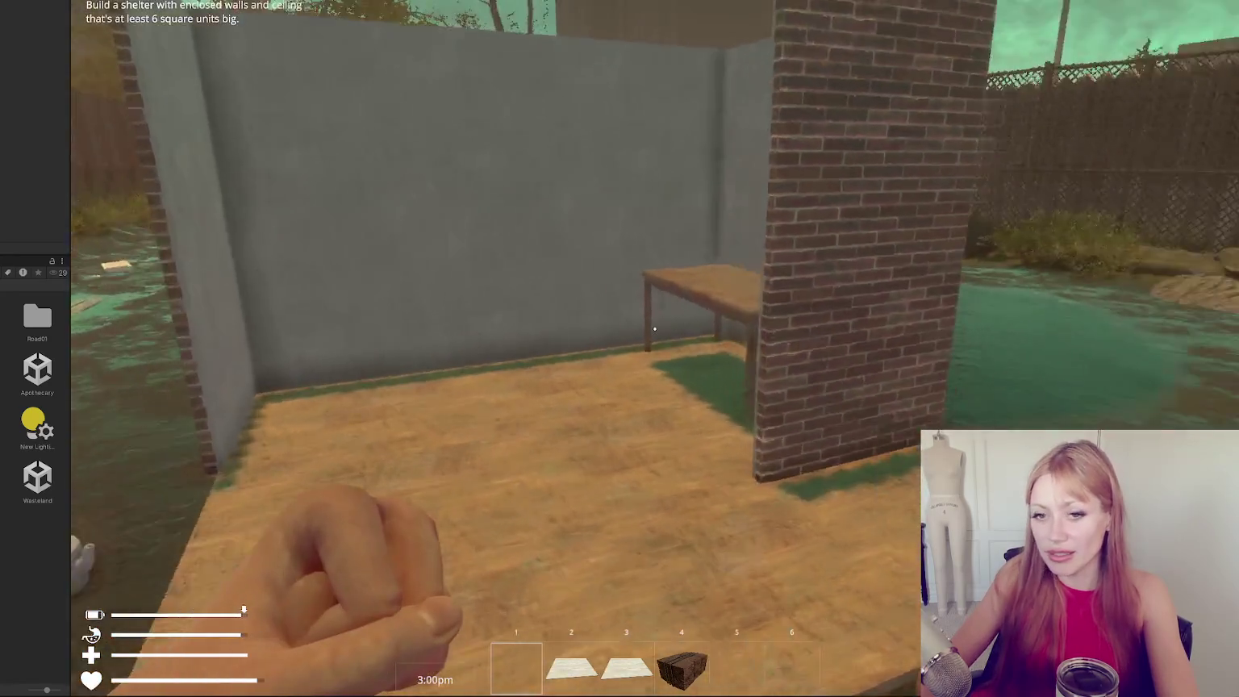
key("s")
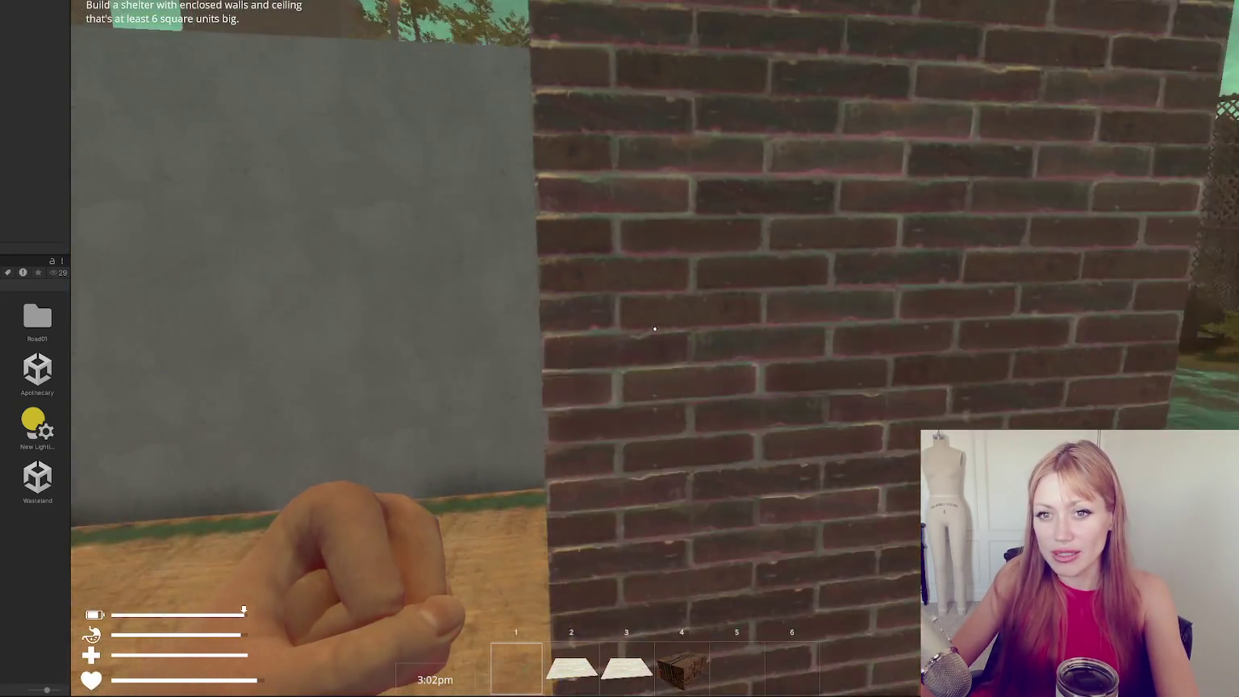
key("w")
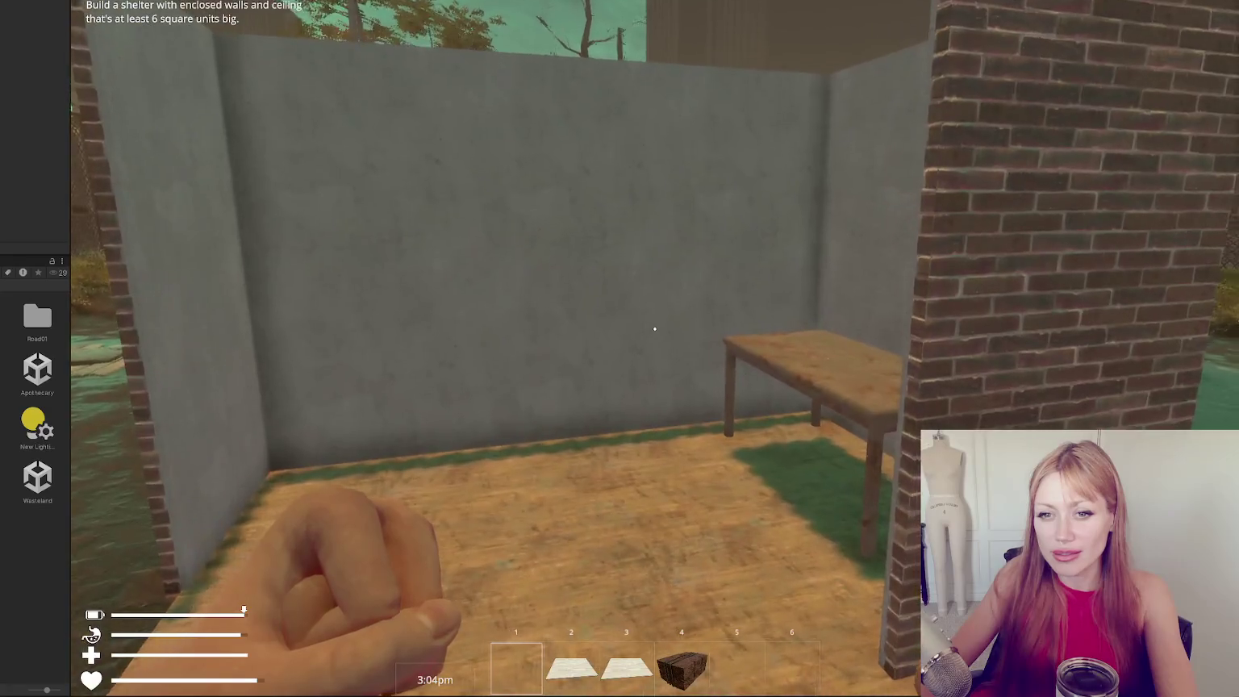
key("Escape")
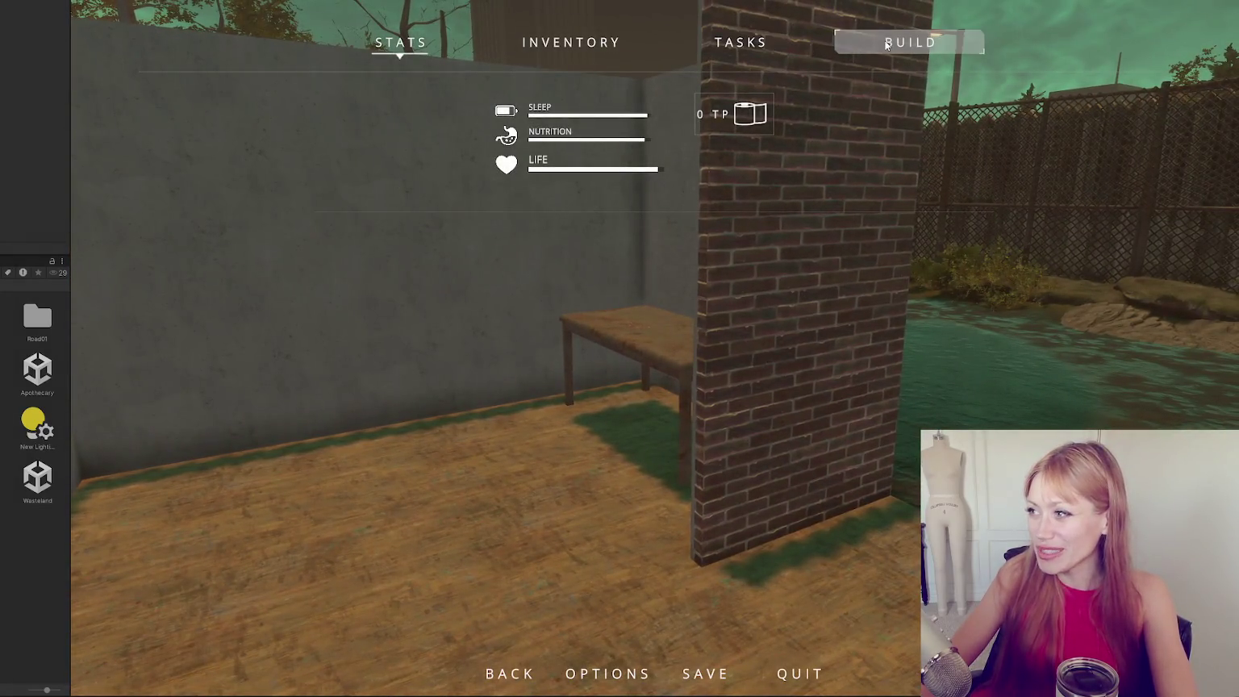
left_click(885, 44)
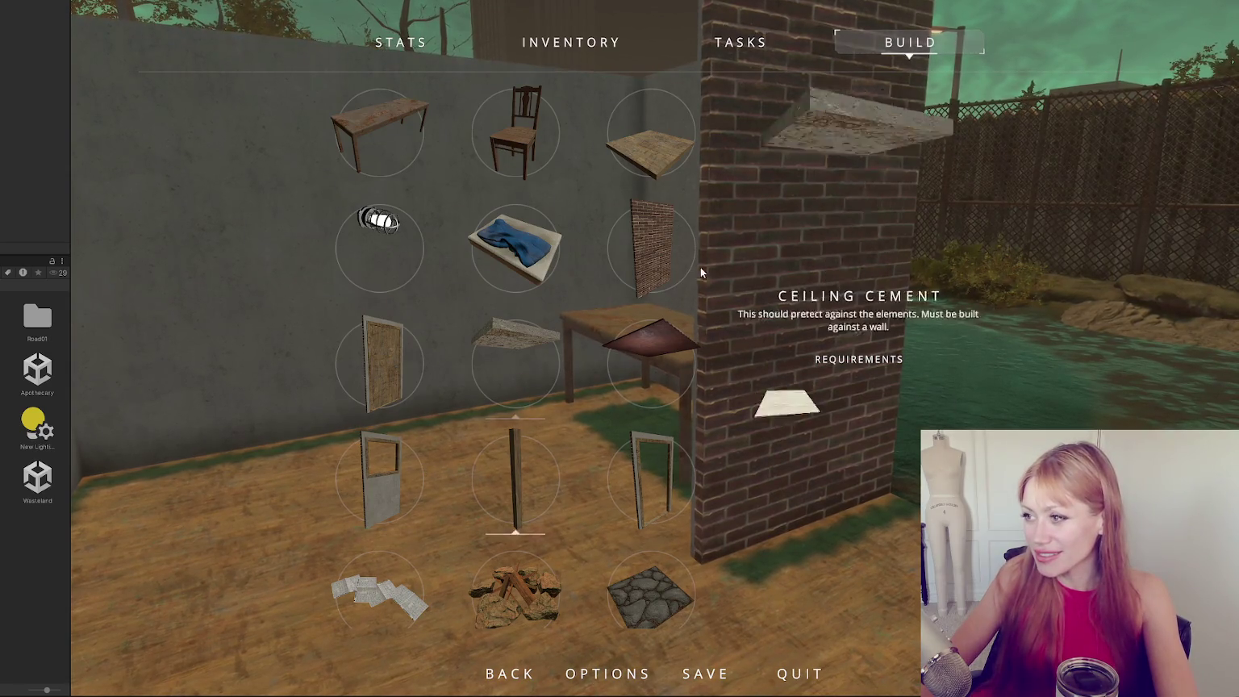
scroll(465, 373, "down", 5)
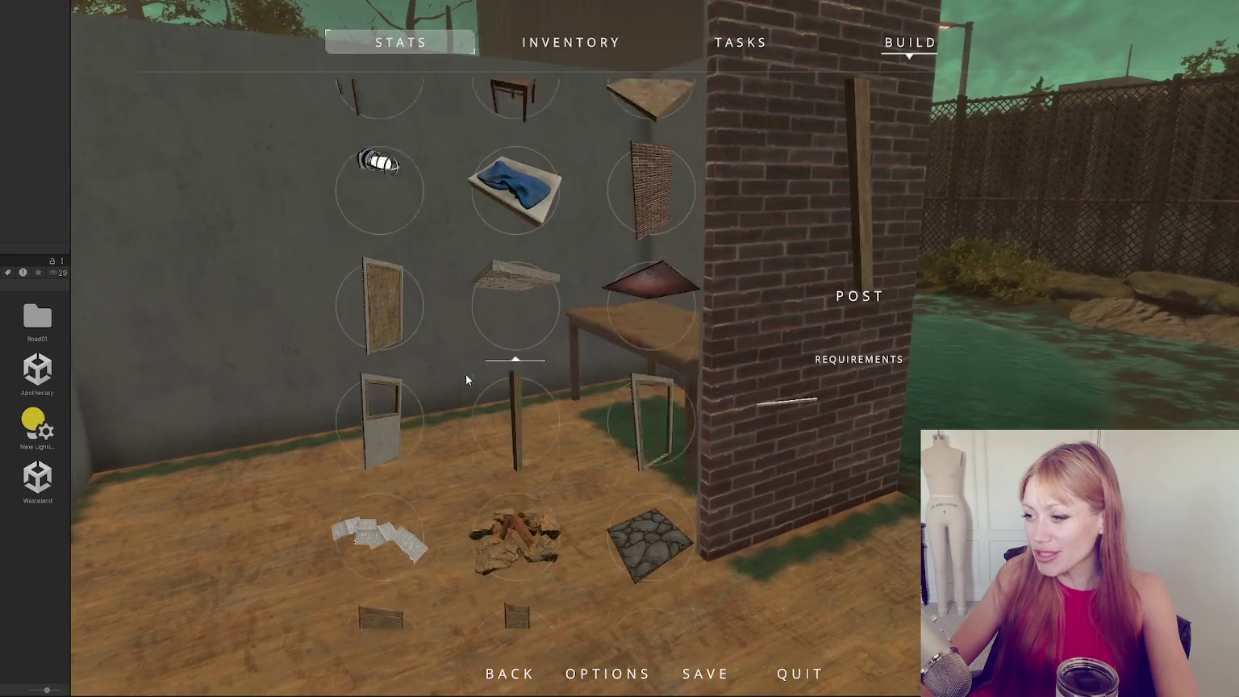
key("Escape")
Walk up to the table and select the Chair from the build catalogue.
key("w")
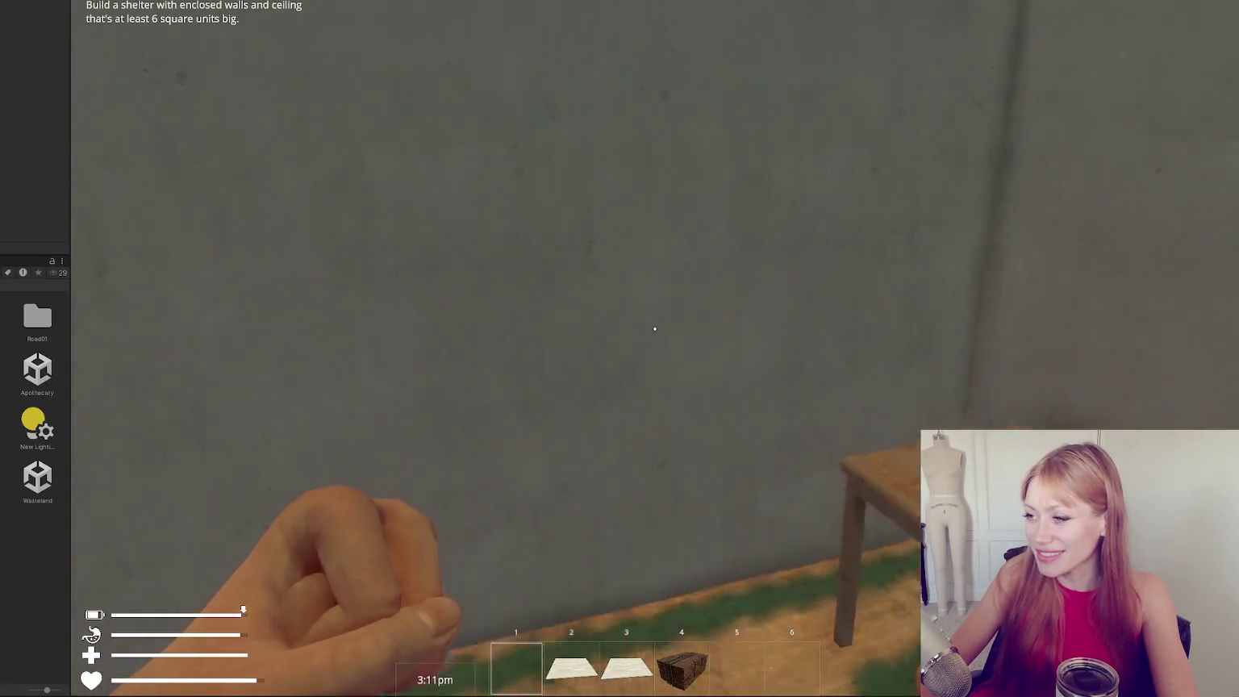
key("w")
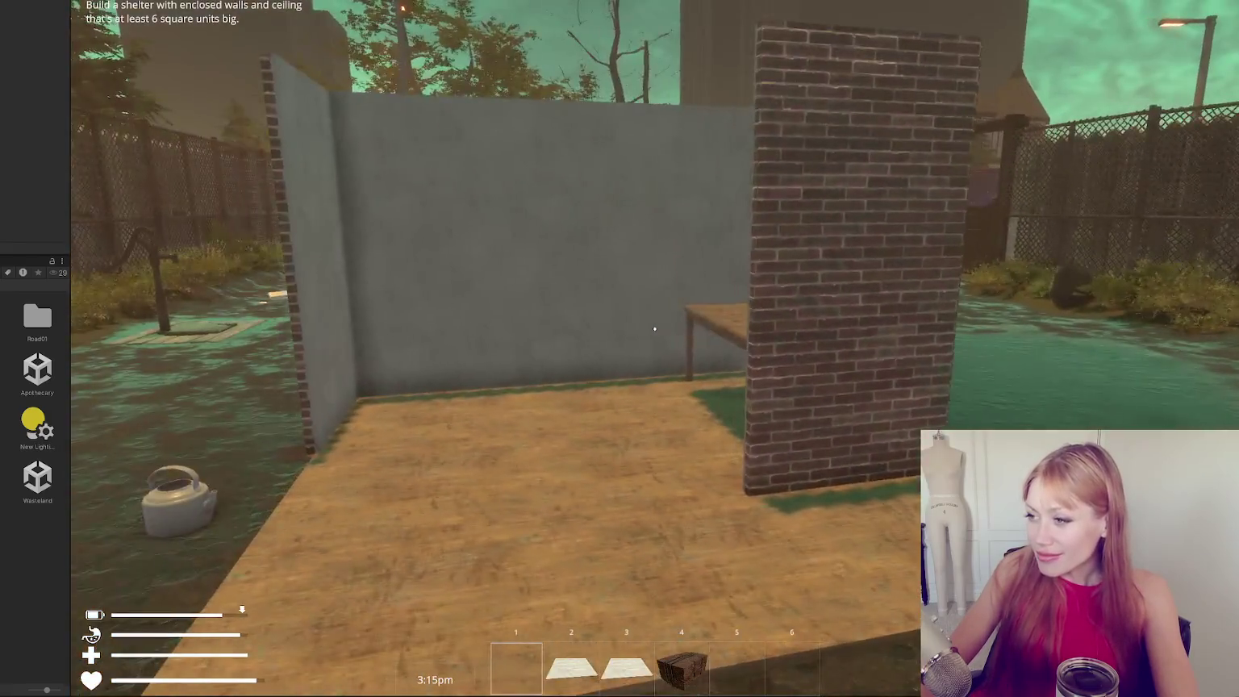
key("Escape")
left_click(916, 44)
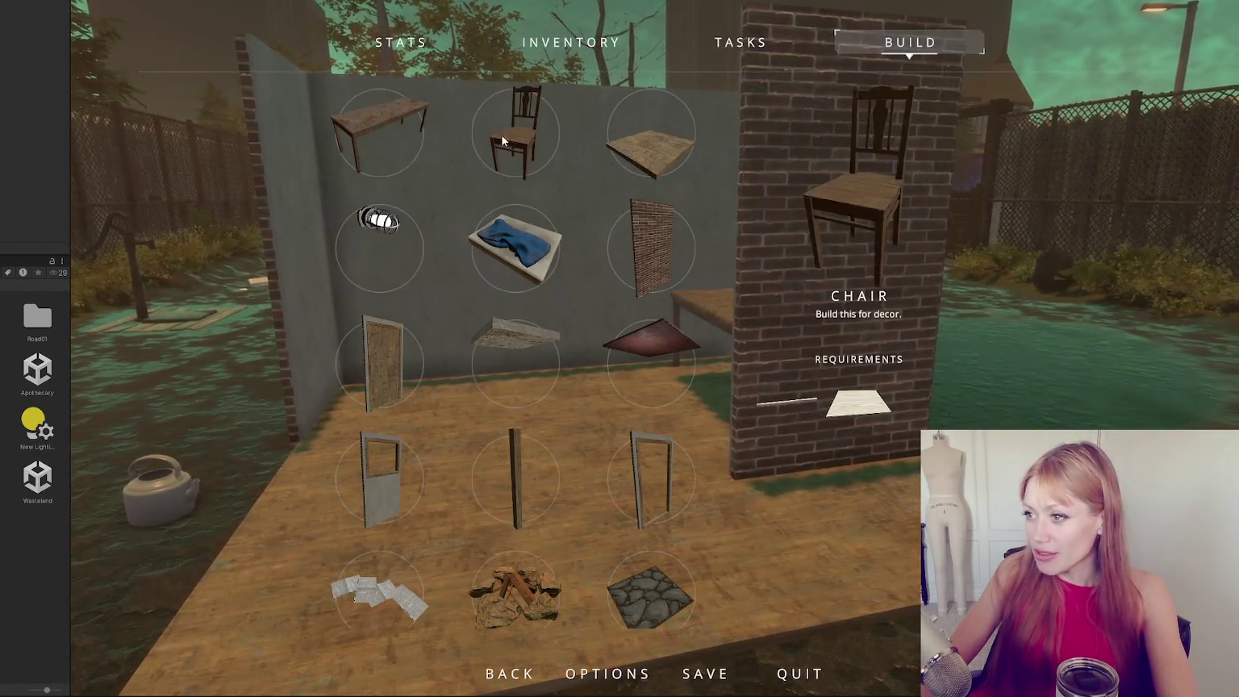
left_click(508, 133)
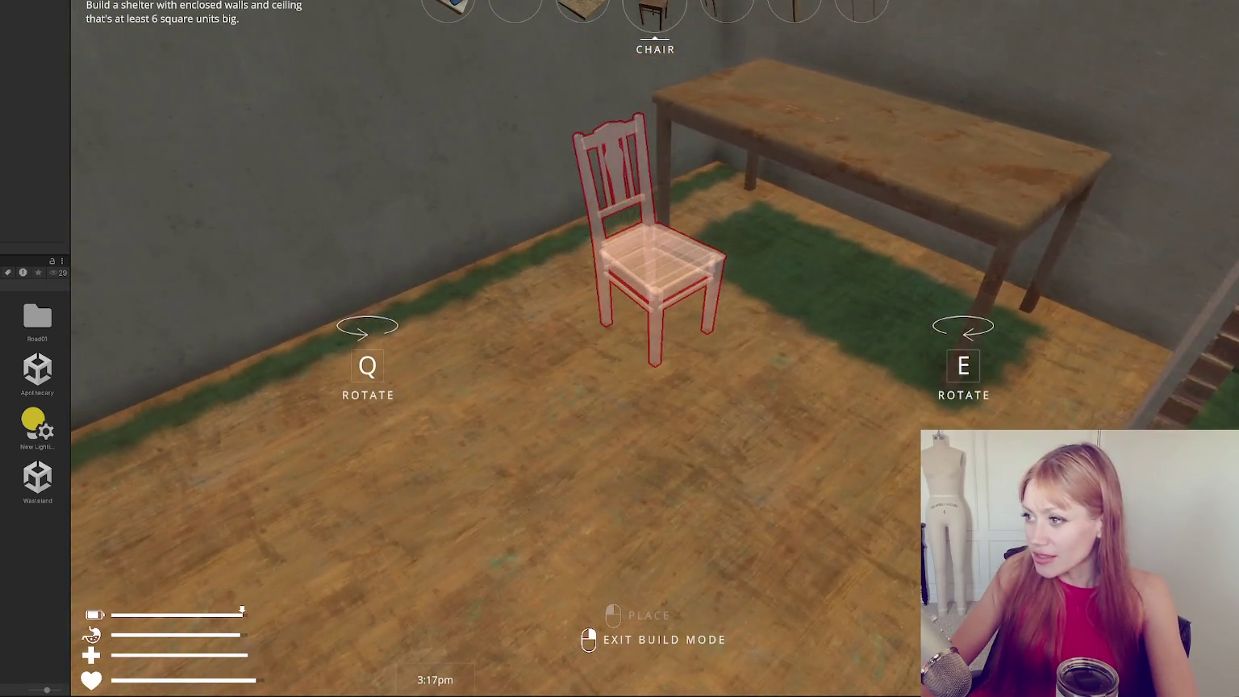
Cancel the chair placement and select the Light from the BUILD catalogue.
key("Escape")
key("Escape")
left_click(918, 41)
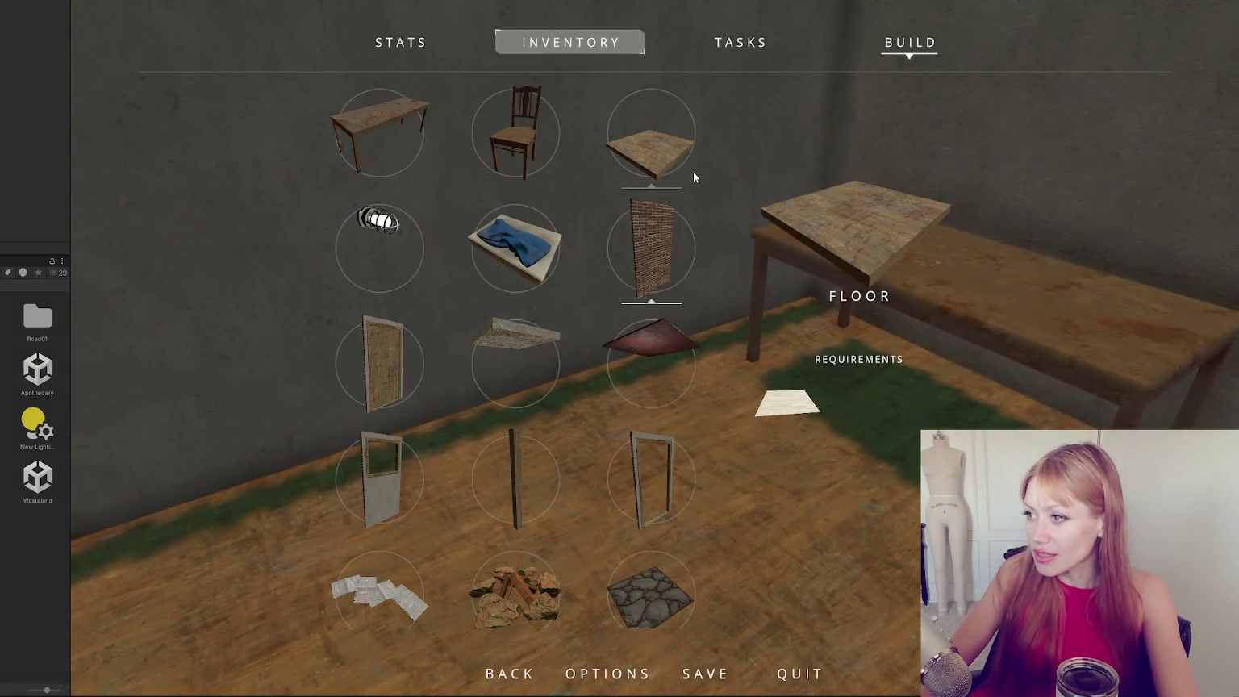
left_click(360, 232)
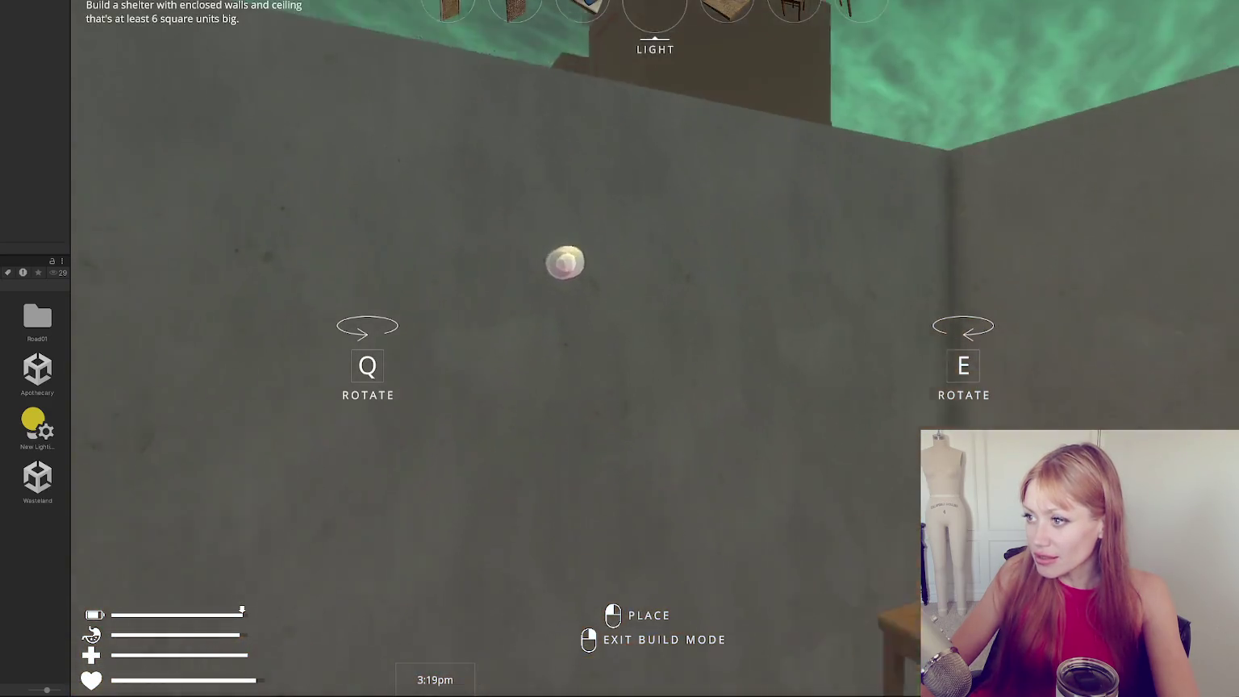
key("Escape")
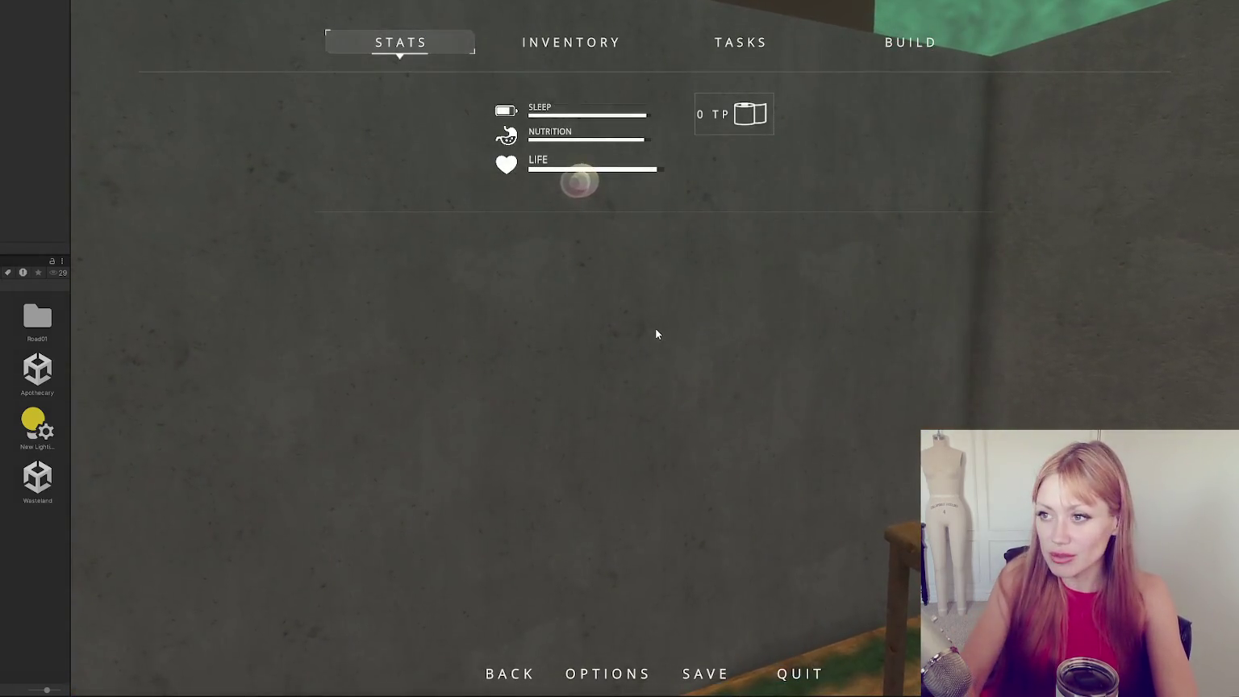
key("Escape")
Mount the light on the shelter's concrete back wall and bring up the build list again.
left_click(655, 333)
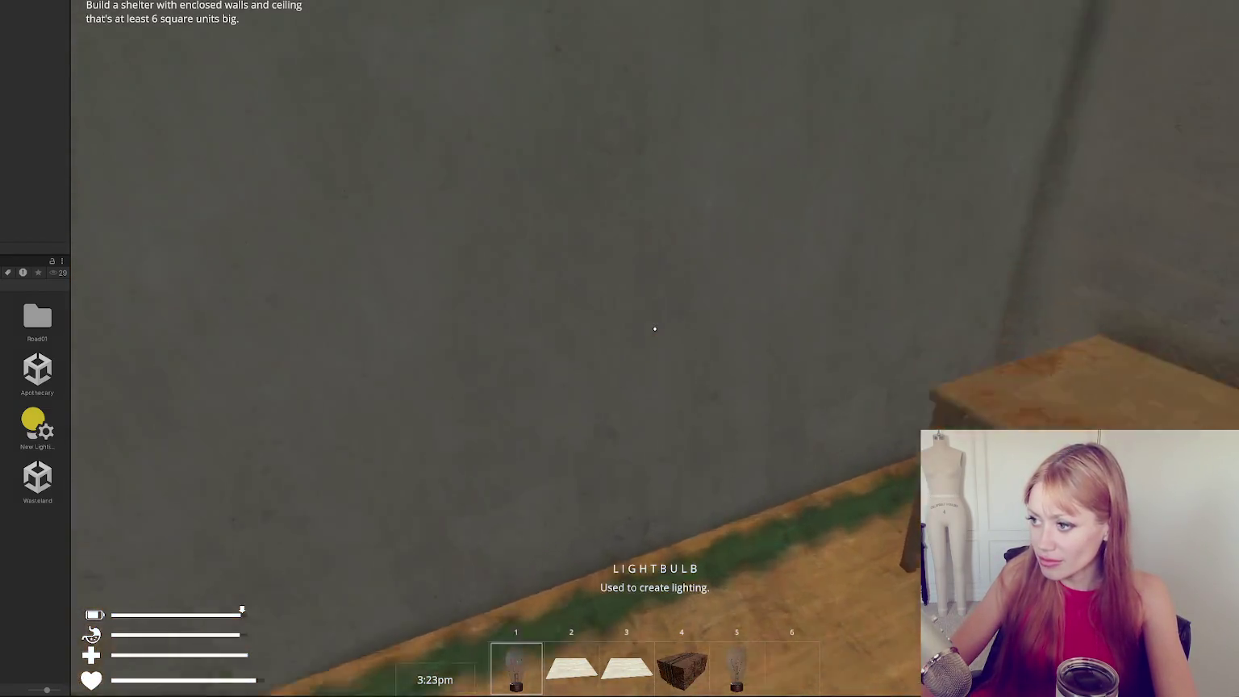
left_click(656, 329)
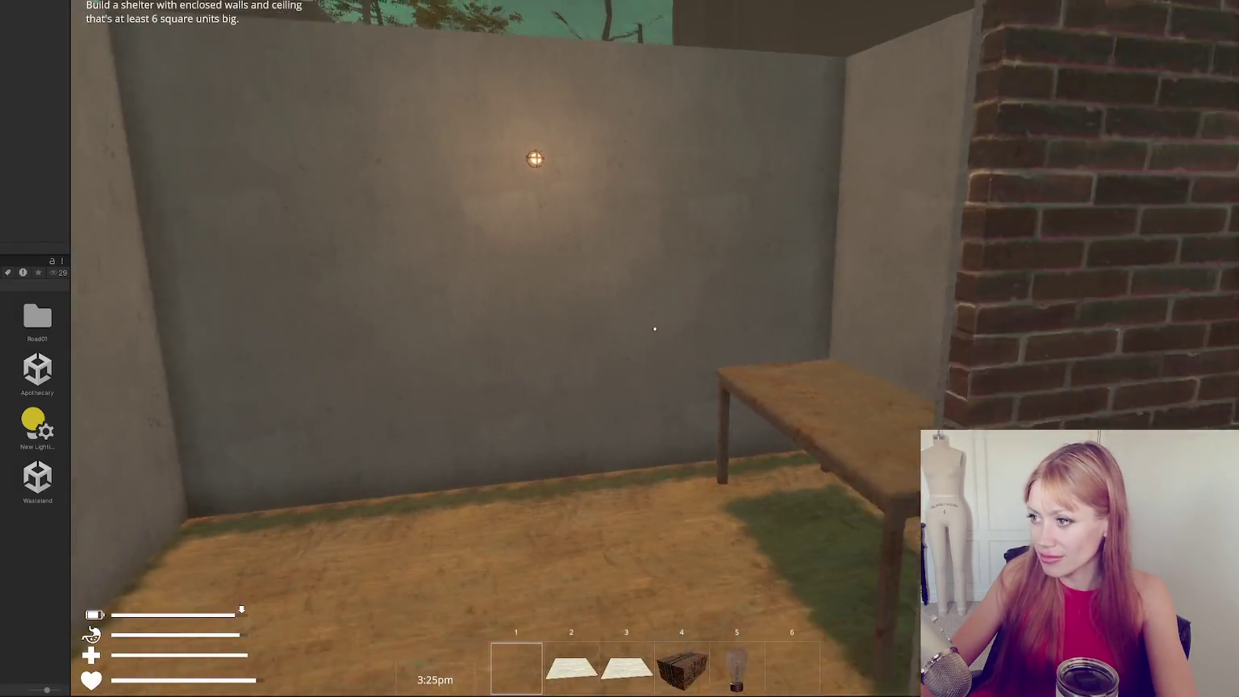
key("Escape")
left_click(909, 41)
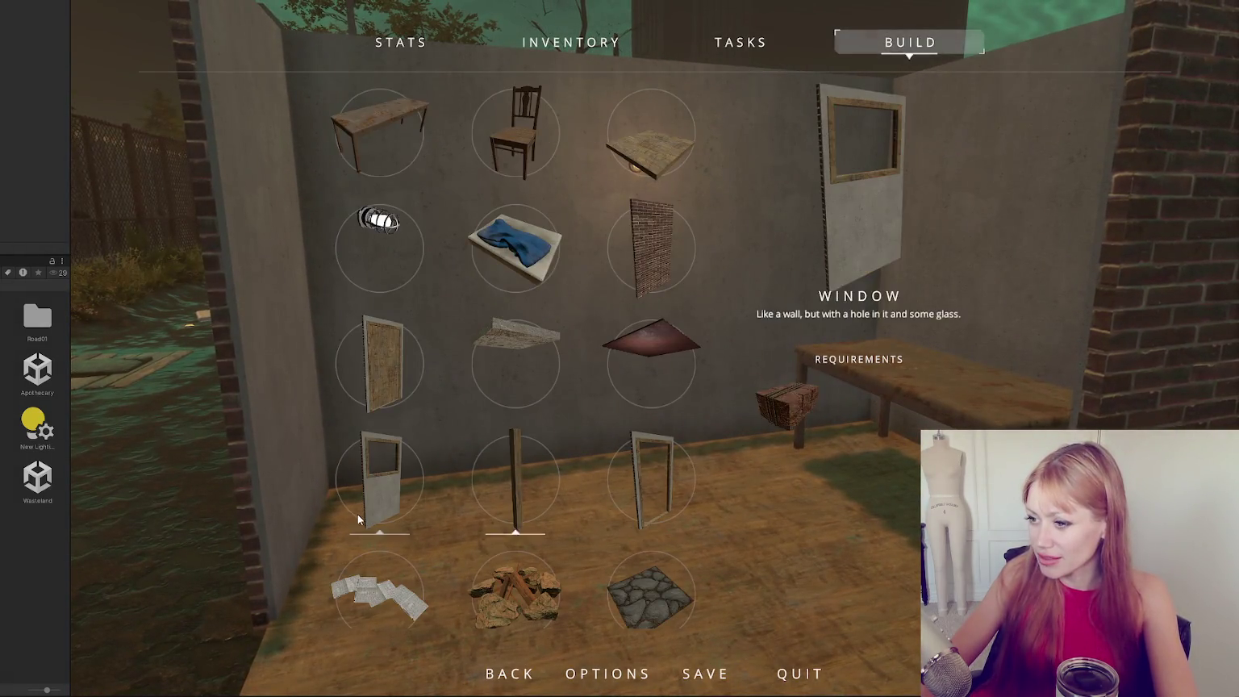
Place a Window piece at the floor edge, then pick up the brick stack and pause.
left_click(357, 514)
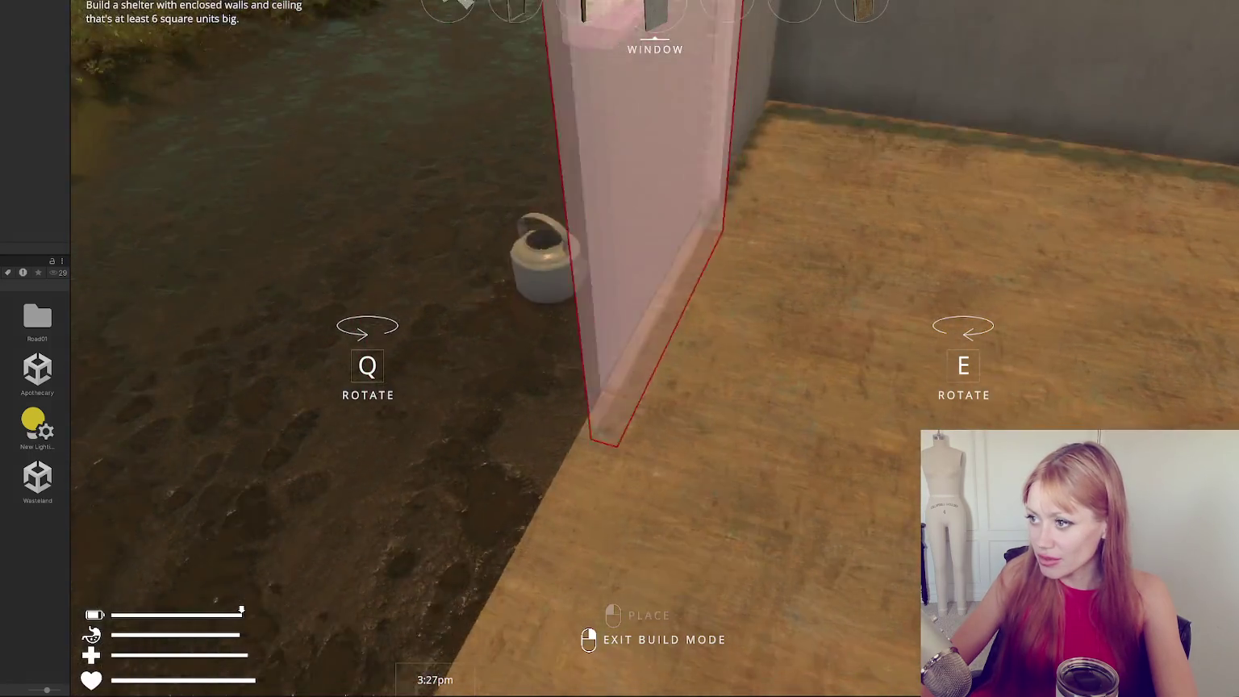
left_click(656, 328)
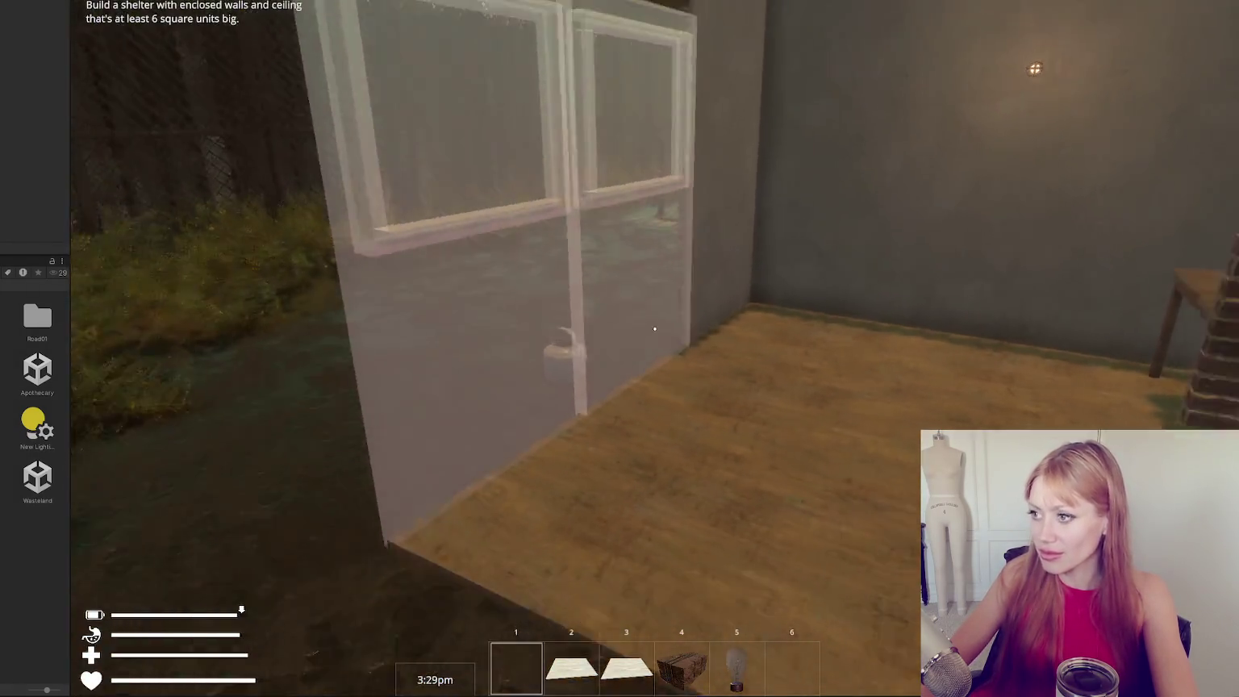
key("Escape")
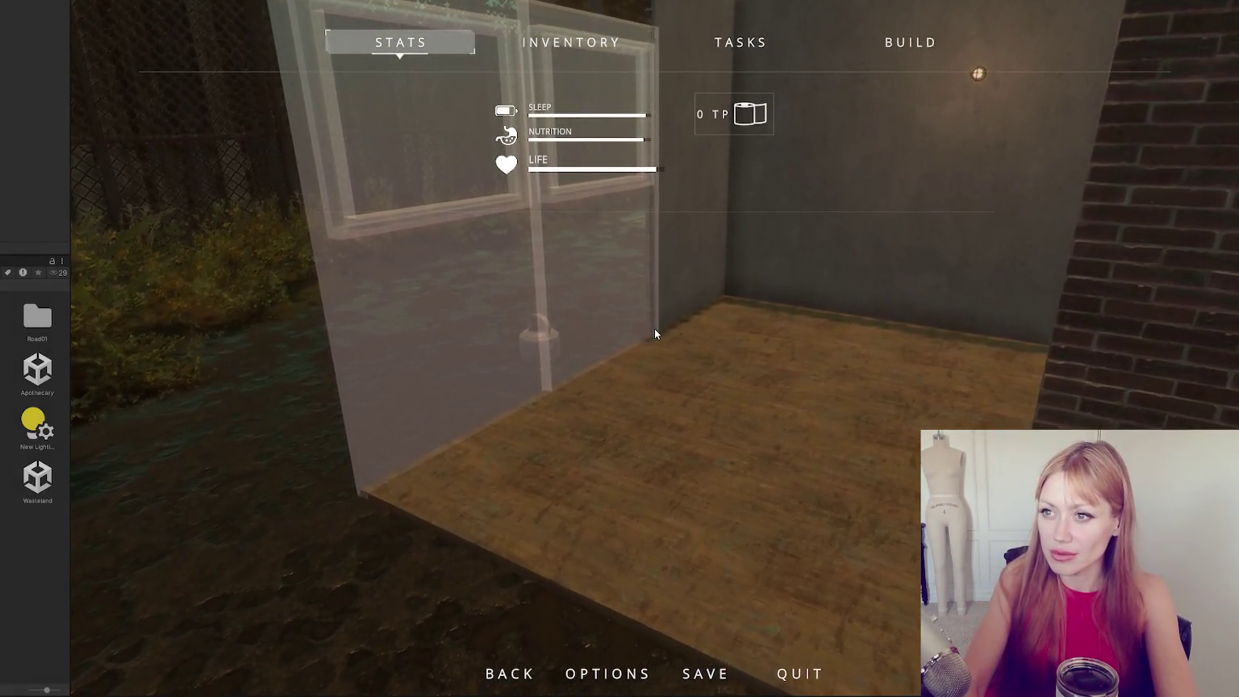
key("Escape")
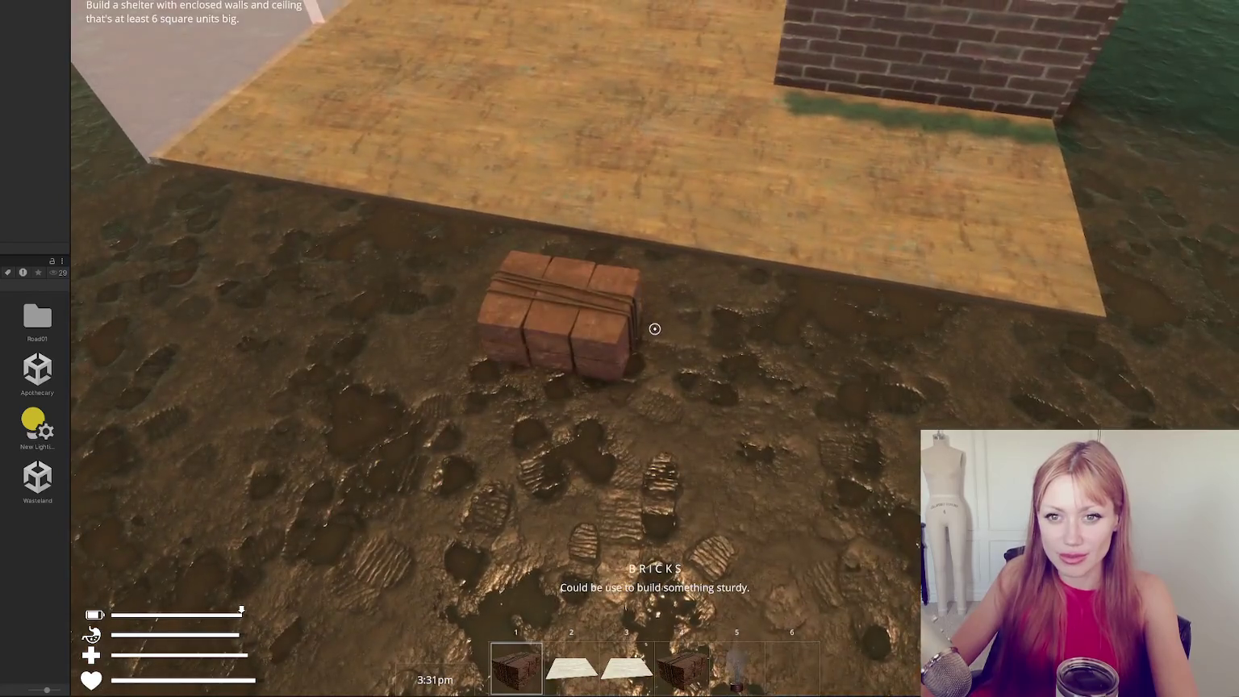
left_click(655, 329)
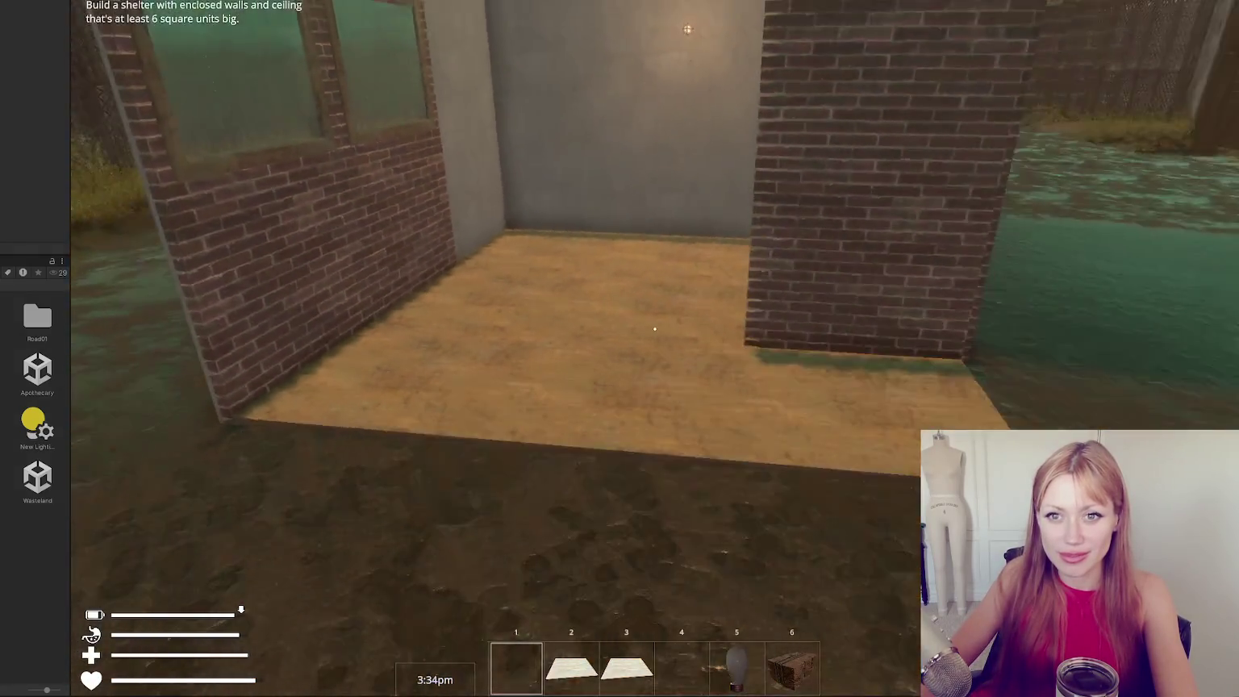
key("Escape")
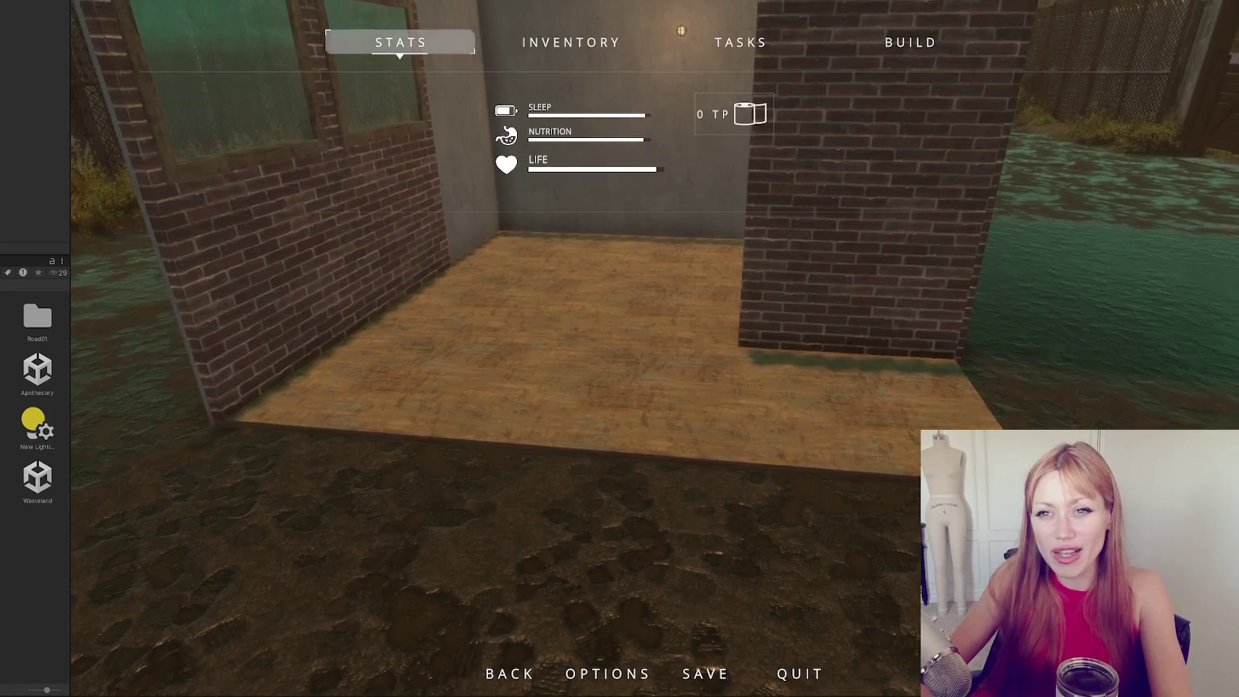
Lay several floor tiles next to the existing wooden floor.
left_click(906, 43)
left_click(684, 183)
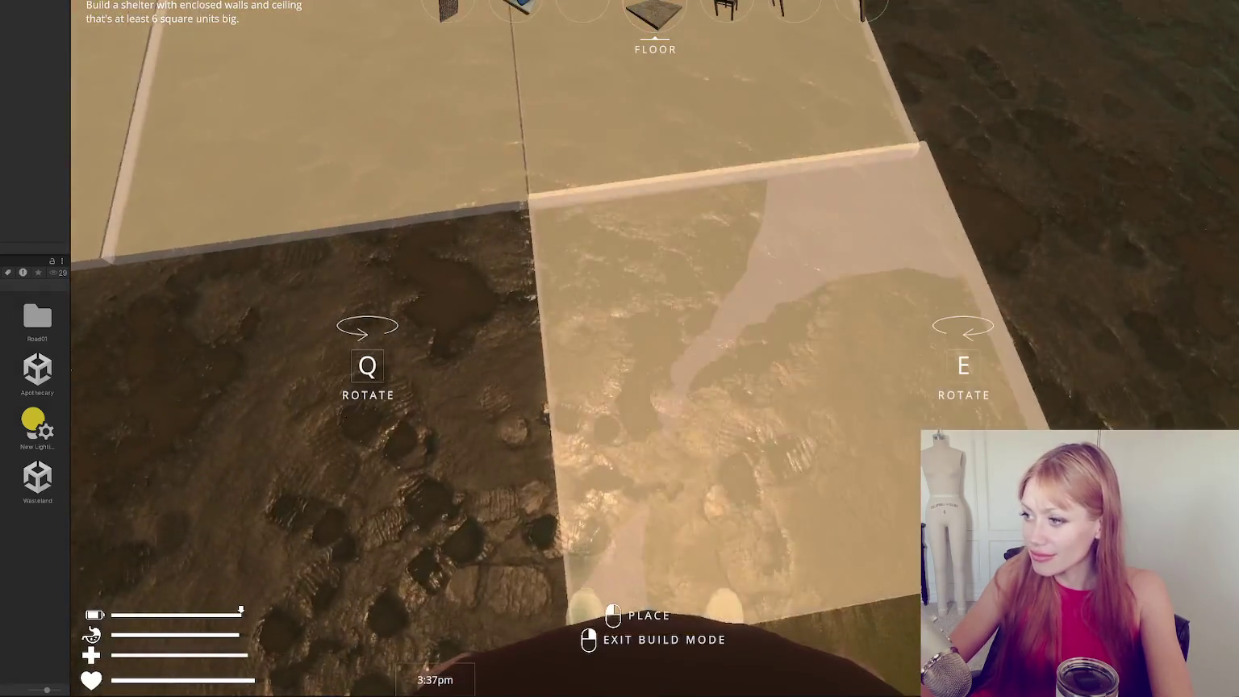
right_click(654, 328)
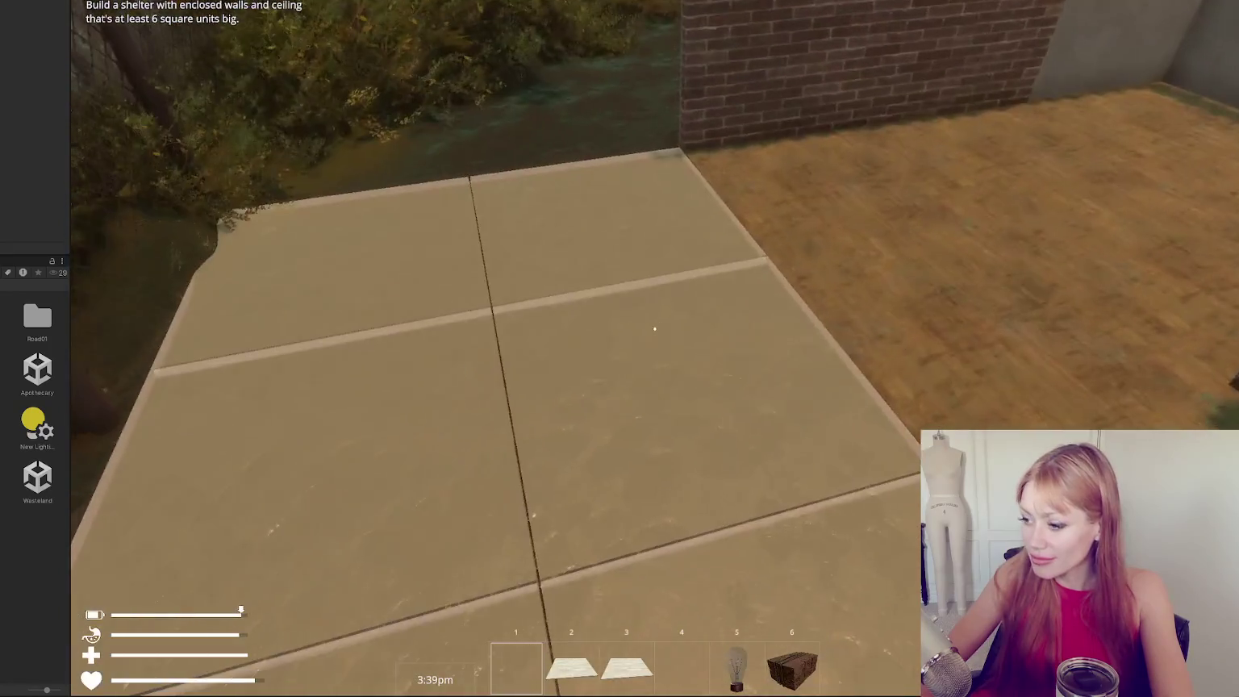
key("2")
left_click(654, 328)
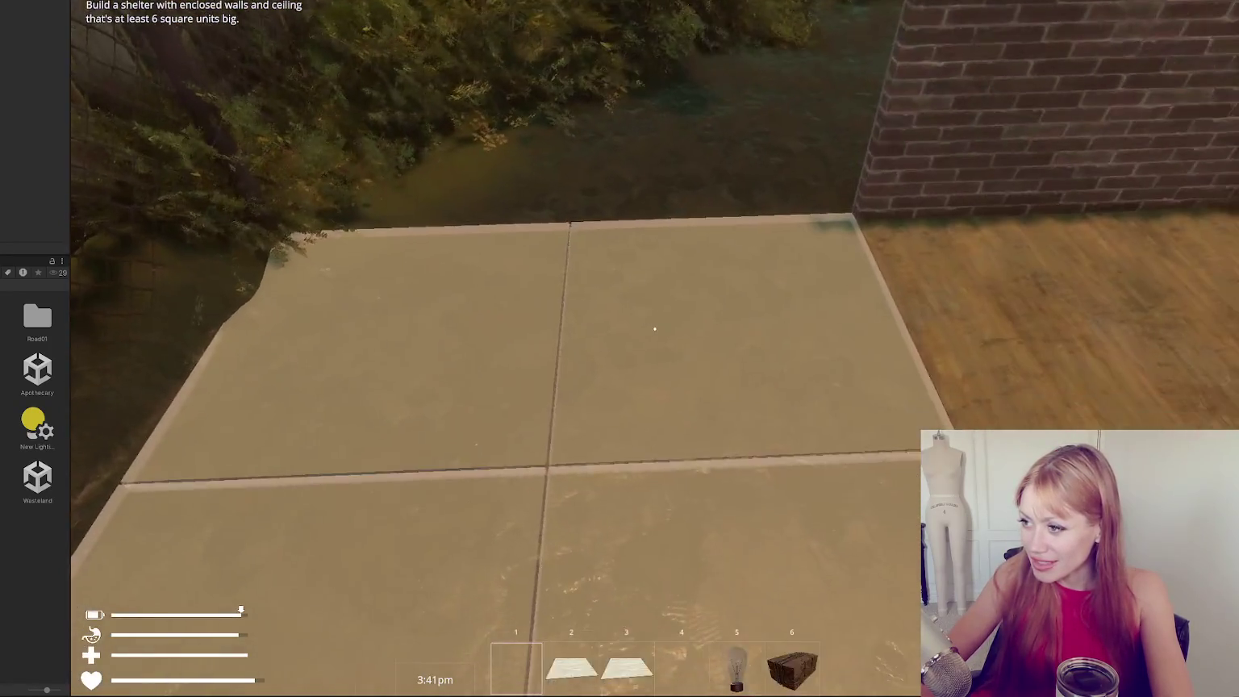
key("2")
left_click(654, 328)
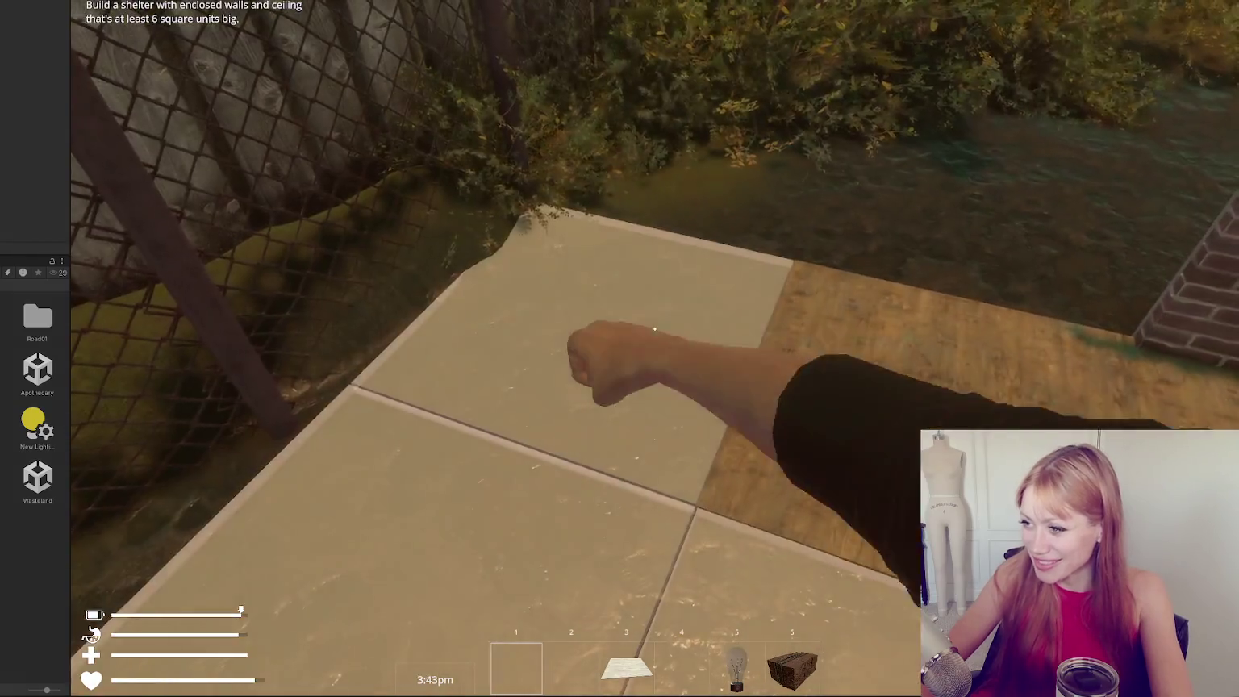
key("3")
left_click(654, 328)
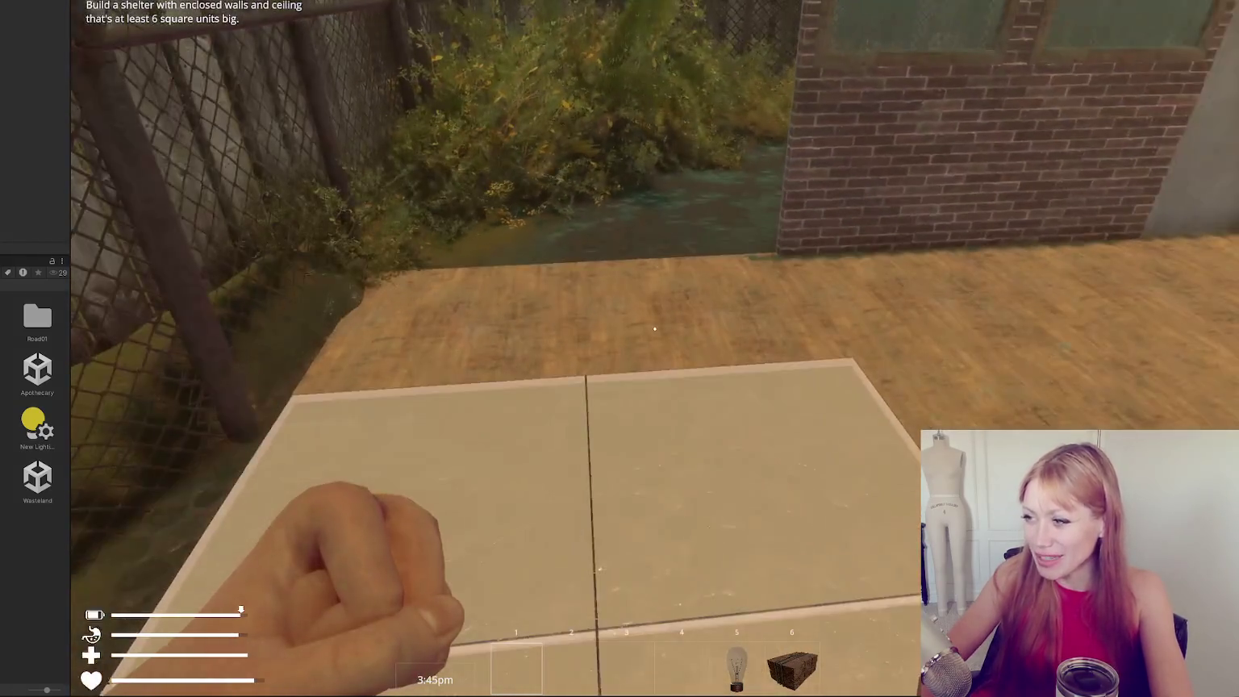
Build concrete wall pieces along the floor's edge.
key("Tab")
left_click(679, 225)
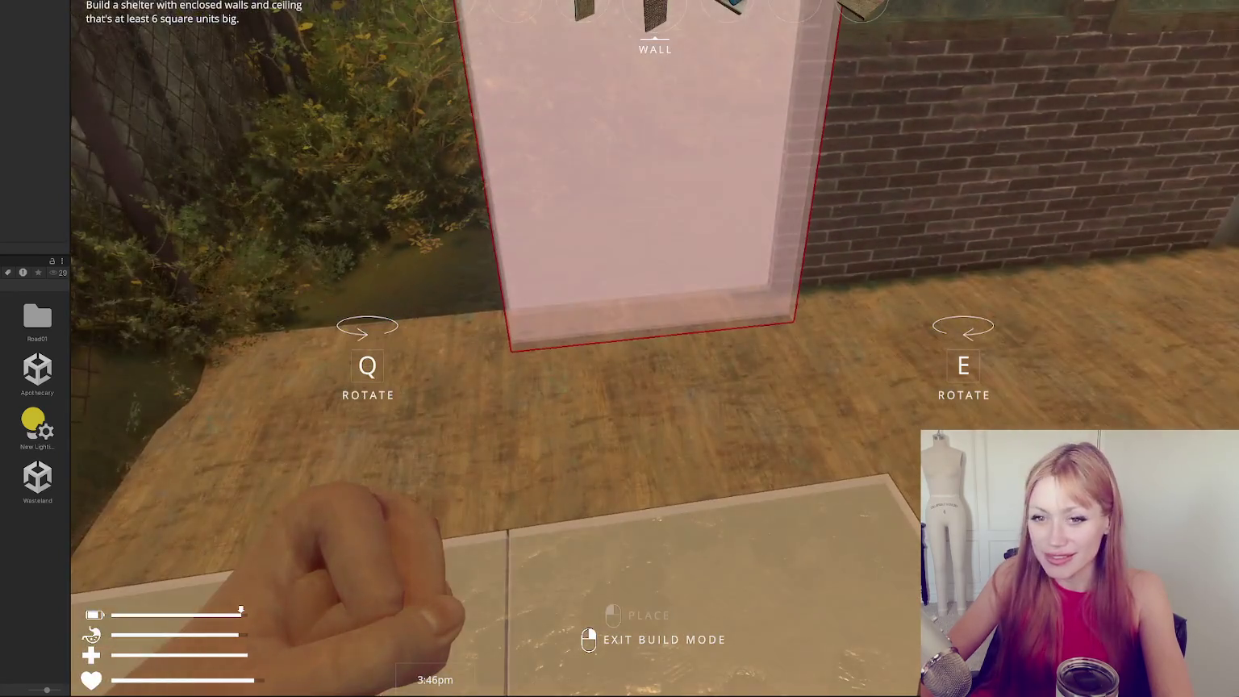
left_click(654, 328)
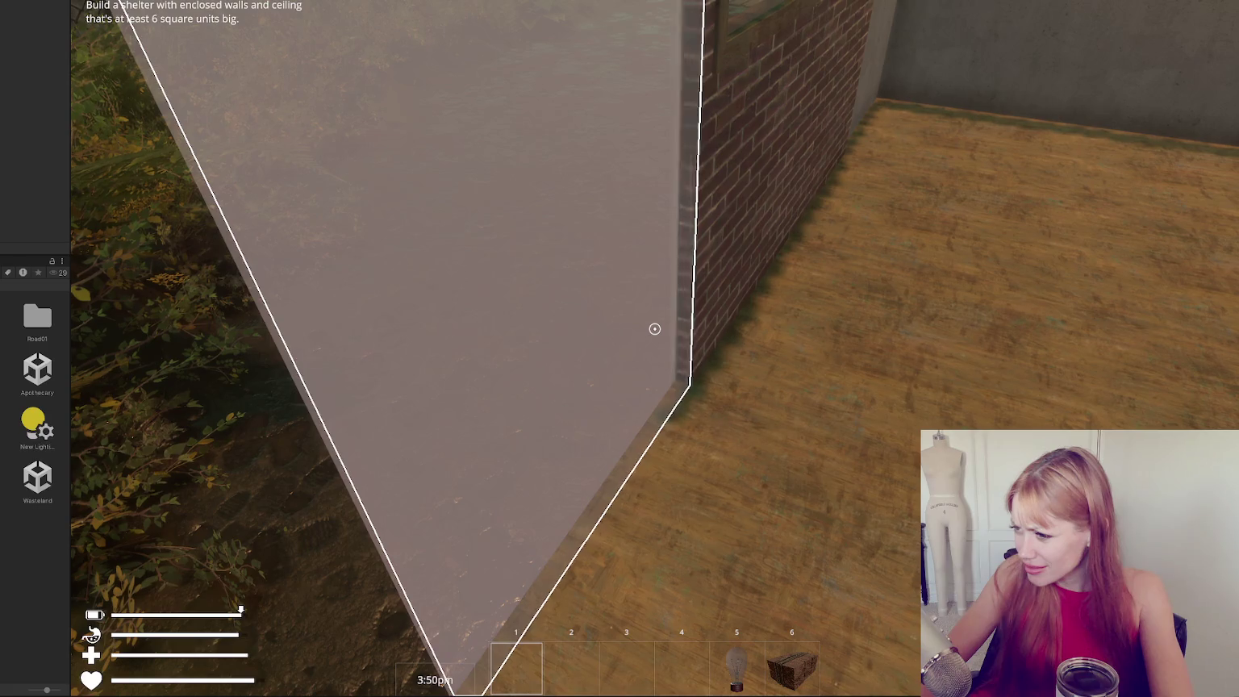
key("Tab")
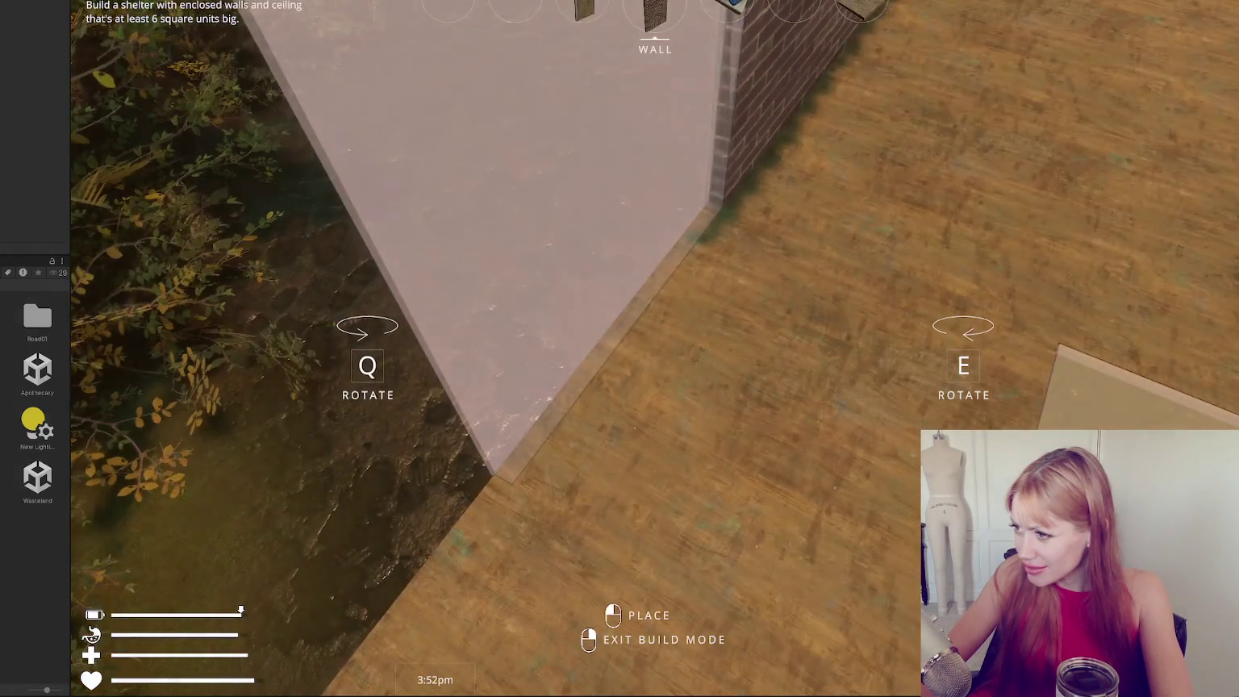
left_click(654, 328)
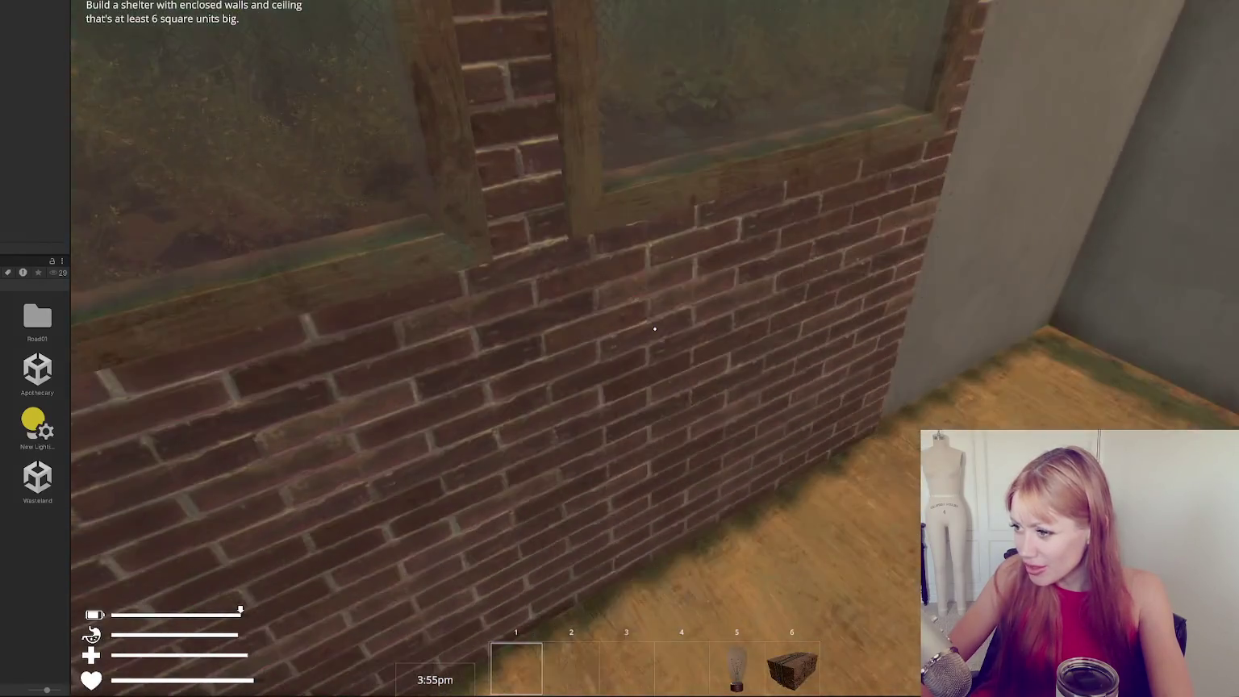
Add one more wooden floor piece and collect the brick pile beside the kettle.
left_click(654, 328)
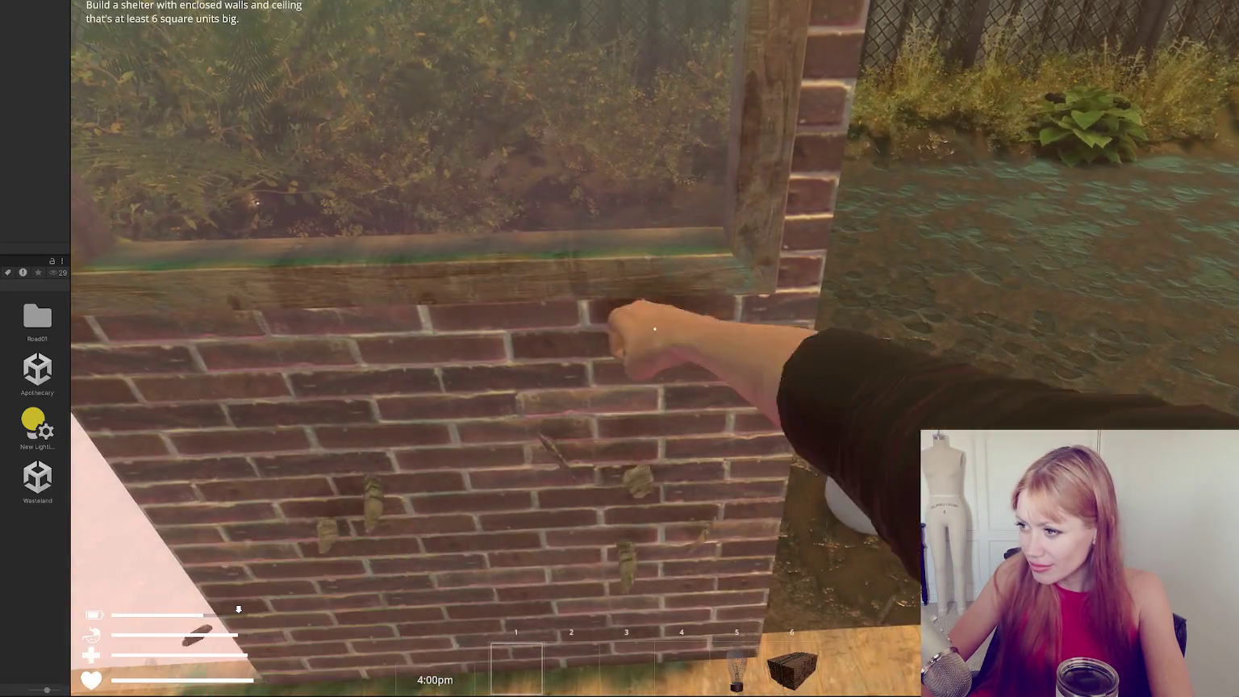
scroll(655, 327, "down", 1)
left_click(654, 328)
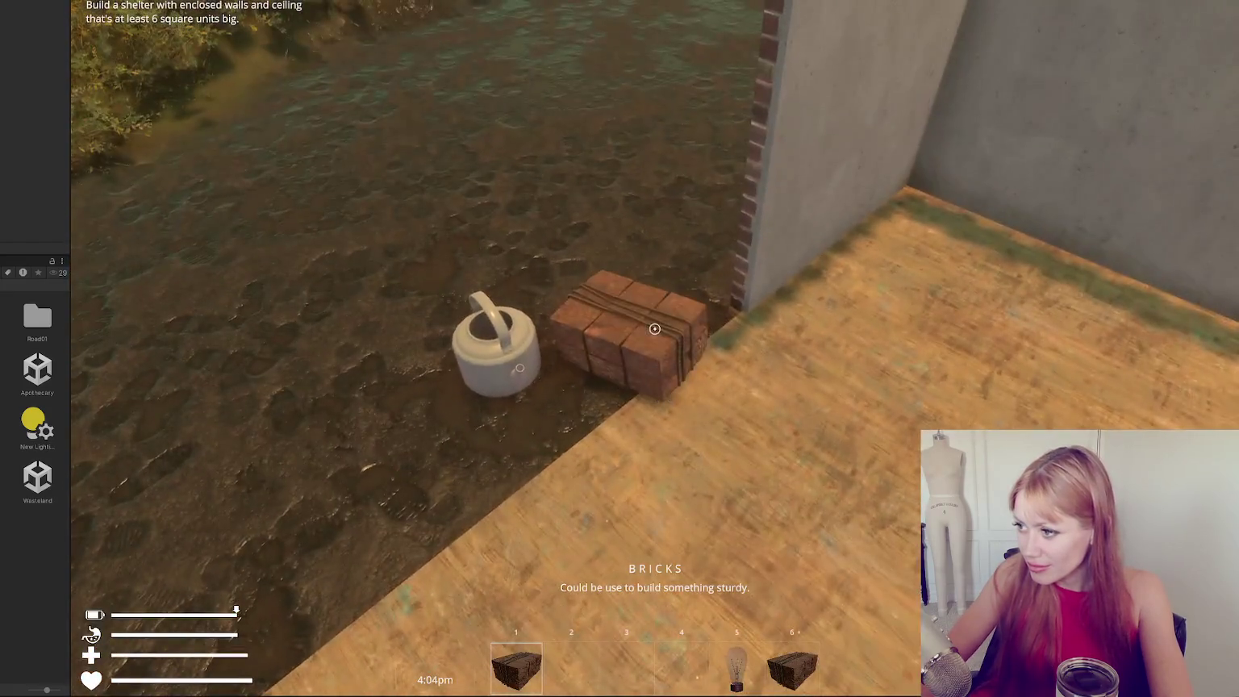
key("e")
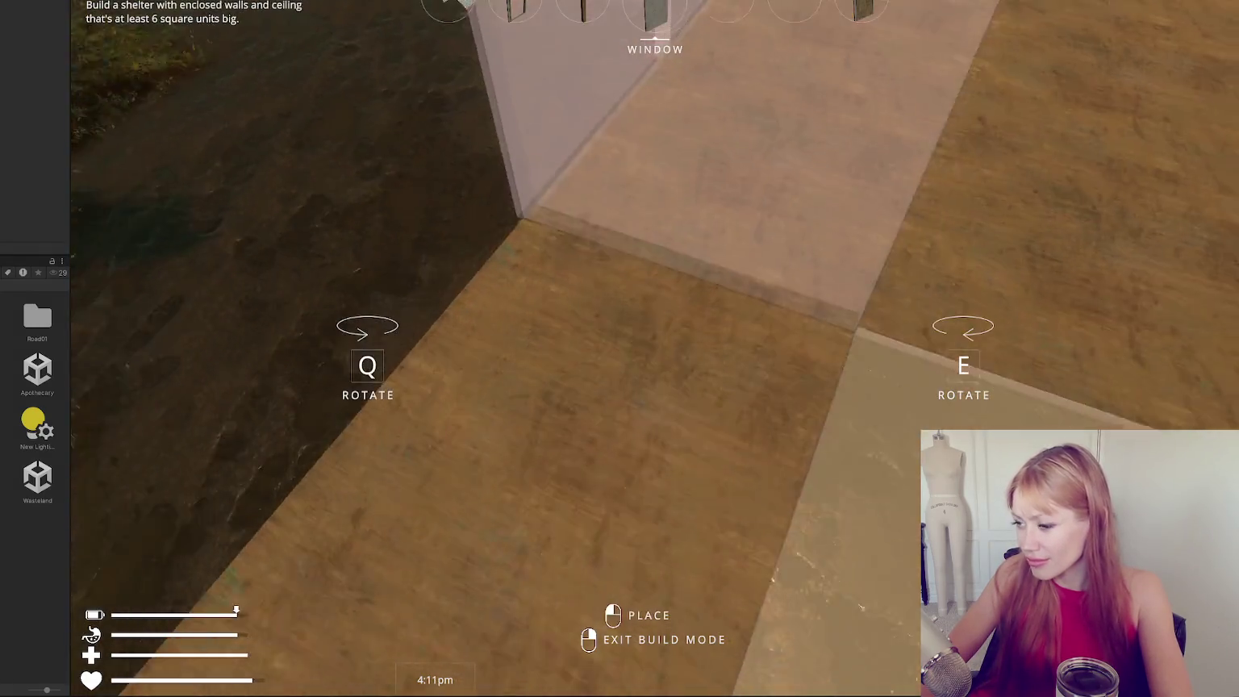
Exit build mode and walk toward the concrete wall with windows.
scroll(619, 348, "down", 2)
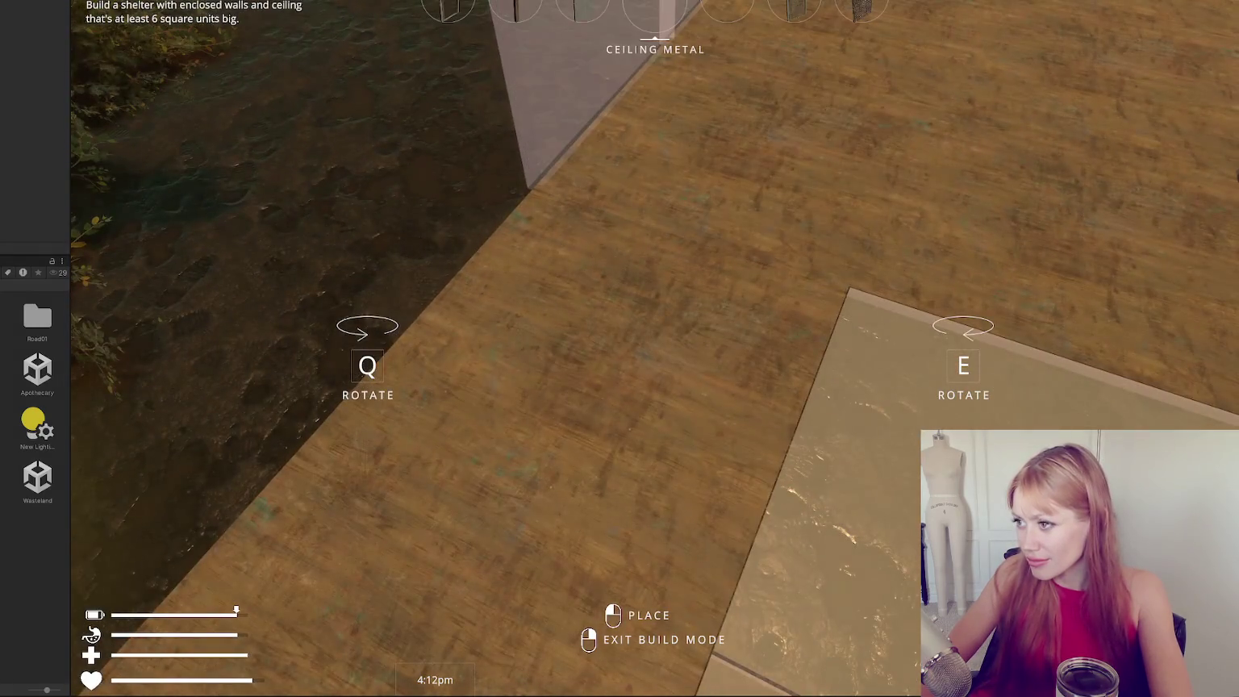
scroll(620, 350, "down", 2)
scroll(620, 349, "up", 1)
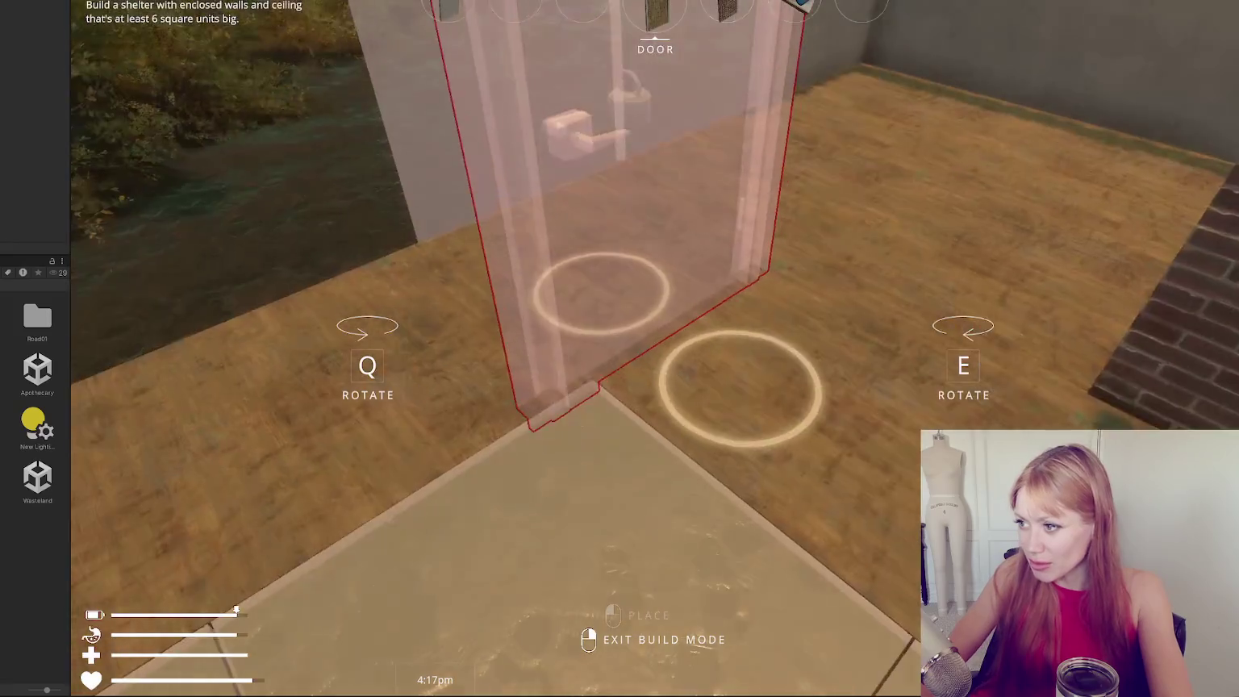
right_click(654, 328)
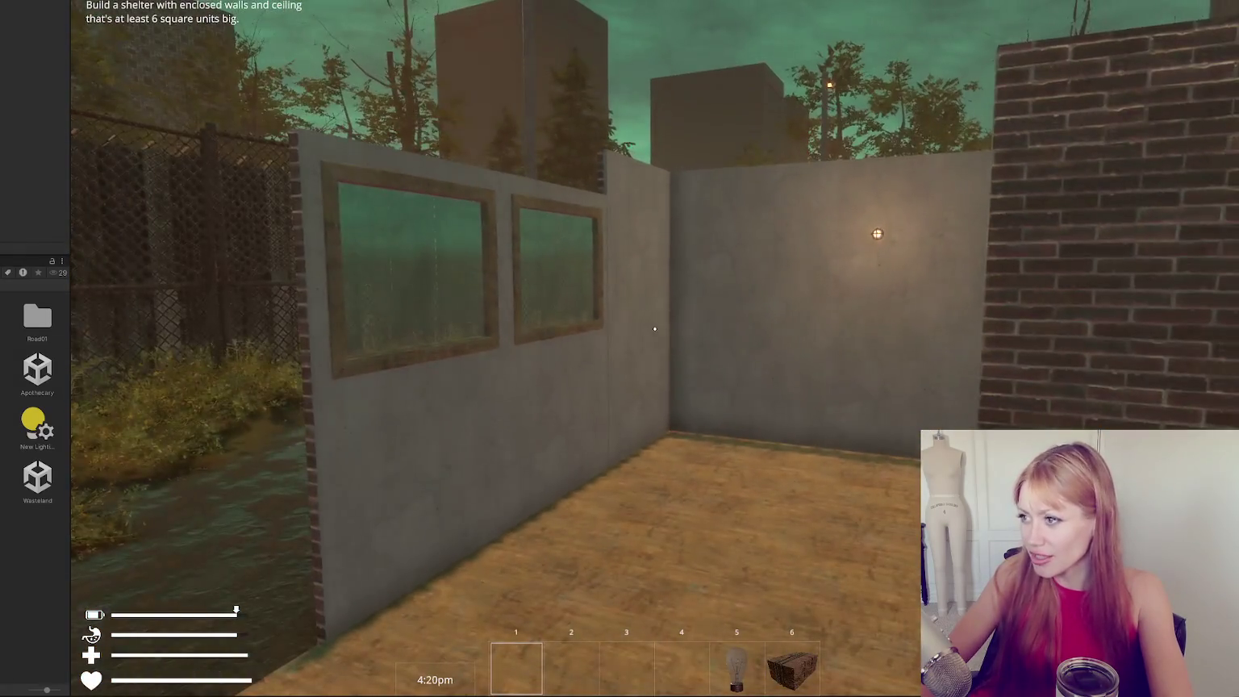
key("w")
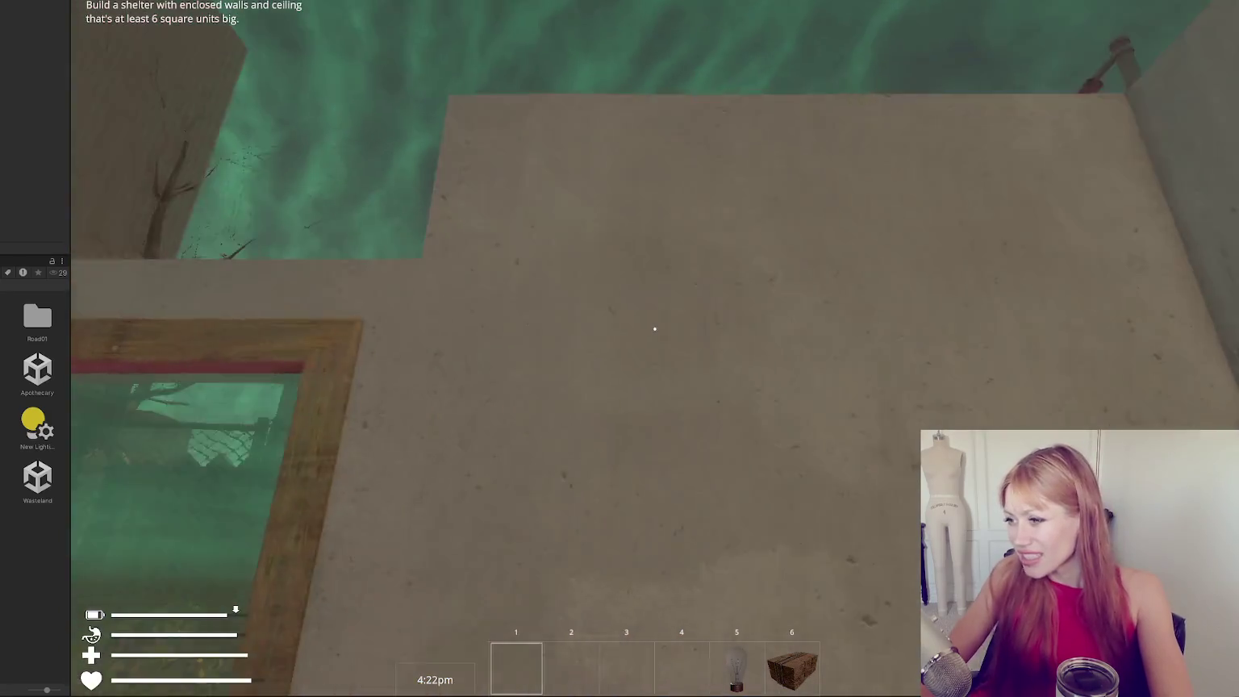
Save the game over the first save slot, then stop Play mode.
key("Escape")
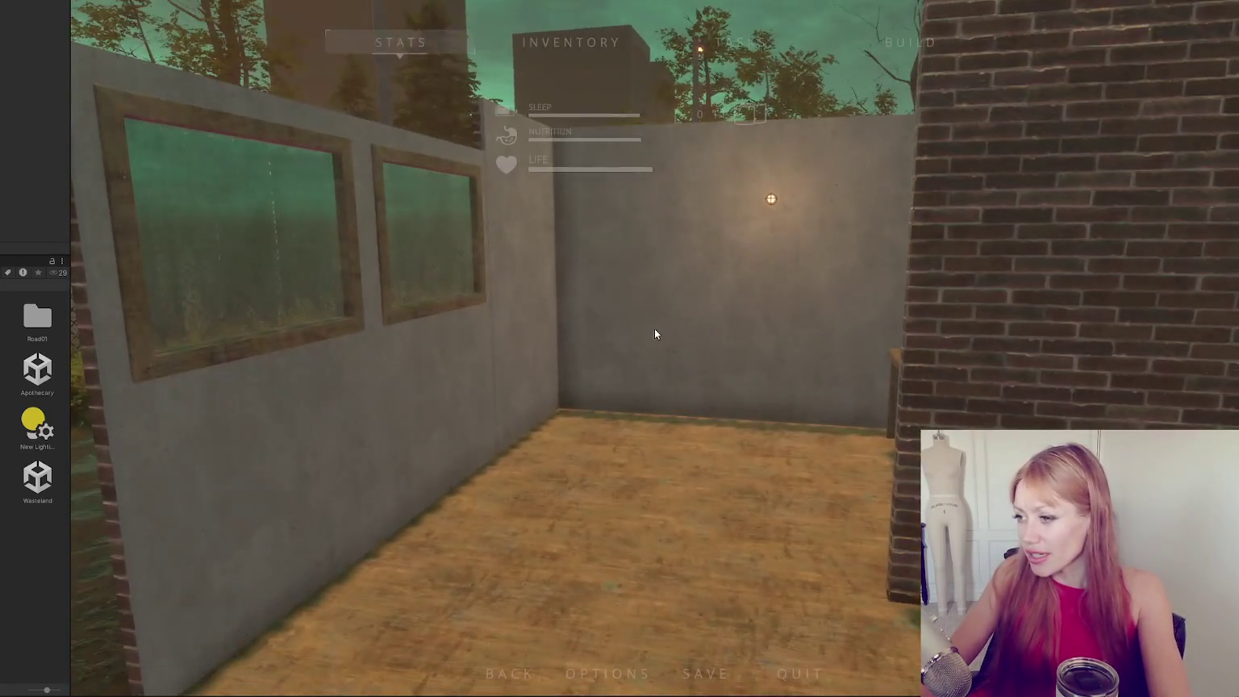
left_click(704, 671)
left_click(654, 121)
left_click(654, 345)
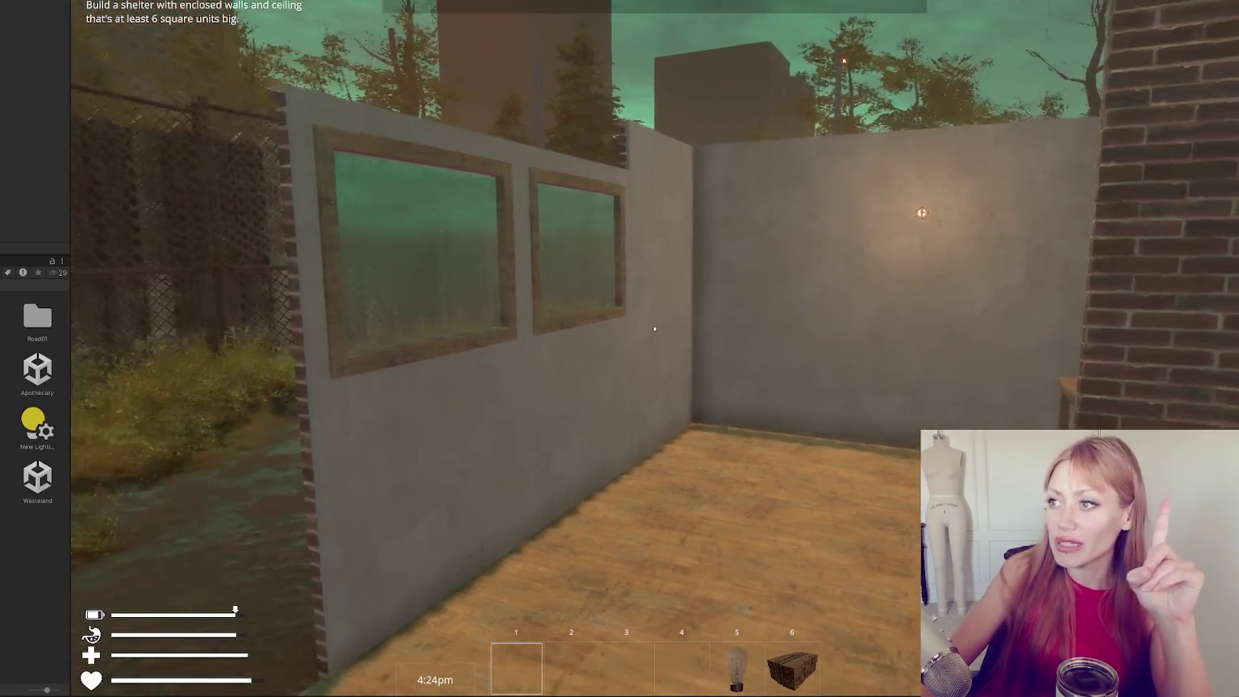
key("Escape")
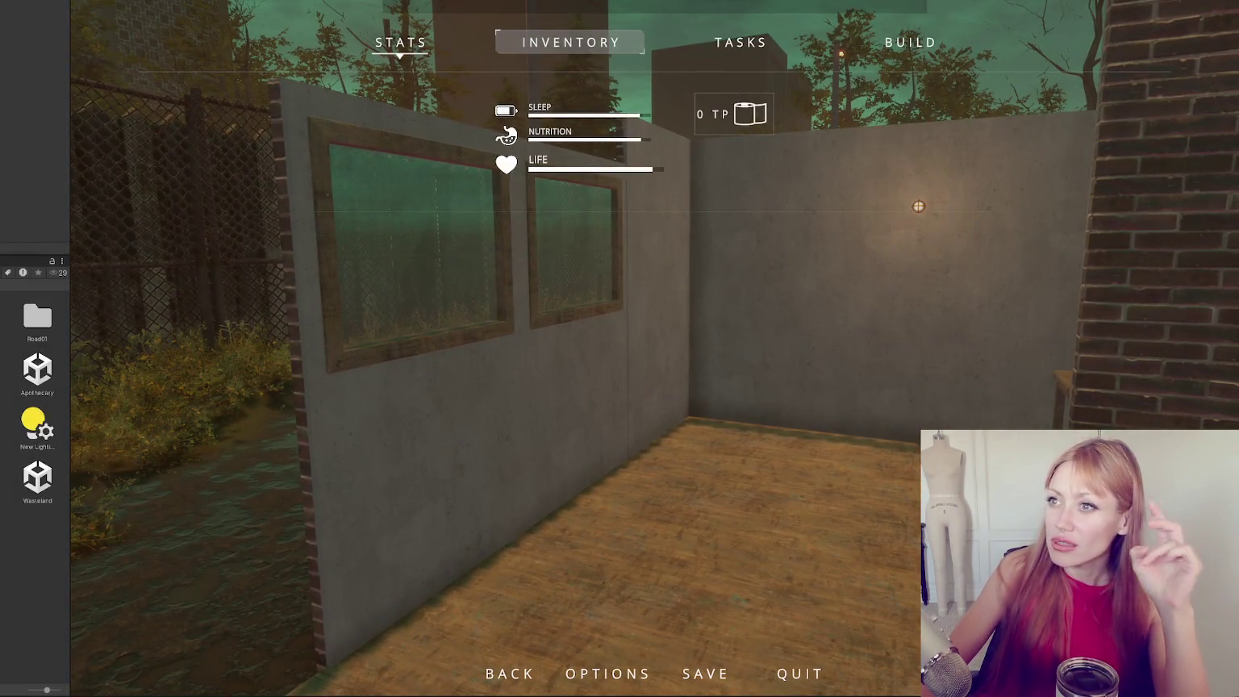
key("ctrl+p")
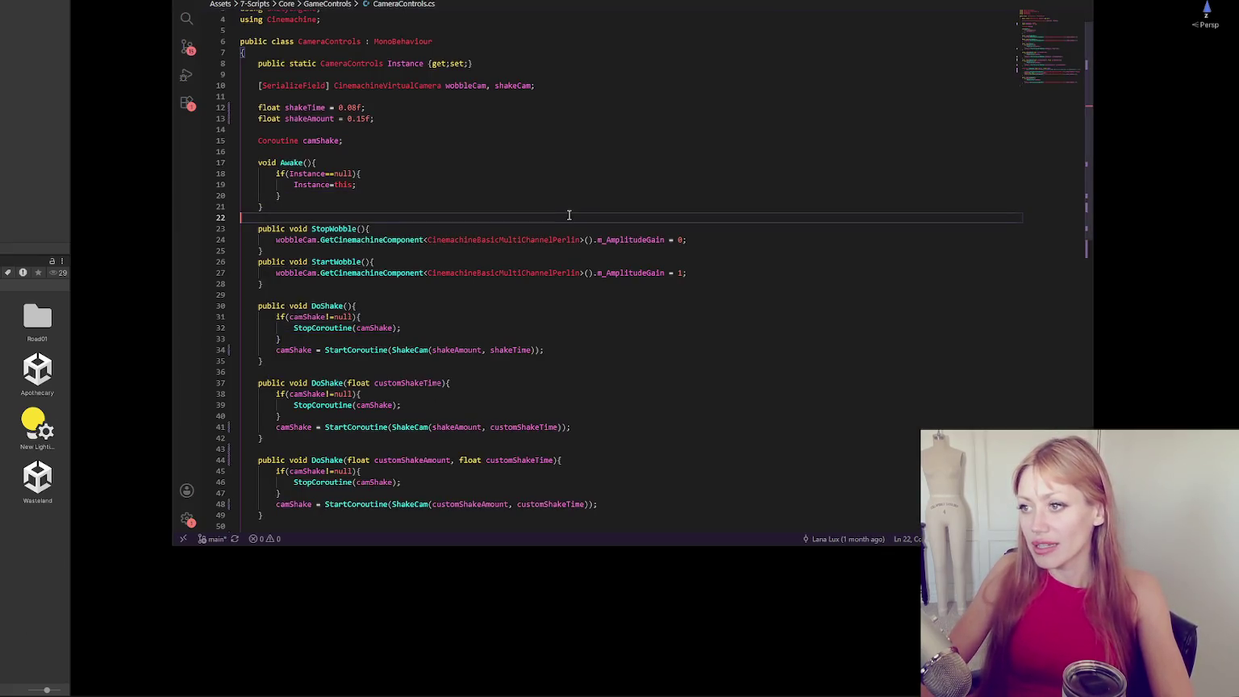
Navigate back from CameraControls.cs to the LoadCity method, briefly checking the Unity editor.
scroll(567, 213, "down", 5)
scroll(570, 215, "down", 5)
scroll(568, 214, "up", 5)
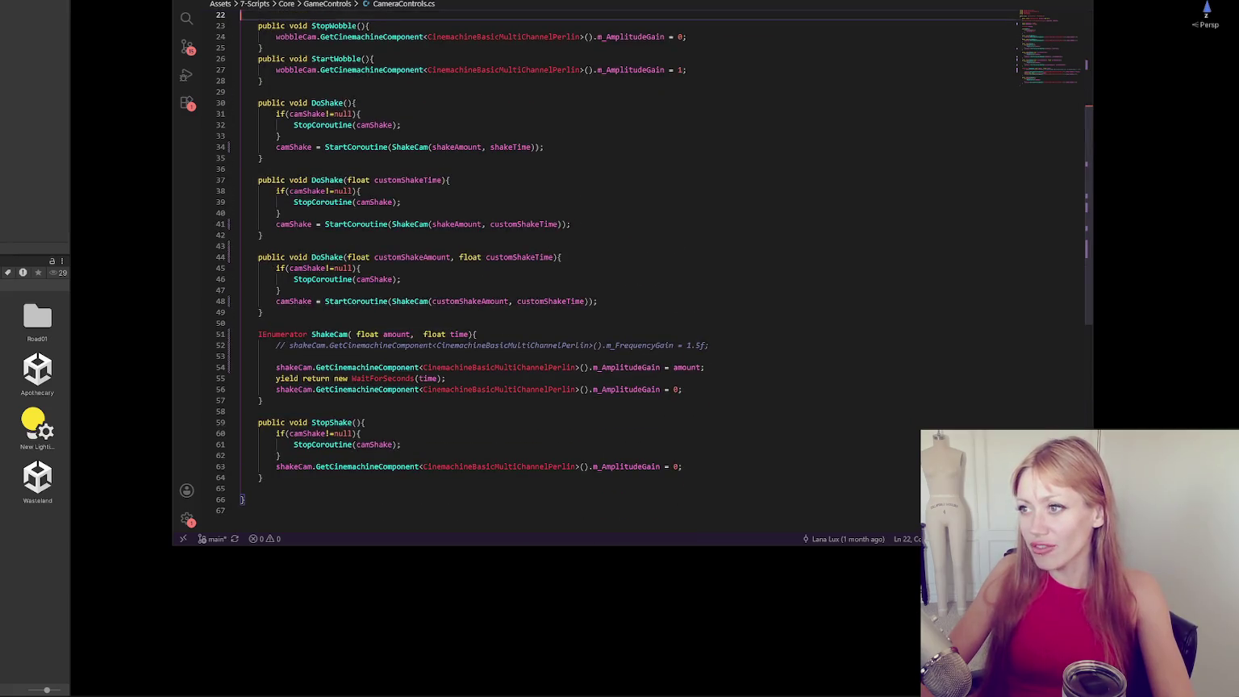
key("alt+Left")
key("alt+Left")
key("alt+Left")
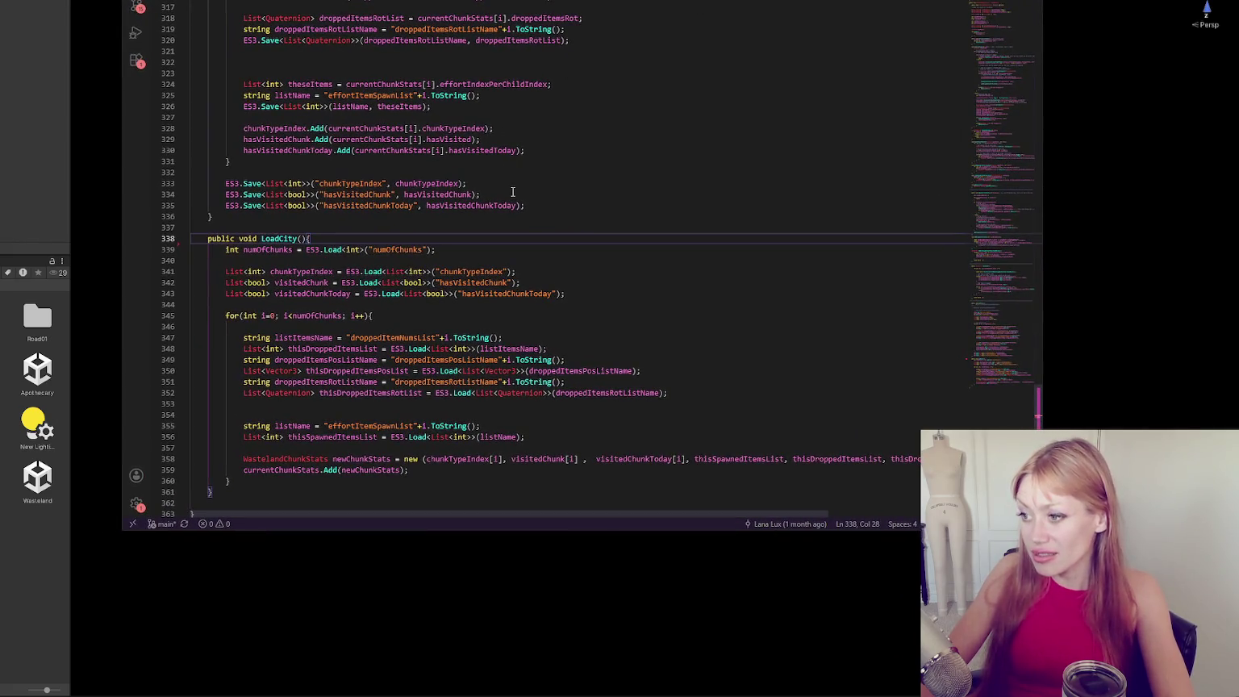
left_click(52, 205)
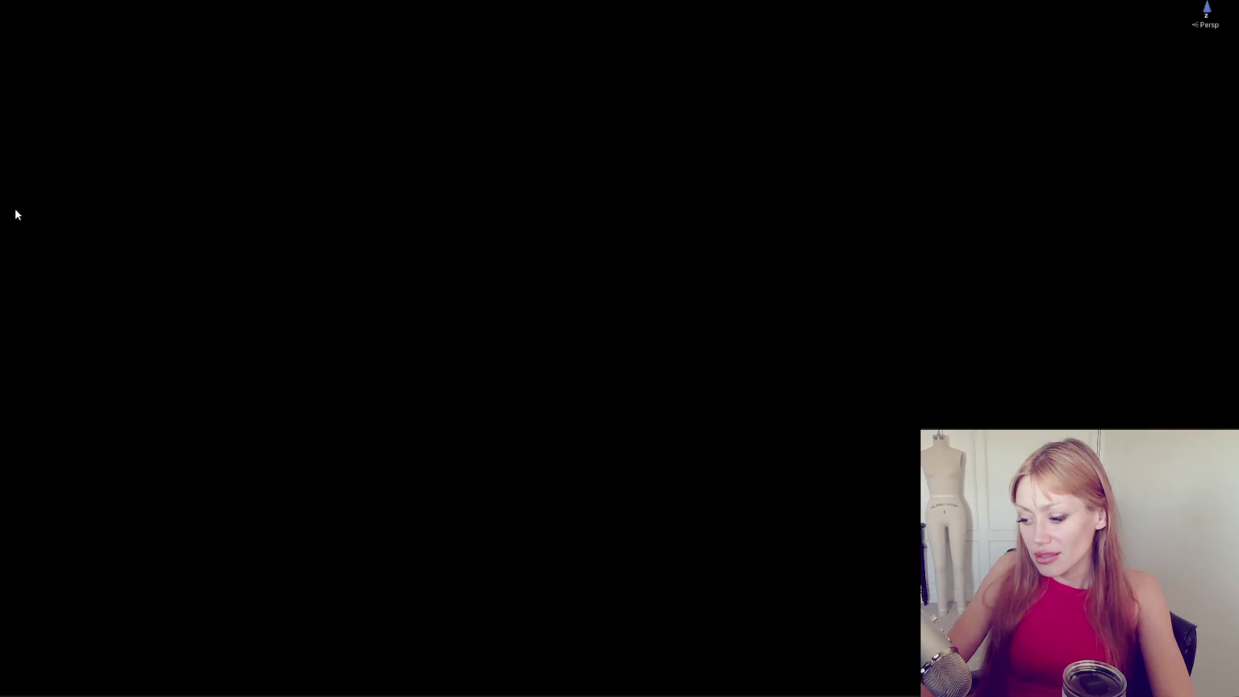
key("alt+Tab")
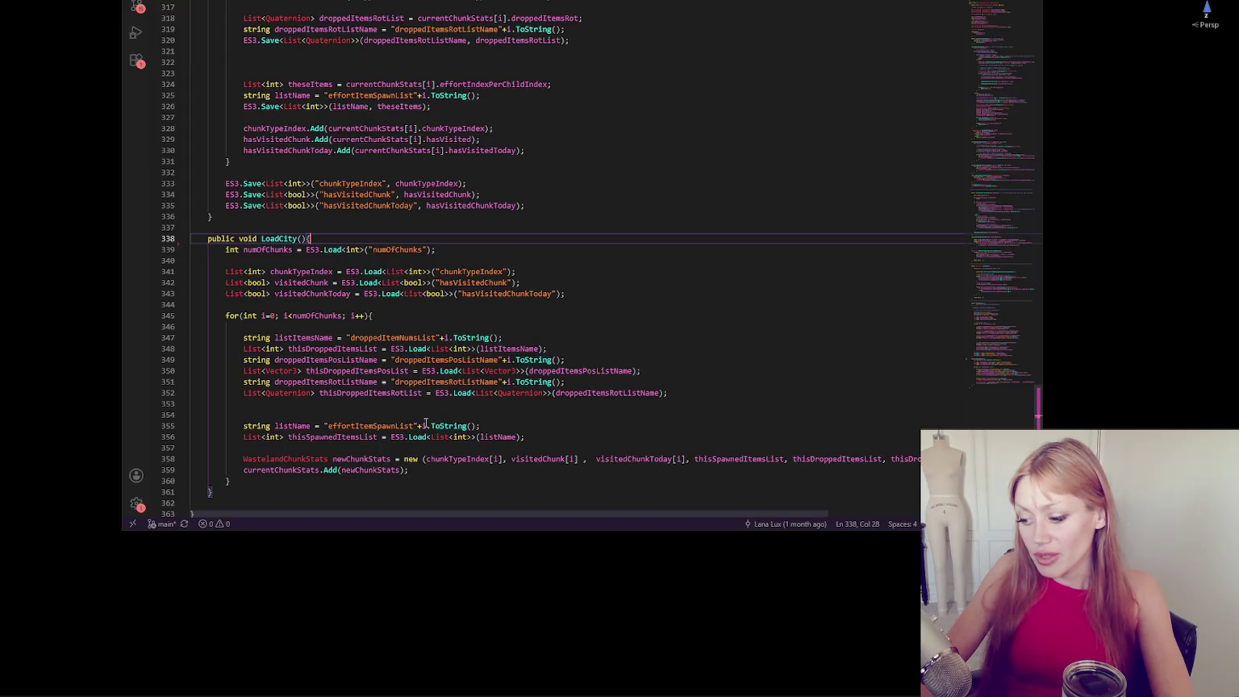
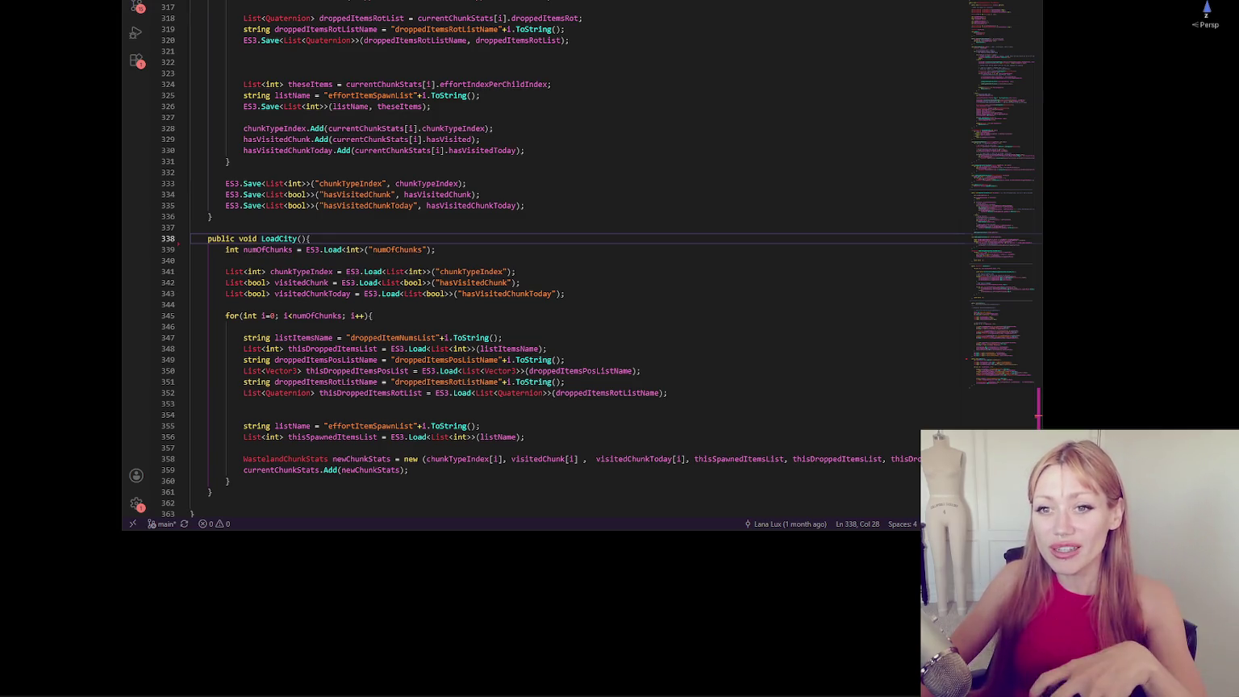
Review the hasVisitedChunk load lines and the LeaveScene coroutine in Visual Studio Code.
left_click(346, 282)
scroll(394, 259, "down", 3)
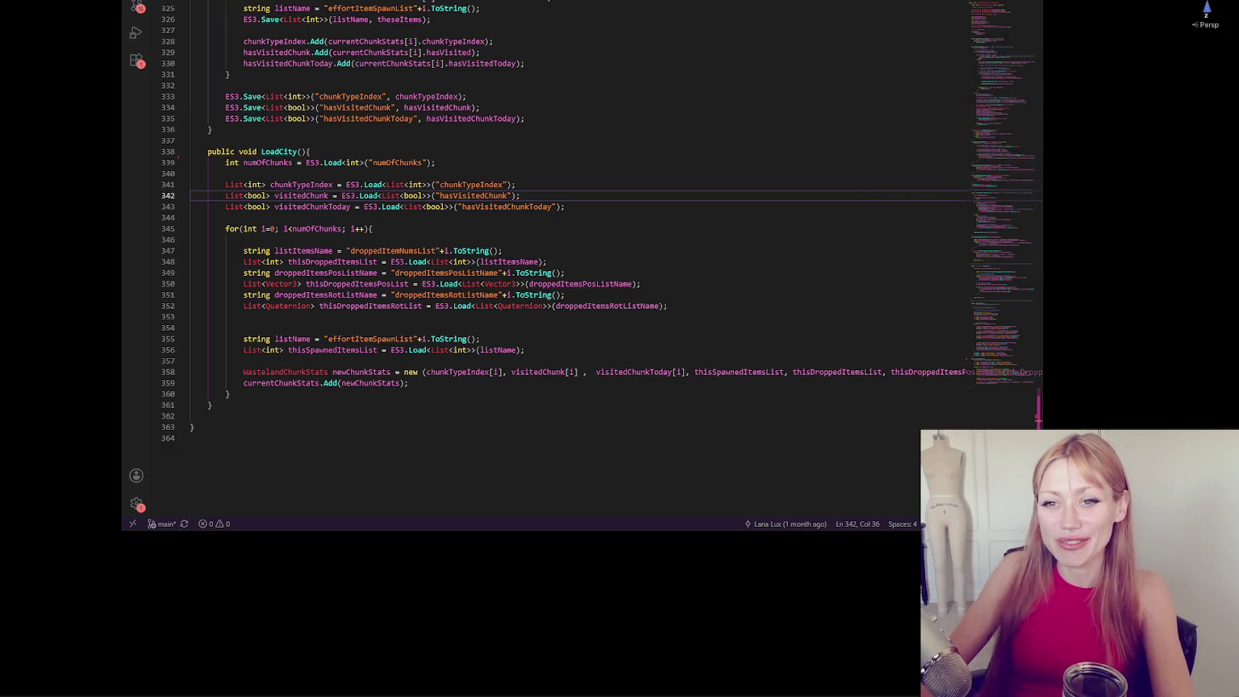
left_click(191, 217)
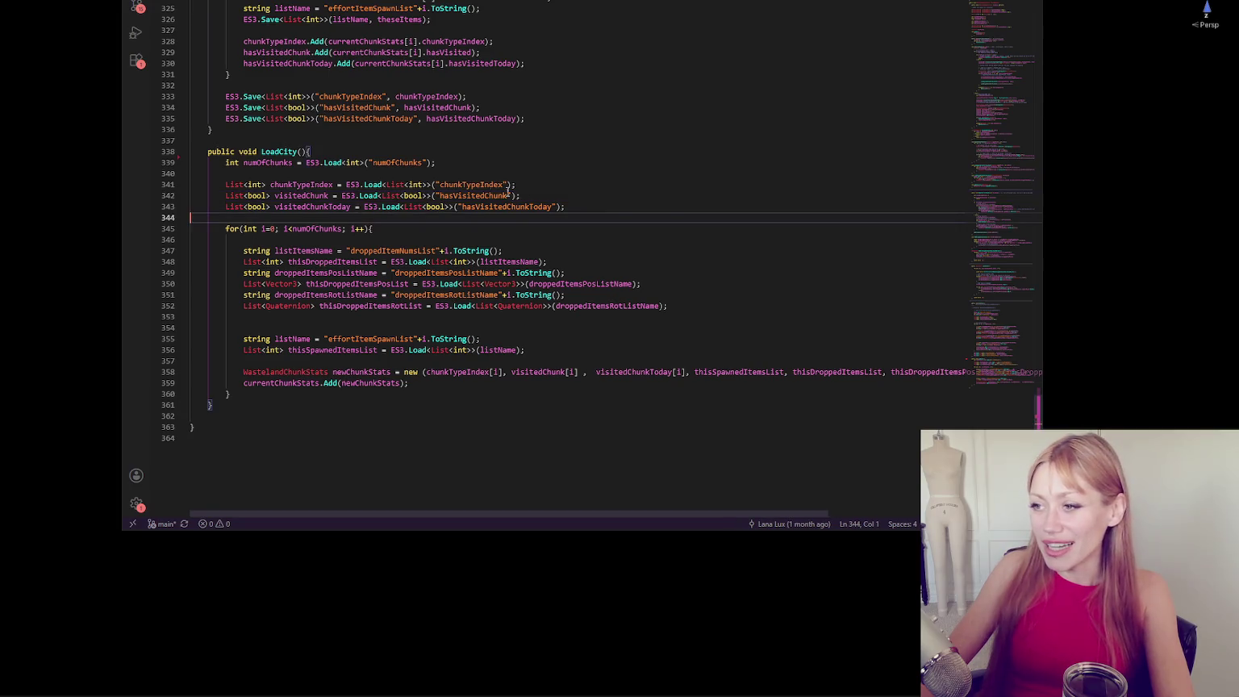
scroll(486, 189, "up", 15)
left_click(491, 194)
scroll(490, 194, "up", 6)
Read back up through AddDroppedItemsToChunk and LoadDroppedItemsForThisChunk, then return to the game.
left_click(533, 216)
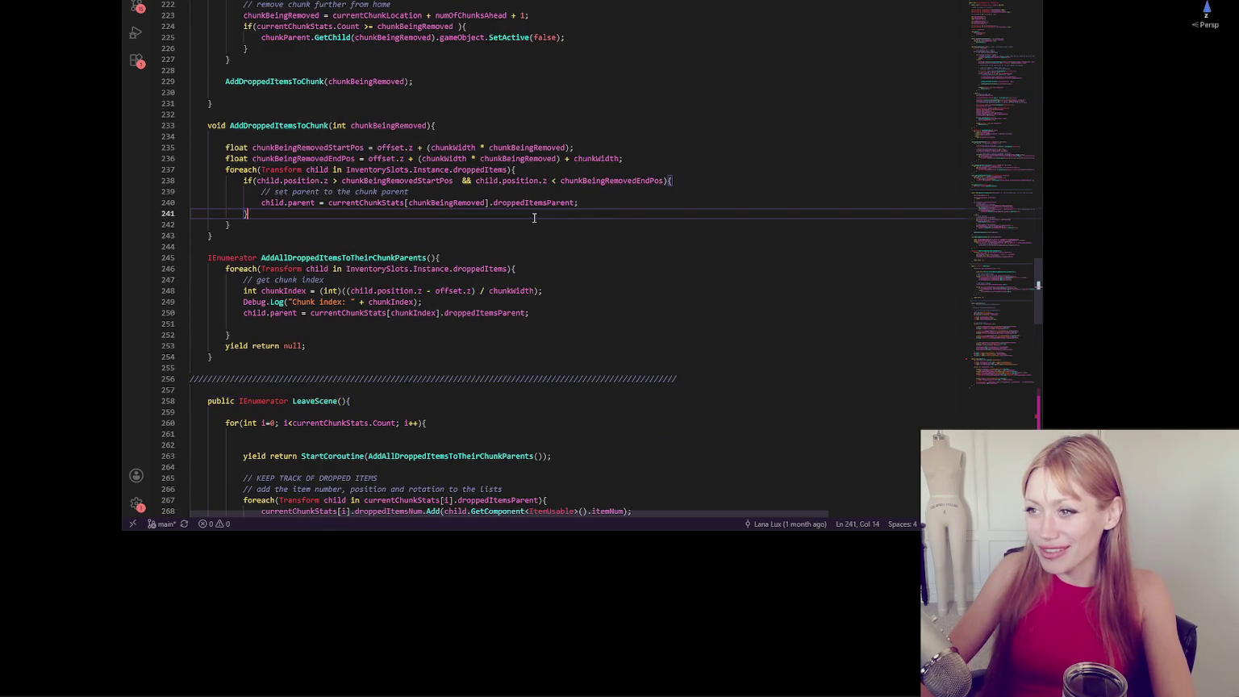
scroll(533, 215, "up", 10)
scroll(533, 215, "up", 15)
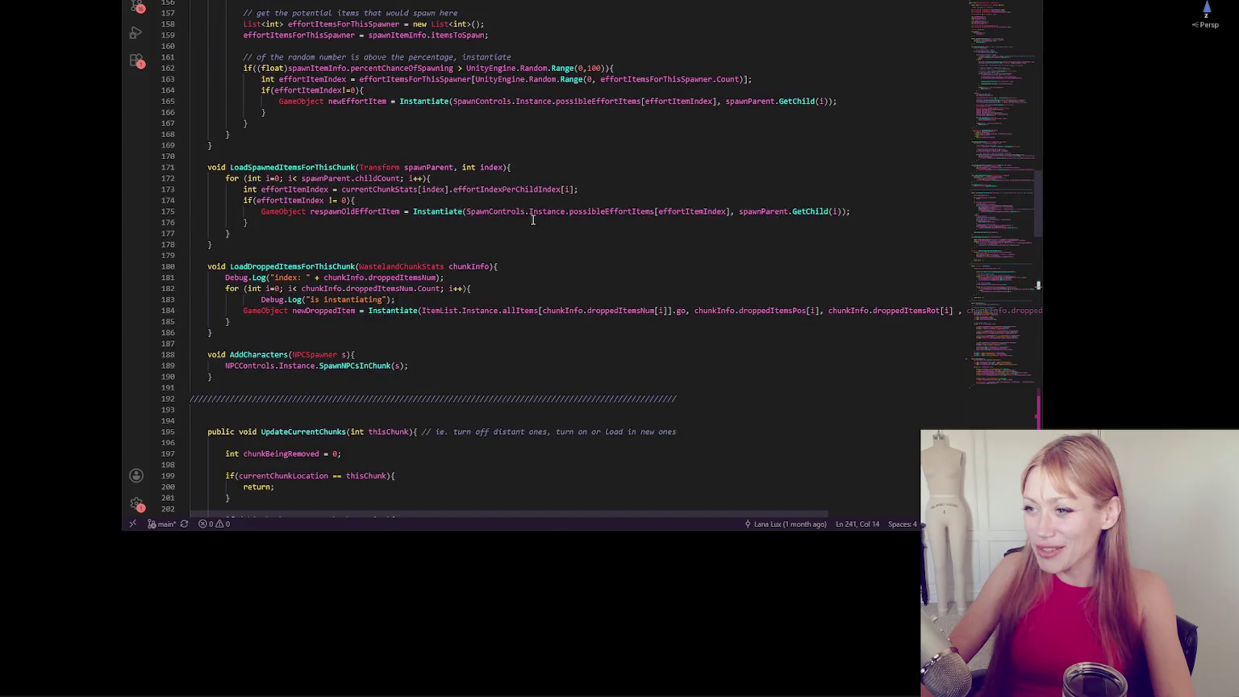
scroll(524, 222, "up", 20)
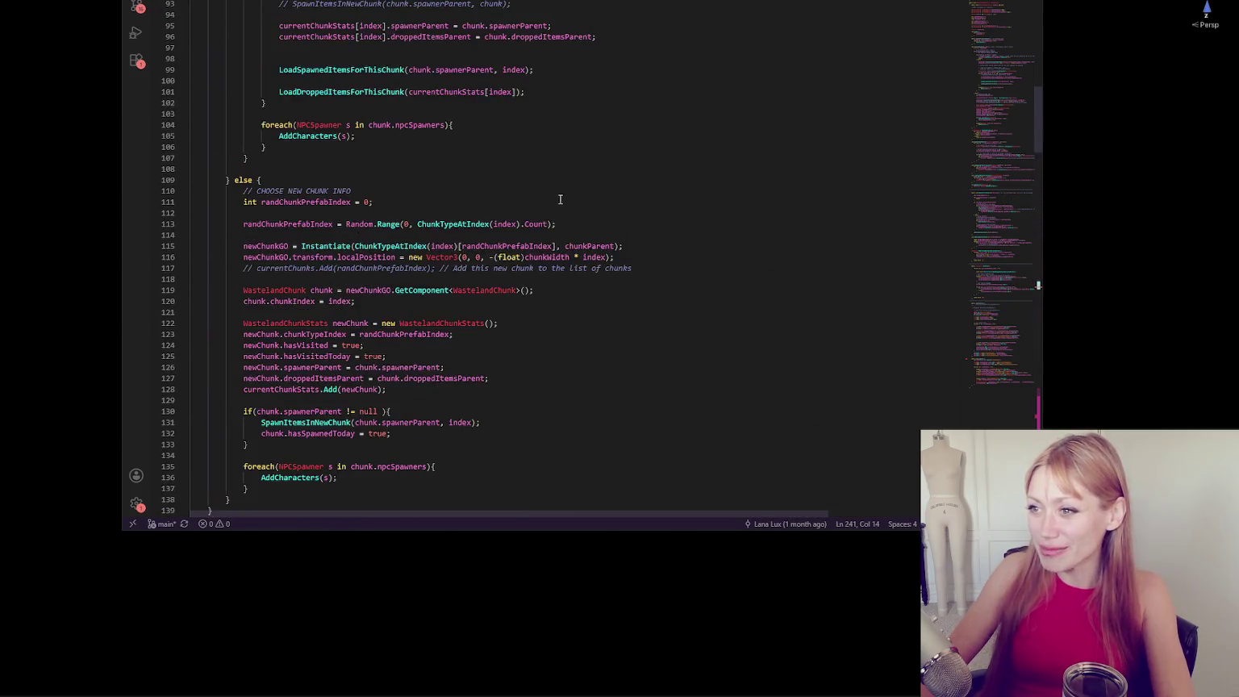
scroll(569, 198, "up", 10)
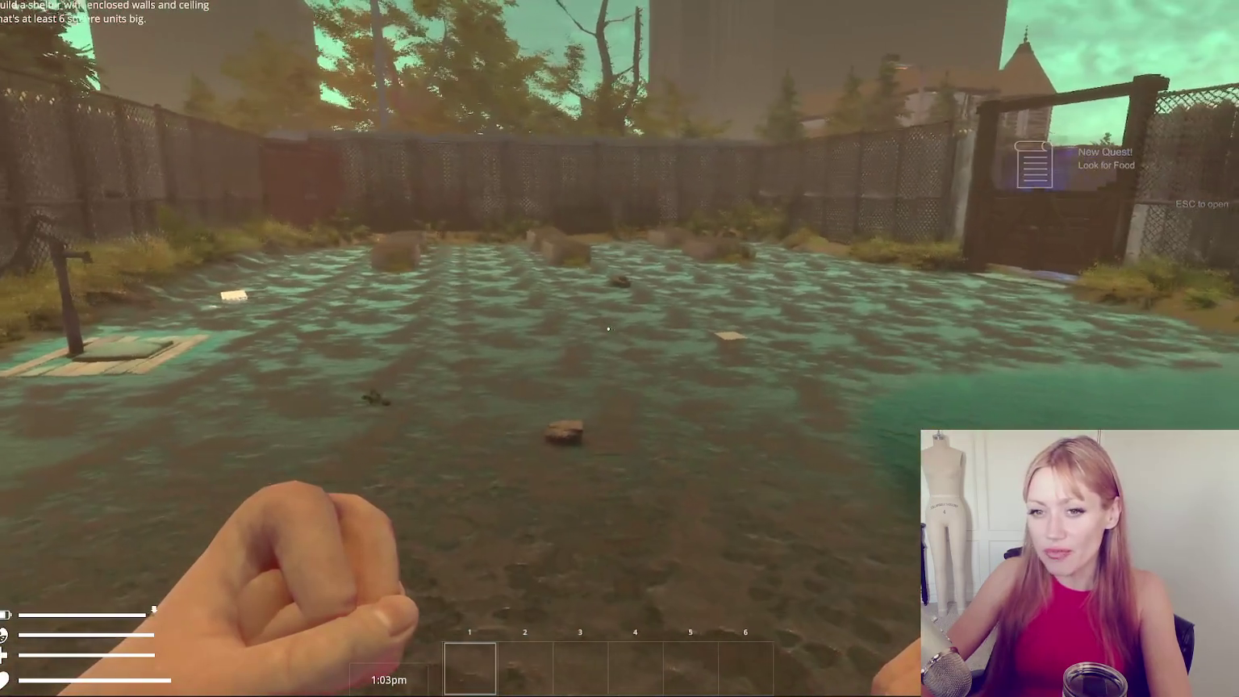
key("Escape")
Choose the Floor piece from the BUILD catalogue to start floor placement.
left_click(864, 42)
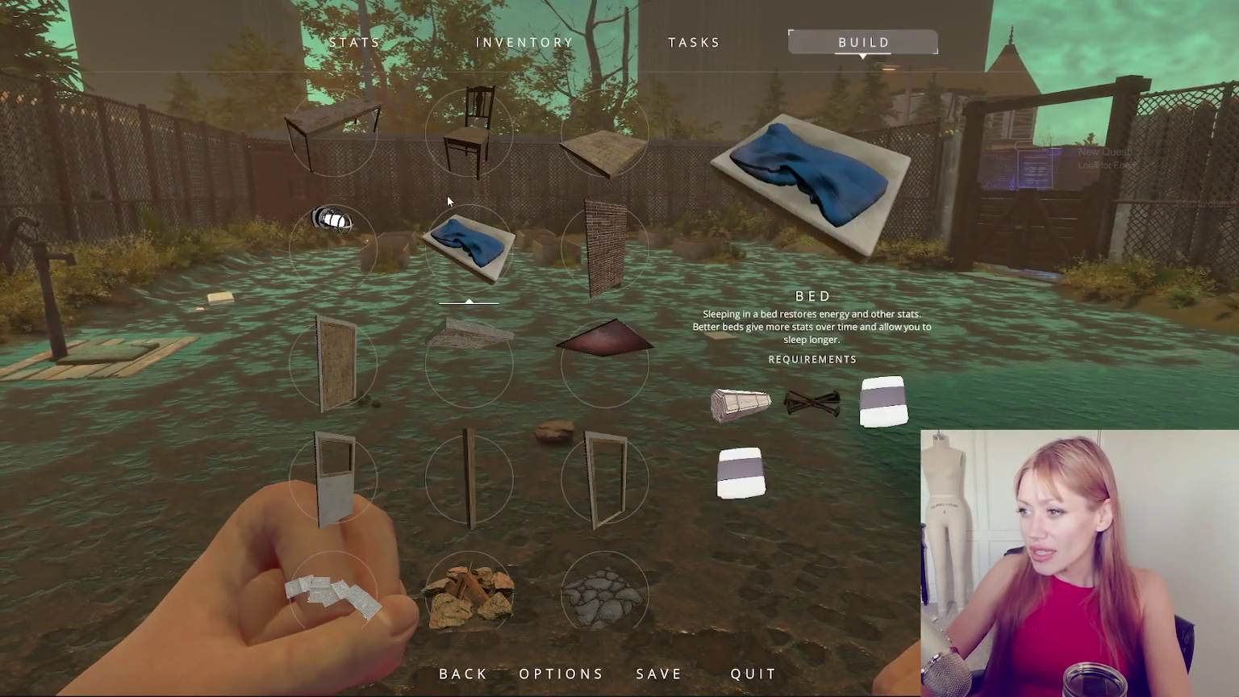
scroll(479, 497, "down", 3)
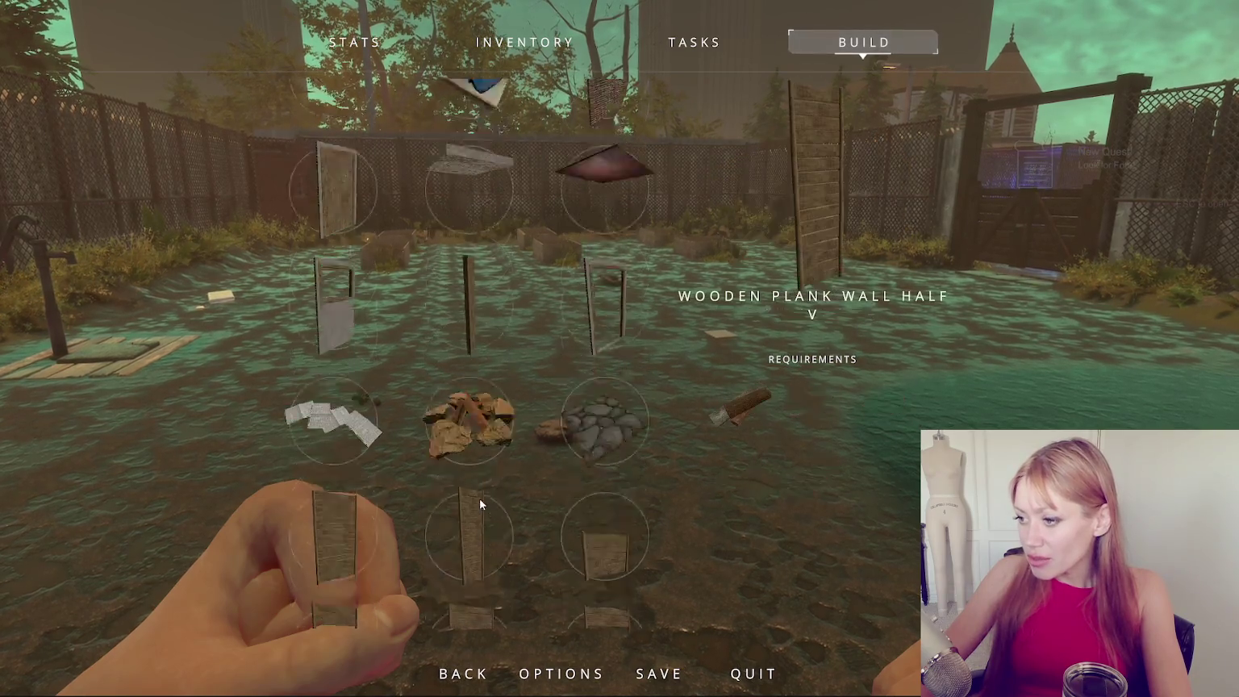
scroll(458, 458, "up", 3)
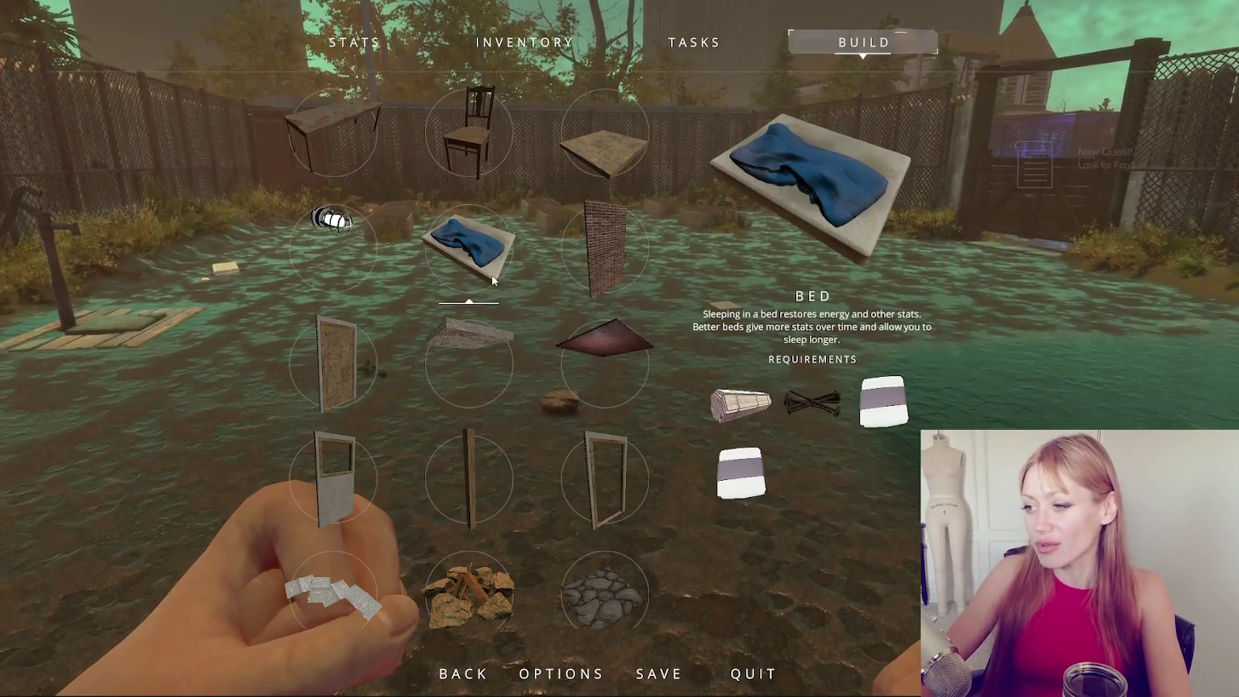
scroll(539, 256, "down", 1)
scroll(539, 246, "up", 1)
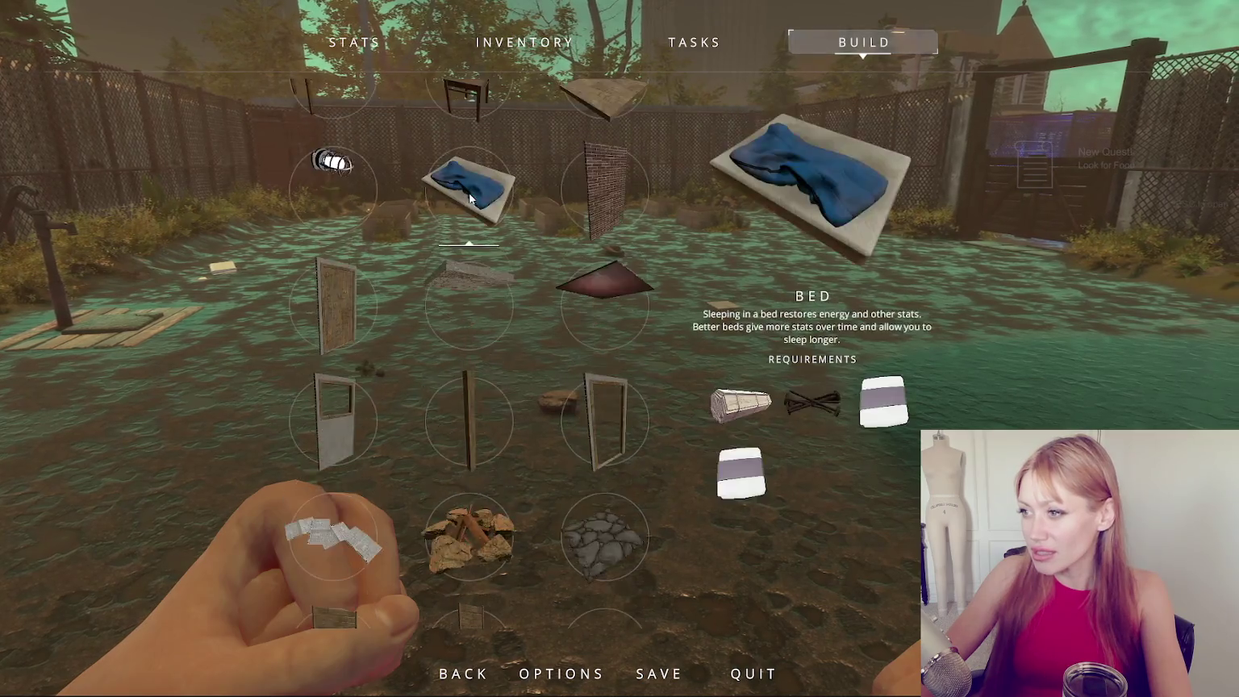
left_click(570, 166)
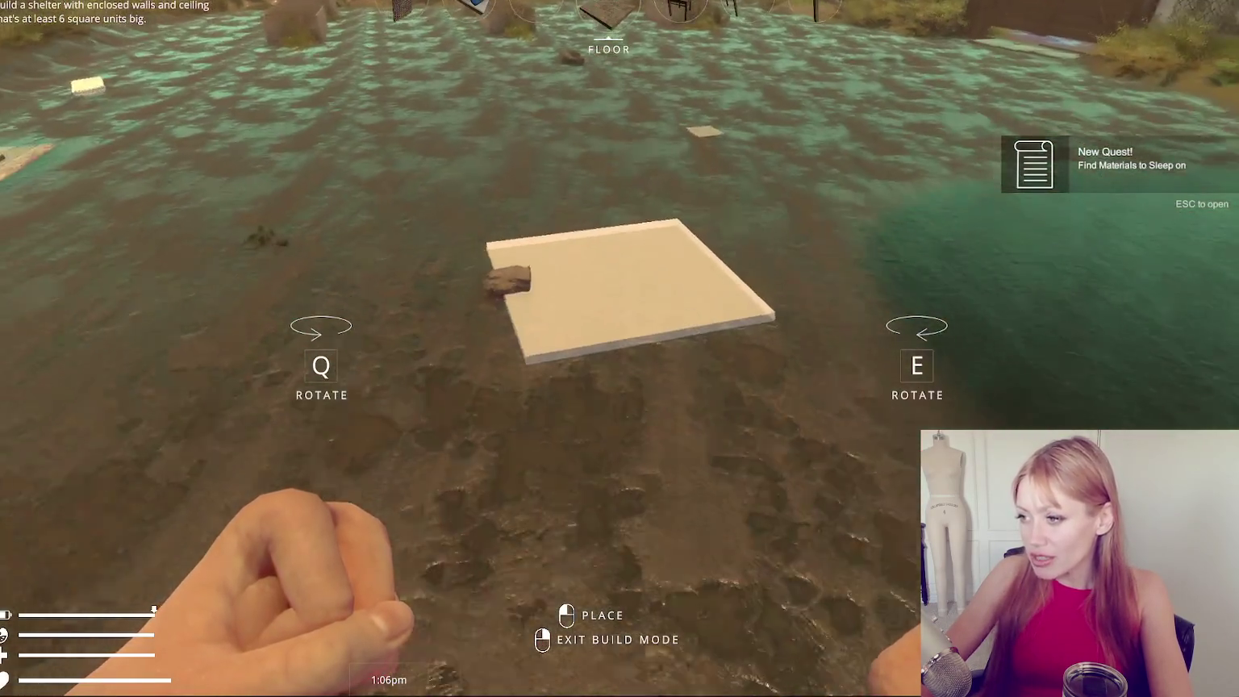
Place the floor tiles into a two-by-three platform and exit placement mode.
left_click(620, 348)
left_click(619, 349)
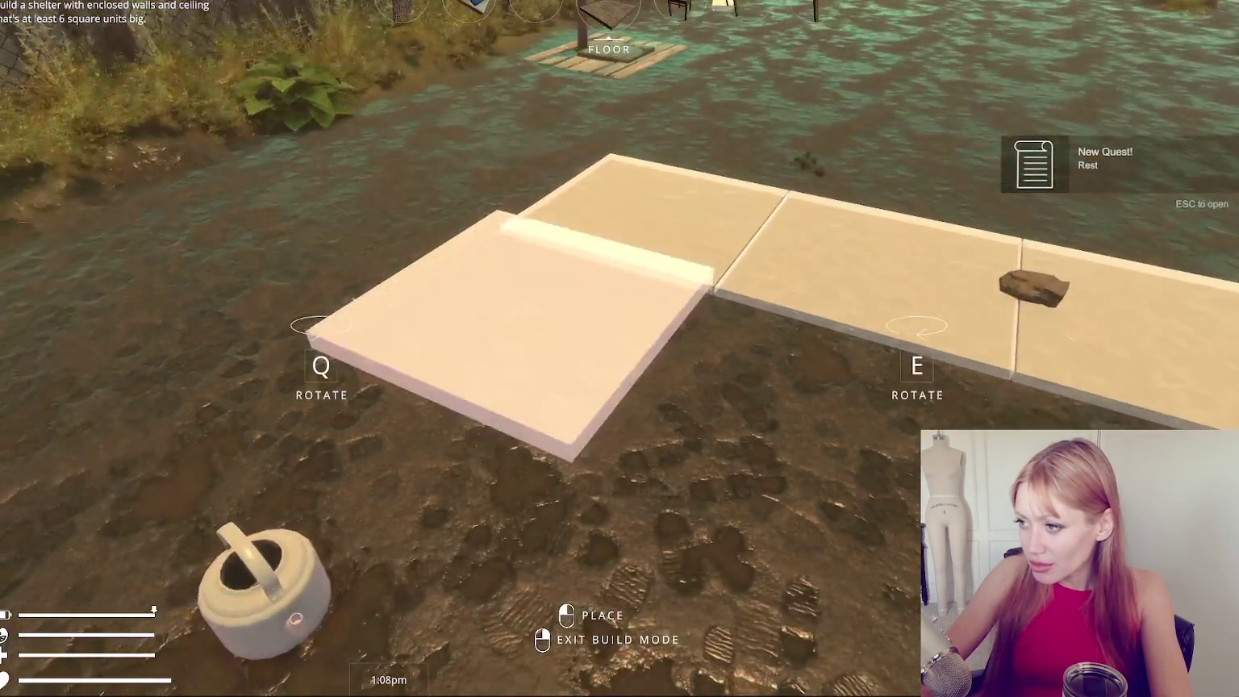
left_click(619, 348)
left_click(620, 349)
right_click(620, 349)
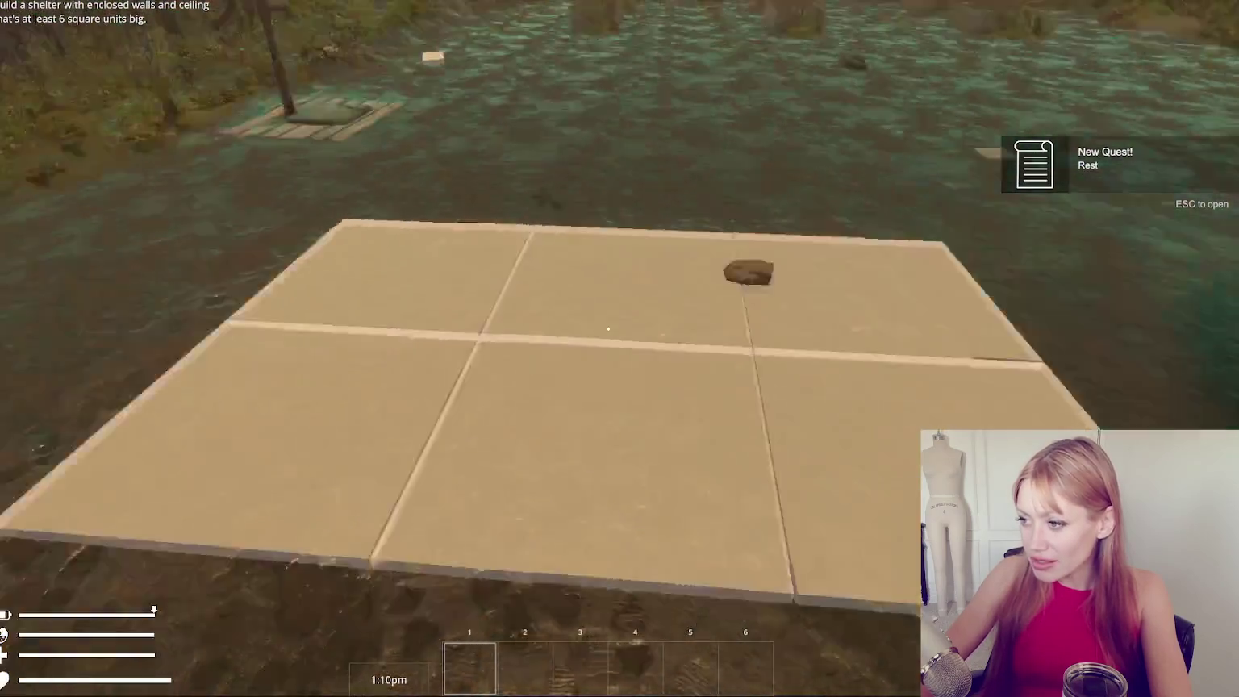
Toggle the pause menu twice, then drop the held wooden plank.
key("Escape")
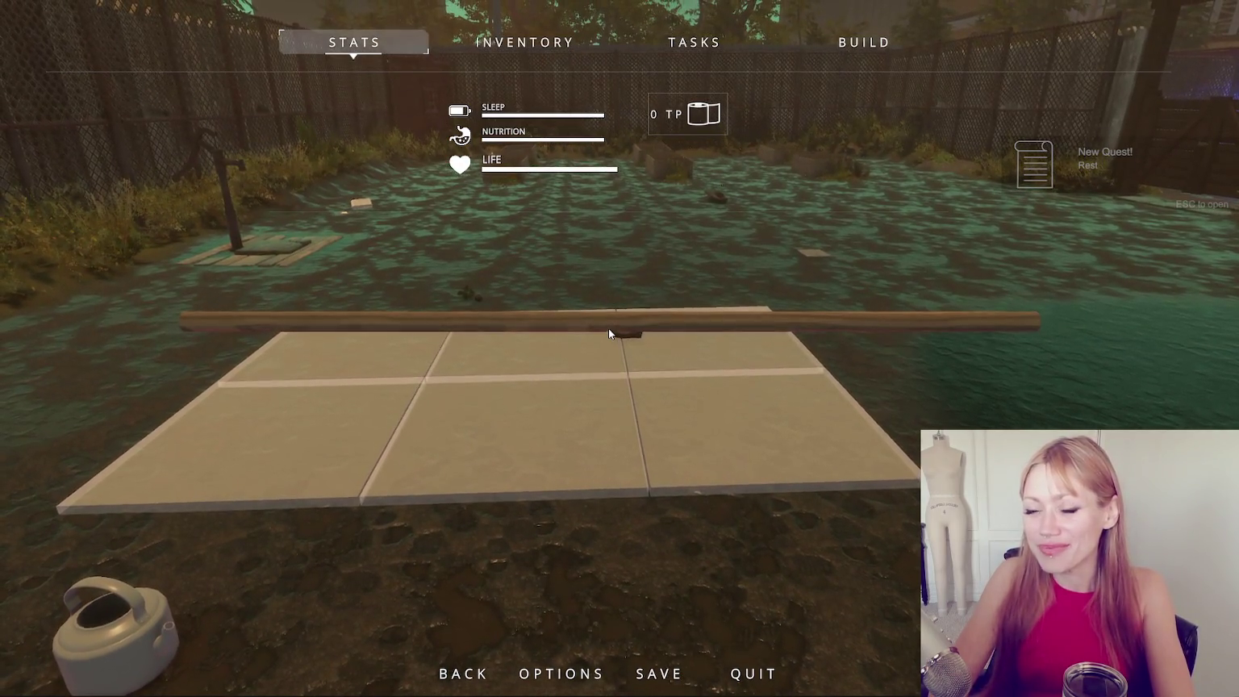
key("Escape")
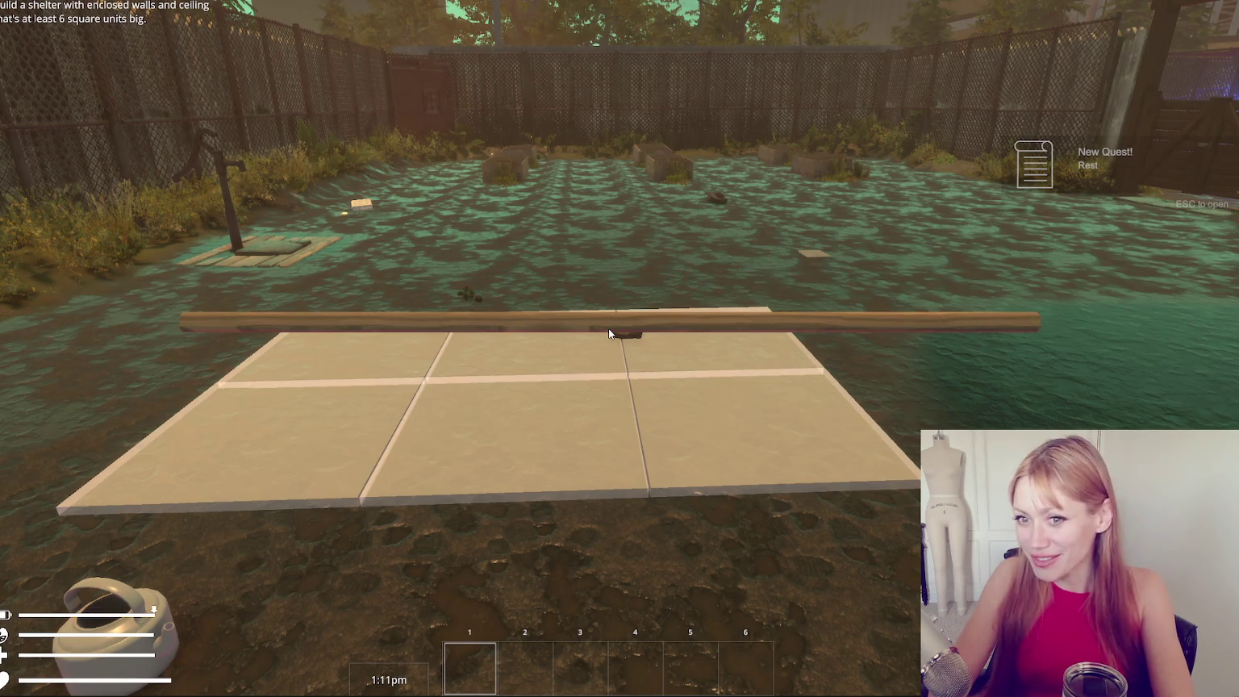
key("Escape")
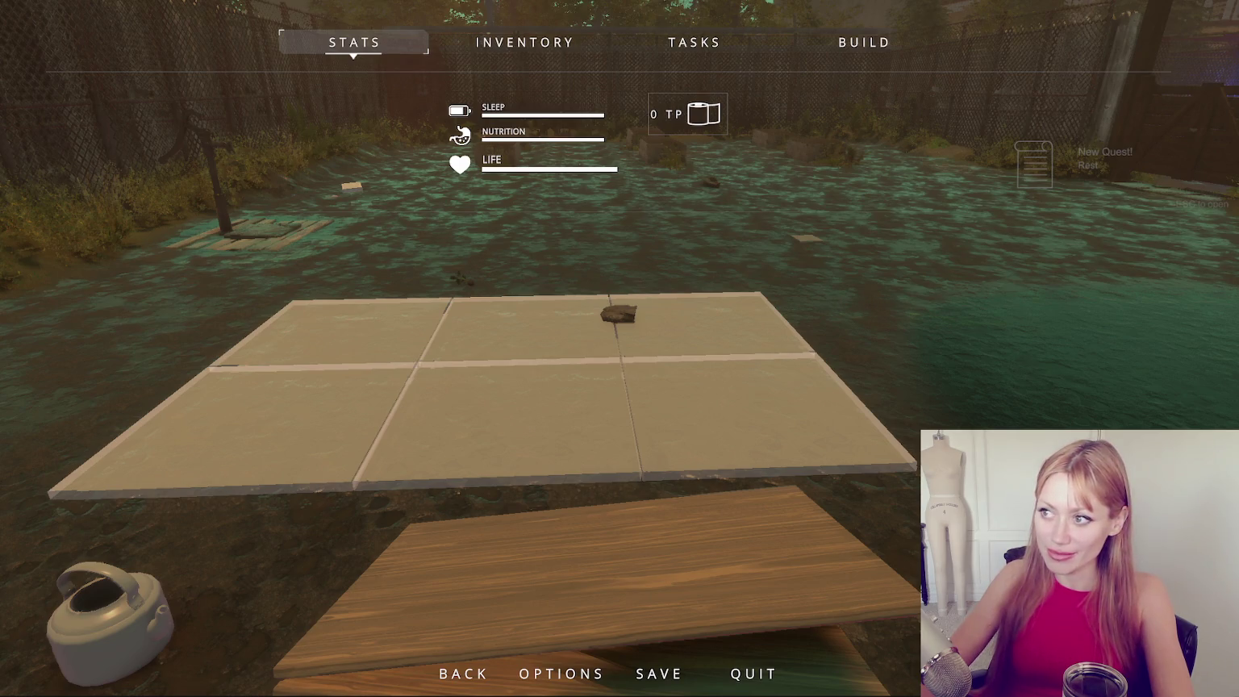
key("Escape")
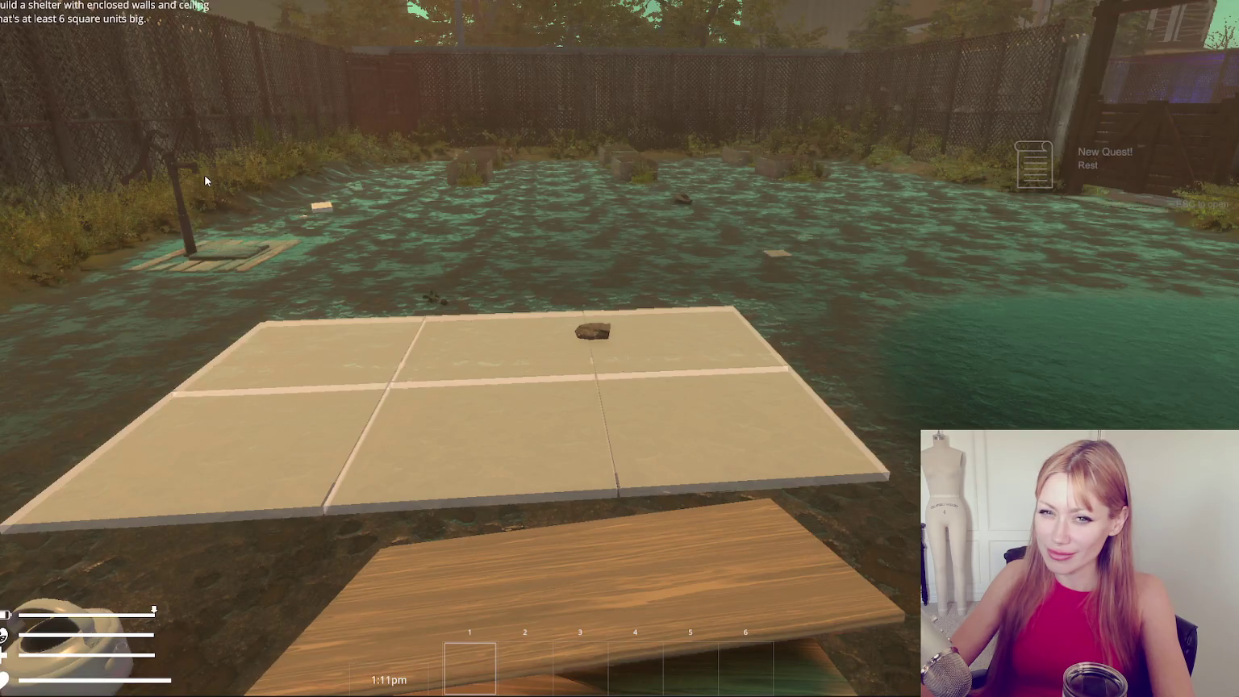
left_click(217, 173)
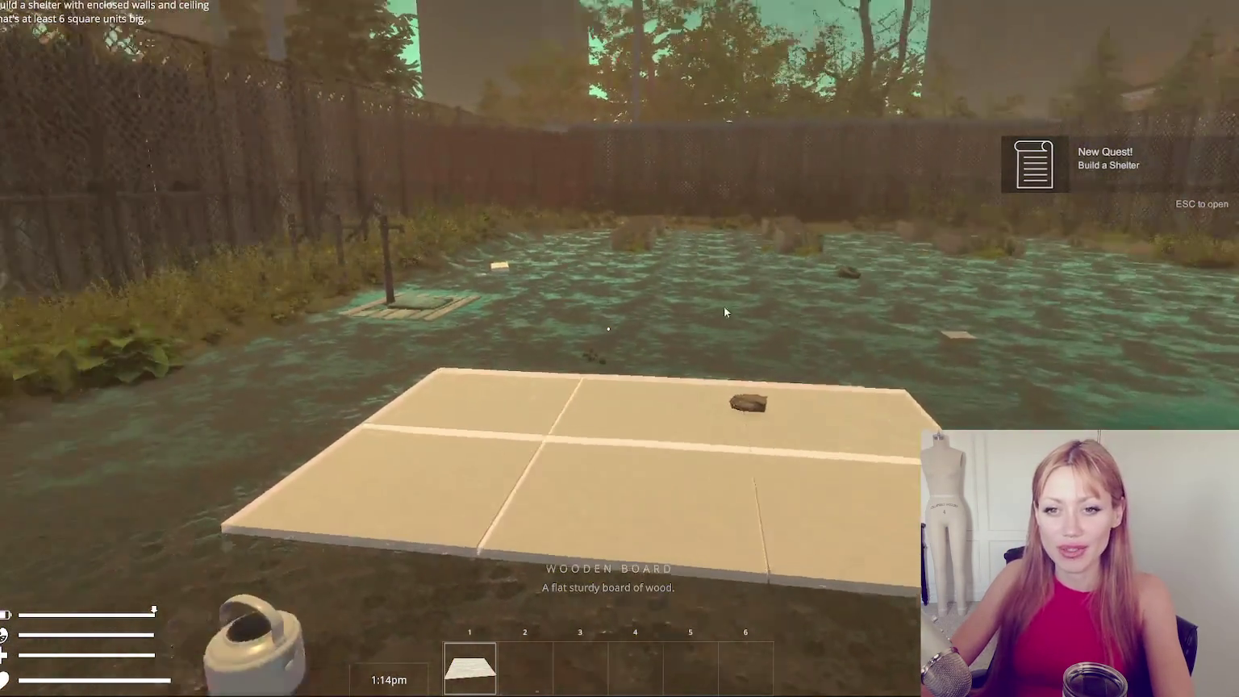
Walk past and back around the floor platform to reposition beside it.
key("w")
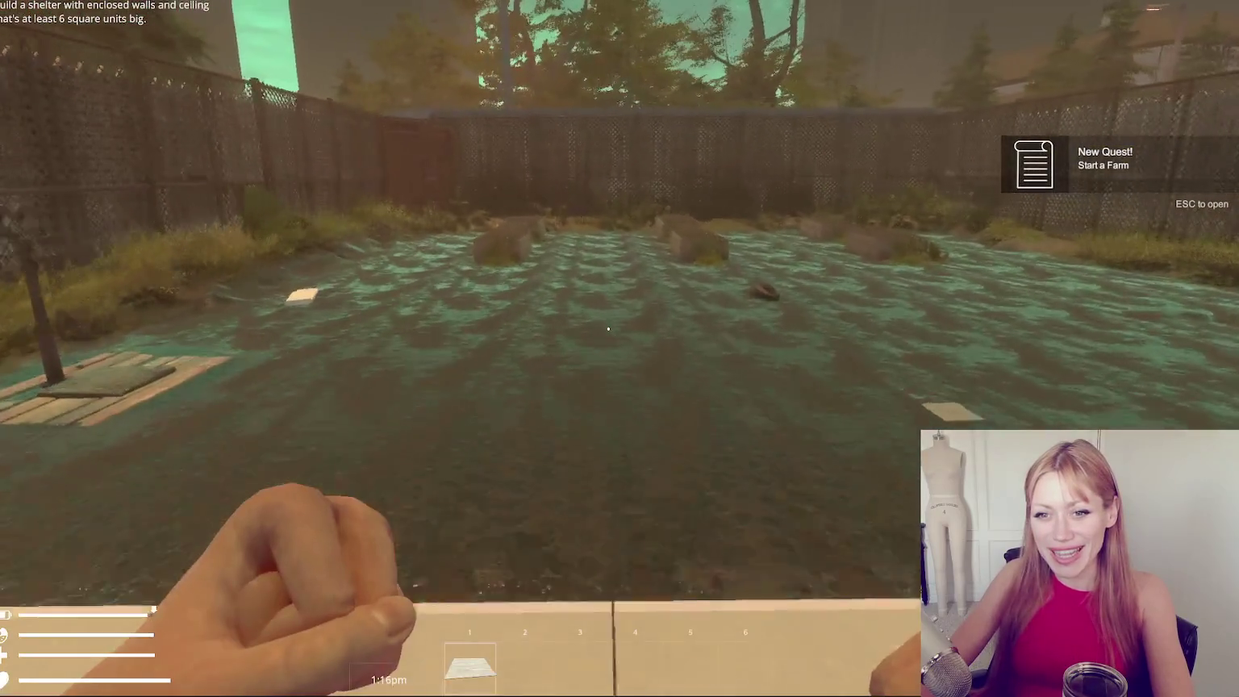
key("s")
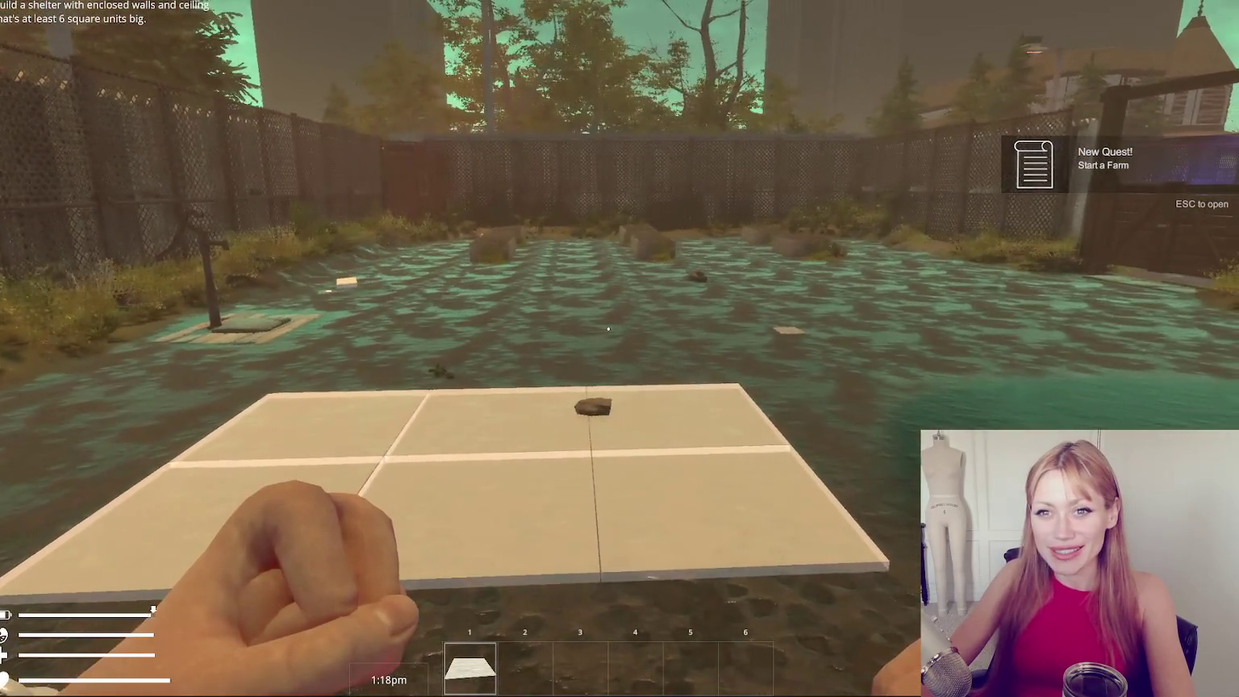
key("s")
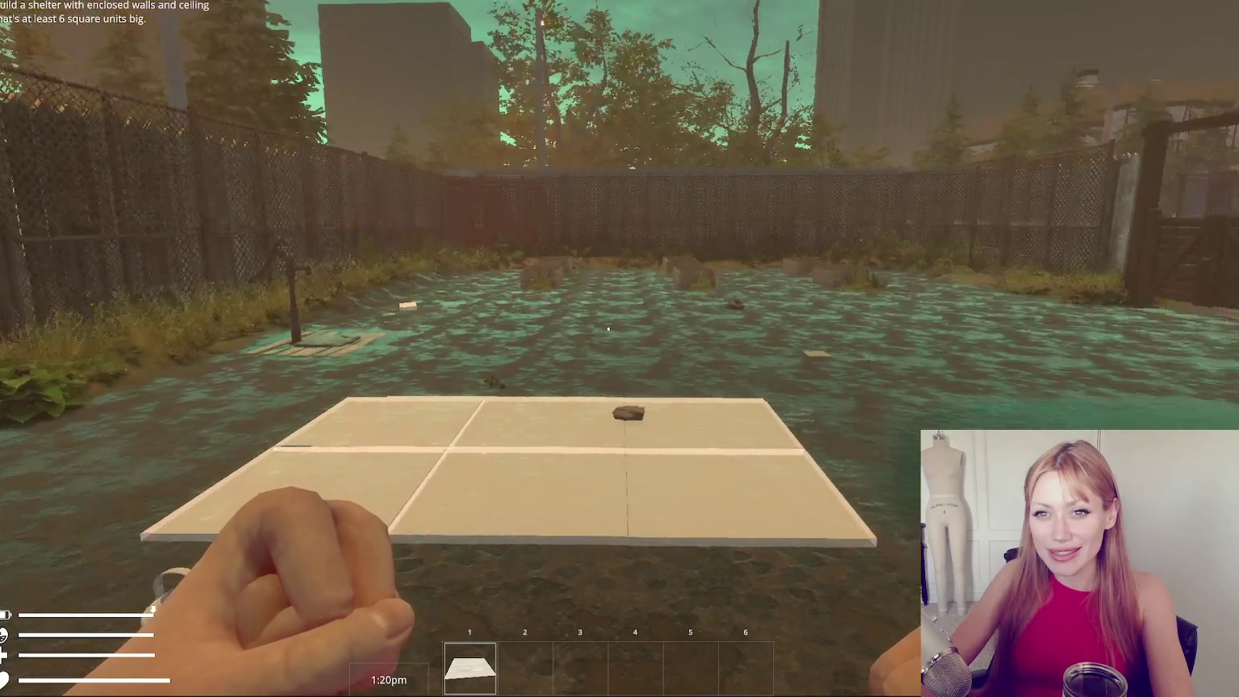
key("s")
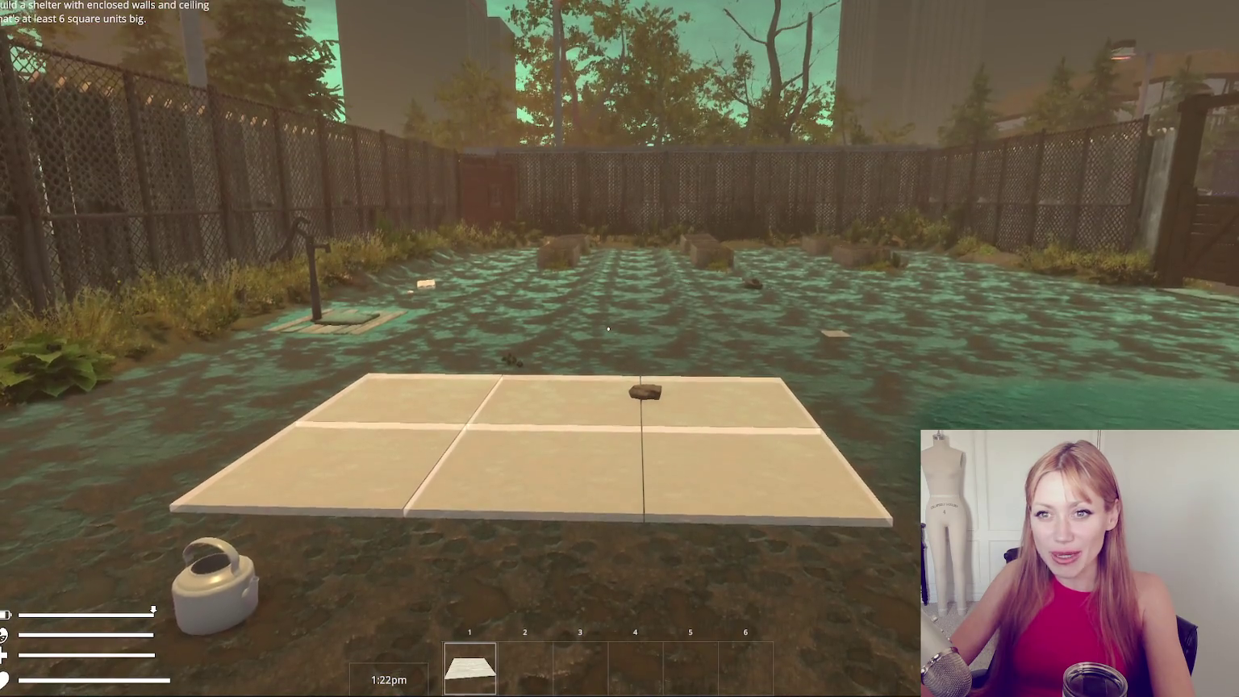
key("w")
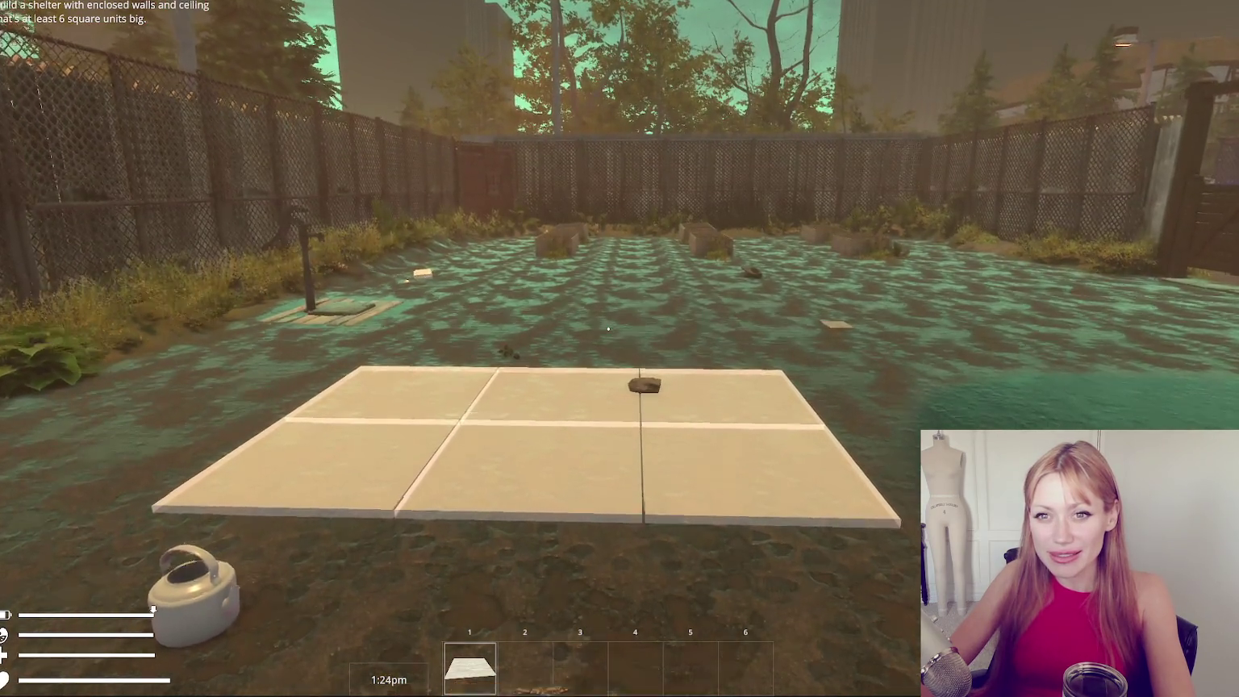
key("w")
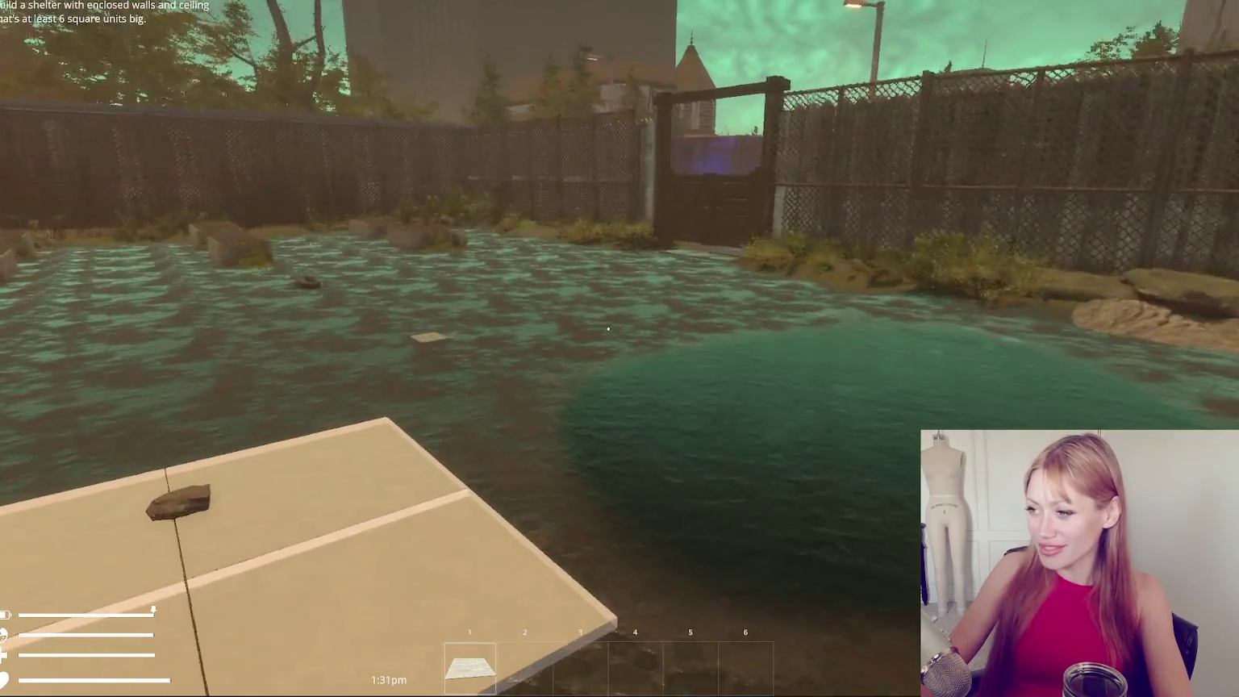
Drop the watering can, pick up the wooden board and show a floor placement preview.
key("q")
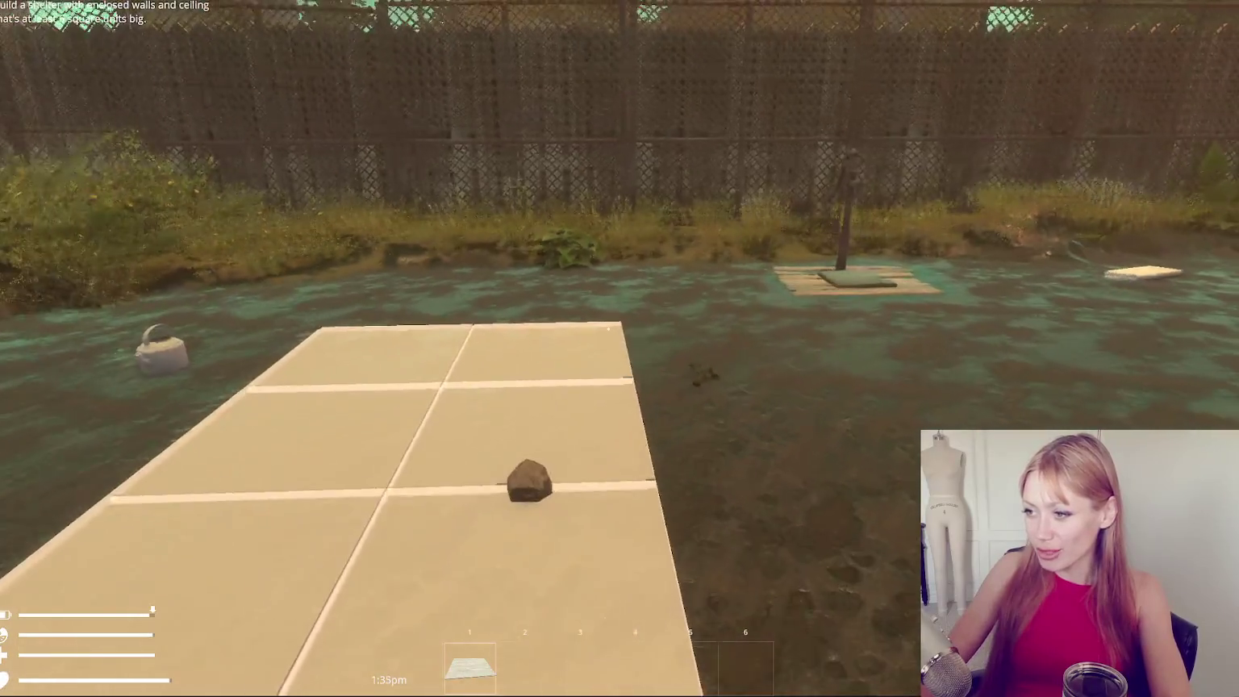
key("1")
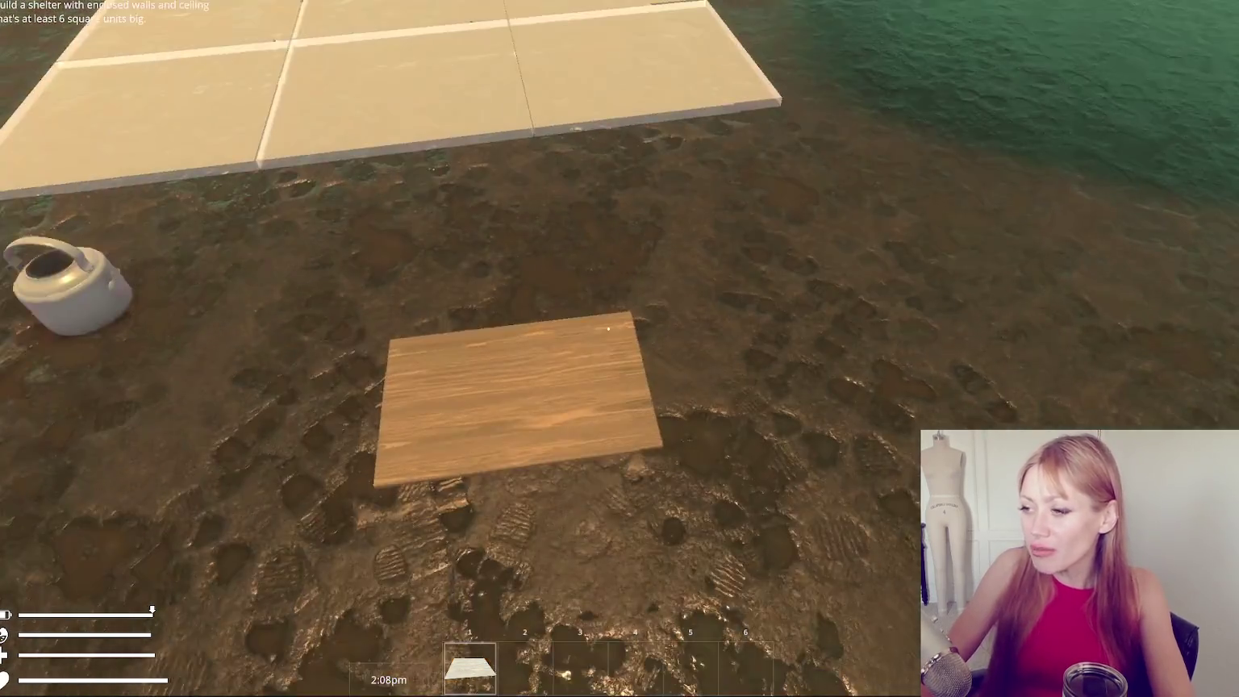
left_click(608, 329)
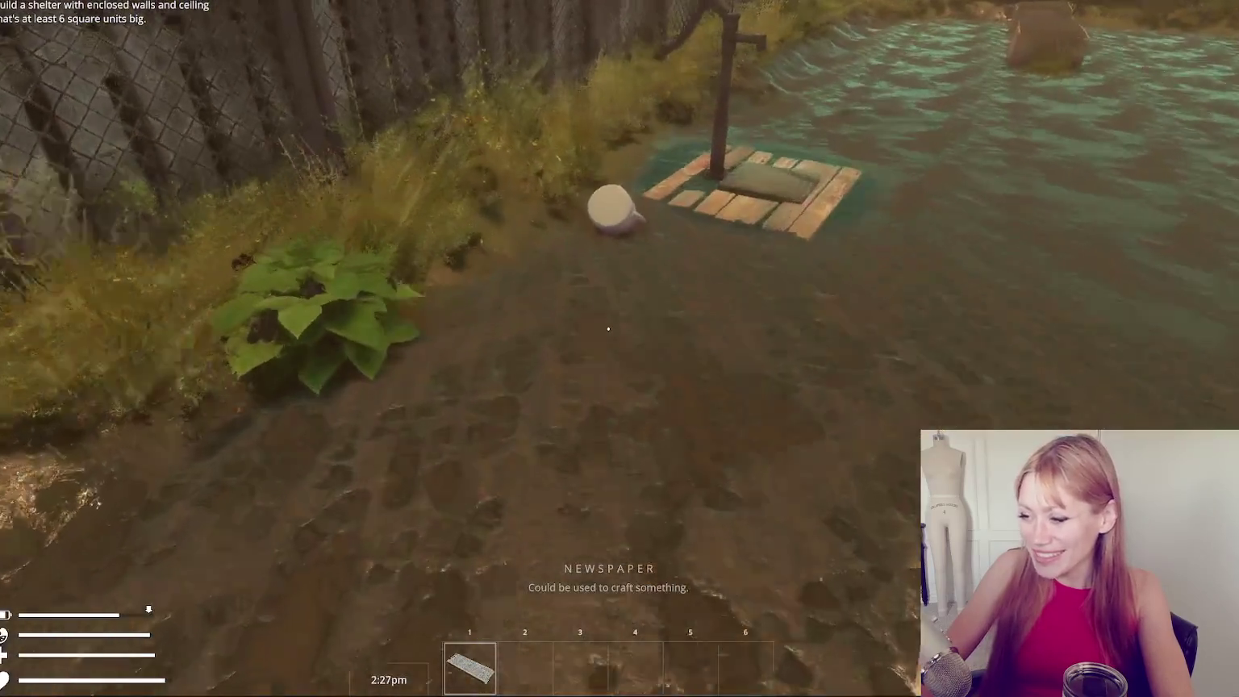
key("b")
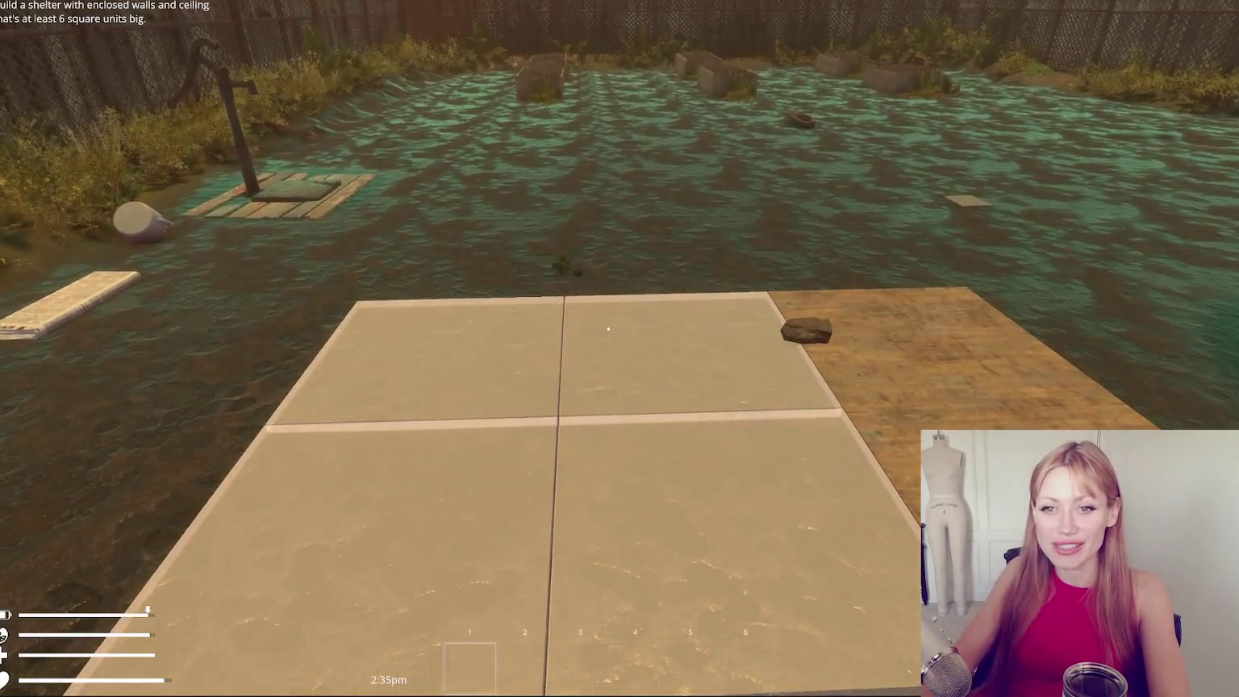
Toggle the pause menu, then pick up the stacks of wooden boards.
key("Escape")
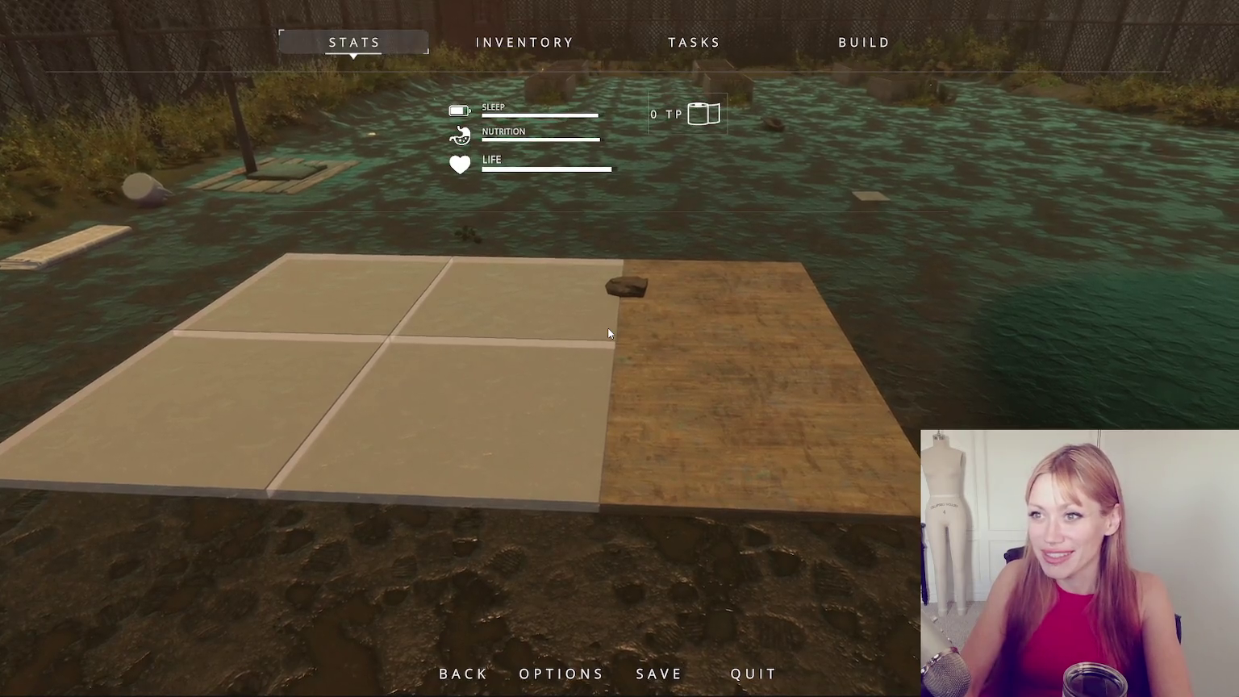
key("Escape")
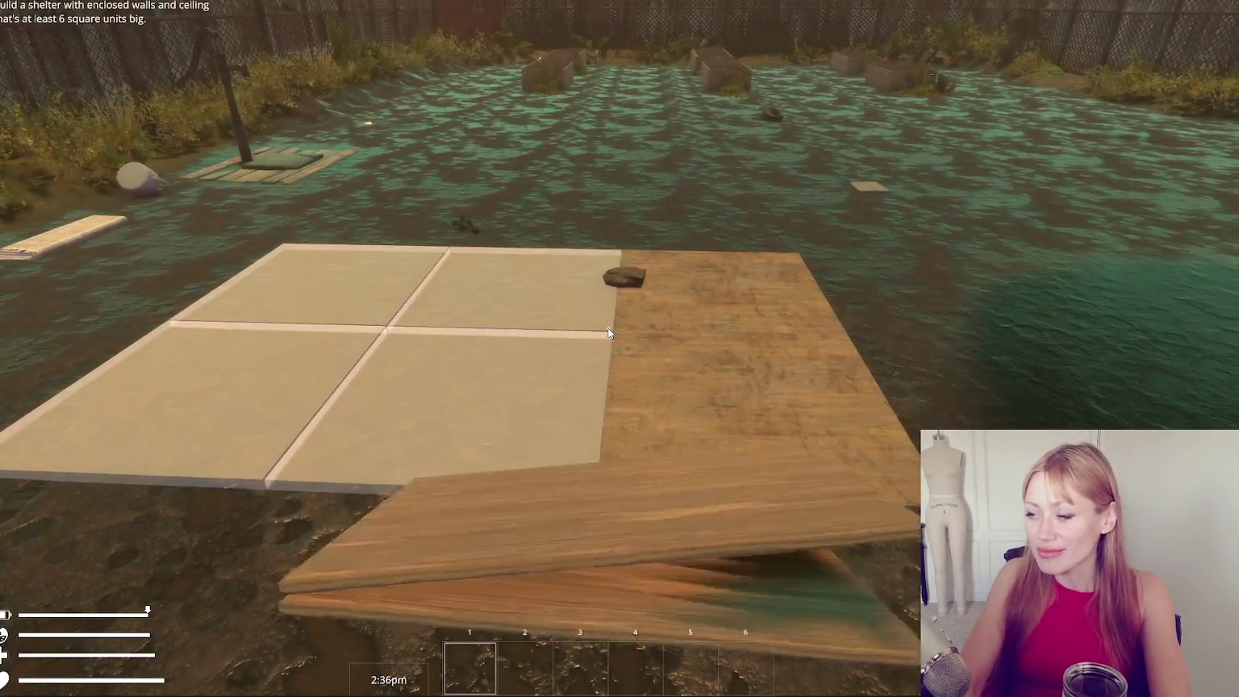
key("Escape")
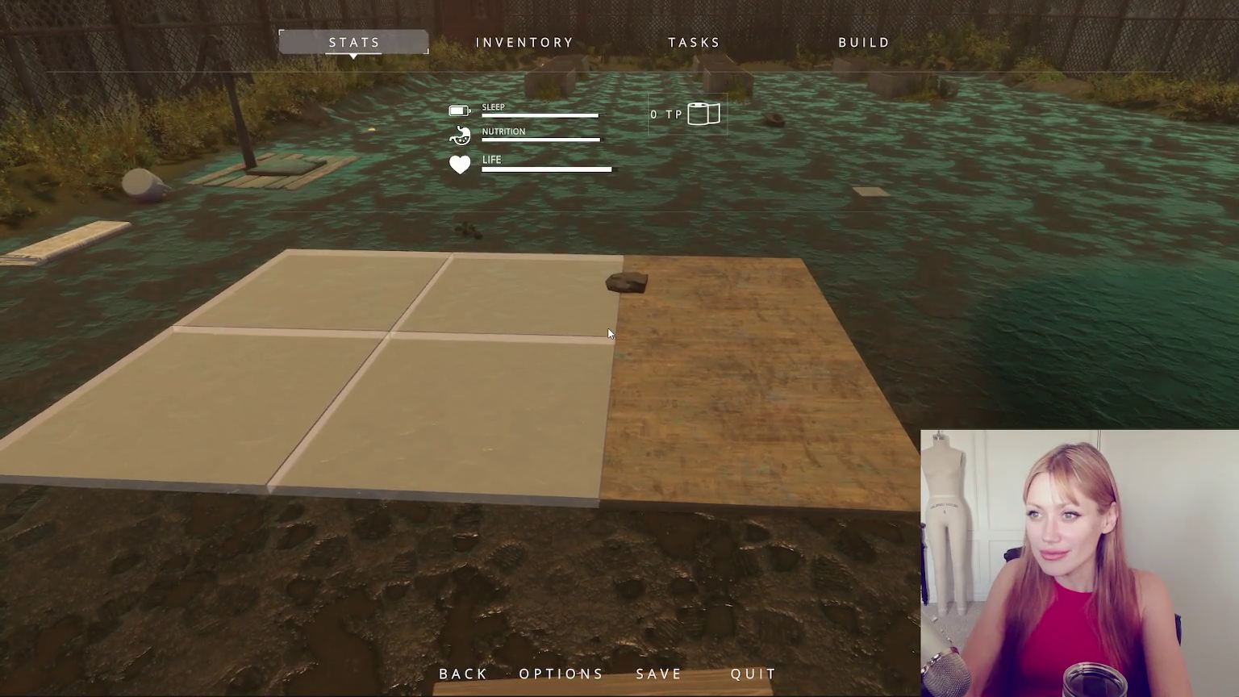
key("Escape")
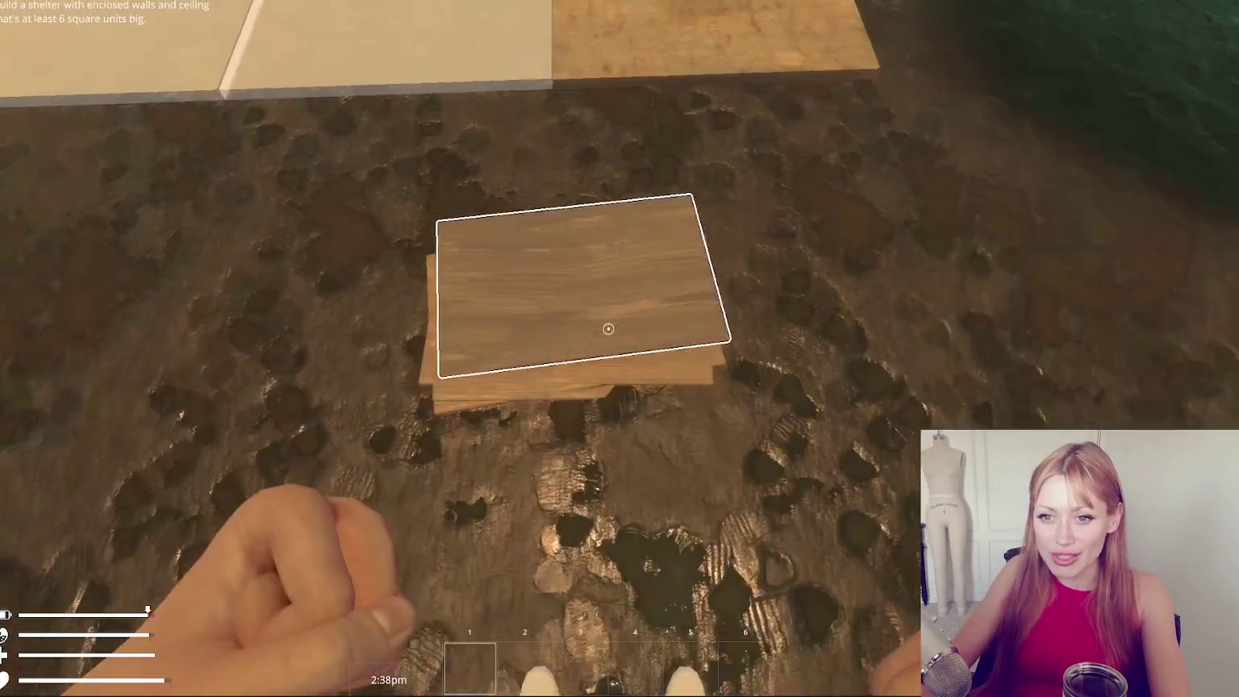
left_click(607, 329)
left_click(608, 329)
left_click(607, 329)
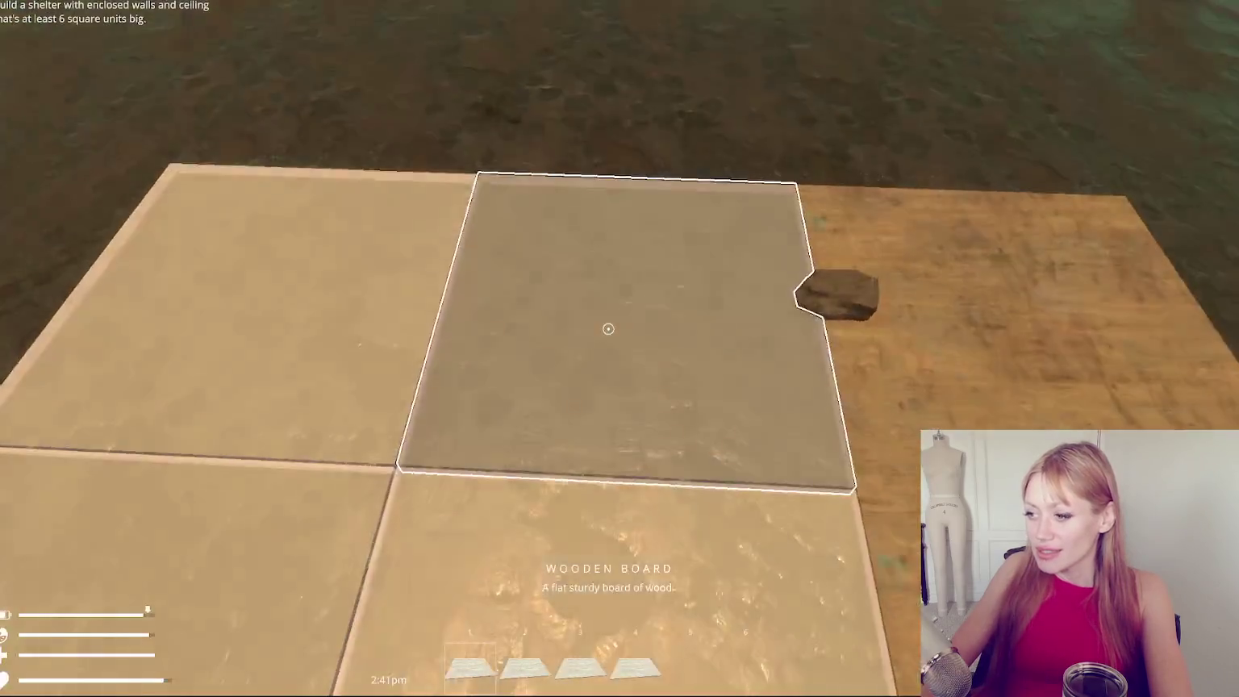
Lay all the wooden boards onto the platform floor and bring up the build menu.
left_click(608, 329)
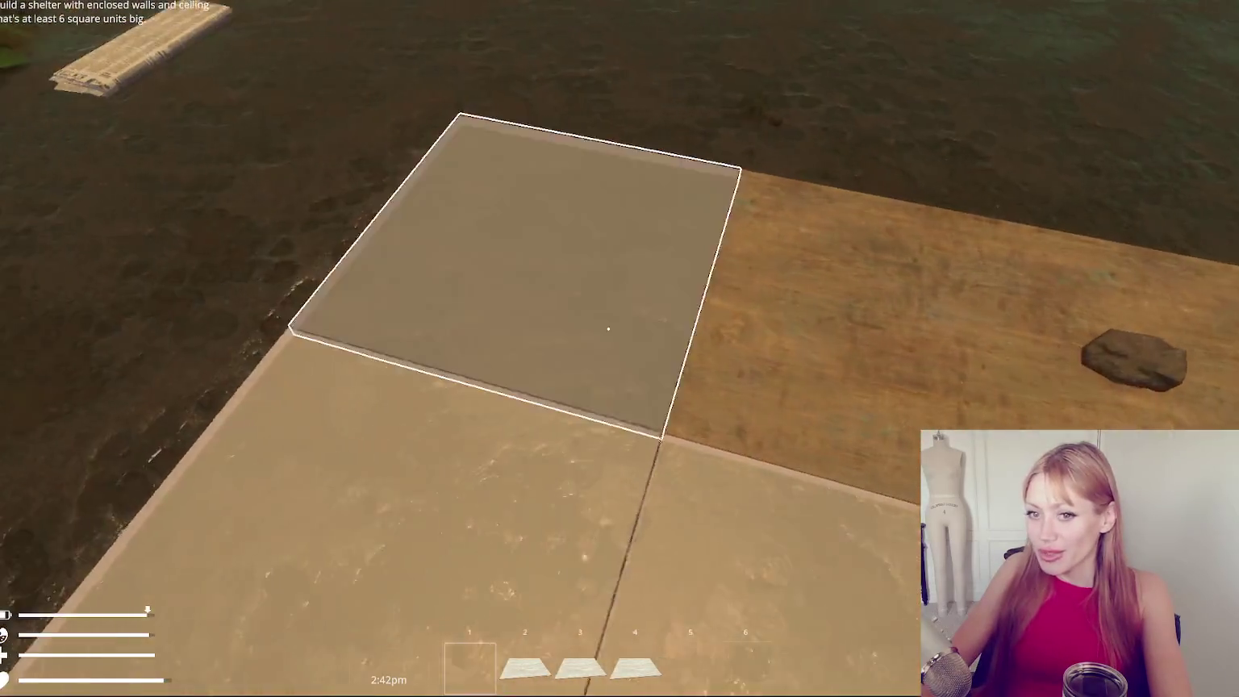
left_click(608, 329)
left_click(608, 329)
left_click(608, 330)
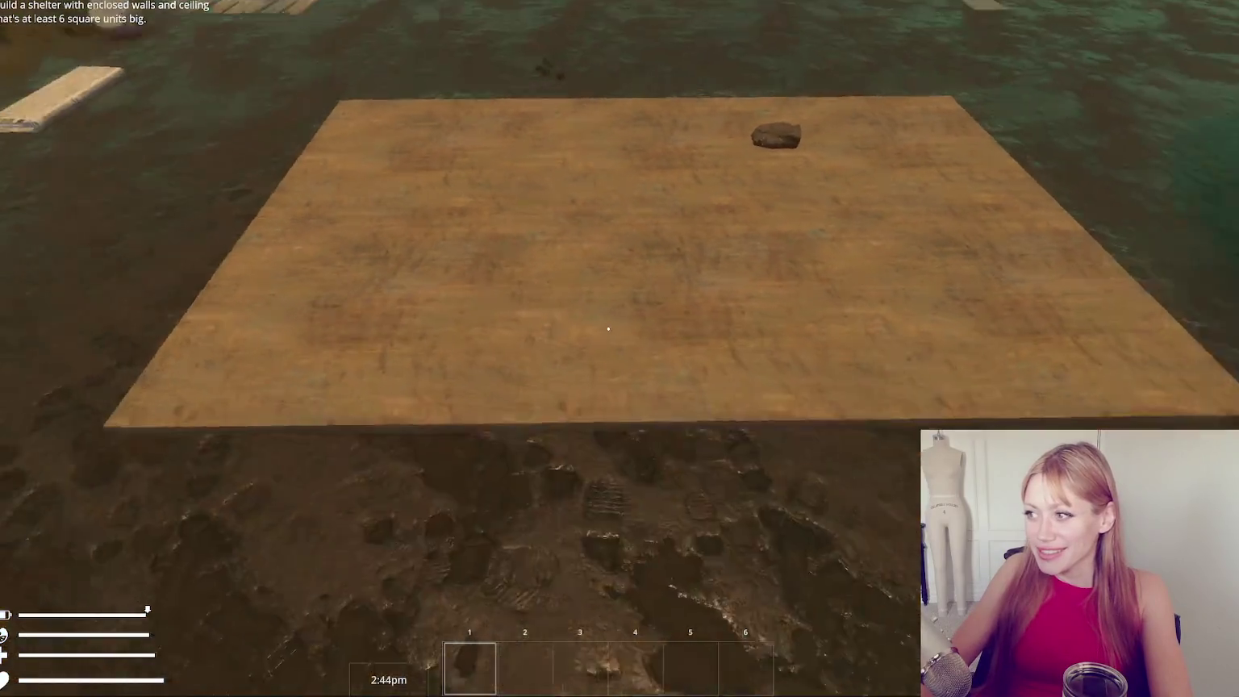
key("Tab")
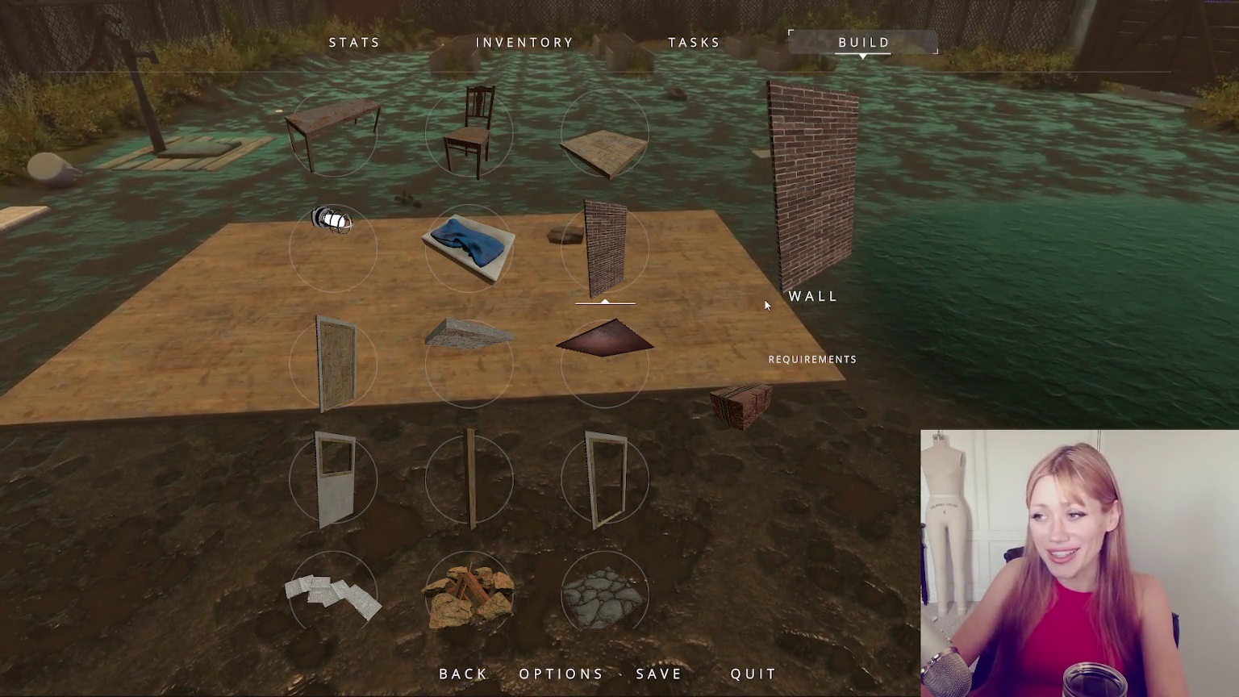
After previewing chair and floor items, place a Wall beside the first wall and exit build mode.
left_click(496, 175)
left_click(605, 161)
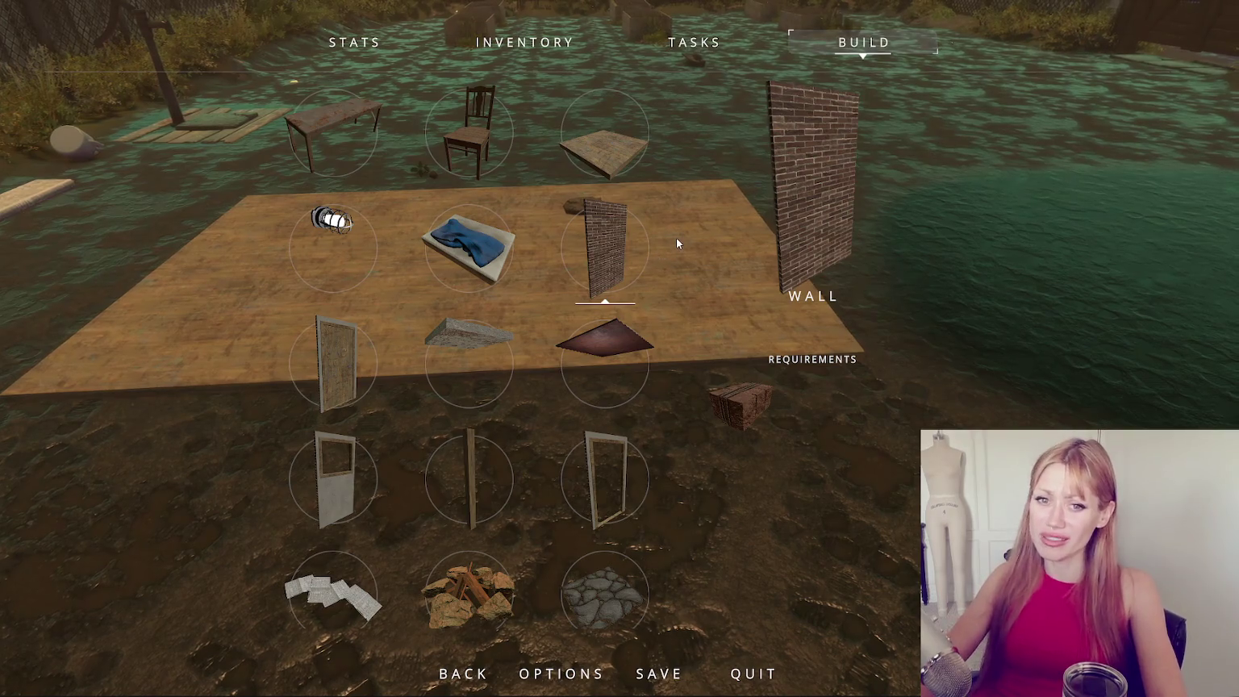
left_click(600, 255)
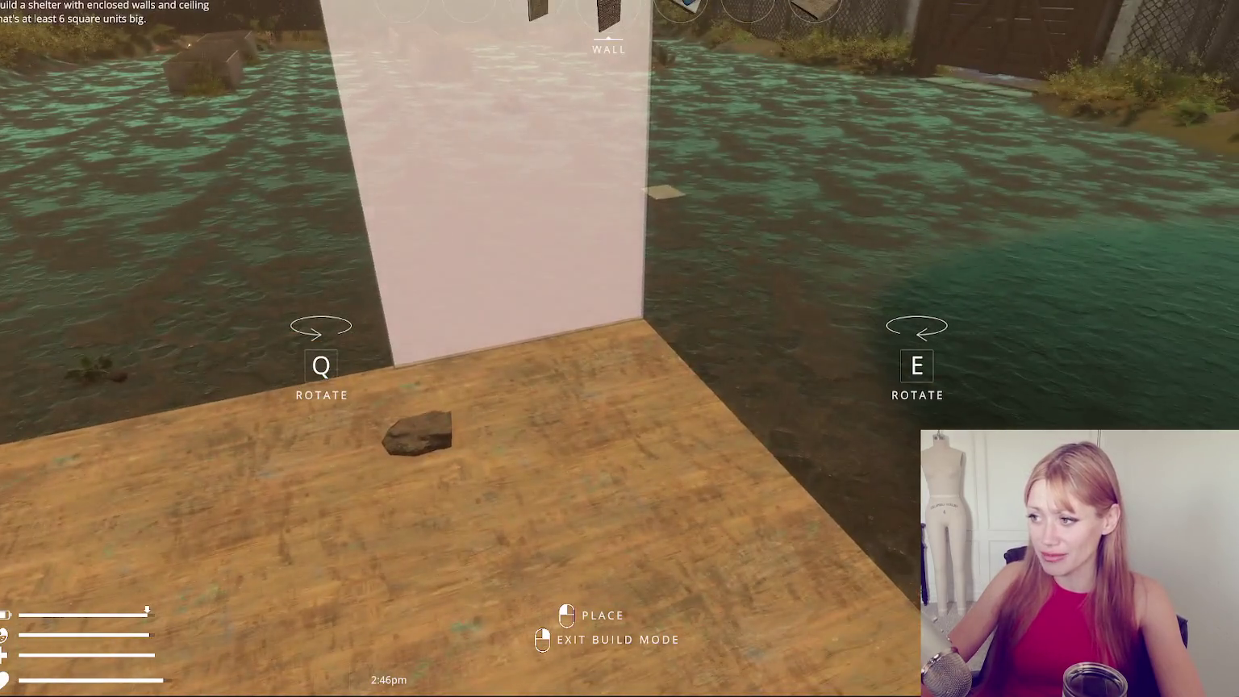
left_click(620, 349)
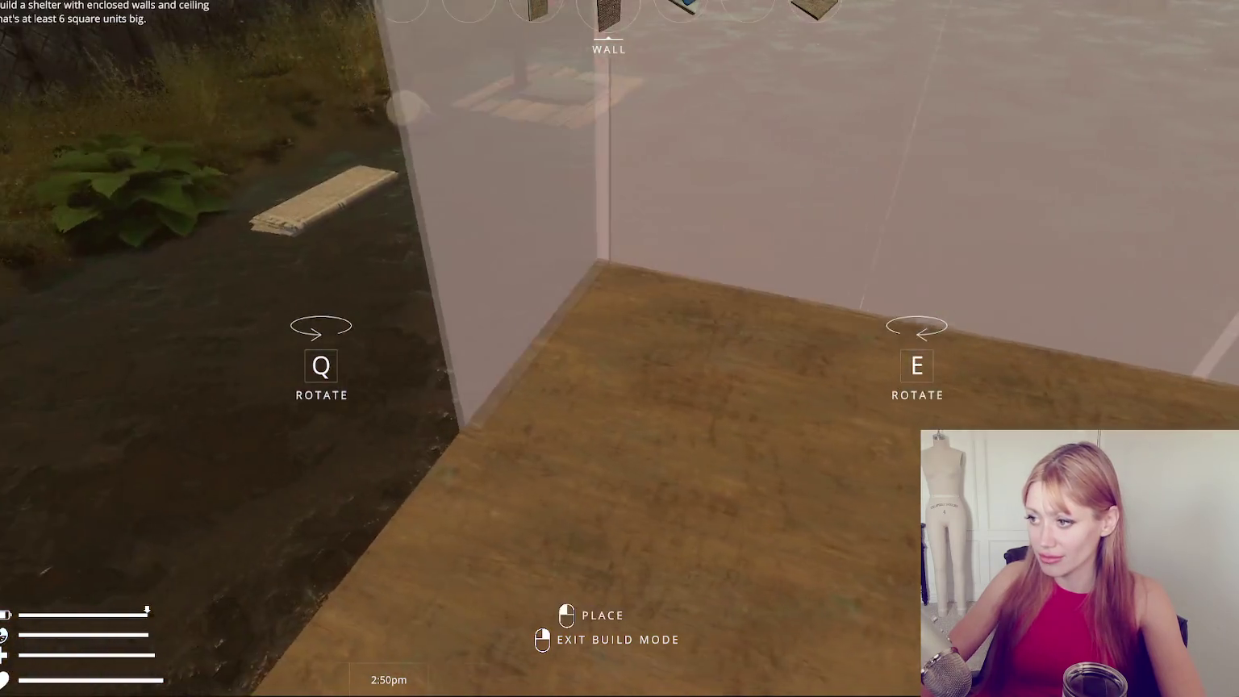
right_click(620, 348)
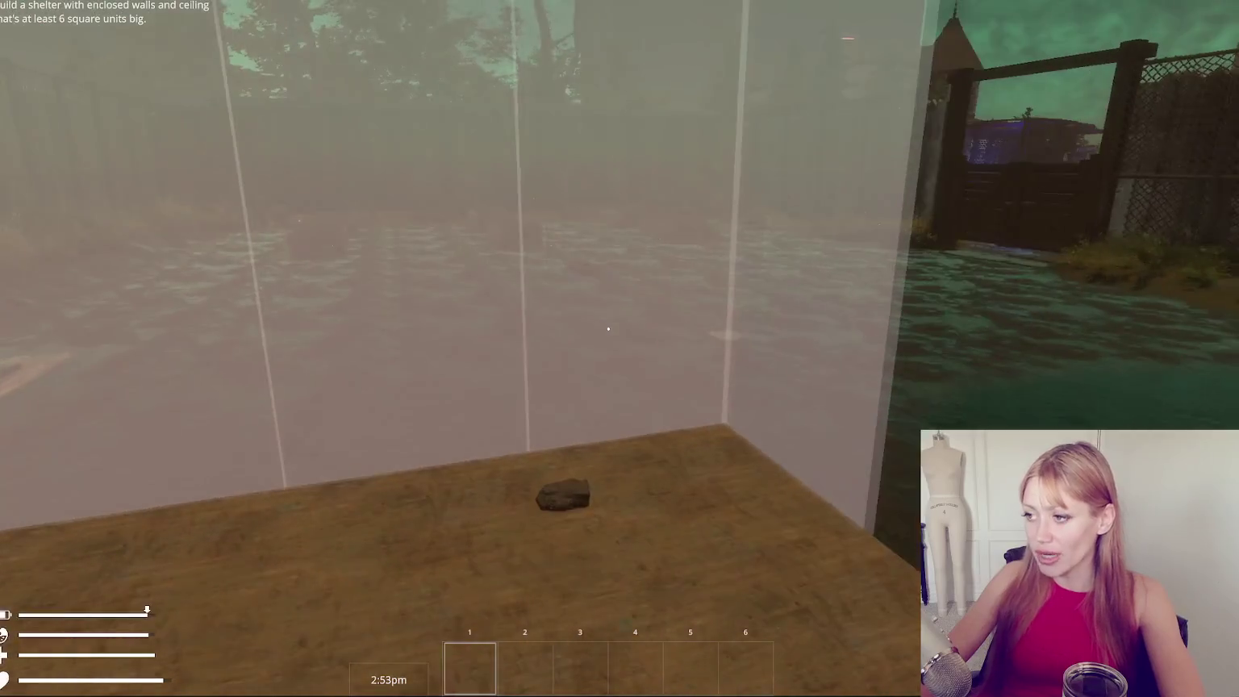
key("Escape")
Overwrite the top save slot with the current progress, confirming the prompt.
left_click(659, 674)
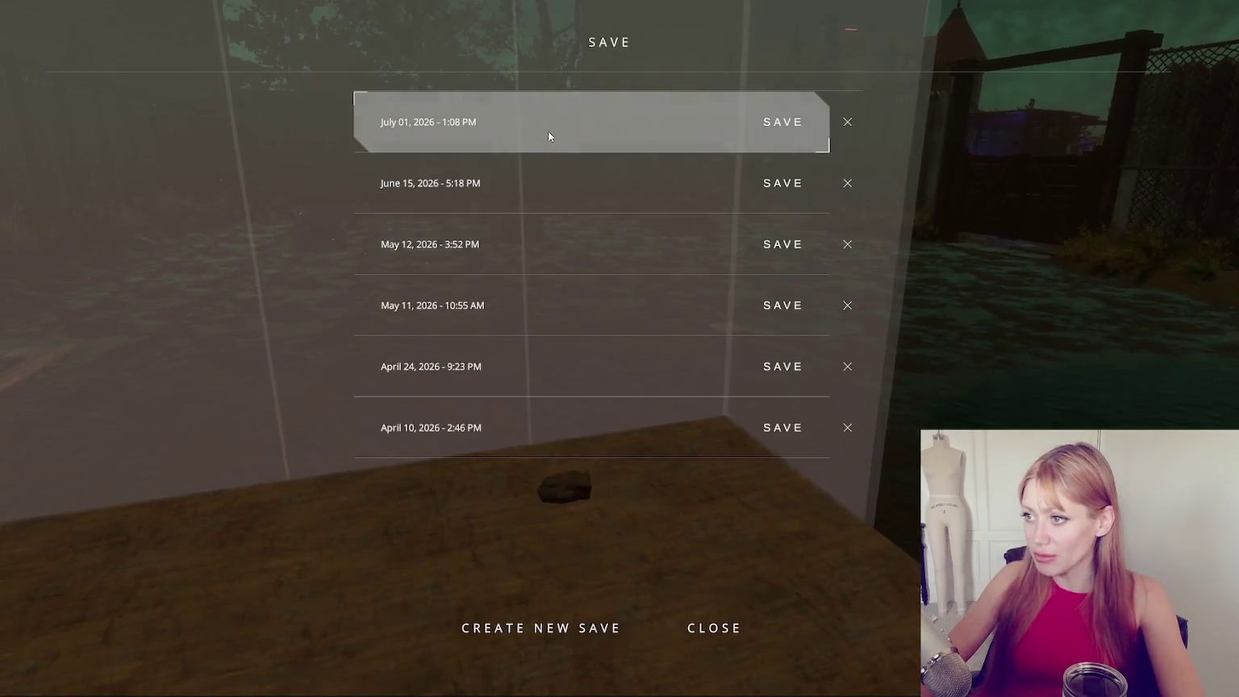
left_click(550, 130)
key("Return")
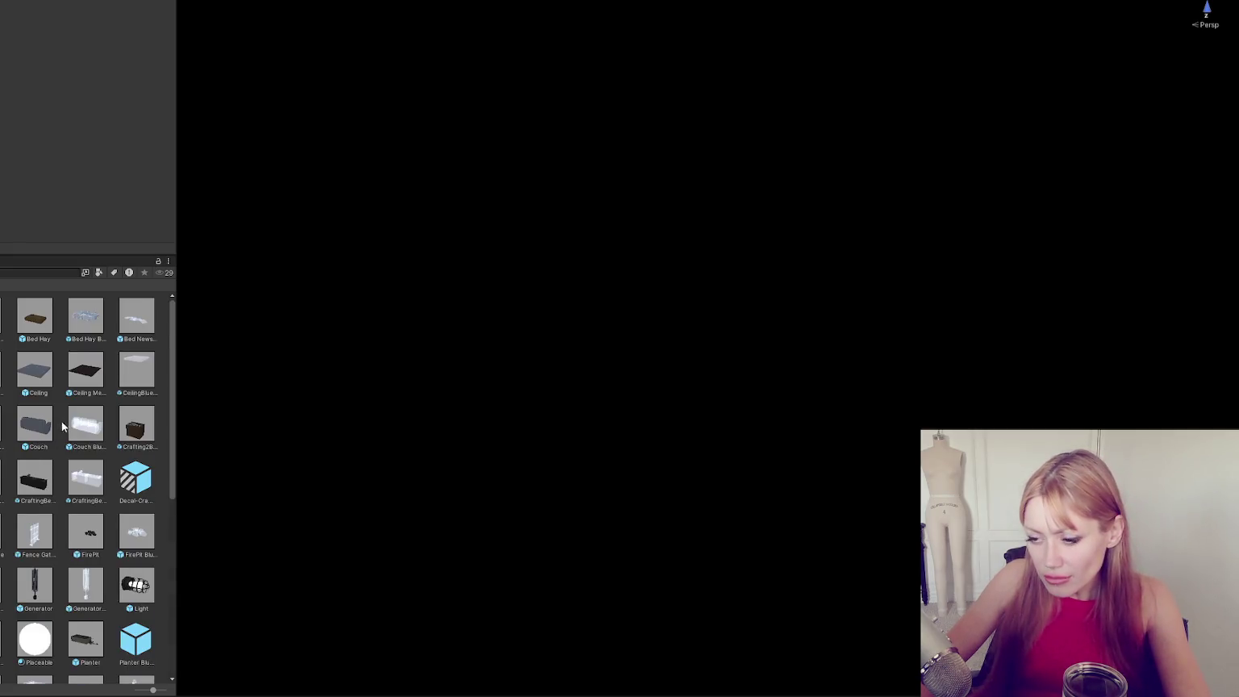
Scroll the Project window's prefab grid and open the wall prefab for editing.
scroll(62, 426, "down", 5)
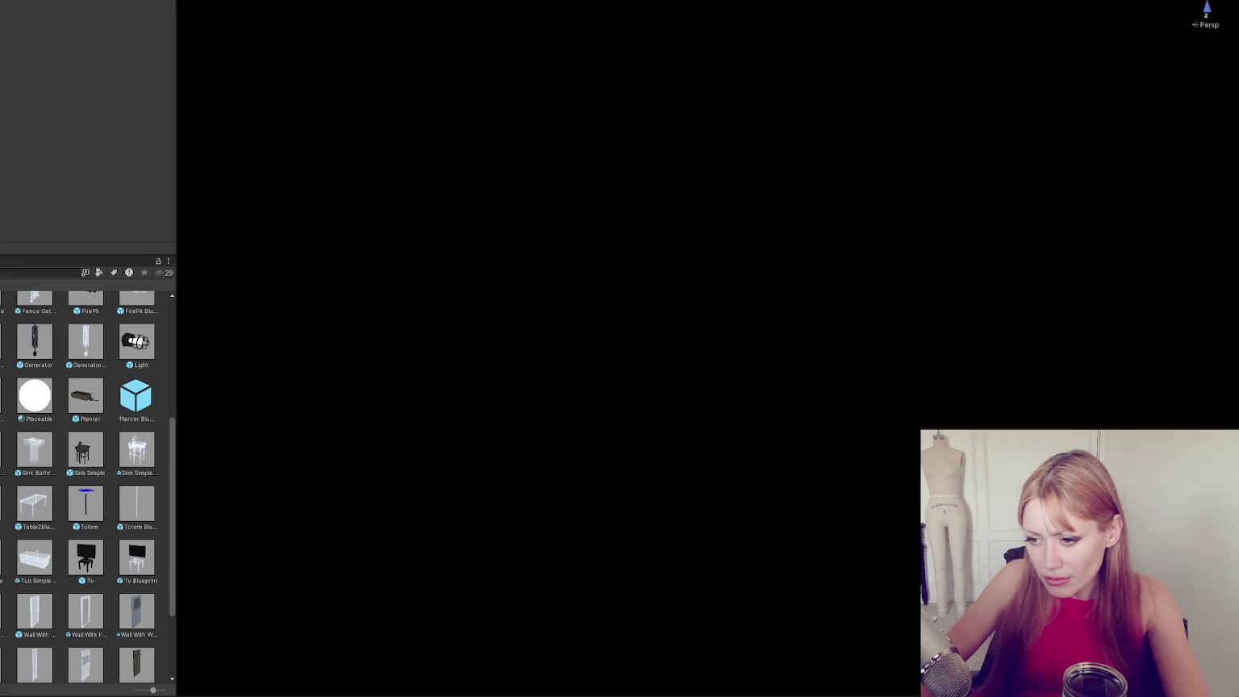
scroll(114, 613, "down", 3)
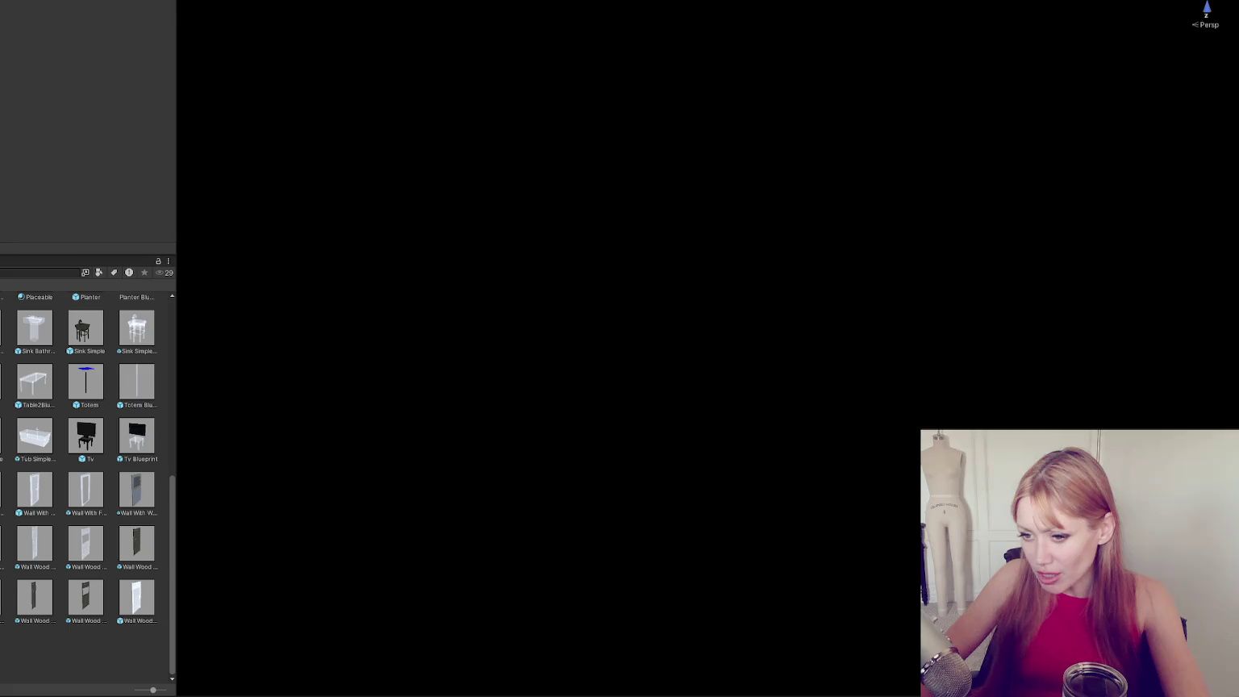
double_click(125, 496)
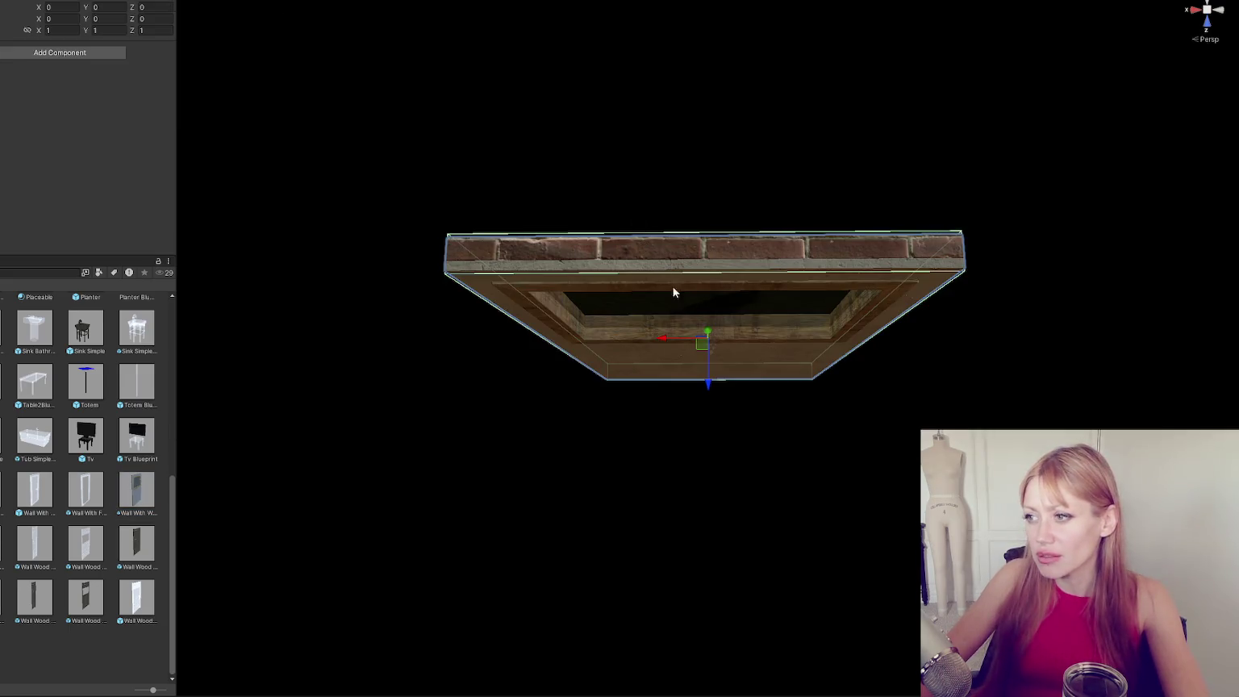
Select the wall-with-window piece and inspect its Mesh Renderer materials and Door script settings.
left_click(673, 293)
mouse_move(665, 144)
left_mouse_down()
mouse_move(678, 124)
mouse_move(268, 142)
mouse_move(710, 113)
mouse_move(719, 131)
left_mouse_up()
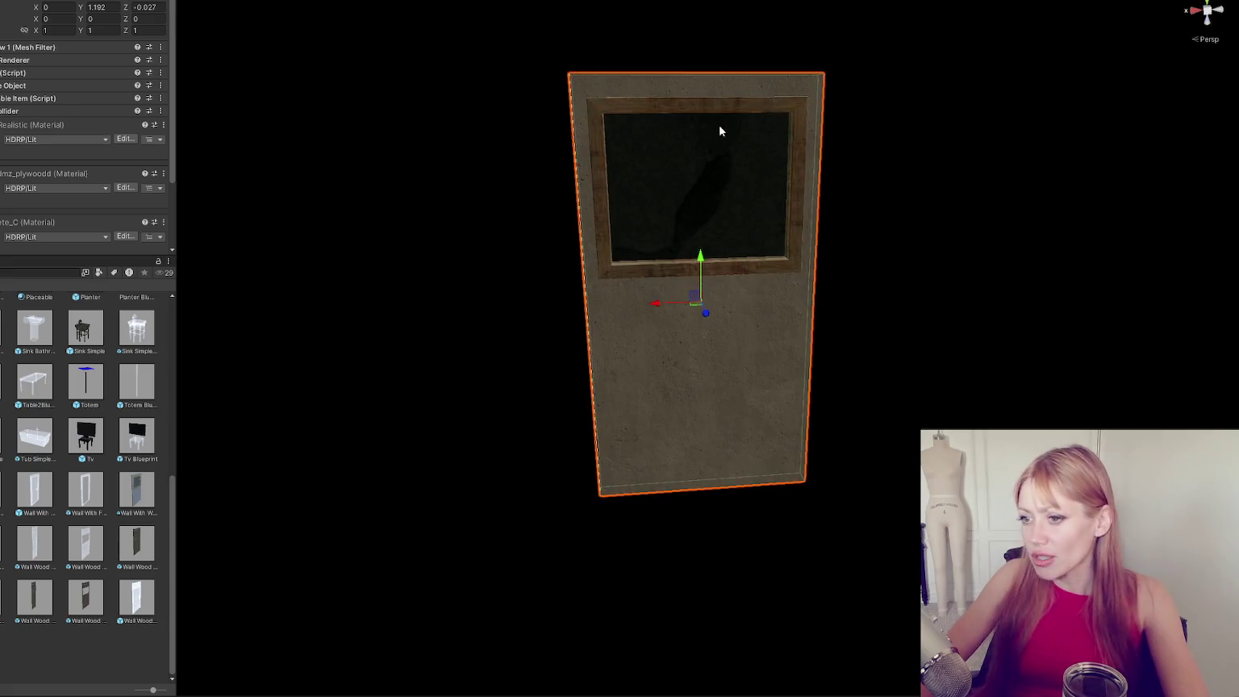
left_click(24, 61)
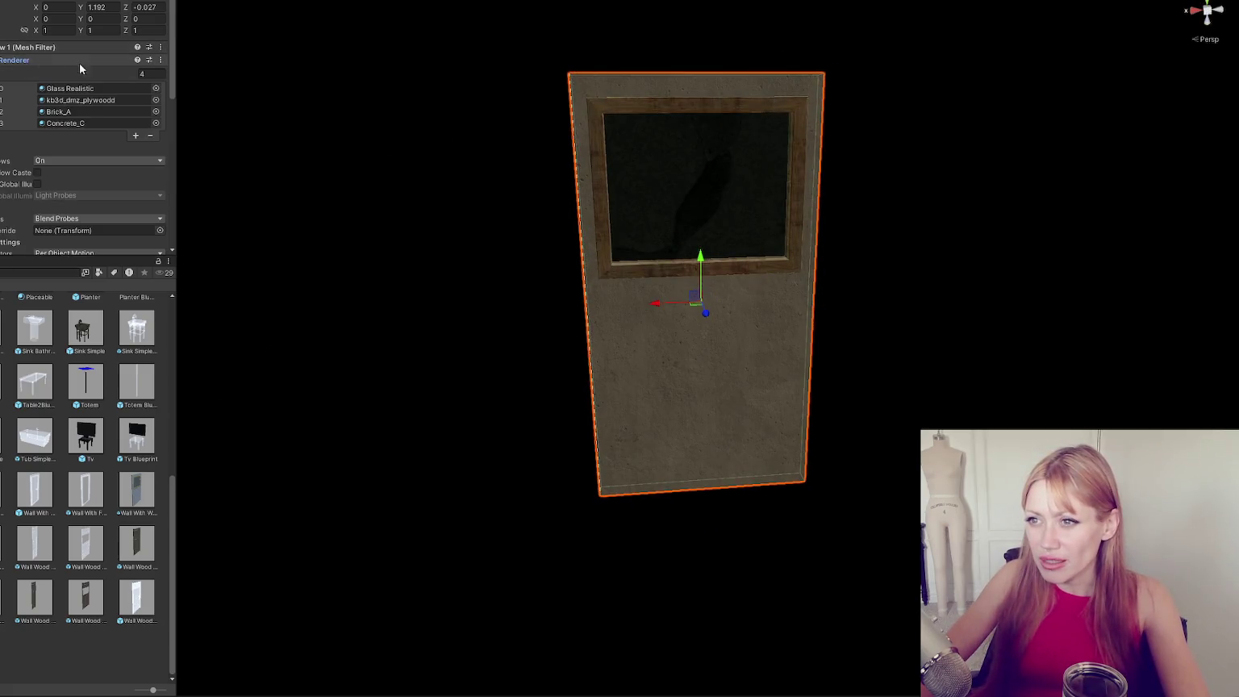
left_click(14, 58)
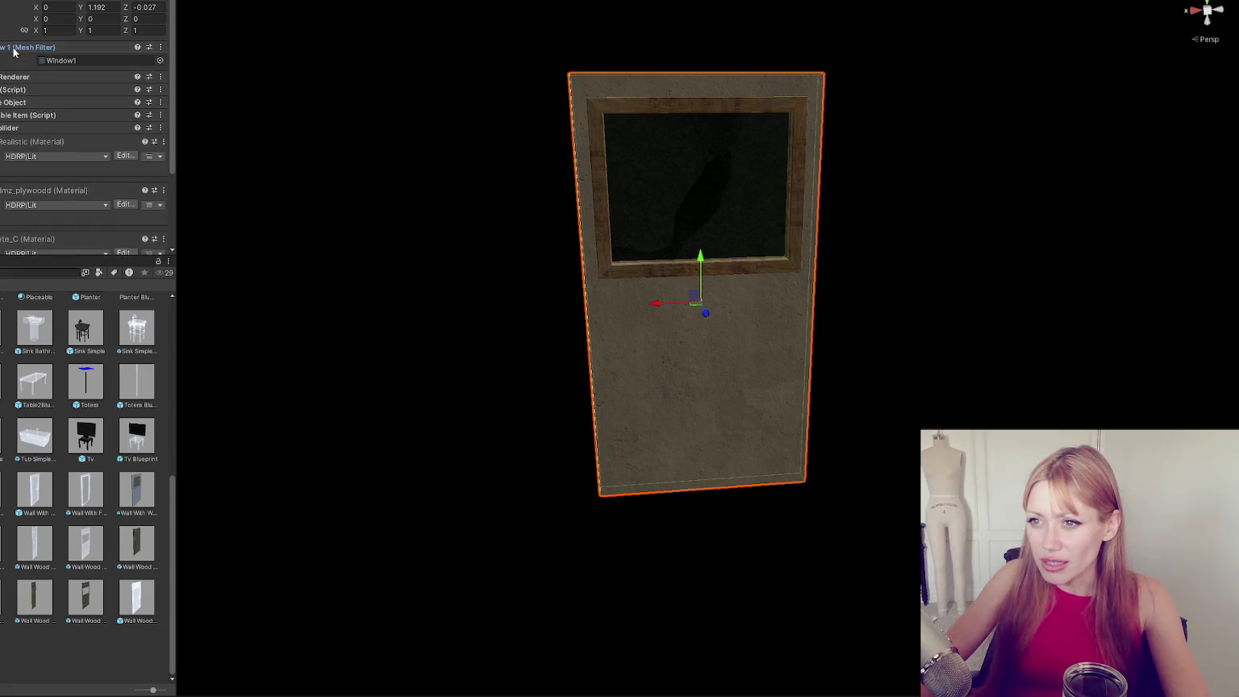
left_click(16, 72)
left_click(63, 86)
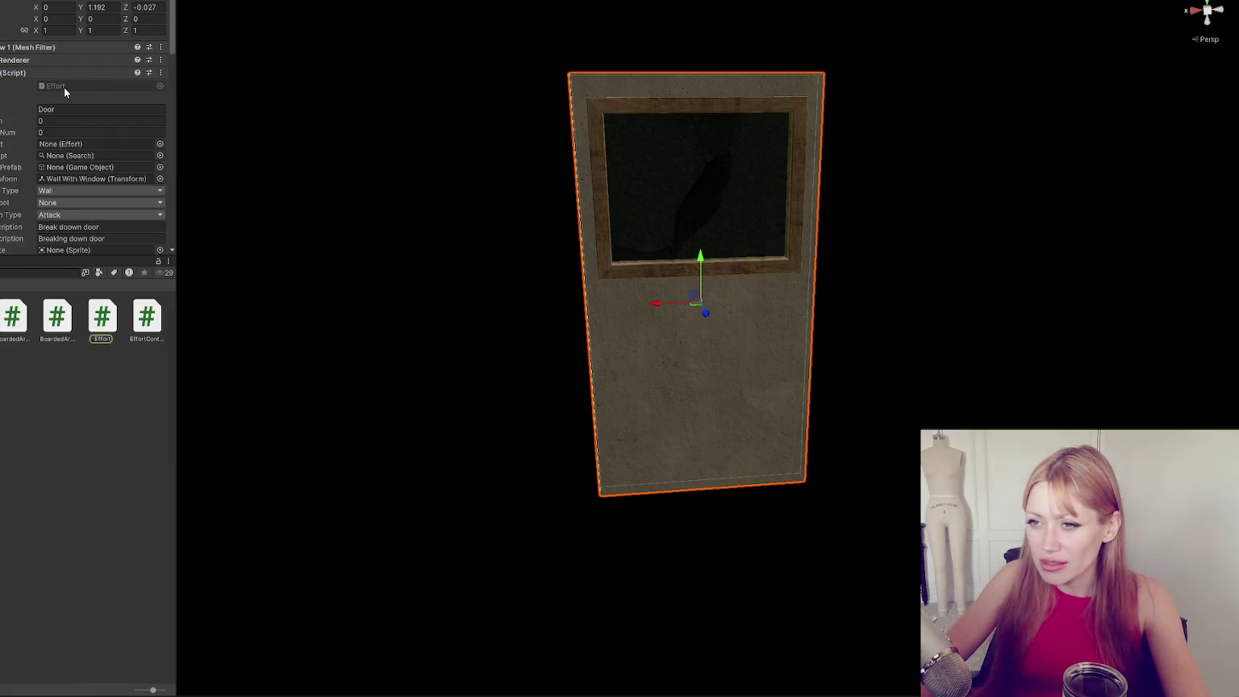
left_click(26, 74)
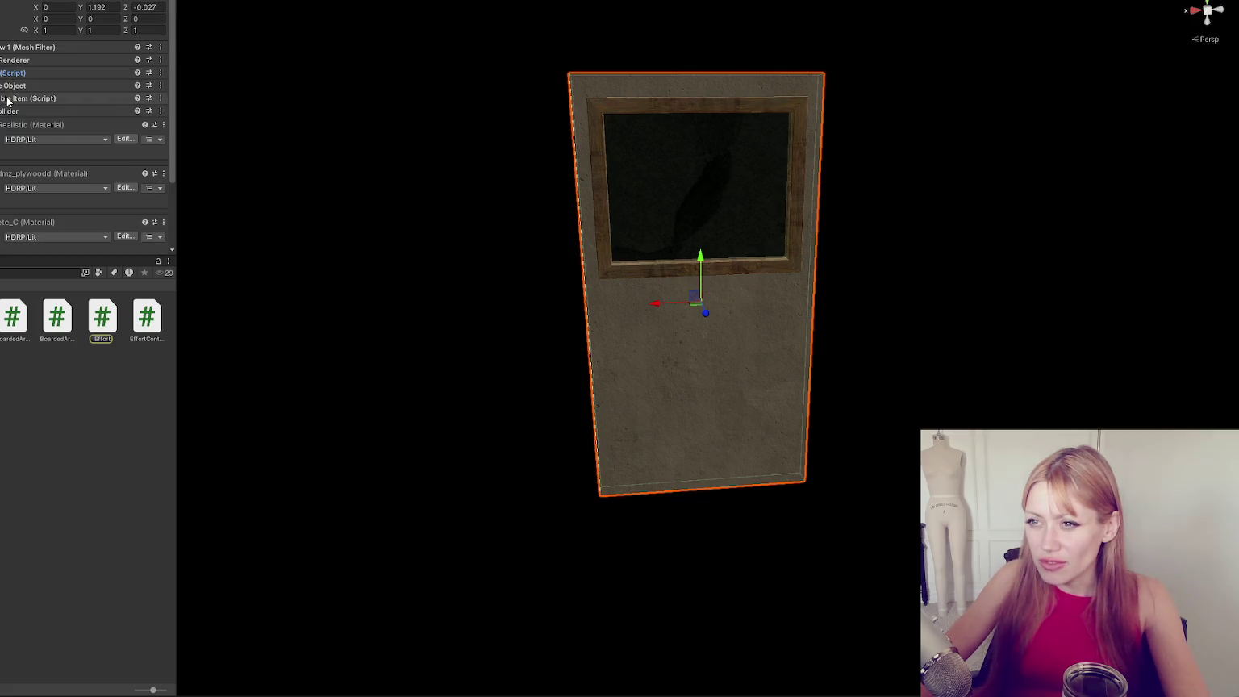
Show the four material slots and locate the kb3d_dmz_plywoodd material in the Project window.
left_click(19, 60)
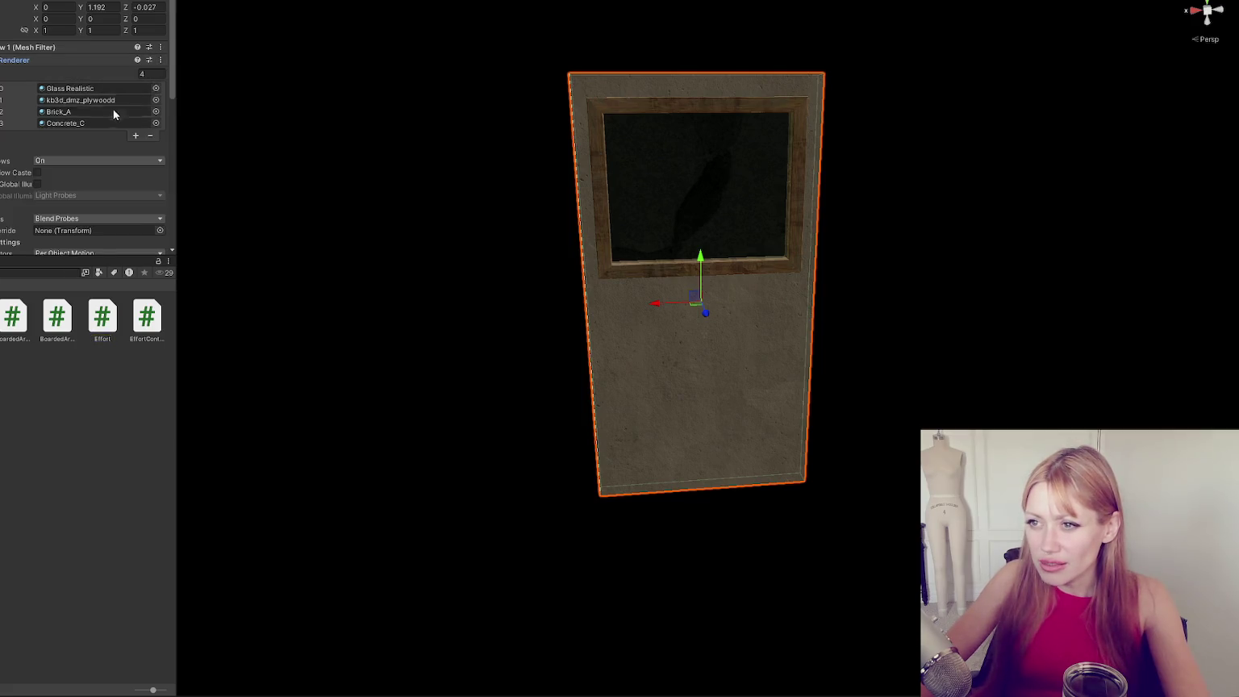
left_click(71, 99)
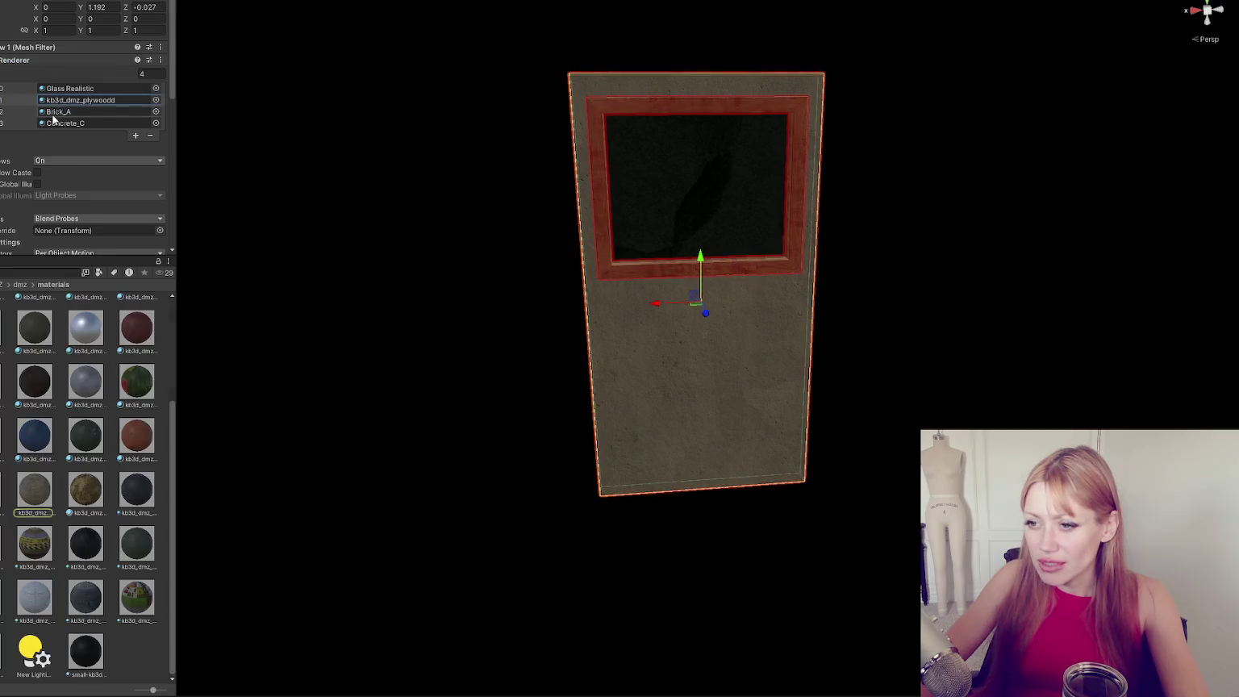
scroll(52, 100, "down", 4)
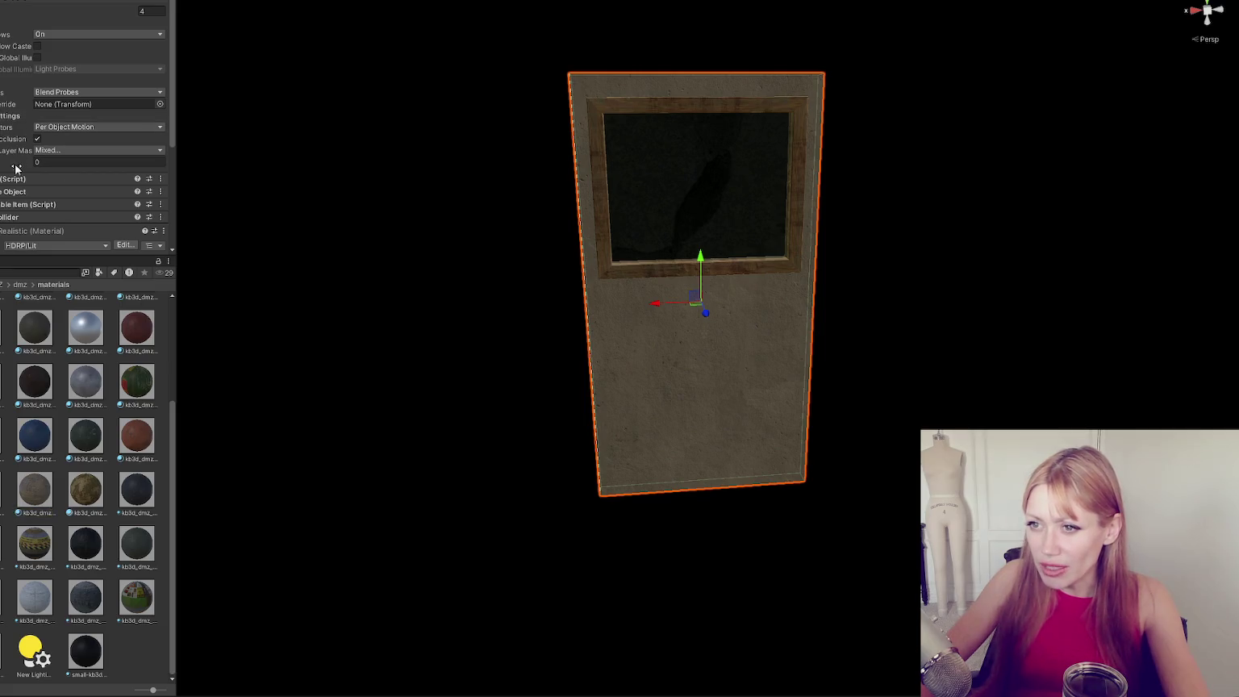
scroll(53, 96, "down", 4)
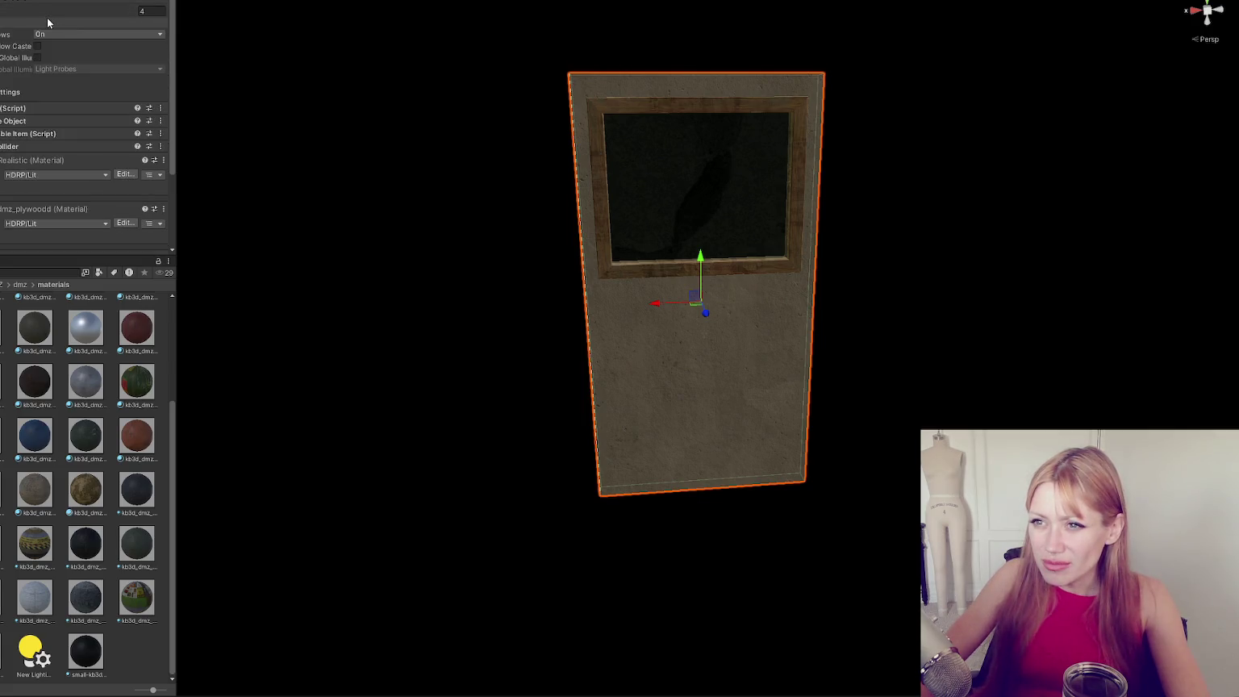
scroll(46, 32, "up", 1)
scroll(41, 28, "up", 2)
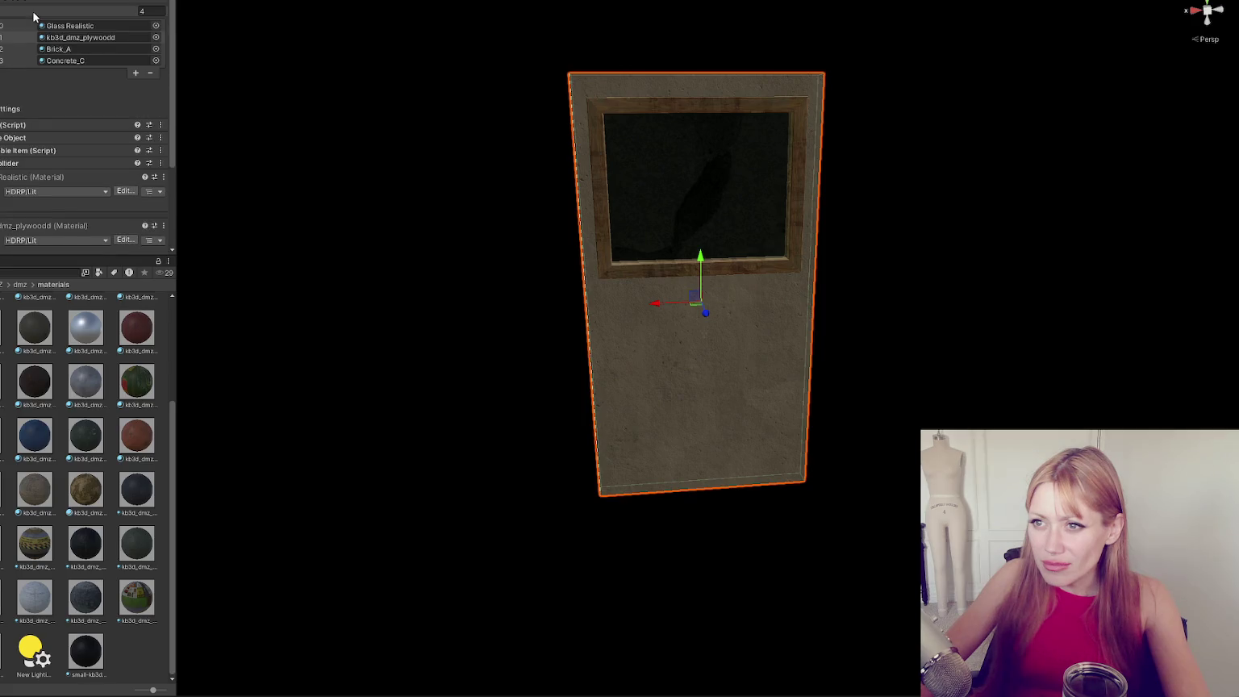
scroll(35, 28, "down", 3)
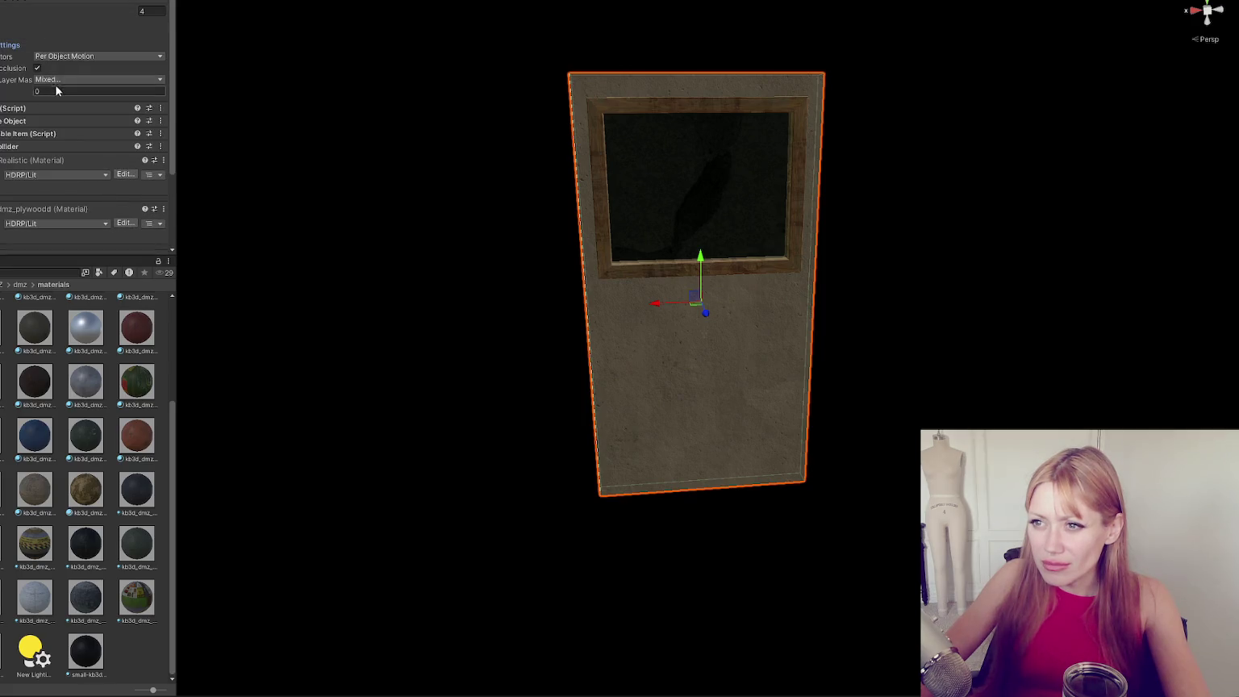
scroll(18, 34, "down", 2)
scroll(18, 35, "up", 4)
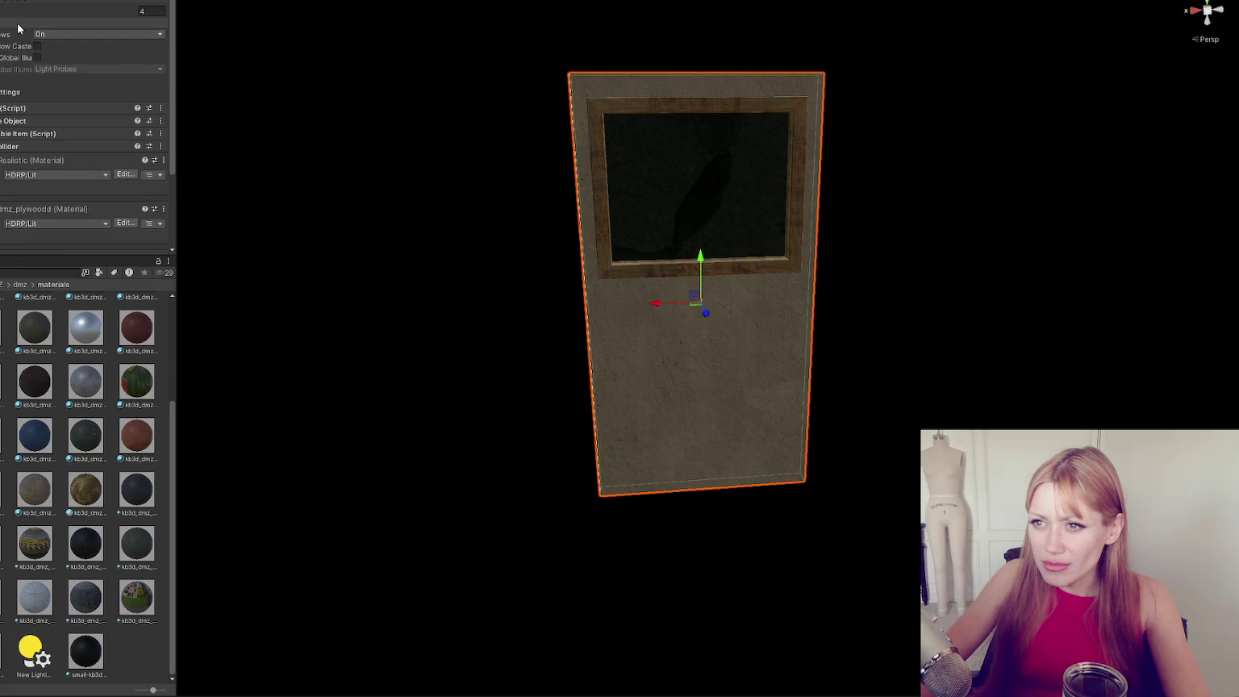
scroll(17, 28, "down", 2)
Reselect the wall piece after the particle effect and return to the prefab and model list.
left_click(710, 332)
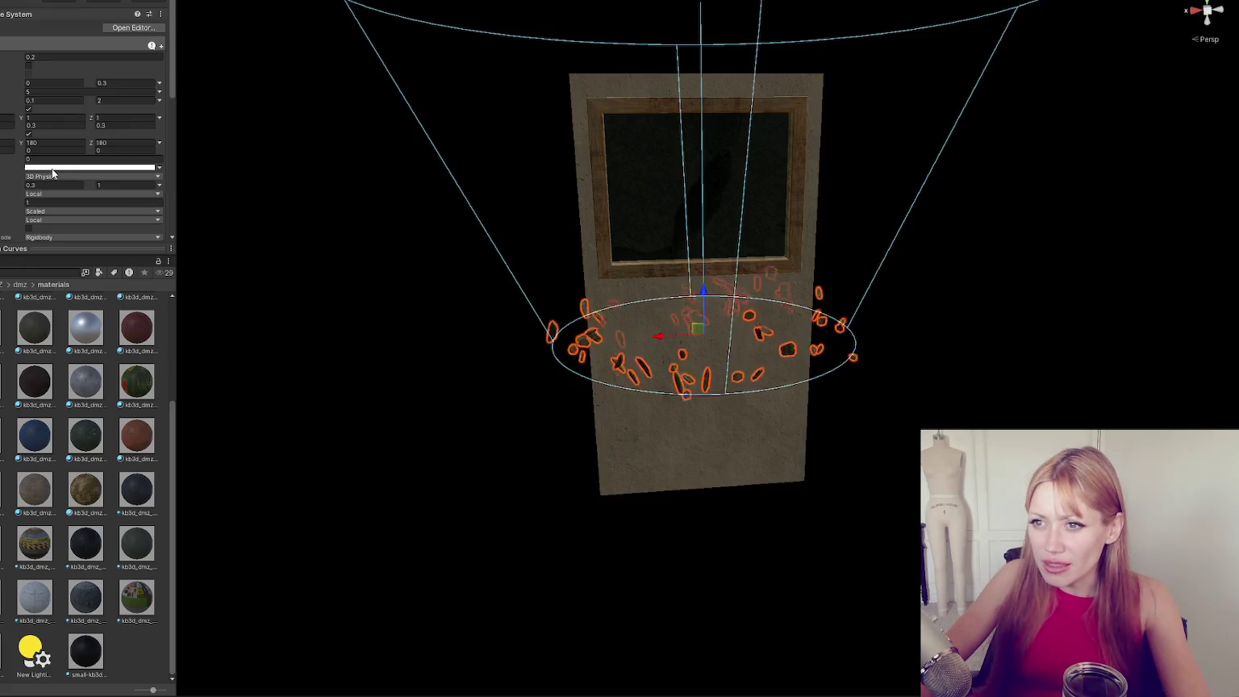
left_click(574, 182)
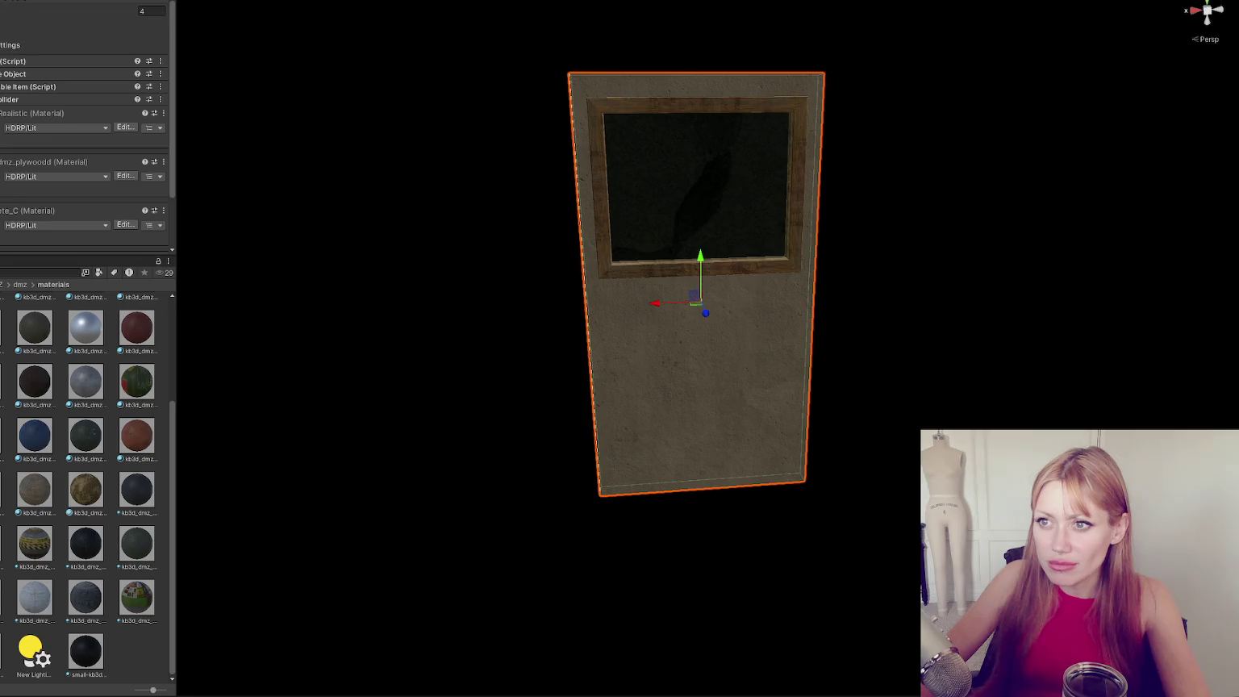
scroll(8, 28, "up", 1)
left_click(19, 284)
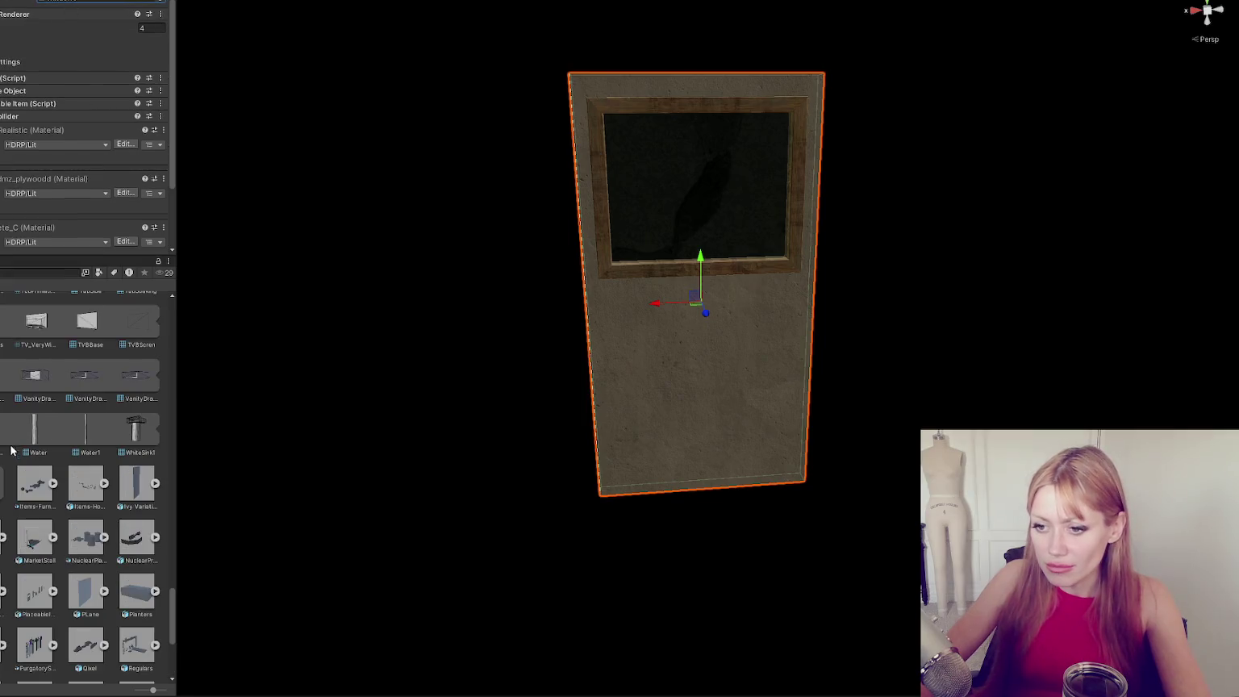
Locate the wall's mesh asset in the Project window and view the model's import settings.
left_click(31, 394)
scroll(32, 394, "up", 10)
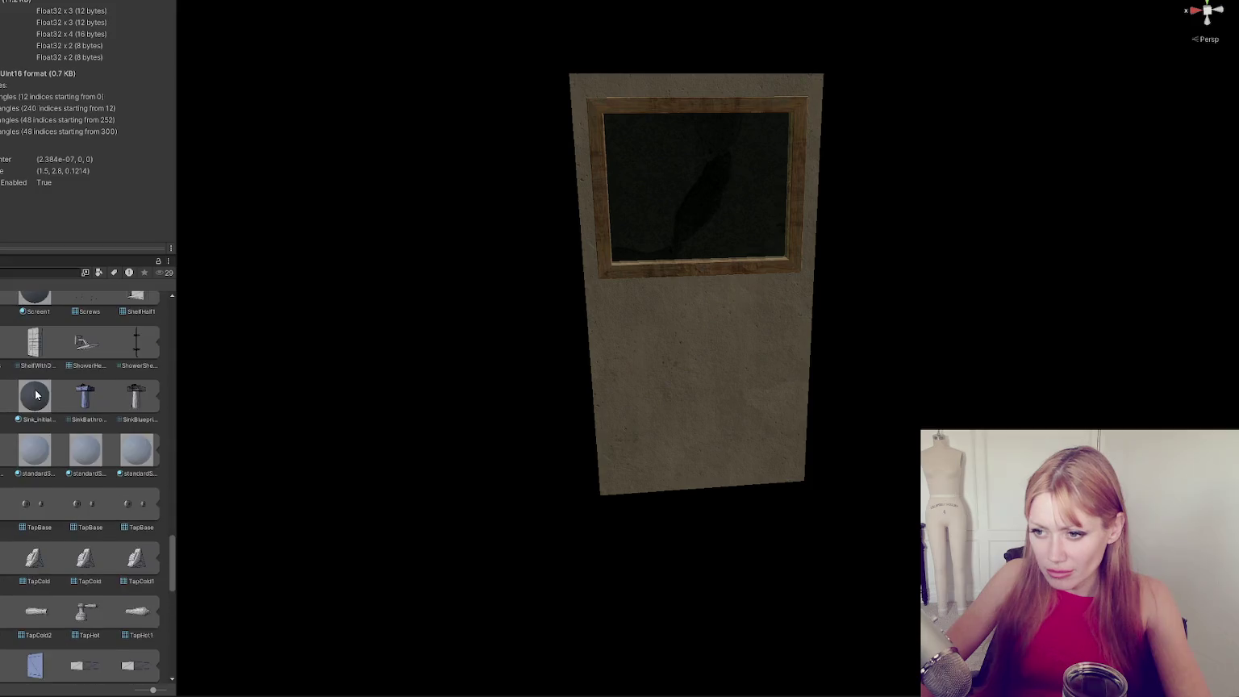
scroll(37, 389, "up", 10)
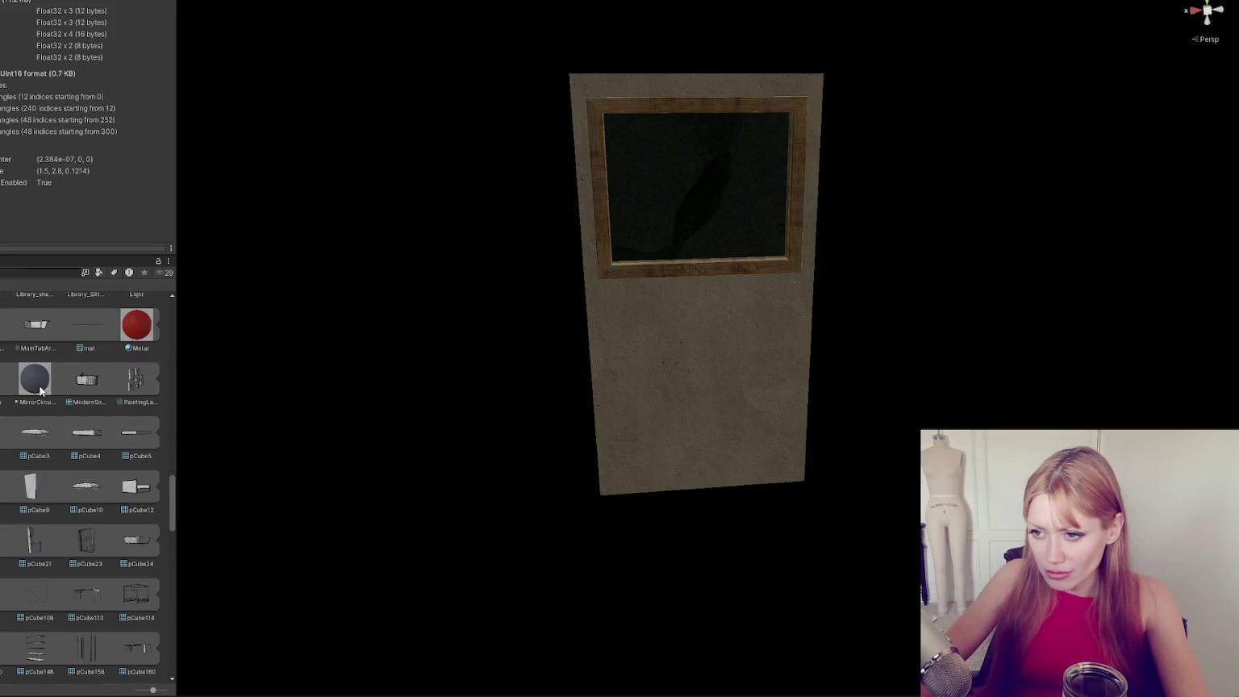
scroll(40, 390, "up", 10)
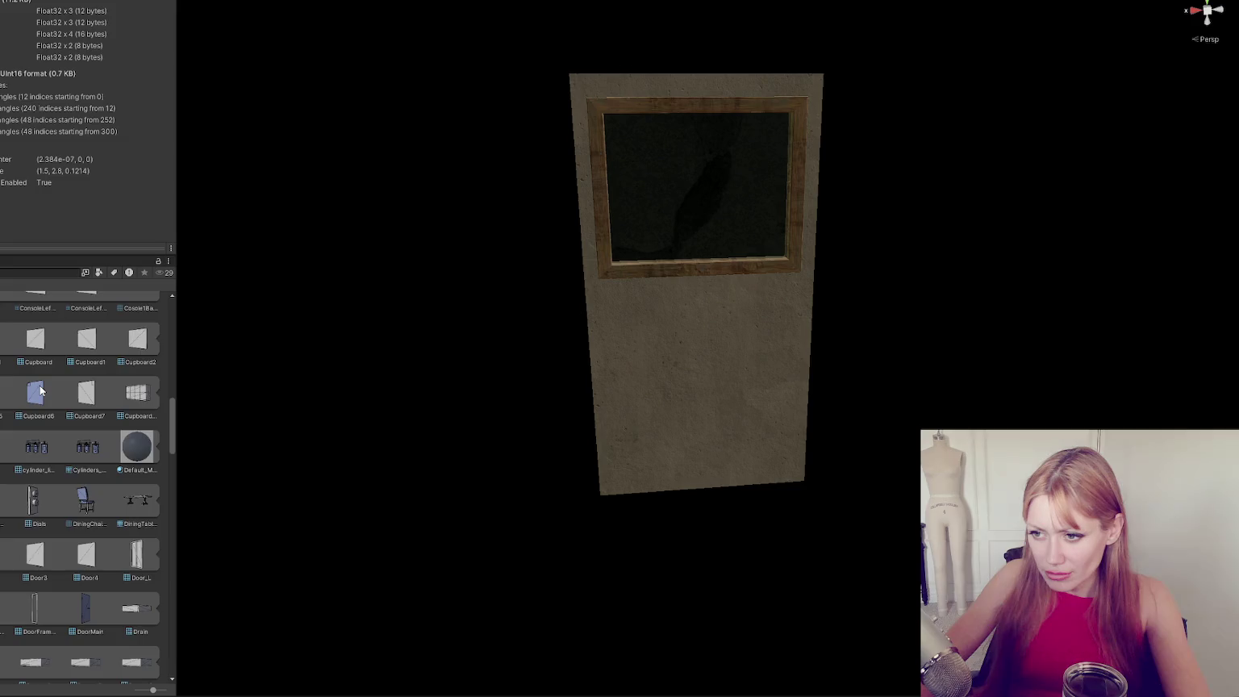
left_click(41, 389)
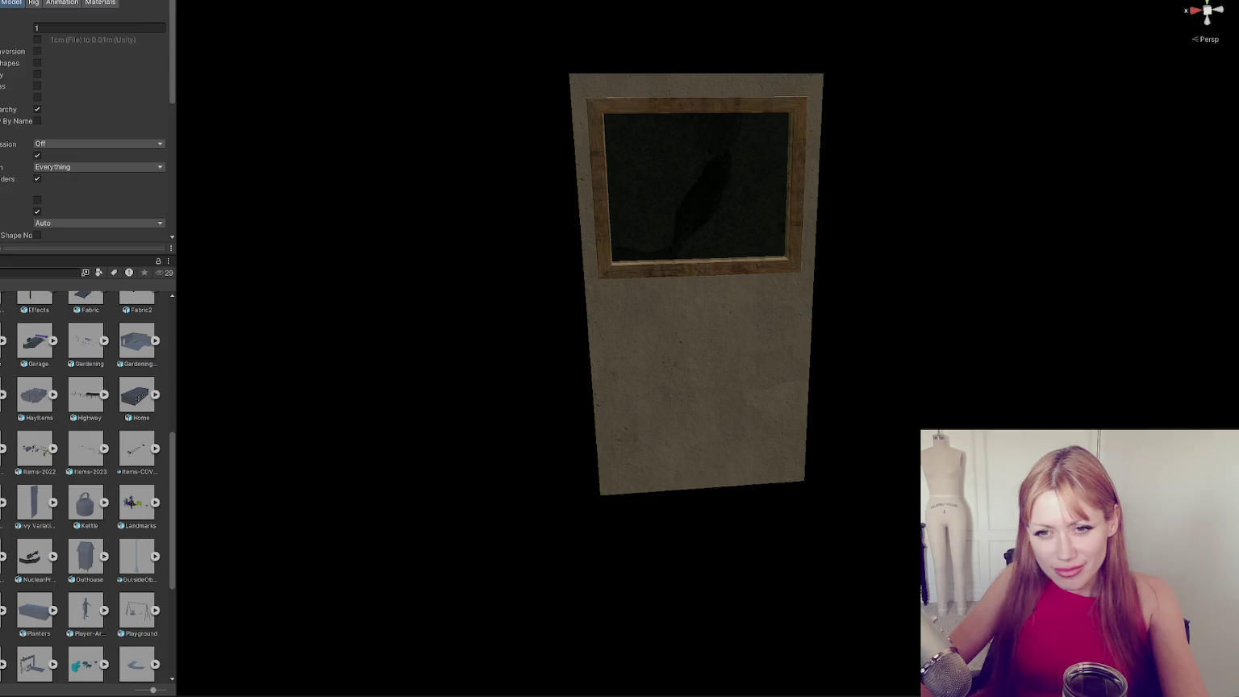
Trace the door-and-window wall's mesh to the Window1 model file and select it.
left_click(581, 266)
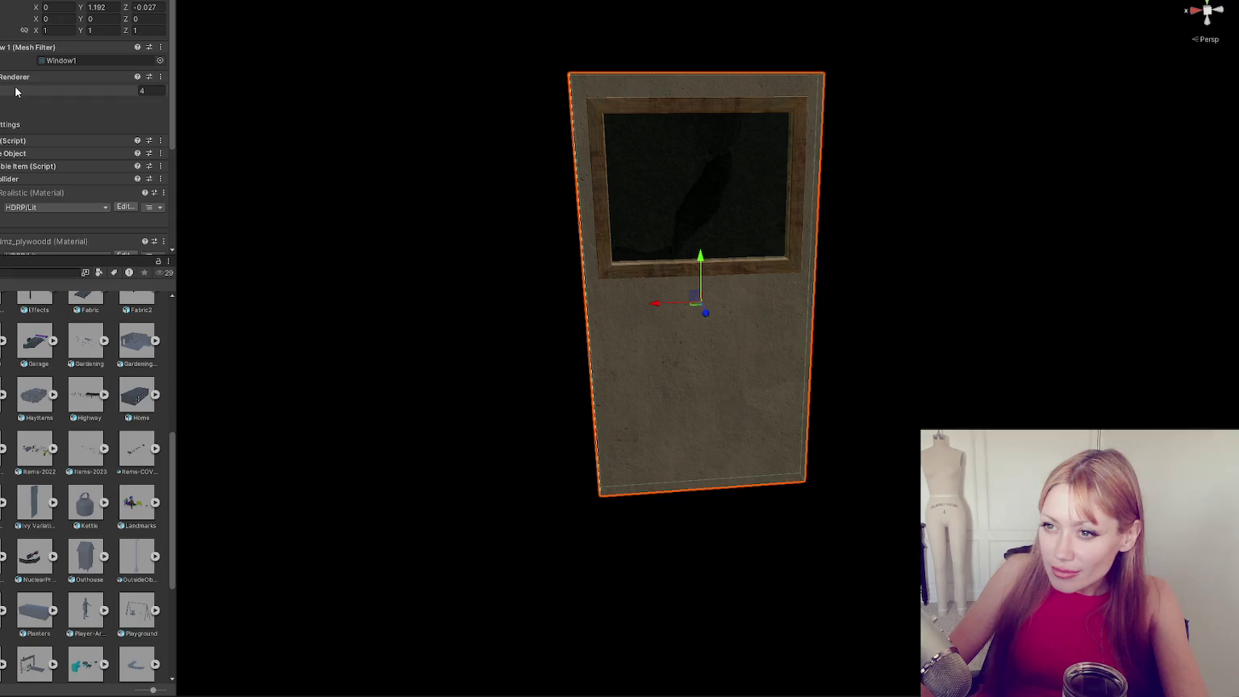
left_click(66, 62)
scroll(35, 375, "up", 3)
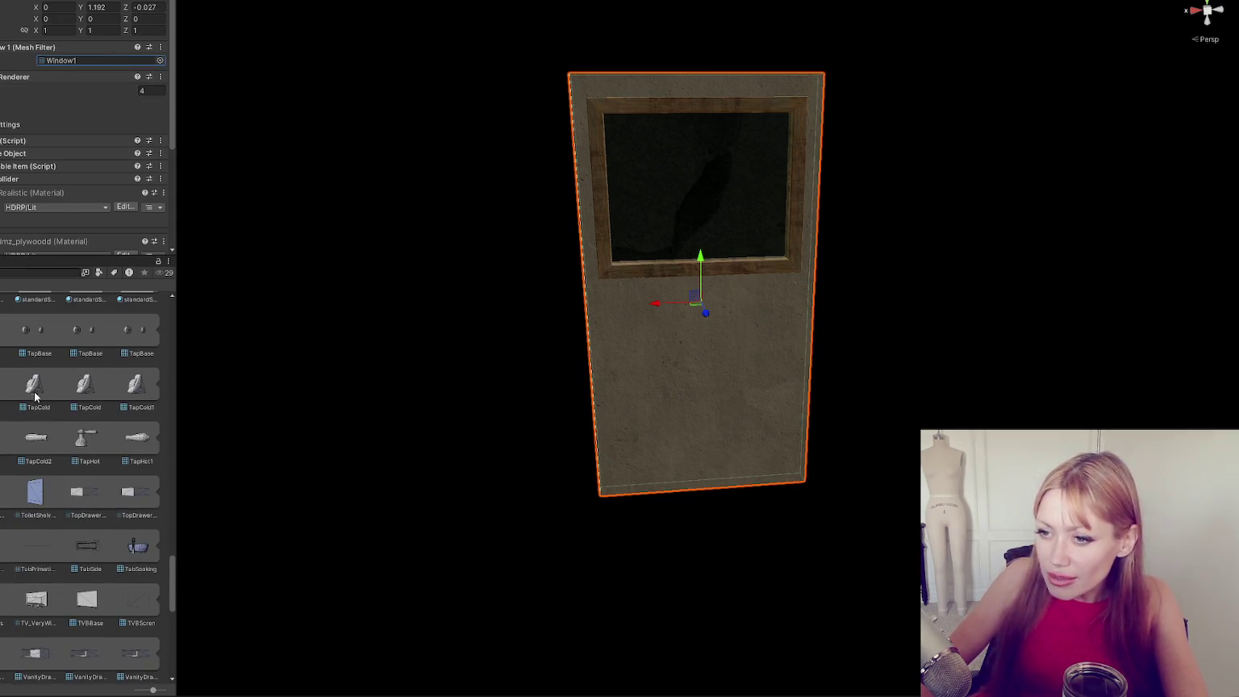
scroll(48, 395, "up", 8)
scroll(58, 399, "up", 15)
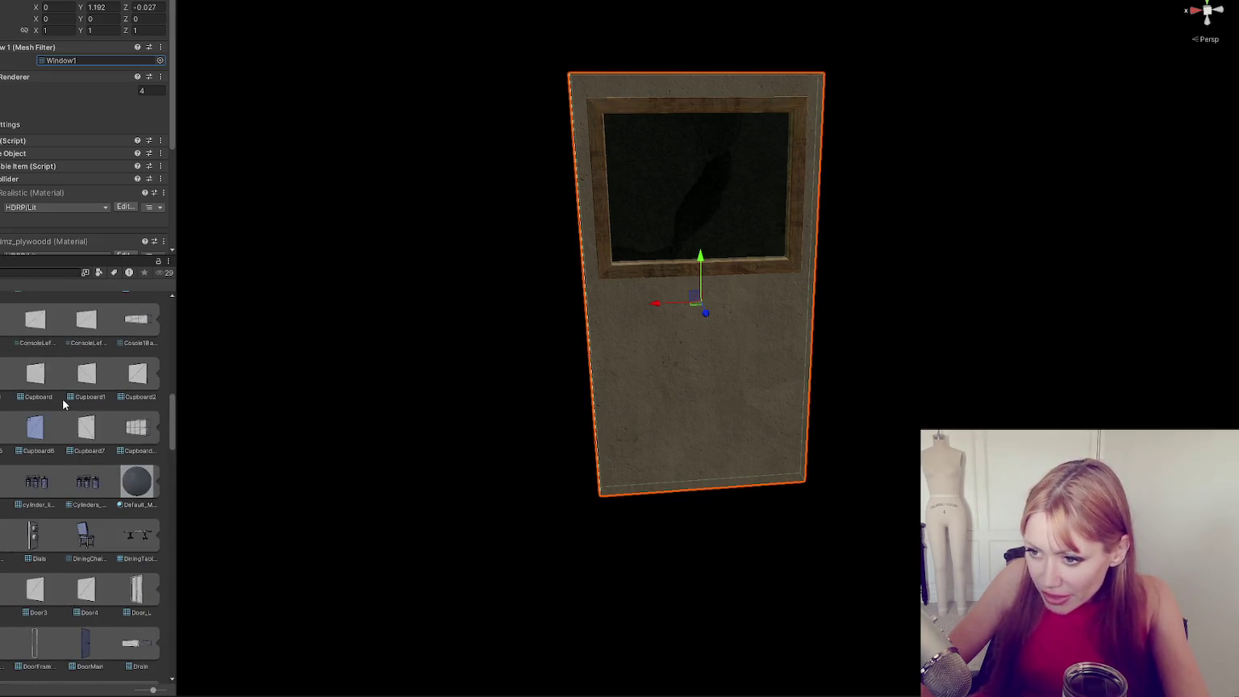
scroll(62, 399, "up", 5)
left_click(85, 396)
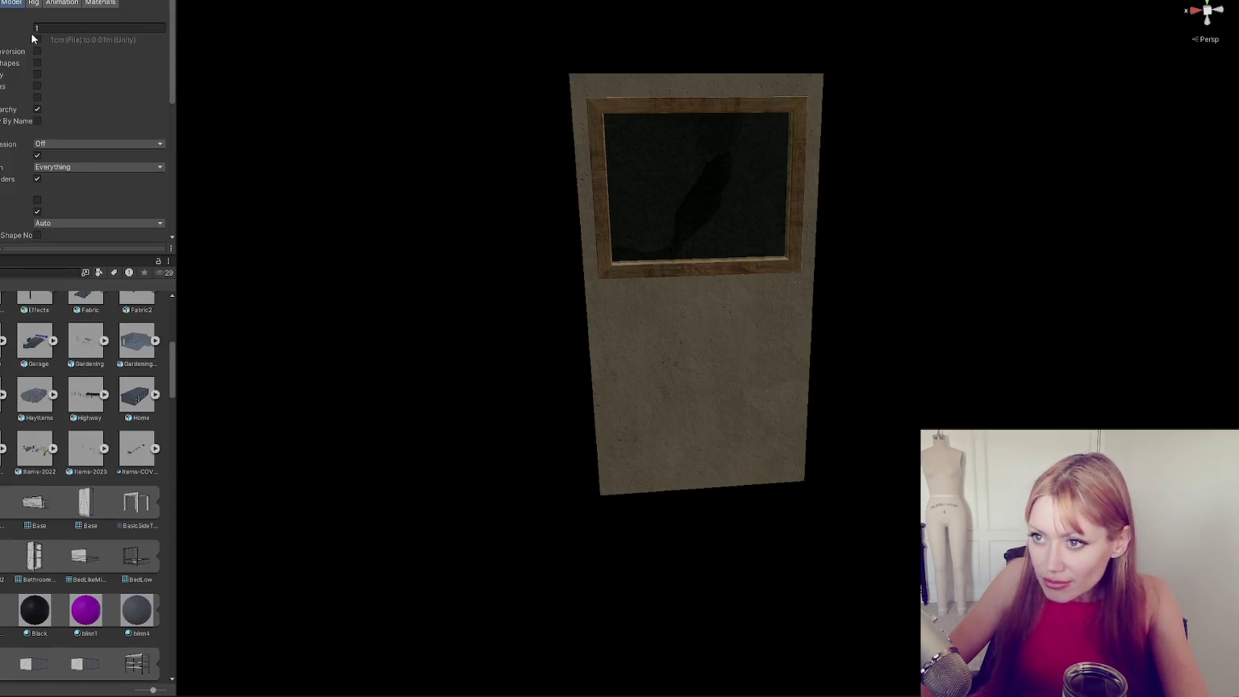
Set Material Creation Mode to None and apply to reimport the Items-Furniture model.
left_click(99, 3)
left_click(87, 19)
left_click(57, 27)
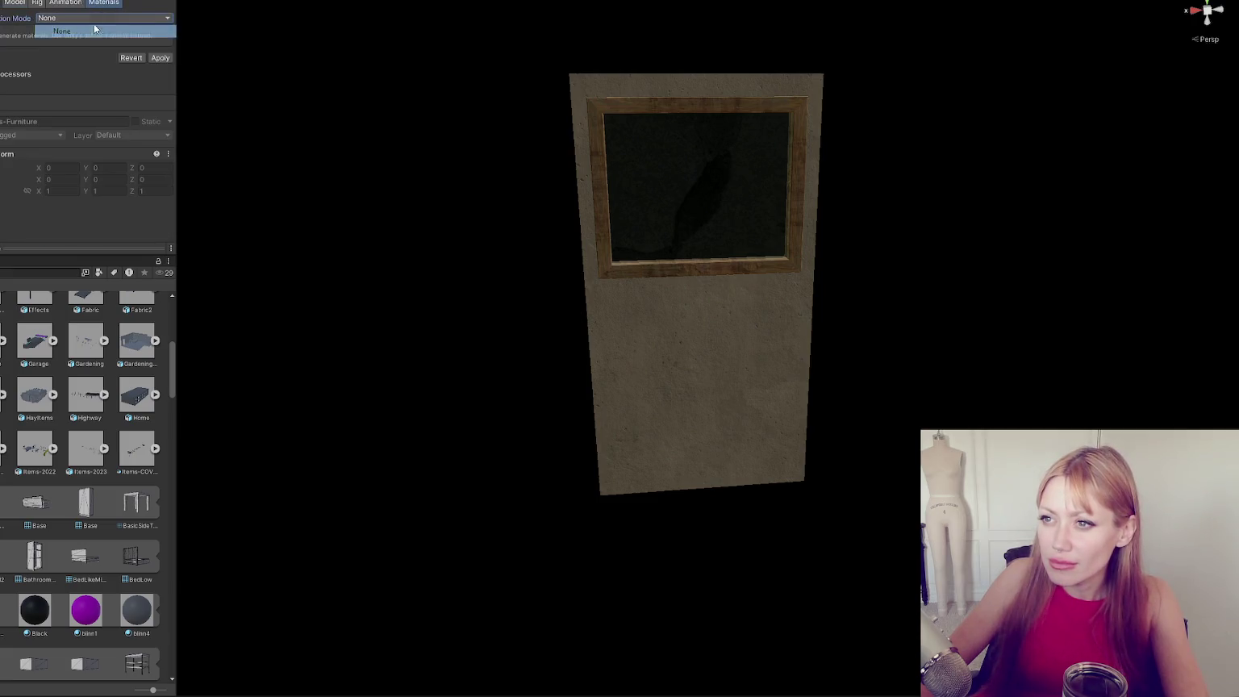
left_click(162, 58)
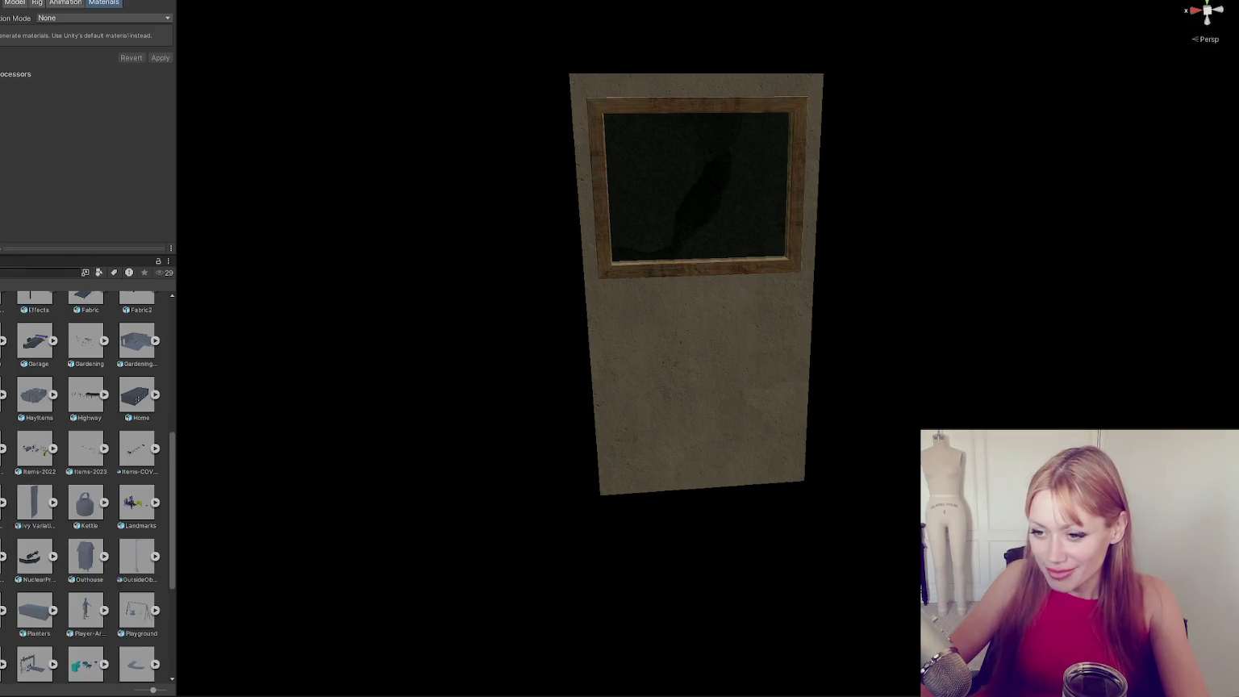
Orbit the Scene view around the door and dismiss a stray file browser window.
mouse_move(497, 283)
left_mouse_down()
mouse_move(975, 264)
mouse_move(645, 304)
mouse_move(540, 331)
left_mouse_up()
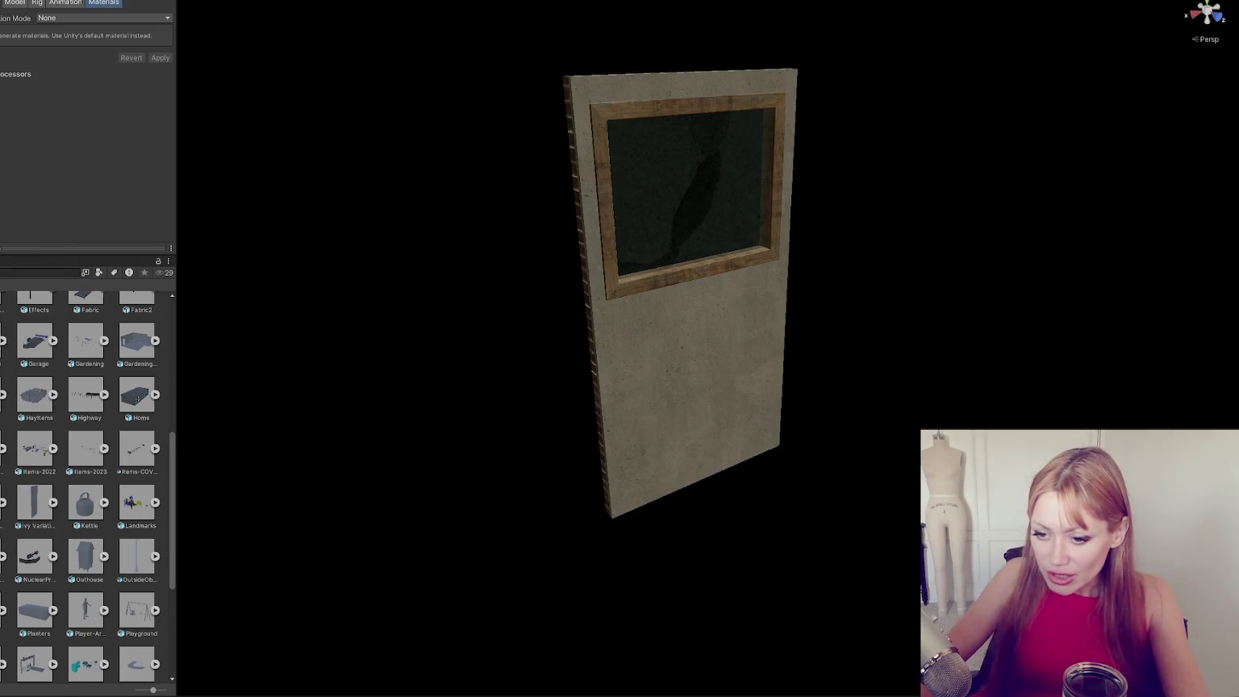
key("super+e")
left_click_drag(369, 105, 0, 106)
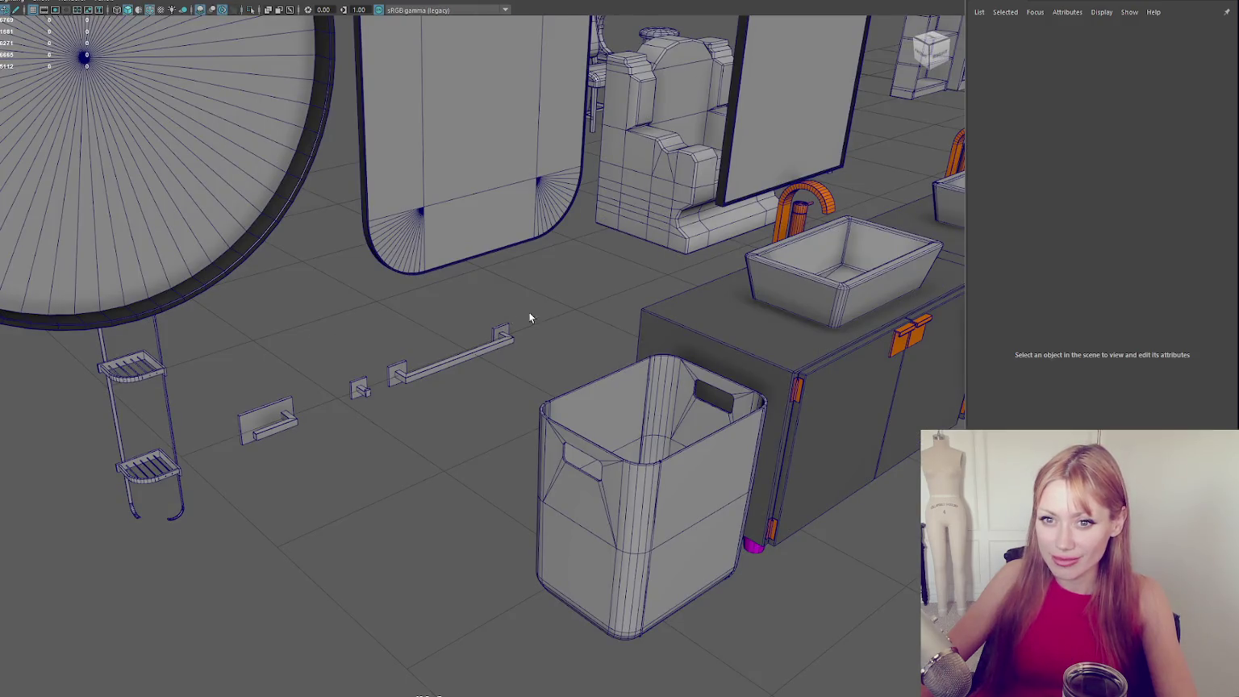
Select the Window1 door in Maya's furniture layout and frame it up close.
scroll(544, 311, "down", 10)
scroll(310, 260, "up", 5)
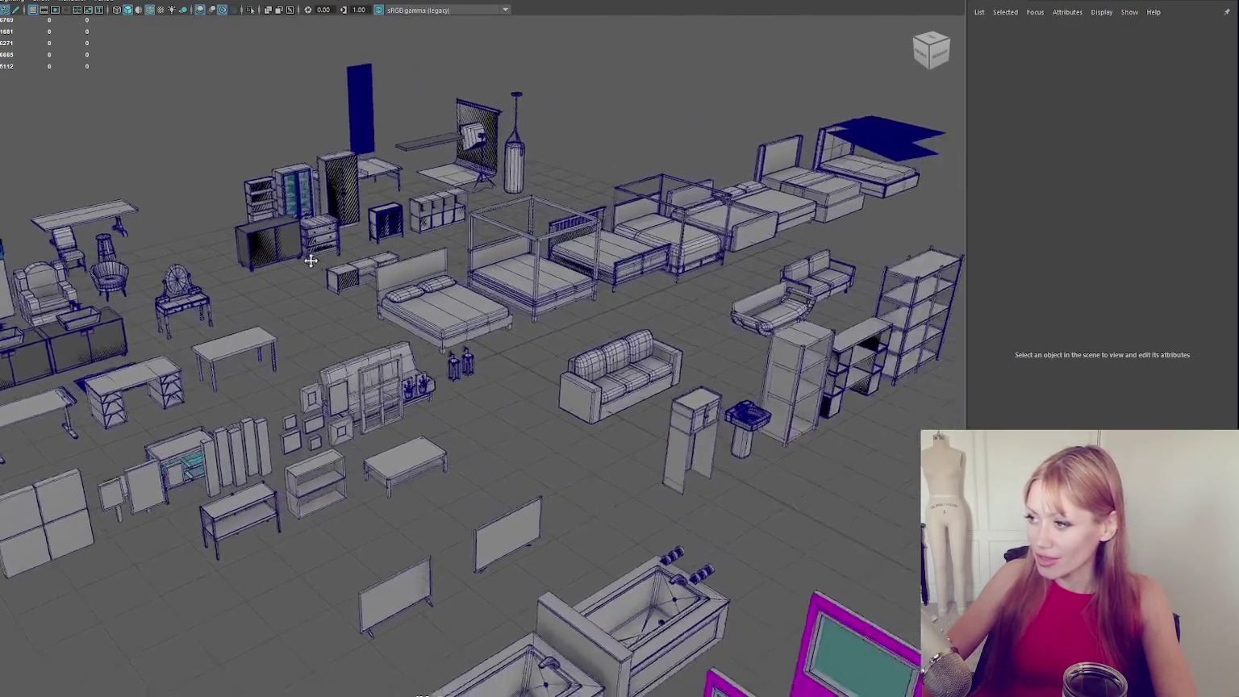
mouse_move(311, 261)
left_mouse_down()
mouse_move(582, 244)
mouse_move(481, 209)
mouse_move(578, 205)
mouse_move(505, 248)
mouse_move(556, 271)
mouse_move(508, 268)
left_mouse_up()
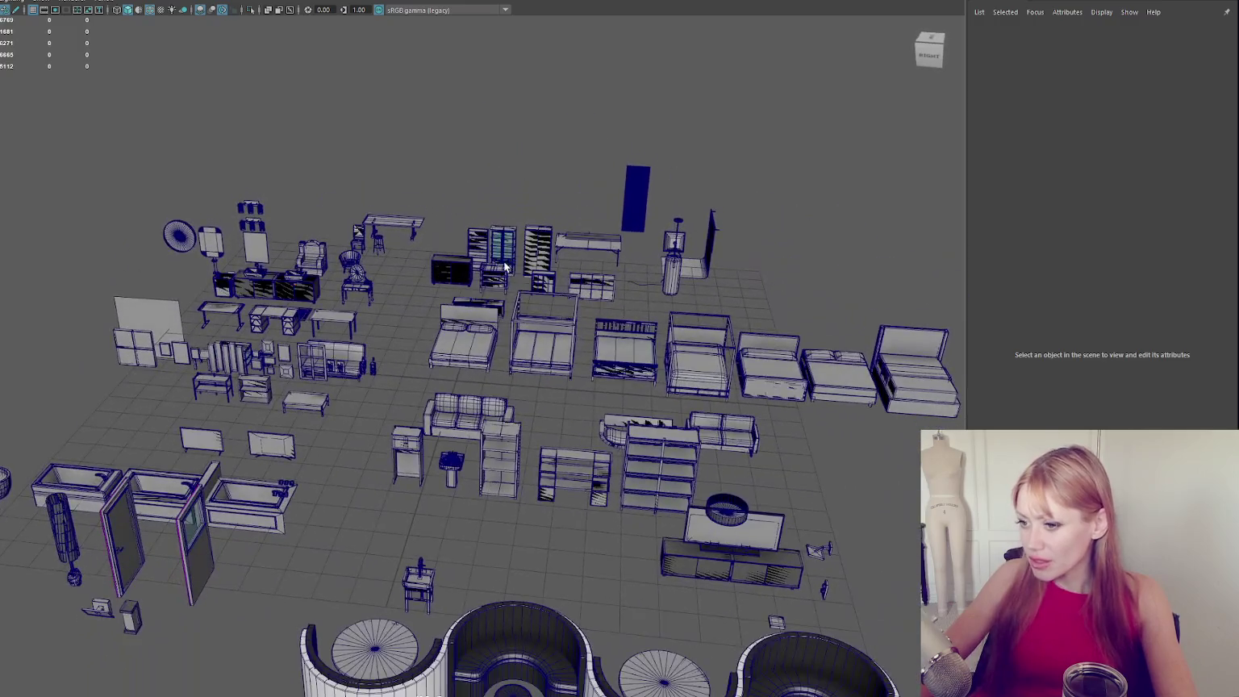
left_click(198, 557)
key("f")
mouse_move(387, 459)
left_mouse_down()
mouse_move(374, 459)
mouse_move(638, 471)
mouse_move(370, 447)
left_mouse_up()
scroll(632, 469, "down", 5)
key("f")
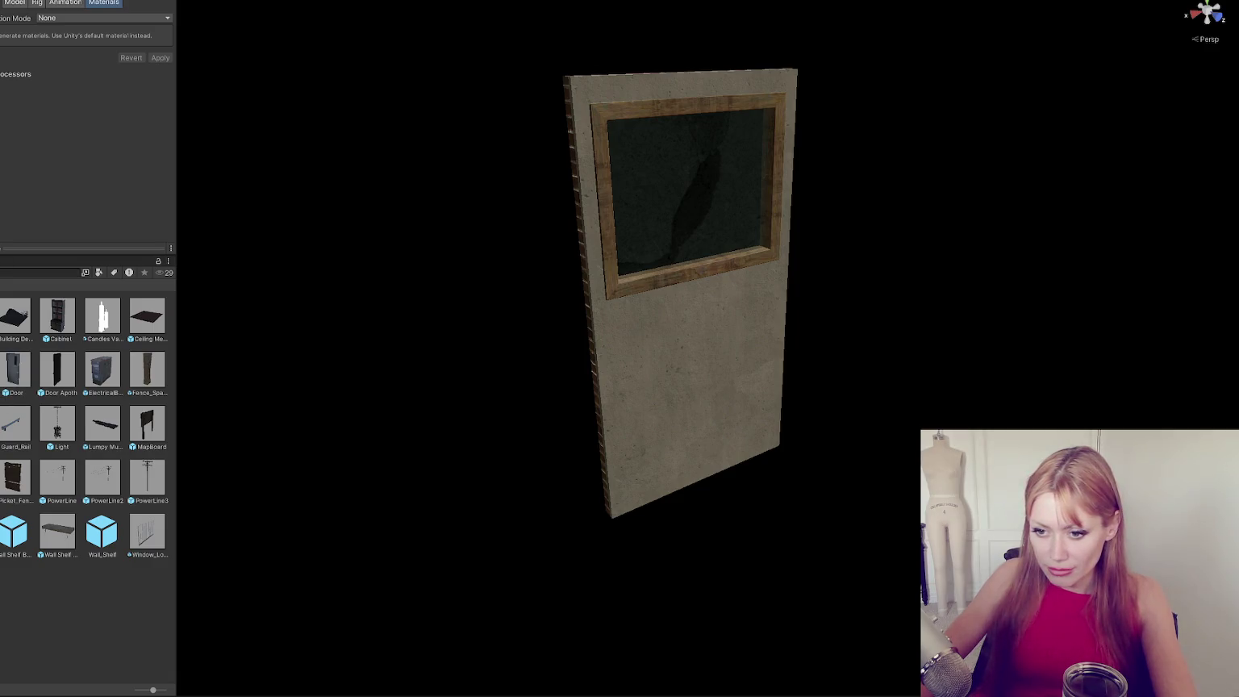
Set the Window1 wall's Y scale to 1.2 and drag it upward and sideways.
scroll(55, 481, "down", 5)
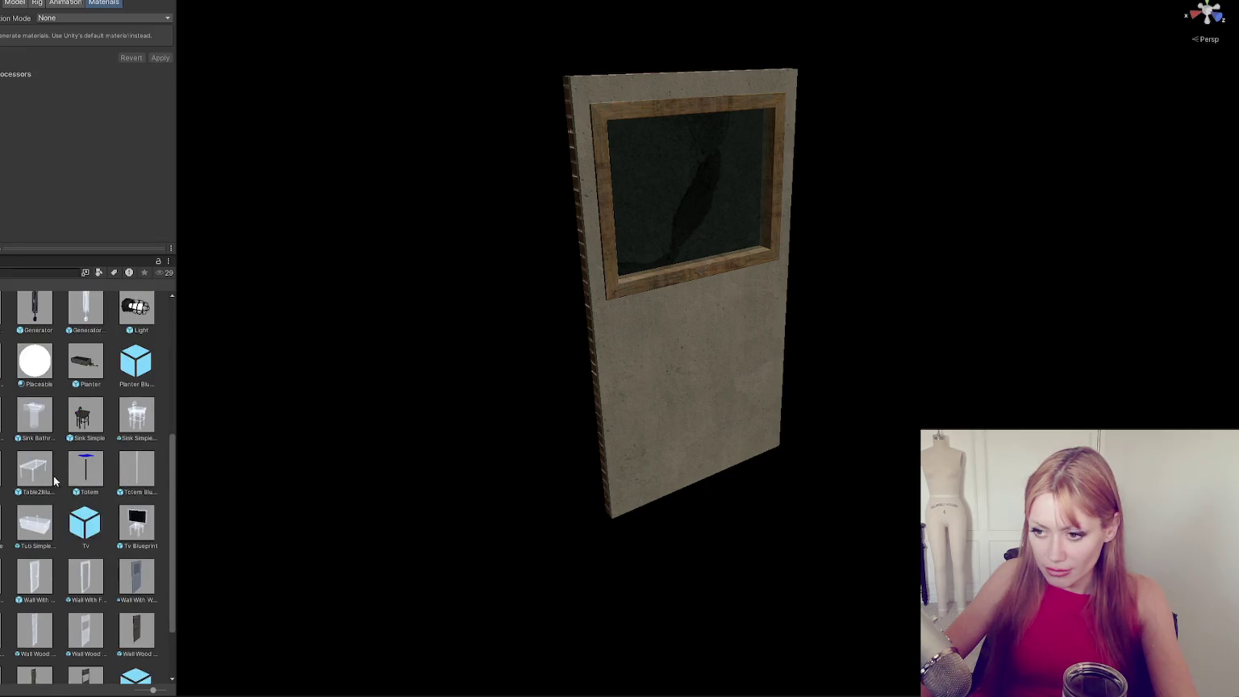
scroll(91, 477, "down", 2)
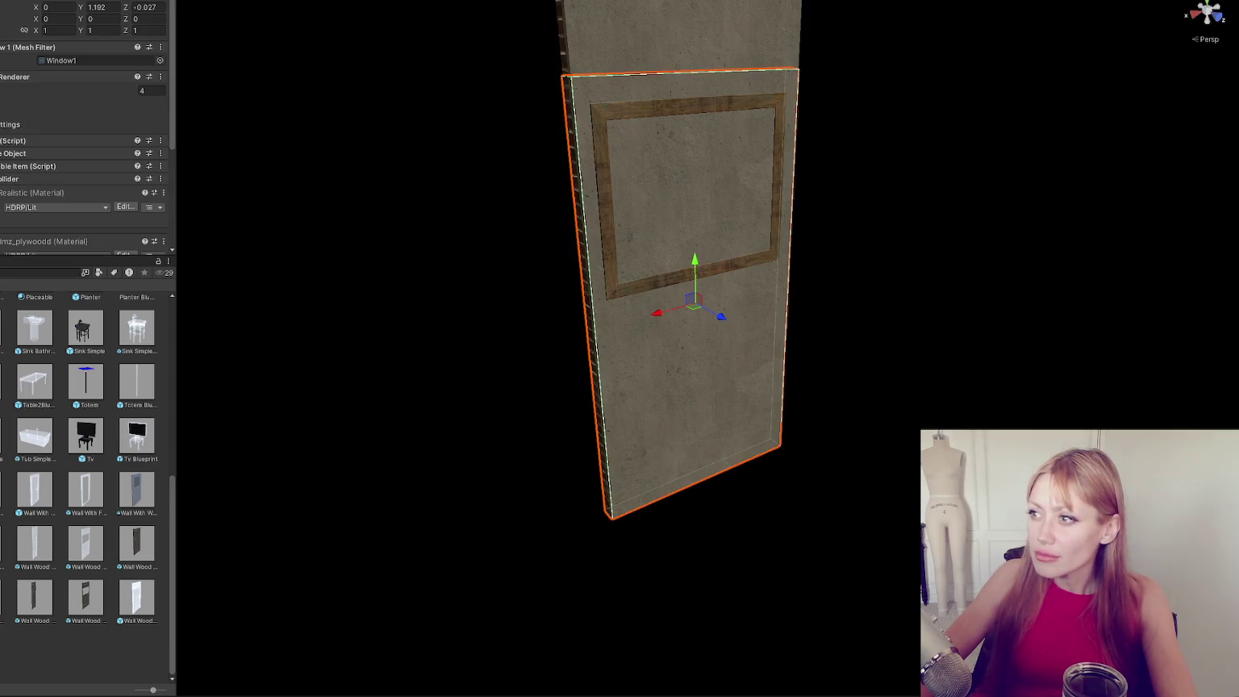
scroll(83, 179, "down", 4)
scroll(25, 34, "up", 4)
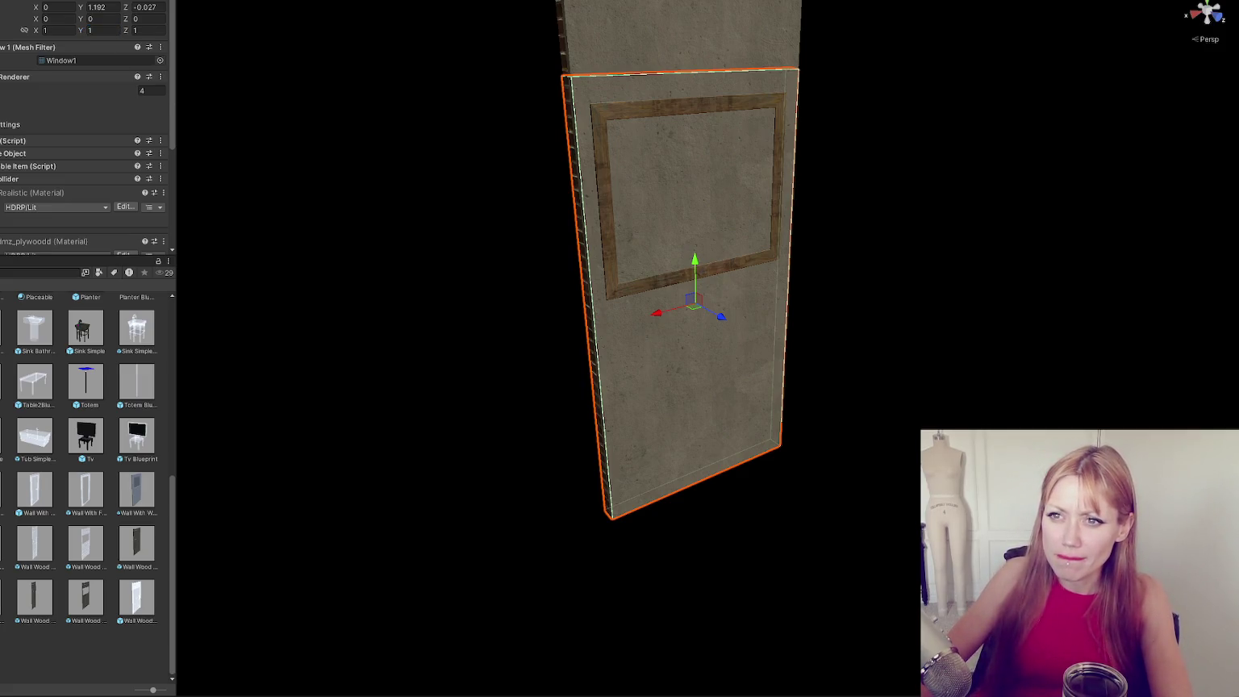
left_click(96, 32)
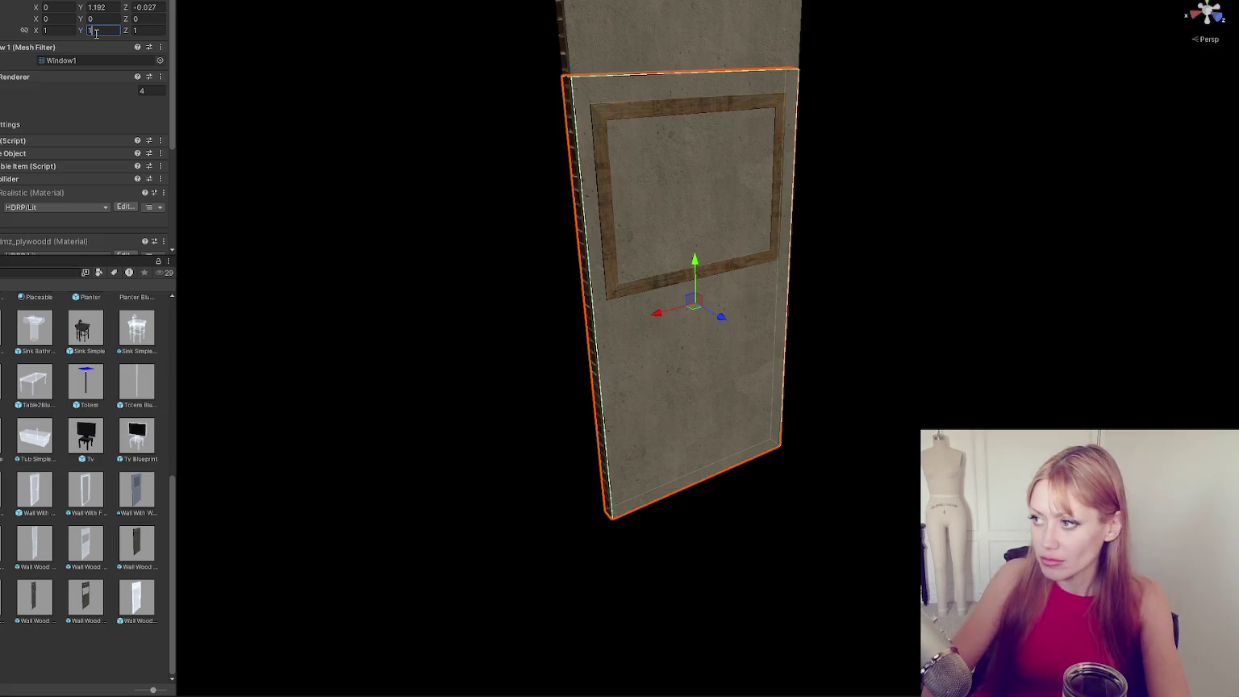
type(".2")
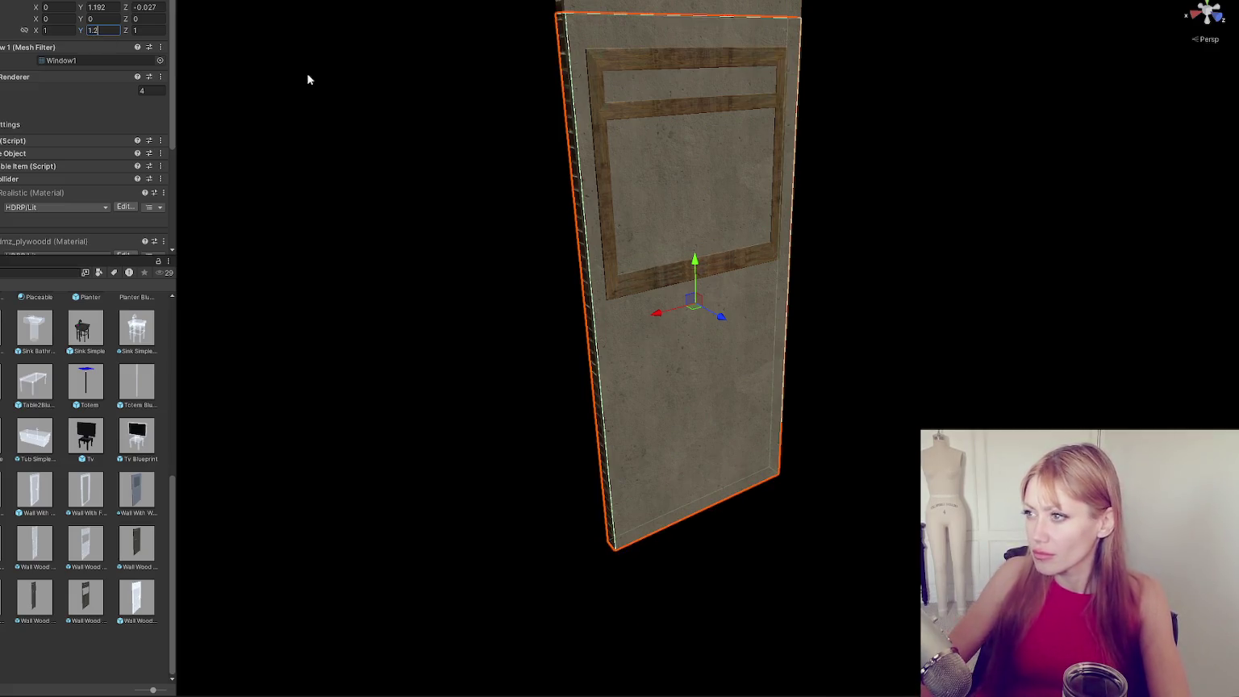
scroll(589, 218, "up", 2)
key("Return")
left_click_drag(685, 360, 679, 331)
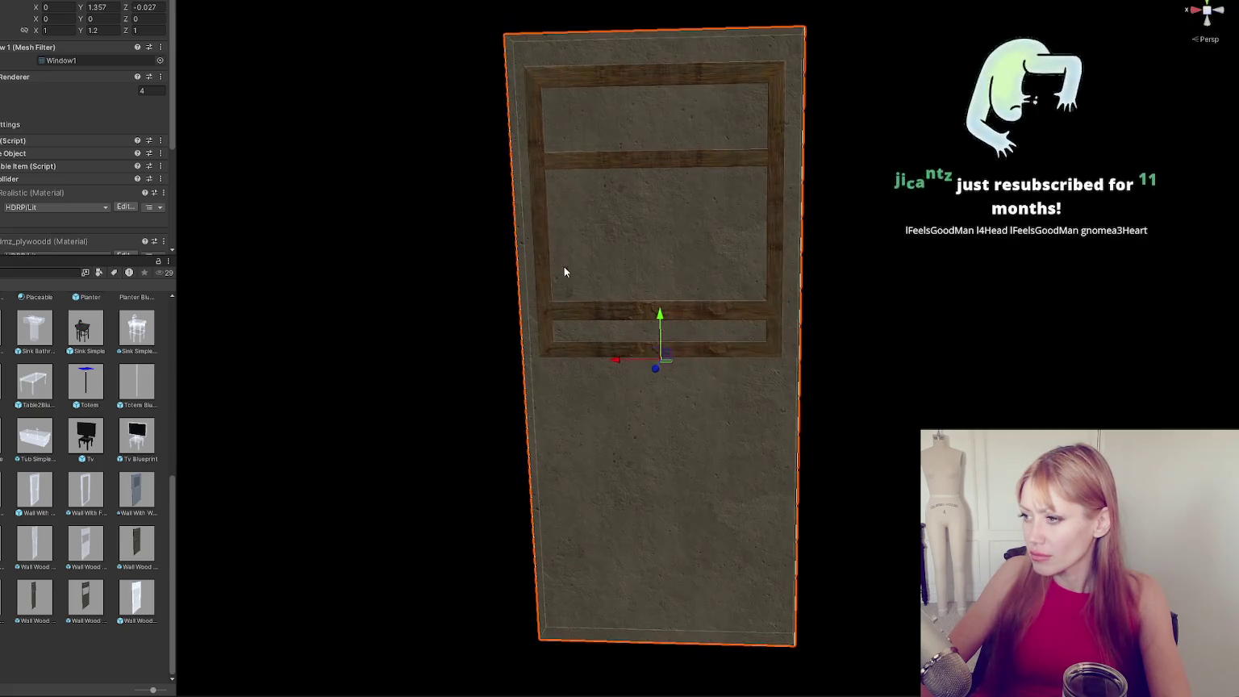
left_click_drag(614, 370, 692, 369)
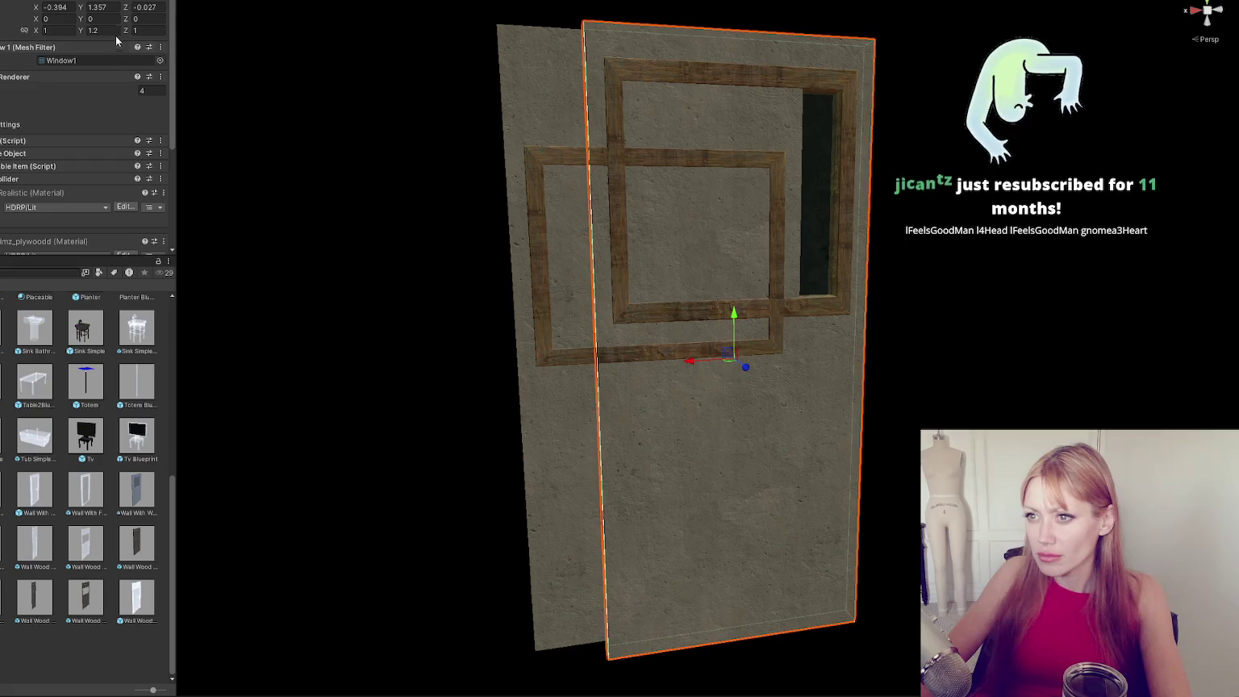
Try wall height scales of 1.1, 1.13, then 1.16, orbiting to check the height.
left_click(116, 31)
type("11")
key("BackSpace")
type(".1")
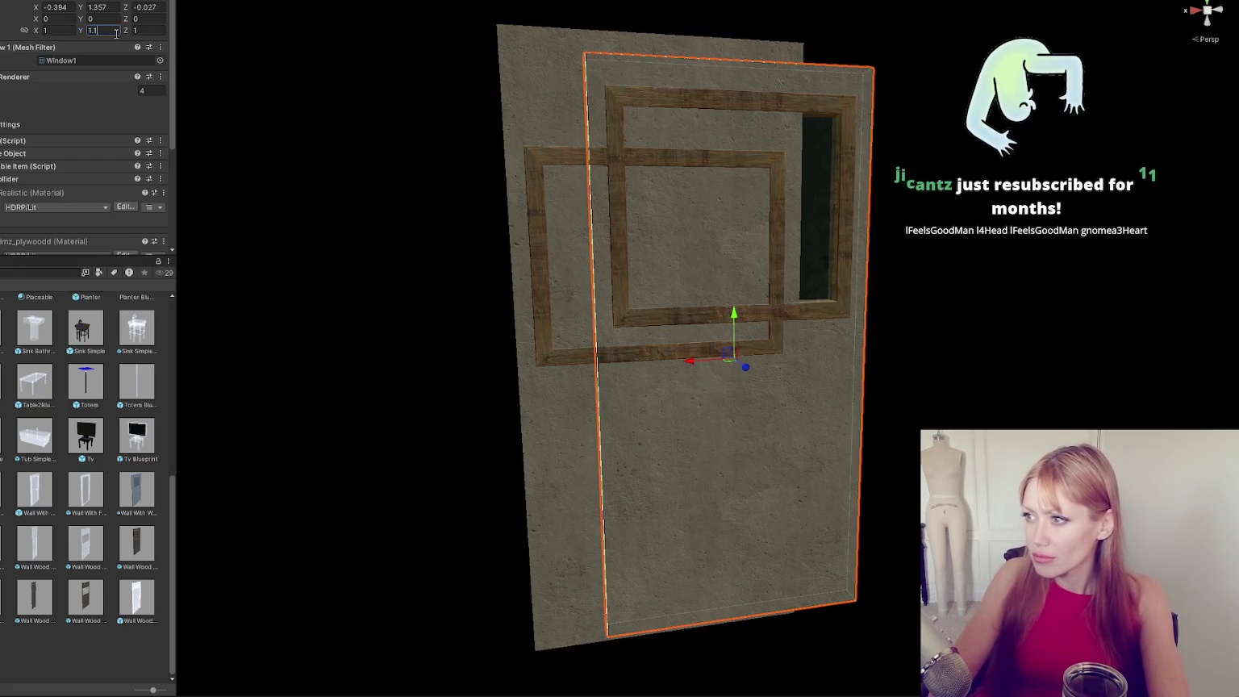
type("1")
key("BackSpace")
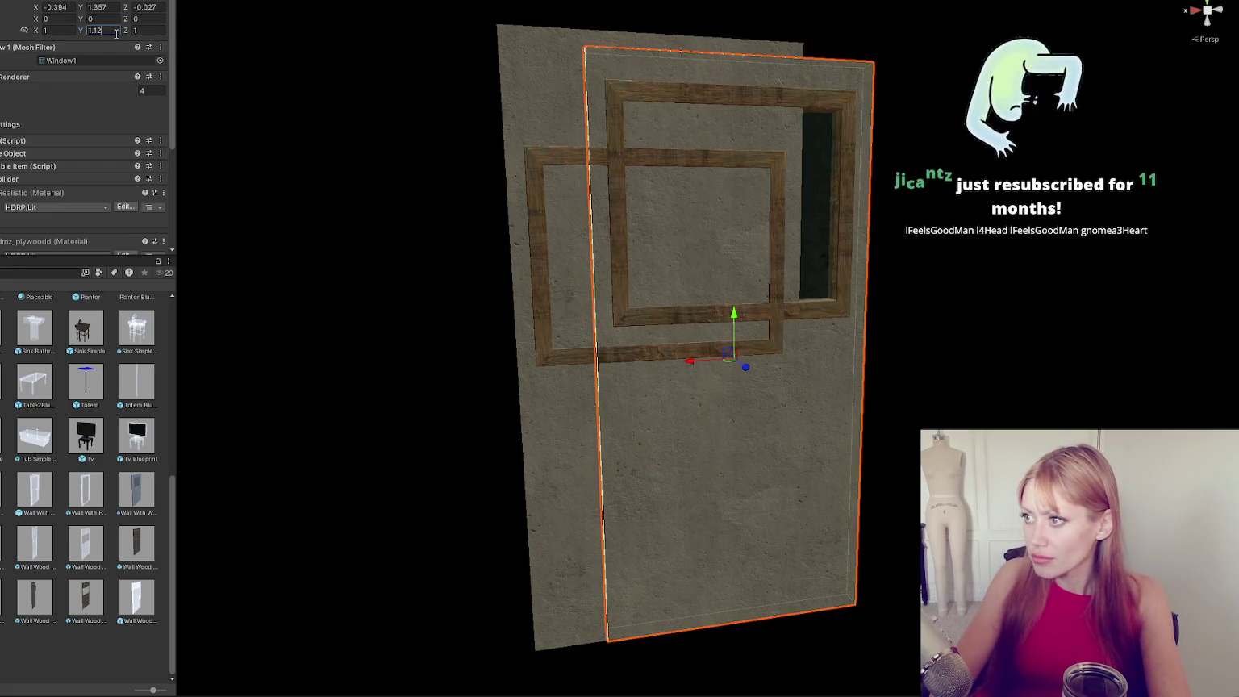
type("3")
key("BackSpace")
type("6")
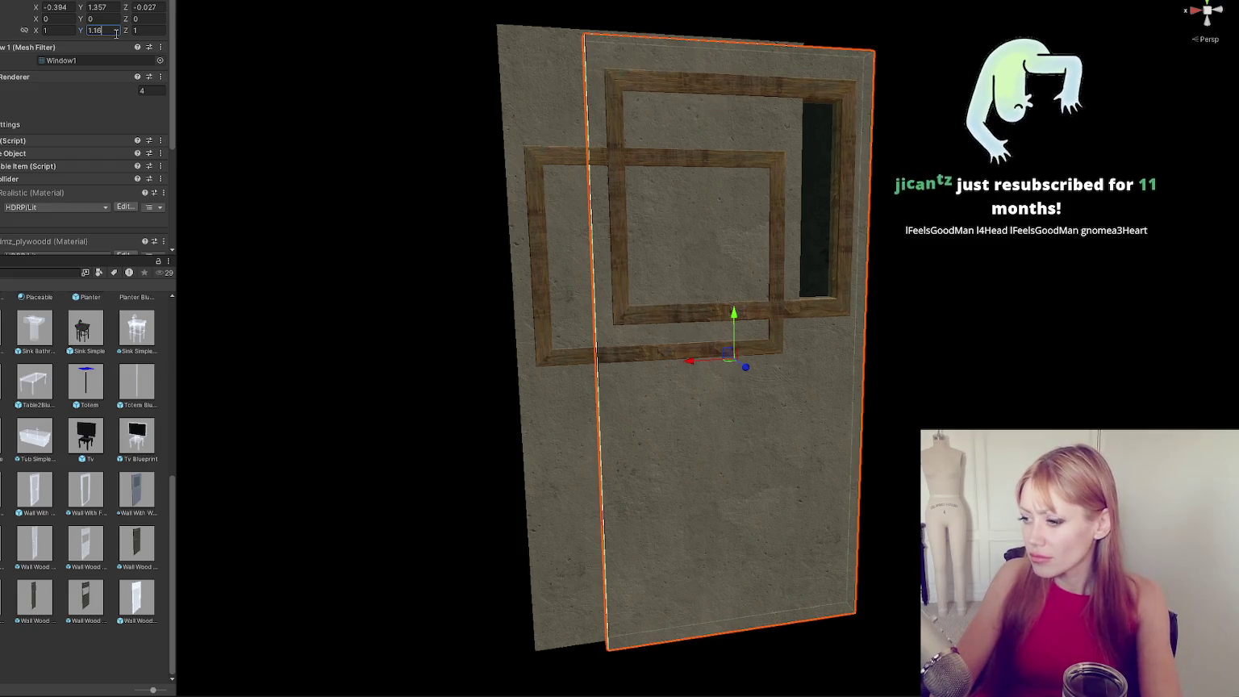
mouse_move(718, 256)
left_mouse_down()
mouse_move(729, 279)
mouse_move(706, 288)
mouse_move(904, 276)
mouse_move(713, 313)
left_mouse_up()
mouse_move(676, 350)
left_mouse_down()
mouse_move(818, 336)
mouse_move(902, 346)
mouse_move(743, 350)
mouse_move(732, 322)
mouse_move(608, 356)
mouse_move(795, 443)
mouse_move(755, 118)
mouse_move(730, 343)
mouse_move(665, 385)
mouse_move(637, 379)
left_mouse_up()
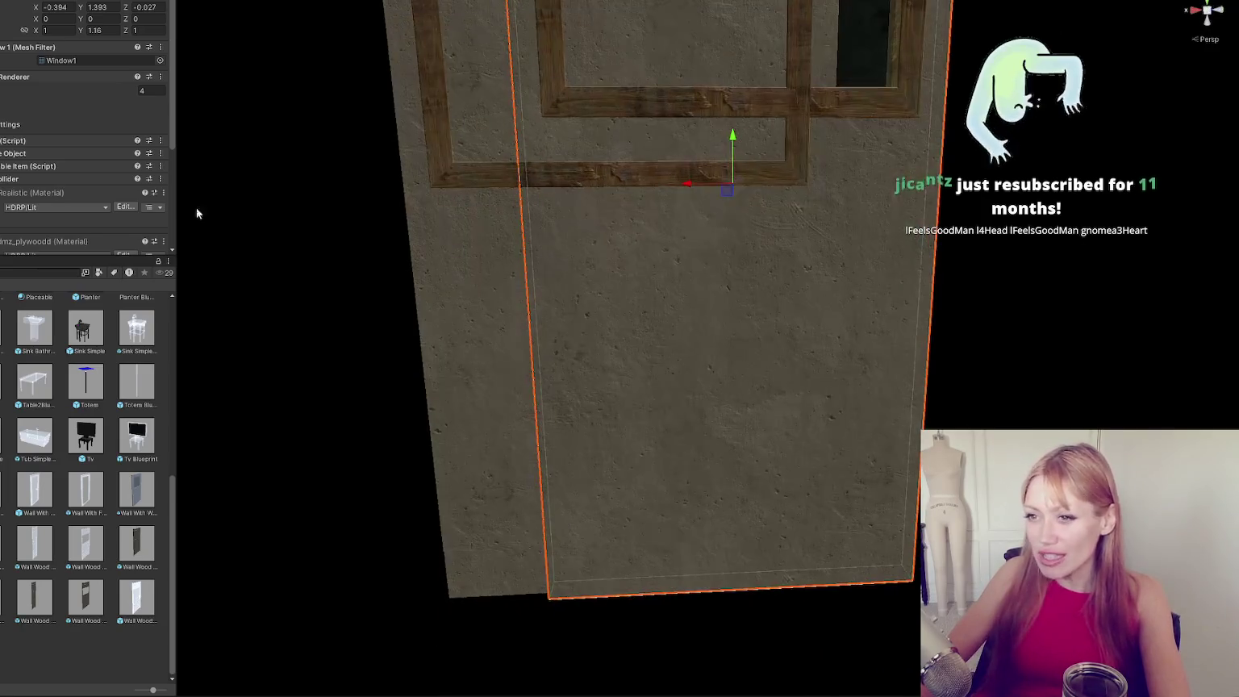
Lower the wall's height scale to 1.15, then try 1.14 and 1.145.
left_click(97, 30)
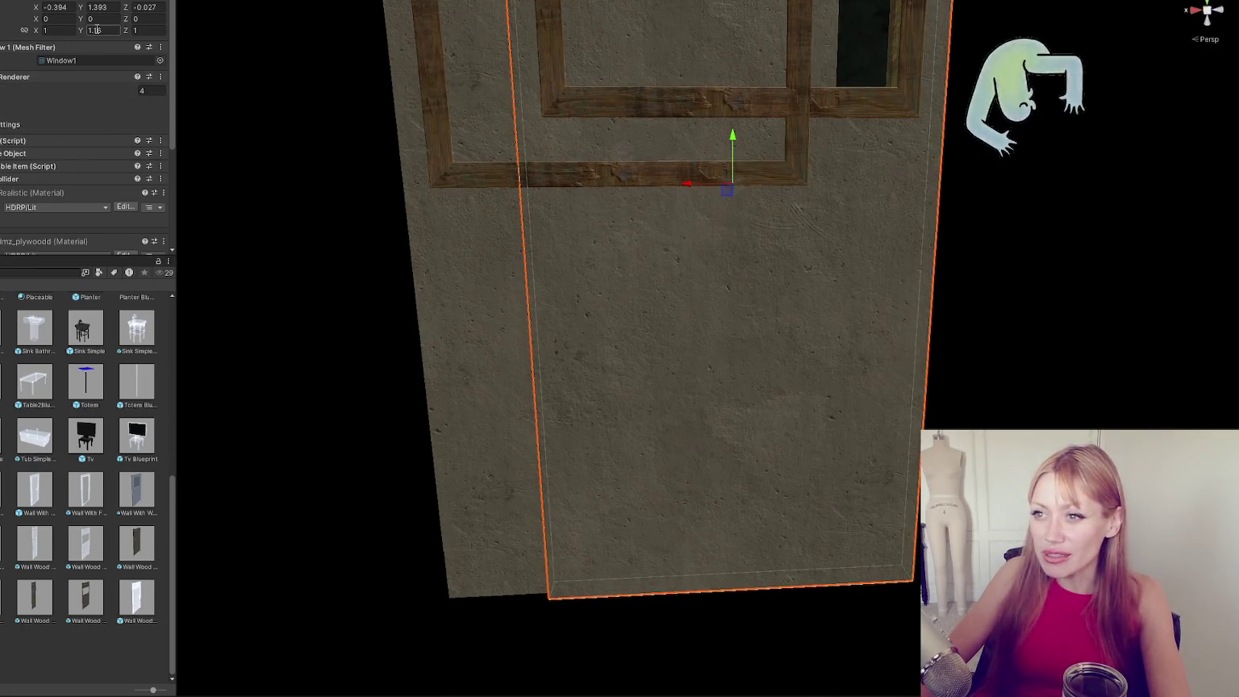
type("1.15")
key("Return")
mouse_move(641, 285)
left_mouse_down()
mouse_move(737, 216)
mouse_move(709, 290)
mouse_move(716, 476)
mouse_move(704, 201)
mouse_move(691, 299)
mouse_move(683, 248)
mouse_move(641, 238)
left_mouse_up()
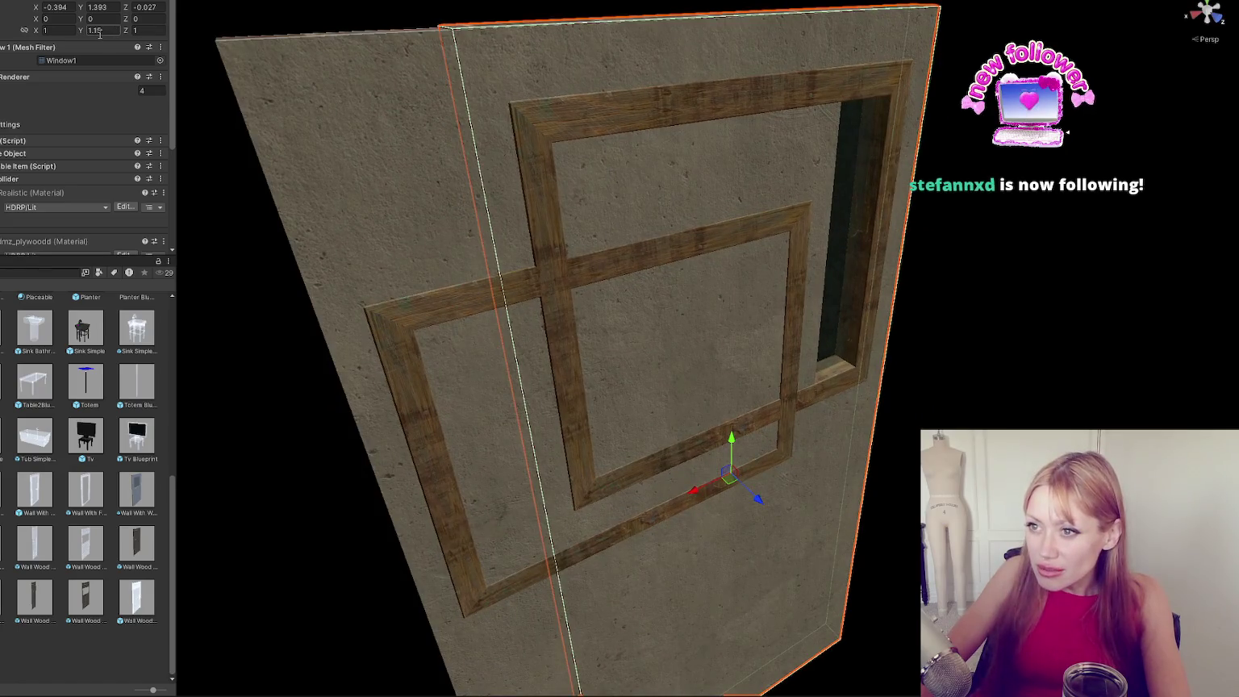
type("1.13")
key("BackSpace")
type("4")
mouse_move(637, 338)
left_mouse_down()
mouse_move(657, 182)
mouse_move(637, 266)
left_mouse_up()
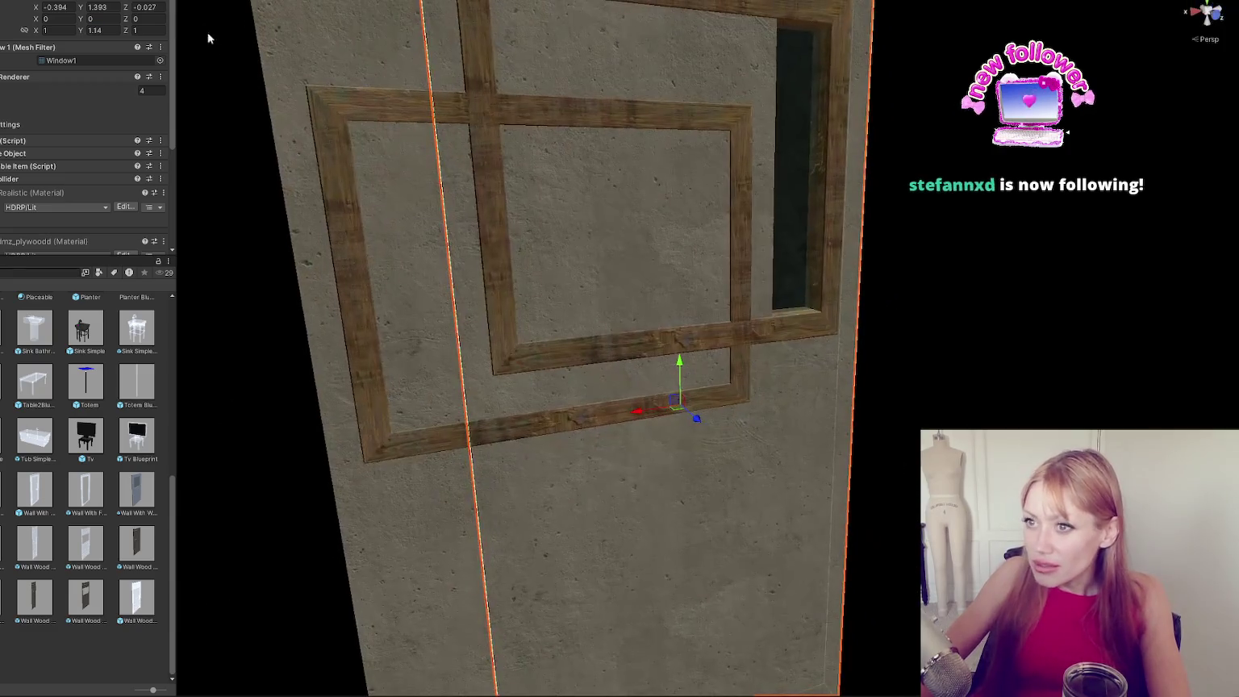
type("5")
scroll(573, 227, "down", 3)
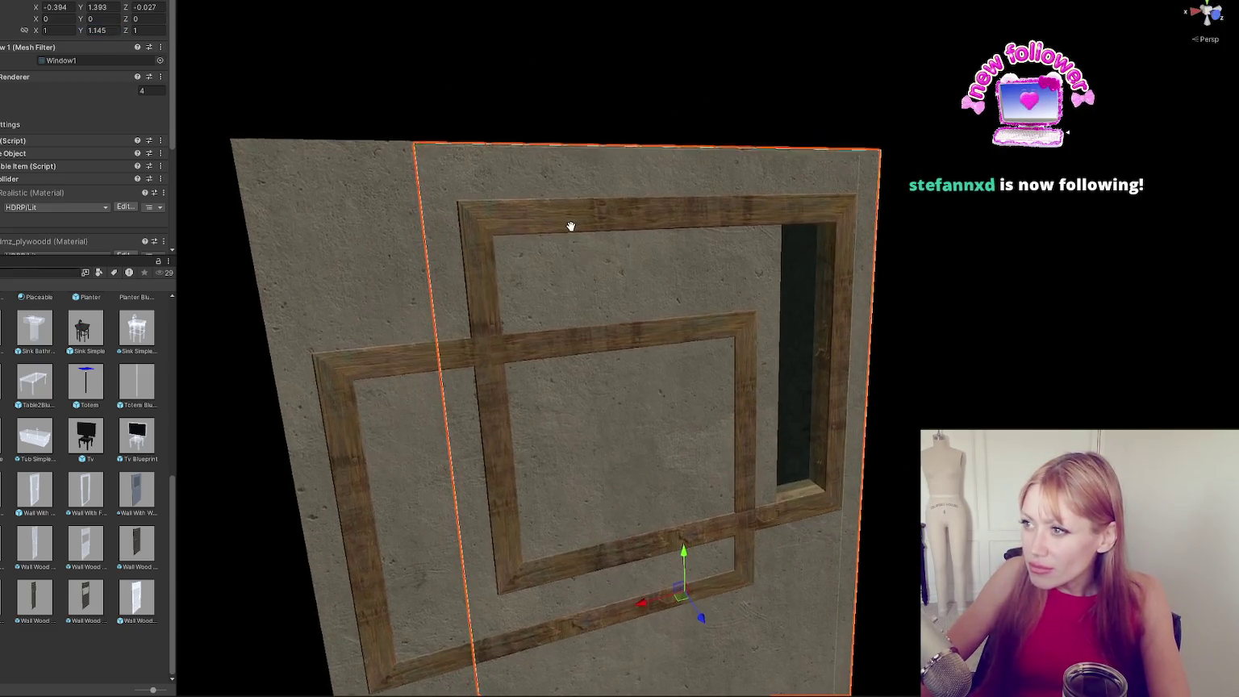
Fine-tune the wall's height scale to 1.147, then 1.148.
left_click(103, 32)
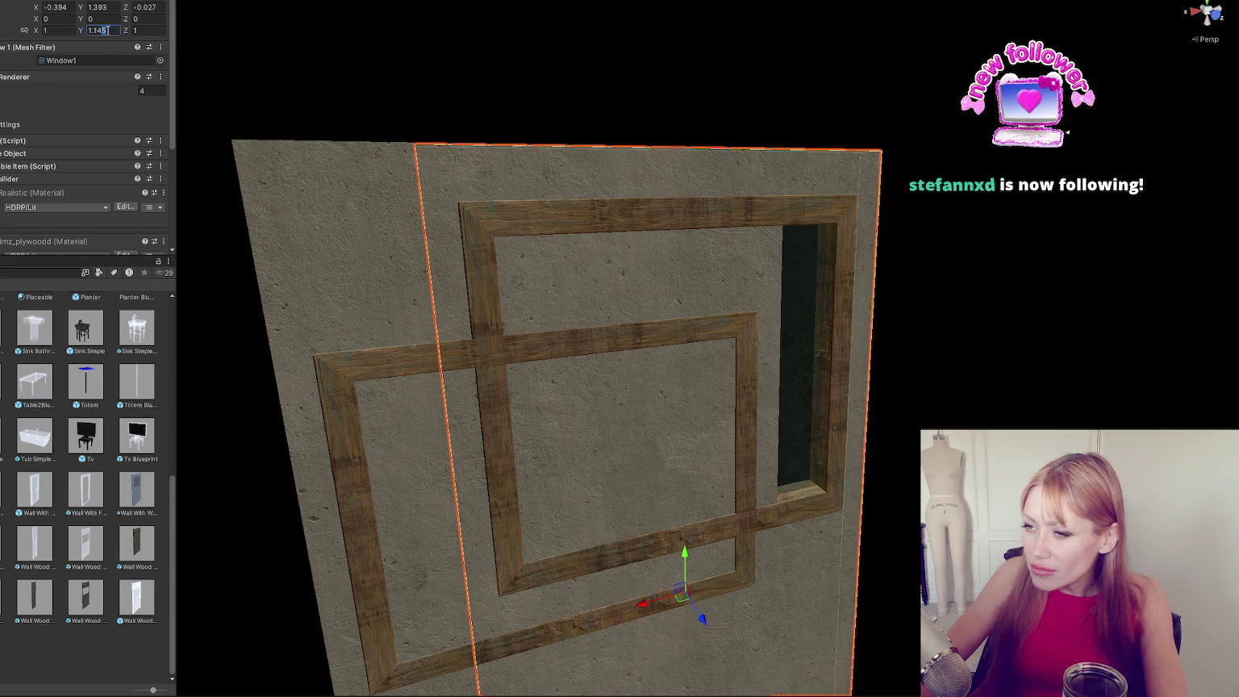
key("BackSpace")
type("7")
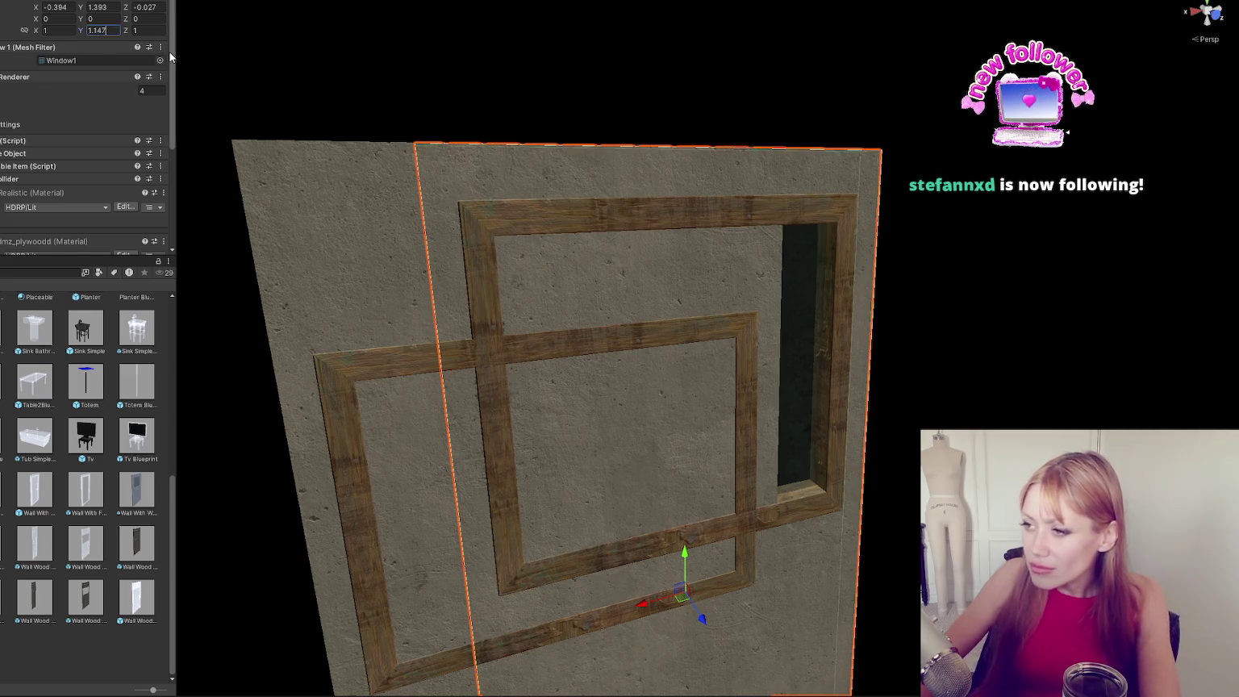
key("BackSpace")
type("8")
Reselect the wall and frame it upright in the Scene view.
mouse_move(563, 210)
left_mouse_down()
mouse_move(608, 204)
mouse_move(623, 157)
mouse_move(609, 132)
mouse_move(608, 143)
left_mouse_up()
left_click(608, 144)
left_click_drag(602, 198, 442, 141)
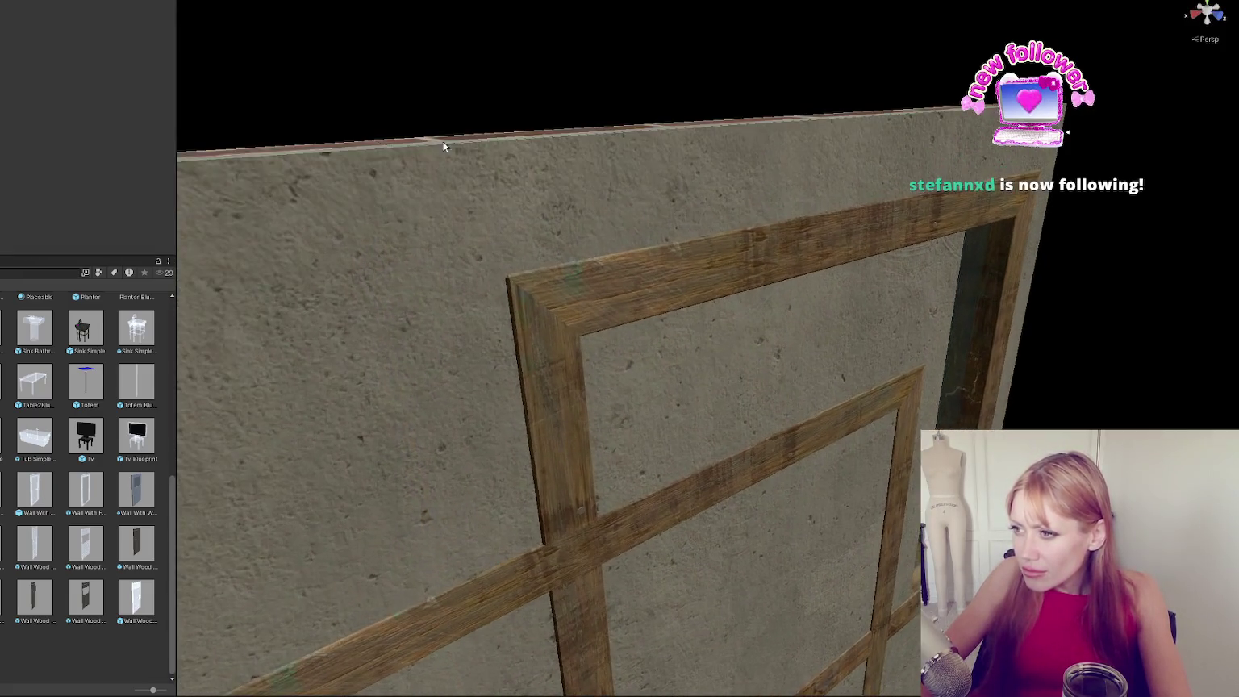
left_click(431, 137)
key("f")
scroll(482, 167, "up", 3)
scroll(545, 93, "down", 3)
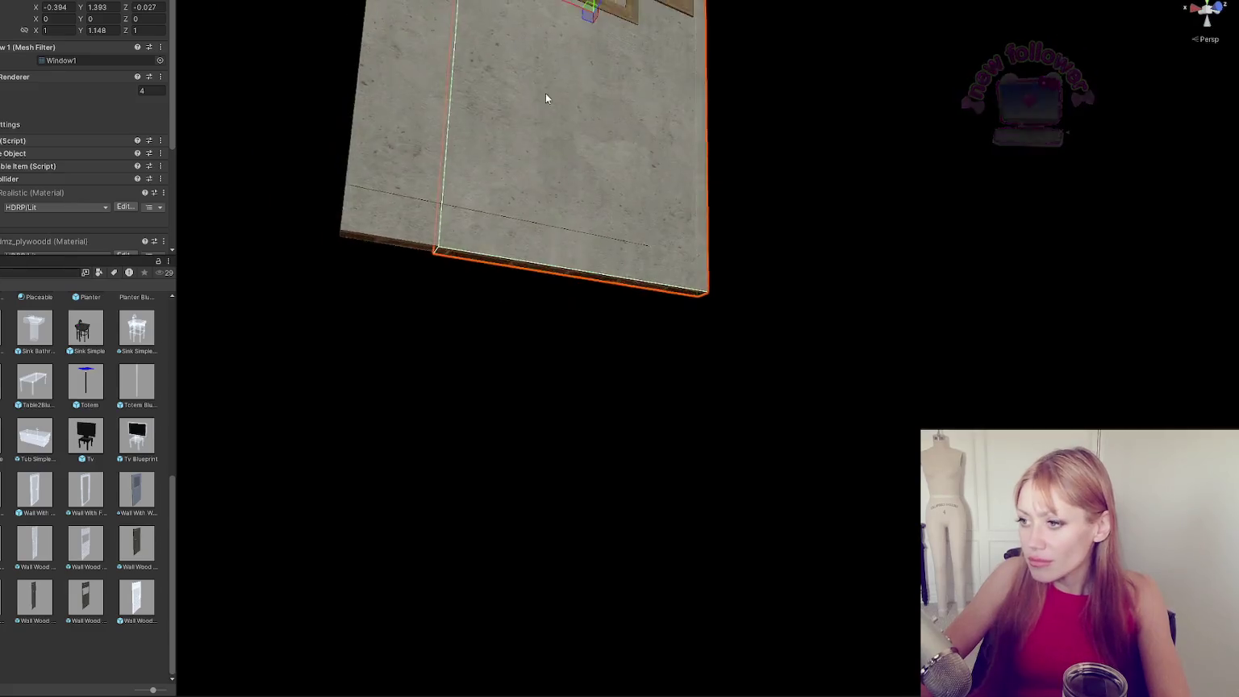
left_click_drag(546, 93, 704, 267)
scroll(705, 268, "up", 5)
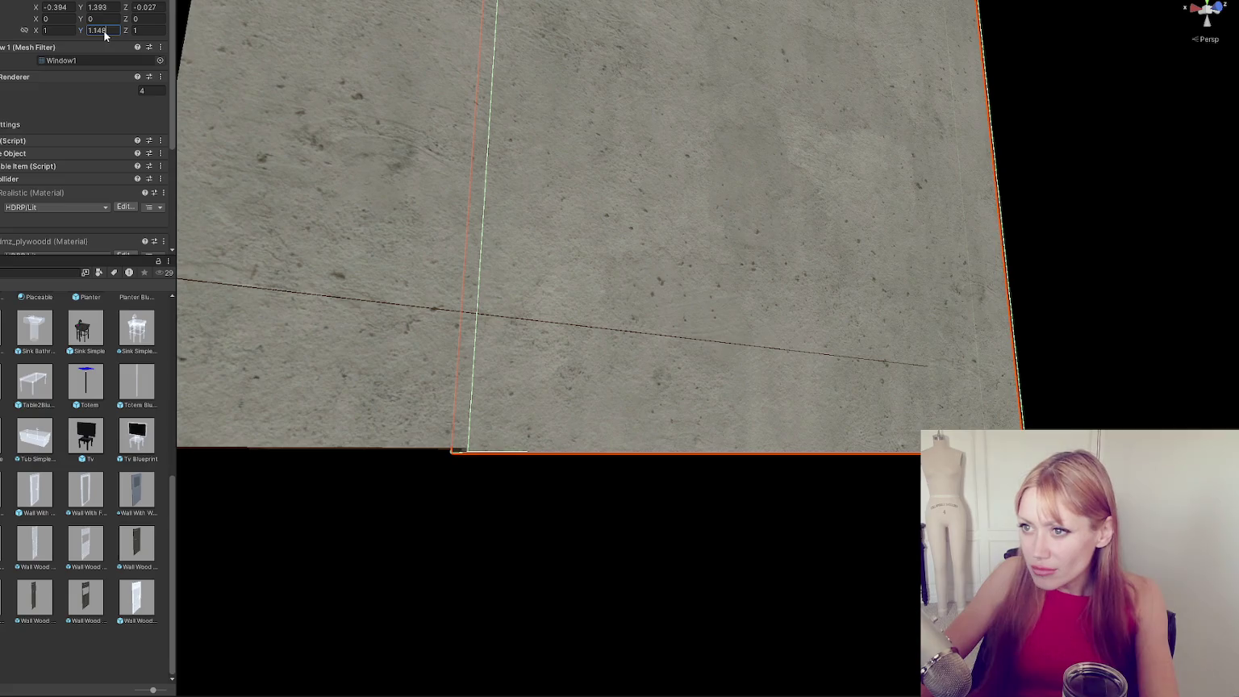
Set the wall's Scale Y back to 1.147 and Position Y to 1.4.
key("BackSpace")
type("7")
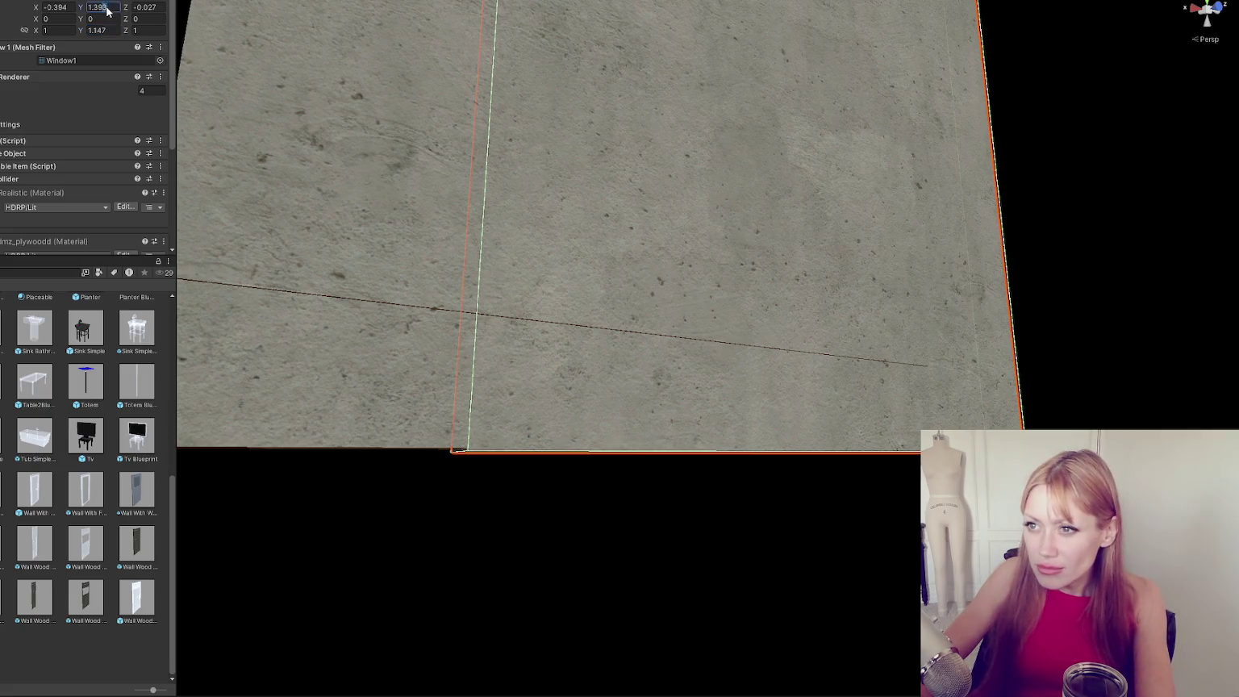
key("BackSpace")
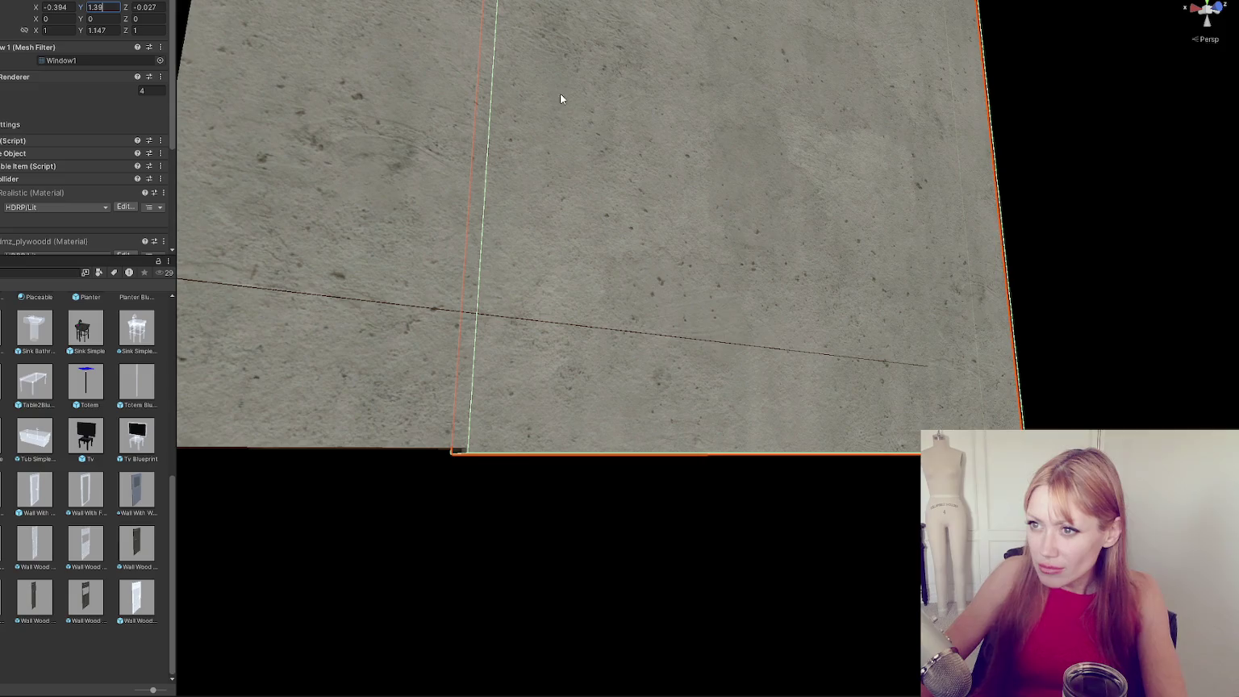
key("BackSpace")
key("BackSpace")
type("4")
Set the wall piece's Scale Y to 1.145, orbiting to check it against the frames.
mouse_move(592, 92)
left_mouse_down()
mouse_move(651, 167)
mouse_move(727, 144)
mouse_move(569, 170)
left_mouse_up()
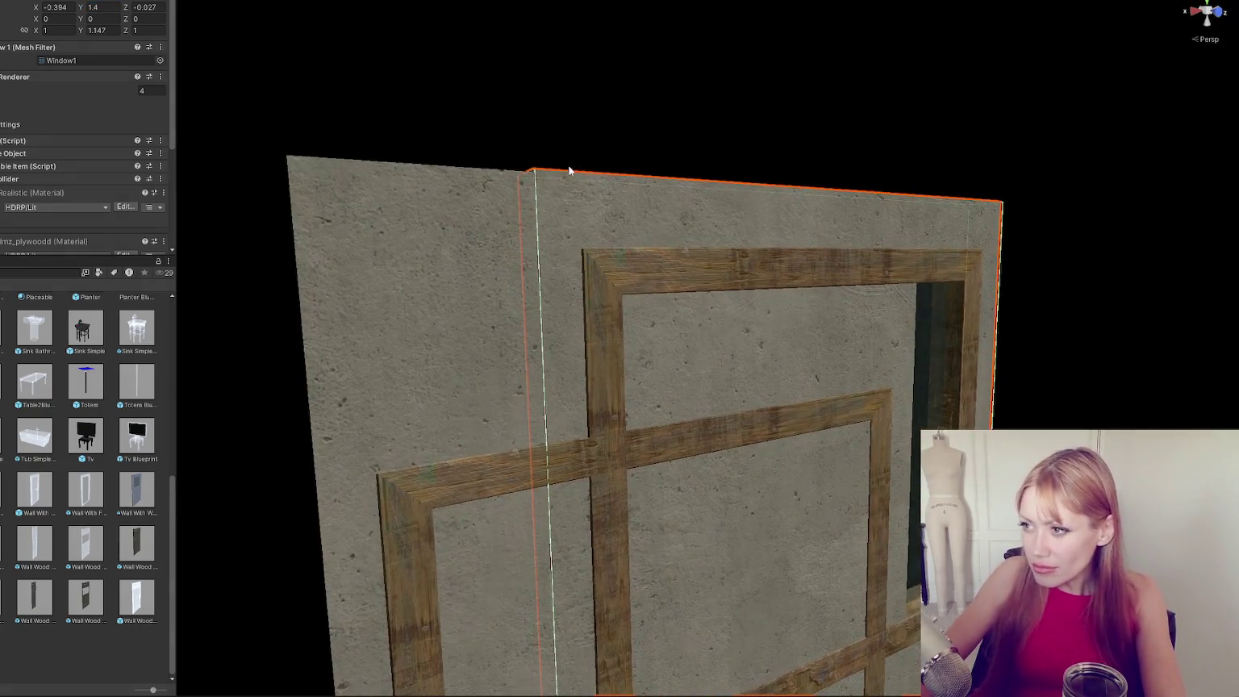
key("BackSpace")
type("6")
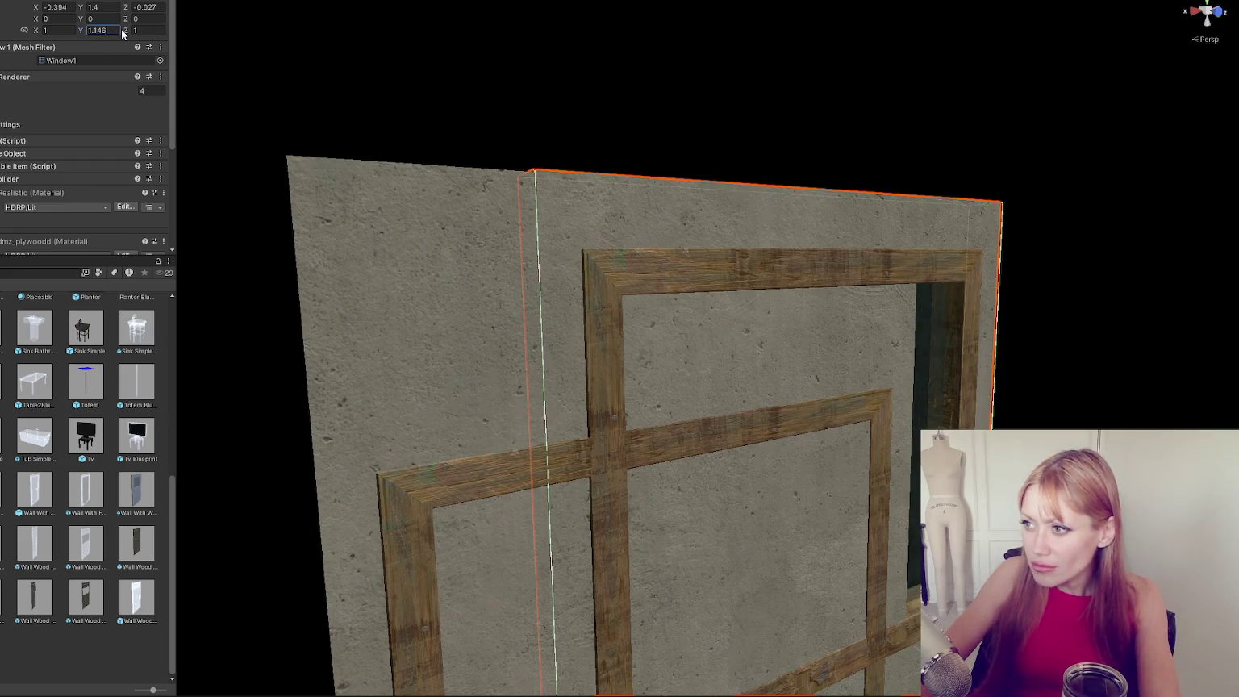
type("5")
mouse_move(599, 420)
left_mouse_down()
mouse_move(666, 524)
mouse_move(600, 315)
mouse_move(642, 137)
mouse_move(1216, 8)
mouse_move(689, 110)
left_mouse_up()
scroll(679, 101, "down", 3)
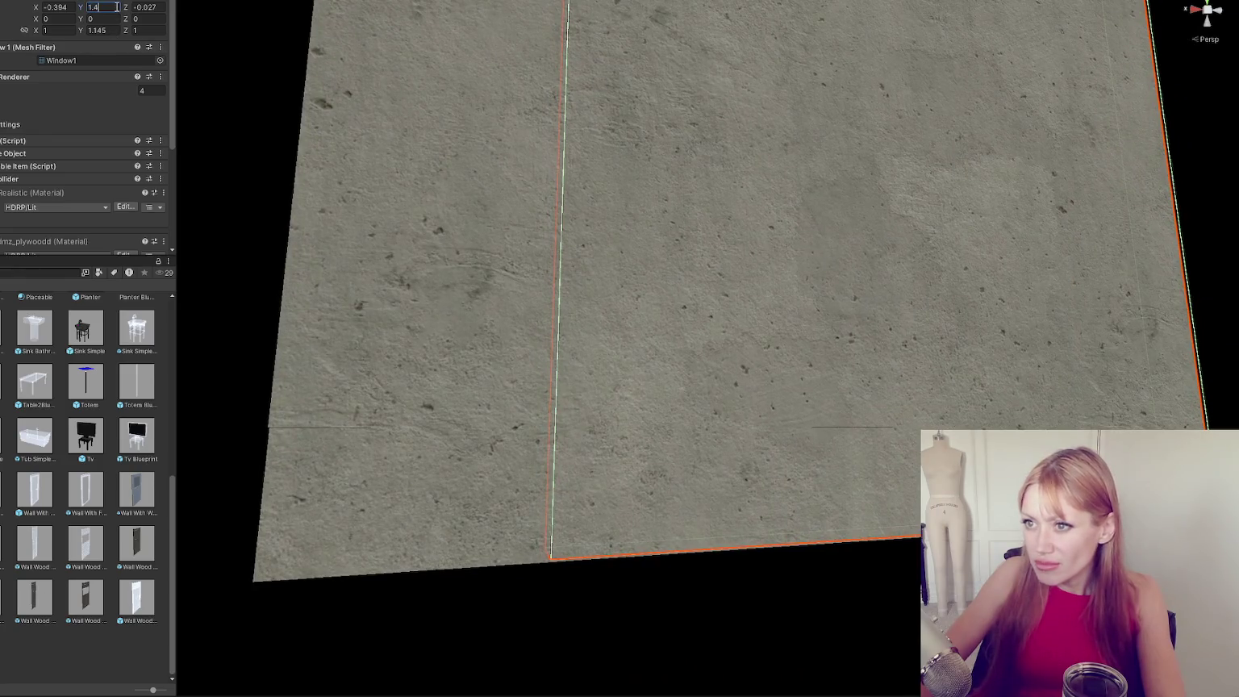
Re-enter the wall's Position Y around 1.39 and check its fit in the wooden frame.
key("BackSpace")
key("BackSpace")
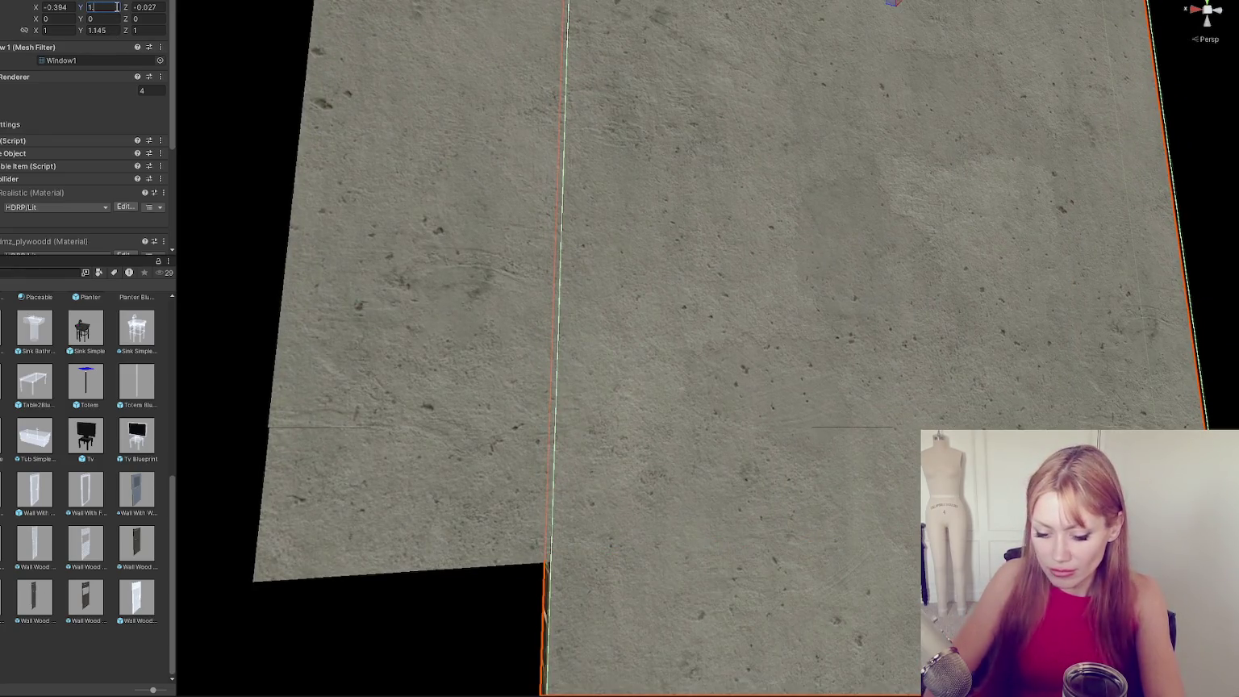
type("39")
mouse_move(595, 60)
left_mouse_down()
mouse_move(624, 354)
mouse_move(608, 415)
mouse_move(595, 394)
left_mouse_up()
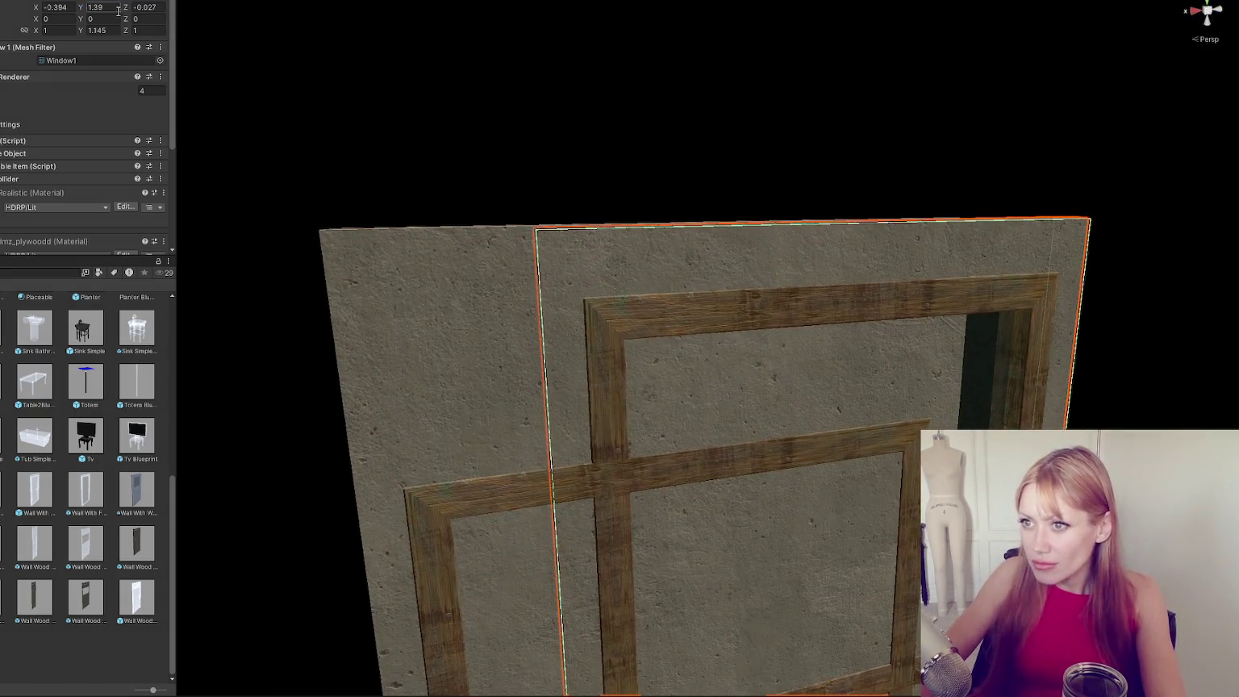
type("6")
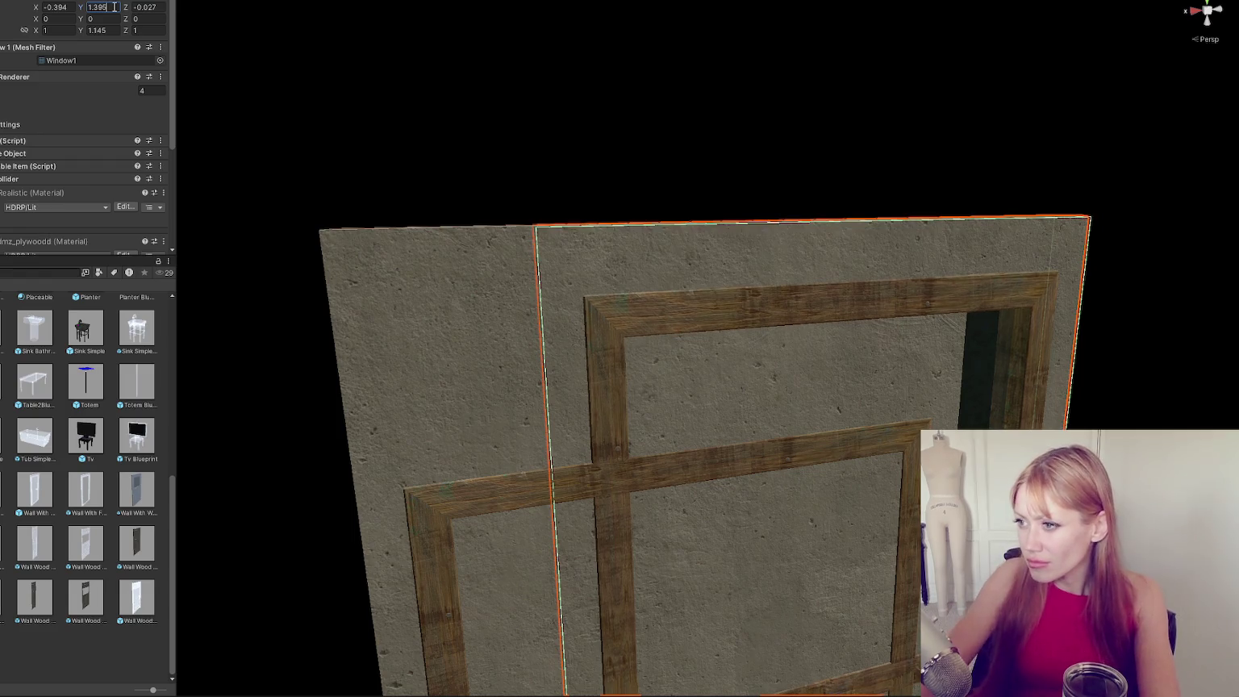
mouse_move(376, 259)
left_mouse_down()
mouse_move(544, 334)
mouse_move(588, 245)
mouse_move(550, 188)
mouse_move(645, 155)
mouse_move(612, 192)
left_mouse_up()
scroll(524, 469, "up", 5)
left_click_drag(526, 470, 291, 176)
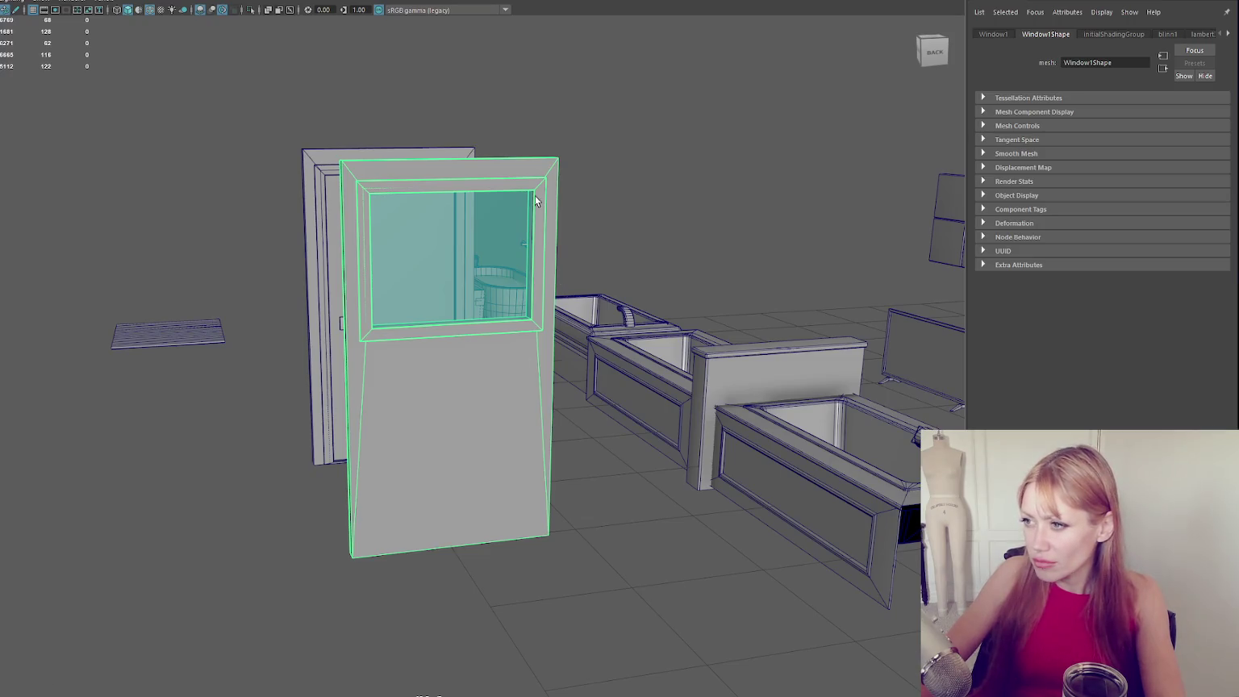
Duplicate Window1 as Window2, move it left of the original, and delete an extra copy.
key("ctrl+d")
key("w")
left_click_drag(408, 365, 177, 378)
left_click(167, 134)
left_click(215, 192)
right_click(216, 193)
left_click(220, 199)
key("ctrl+d")
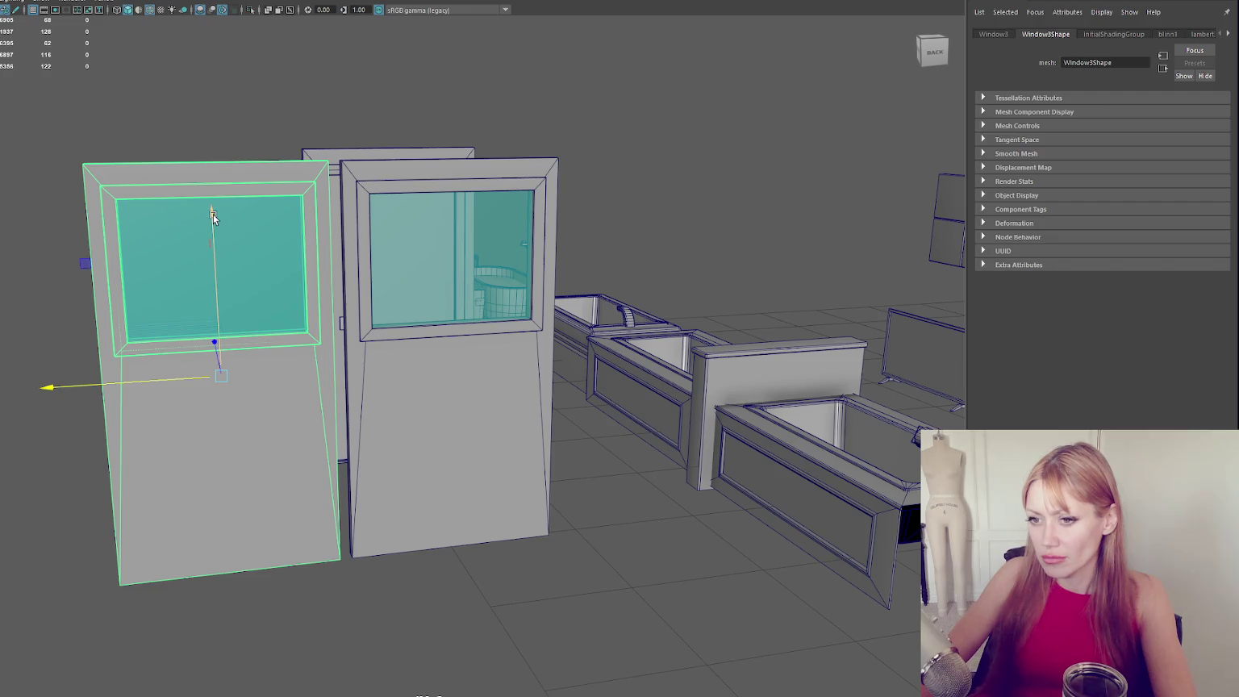
left_click_drag(213, 216, 207, 116)
key("Delete")
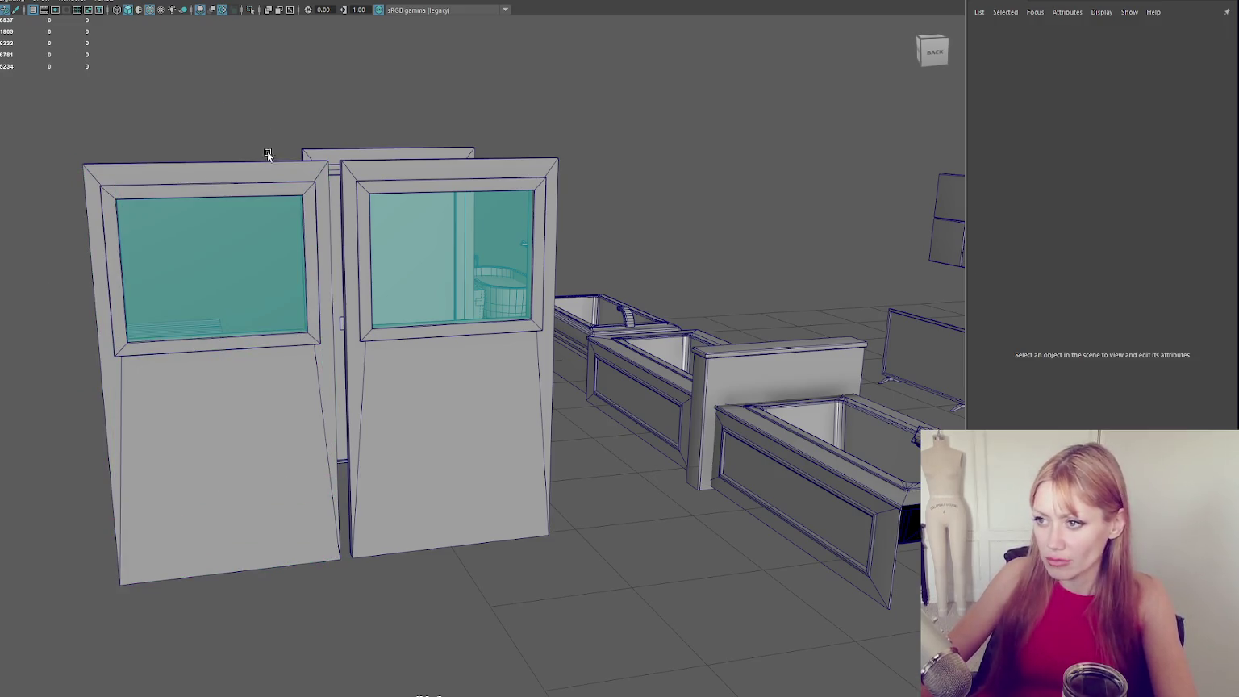
Shift the back door Door5 to the left and reselect Window2.
left_click(341, 147)
mouse_move(380, 282)
left_mouse_down()
mouse_move(152, 284)
mouse_move(209, 406)
left_mouse_up()
left_click(288, 251)
scroll(267, 261, "up", 2)
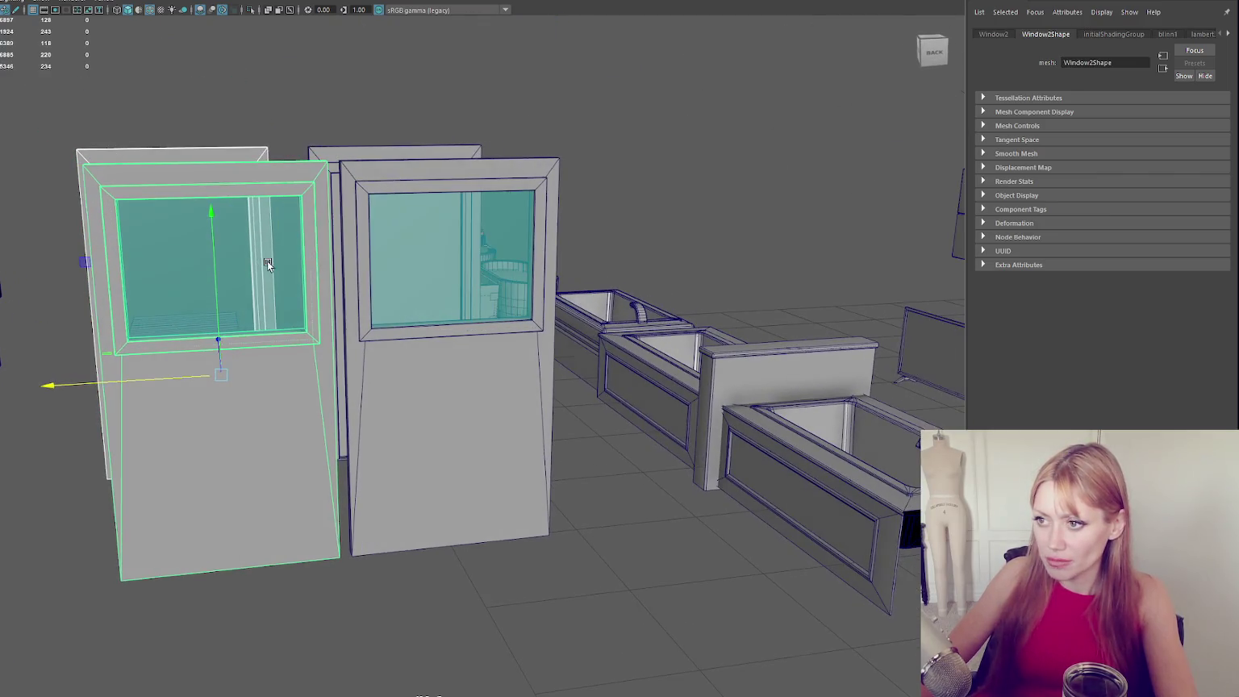
Snap Window2's pivot to its bottom edge.
key("e")
left_click(232, 566)
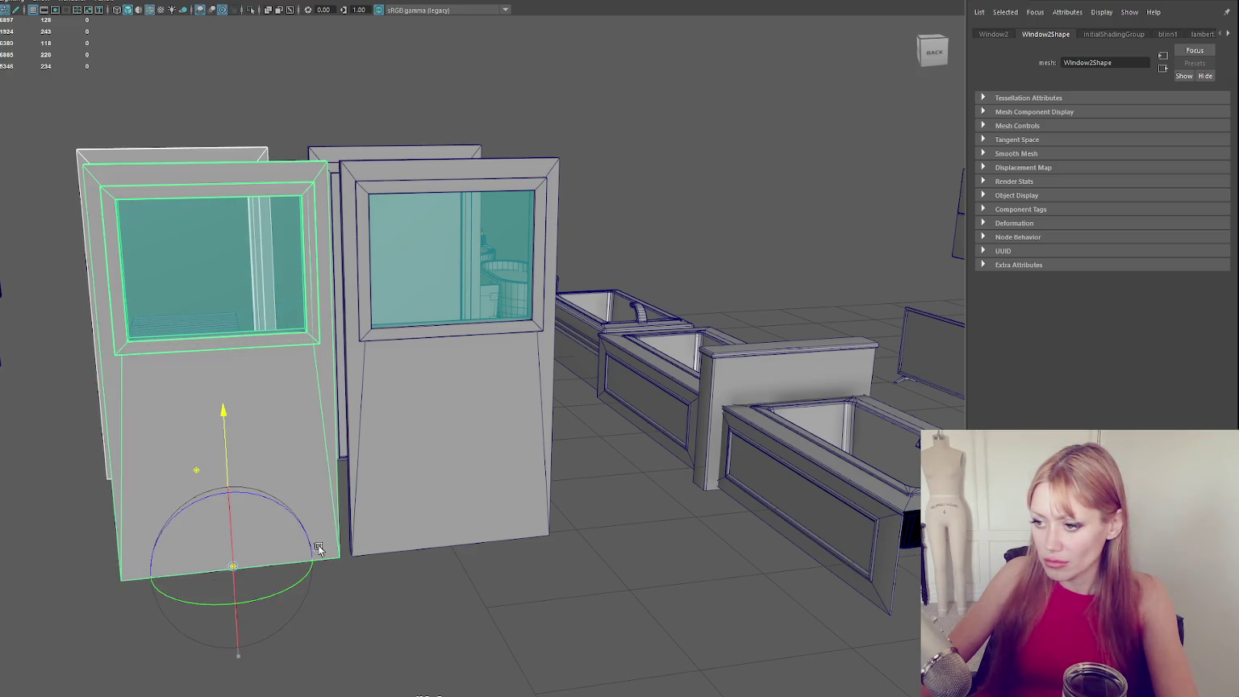
key("w")
left_click(232, 567)
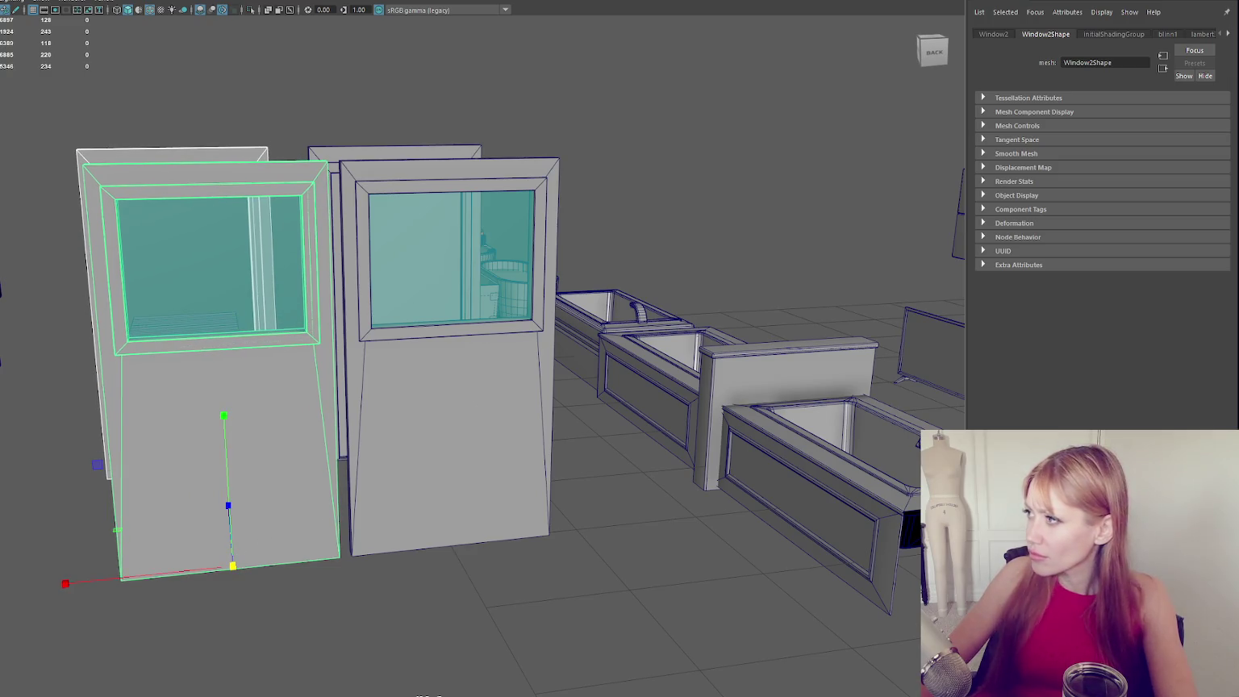
left_click(834, 130)
left_click(269, 220)
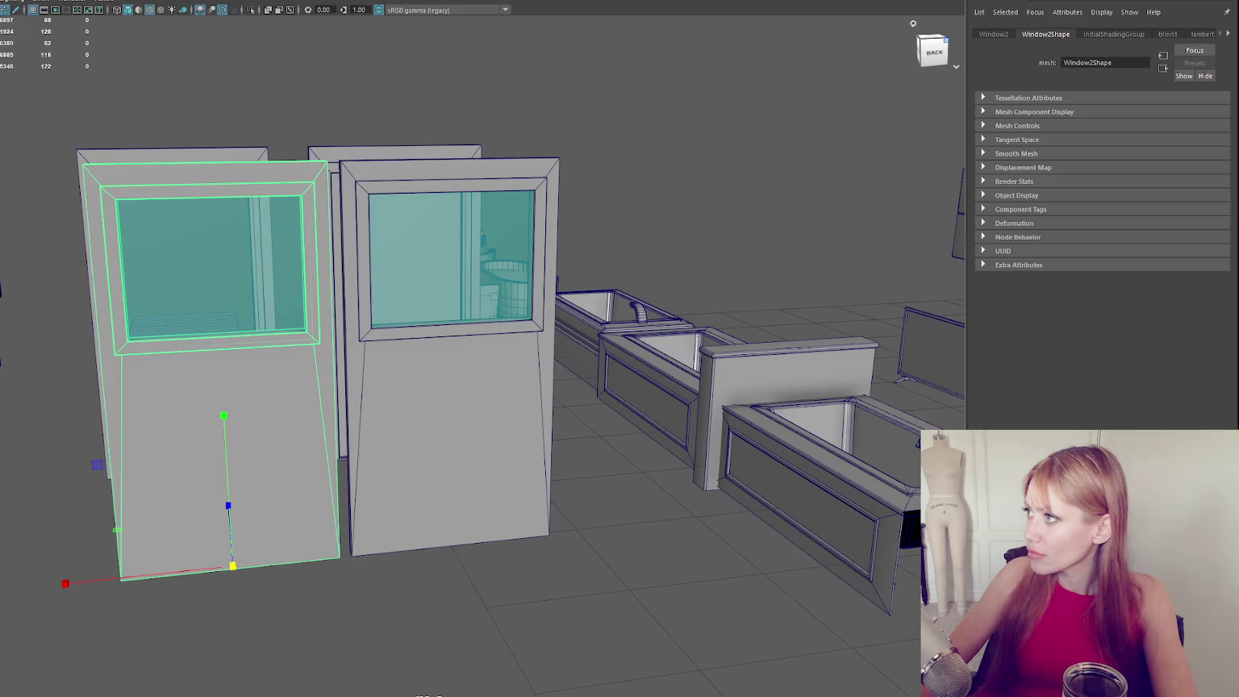
Hide the Attribute Editor and float an enlarged Channel Box at the top right.
key("ctrl+a")
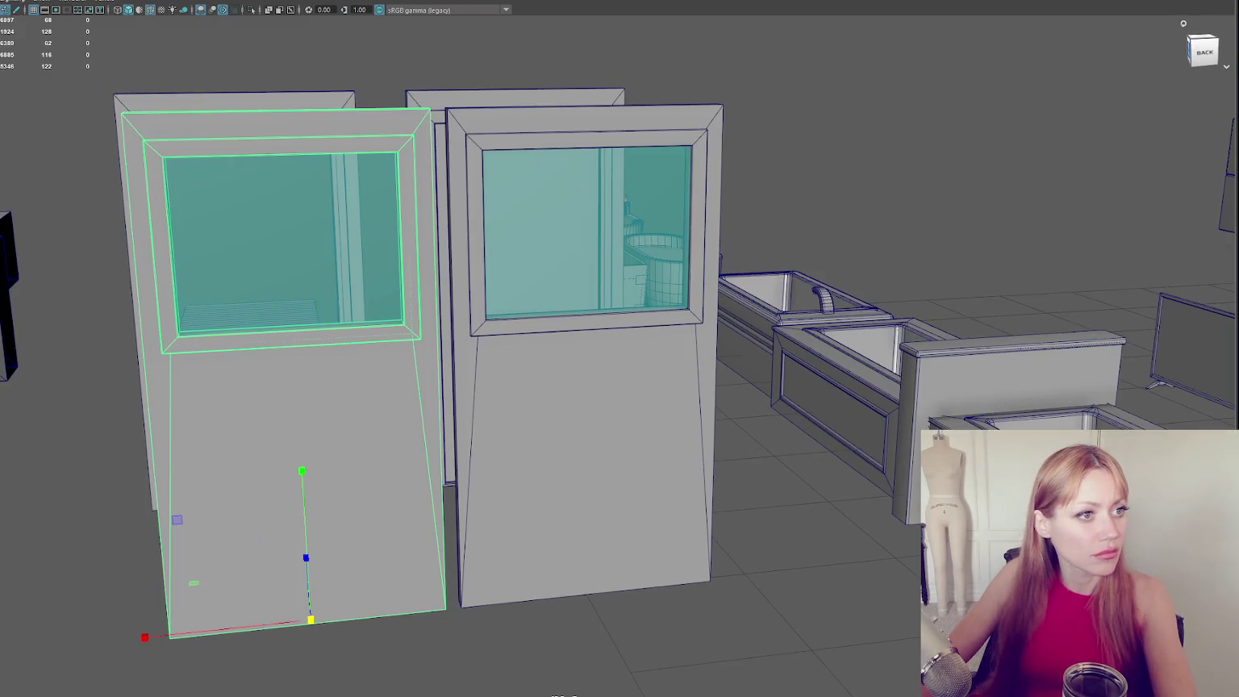
key("ctrl+shift+a")
left_click_drag(1193, 168, 1235, 169)
mouse_move(525, 7)
left_mouse_down()
mouse_move(1192, 132)
mouse_move(1192, 3)
mouse_move(1209, 48)
mouse_move(915, 115)
left_mouse_up()
left_click_drag(941, 280, 942, 612)
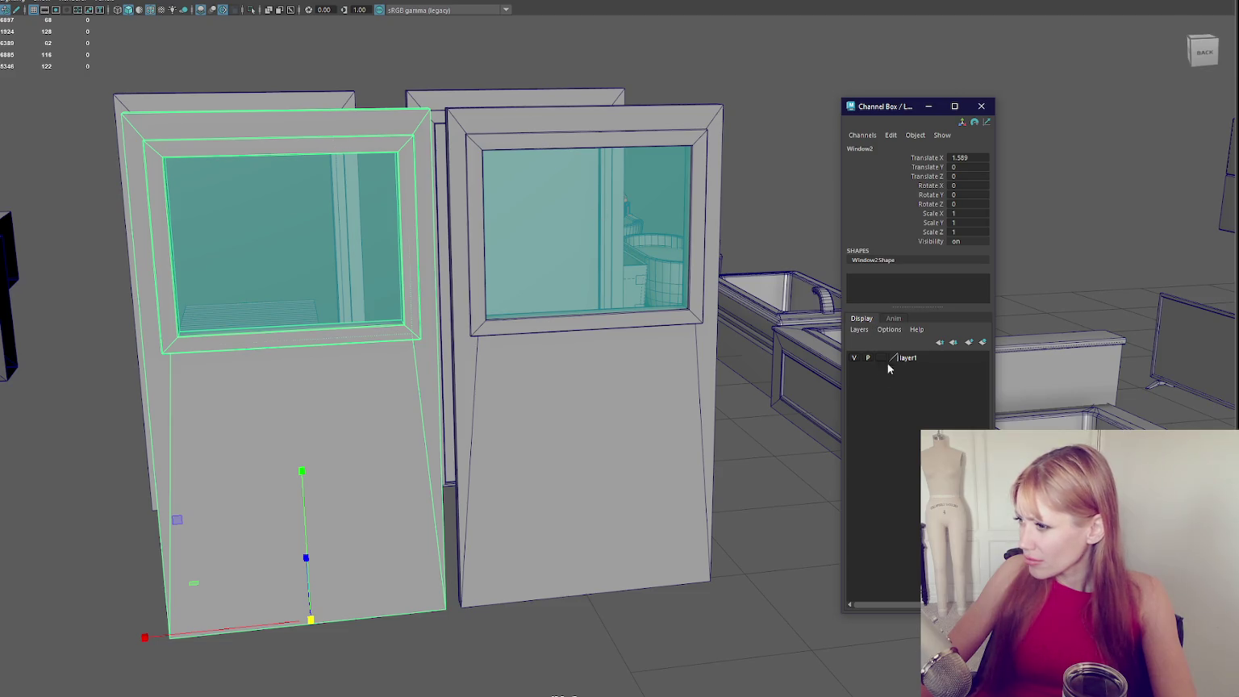
Set Window2's Scale Y in the Channel Box to 1.135, then 1.145.
double_click(972, 225)
type(".135")
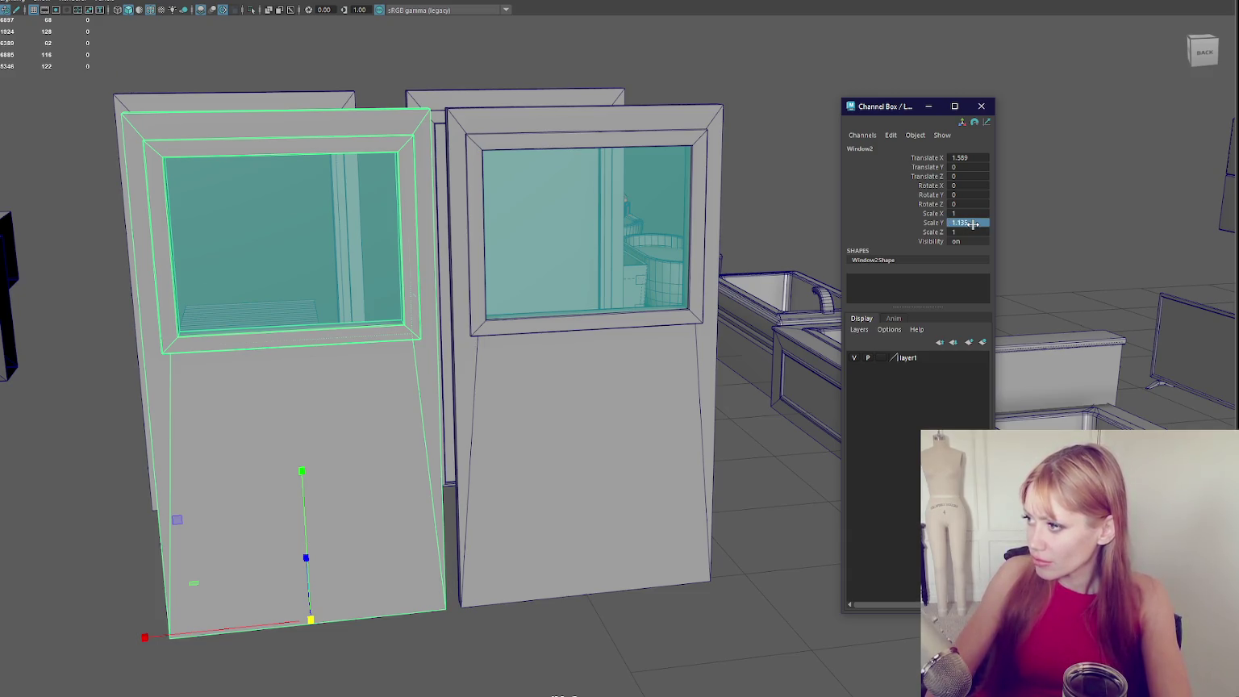
key("Return")
double_click(979, 230)
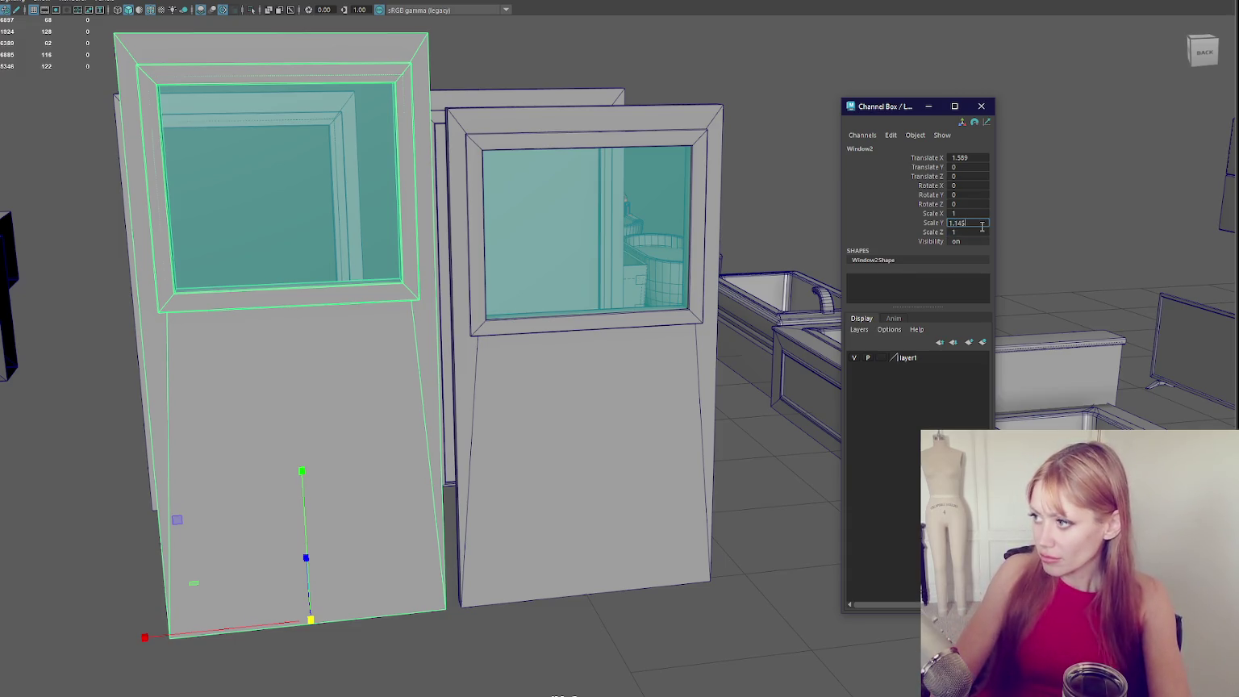
key("Return")
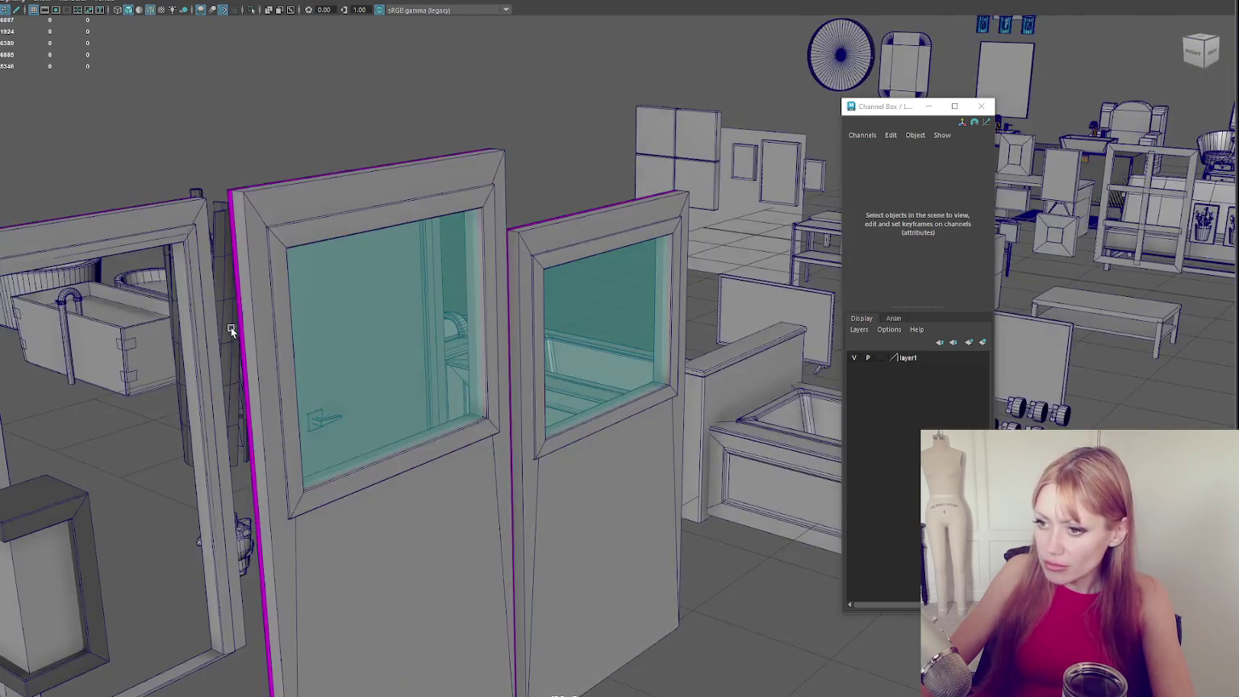
Increase Door5's Y scale and raise Window1's top points to match.
left_click(391, 209)
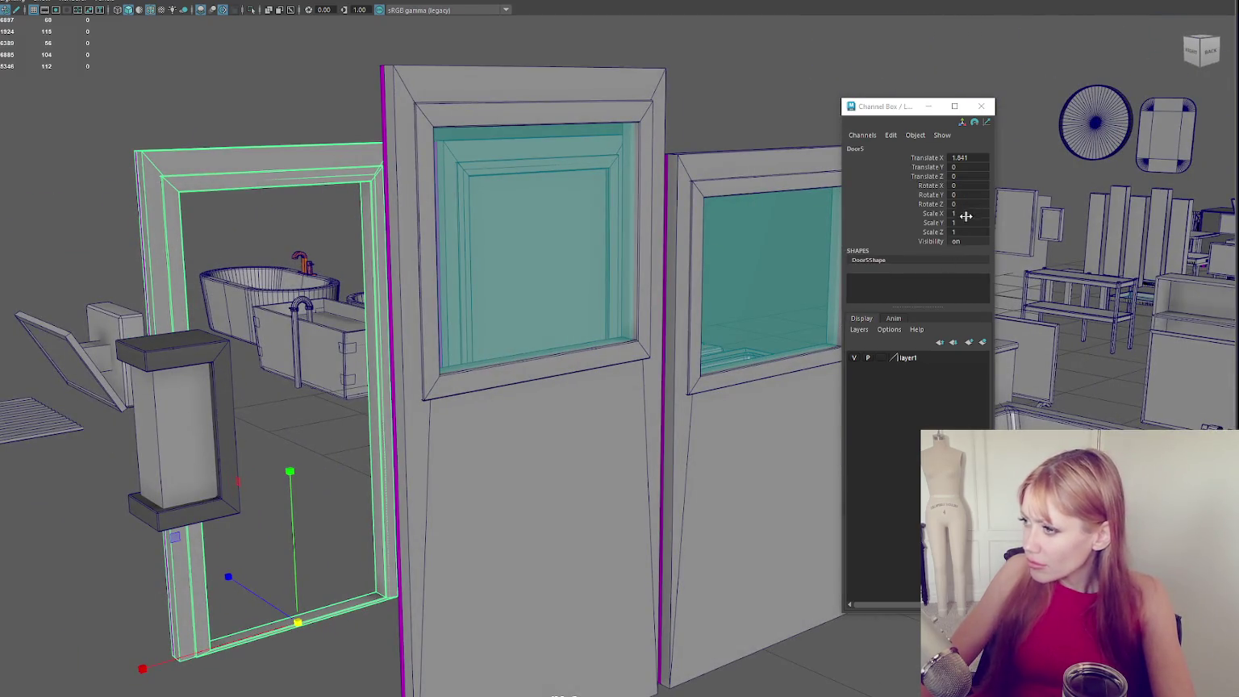
left_click(970, 222)
key("Return")
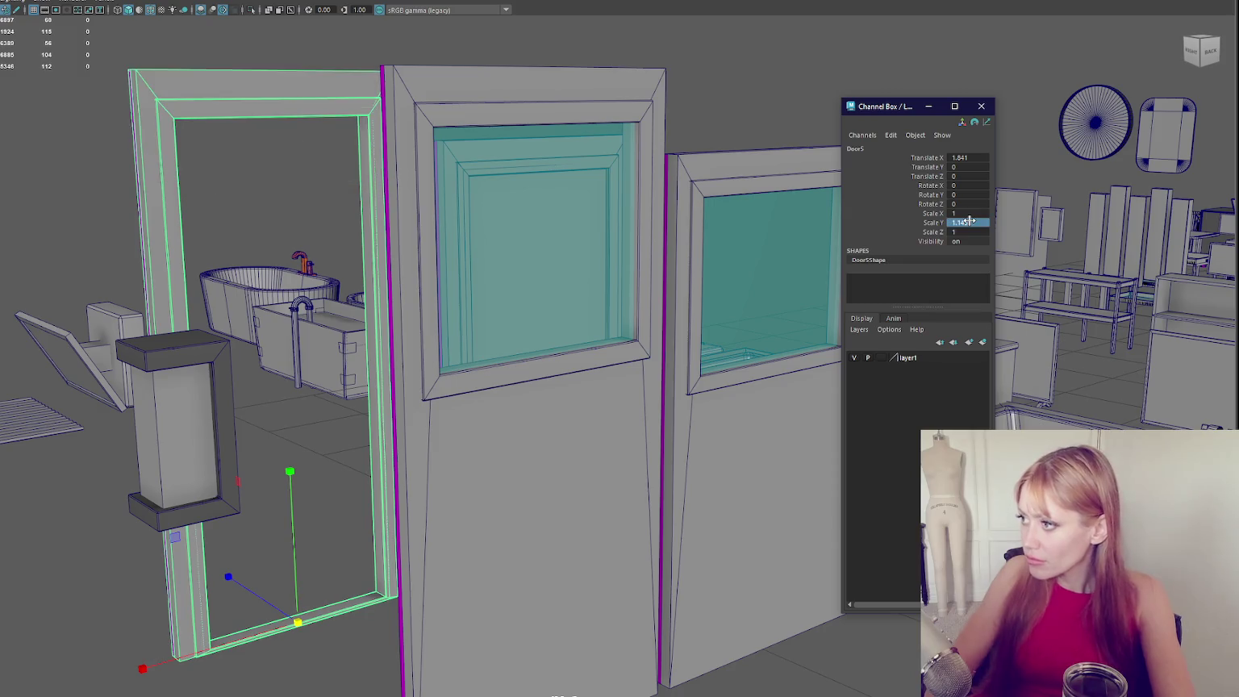
left_click(742, 188)
key("f")
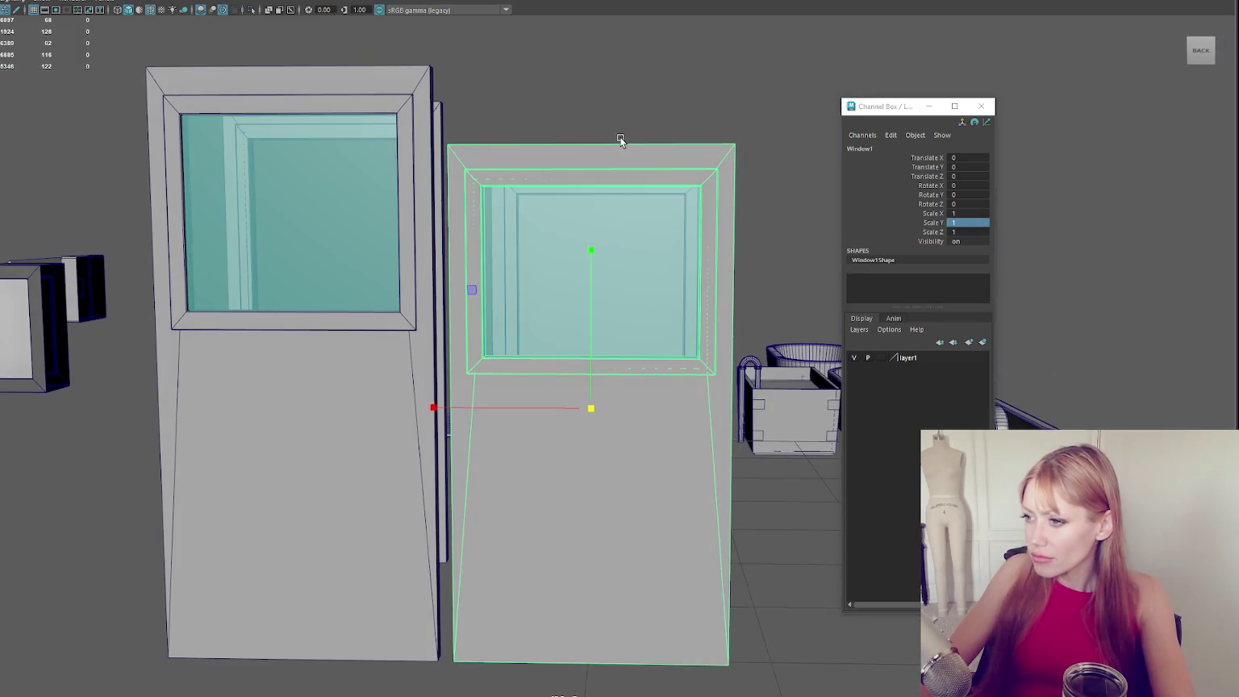
left_click(632, 85)
mouse_move(387, 153)
left_mouse_down()
mouse_move(564, 128)
mouse_move(591, 45)
mouse_move(508, 238)
mouse_move(588, 271)
left_mouse_up()
left_click(589, 57)
Raise Door1's top-left and top-right points in component mode to make it taller.
left_click(589, 272)
key("F8")
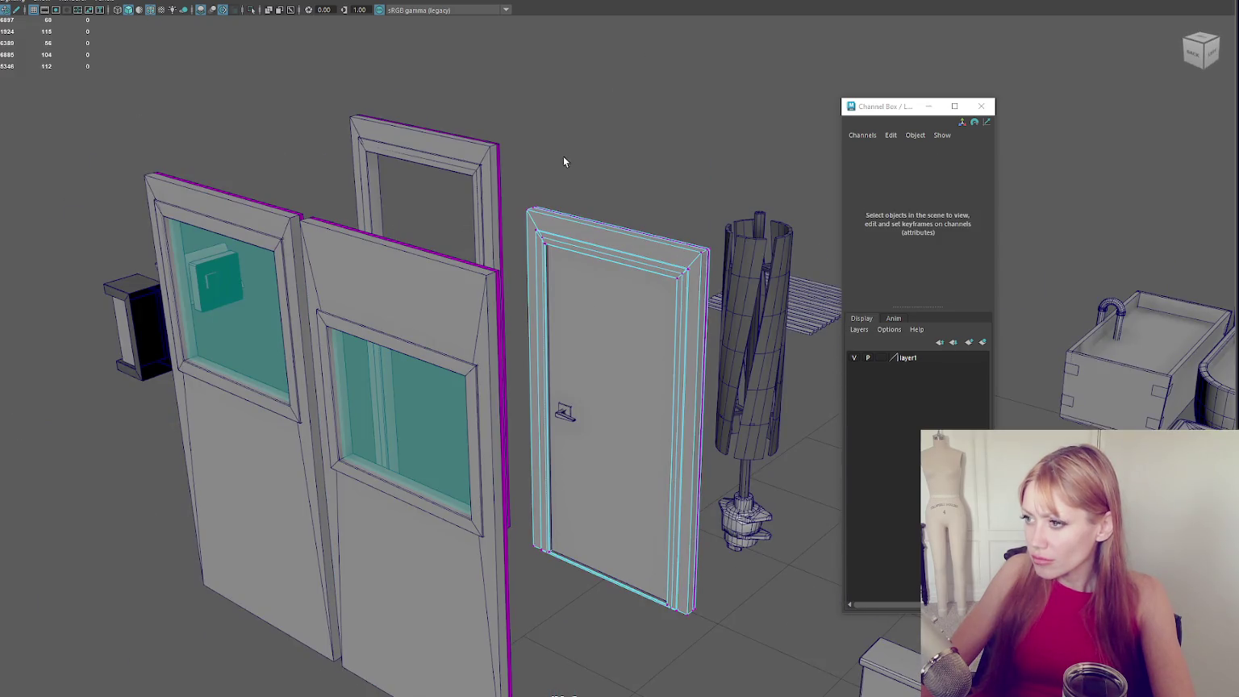
left_click_drag(513, 215, 513, 214)
left_click_drag(664, 211, 701, 252)
key("w")
mouse_move(615, 138)
left_mouse_down()
mouse_move(617, 81)
mouse_move(603, 205)
left_mouse_up()
key("F8")
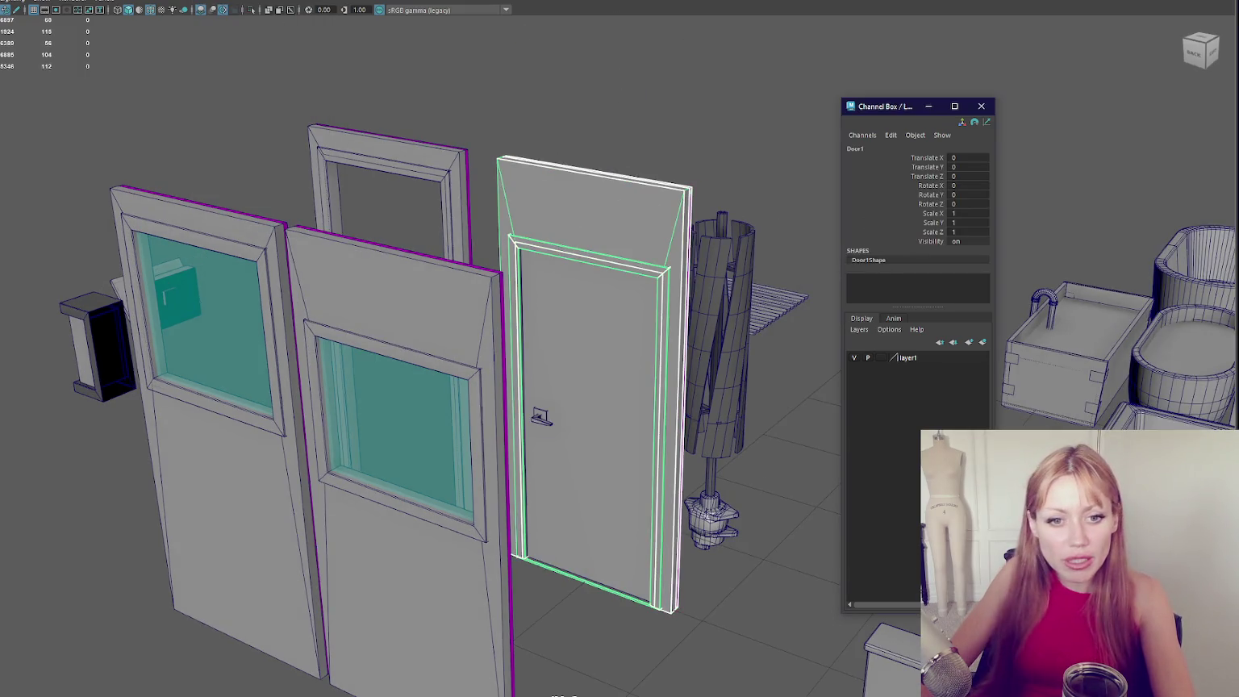
Inspect the furniture layout, briefly selecting Door1 and the whole Furniture group.
left_click(592, 404)
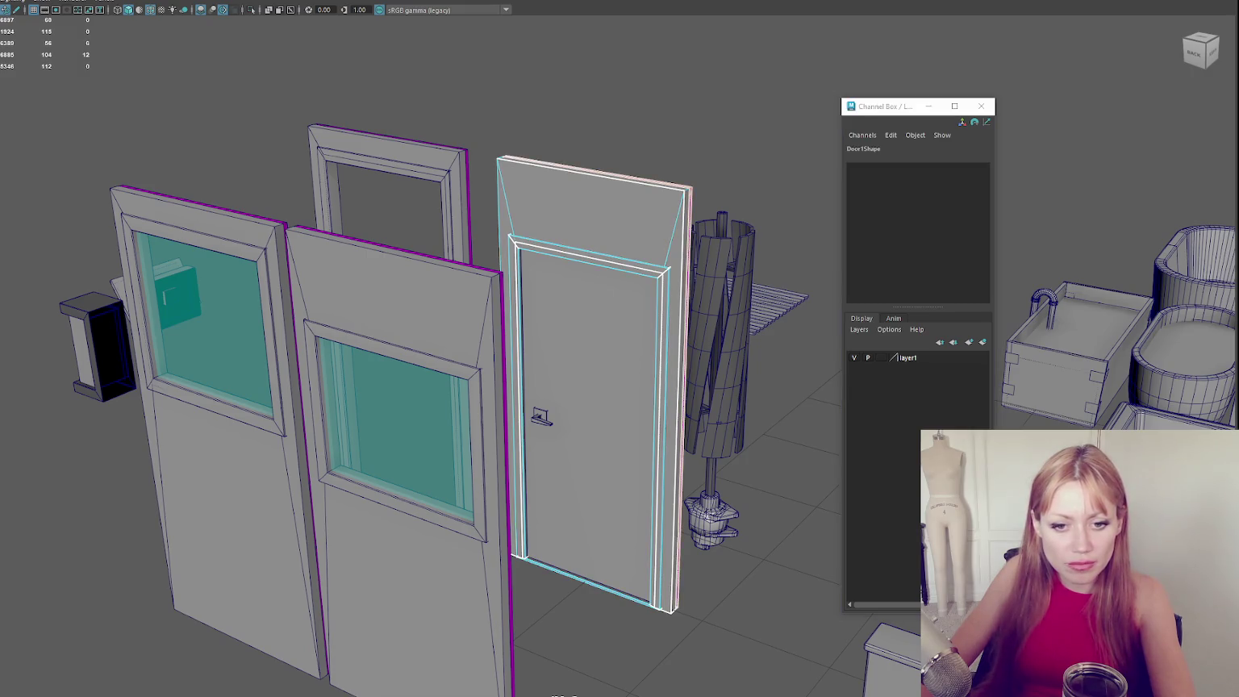
left_click(771, 84)
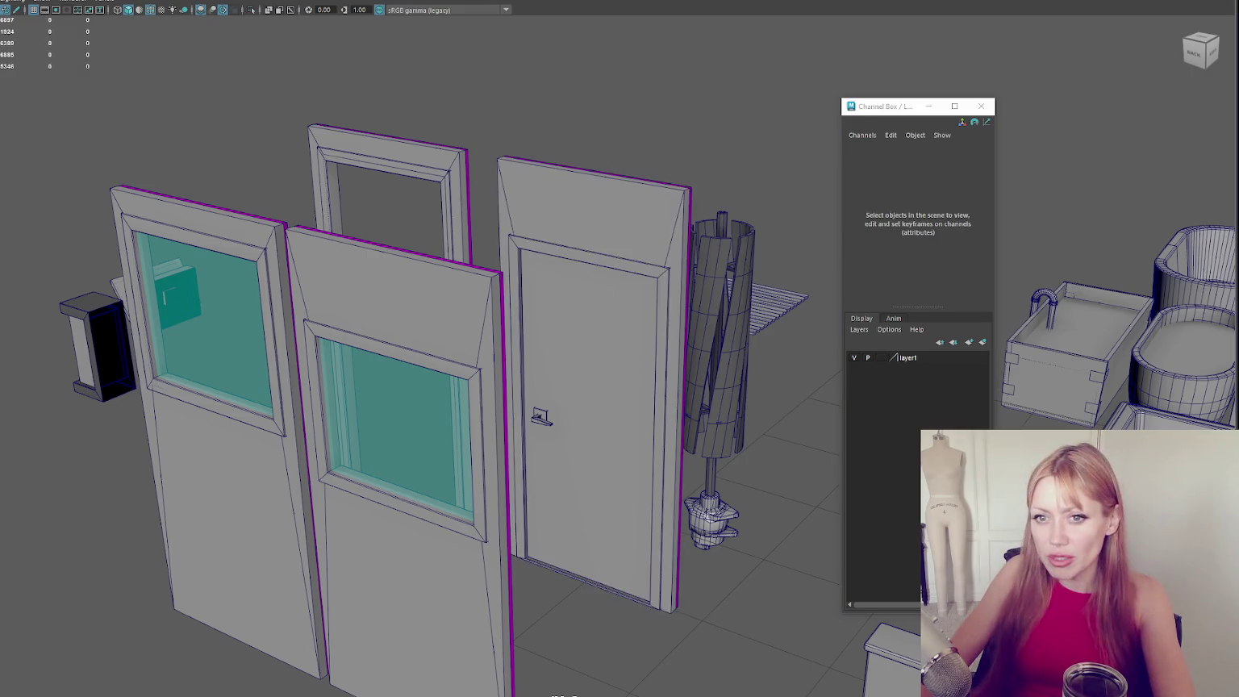
scroll(283, 189, "down", 2)
left_click(338, 242)
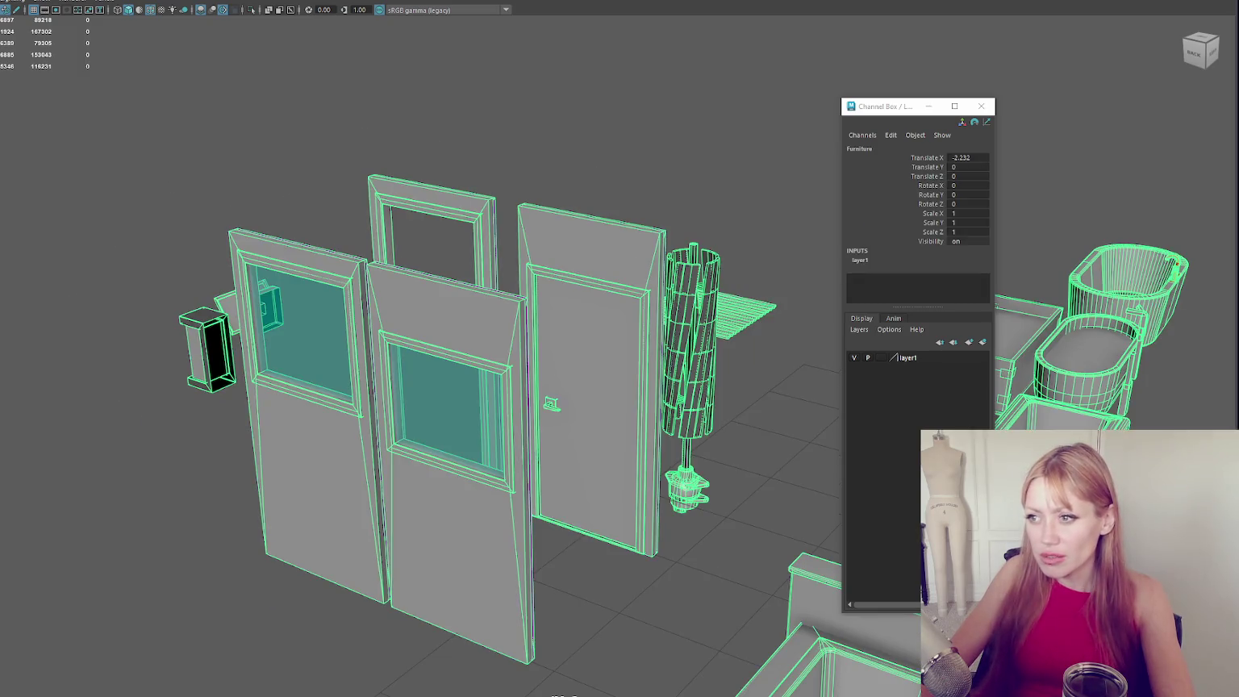
scroll(354, 151, "down", 4)
scroll(472, 173, "down", 3)
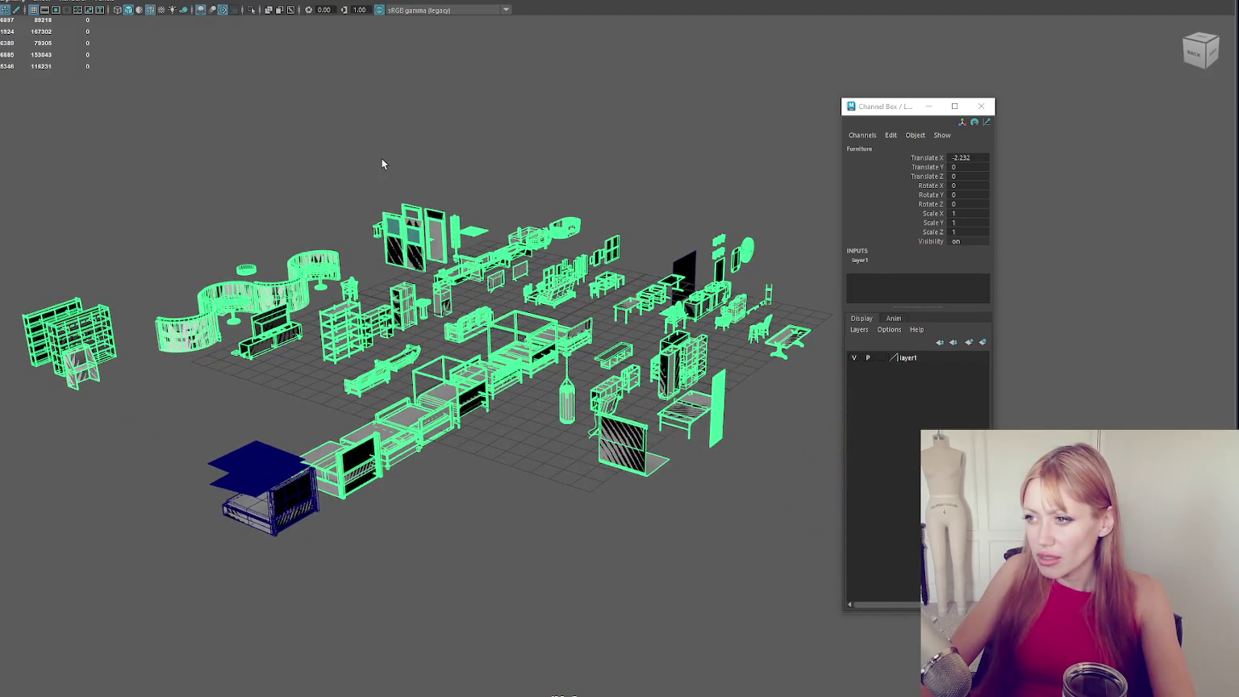
left_click(381, 161)
scroll(384, 166, "up", 5)
left_click_drag(383, 166, 446, 177)
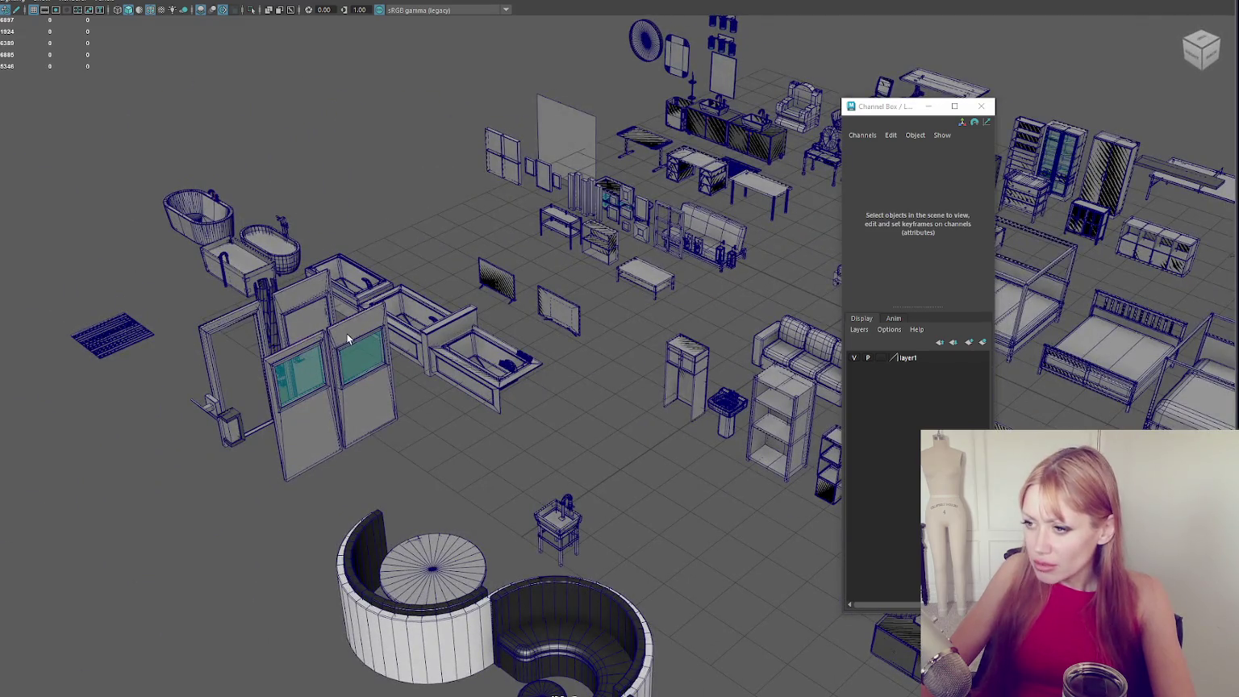
scroll(348, 339, "up", 4)
Delete the copied Window2 and the left door frame, then select the Furniture group.
left_click(327, 370)
left_click(233, 273, "shift")
key("Delete")
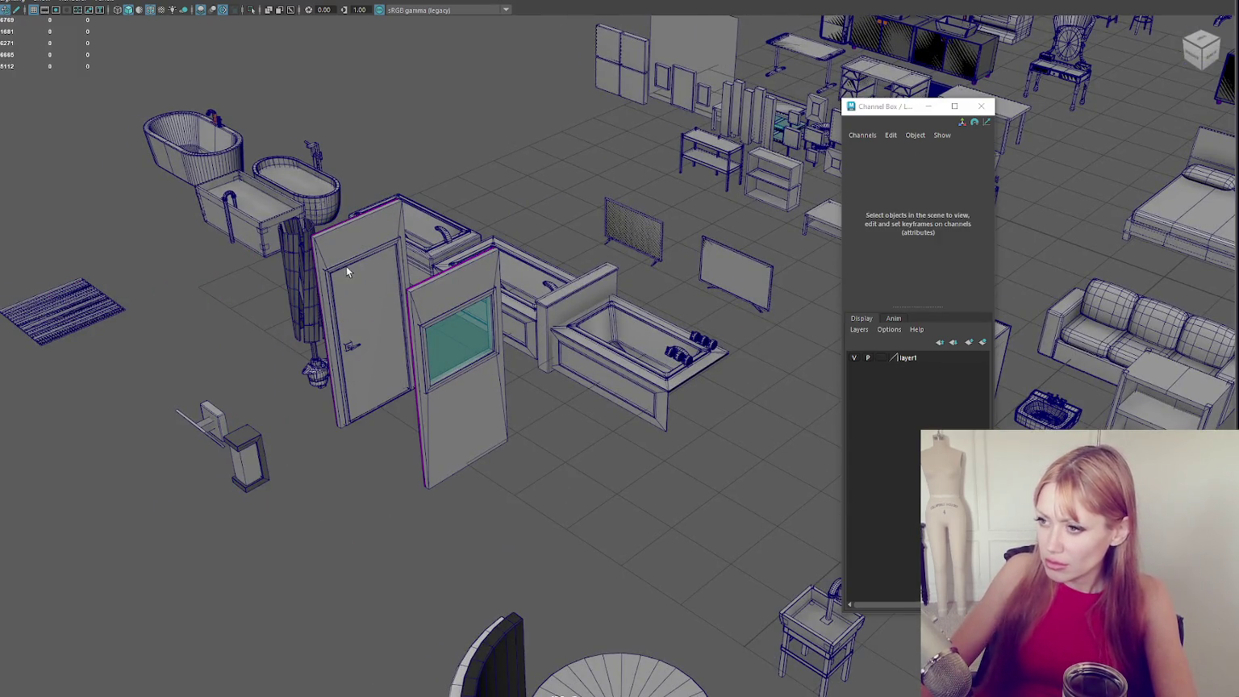
left_click(353, 252)
left_click(460, 294)
mouse_move(460, 294)
left_mouse_down()
mouse_move(598, 313)
mouse_move(279, 233)
mouse_move(452, 272)
mouse_move(452, 315)
left_mouse_up()
key("Up")
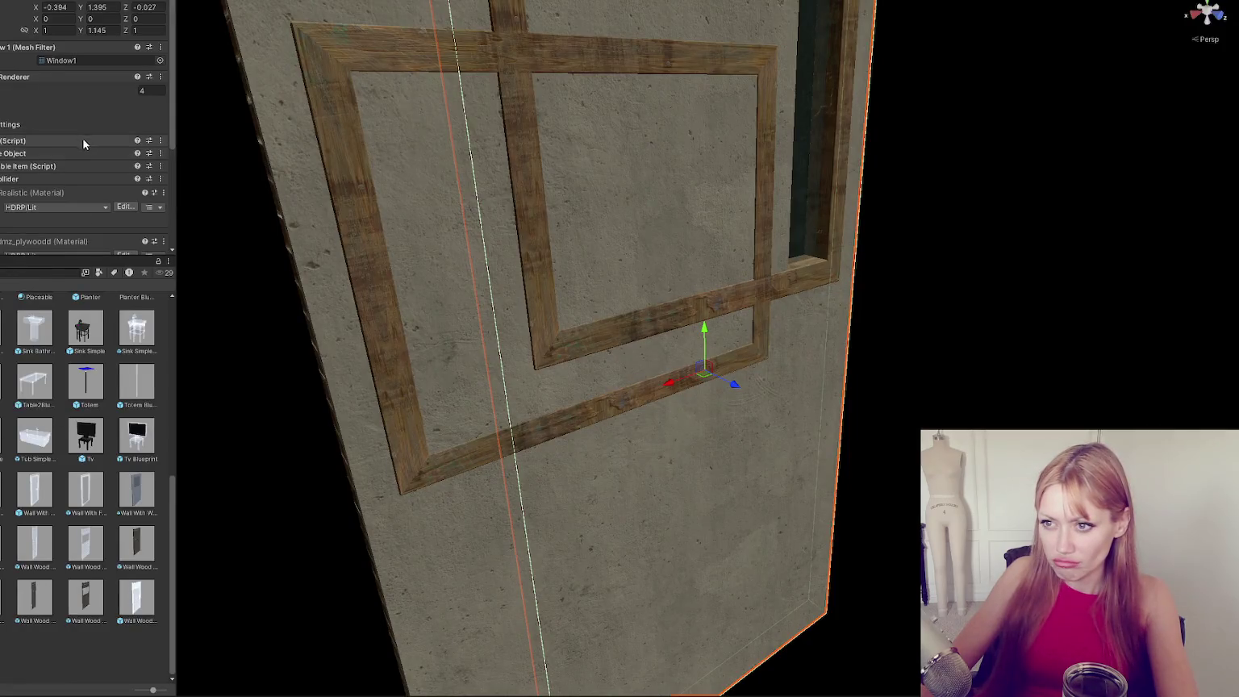
Select the 2x2d wall model asset in the Project window.
double_click(35, 326)
left_click(34, 327)
right_click(38, 331)
left_click(17, 336)
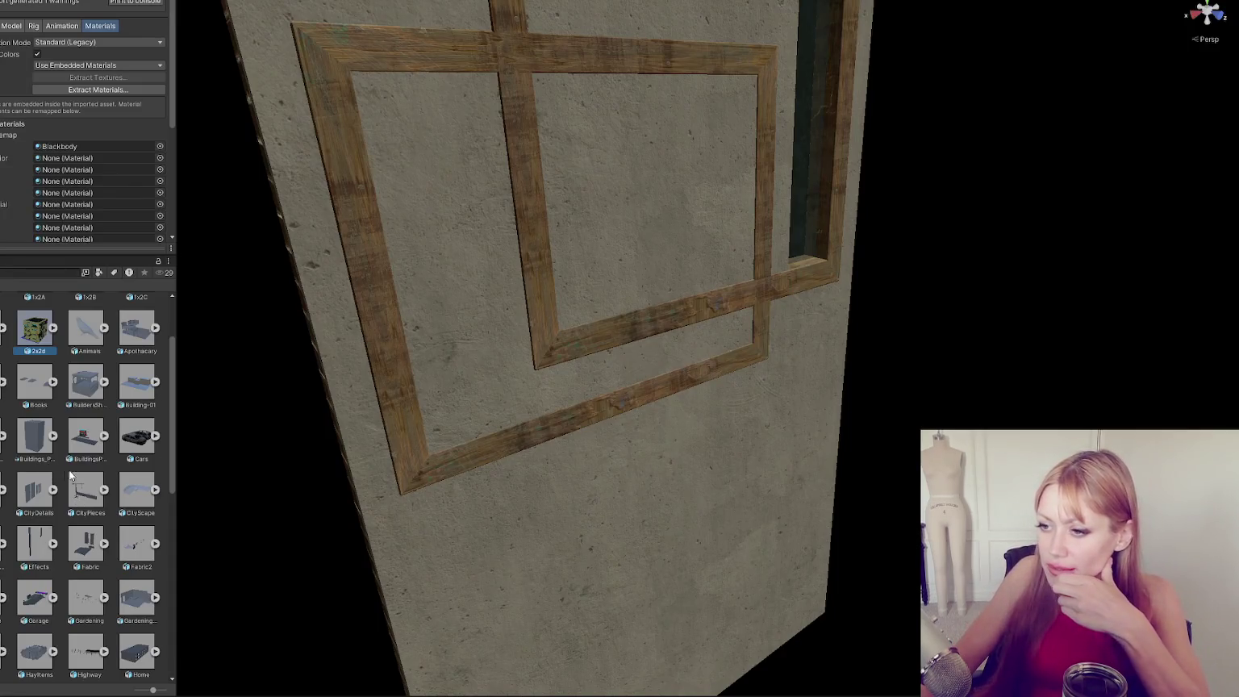
Uncheck Generate Lightmap UVs in the model's Model import settings.
scroll(60, 468, "down", 5)
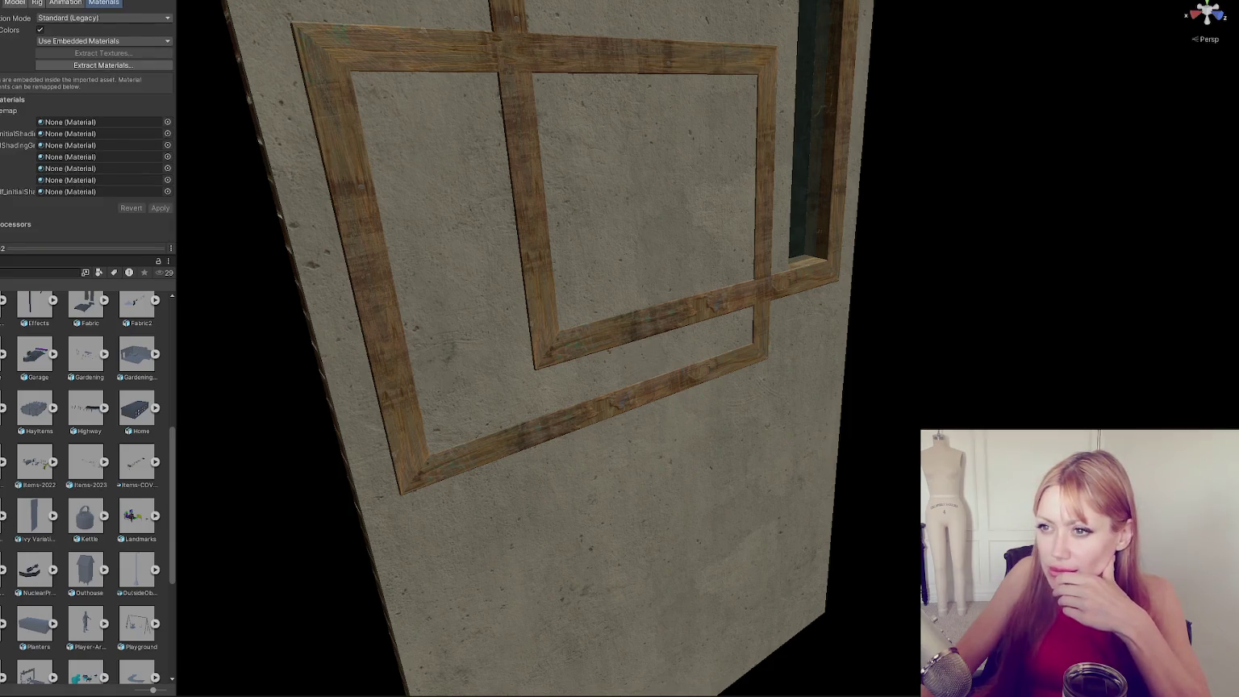
left_click(7, 5)
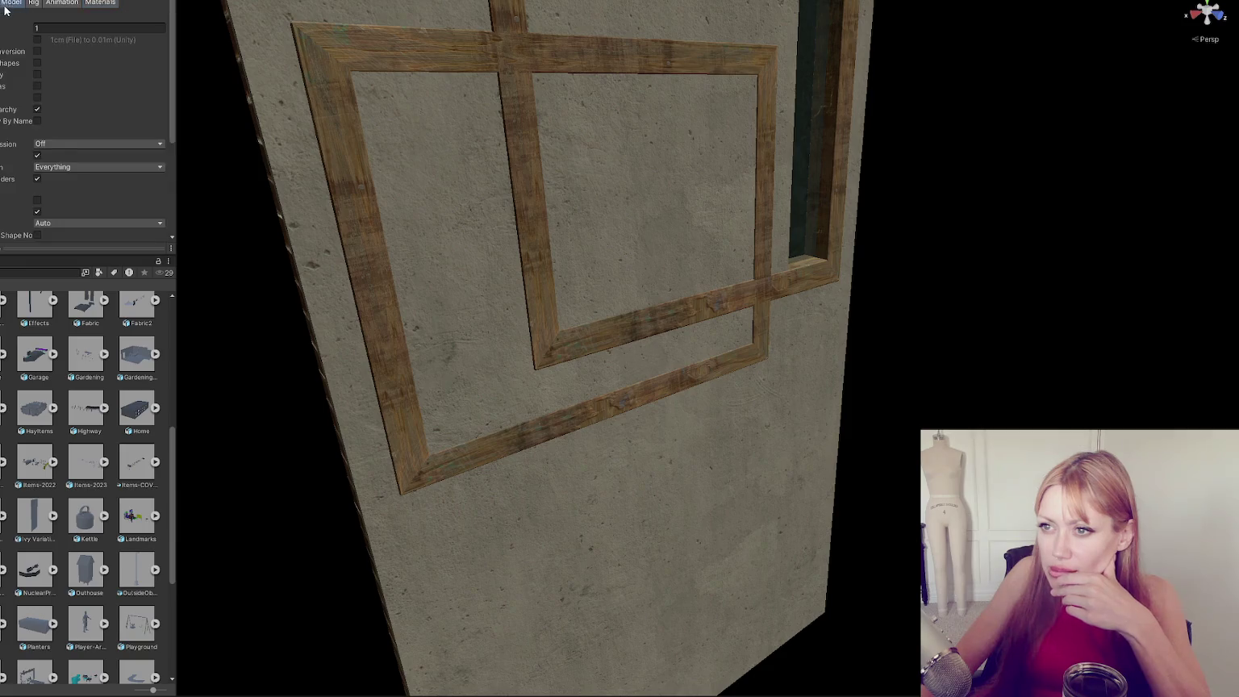
scroll(12, 39, "down", 5)
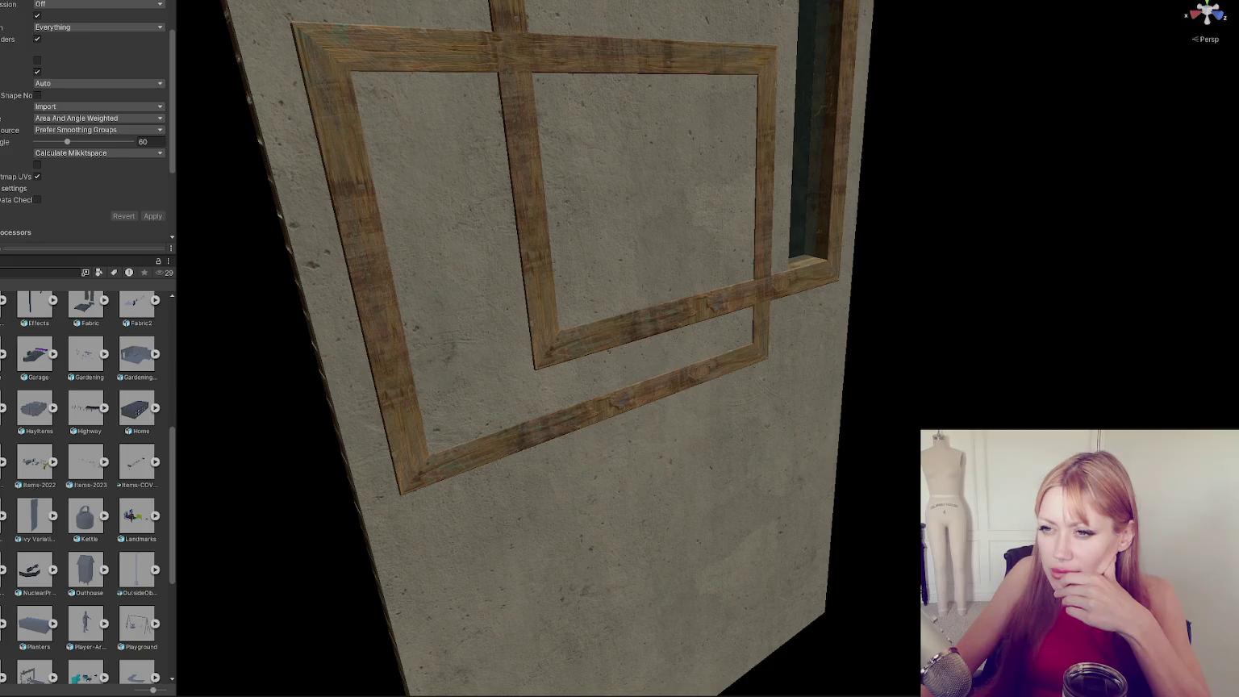
left_click(38, 176)
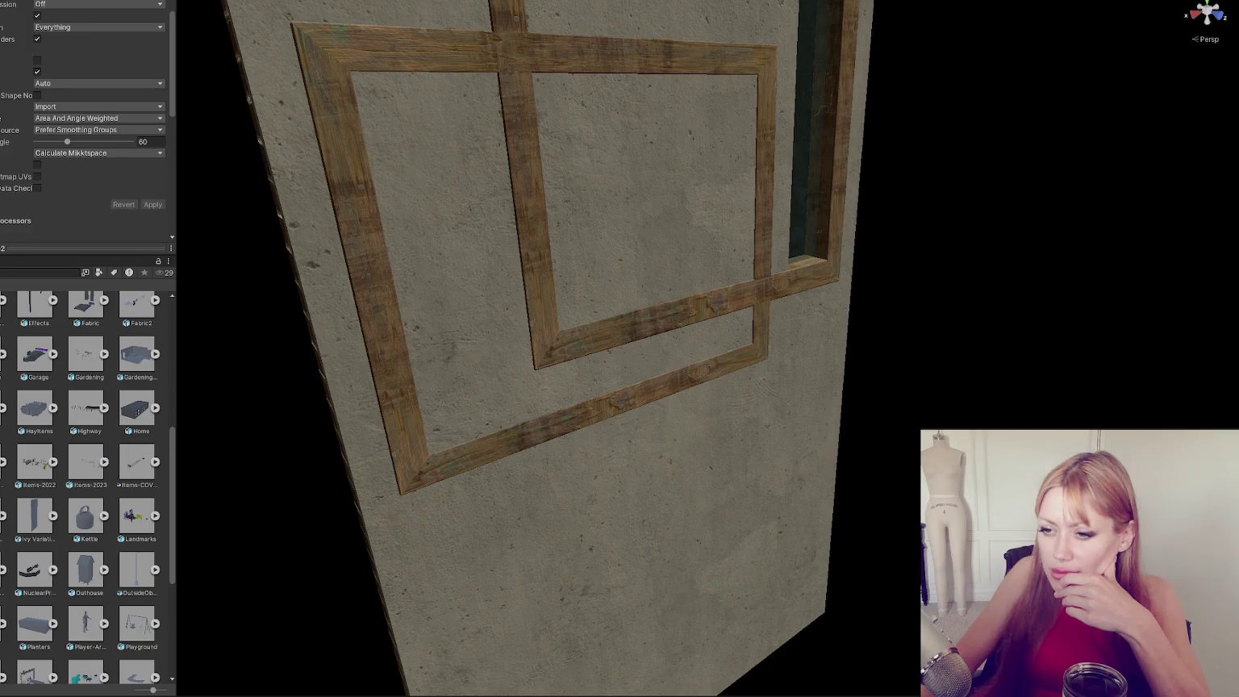
left_click(463, 231)
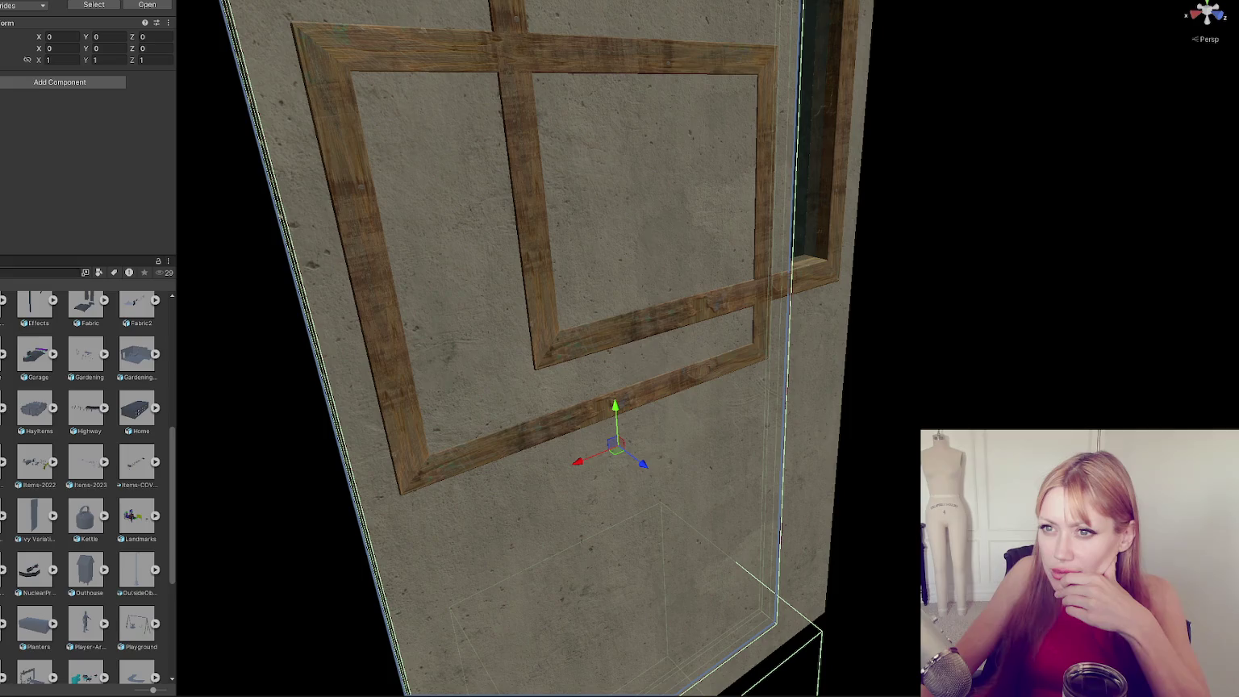
Select the Window1 mesh and inspect the wall, undoing a trial delete and move.
left_click(464, 232)
left_click(70, 61)
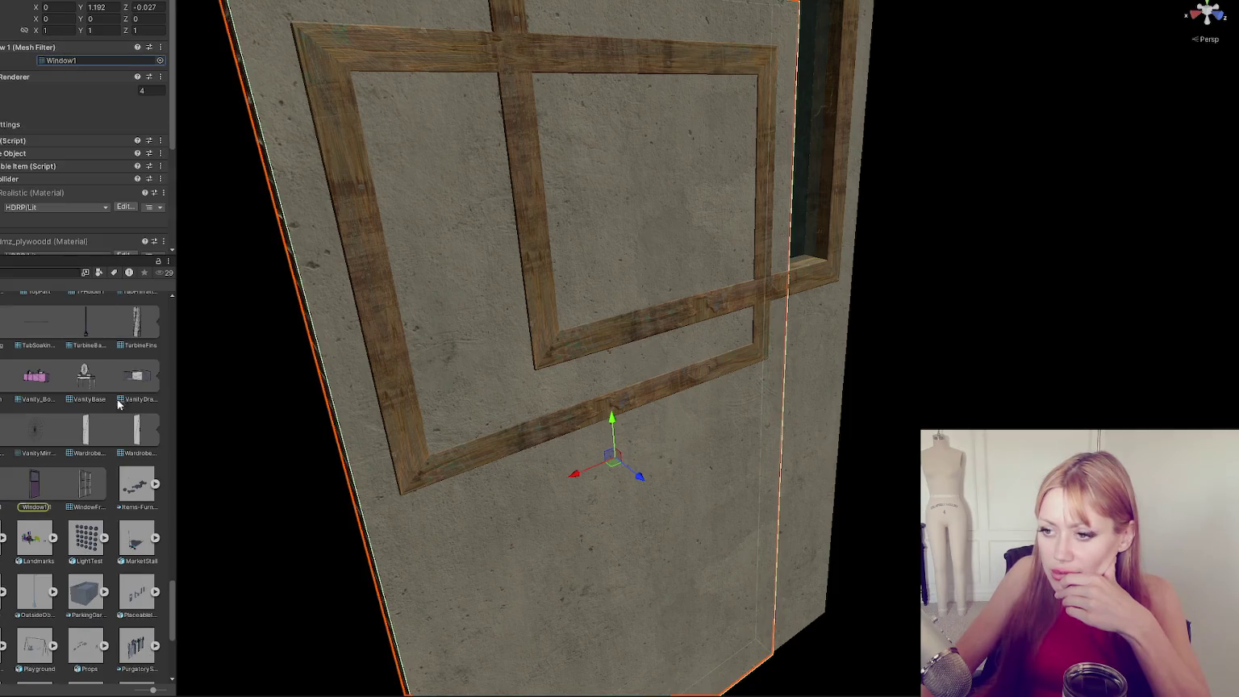
left_click(137, 488)
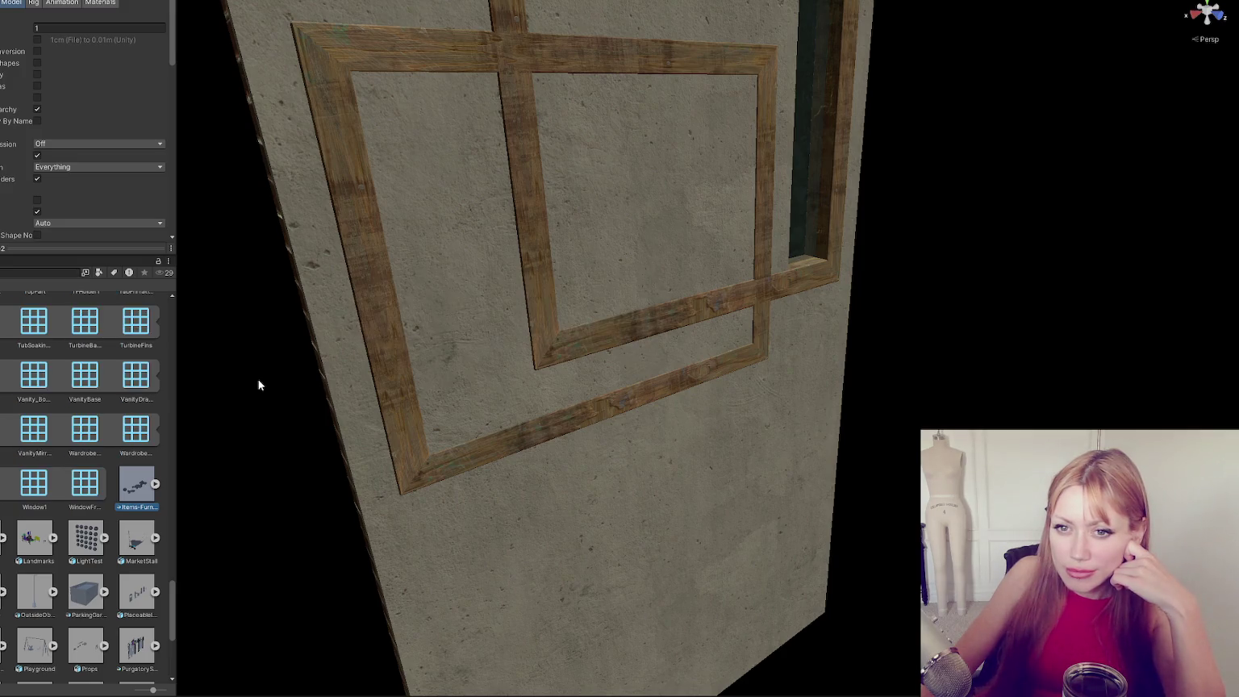
scroll(410, 311, "down", 5)
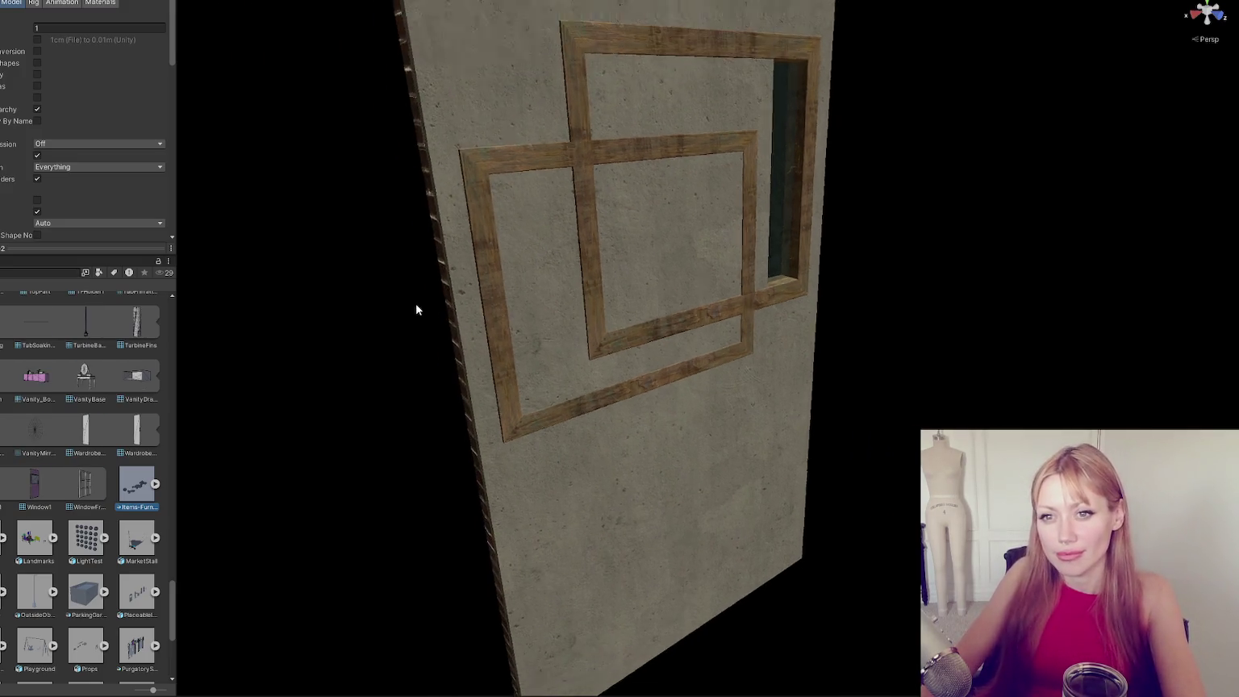
mouse_move(371, 321)
left_mouse_down()
mouse_move(844, 312)
mouse_move(249, 311)
left_mouse_up()
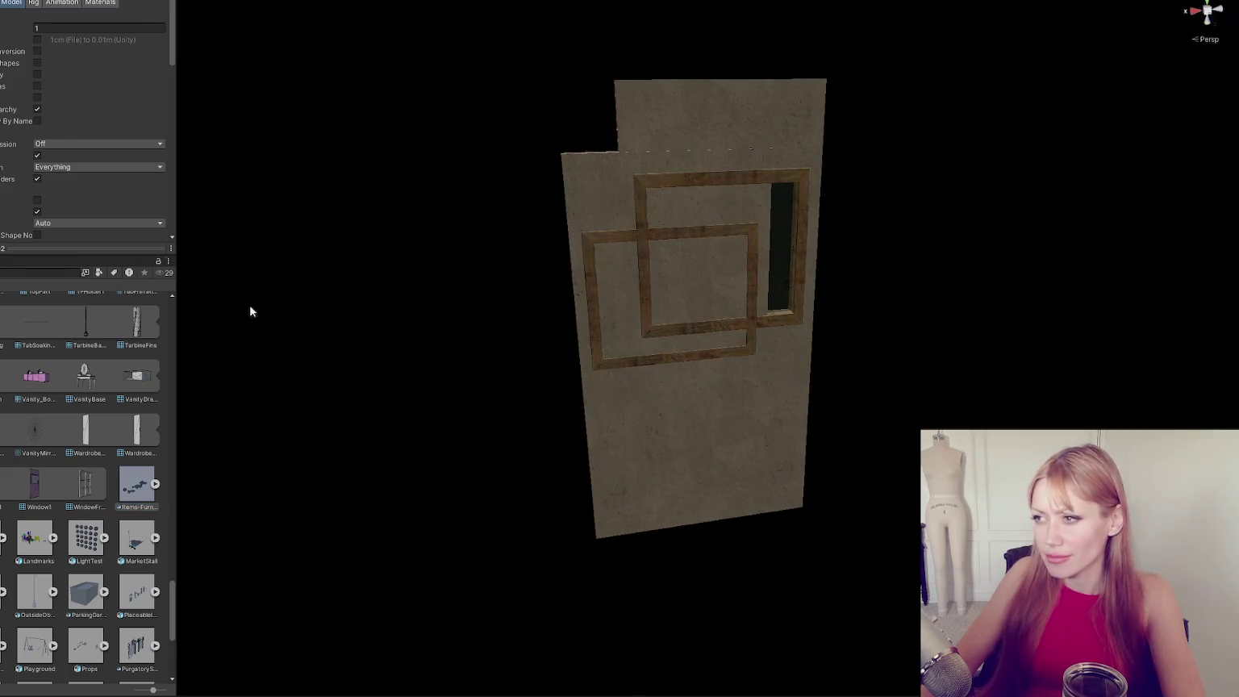
left_click(677, 435)
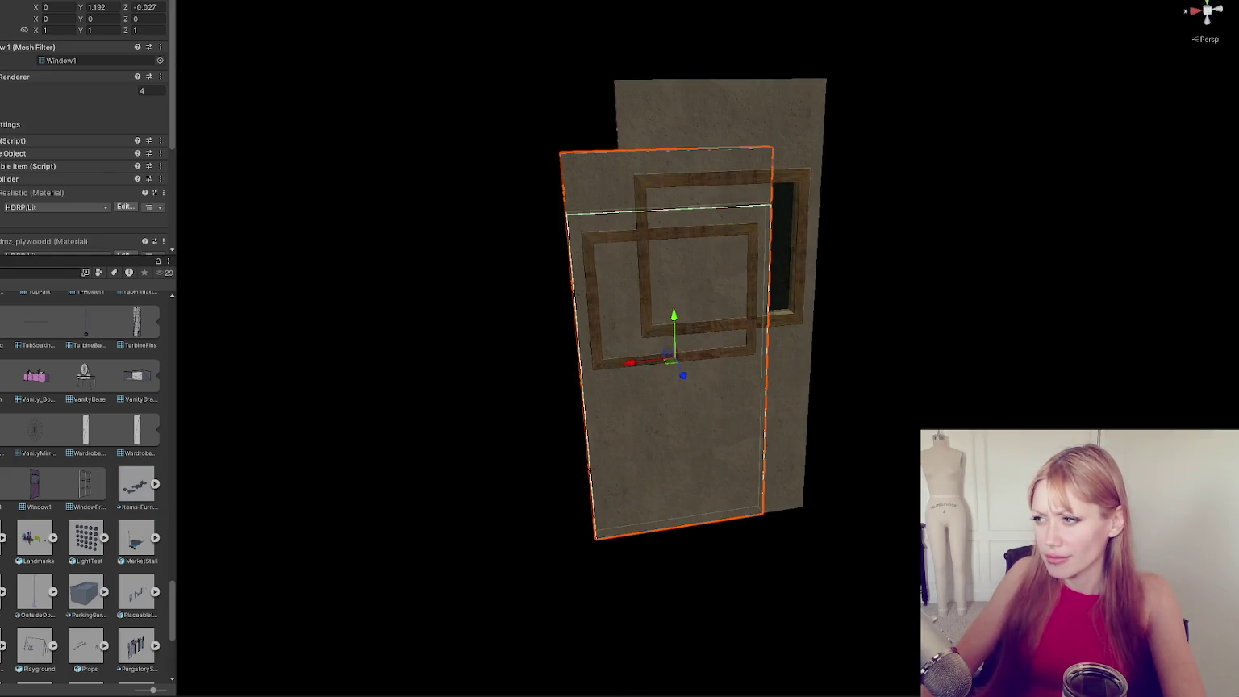
key("Delete")
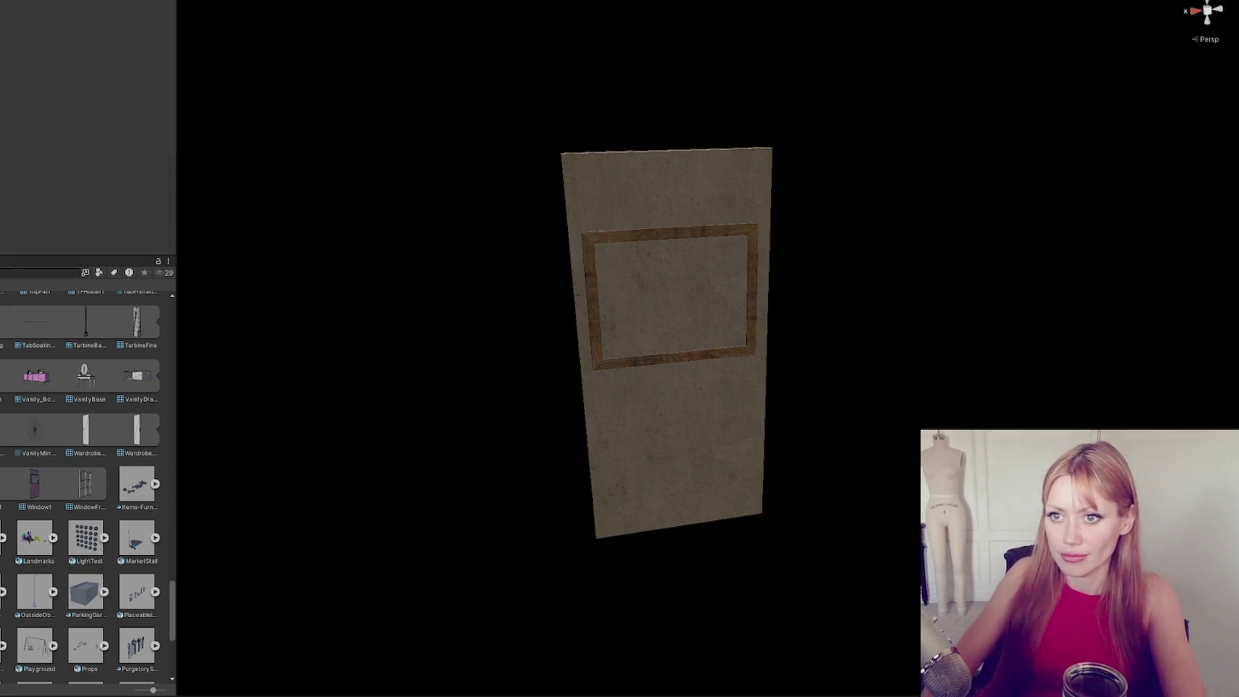
key("ctrl+z")
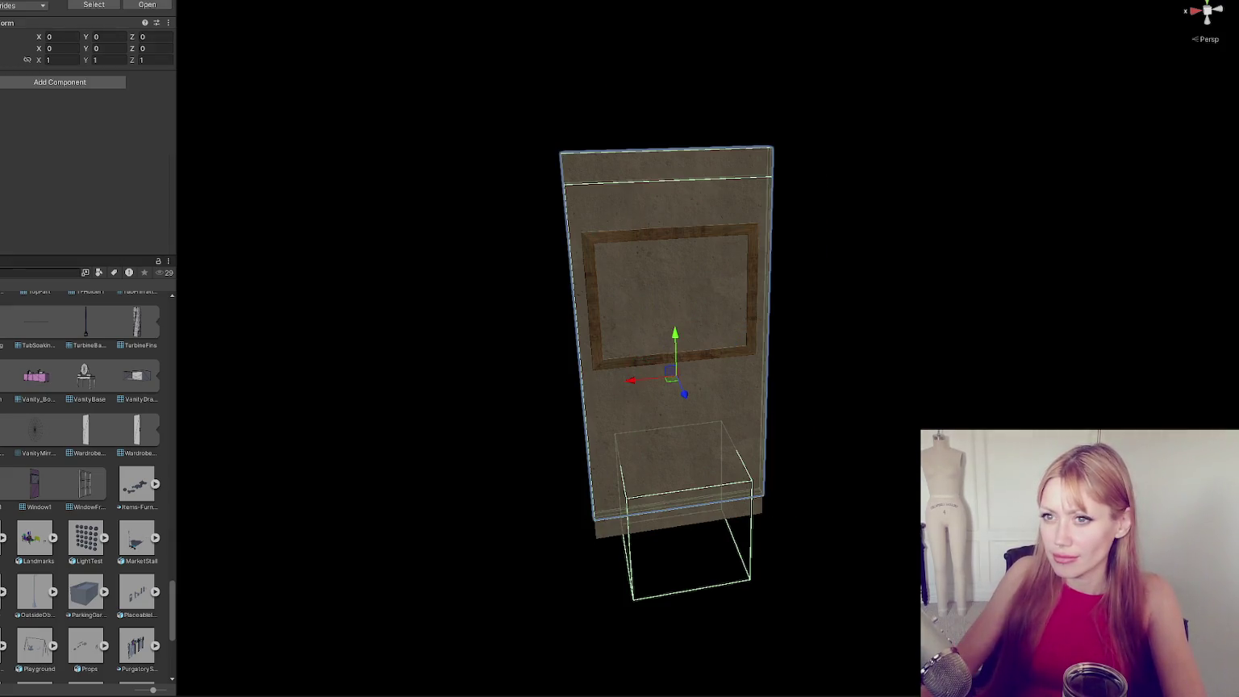
mouse_move(633, 380)
left_mouse_down()
mouse_move(830, 359)
mouse_move(819, 362)
mouse_move(804, 266)
left_mouse_up()
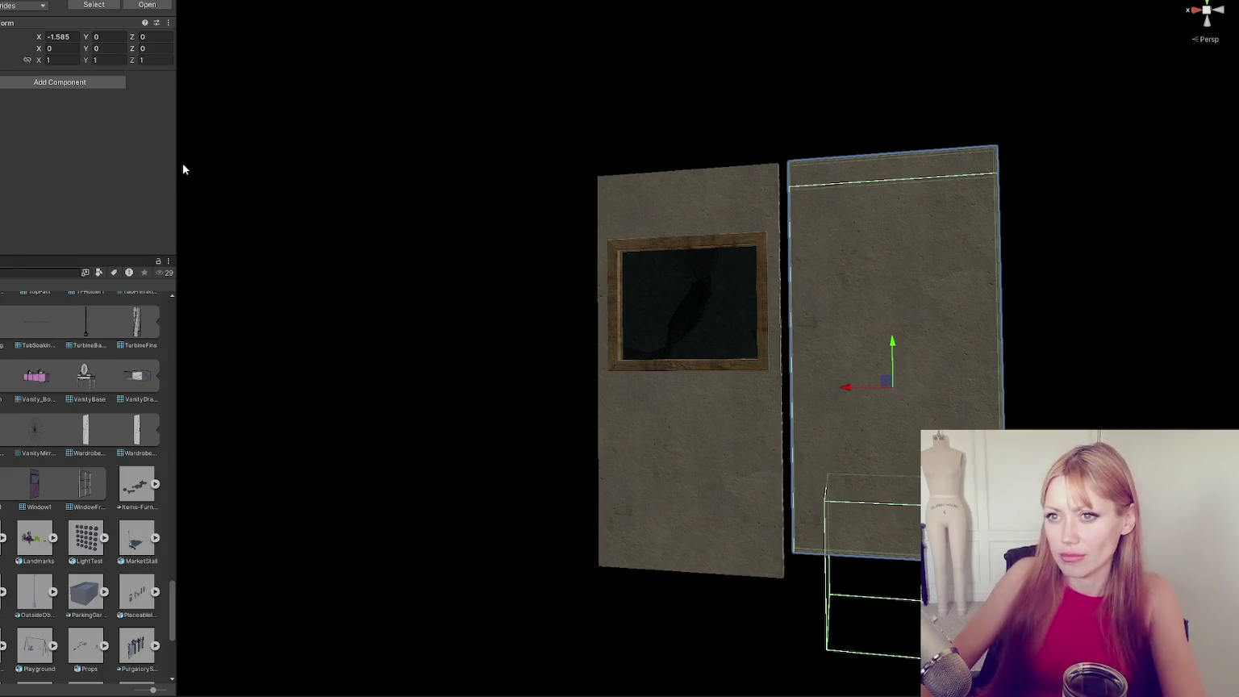
key("ctrl+z")
key("ctrl+z")
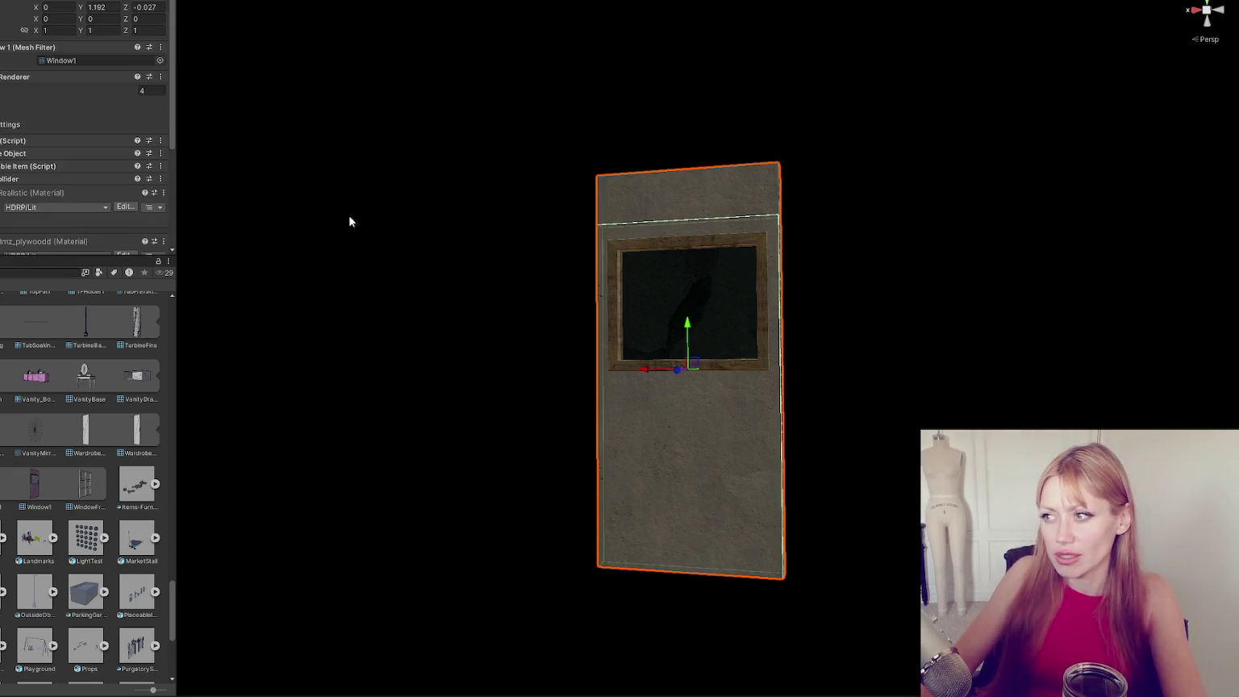
Use Edit Collider to raise Window1's Box Collider height from 2.8 to 3.22.
left_click(48, 178)
scroll(53, 166, "down", 3)
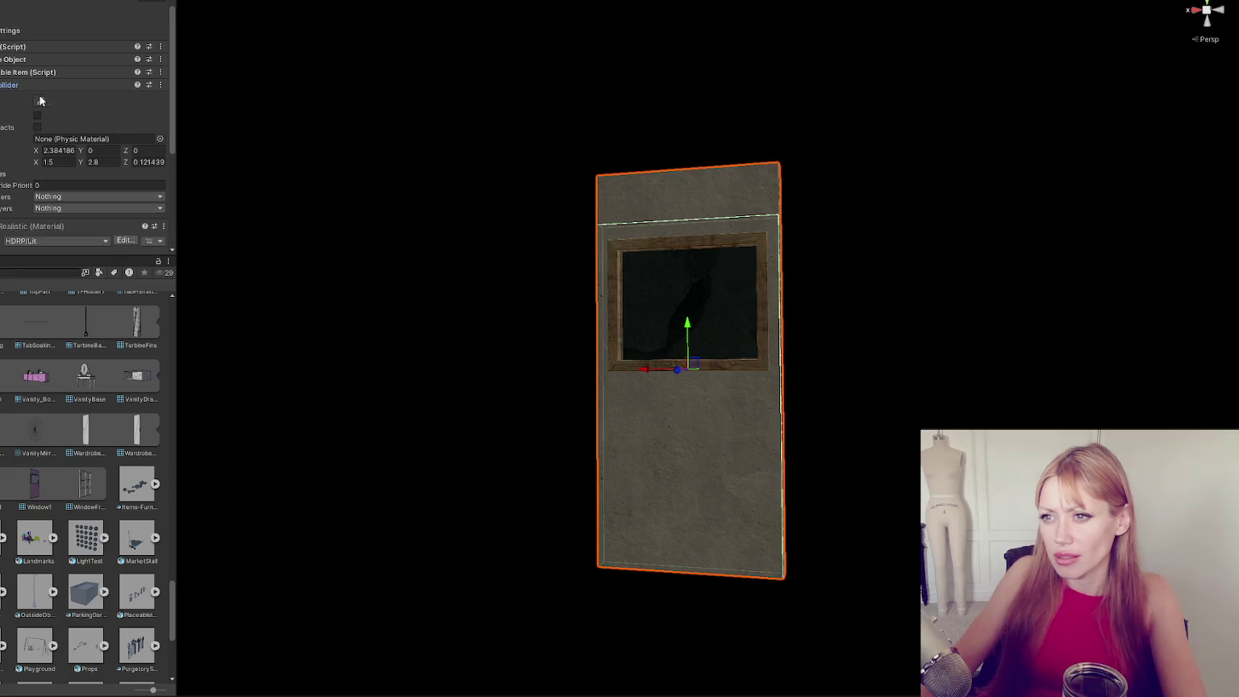
left_click(40, 100)
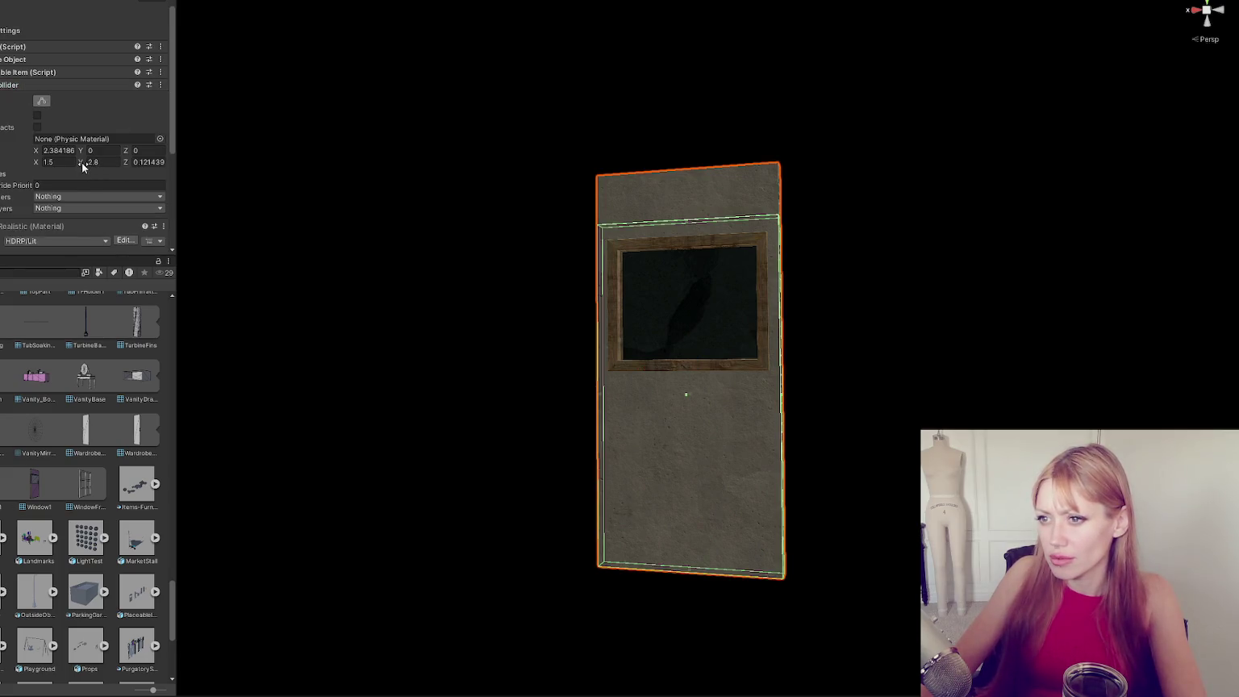
mouse_move(83, 164)
left_mouse_down()
mouse_move(94, 165)
mouse_move(85, 148)
left_mouse_up()
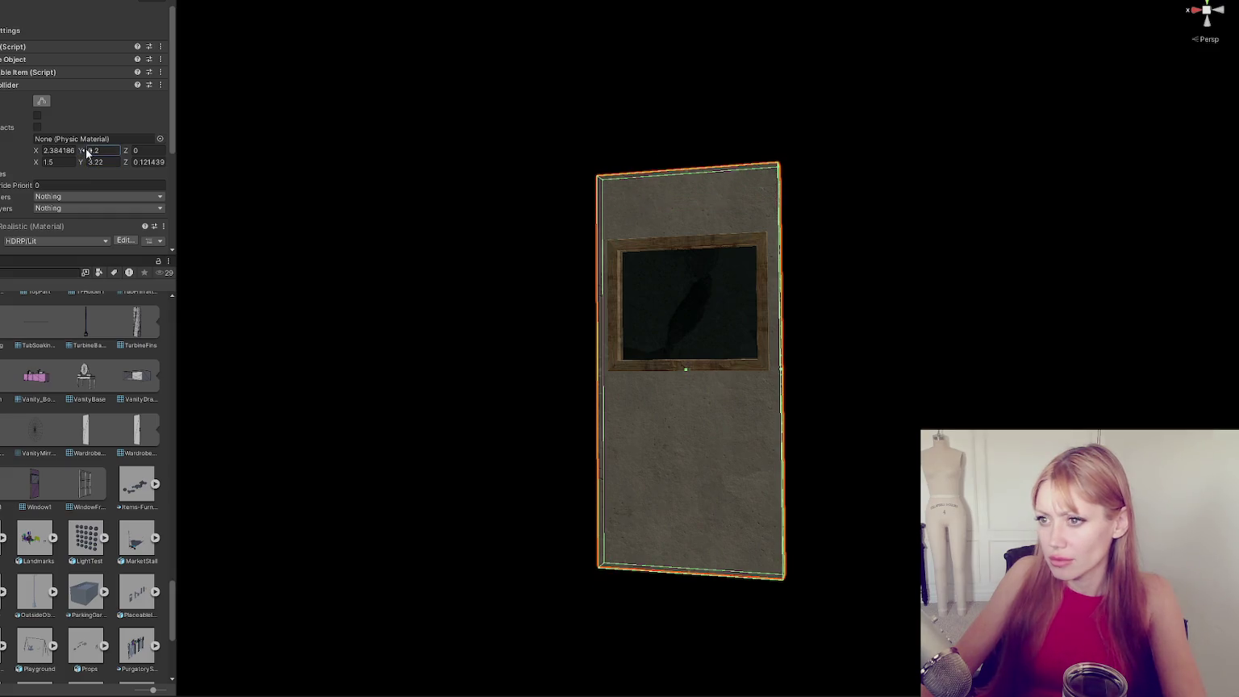
key("Delete")
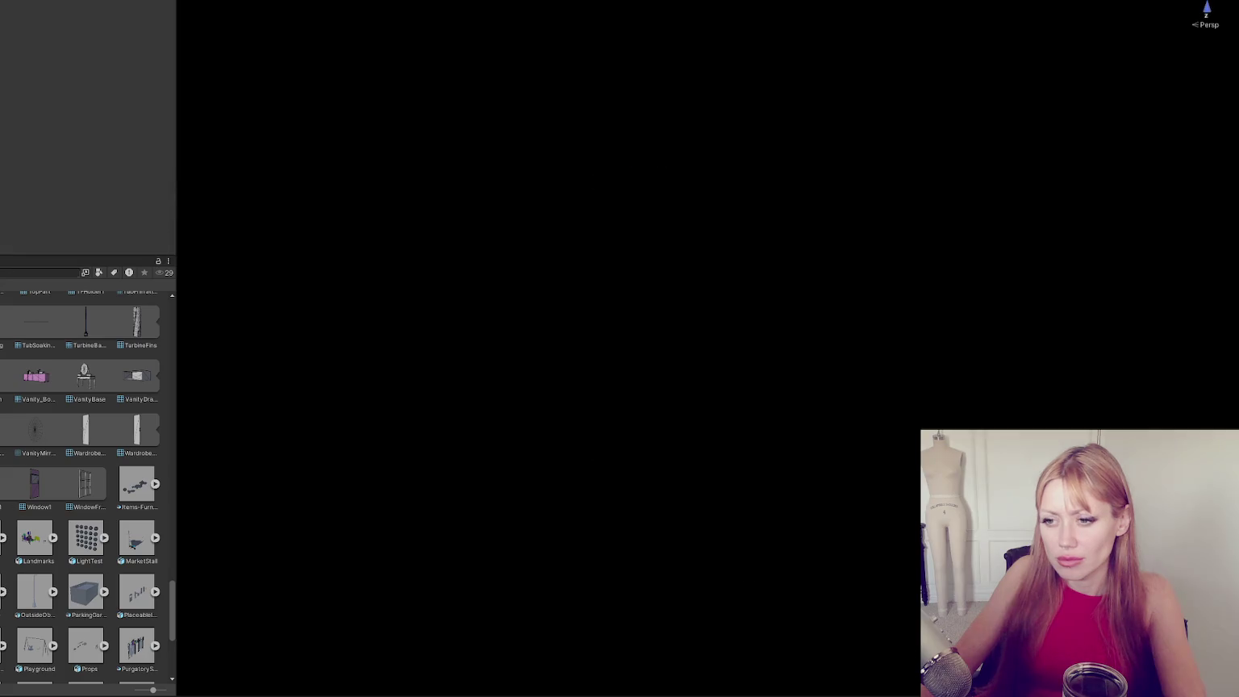
Start the game in DEV MODE from the STRAIN title screen and bring up the pause menu.
scroll(56, 418, "up", 5)
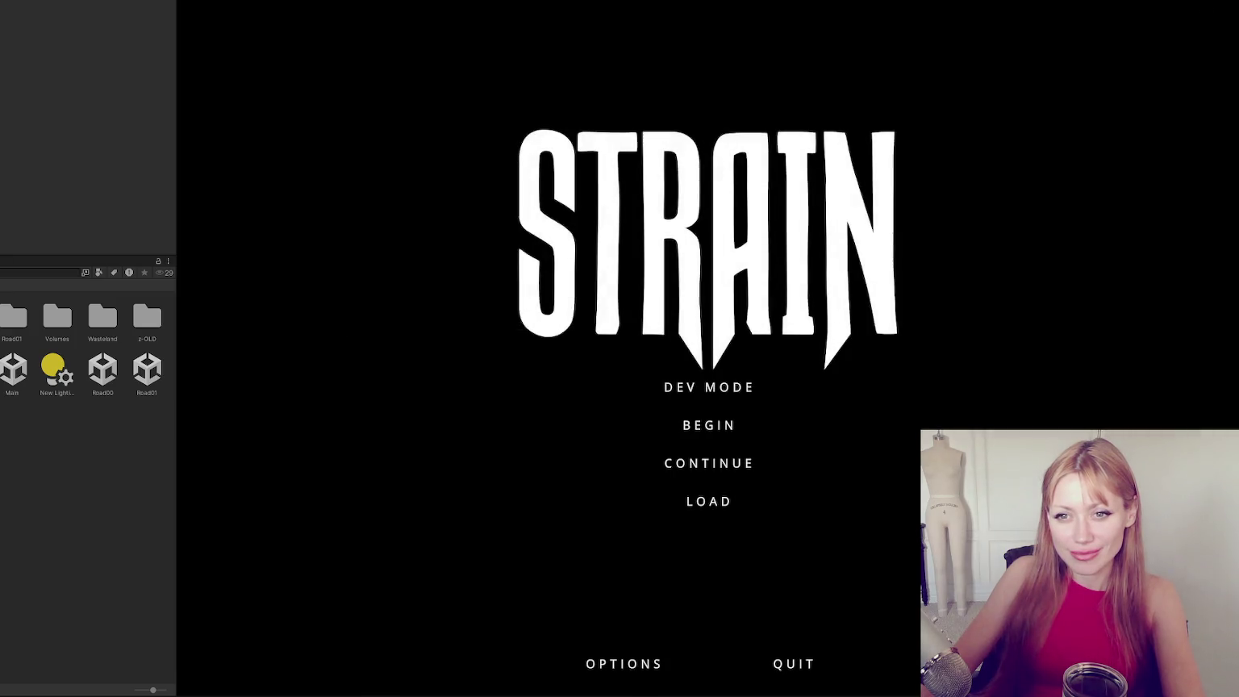
left_click(708, 387)
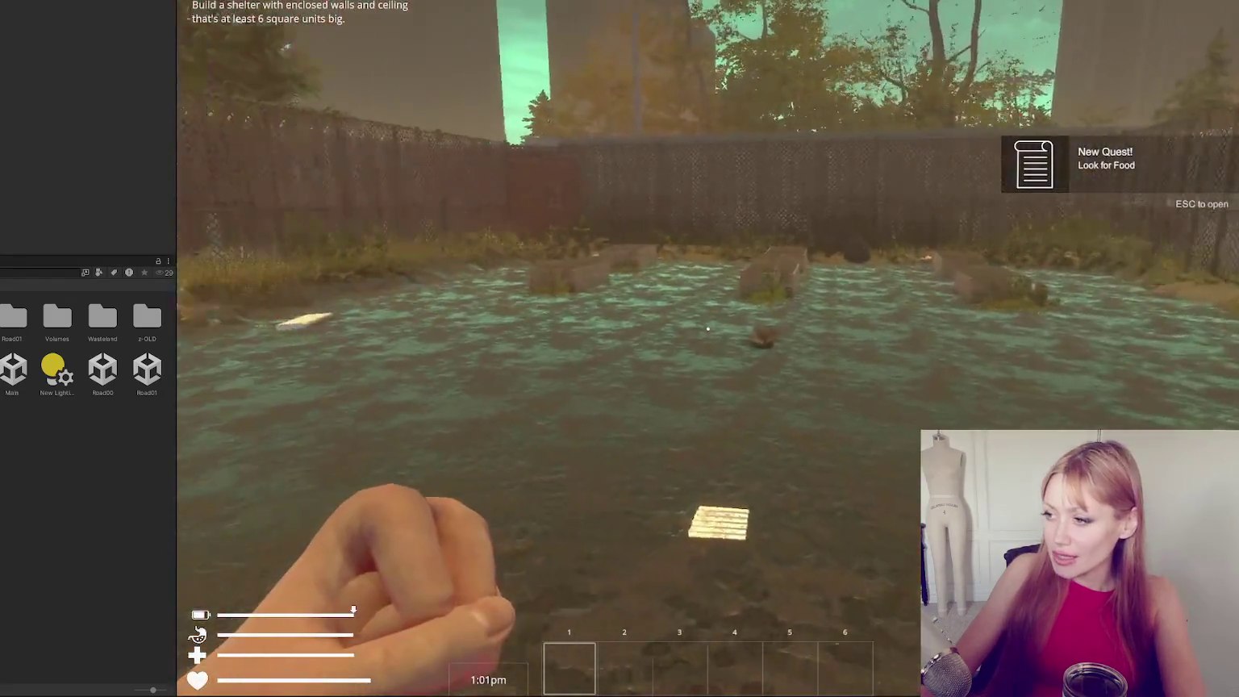
key("Escape")
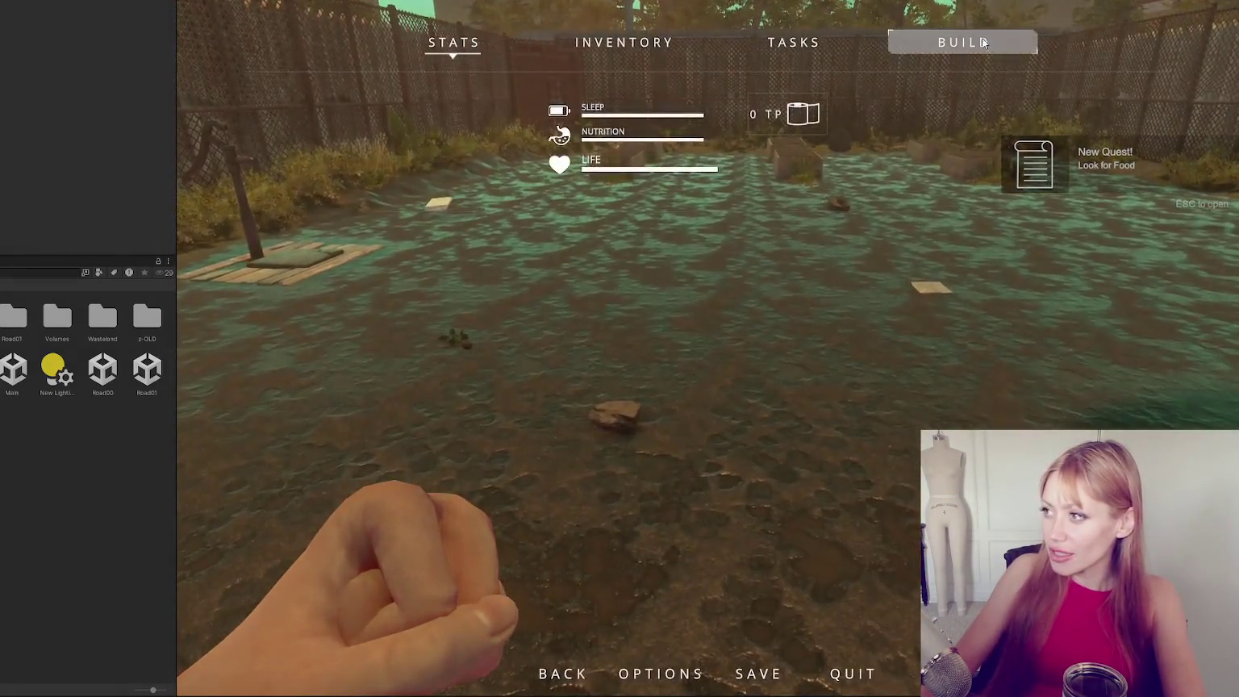
Pick up the stacked planks and lay two plank floor tiles on the platform.
left_click(524, 126)
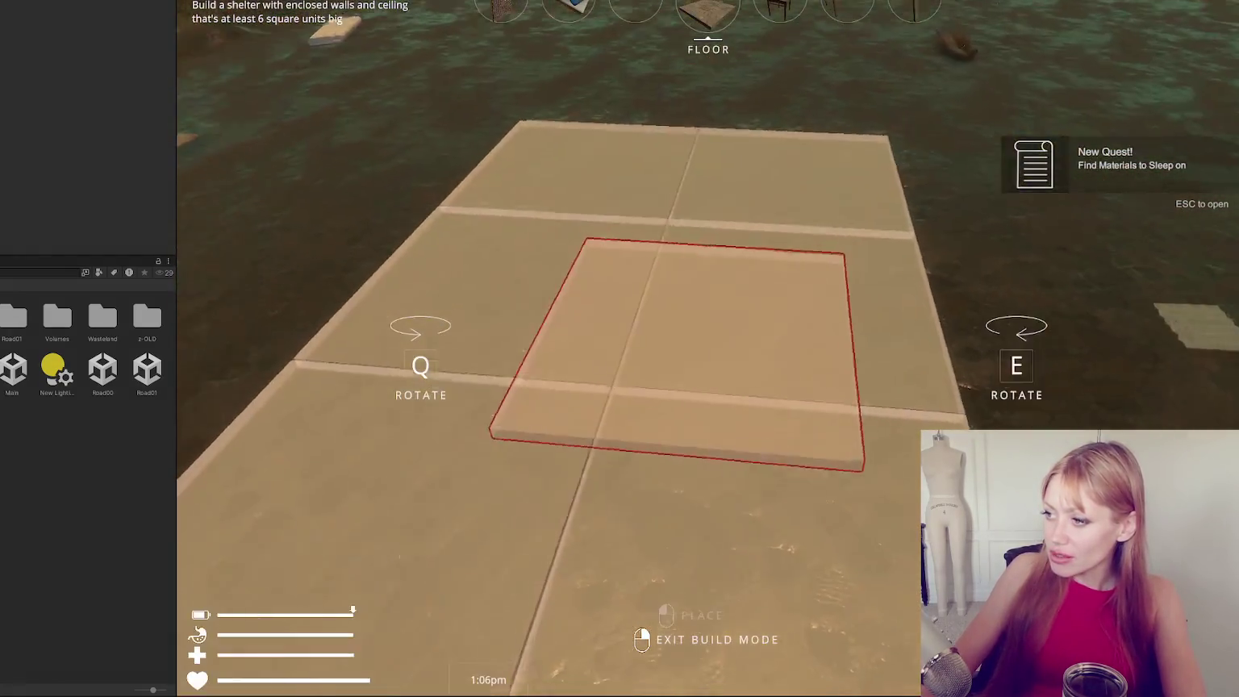
right_click(707, 328)
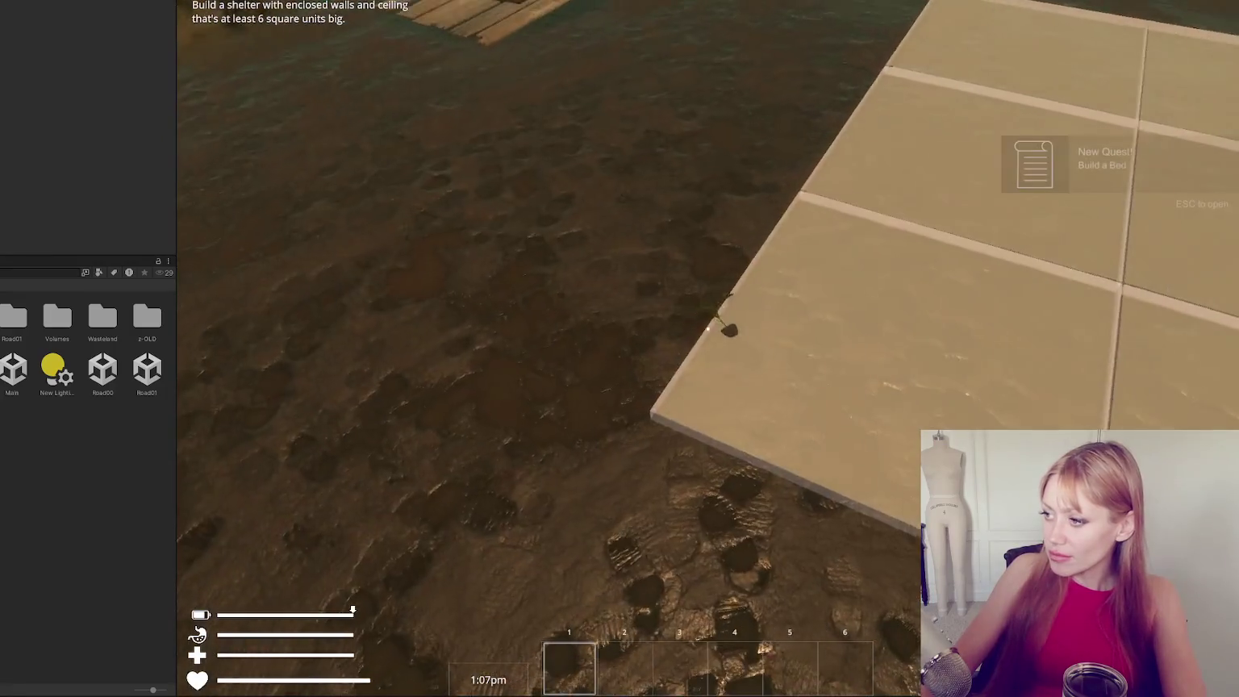
key("Escape")
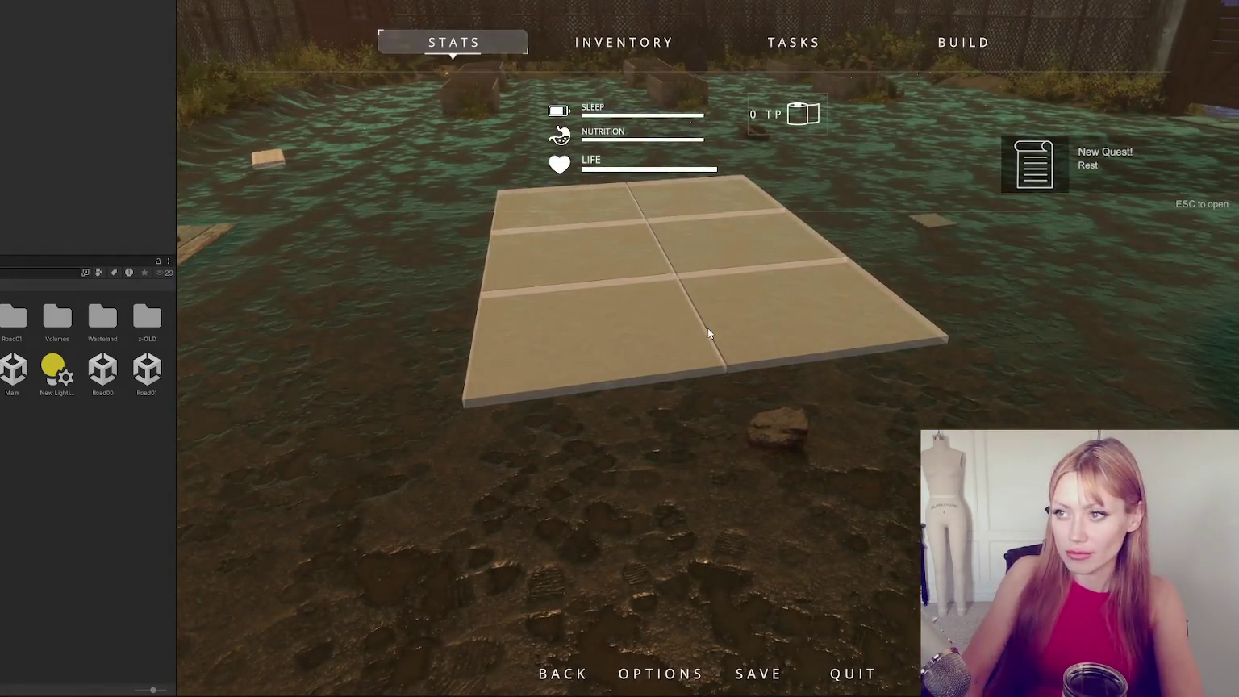
key("Escape")
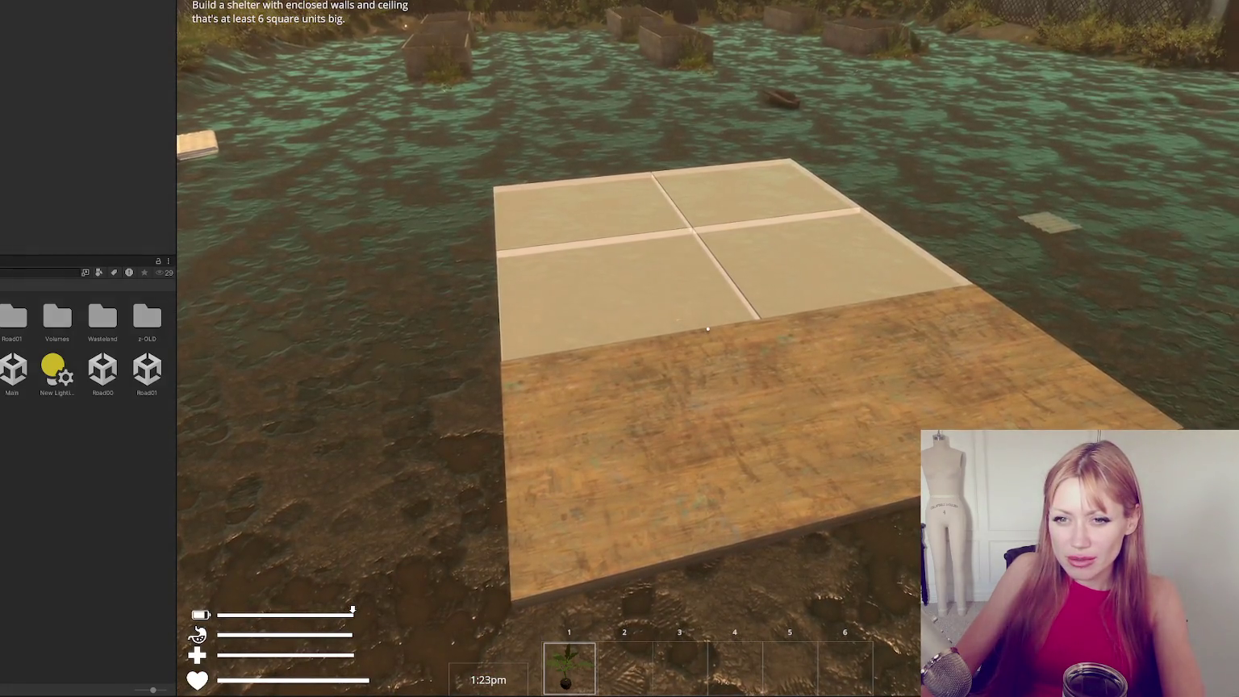
key("Escape")
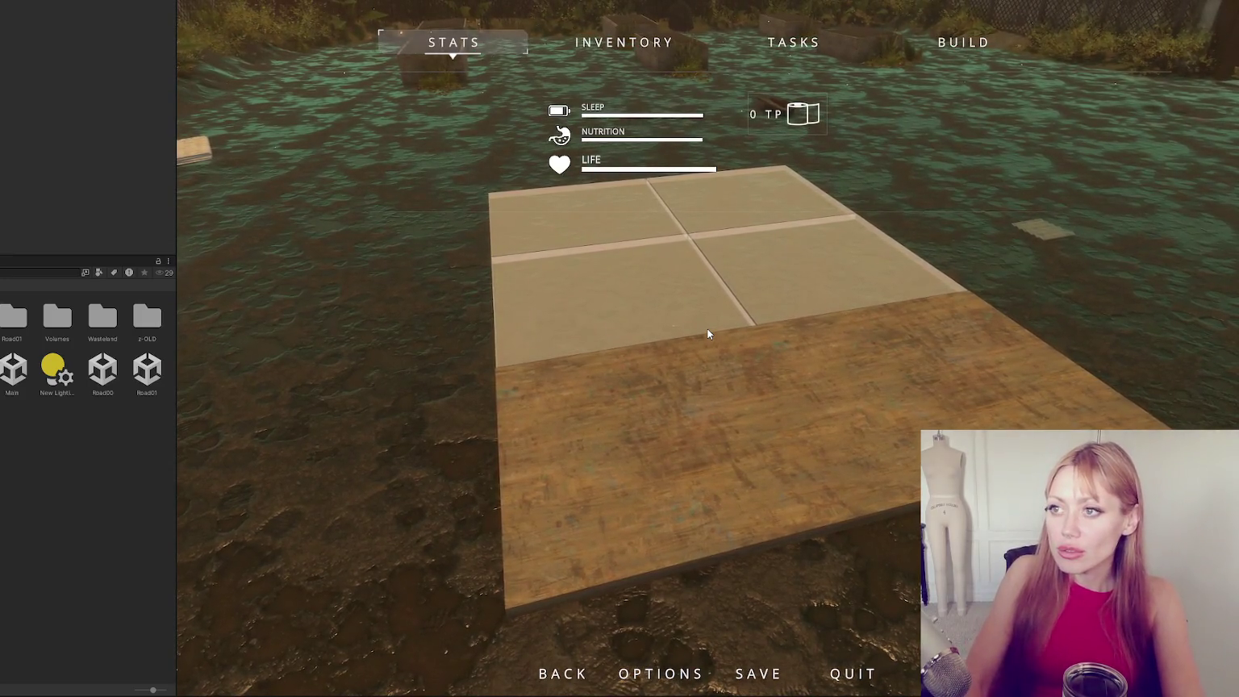
key("Escape")
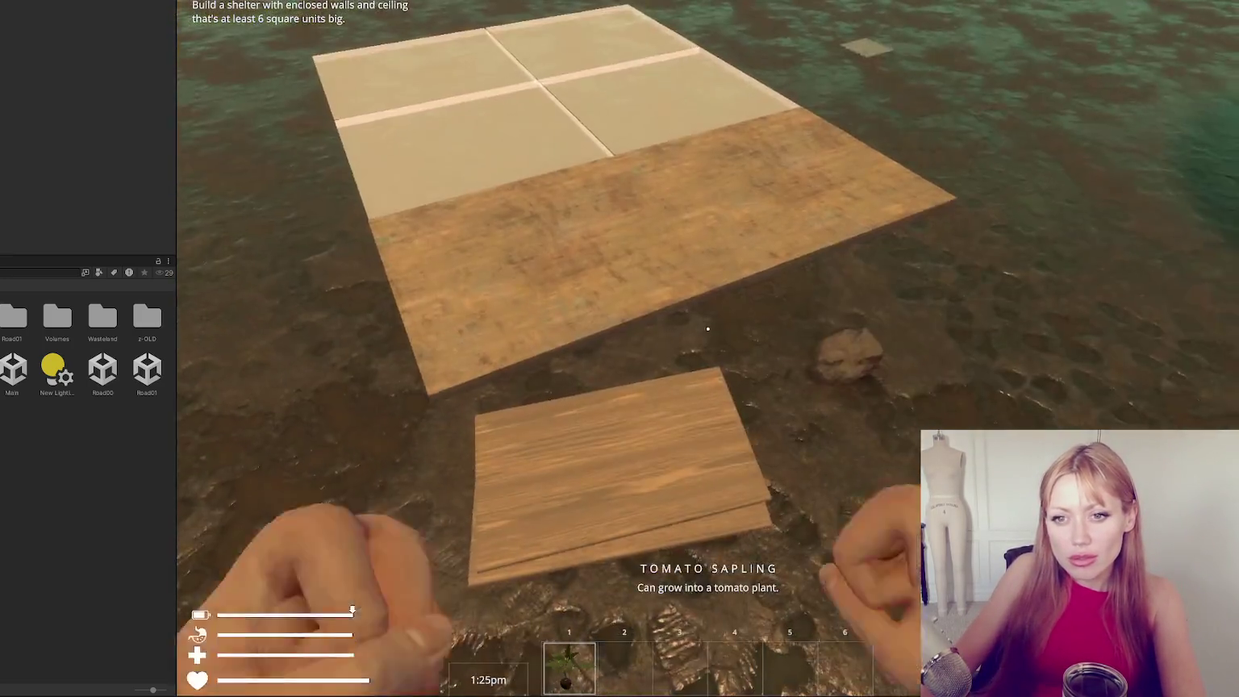
key("e")
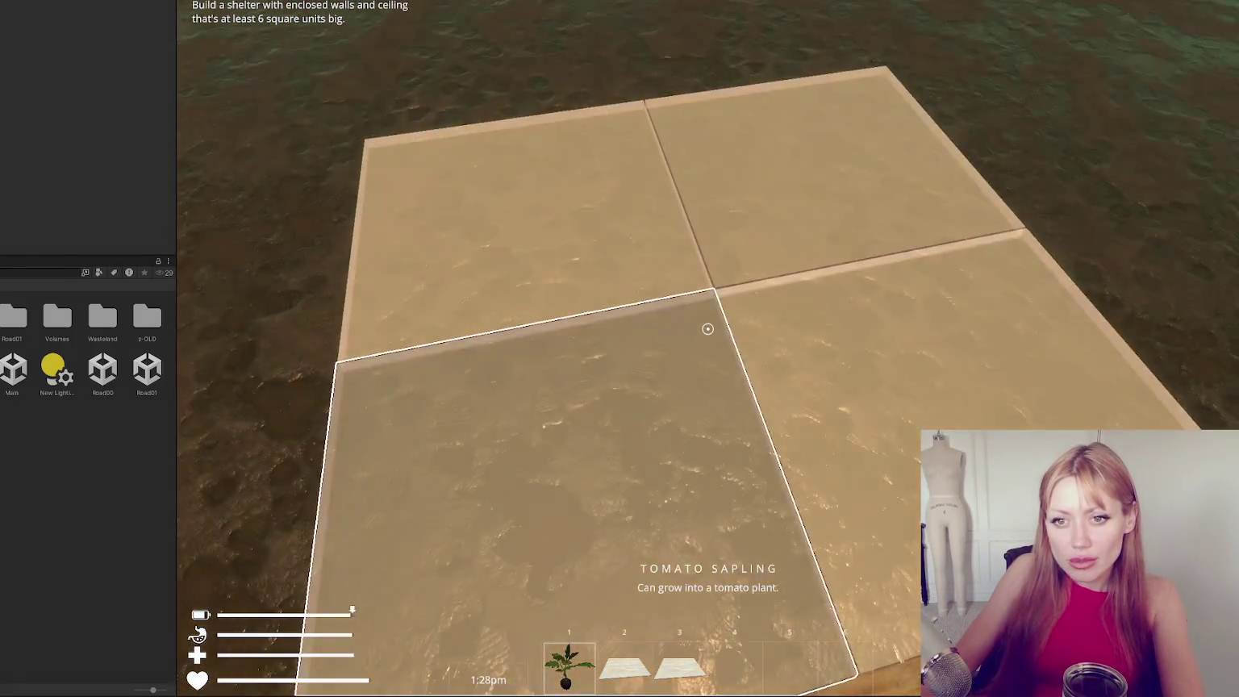
left_click(708, 328)
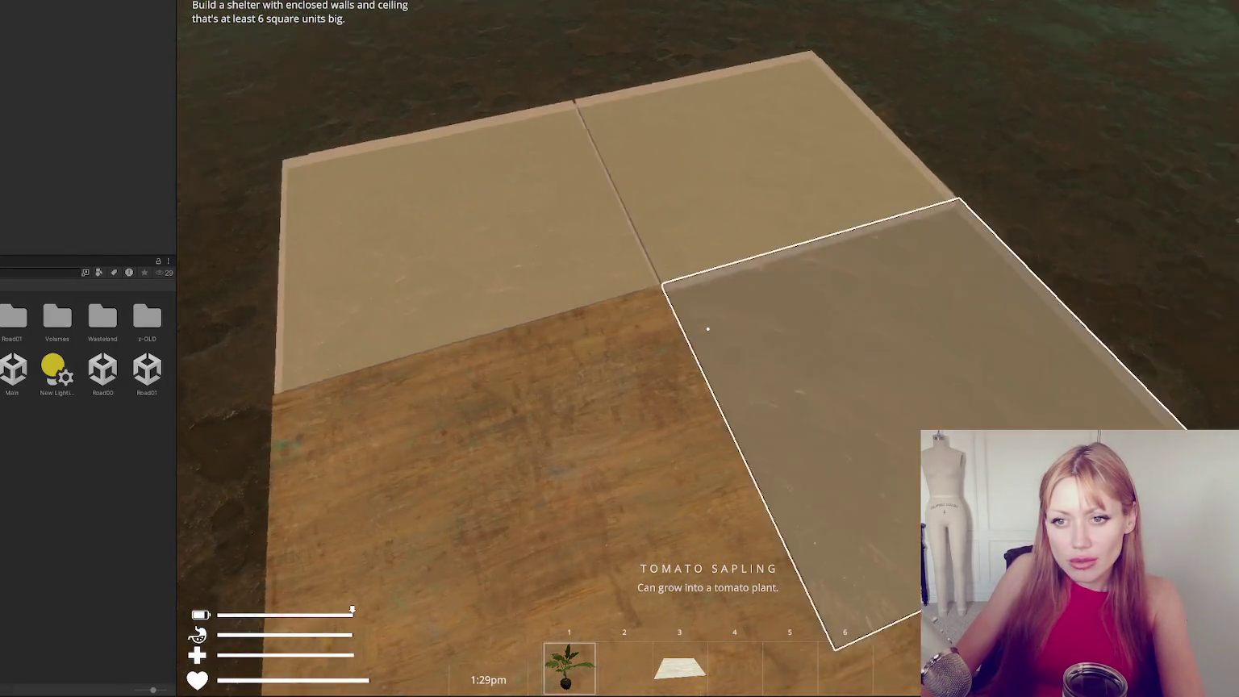
left_click(707, 327)
key("s")
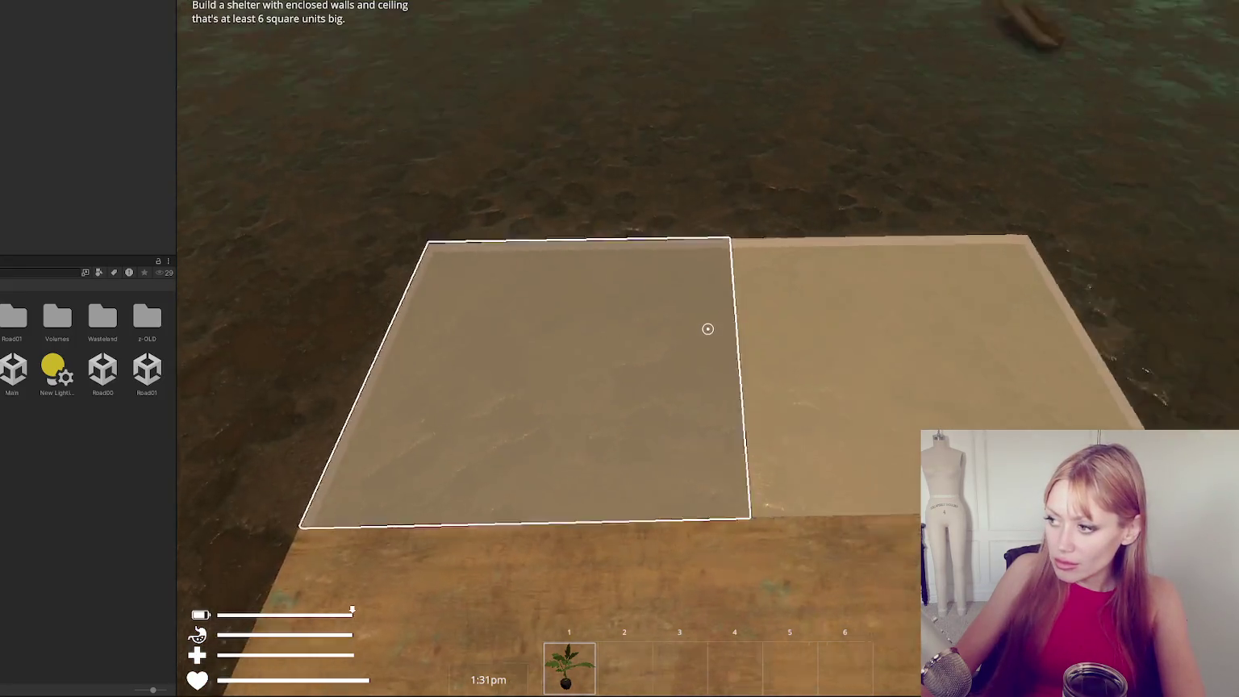
Finish both pale plank tiles as wooden floor.
key("Escape")
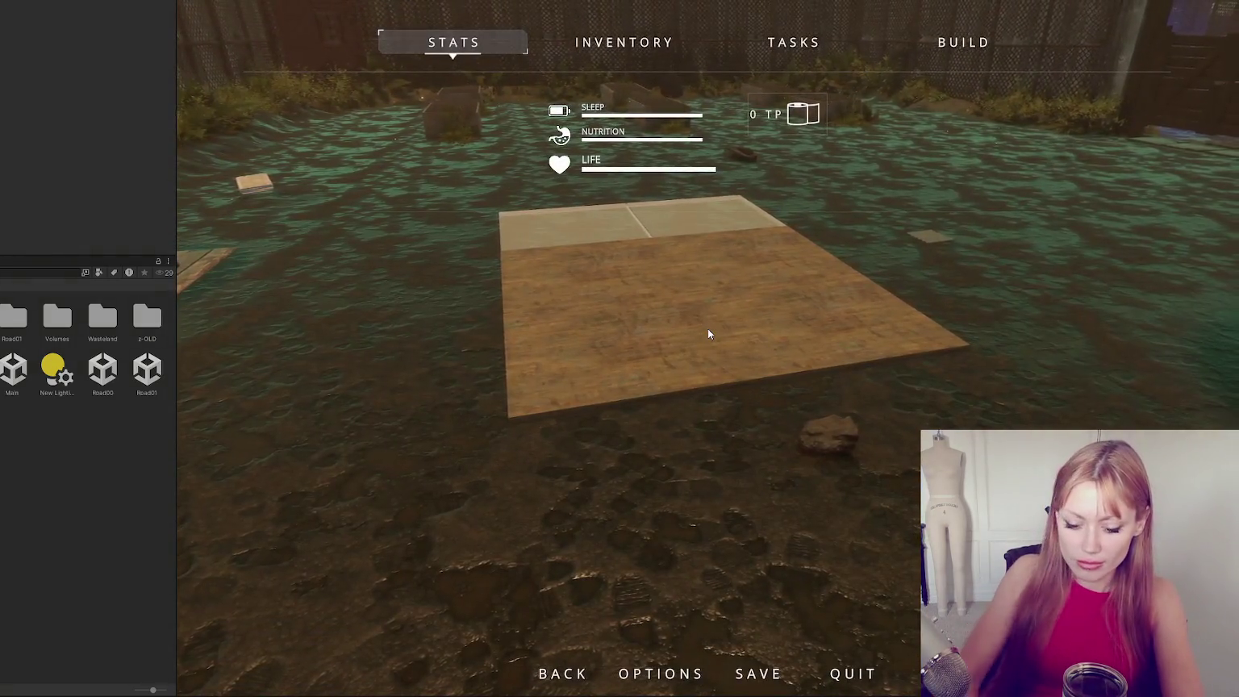
key("Escape")
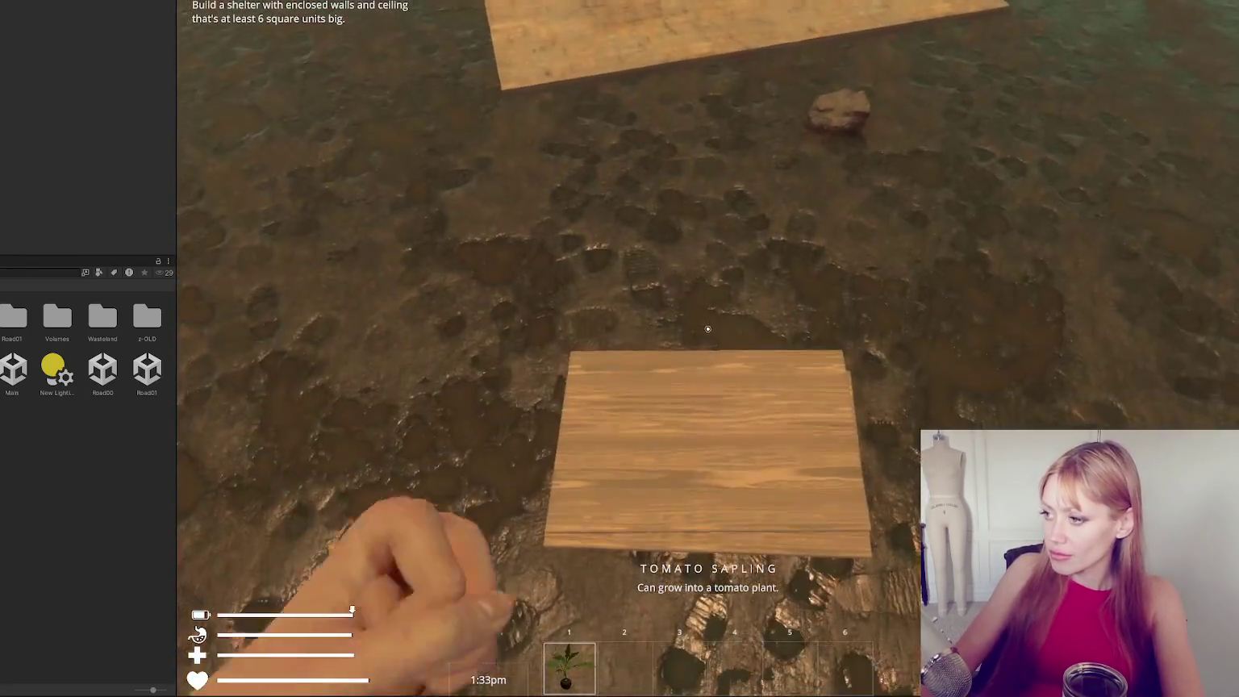
left_click(708, 328)
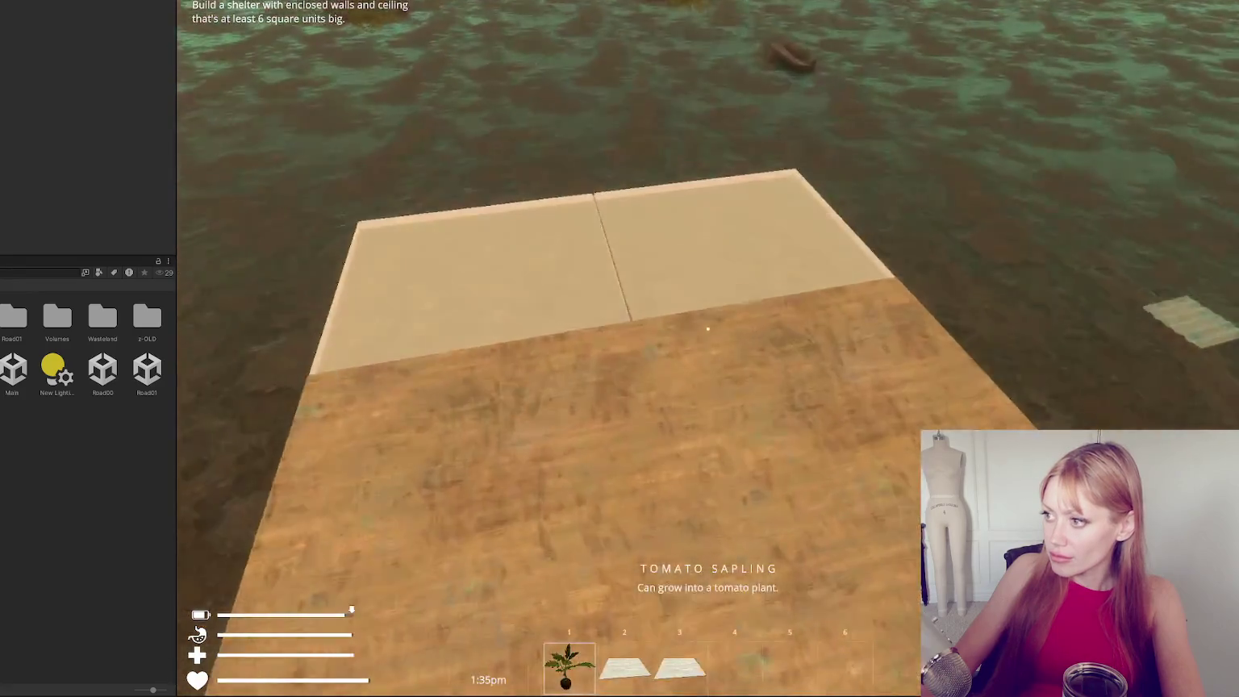
left_click(707, 328)
left_click(707, 328)
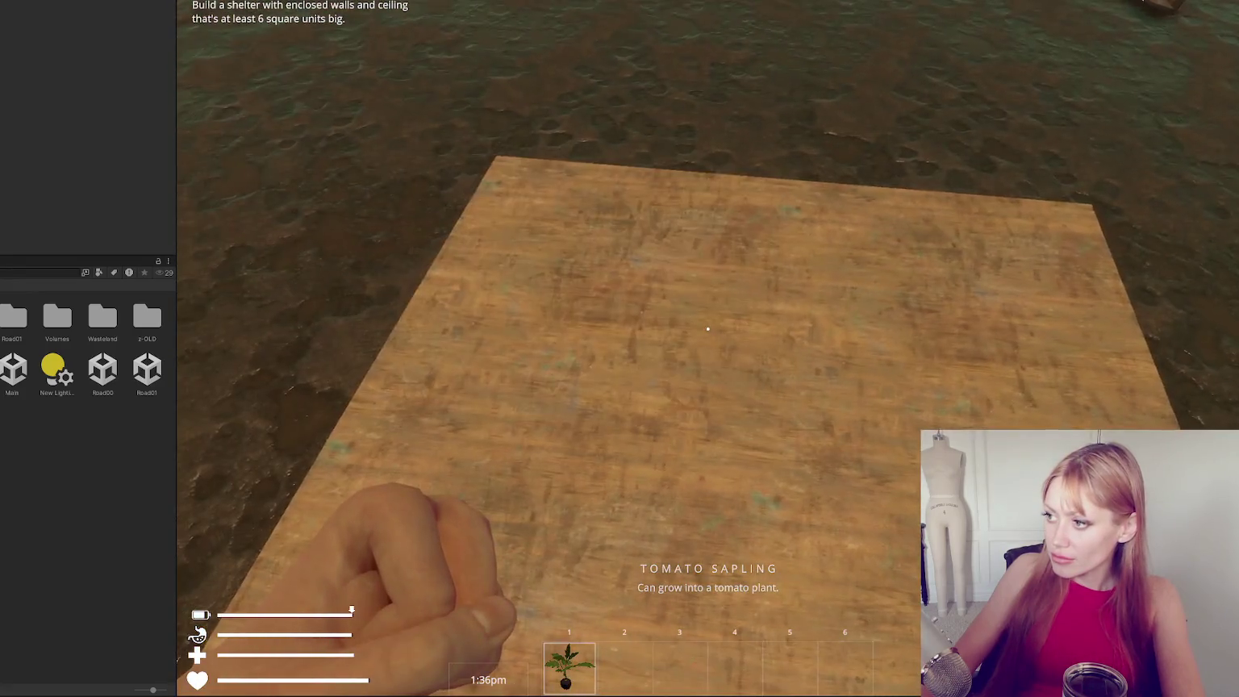
Choose Wall from the buildables and place three walls around the platform.
key("Escape")
left_click(964, 42)
left_click(428, 351)
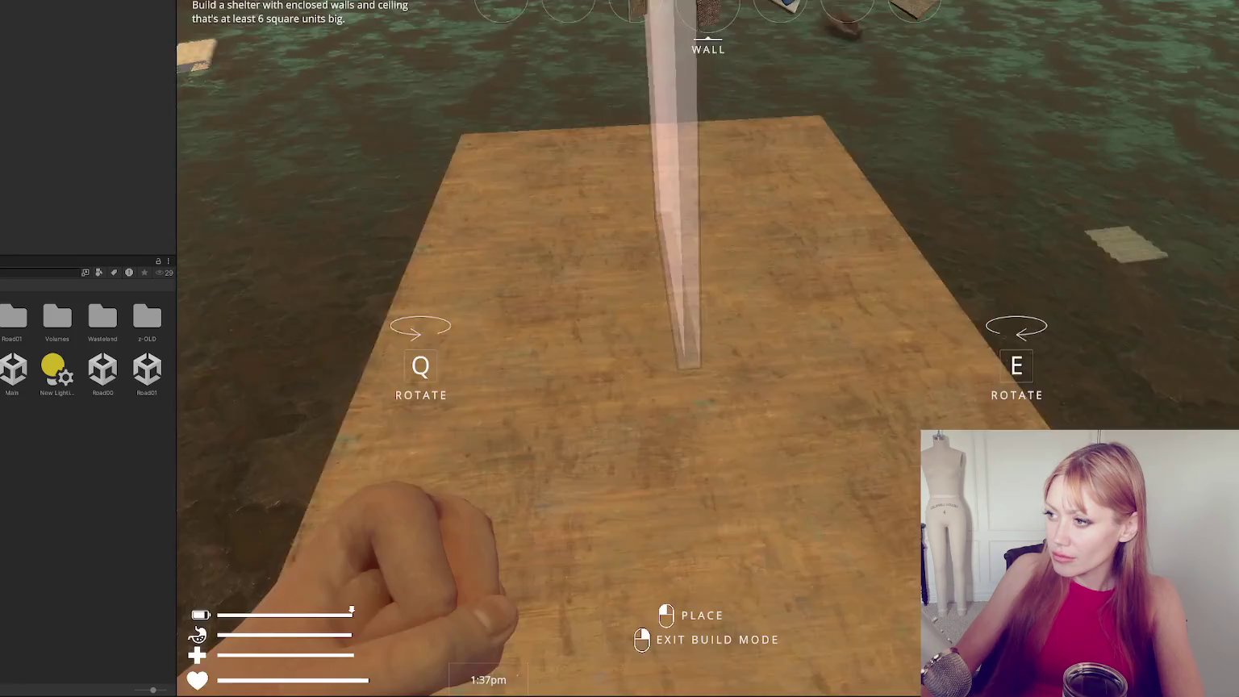
left_click(707, 328)
left_click(708, 328)
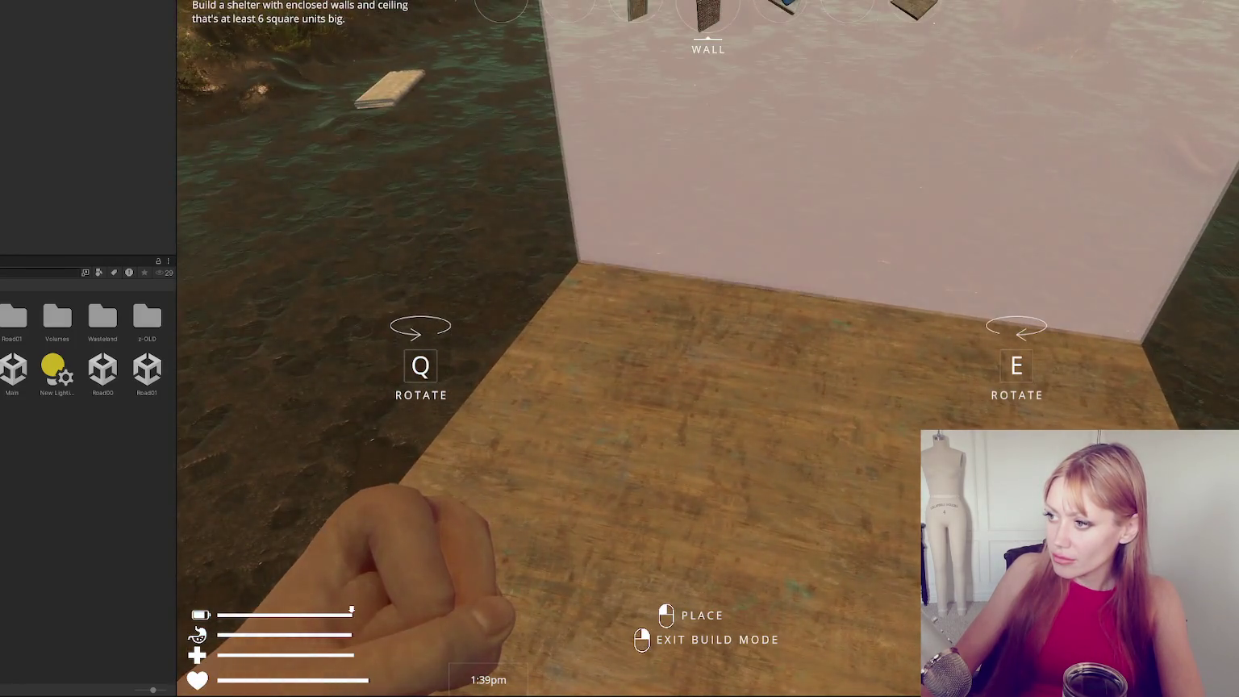
left_click(708, 328)
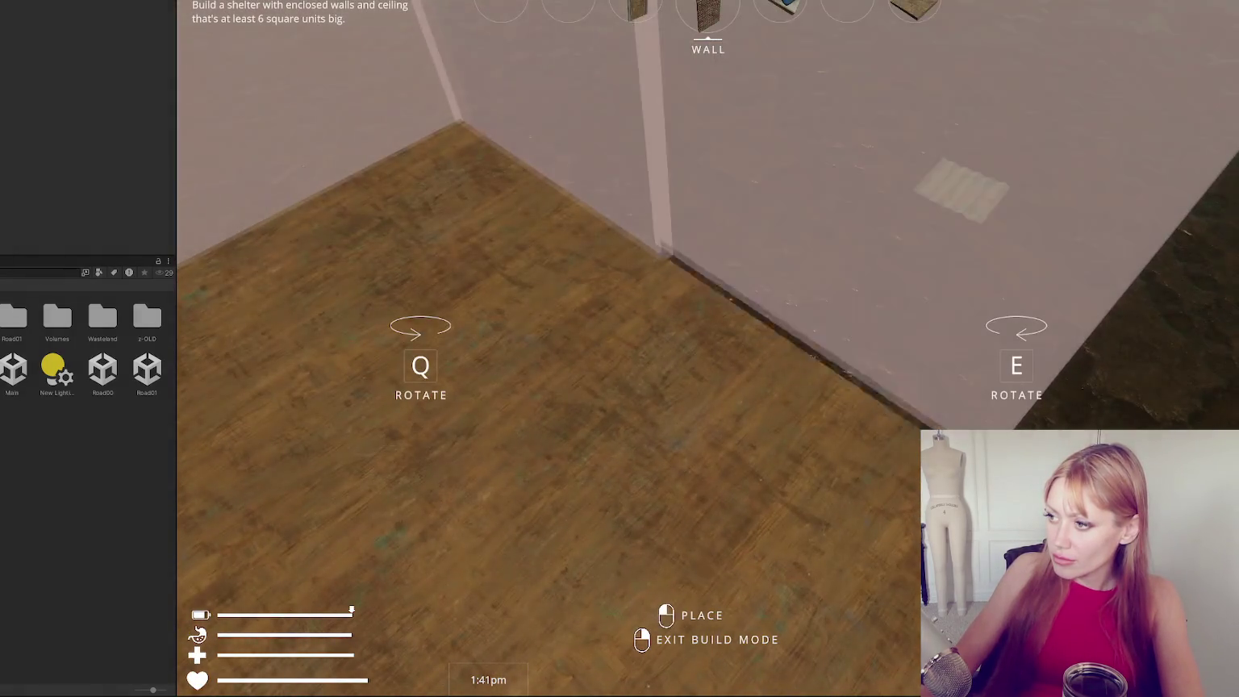
right_click(708, 328)
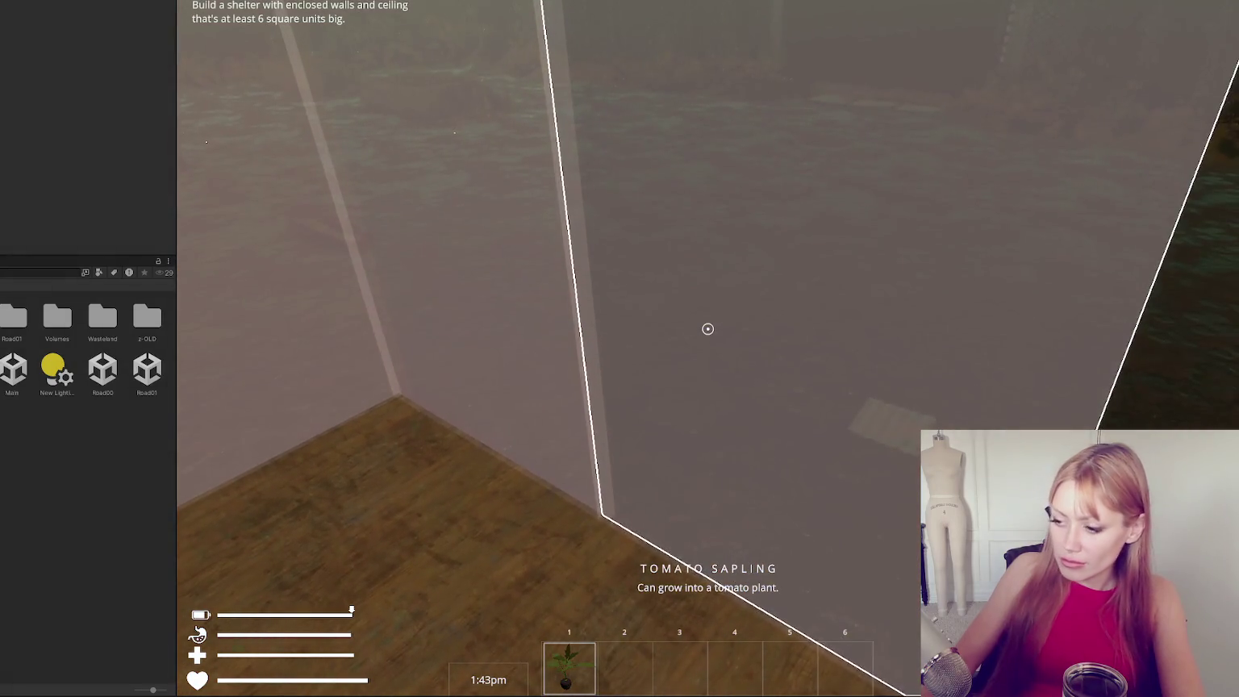
Pick up the brick bundle and build a window wall on the shelter.
key("Escape")
key("Escape")
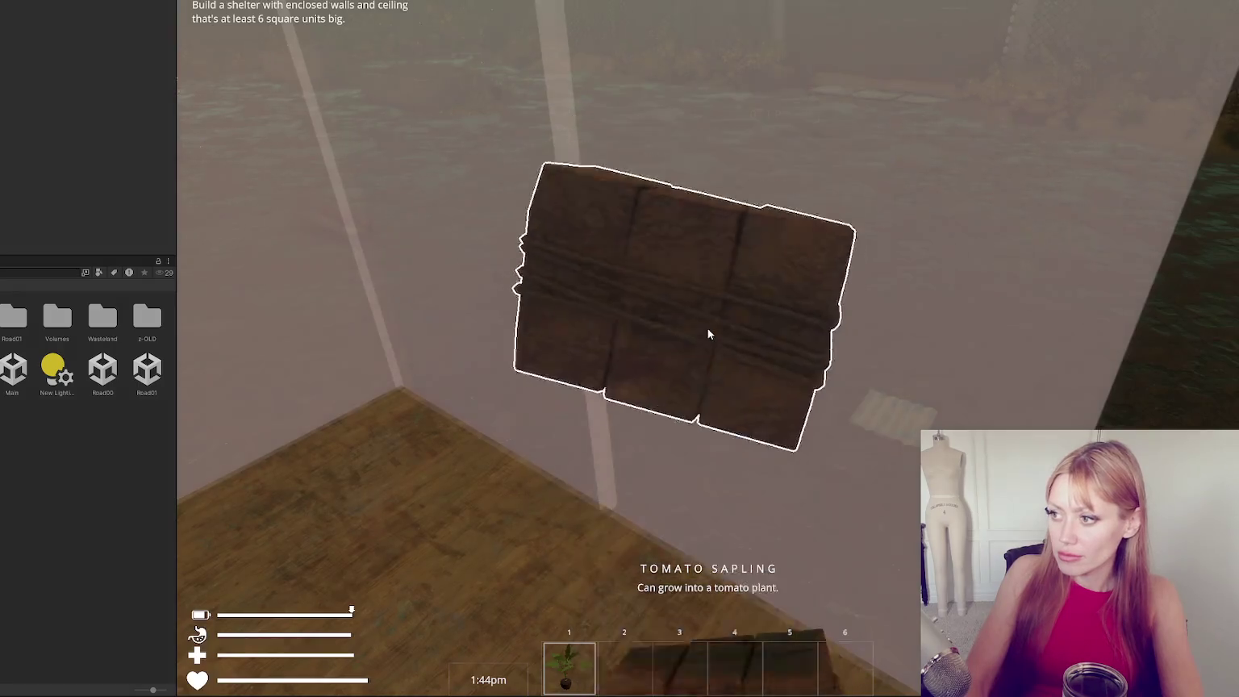
key("Escape")
key("Escape")
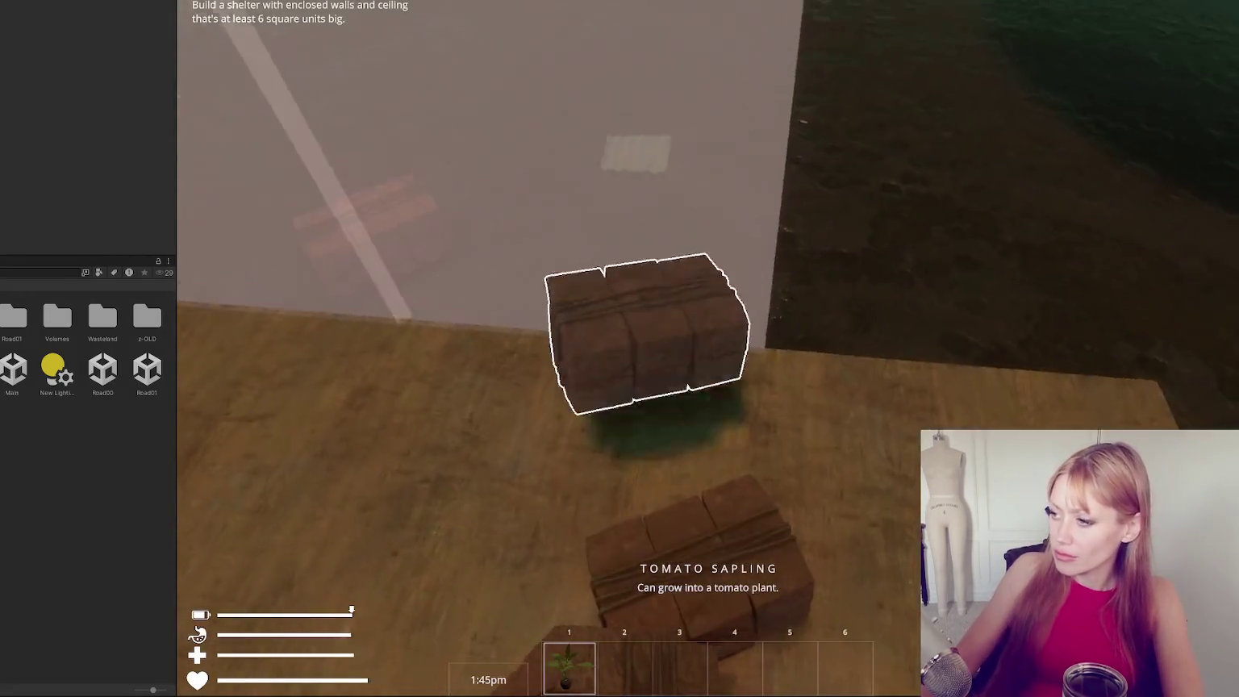
key("e")
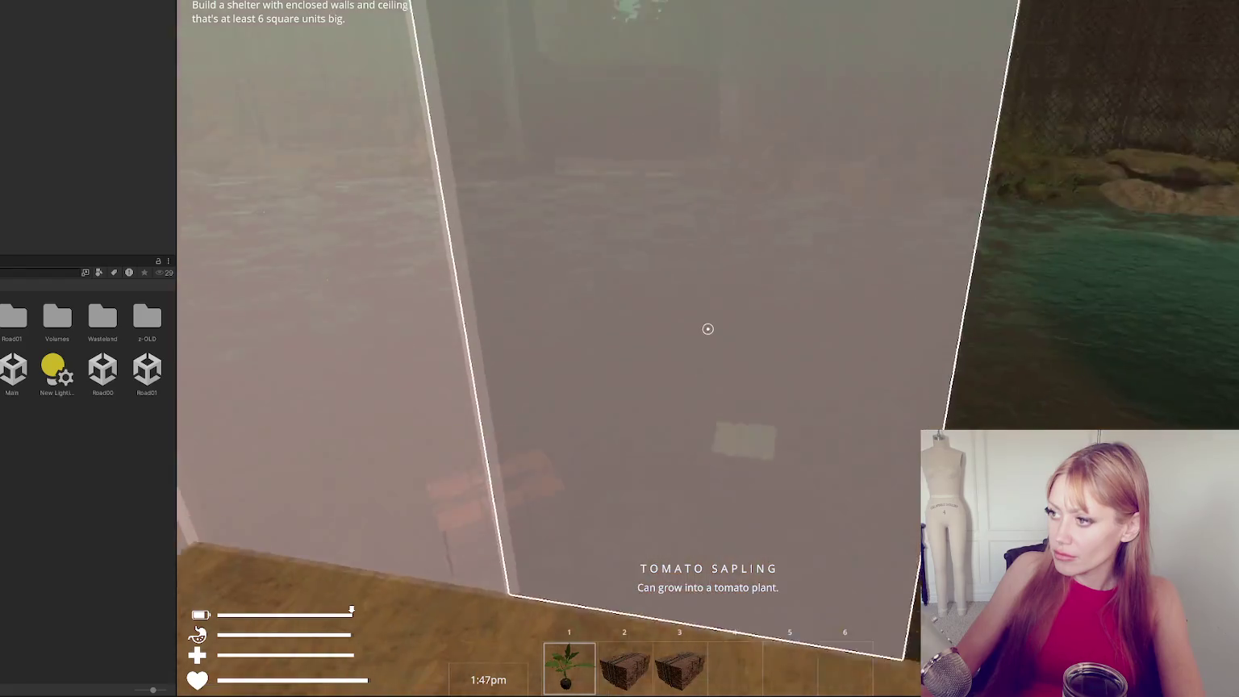
key("Escape")
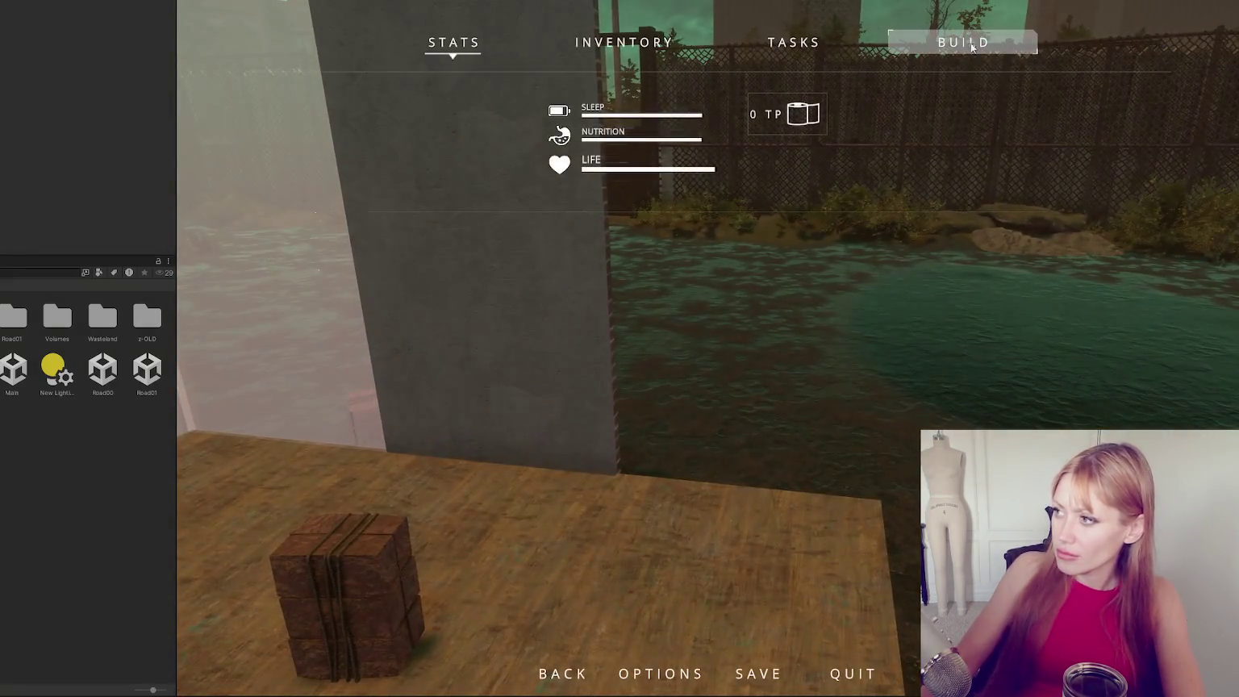
left_click(521, 509)
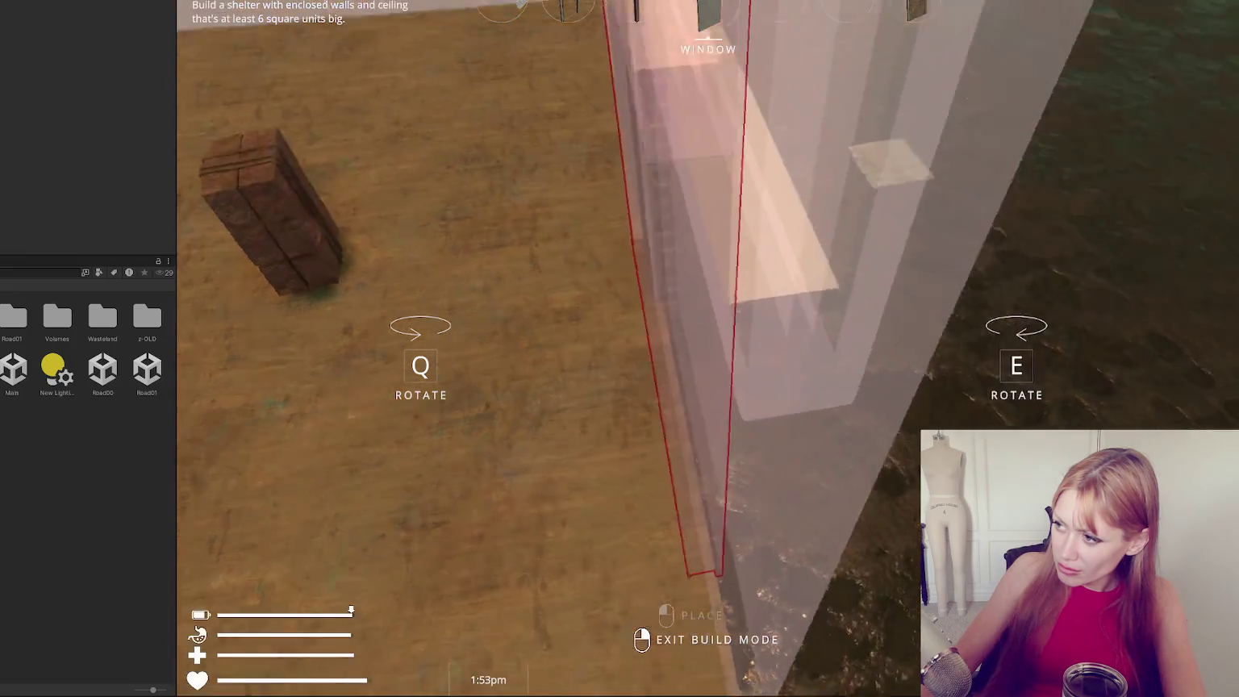
right_click(708, 329)
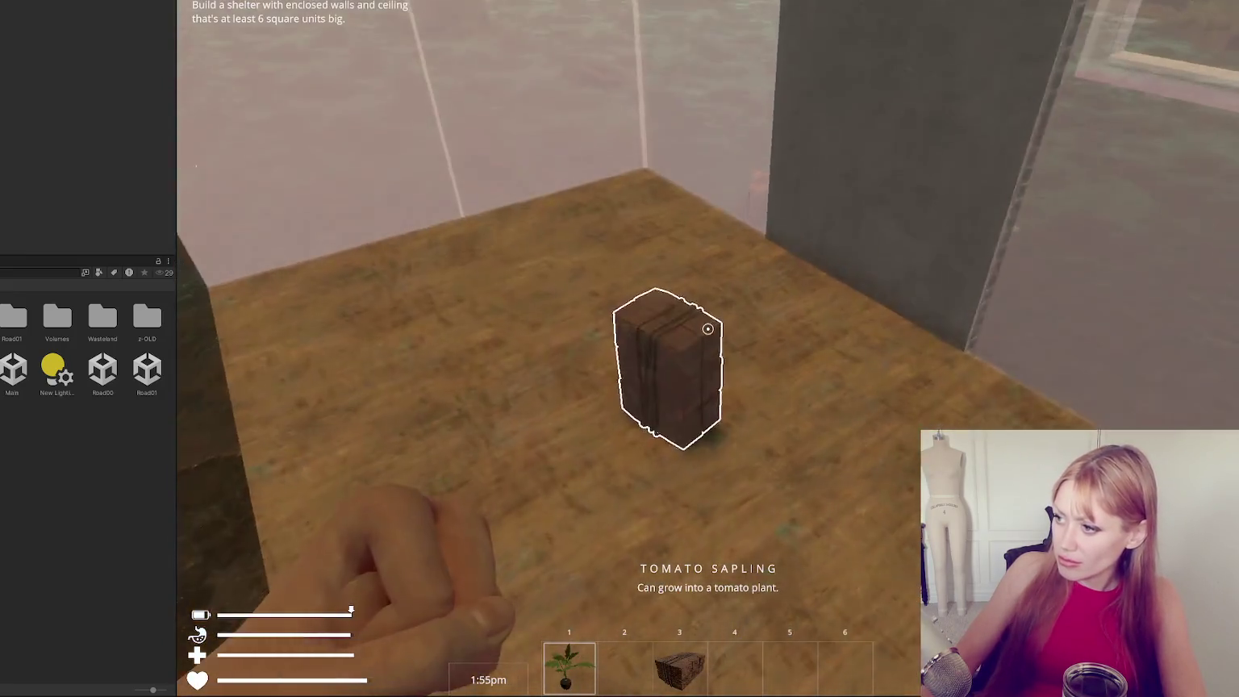
key("e")
key("s")
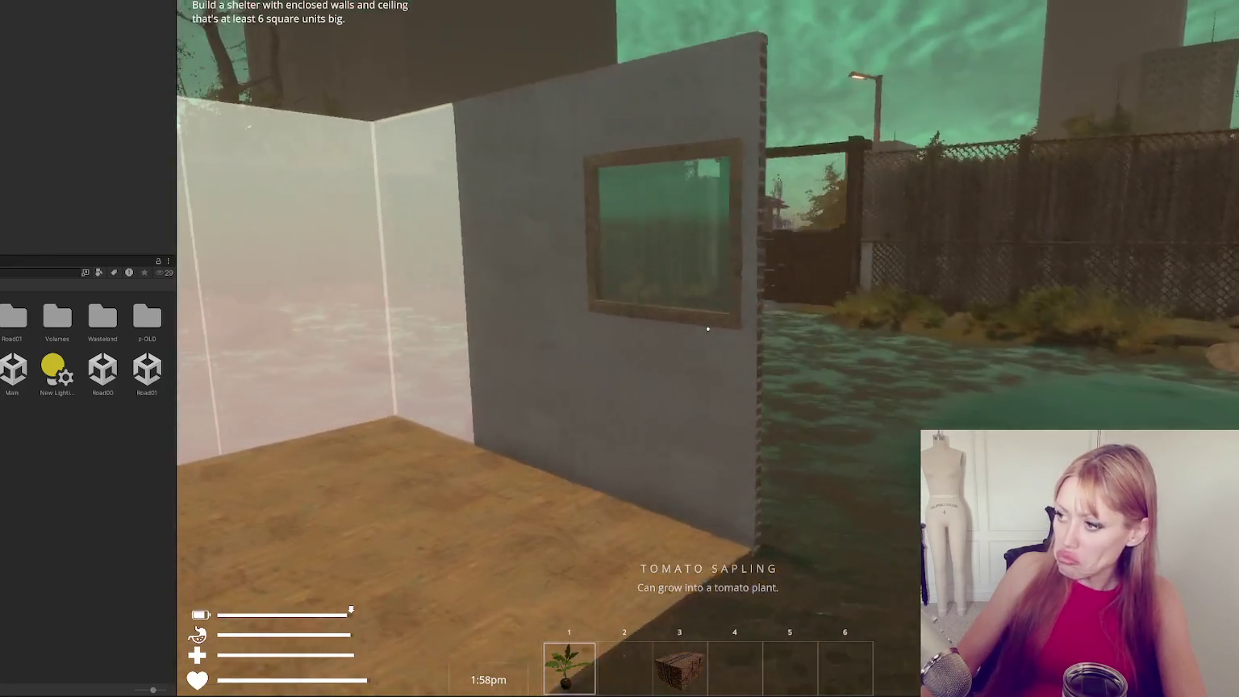
key("Escape")
left_click(963, 41)
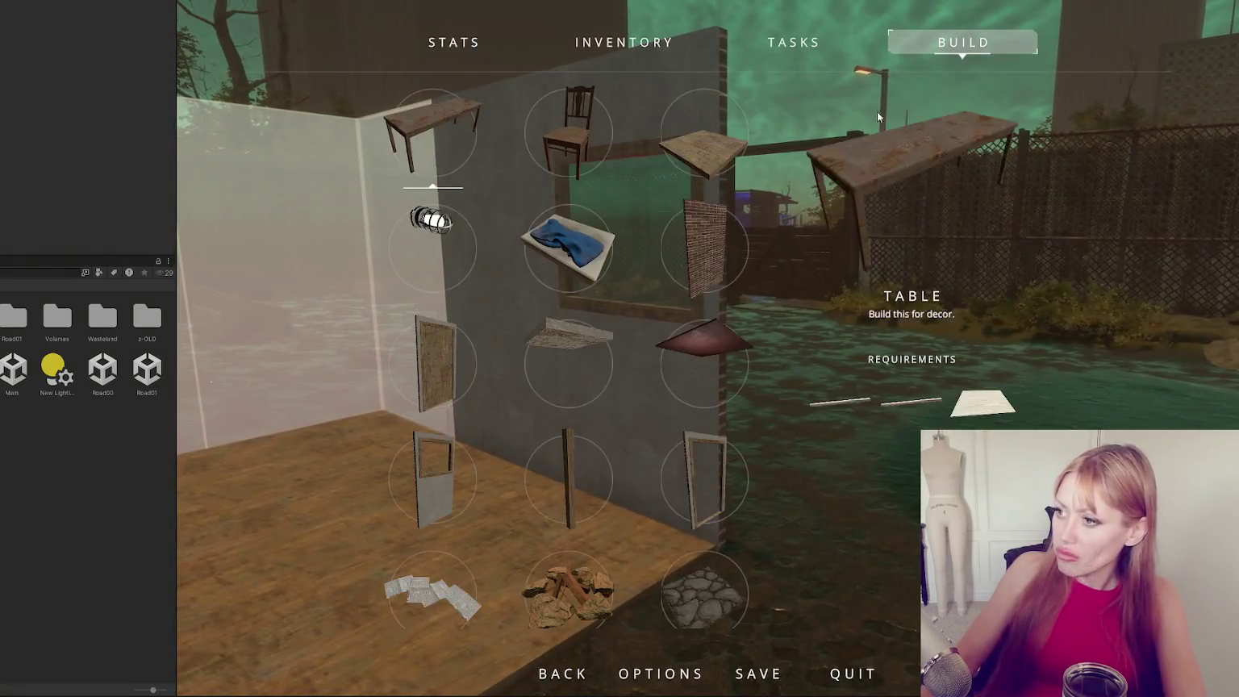
Place Floor tiles beside the shelter.
left_click(710, 146)
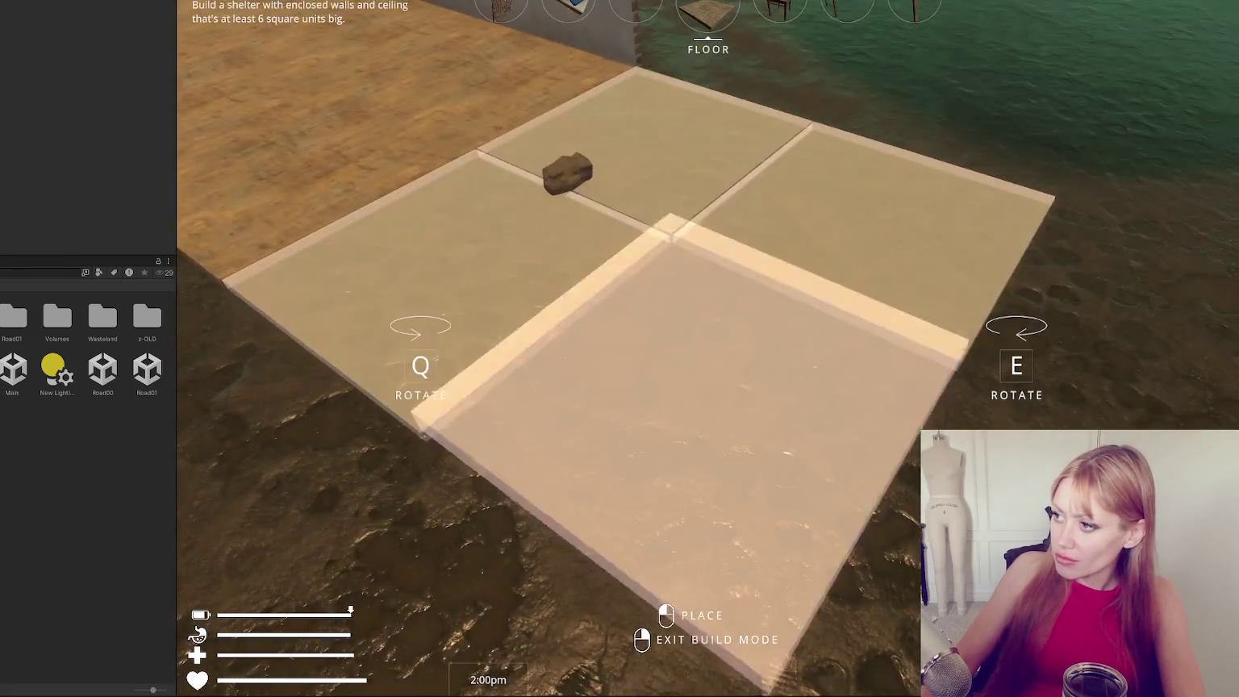
left_click(709, 331)
key("Escape")
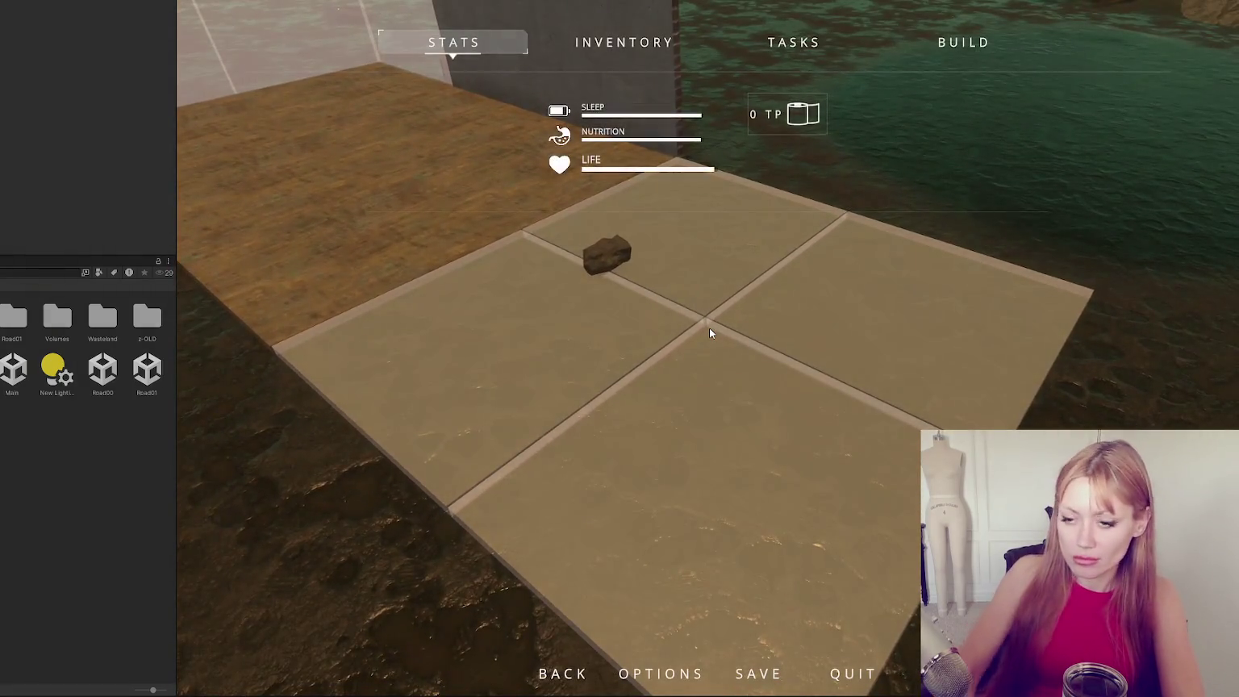
key("Escape")
key("Escape")
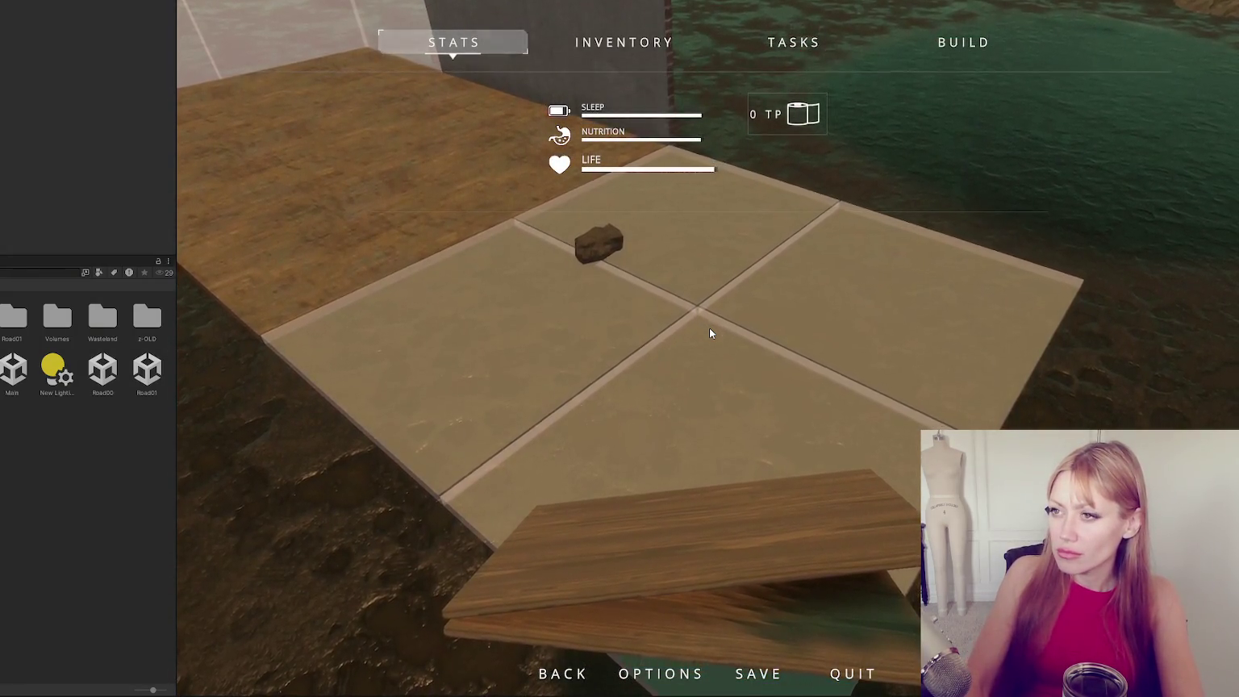
key("Escape")
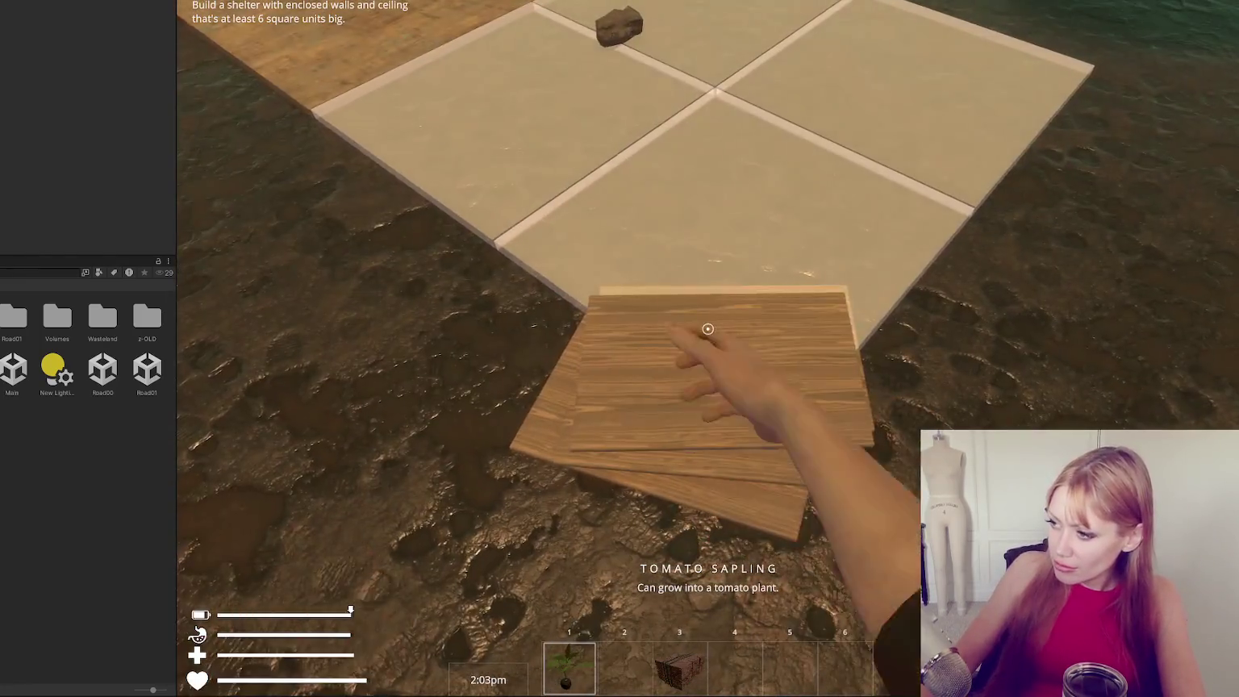
Walk up to the pale tiles and finish each one as wooden flooring.
key("w")
key("w")
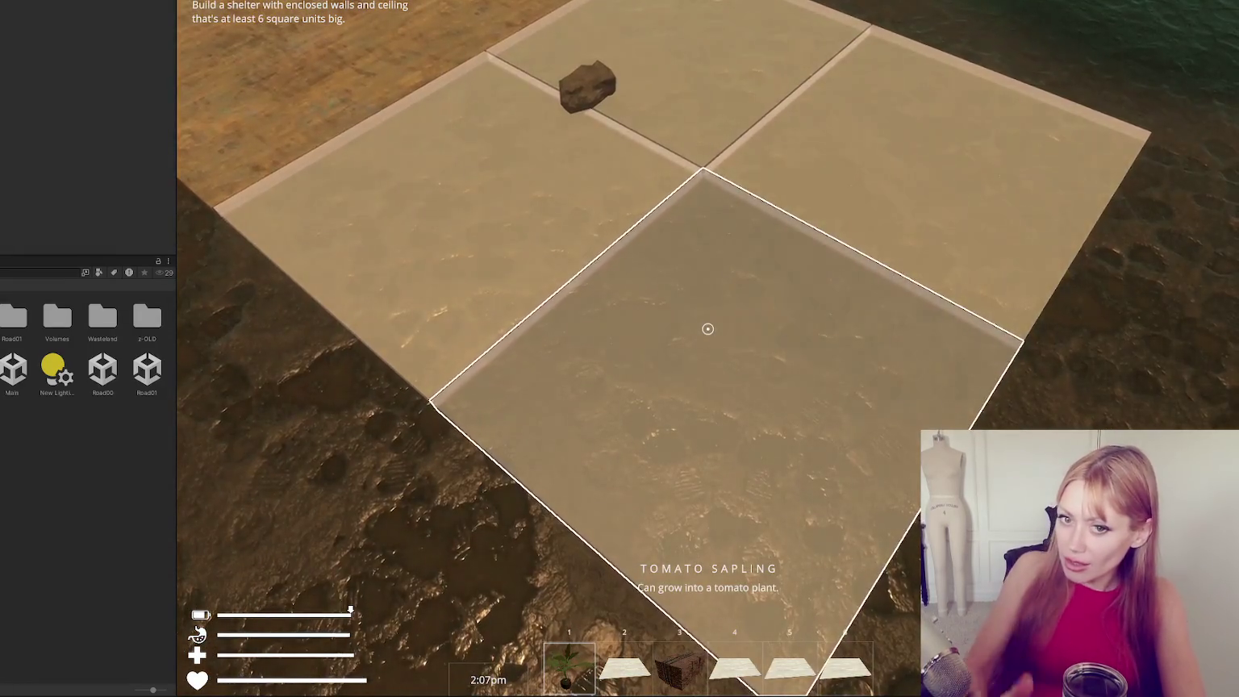
left_click(707, 328)
left_click(708, 328)
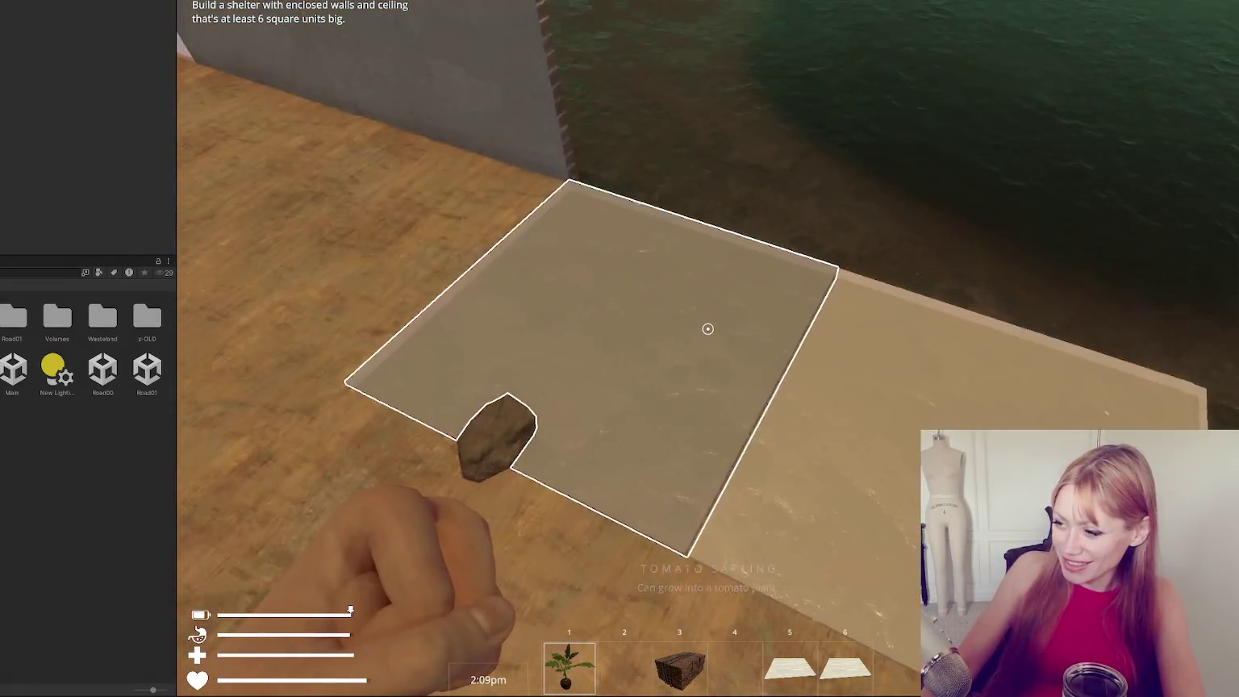
left_click(708, 329)
left_click(708, 328)
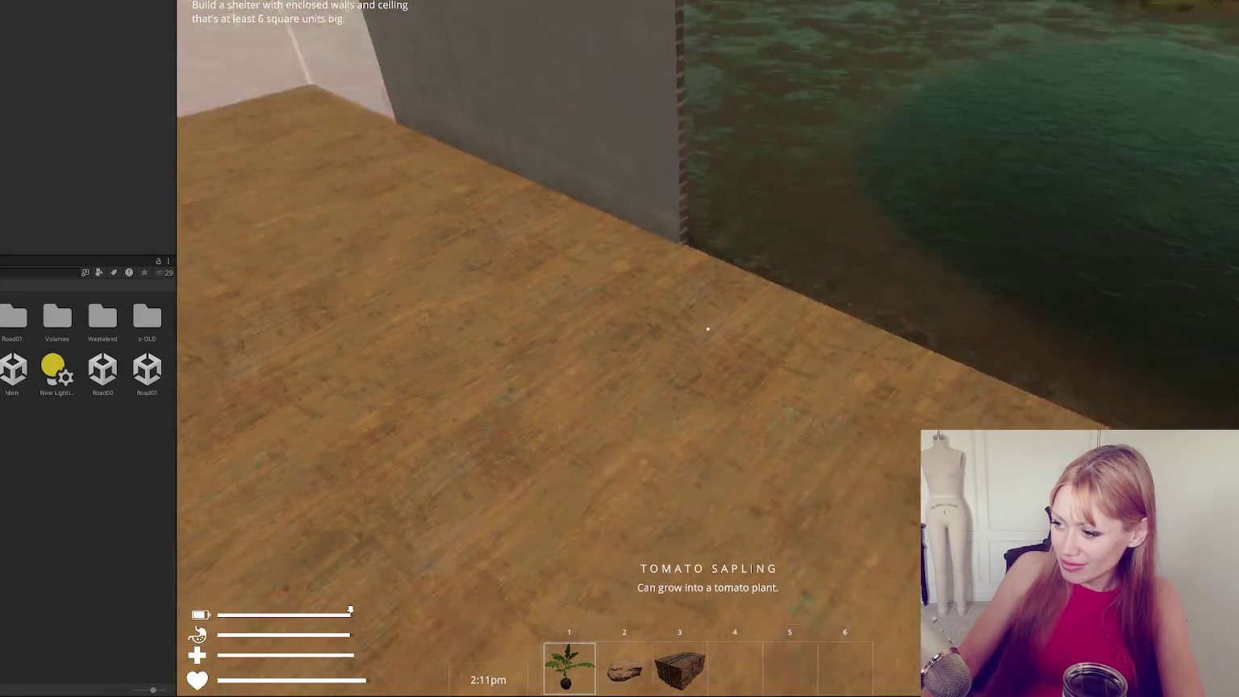
Build the Window piece, giving the shelter a three-window wall.
key("b")
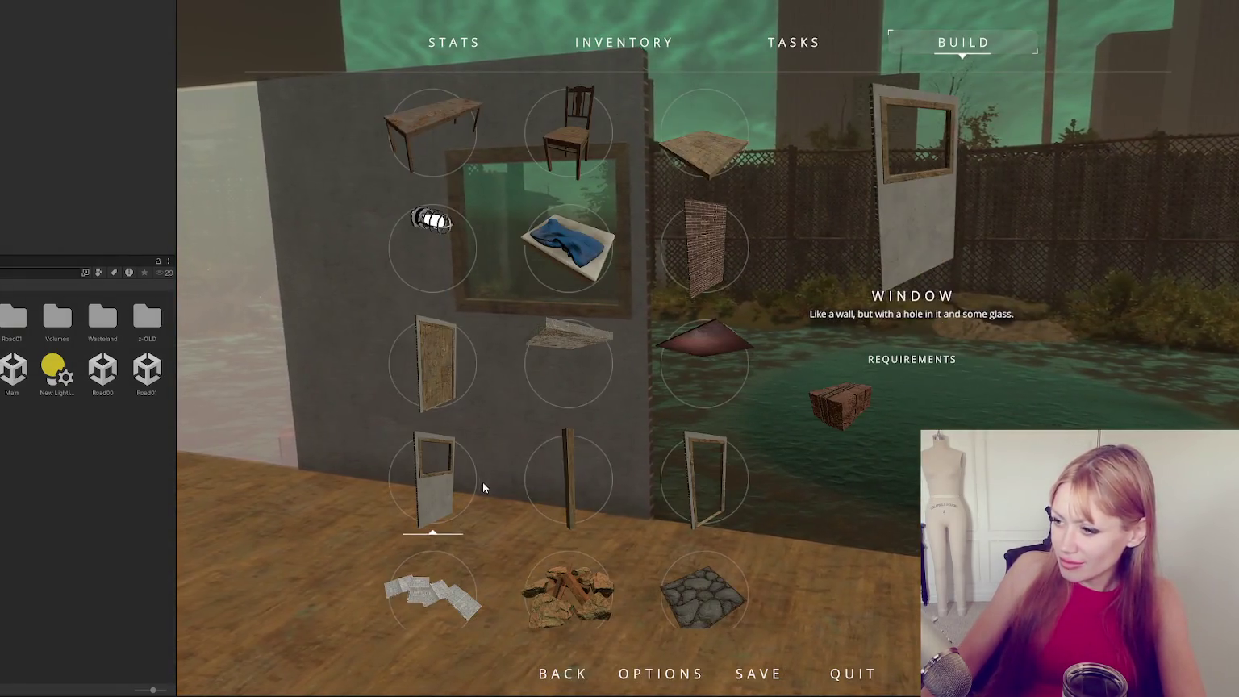
left_click(483, 482)
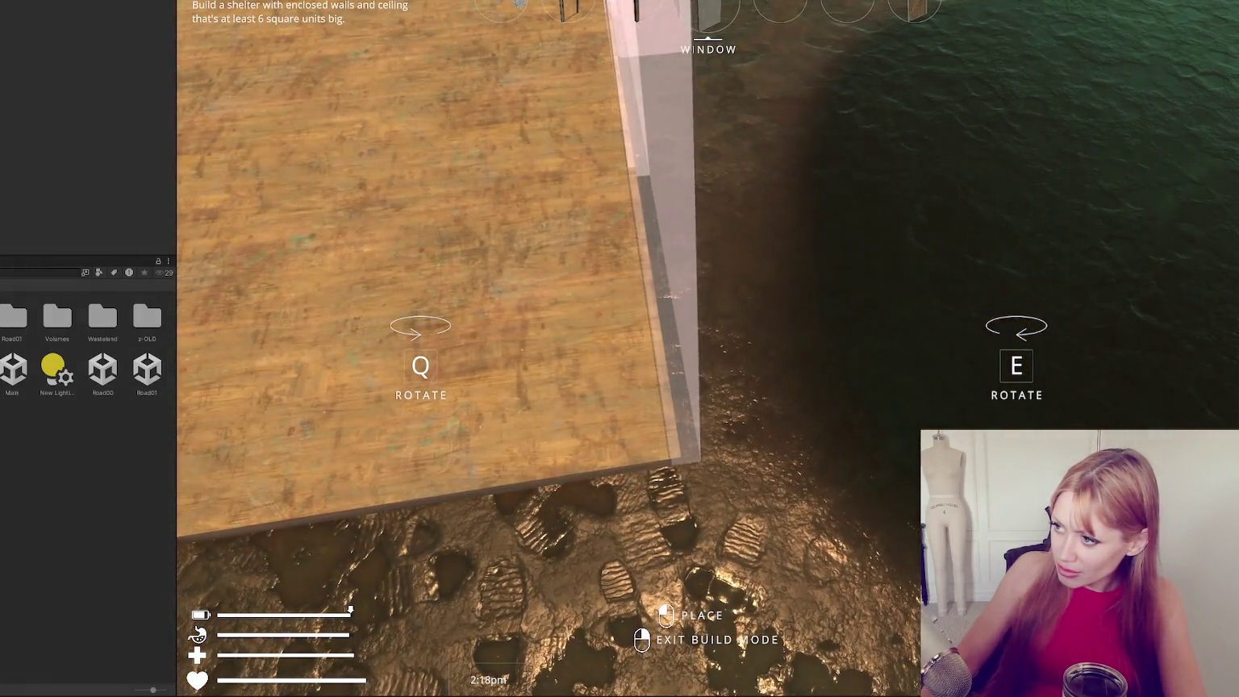
right_click(707, 329)
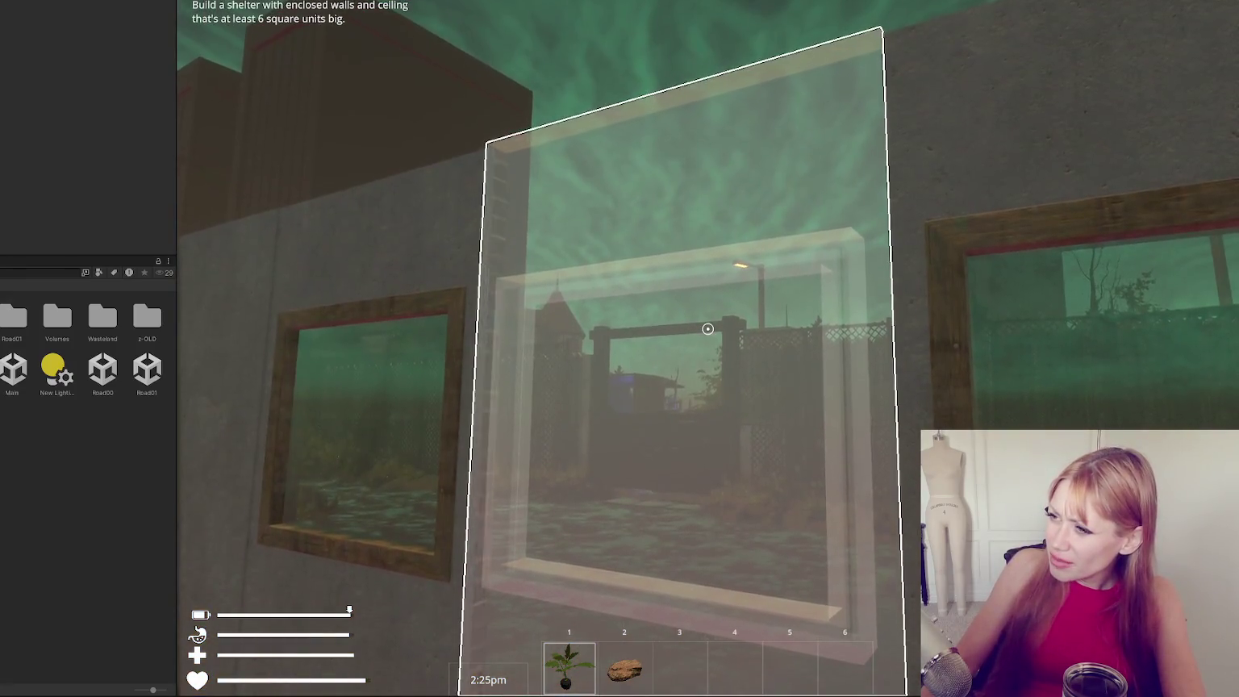
key("Escape")
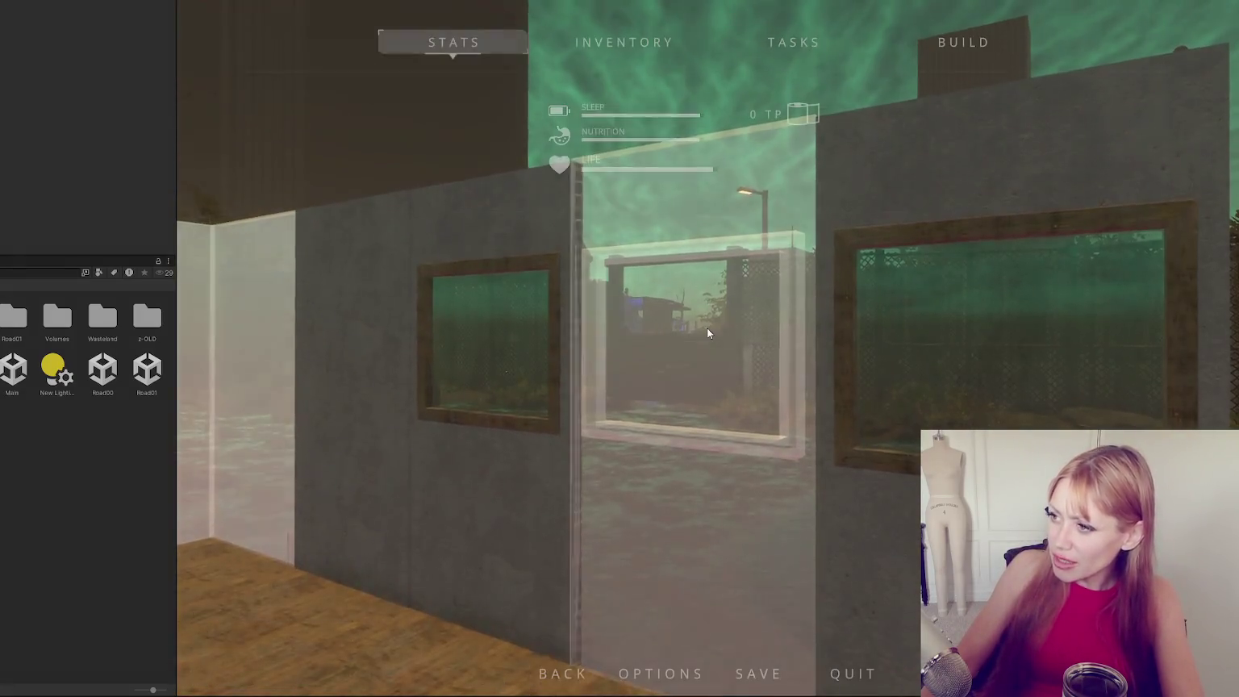
key("Escape")
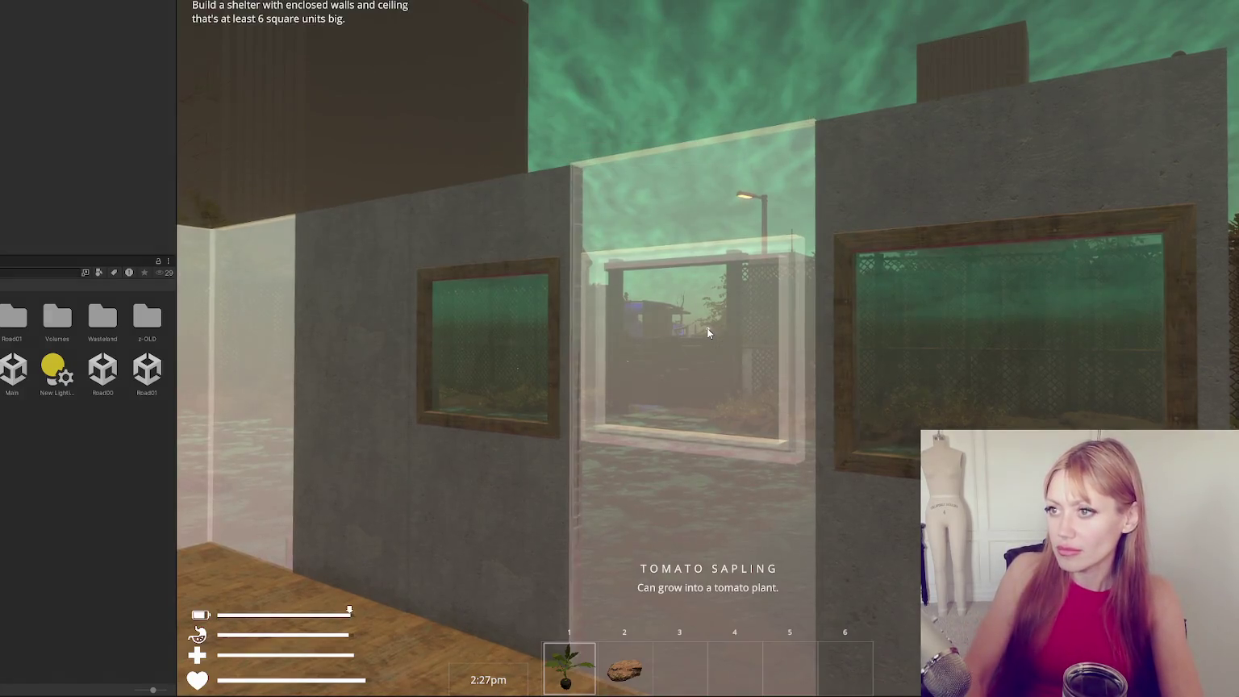
key("Escape")
key("Escape")
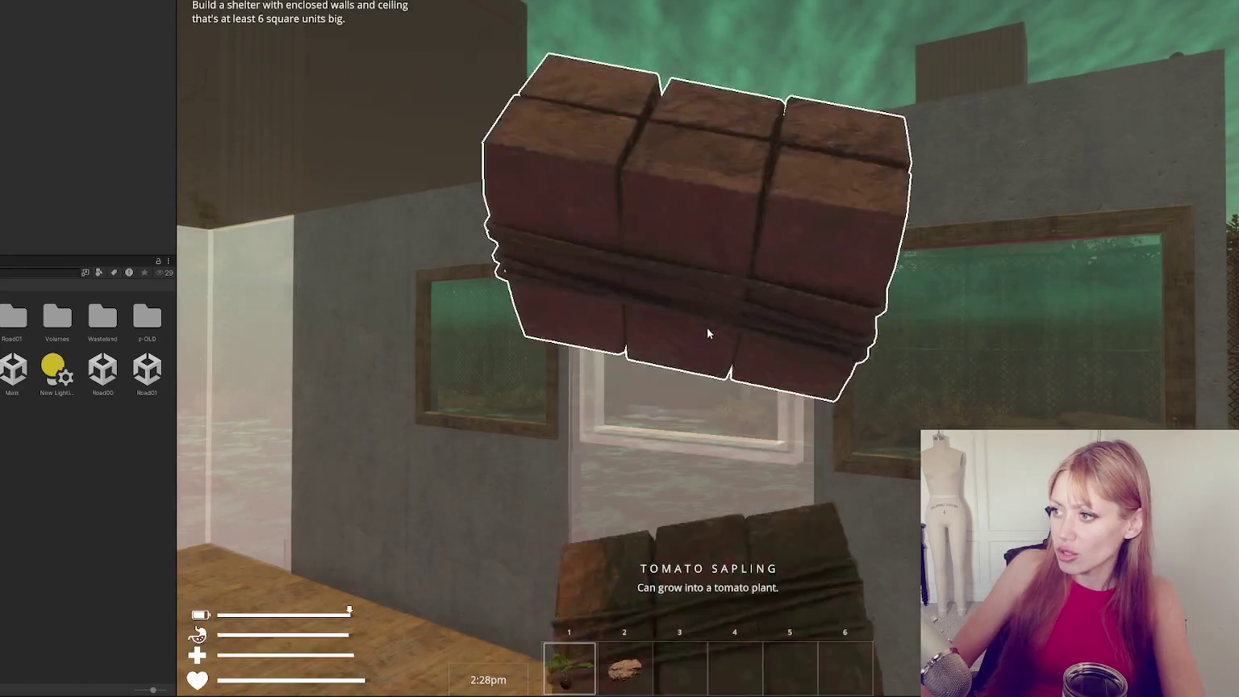
Pick up a crate, walk around to face the window wall, and pause.
key("e")
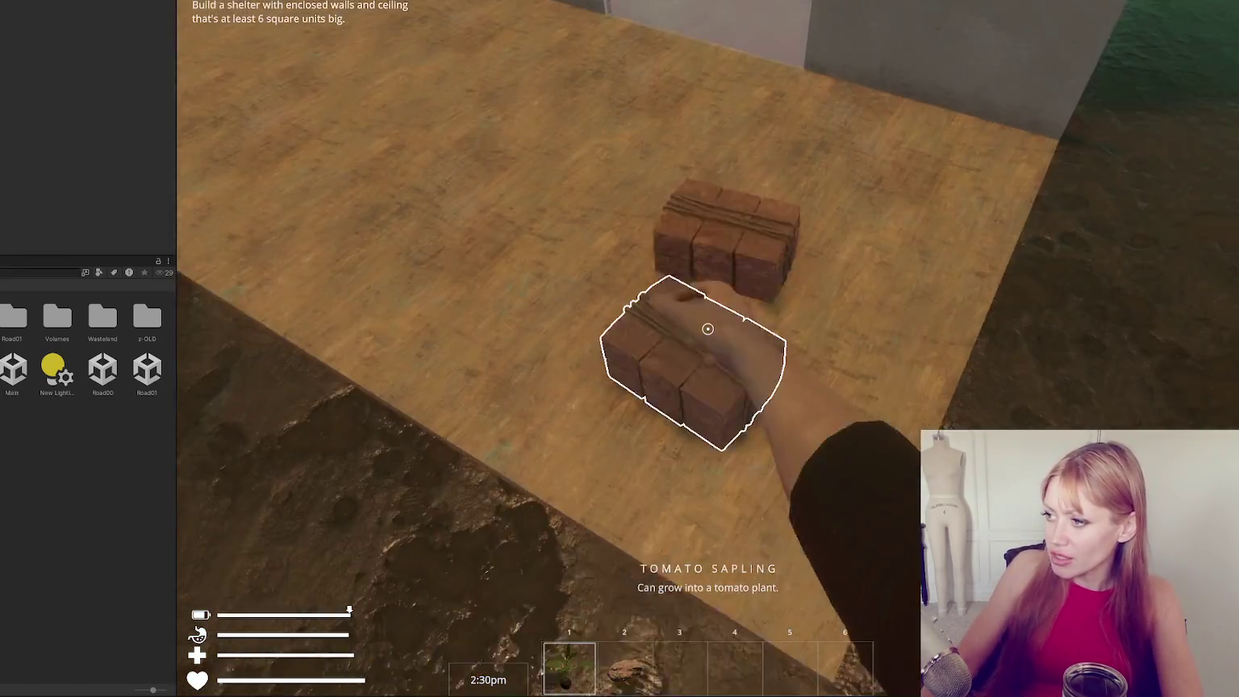
key("s")
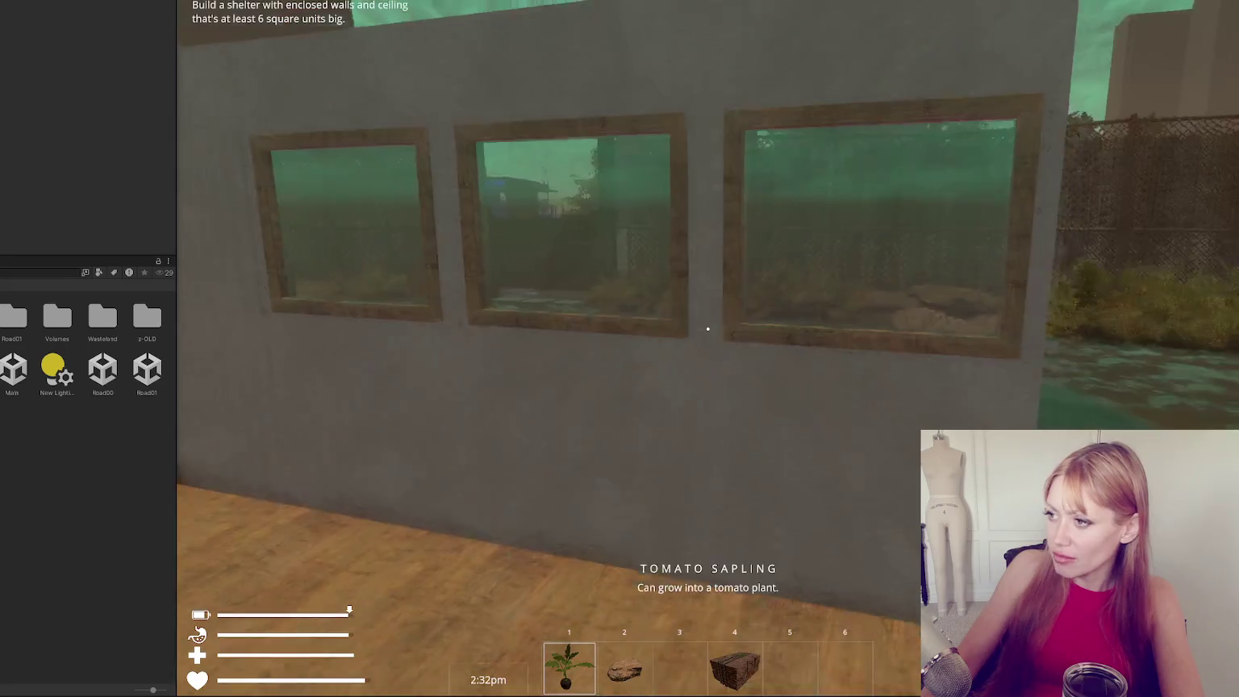
key("a")
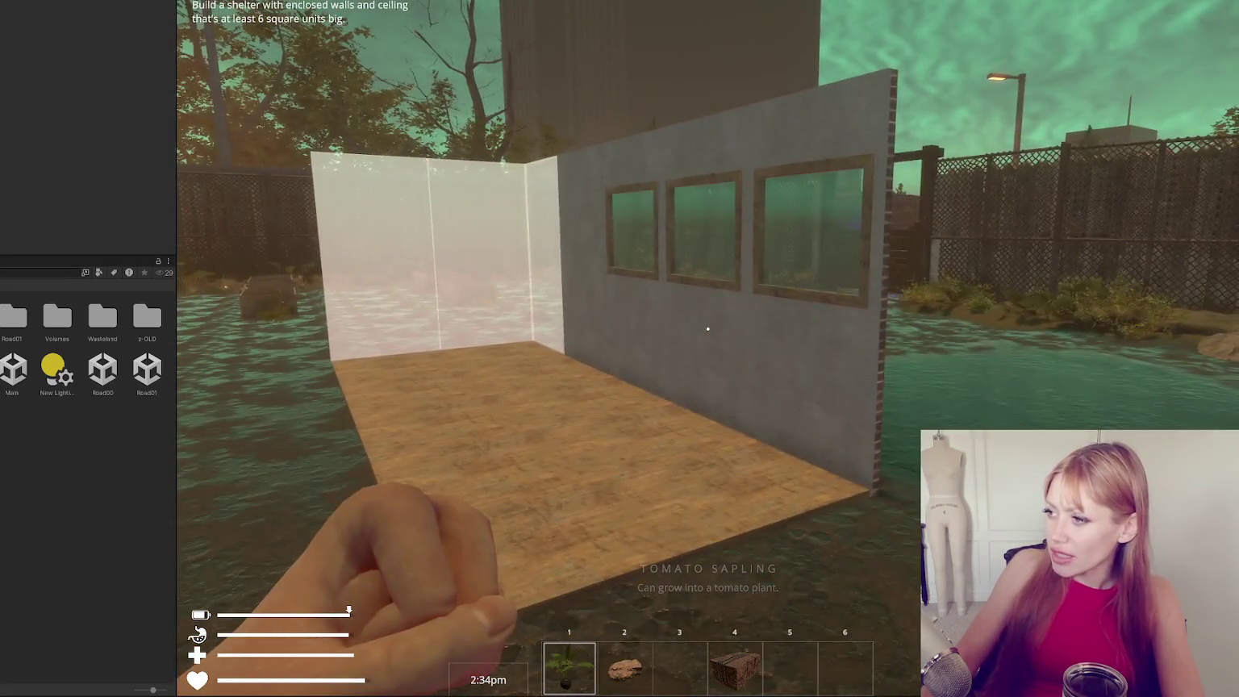
key("w")
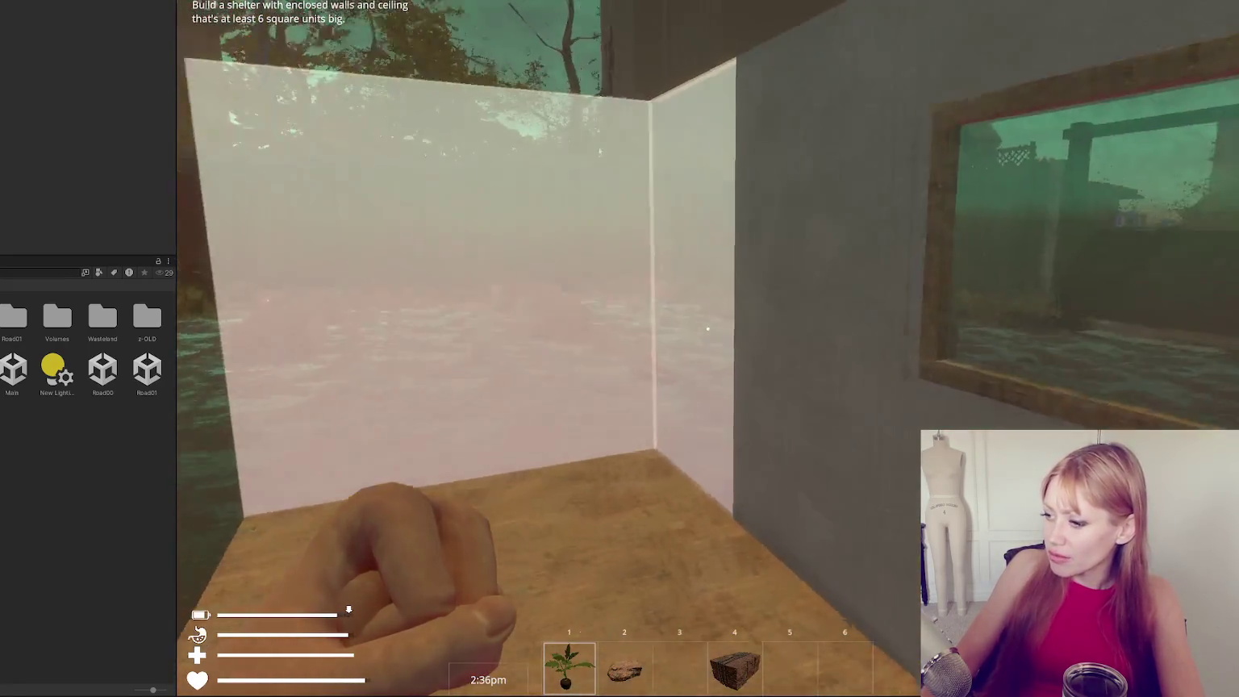
key("s")
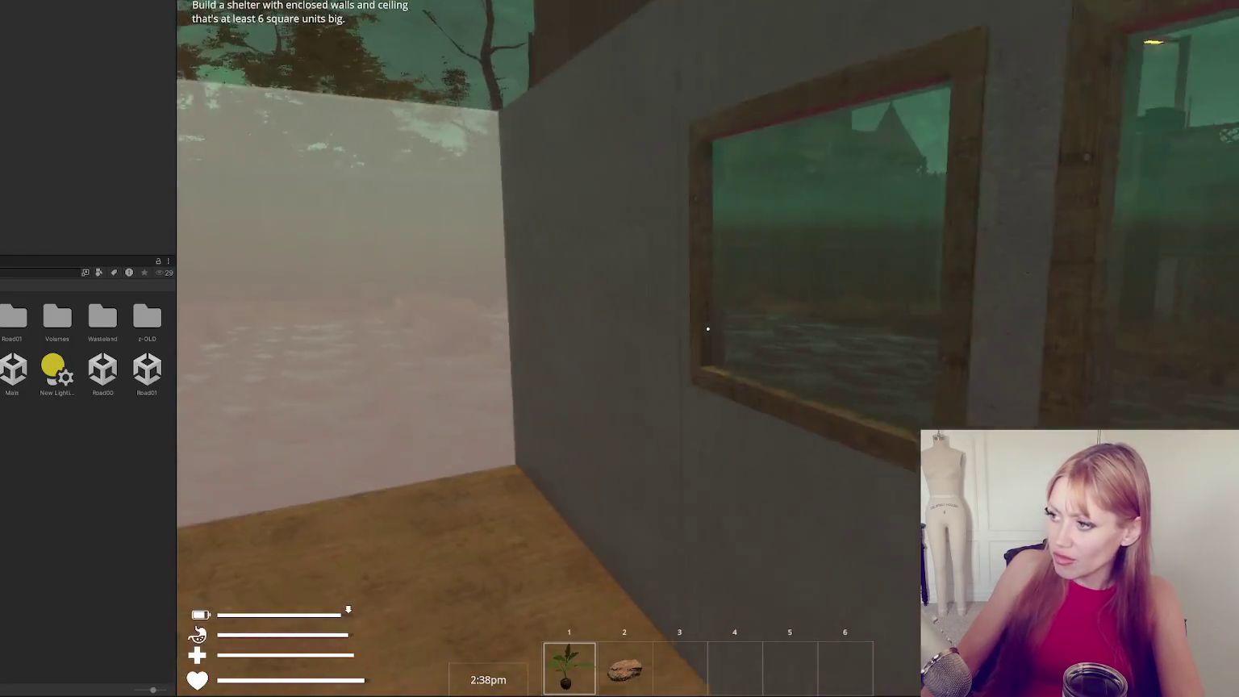
key("s")
key("w")
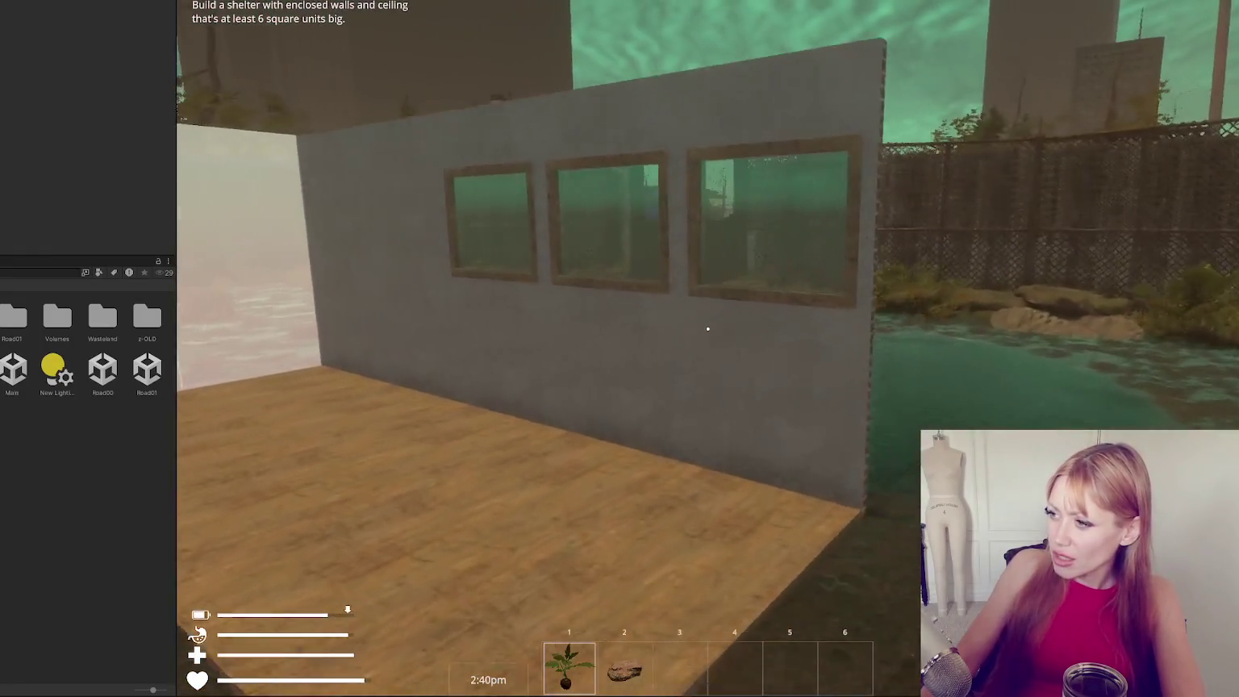
key("Escape")
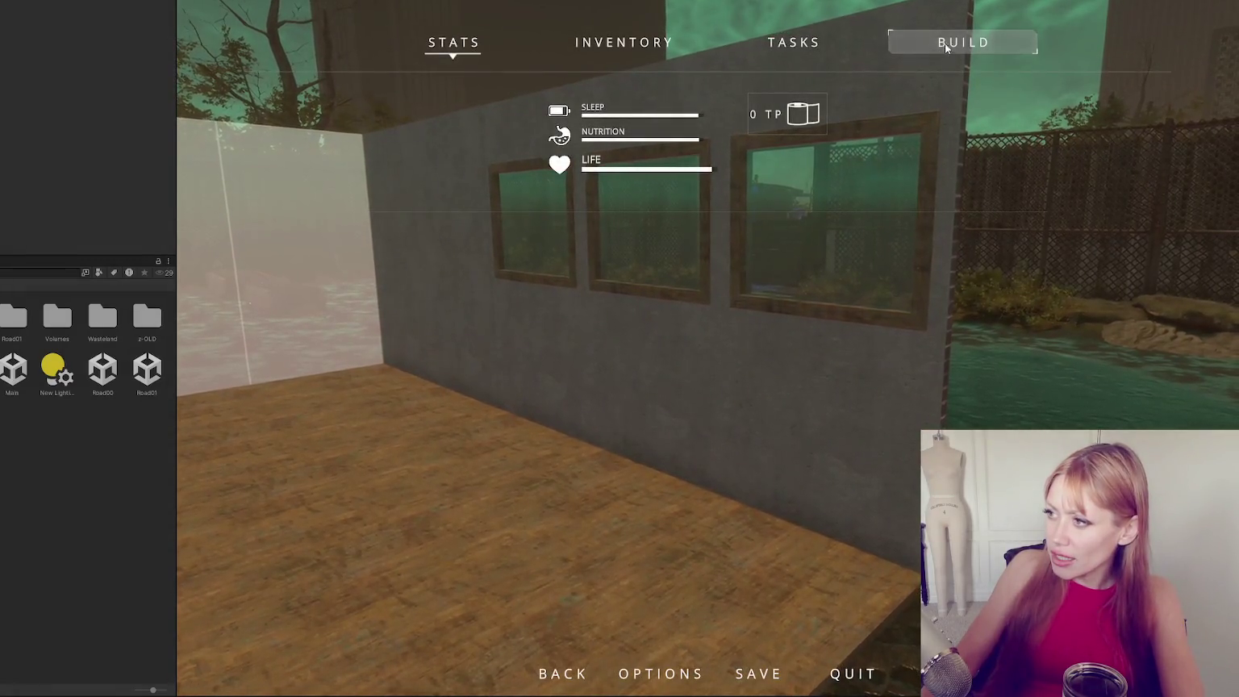
Pick Floor from the build catalogue and place a tile on the ground.
left_click(944, 43)
left_click(567, 346)
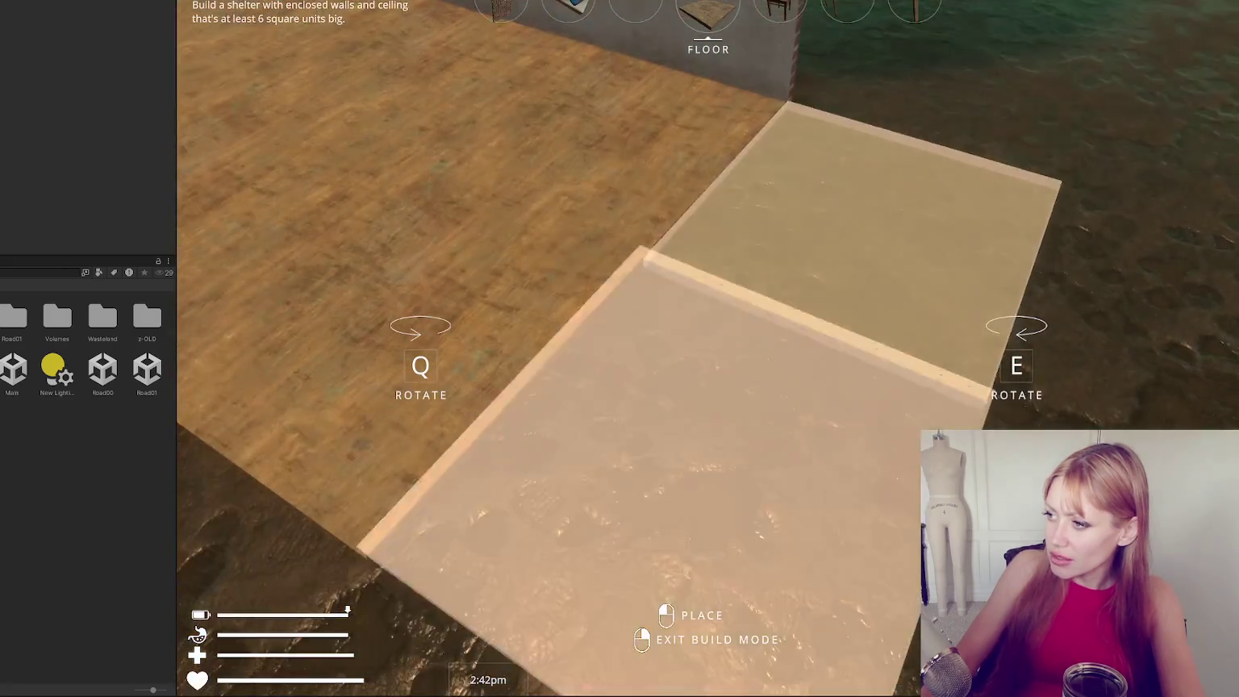
key("Escape")
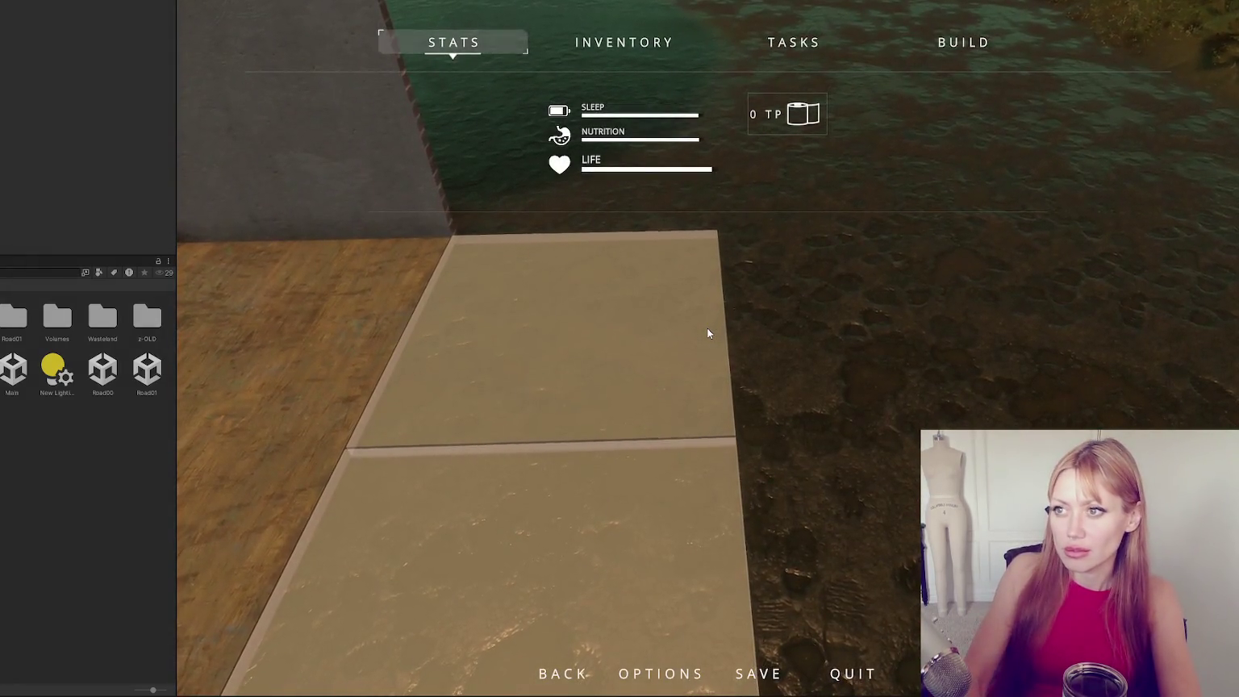
key("Escape")
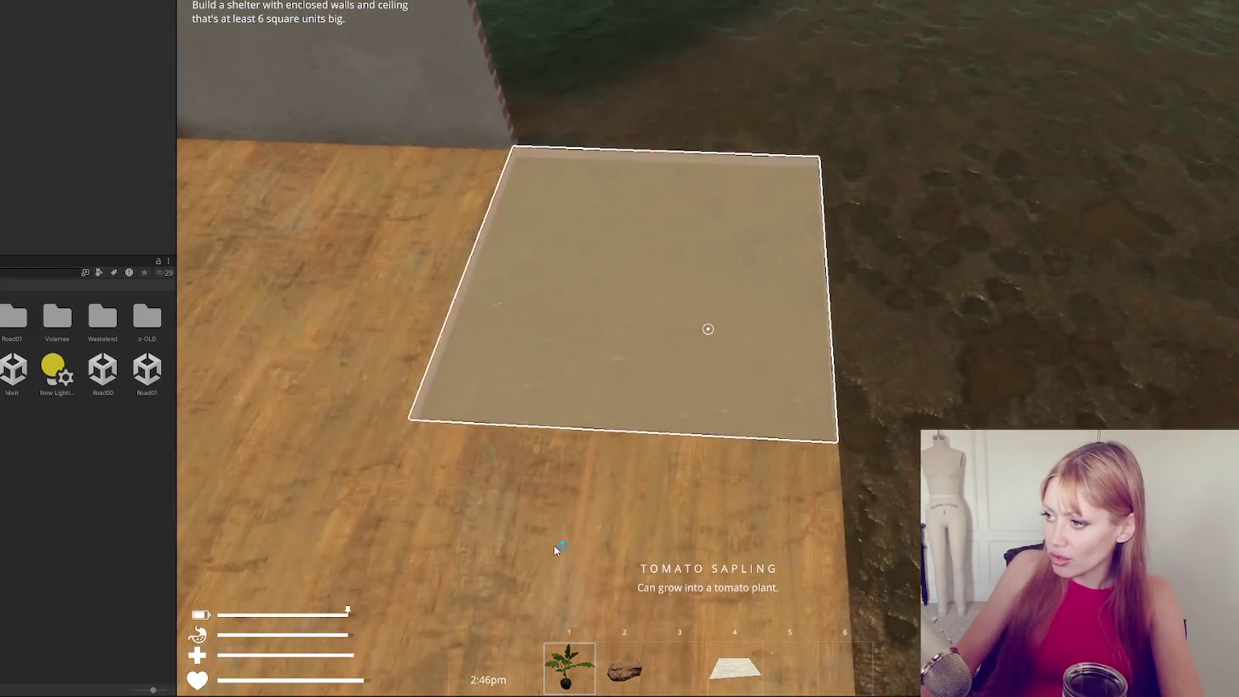
left_click(707, 329)
Select the Door from the build catalogue to preview its placement, then pause.
key("Escape")
left_click(935, 42)
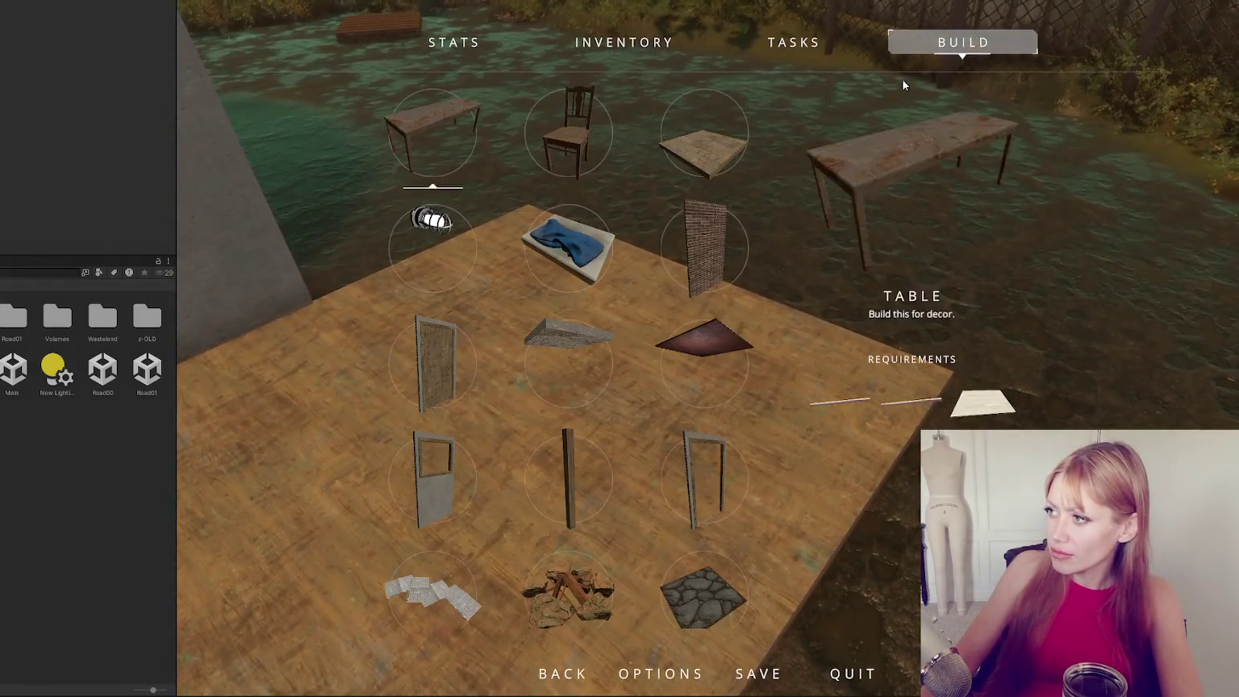
scroll(500, 415, "down", 2)
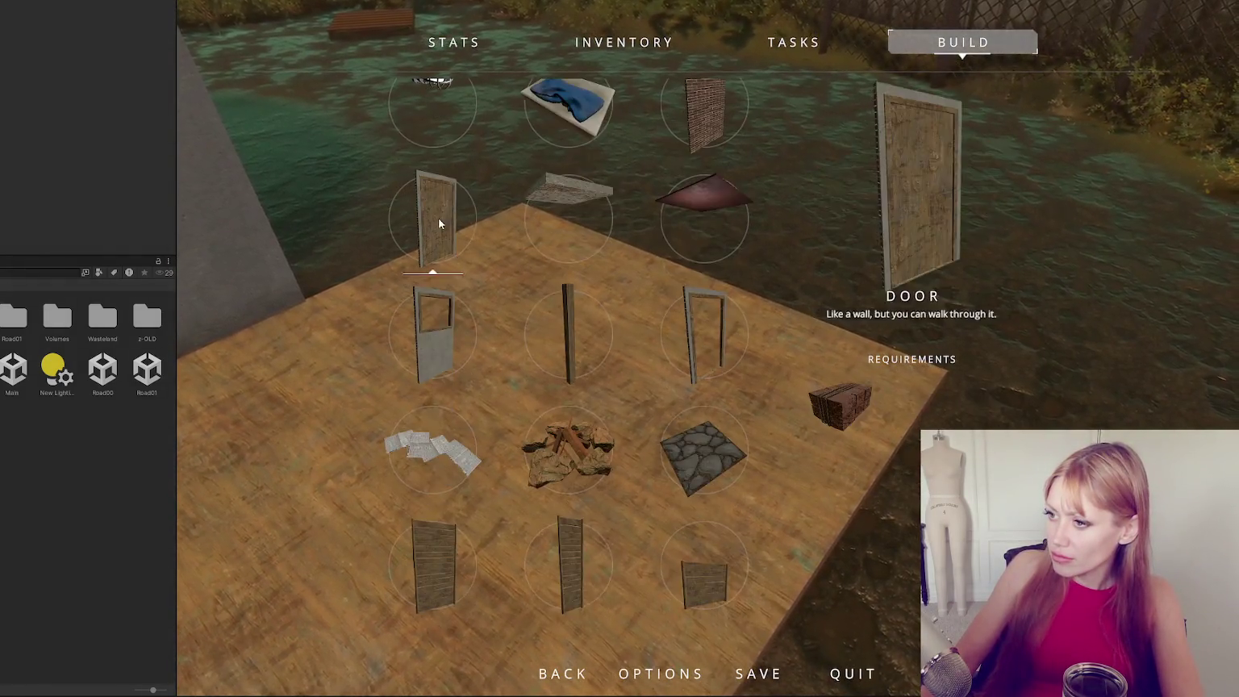
left_click(436, 218)
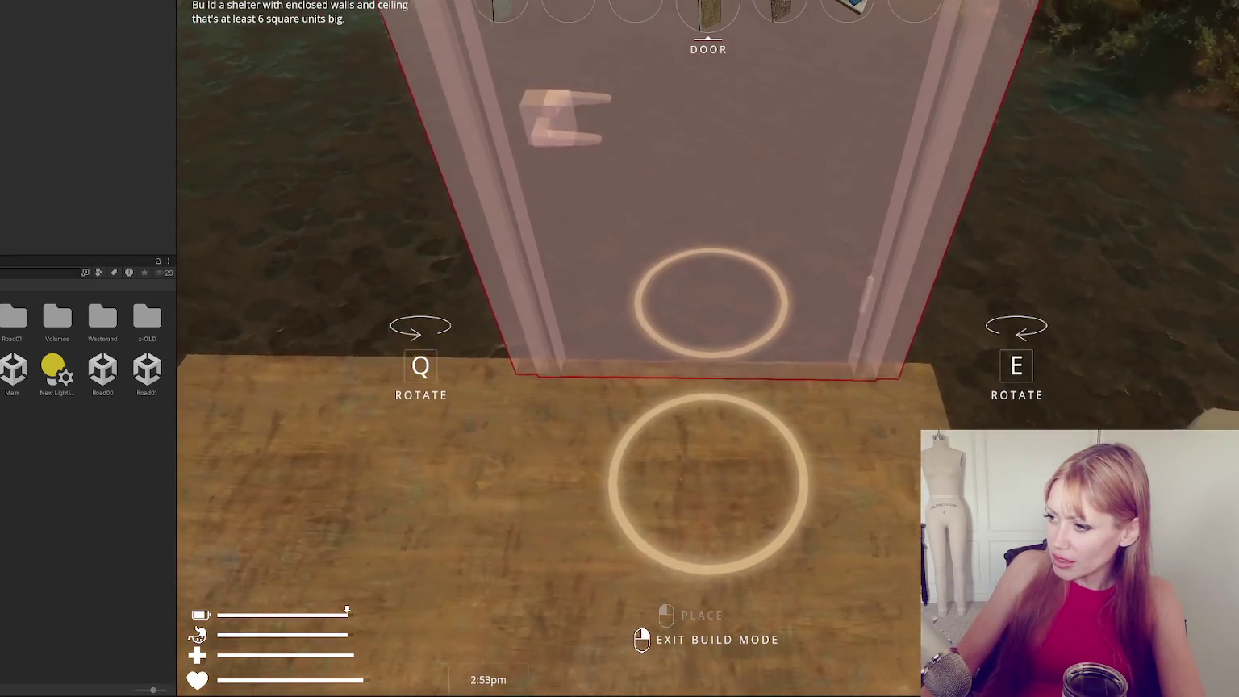
key("Escape")
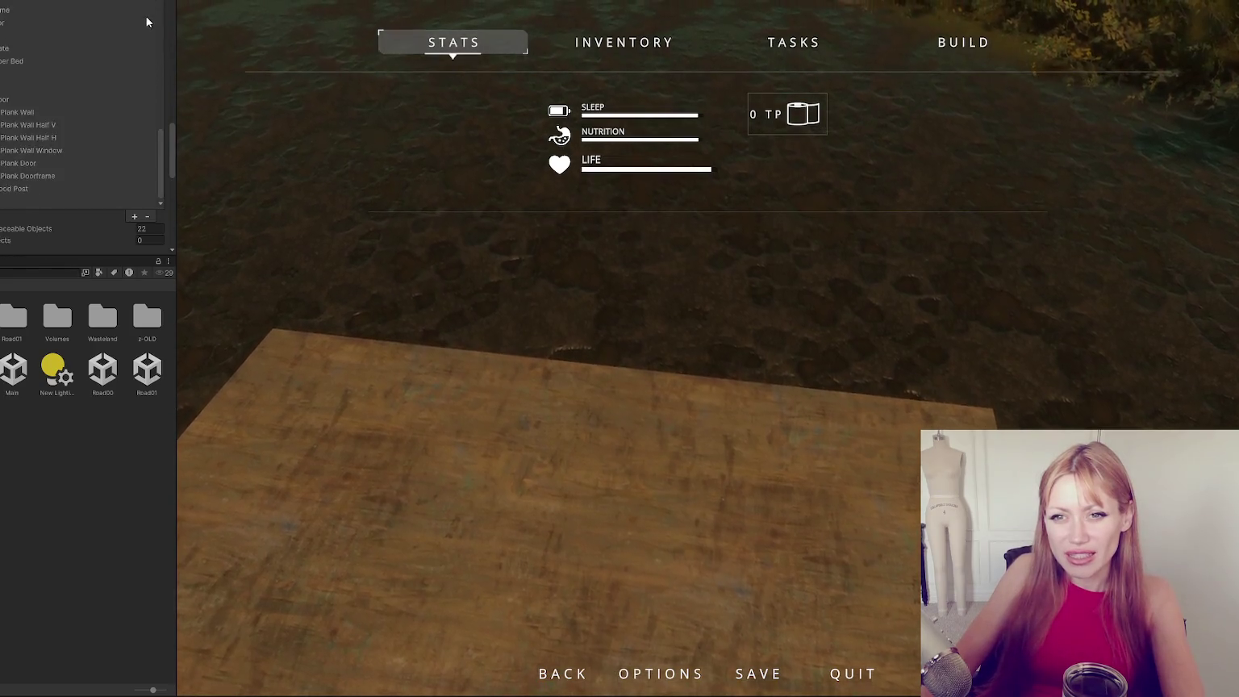
Expand Placeable Objects and scroll past Table to the Door's Walls-type snap settings.
scroll(87, 203, "down", 4)
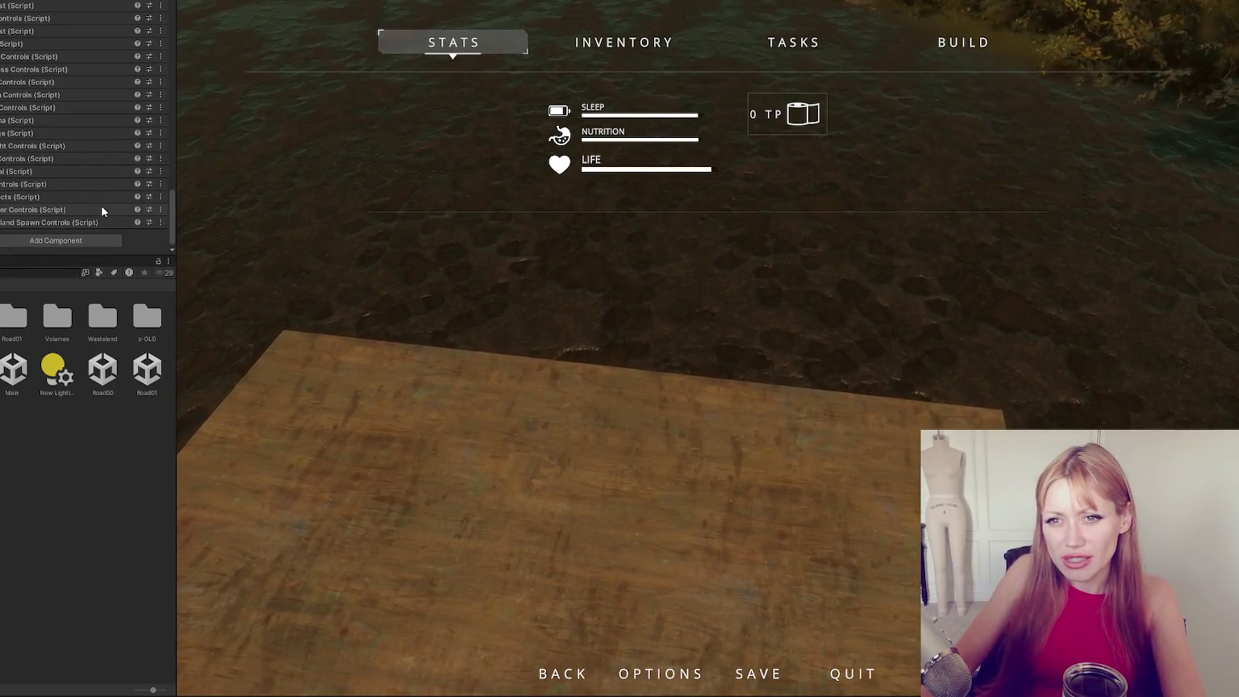
scroll(59, 193, "up", 5)
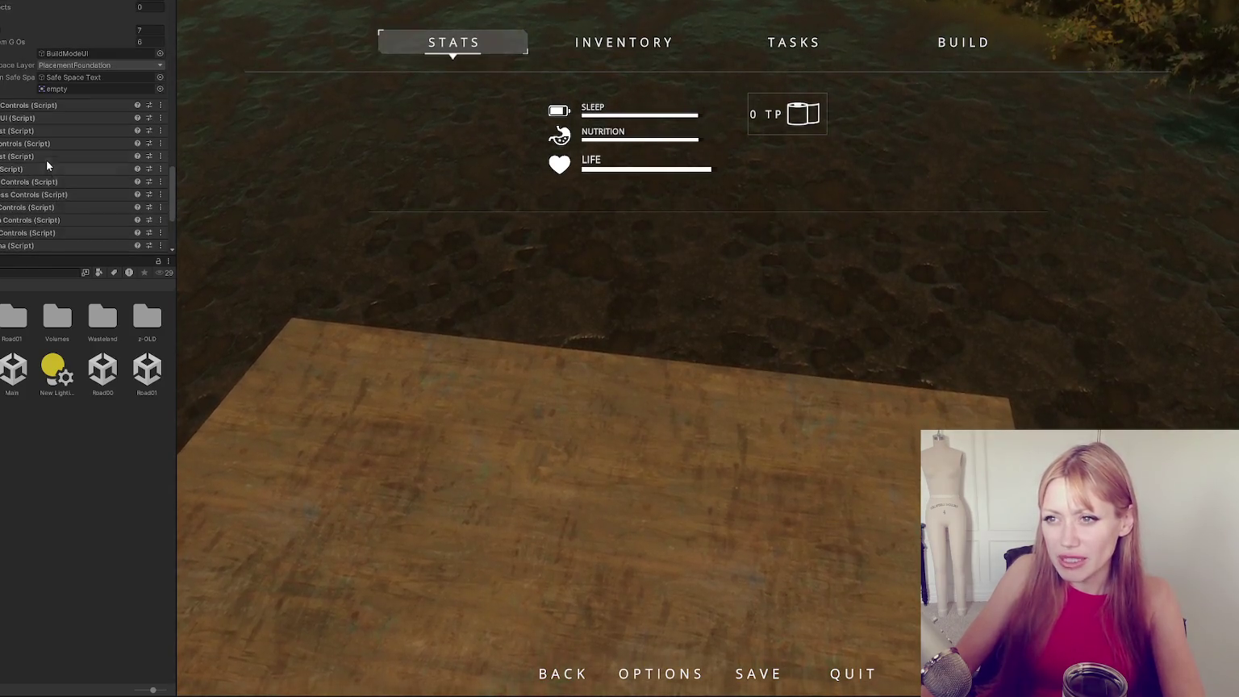
left_click(46, 161)
scroll(36, 168, "down", 5)
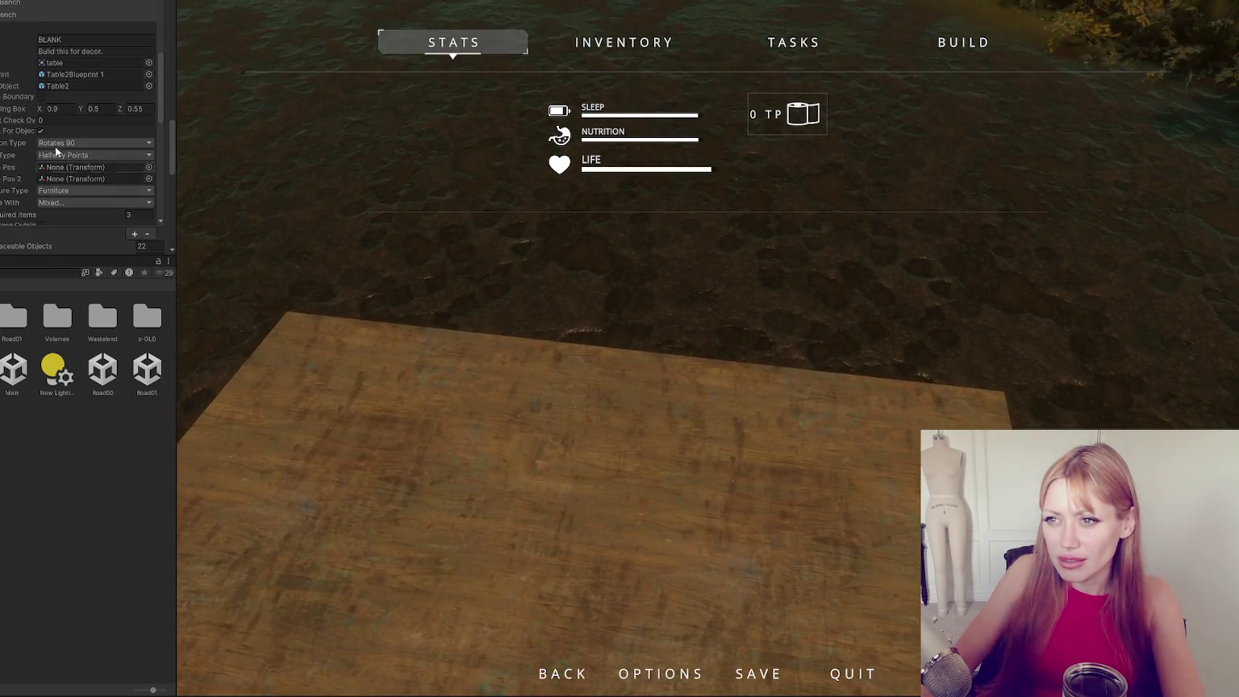
scroll(37, 76, "up", 8)
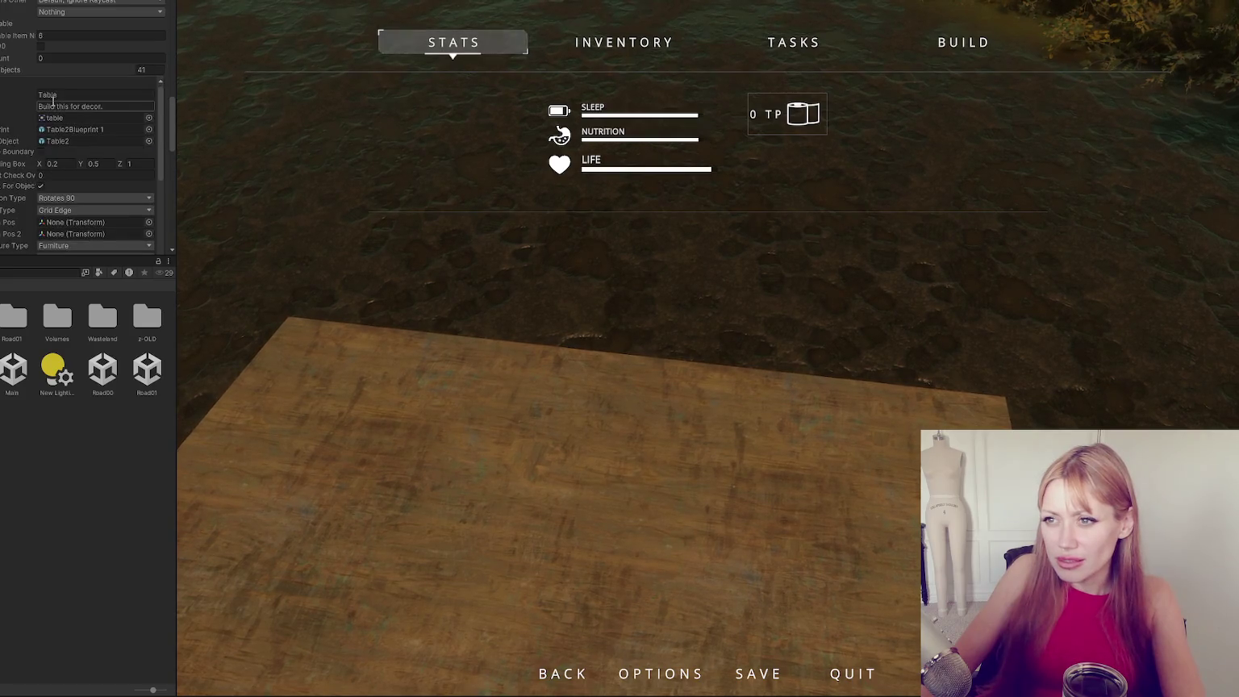
scroll(49, 49, "up", 5)
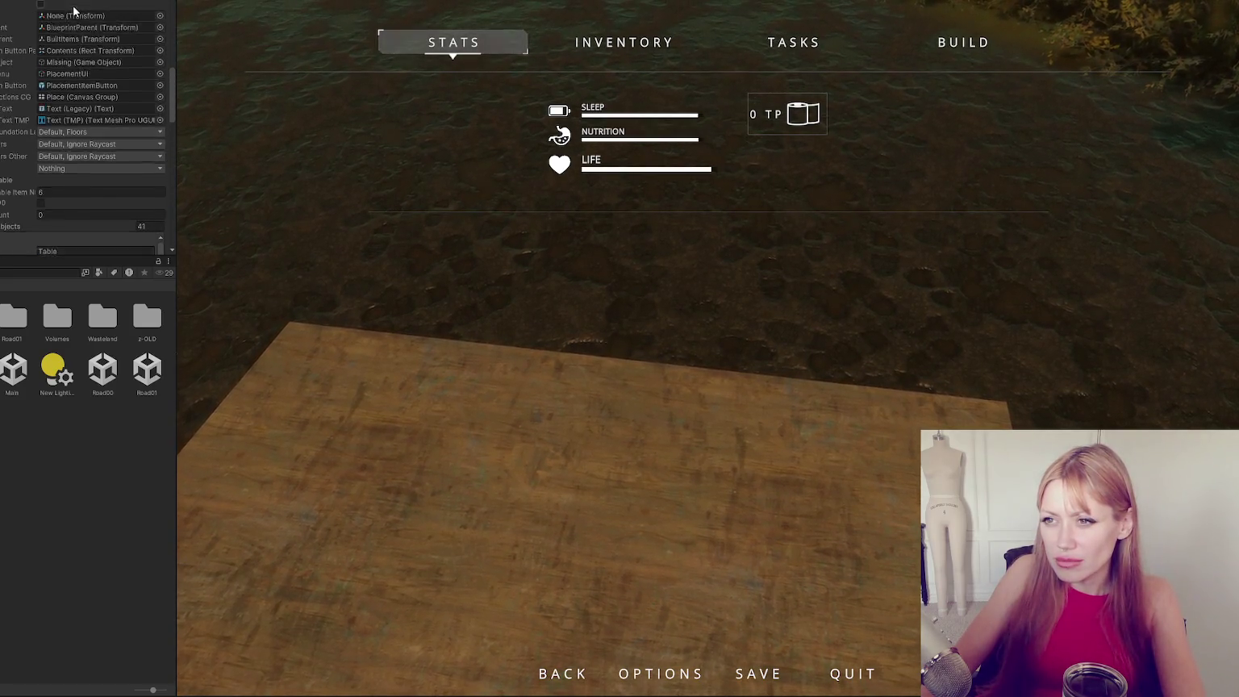
scroll(77, 16, "down", 5)
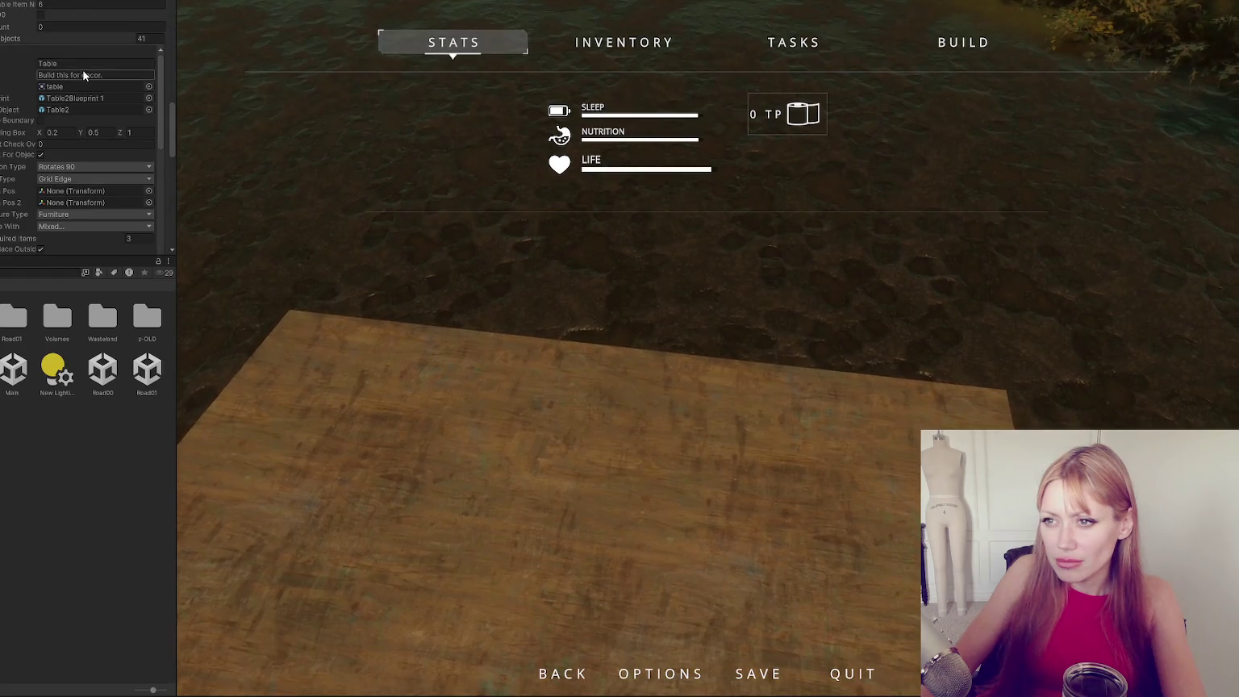
scroll(83, 69, "down", 4)
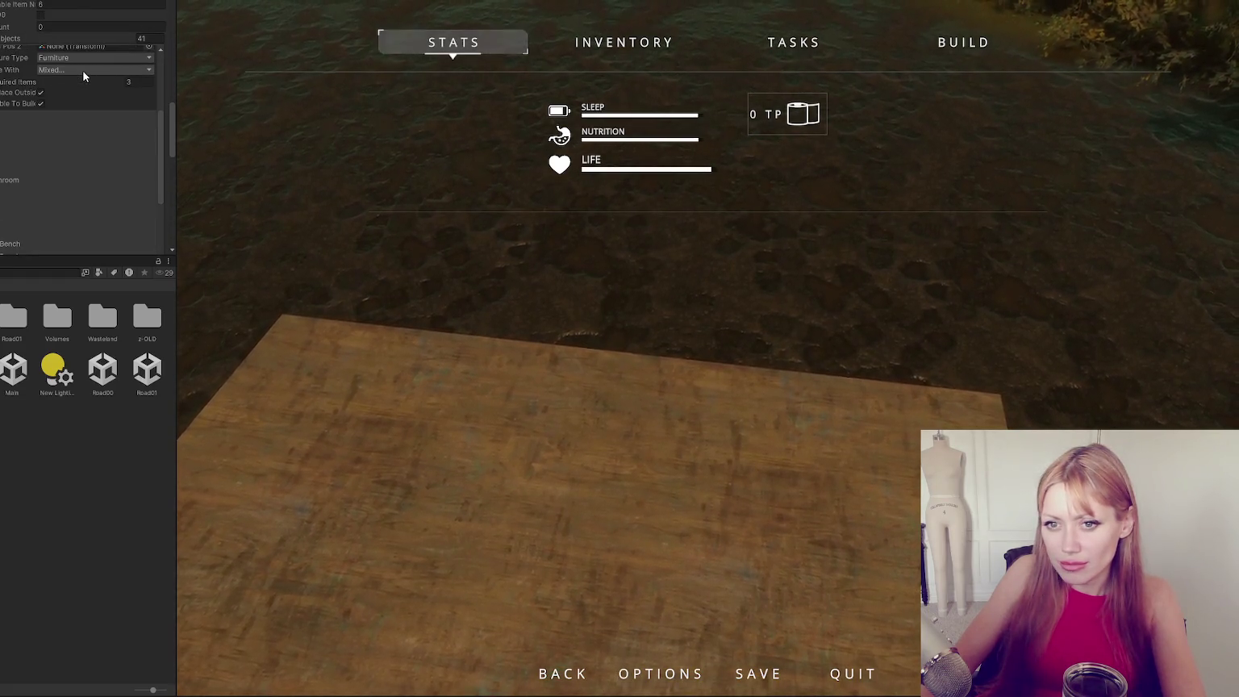
scroll(82, 69, "up", 5)
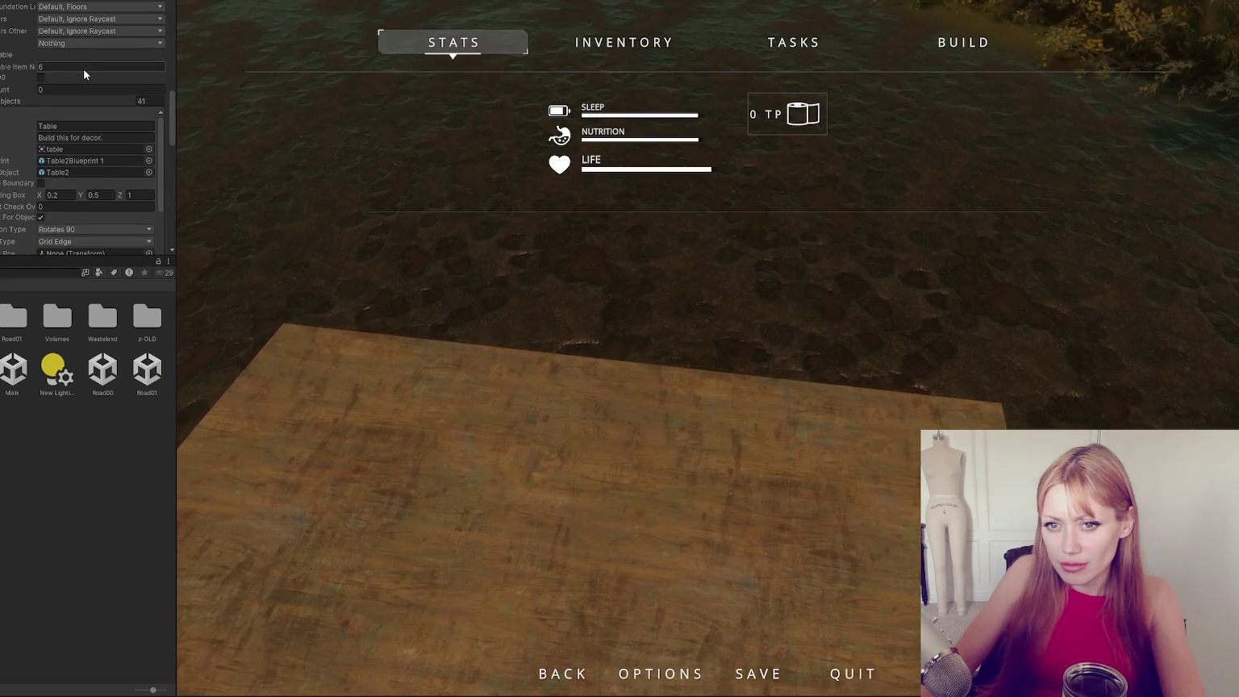
scroll(95, 14, "down", 1)
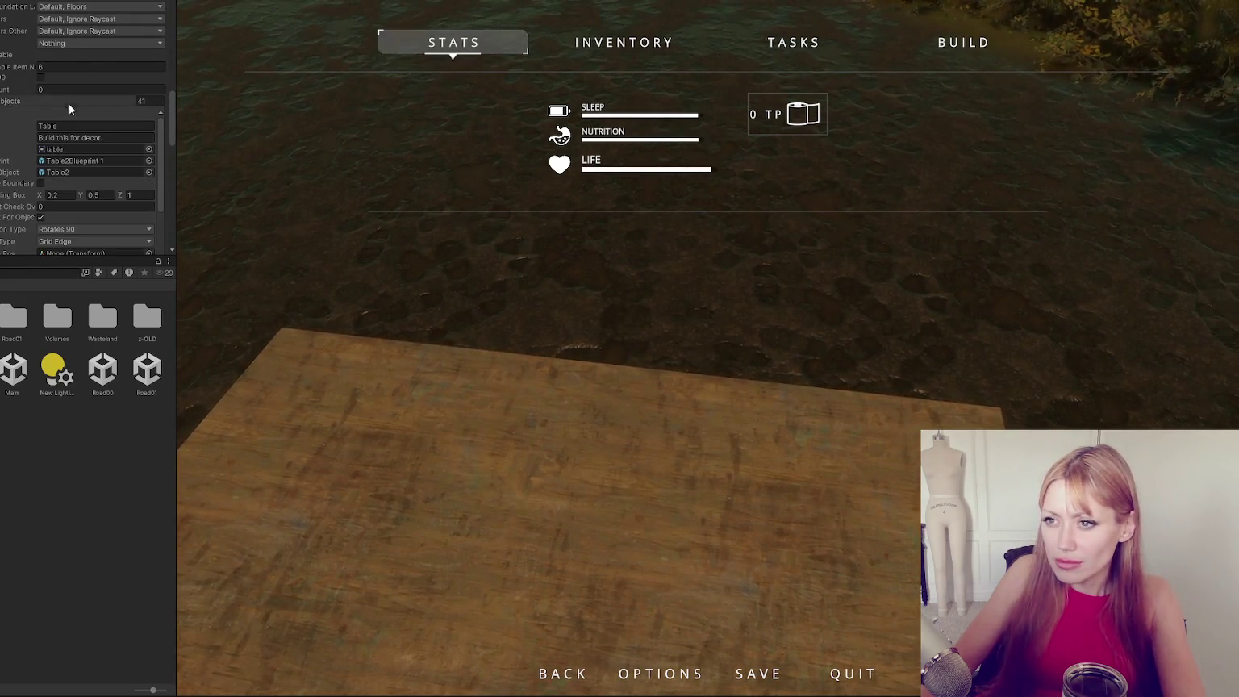
scroll(71, 89, "down", 4)
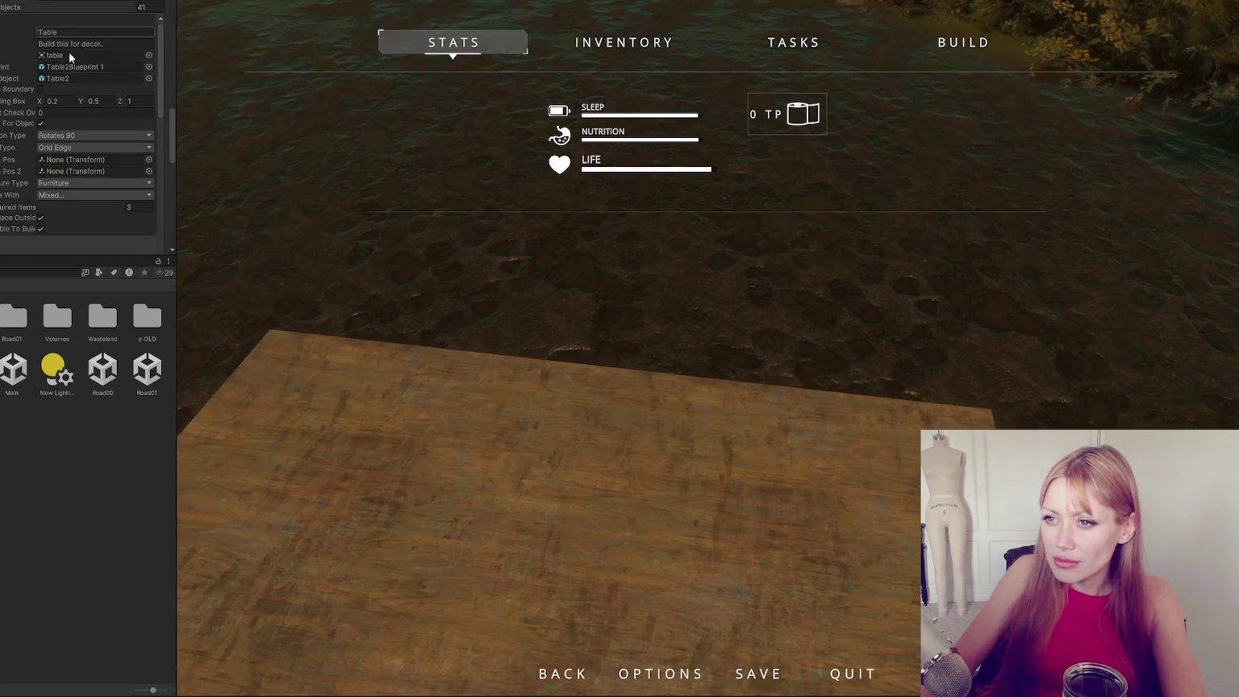
scroll(59, 69, "down", 5)
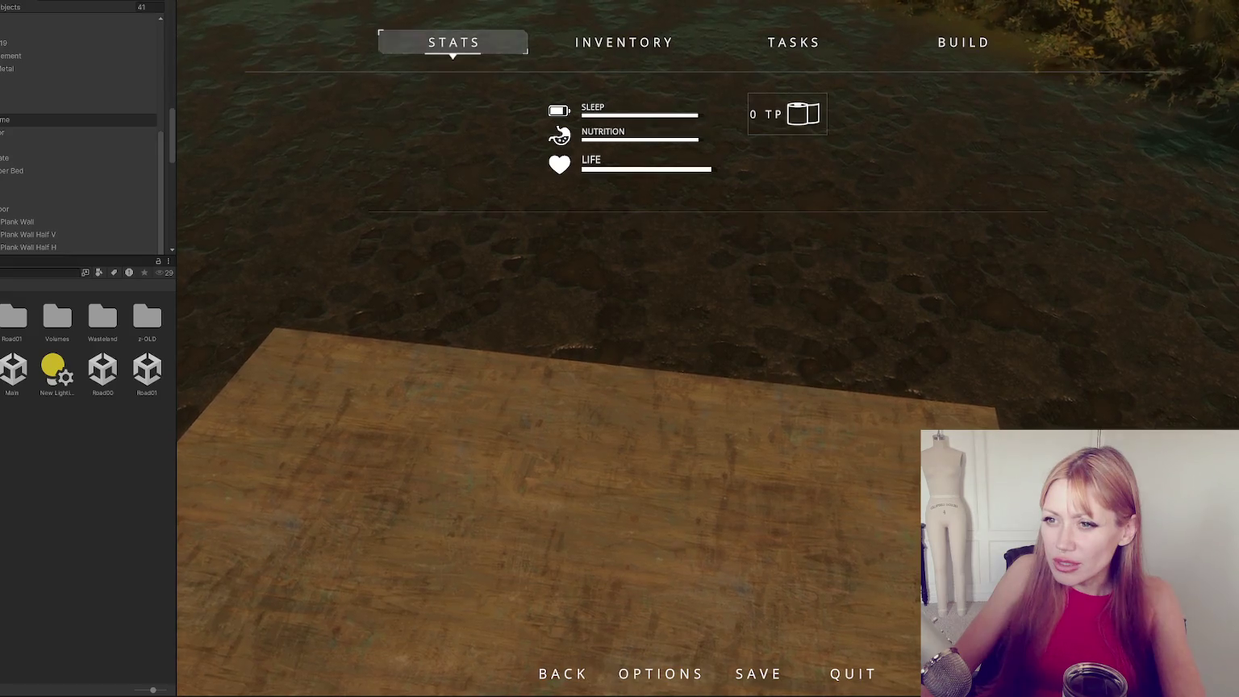
scroll(81, 121, "down", 5)
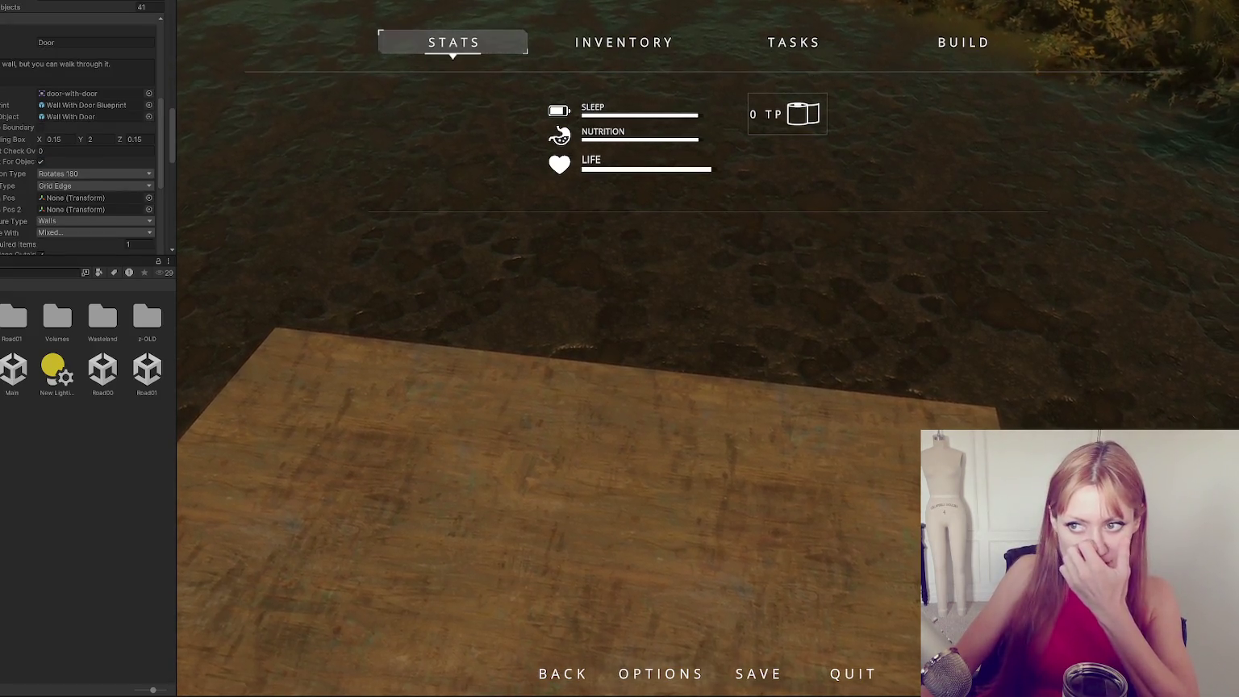
scroll(127, 129, "down", 3)
left_click(130, 138)
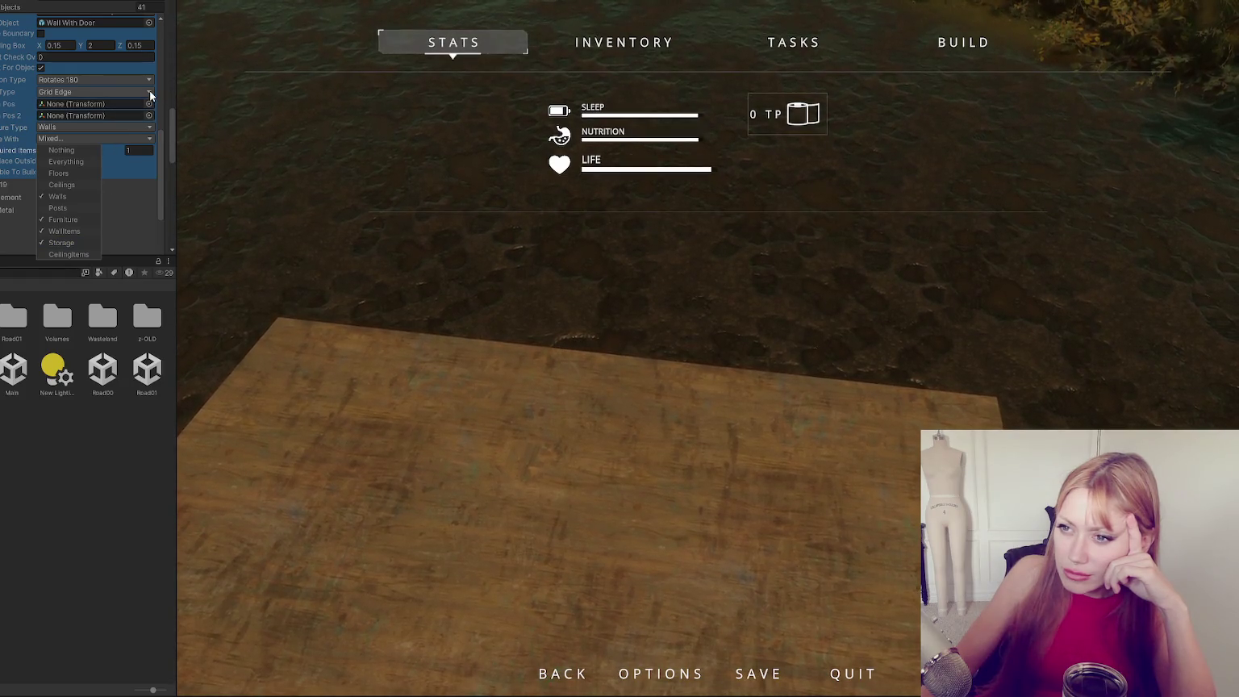
left_click(70, 45)
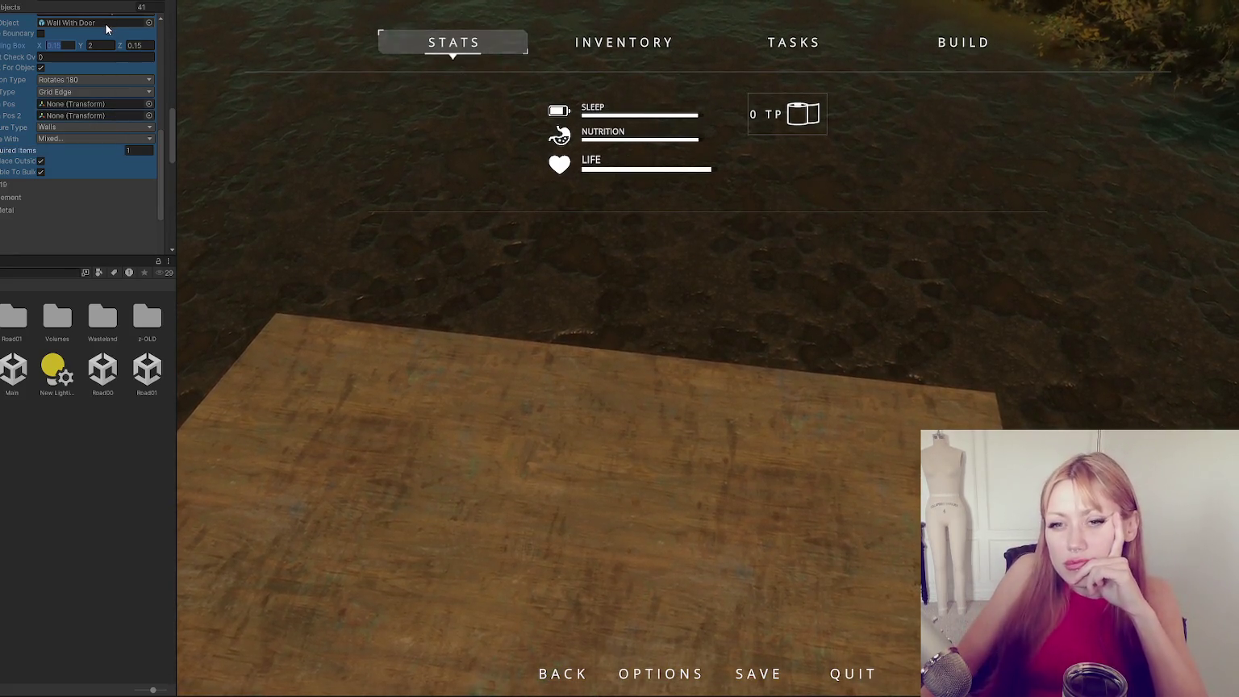
left_click(97, 127)
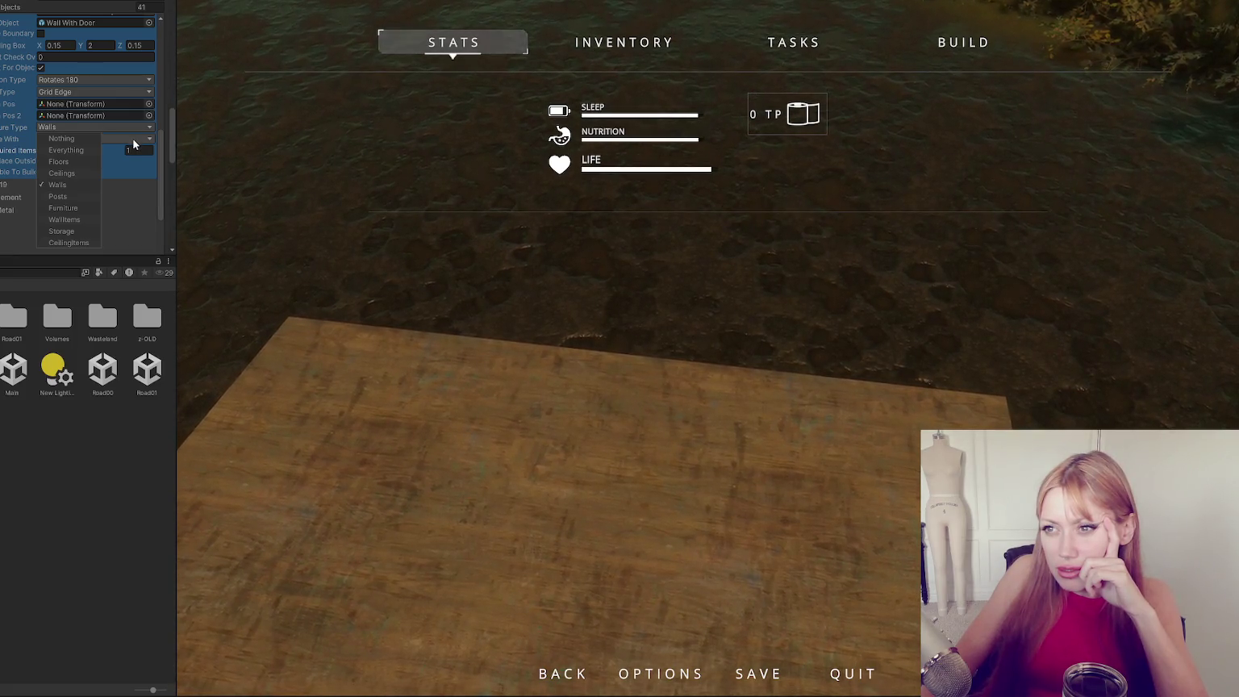
left_click_drag(161, 142, 166, 120)
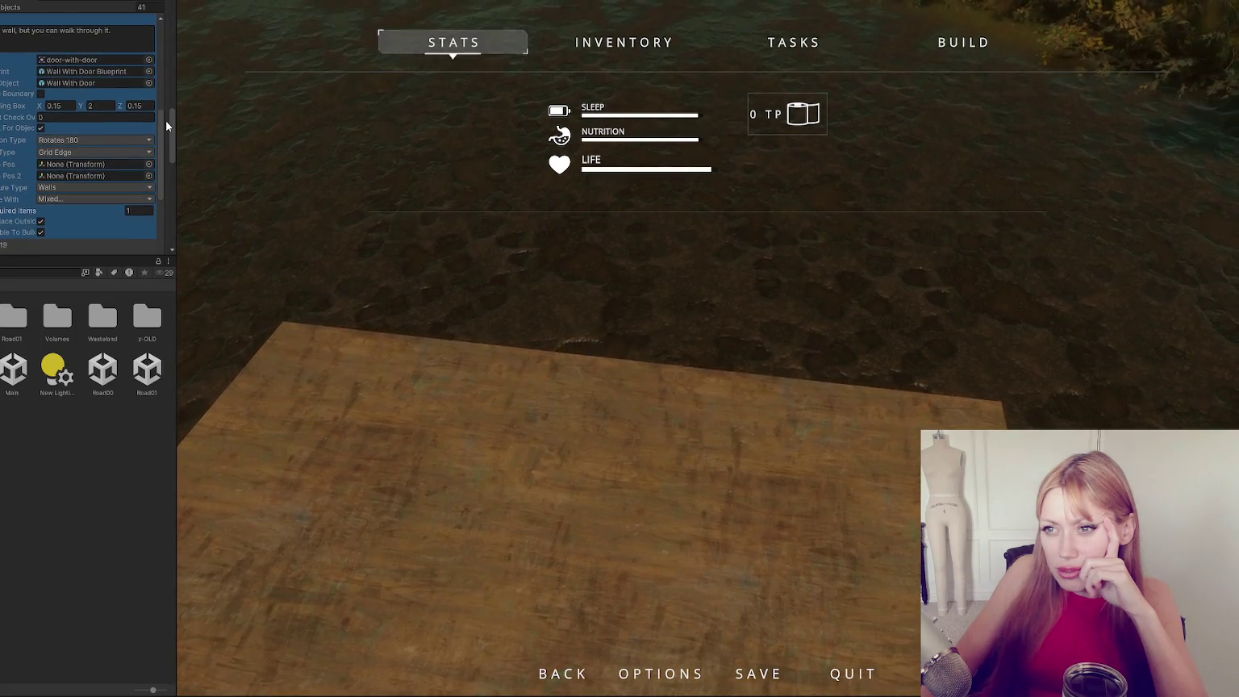
scroll(86, 192, "up", 1)
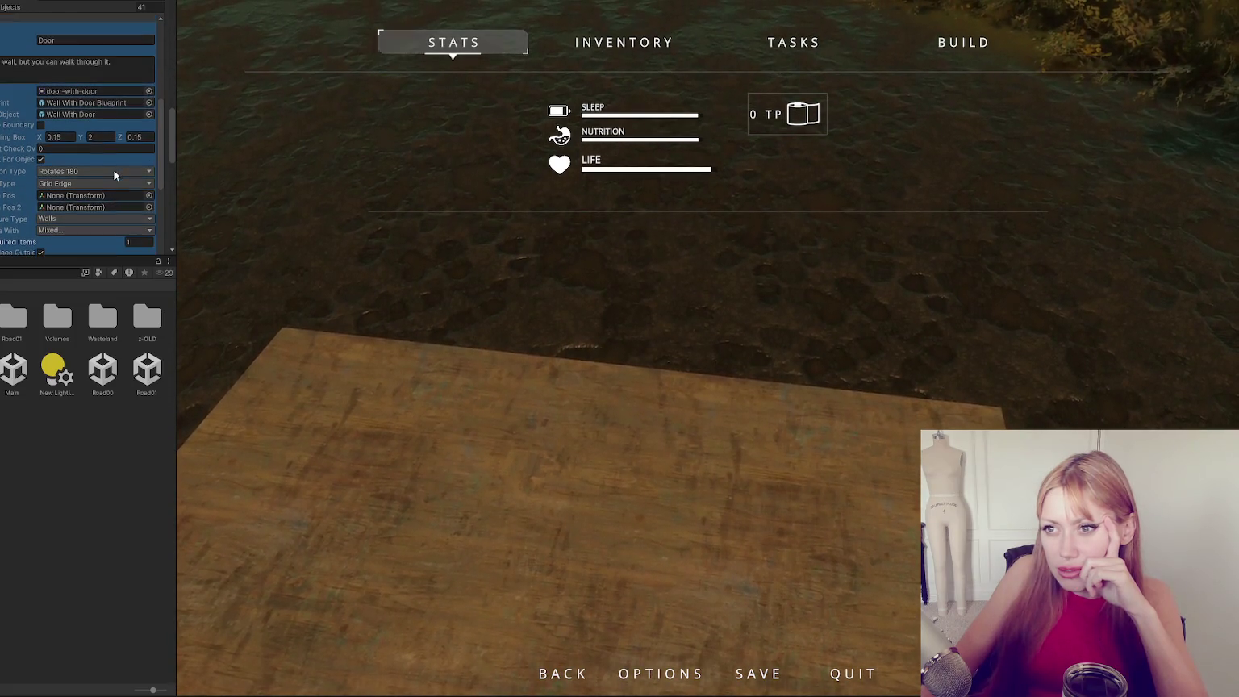
scroll(114, 169, "down", 1)
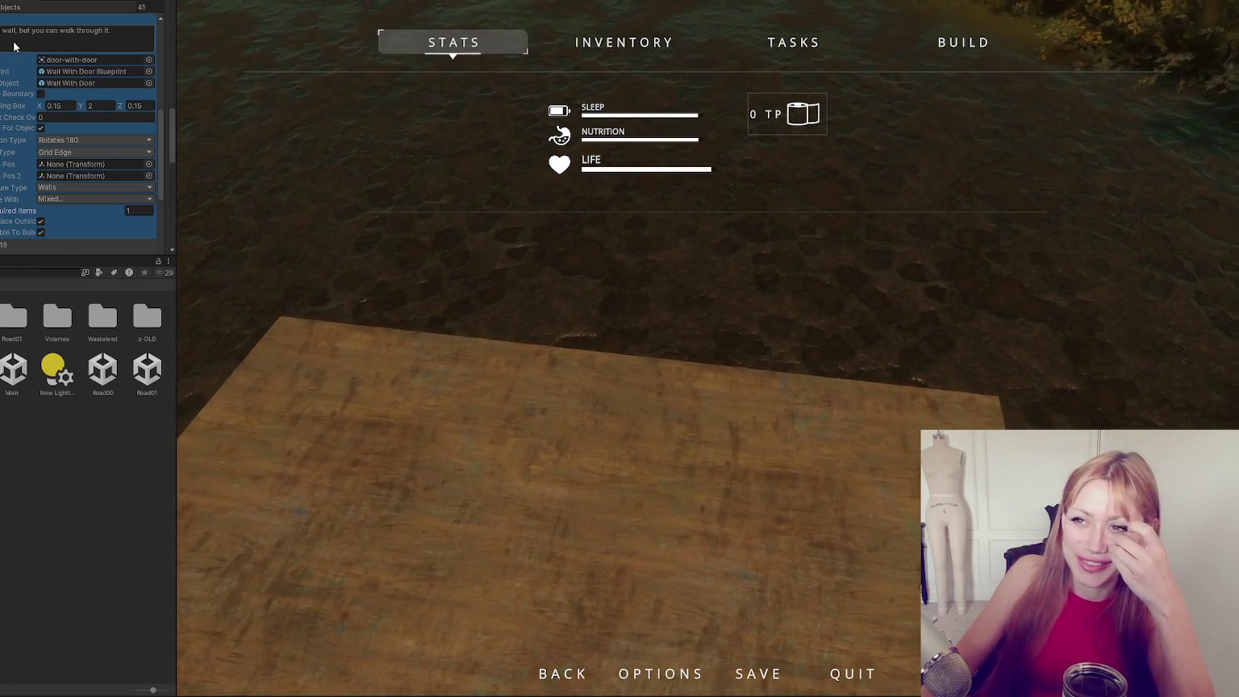
scroll(36, 58, "up", 1)
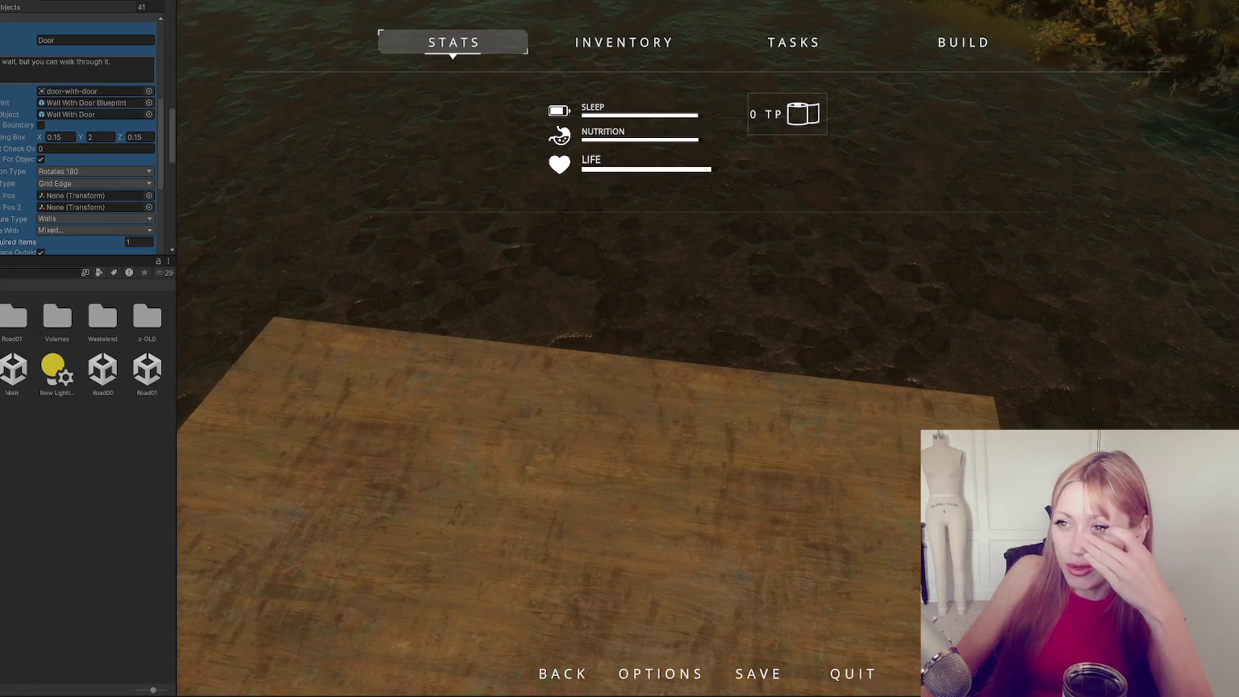
scroll(145, 114, "down", 2)
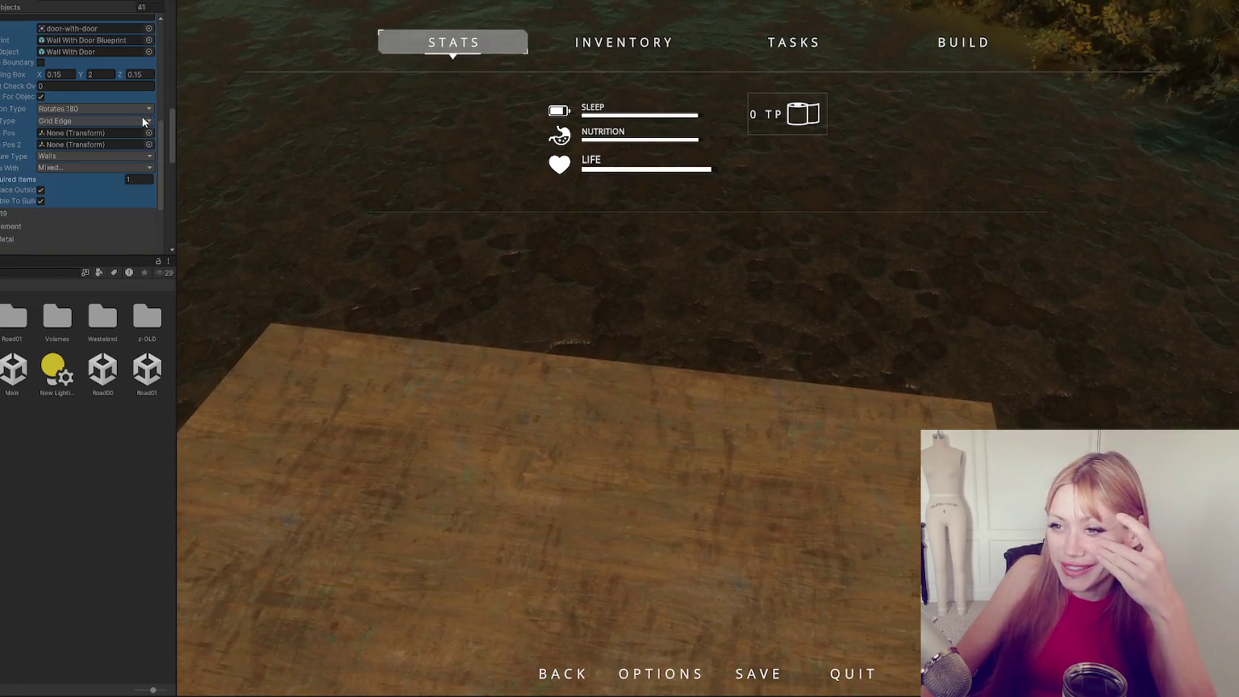
left_click(74, 167)
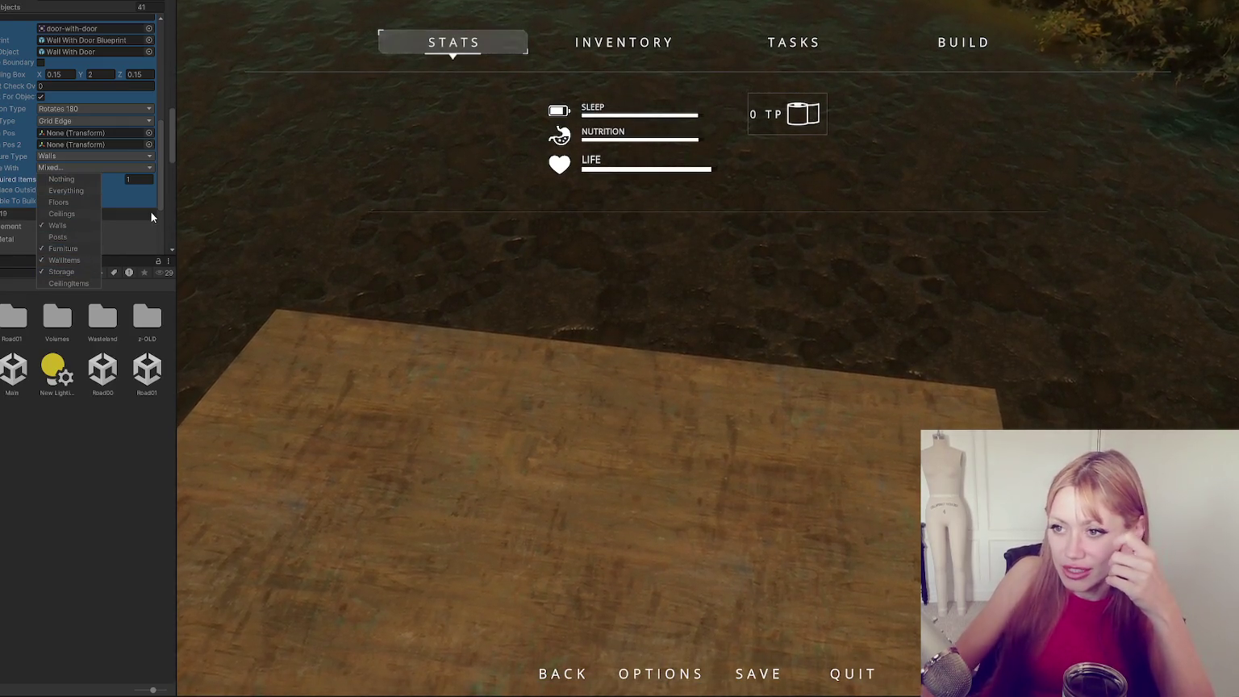
key("Print")
left_click_drag(30, 164, 100, 289)
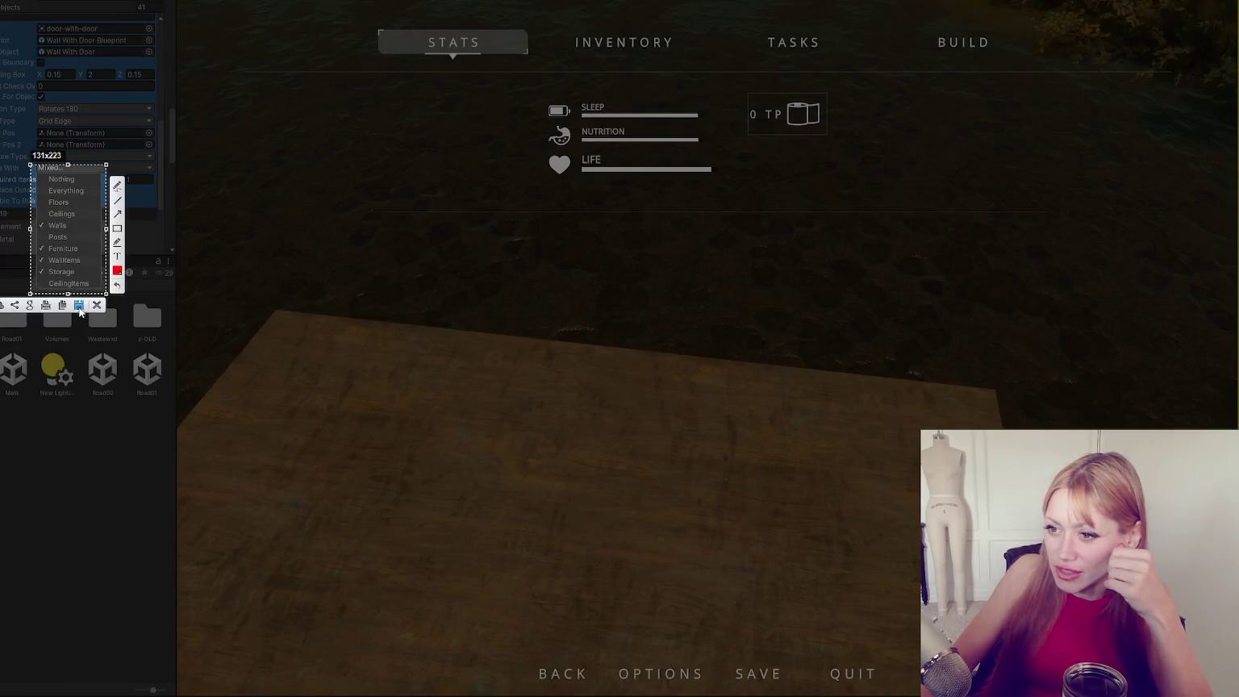
left_click(78, 305)
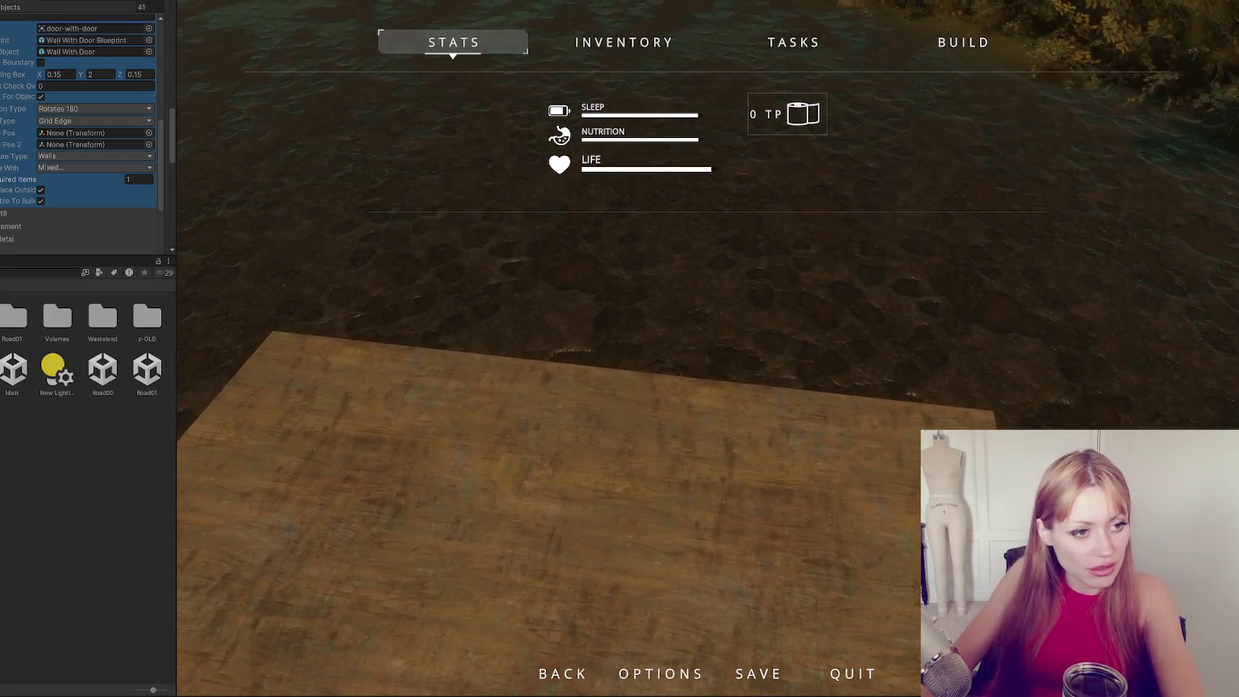
left_click(80, 179)
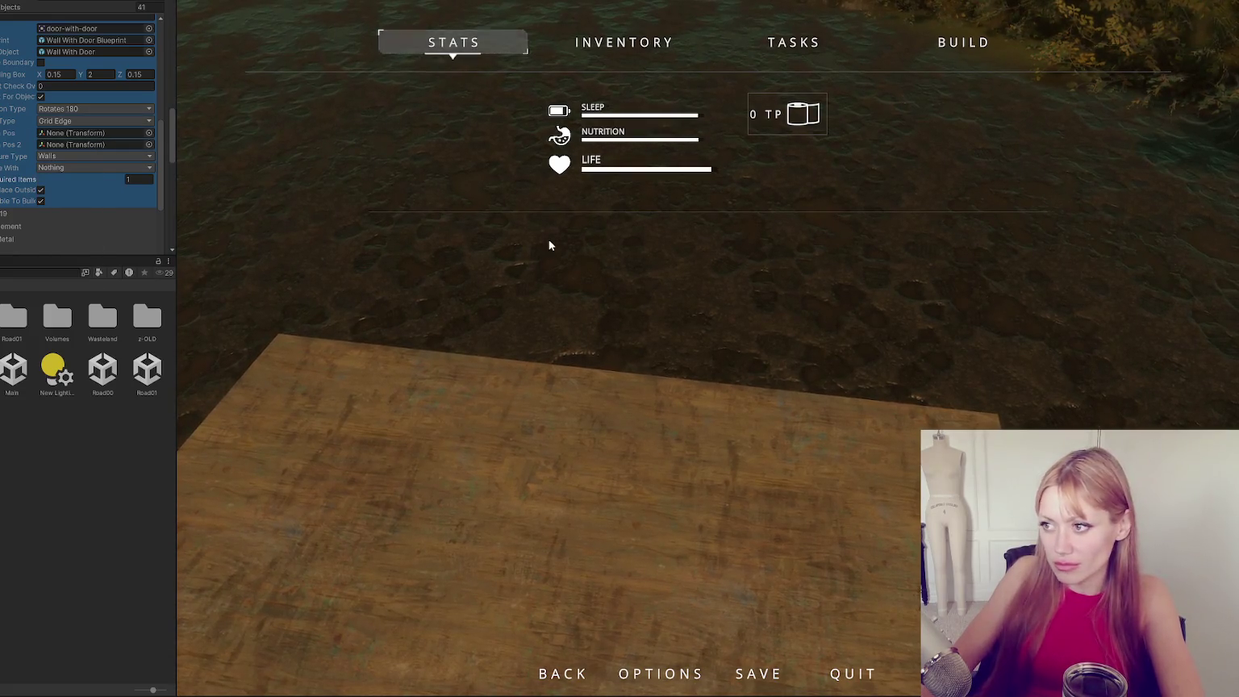
Preview the door in play, check the Collide With list left at Nothing, then stop Play.
left_click(550, 242)
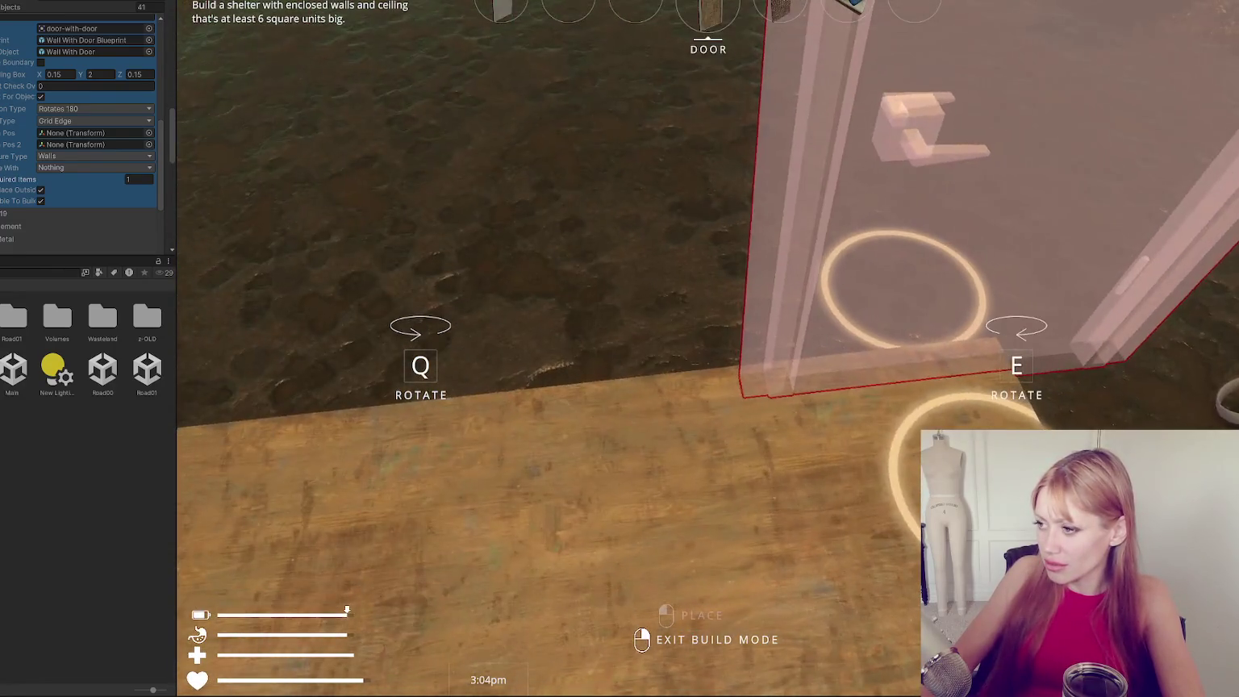
key("Escape")
left_click(90, 167)
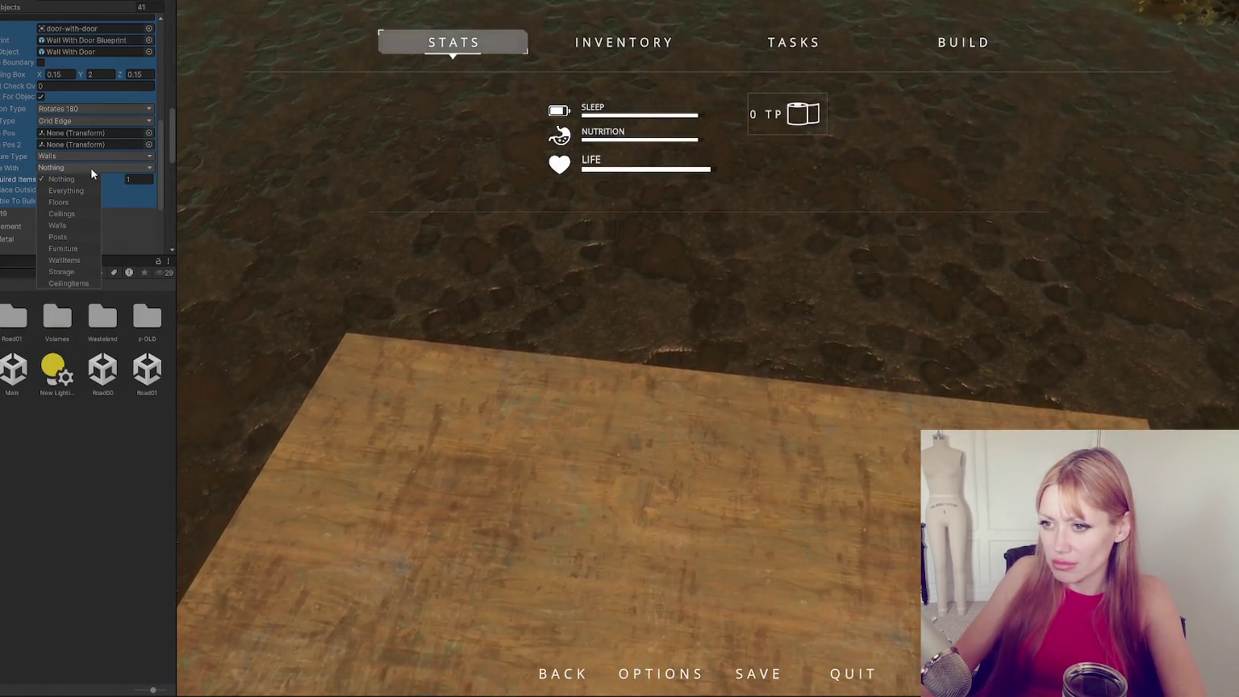
left_click(156, 169)
key("ctrl+p")
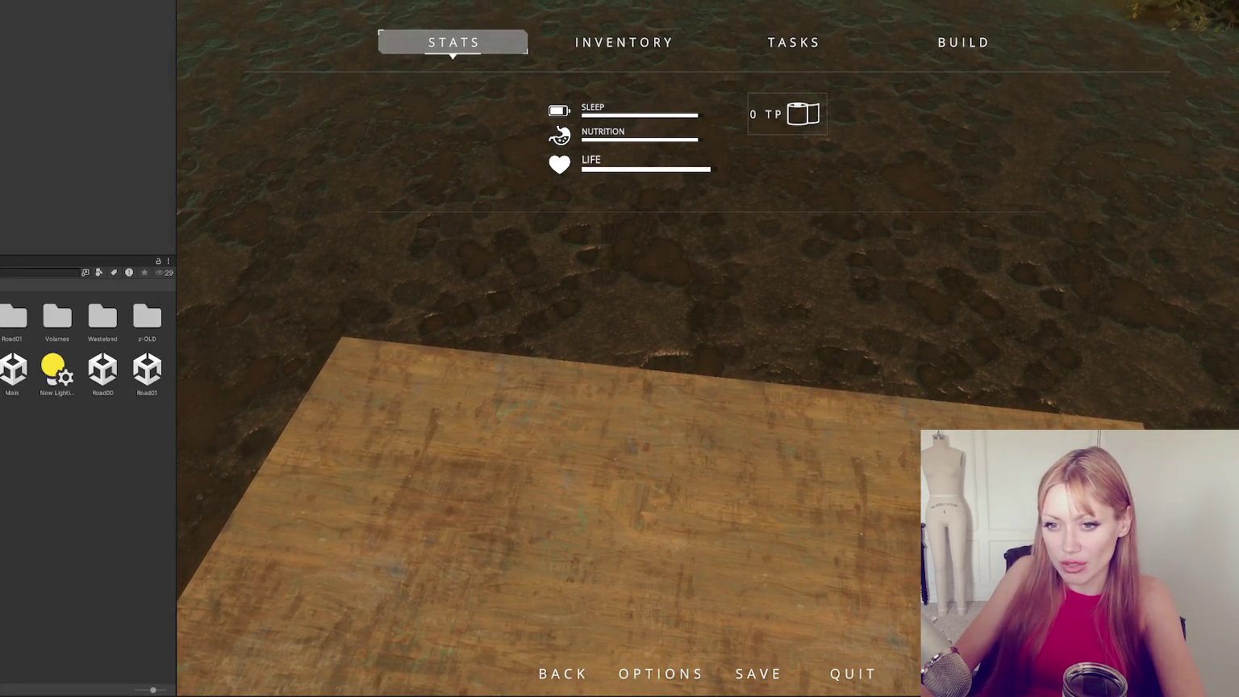
Select Main and review the Door element's Collide With categories without changing them.
left_click(13, 376)
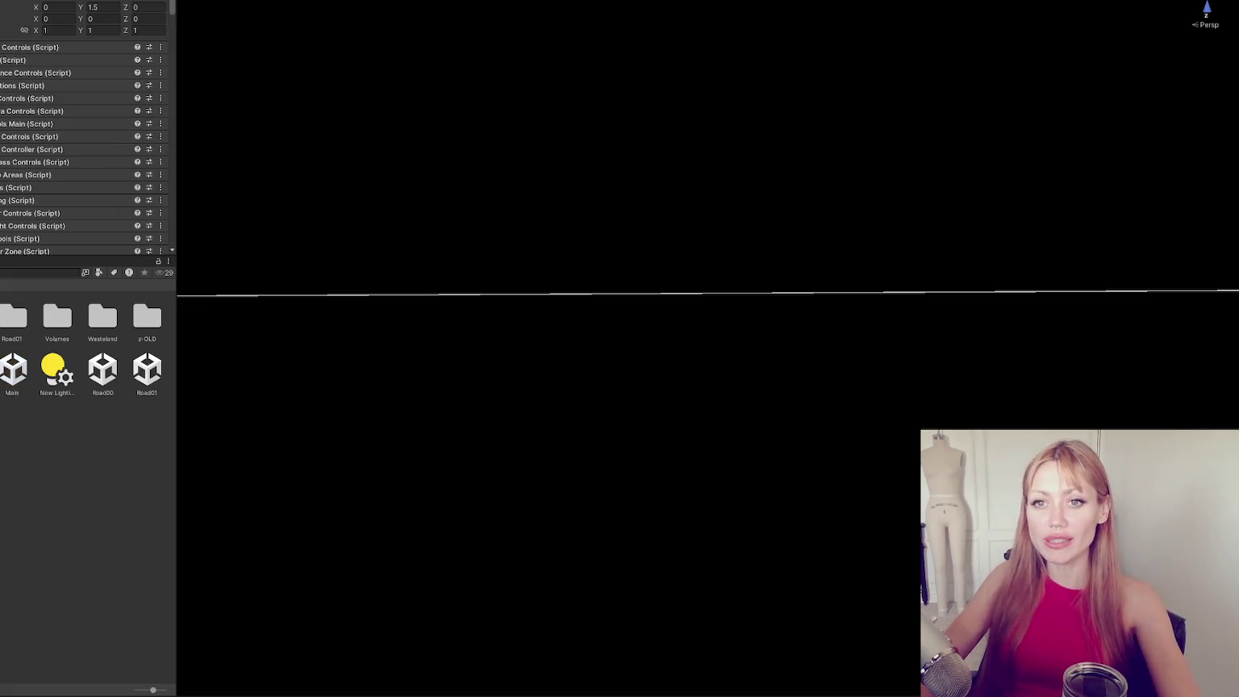
left_click(12, 188)
scroll(118, 148, "down", 5)
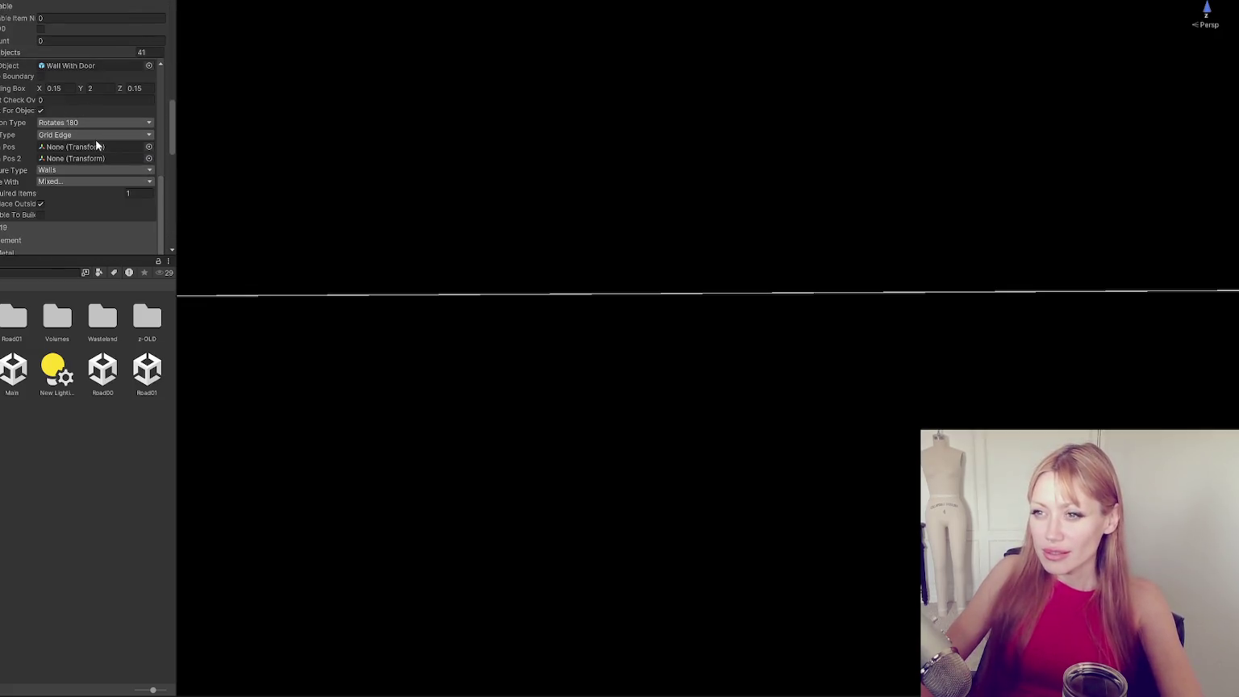
left_click(87, 181)
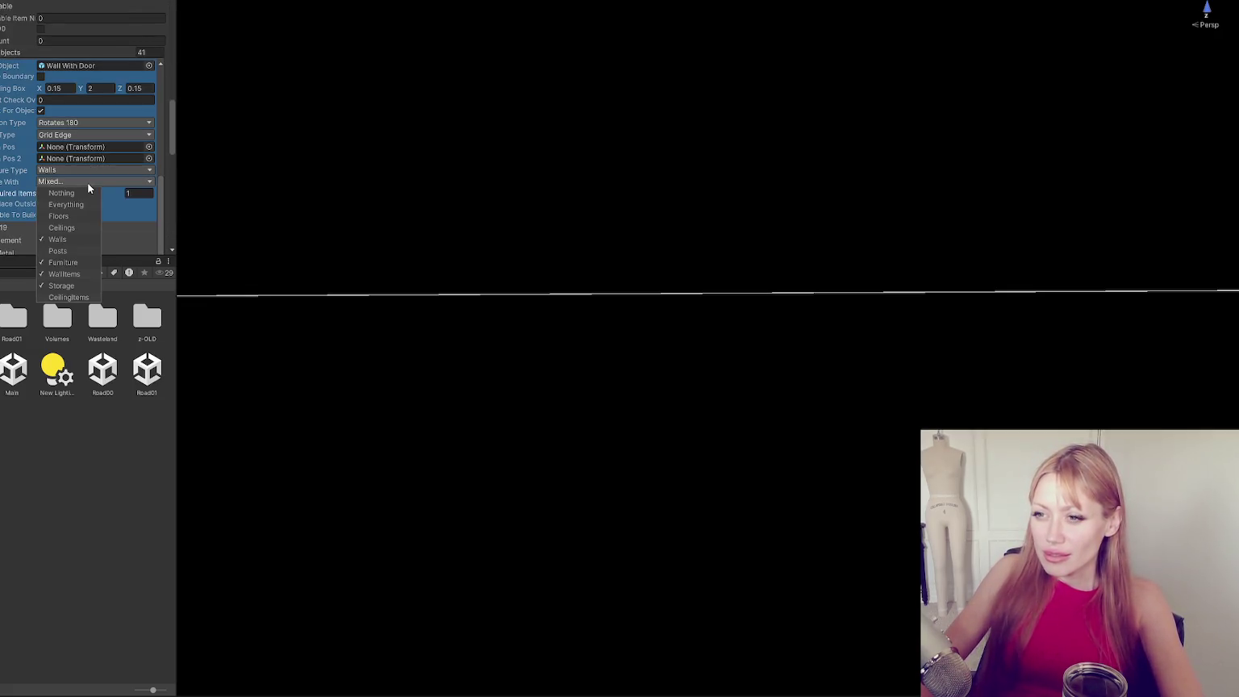
left_click(160, 184)
scroll(165, 175, "up", 5)
scroll(166, 162, "down", 4)
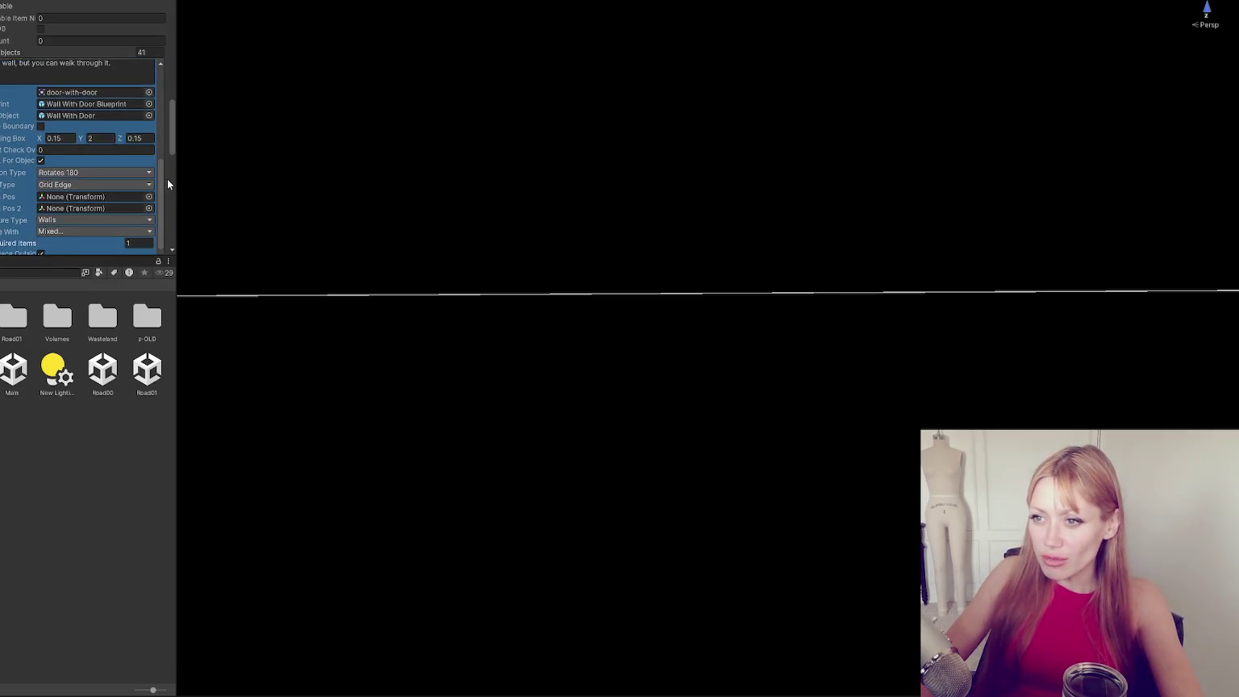
left_click(140, 188)
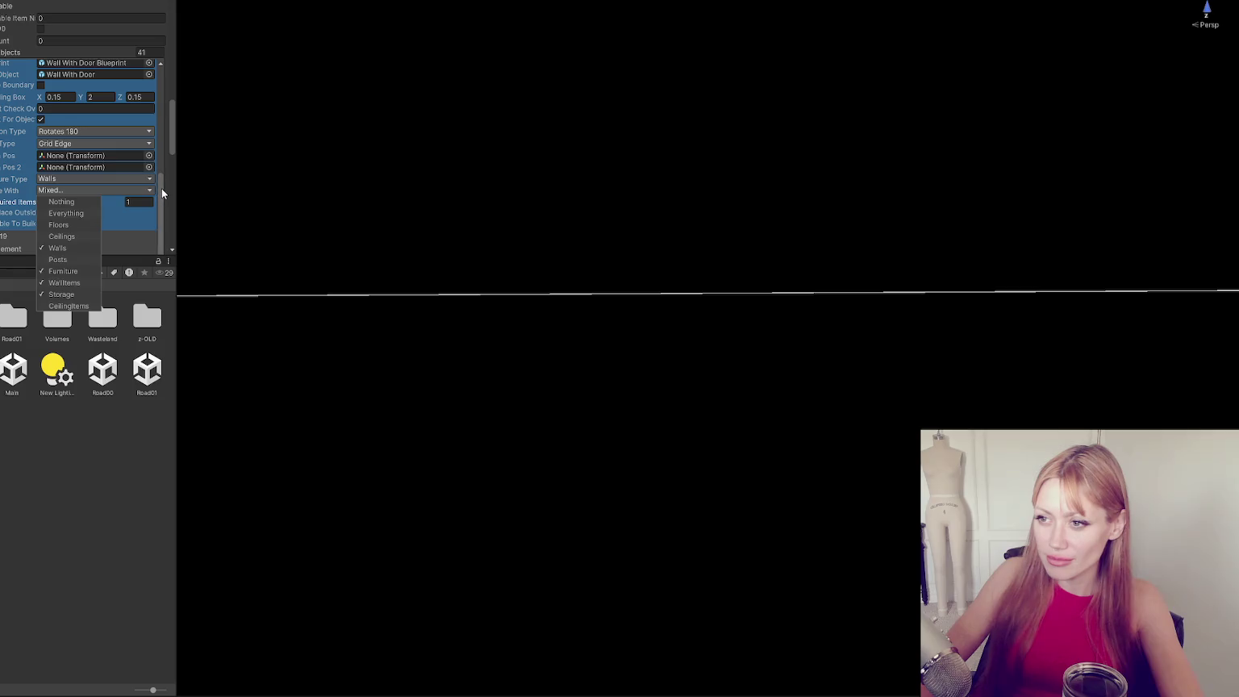
left_click(162, 188)
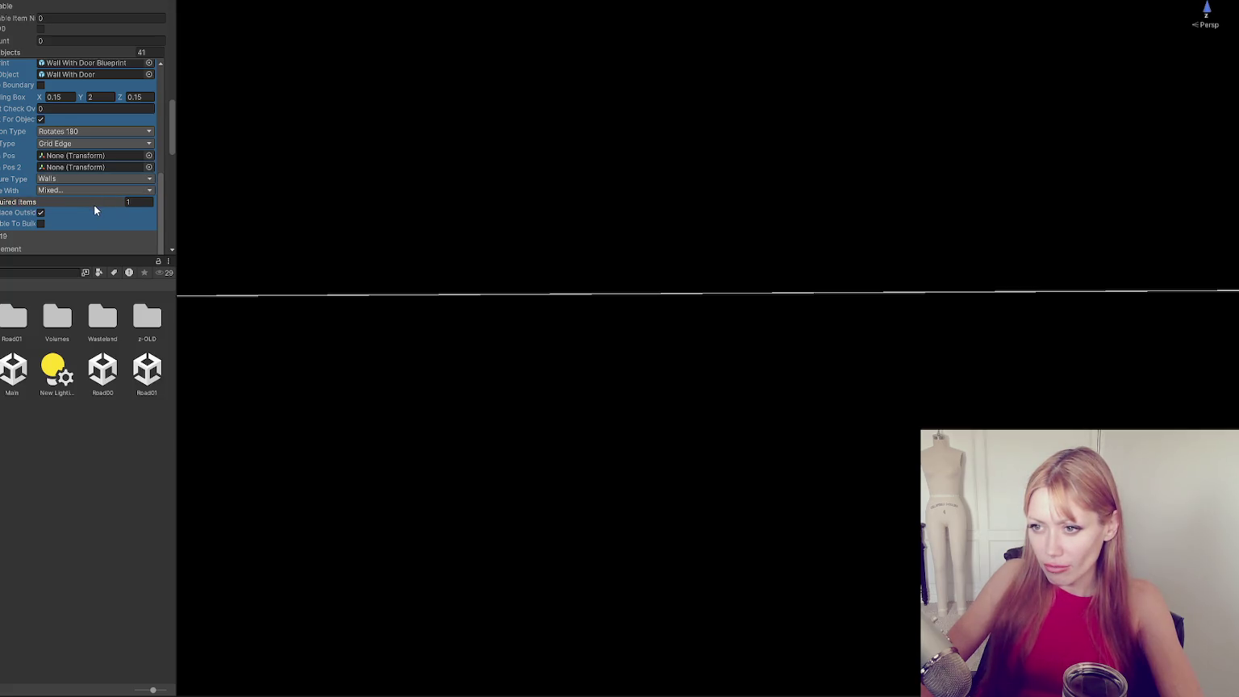
Open the PlacementControls script in the code editor.
scroll(59, 185, "up", 2)
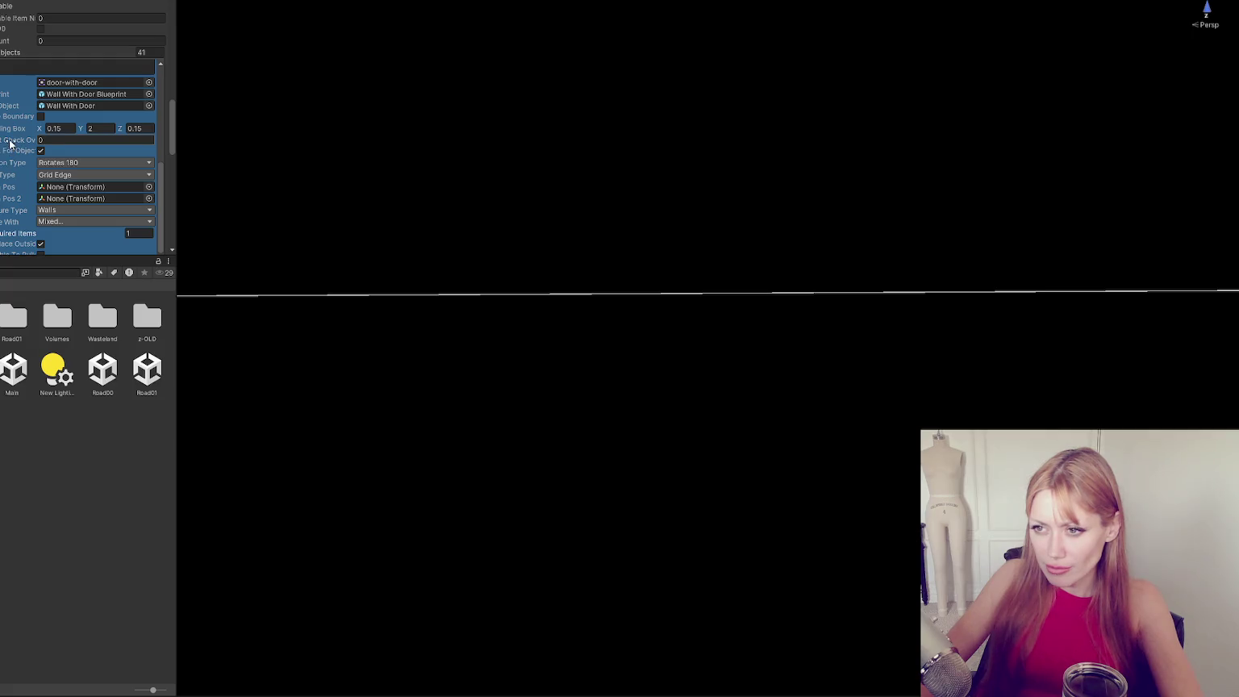
scroll(11, 143, "up", 2)
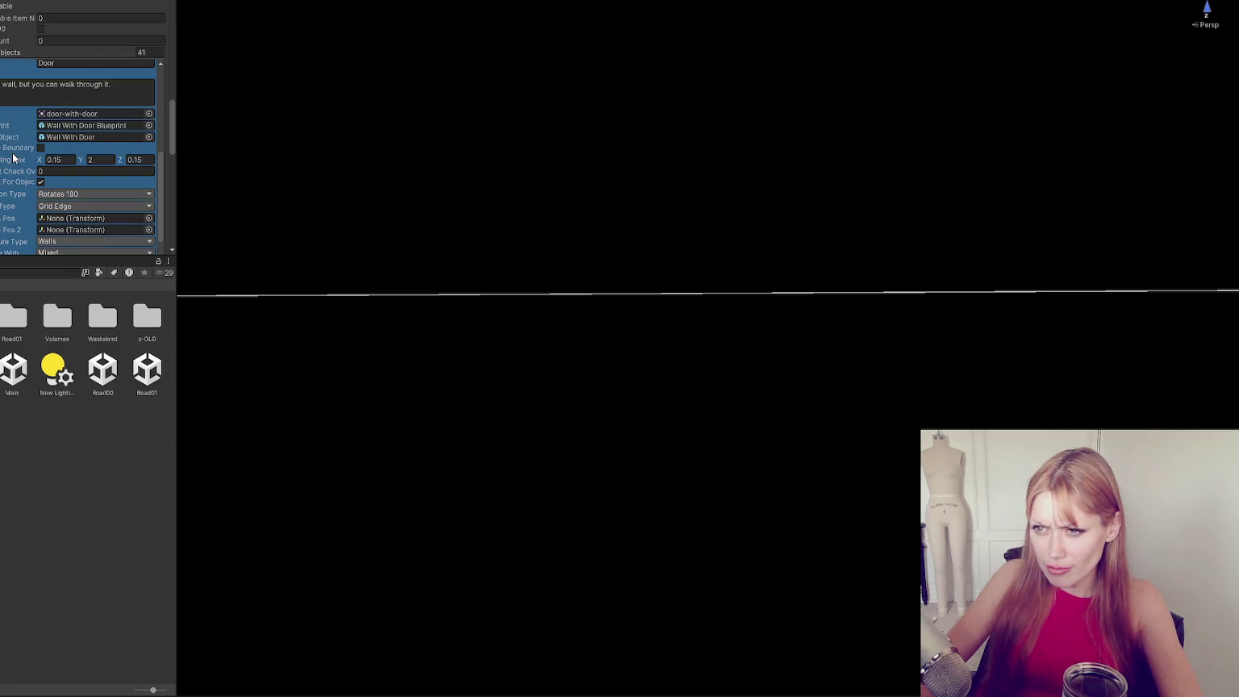
scroll(15, 154, "up", 2)
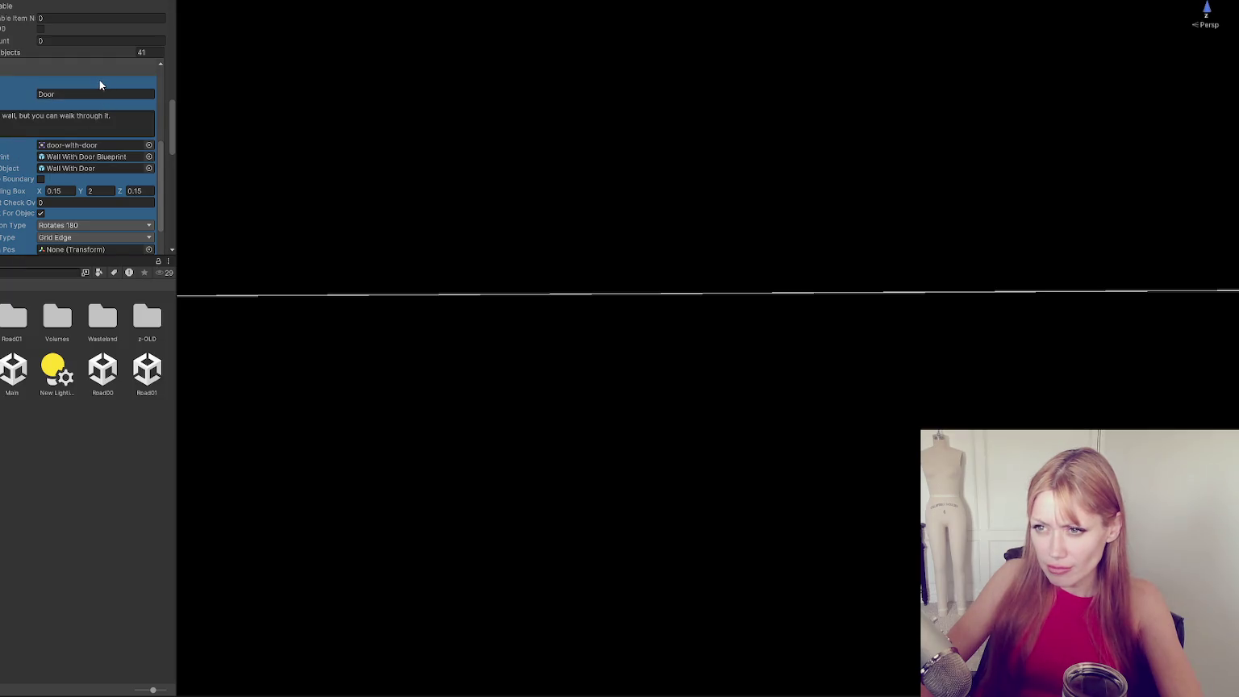
scroll(109, 146, "up", 10)
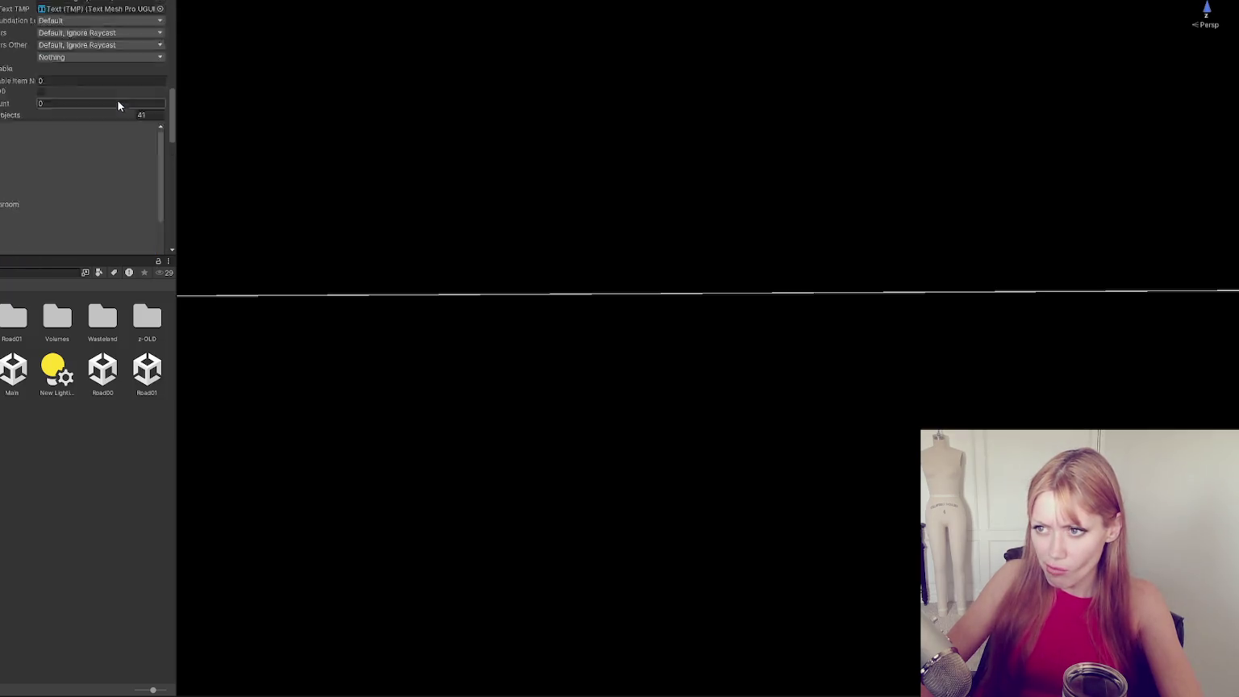
double_click(85, 132)
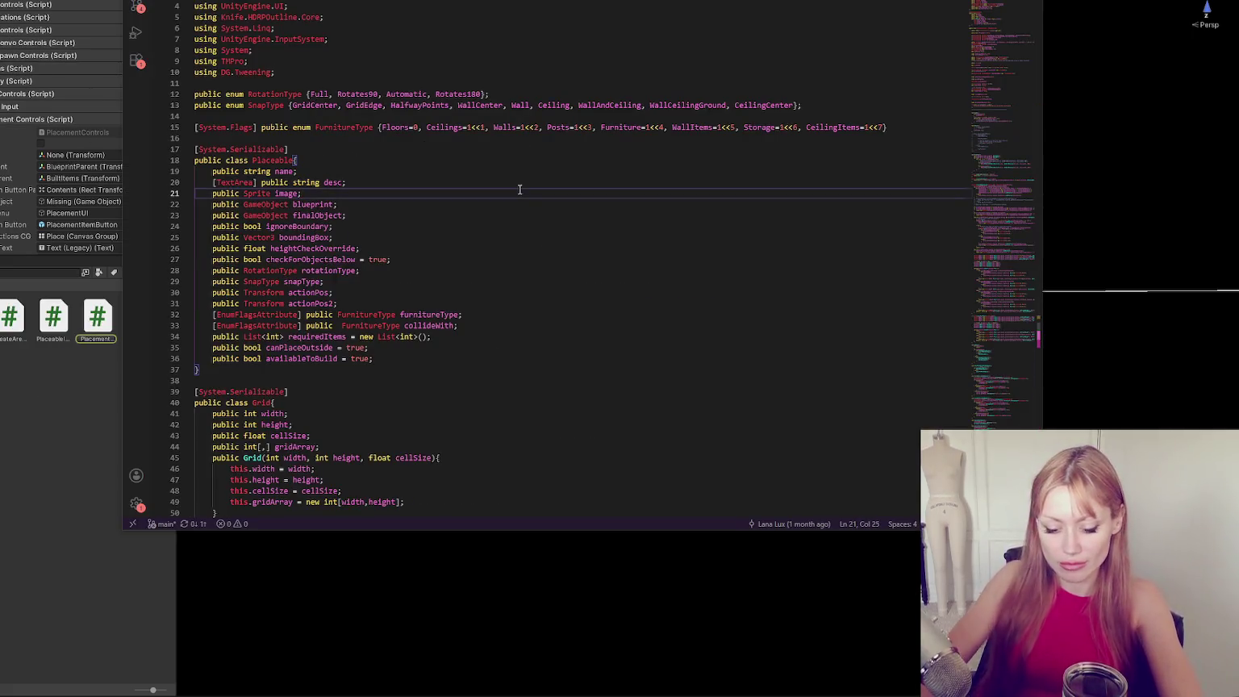
Inspect the CantPlace function definition, then return to where it is called.
left_click(267, 309, "ctrl")
scroll(377, 279, "down", 5)
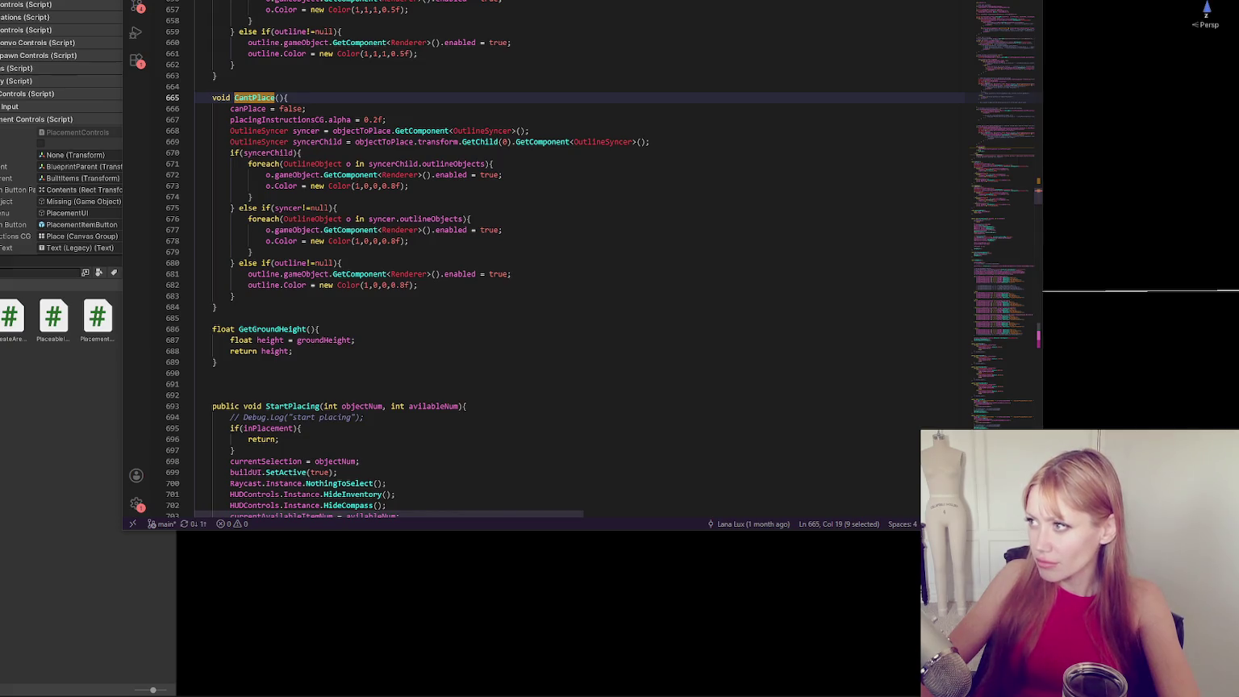
key("alt+Left")
key("alt+Left")
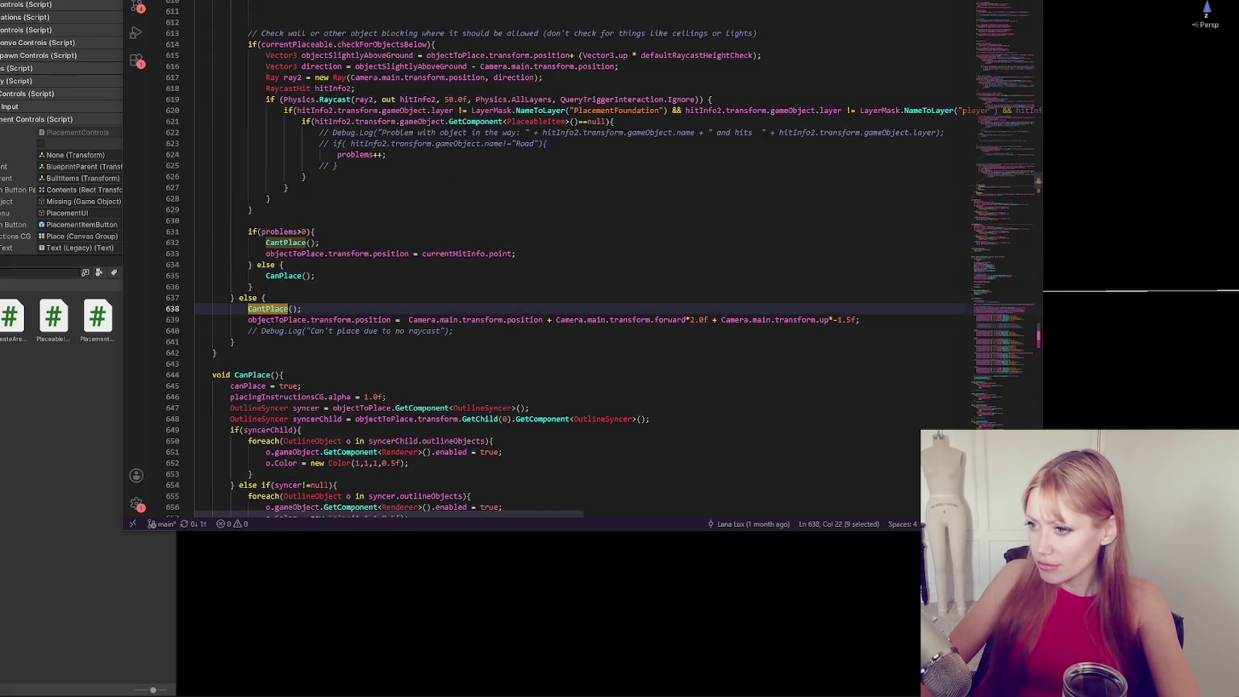
scroll(315, 268, "up", 1)
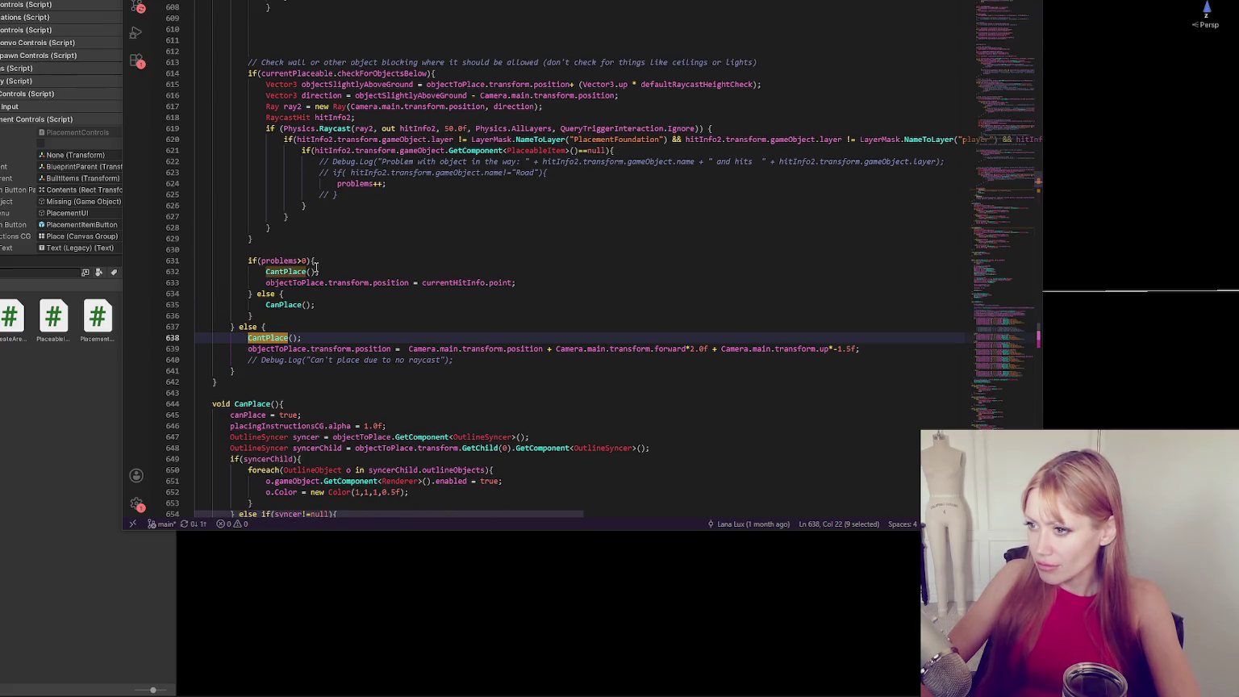
Uncomment the no-raycast log and lines 622–623, keeping the Road name check commented out.
left_click(370, 273)
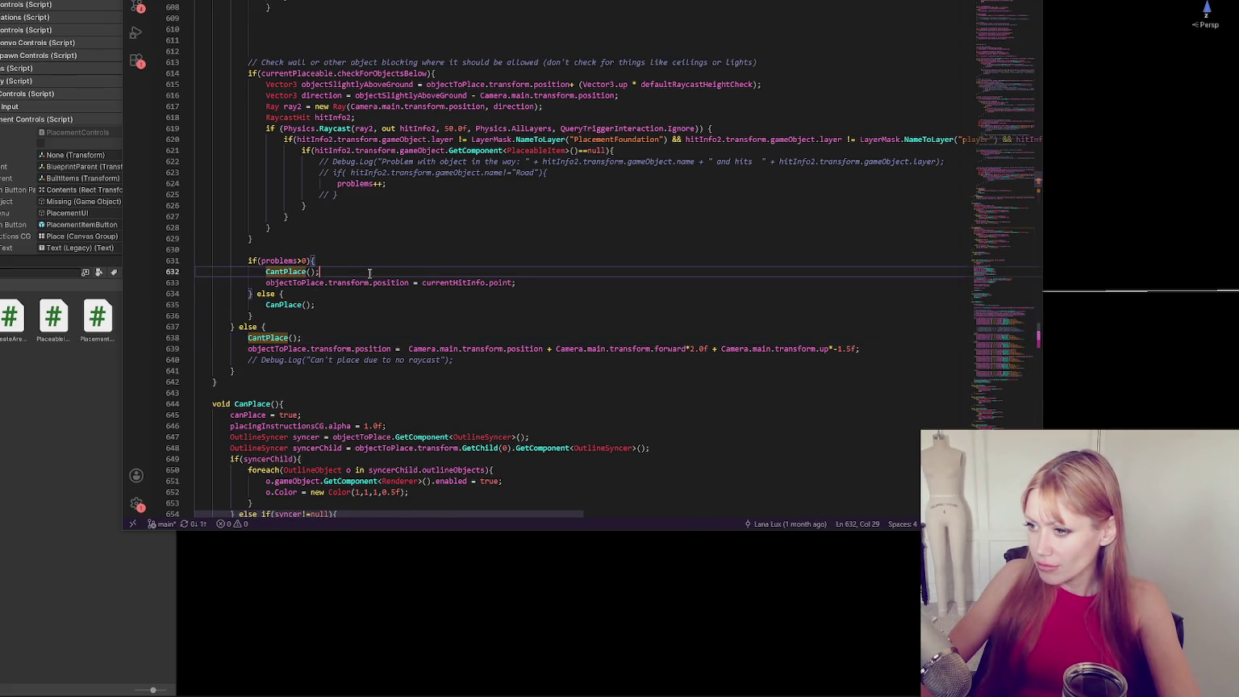
left_click(457, 359)
key("ctrl+slash")
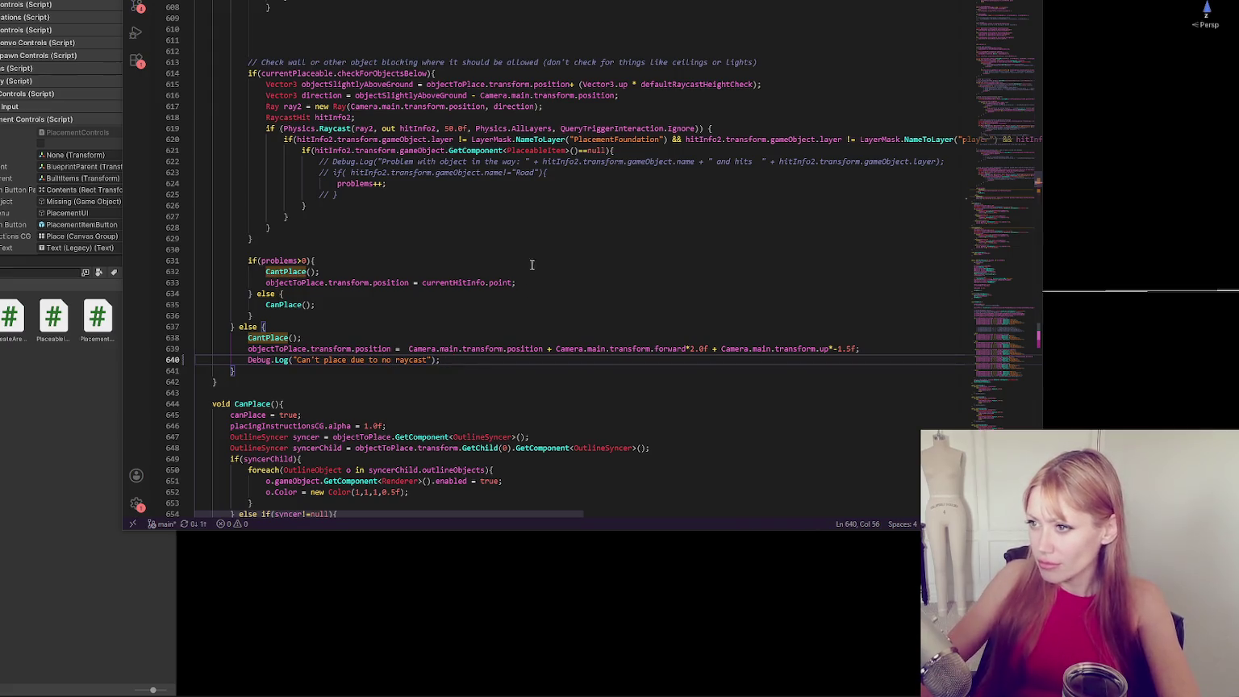
left_click_drag(319, 163, 548, 173)
key("ctrl+slash")
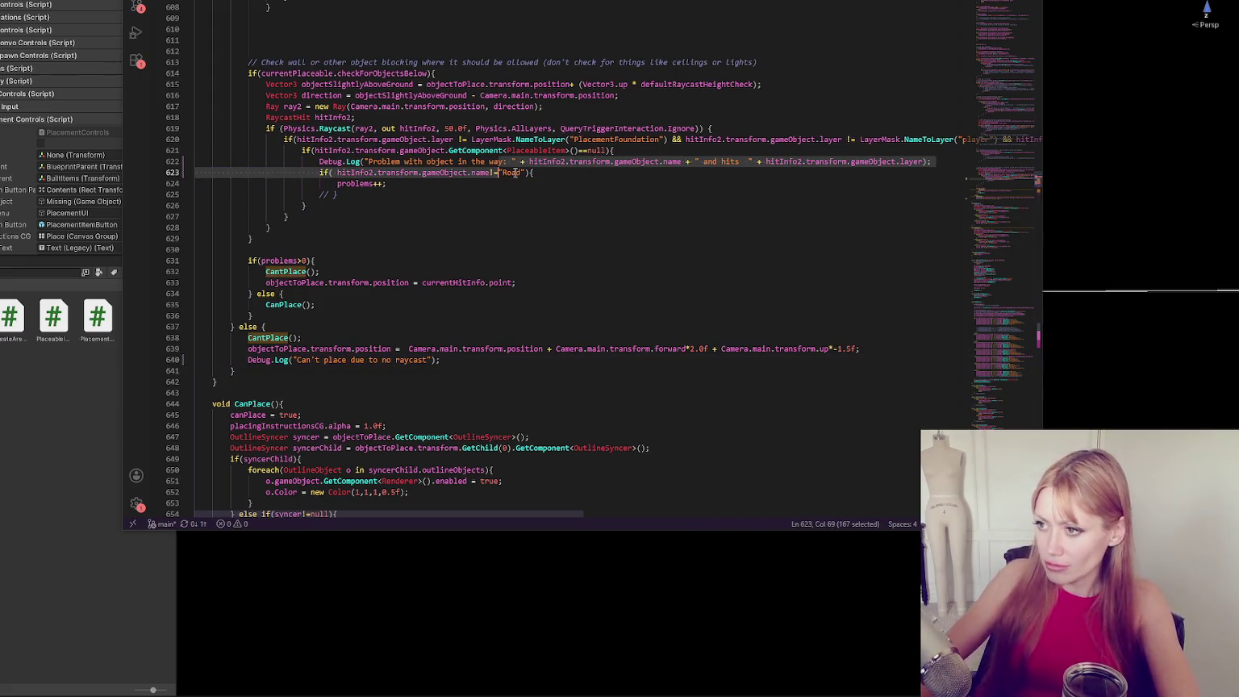
left_click(495, 197)
left_click(507, 172)
key("ctrl+slash")
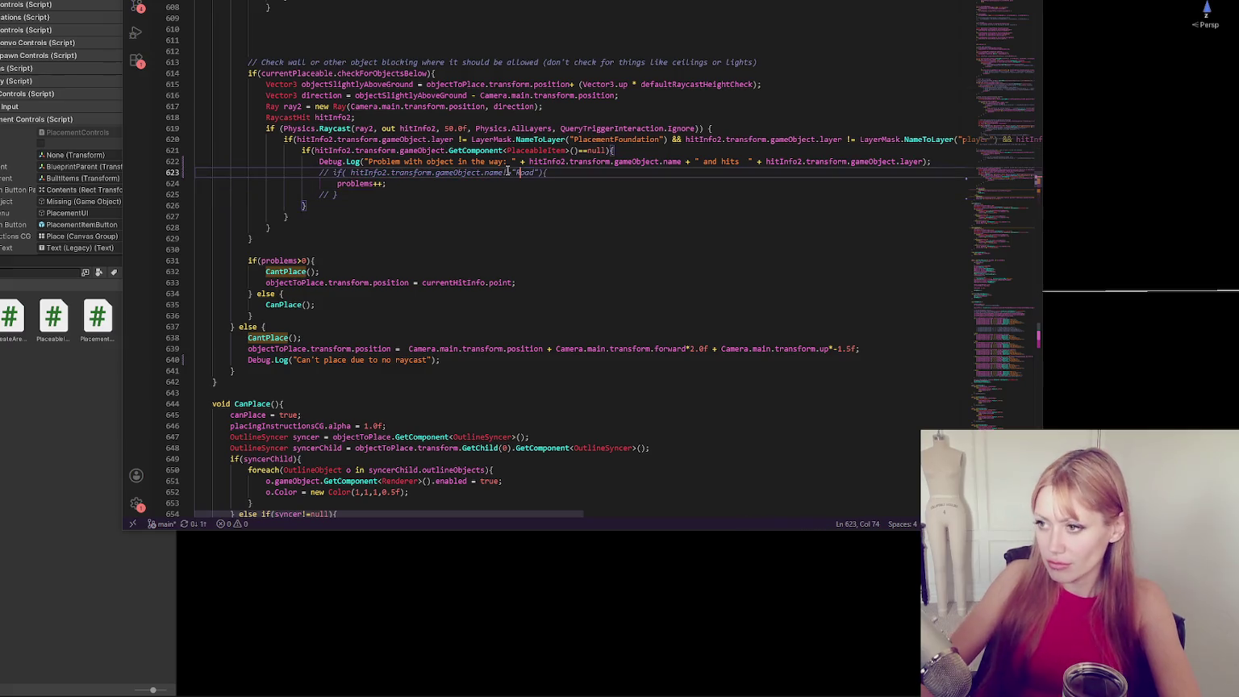
Uncomment the action pos 2 overlap log and the ground 2 and ground 1 debug logs.
scroll(497, 161, "up", 1)
scroll(495, 162, "up", 3)
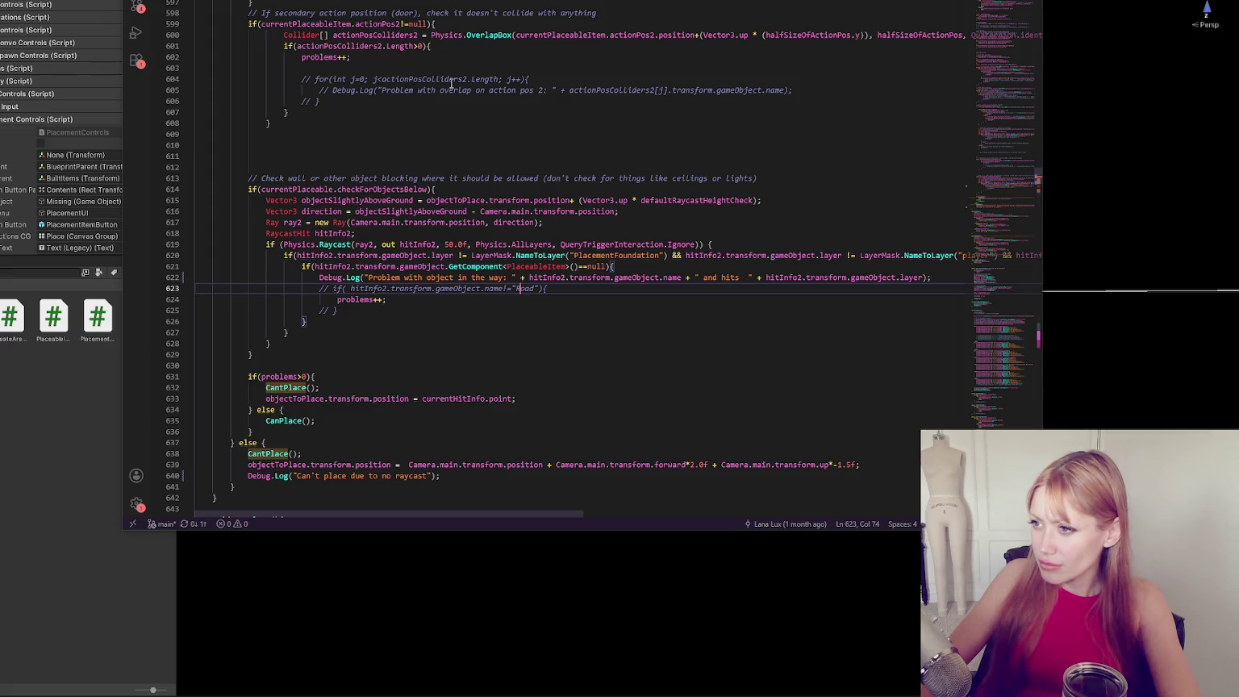
left_click(450, 89)
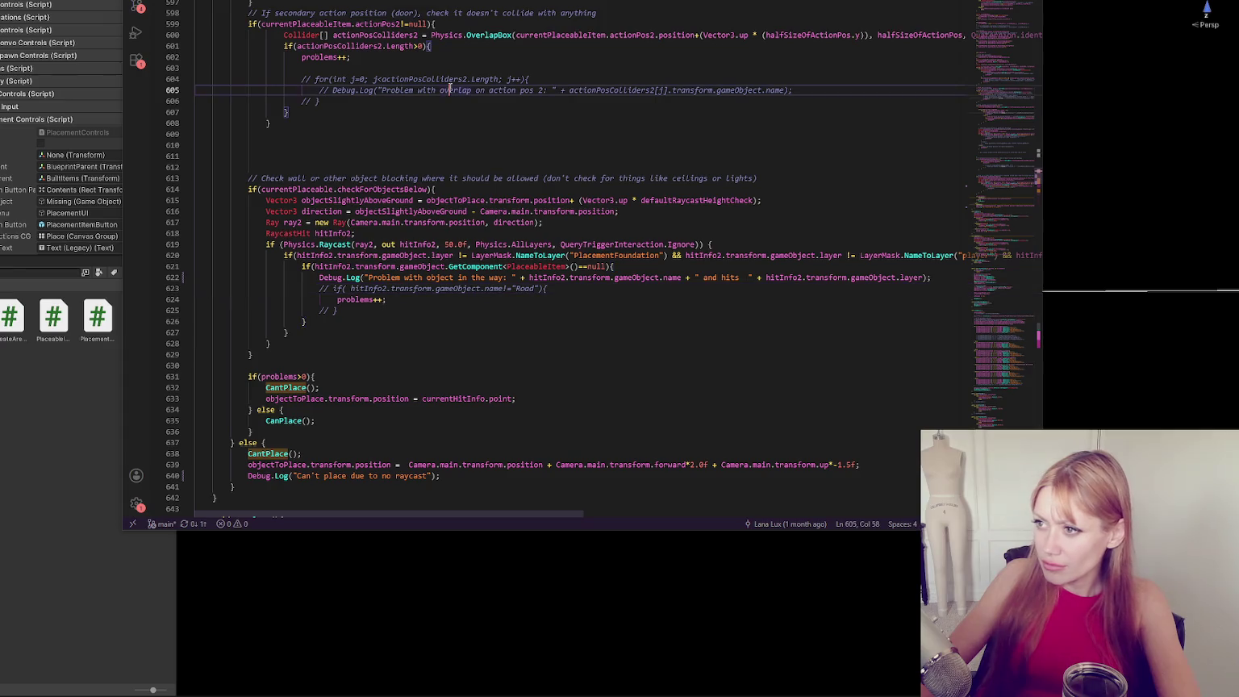
key("ctrl+slash")
scroll(450, 87, "up", 5)
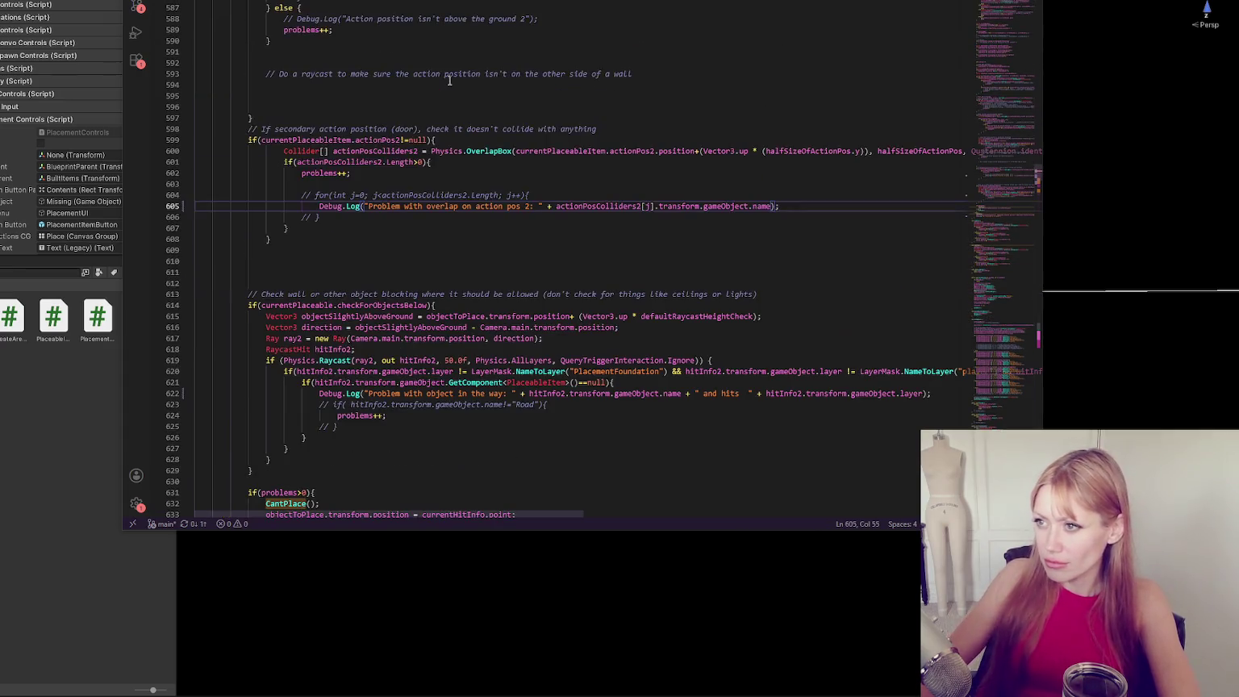
left_click(446, 105)
key("ctrl+slash")
left_click(448, 17)
key("ctrl+slash")
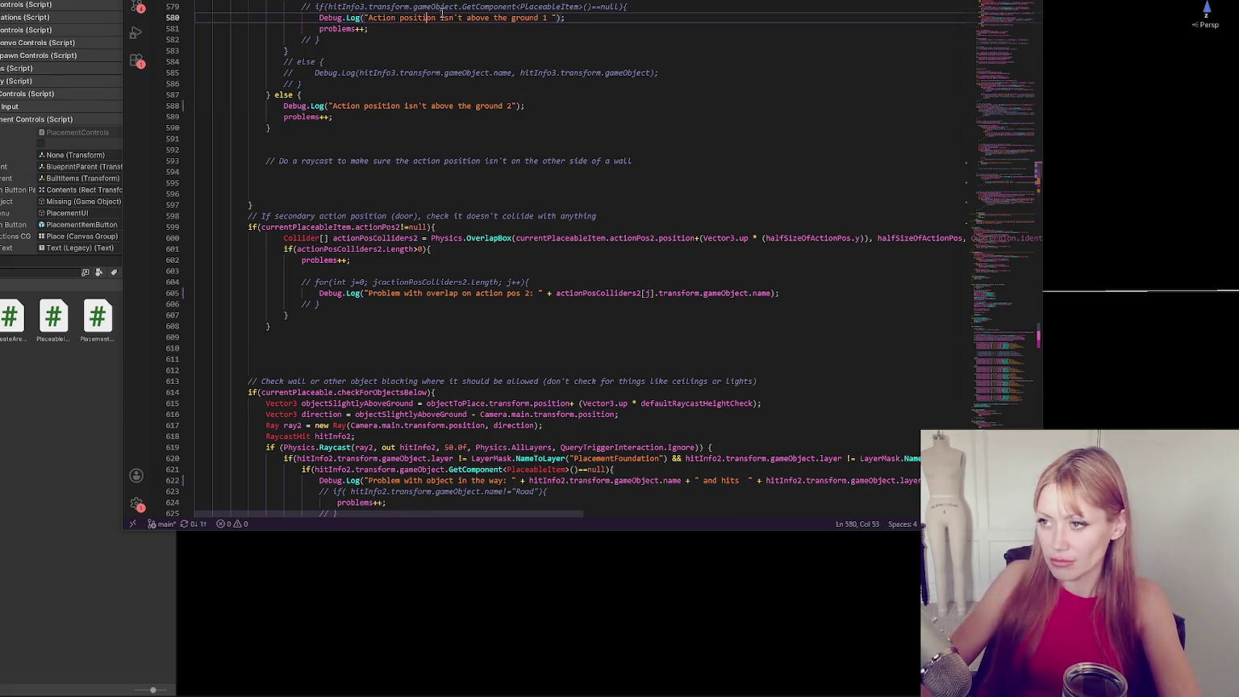
Uncomment the action pos overlap log on line 559 and the blueprint-hit log on line 562.
scroll(546, 87, "up", 5)
scroll(544, 89, "up", 3)
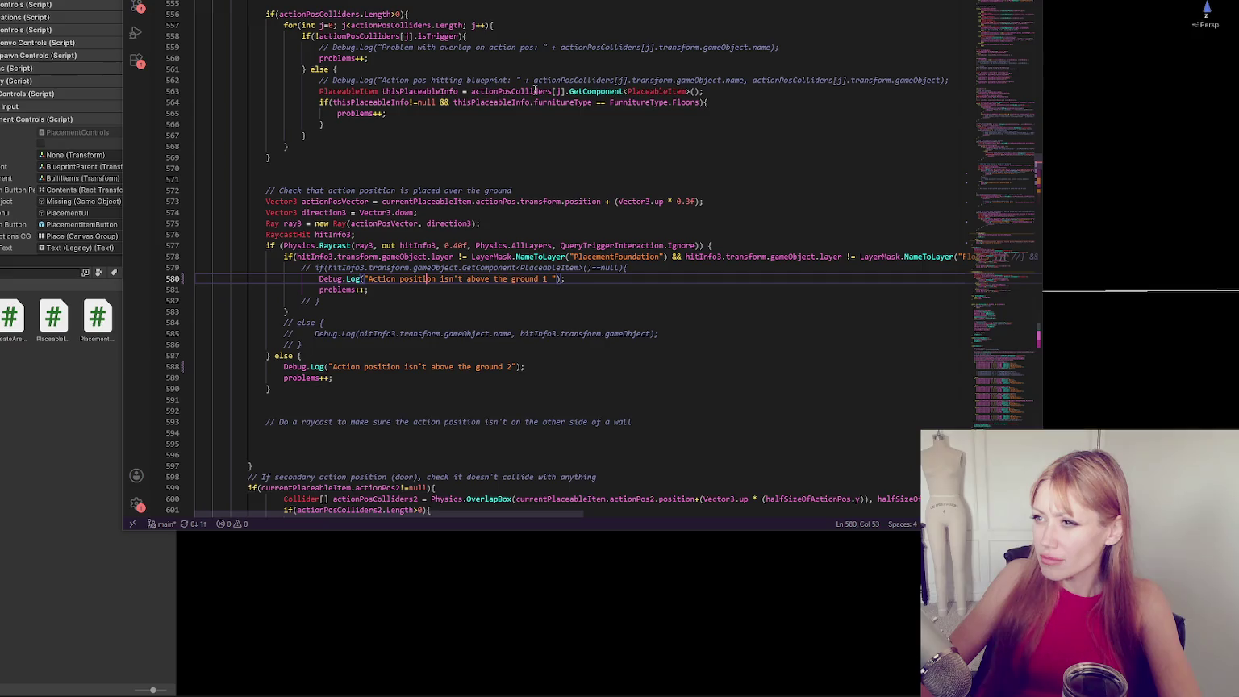
left_click(527, 79)
left_click(535, 47)
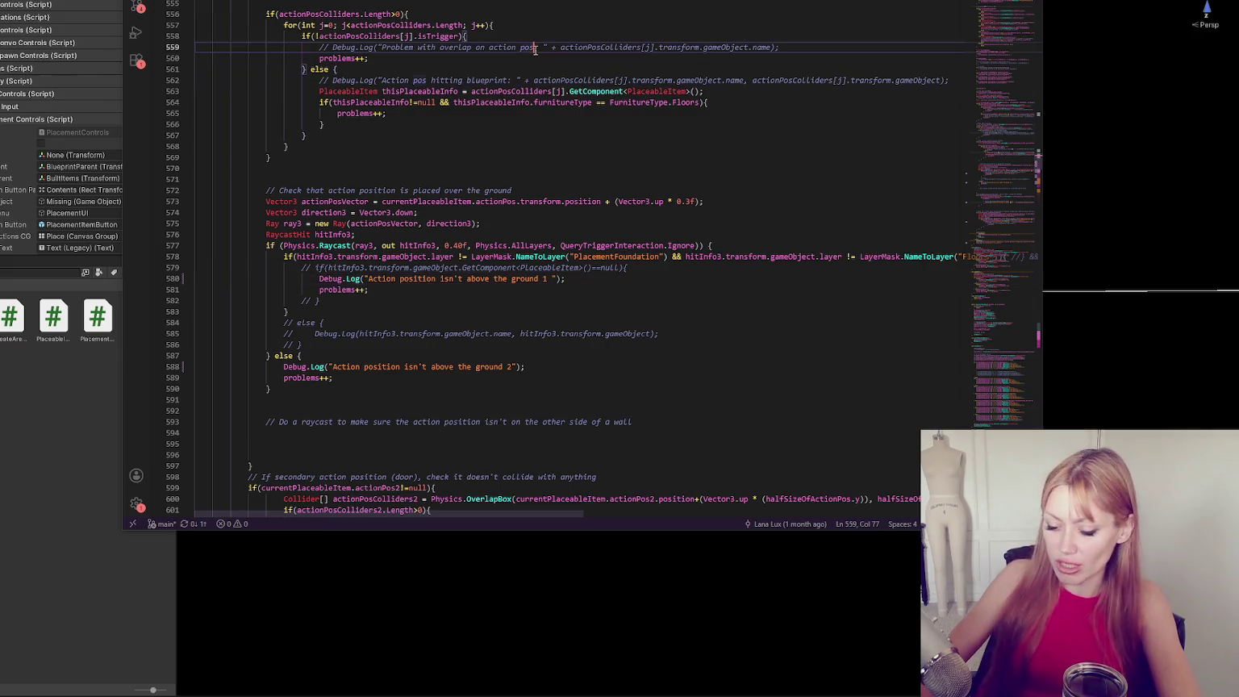
key("ctrl+slash")
left_click(524, 79)
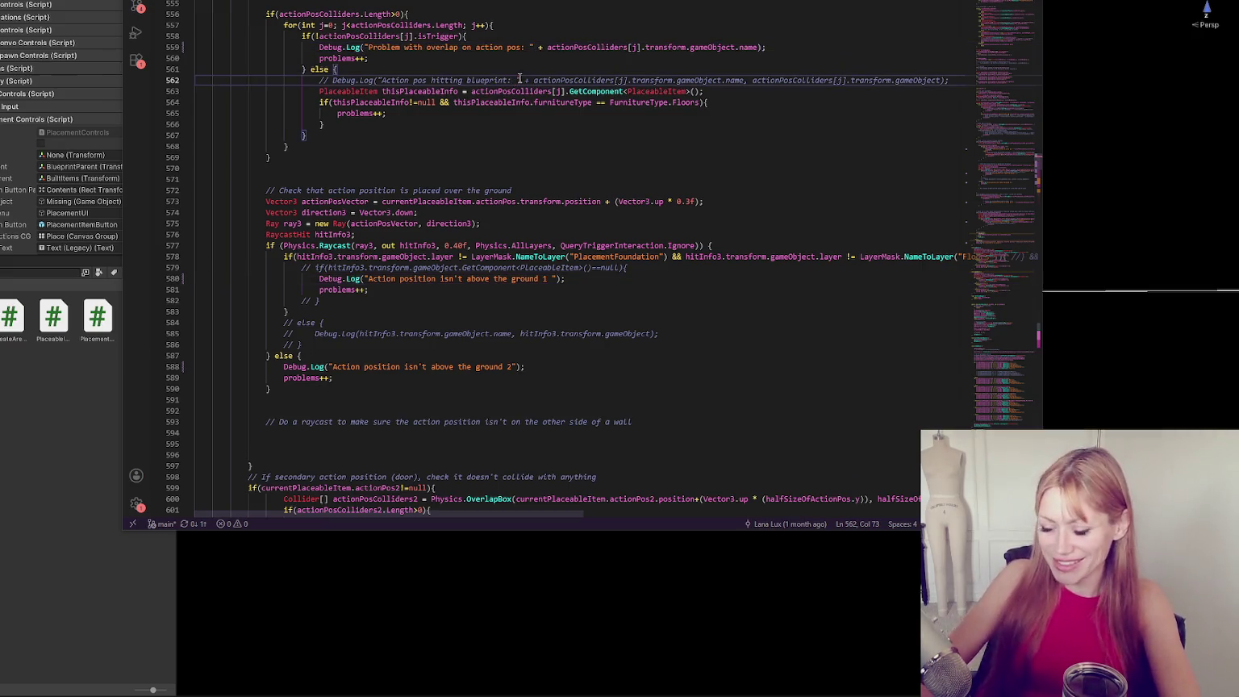
key("ctrl+slash")
Comment out the wall-blocking debug log lines and the no-raycast debug log again.
scroll(521, 77, "up", 5)
scroll(518, 80, "up", 7)
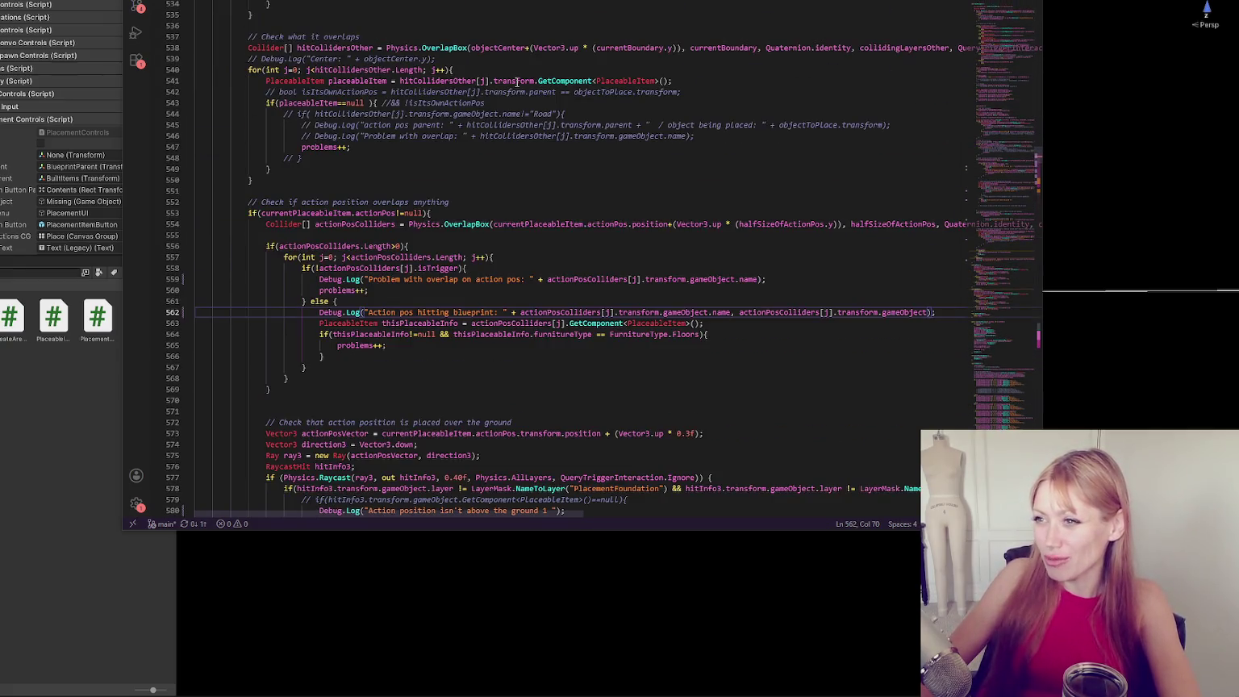
left_click(488, 50)
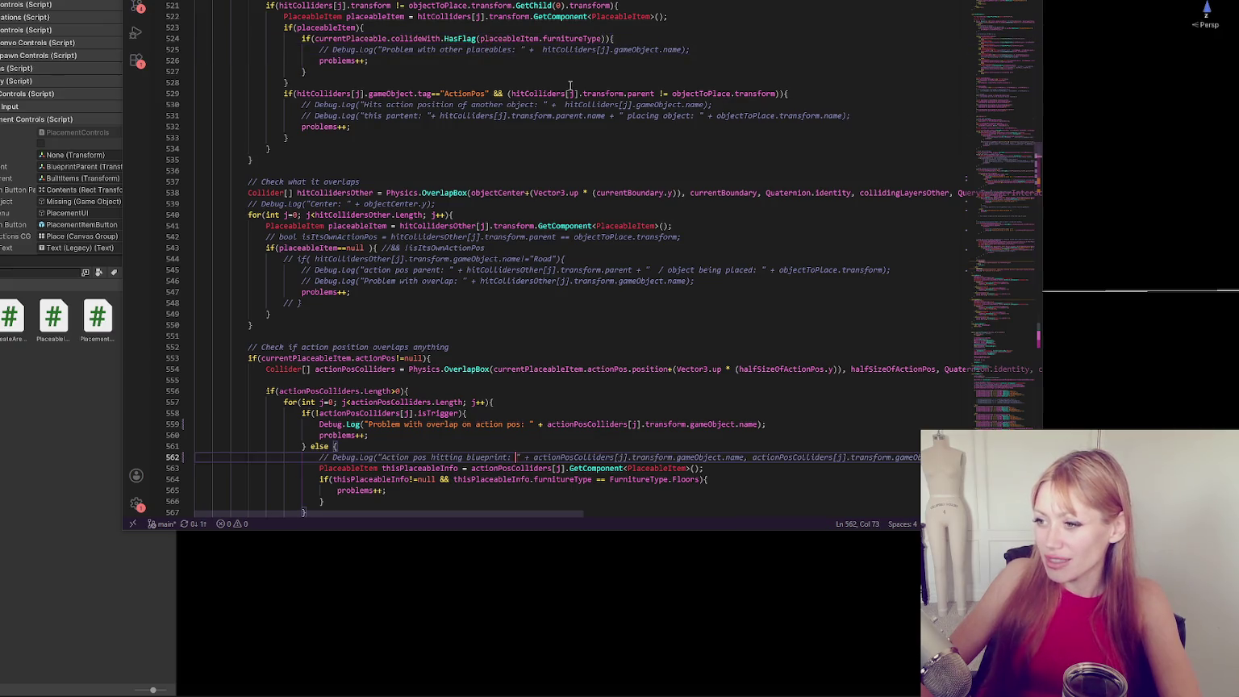
scroll(569, 89, "down", 14)
scroll(570, 90, "down", 18)
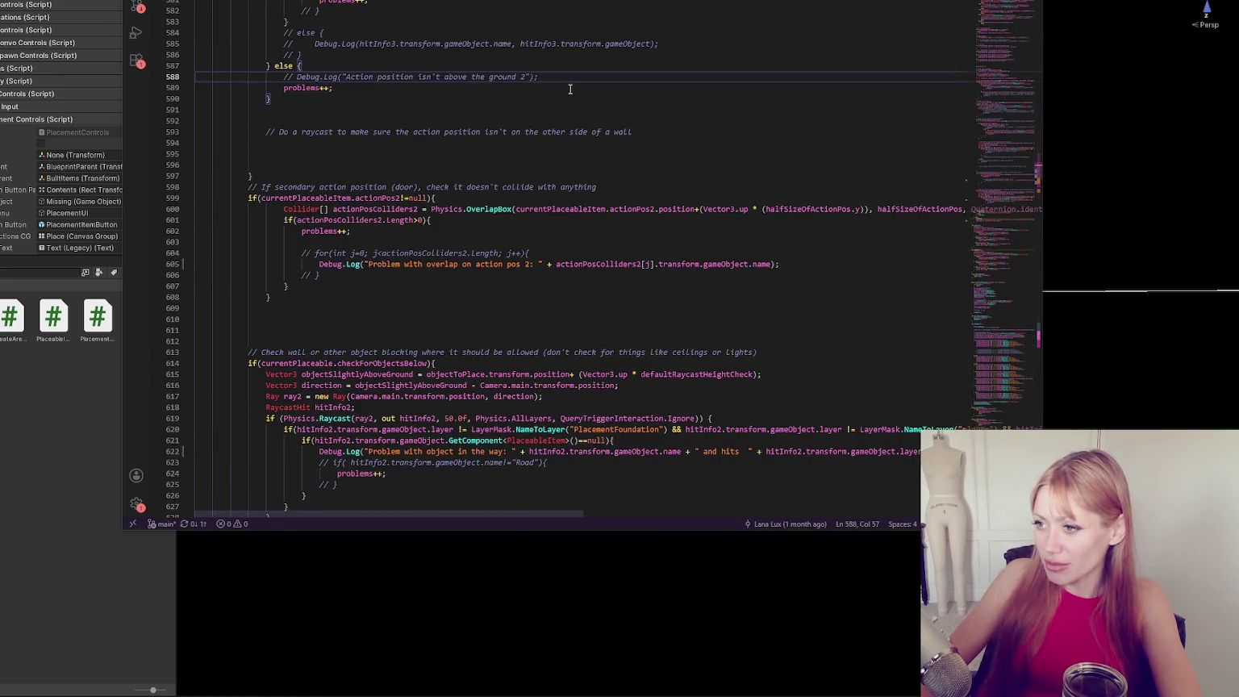
scroll(569, 89, "up", 3)
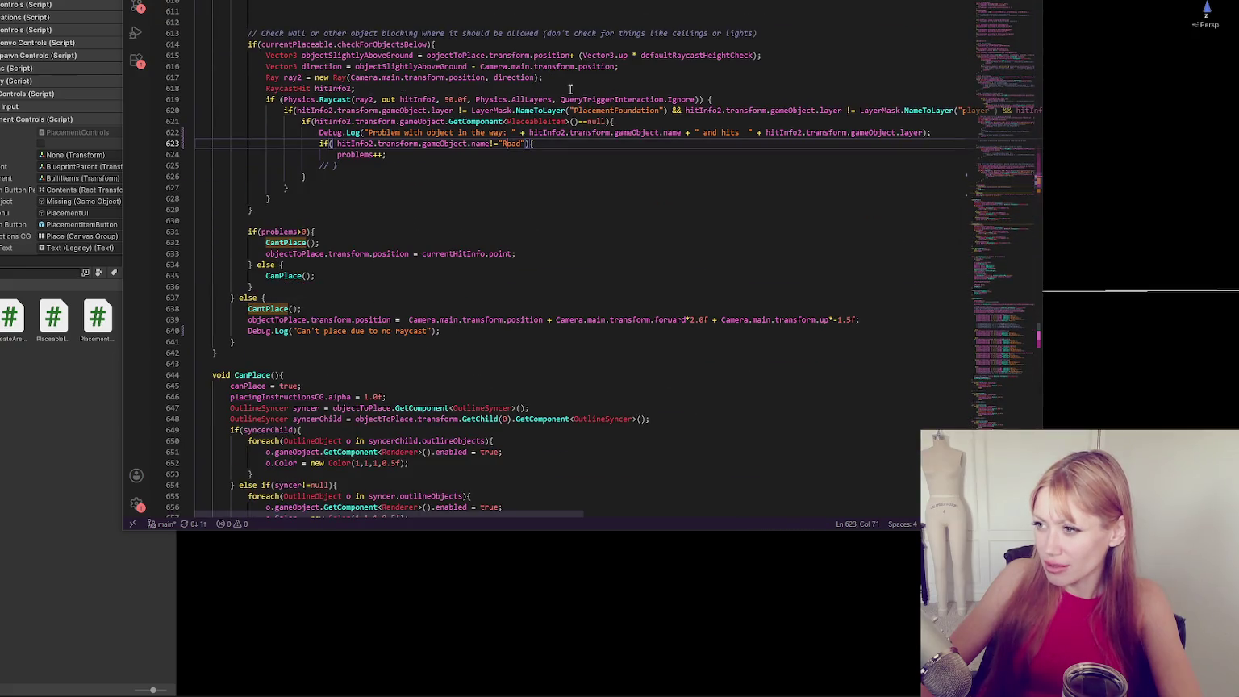
key("shift+Up")
key("ctrl+slash")
key("Down")
key("Down")
key("Down")
key("ctrl+slash")
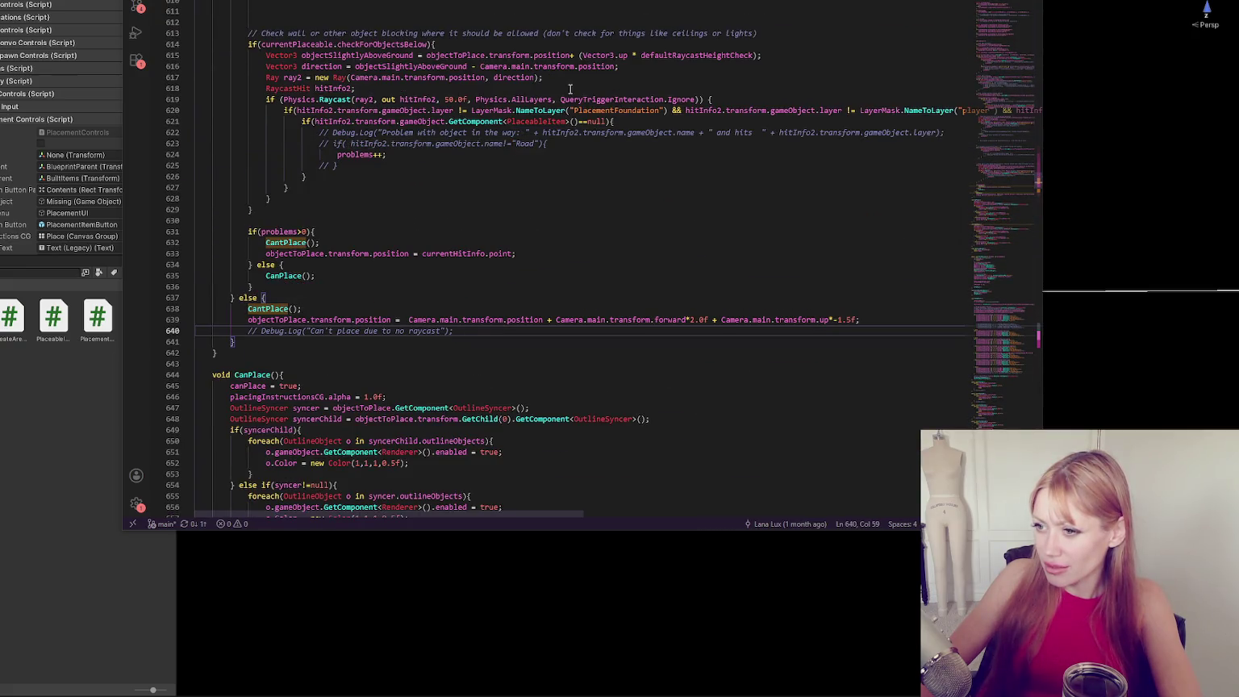
Review the CantPlace calls and highlight where the problems variable is used.
key("alt+Left")
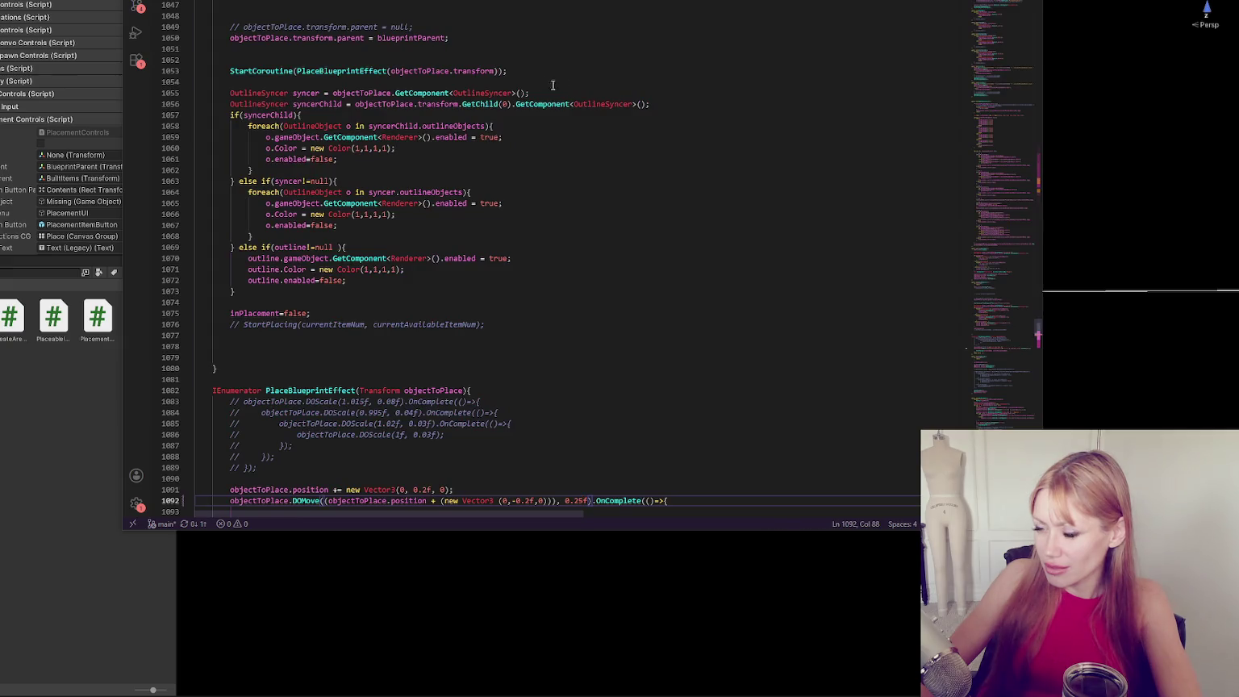
left_click(388, 85)
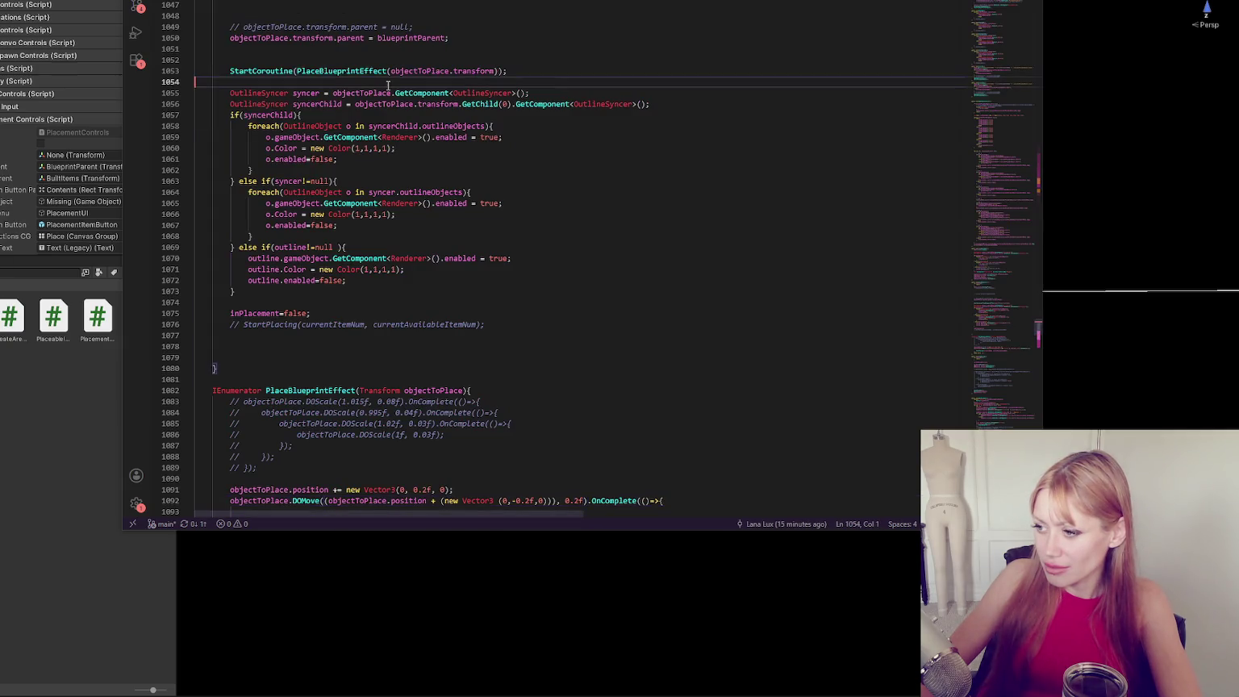
scroll(389, 85, "up", 10)
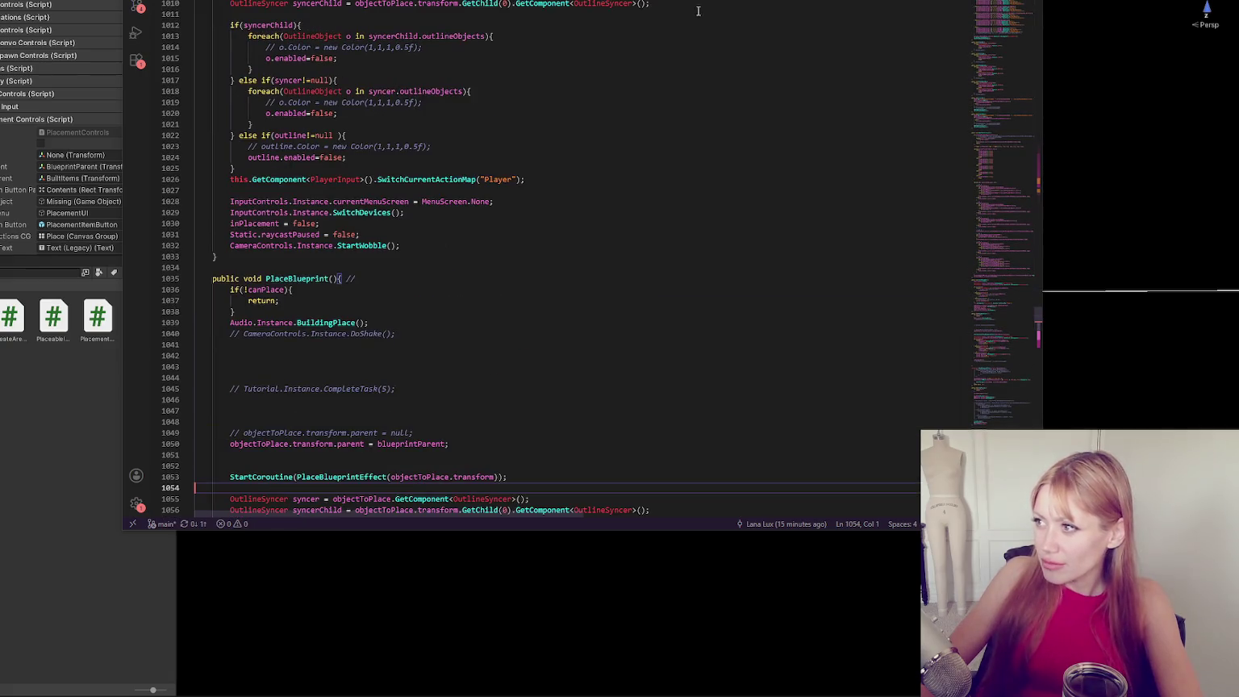
key("alt+Left")
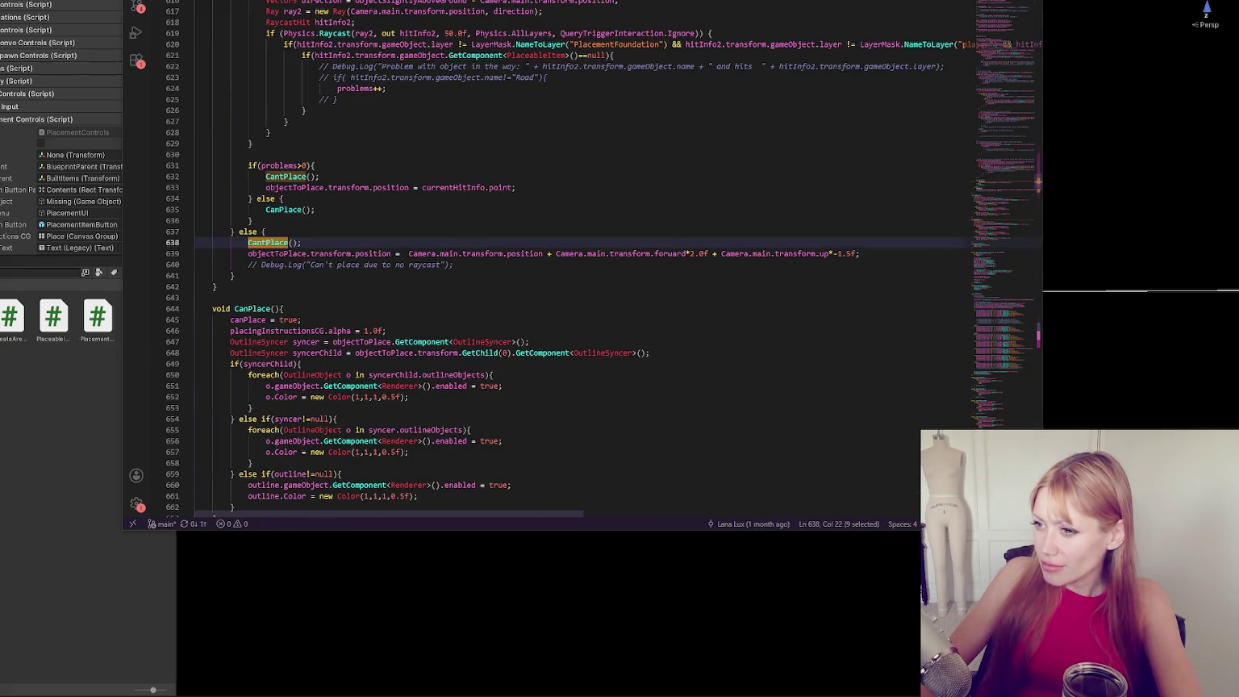
scroll(425, 241, "up", 5)
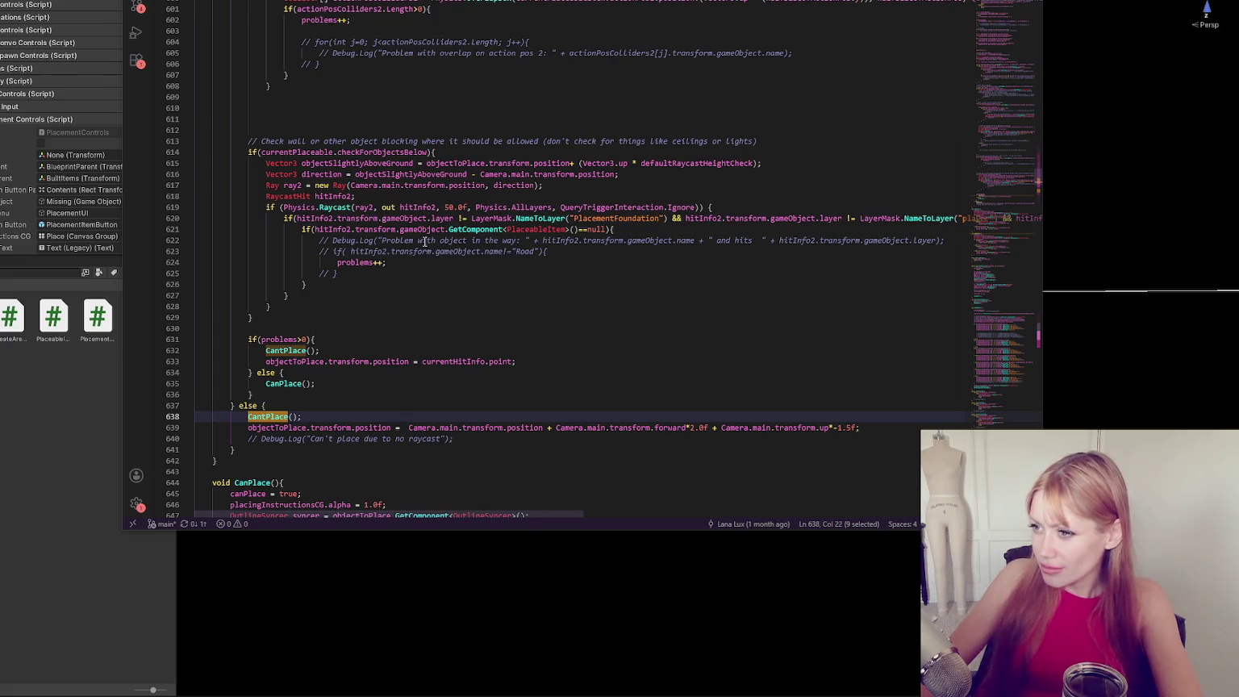
double_click(359, 264)
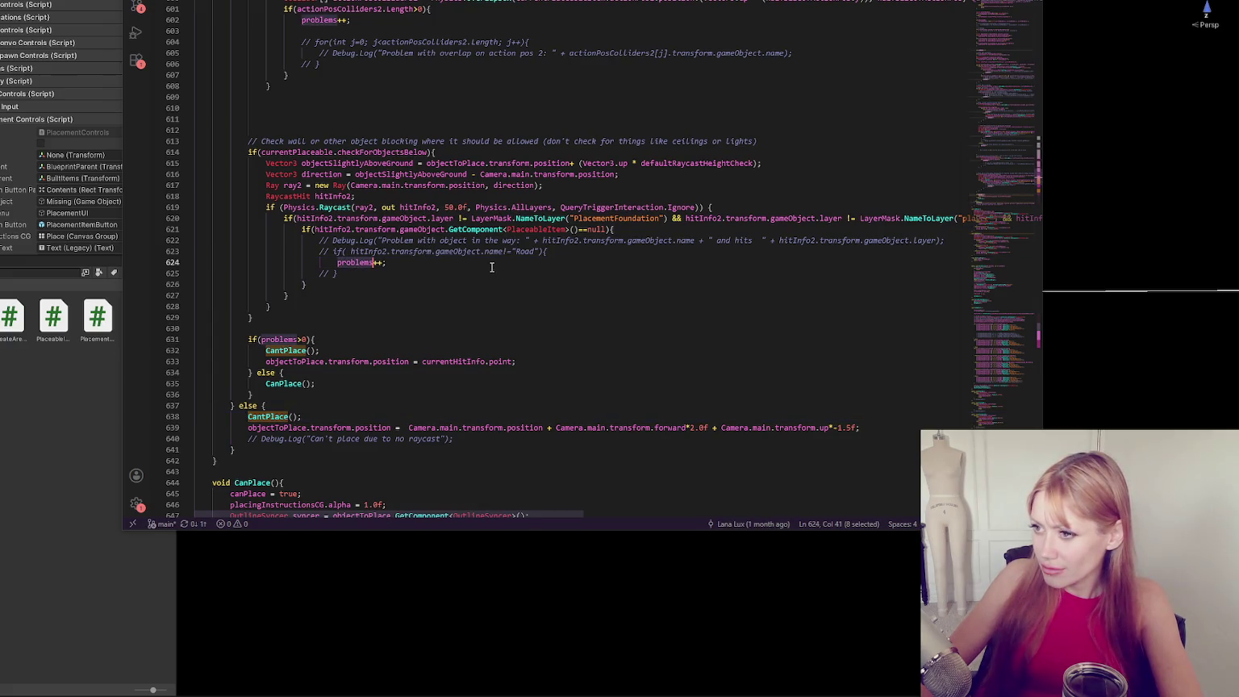
scroll(488, 264, "up", 4)
scroll(489, 265, "up", 1)
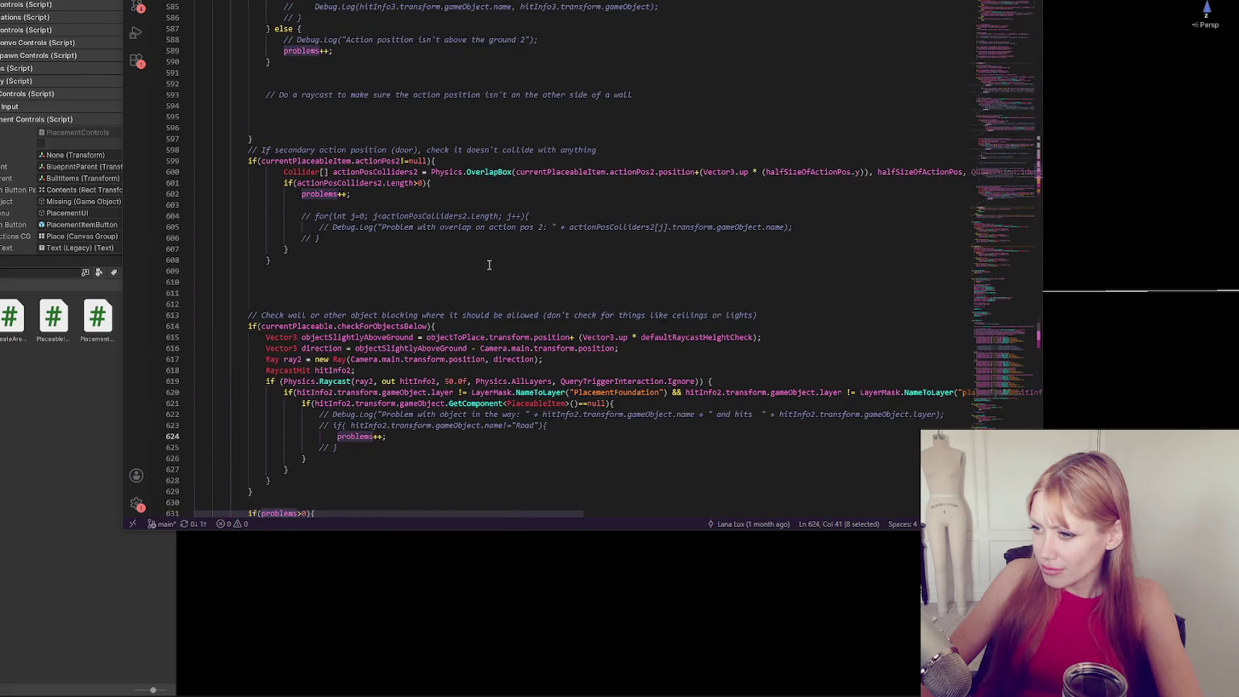
Uncomment the other-placeables debug log and the overlap debug log.
scroll(489, 264, "up", 20)
scroll(487, 244, "up", 20)
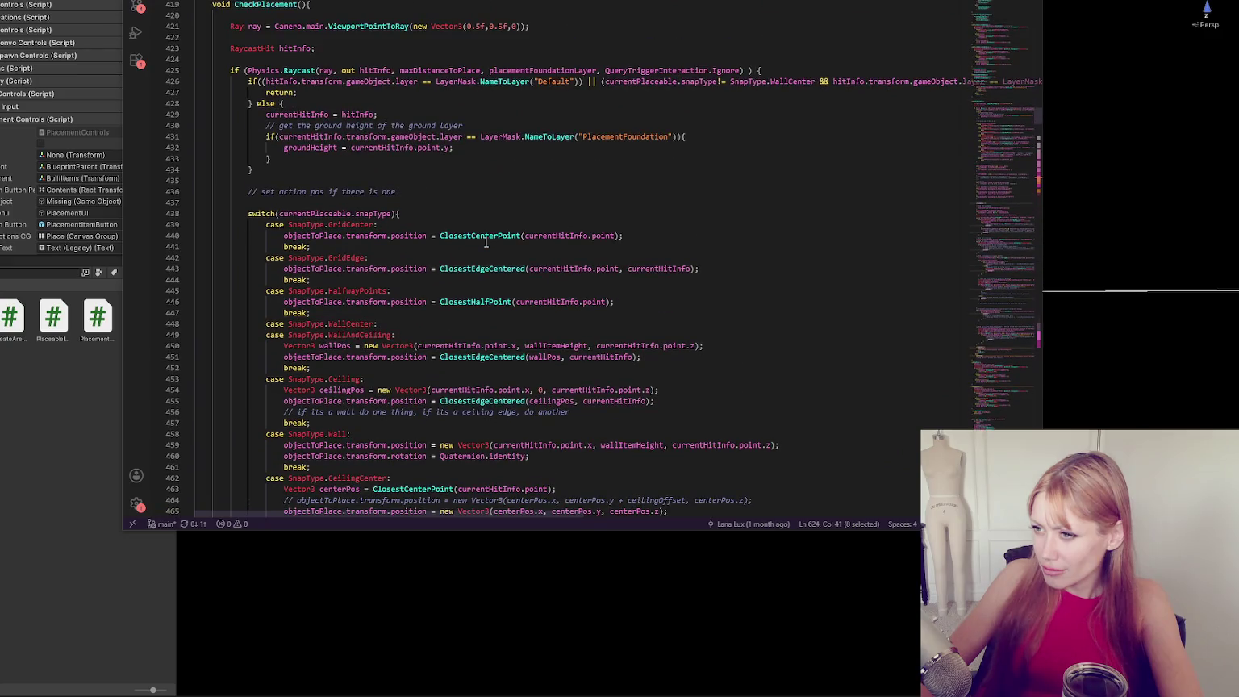
scroll(327, 126, "down", 6)
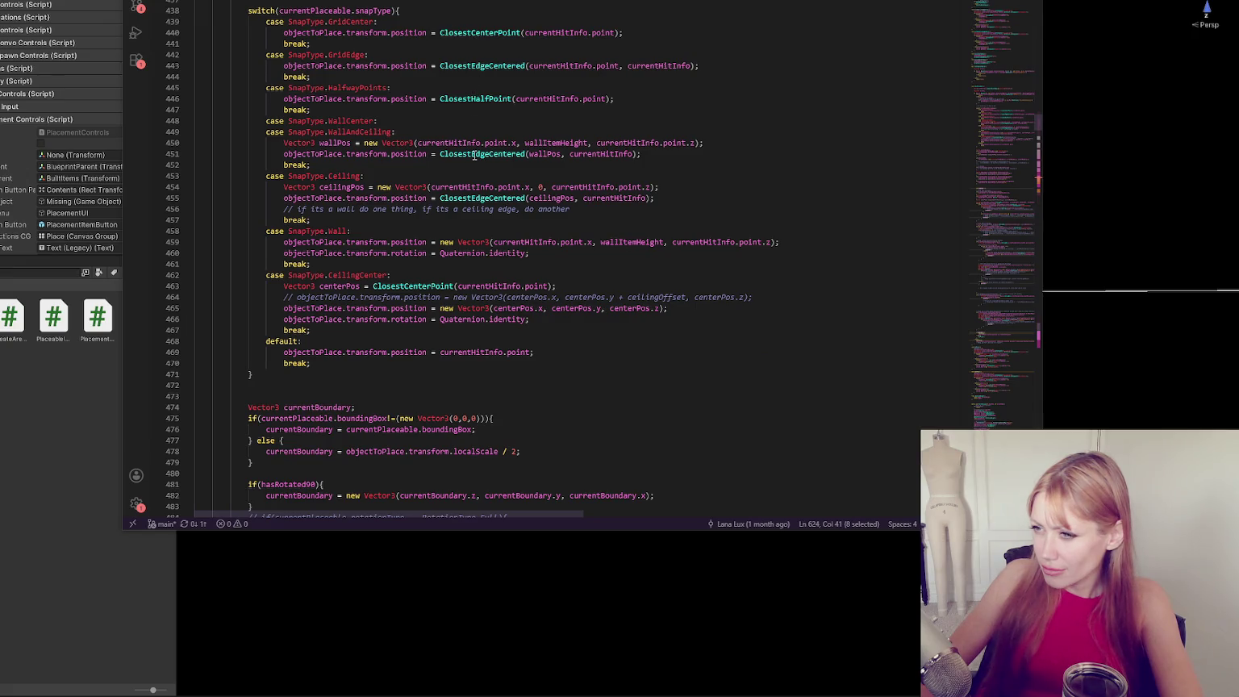
scroll(474, 155, "down", 10)
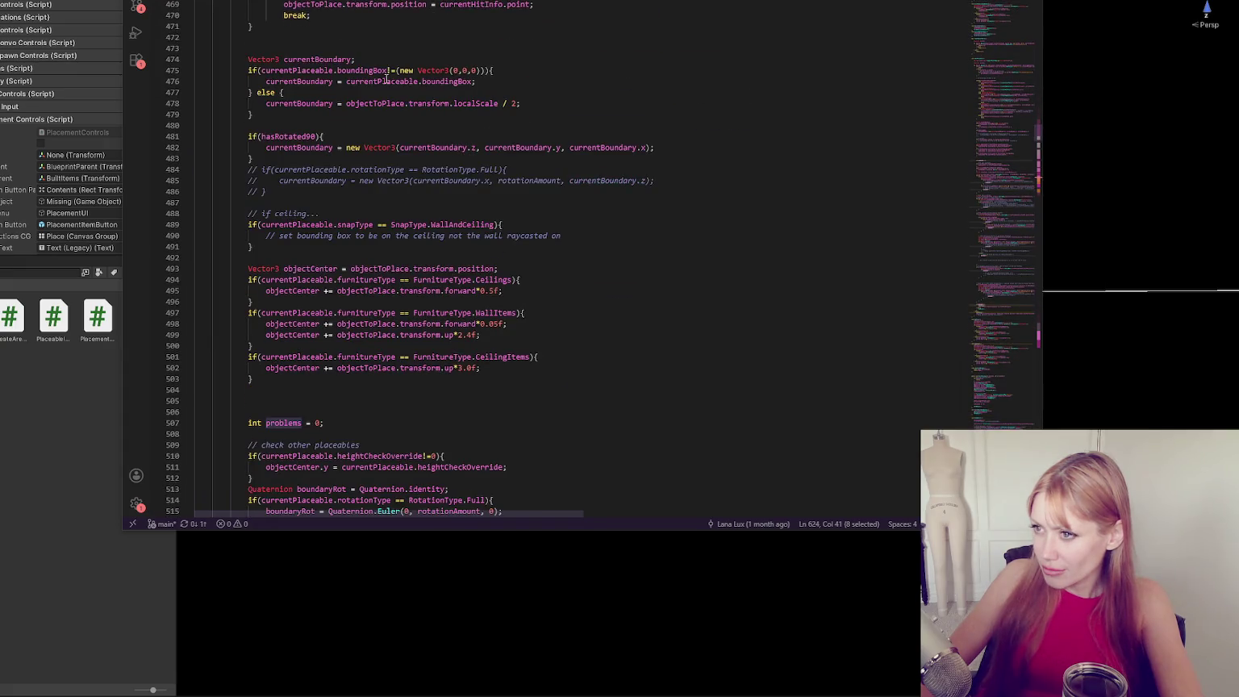
scroll(338, 74, "down", 10)
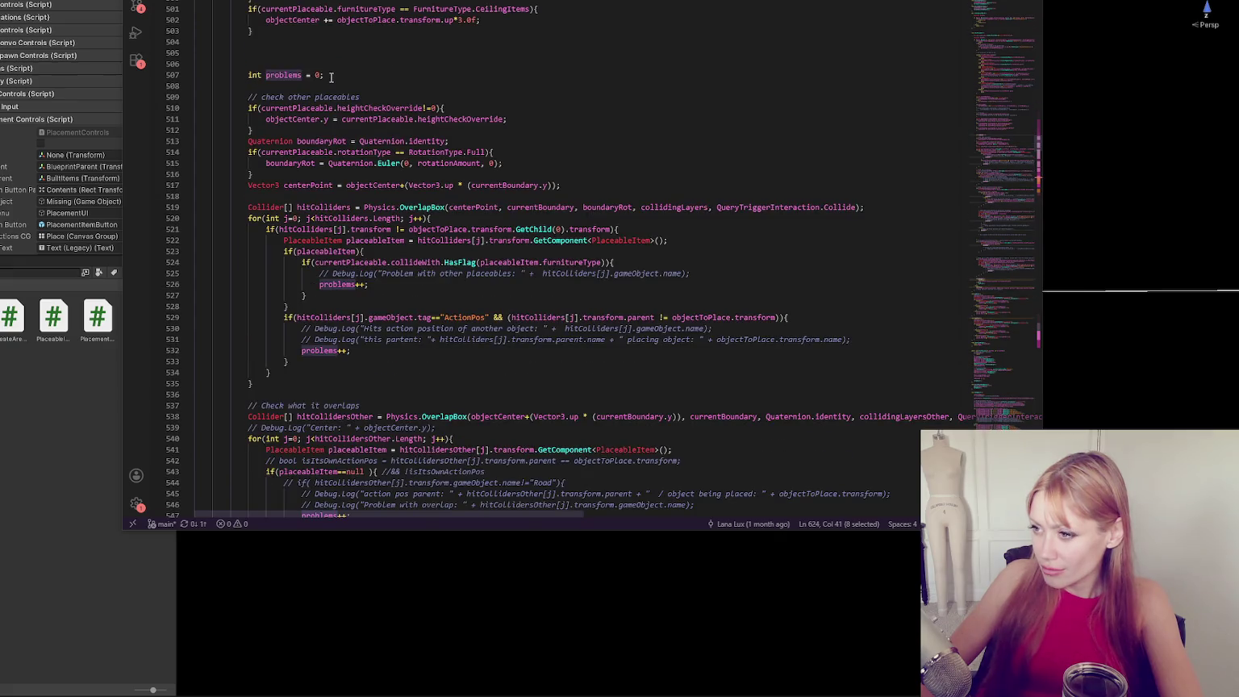
scroll(330, 78, "down", 5)
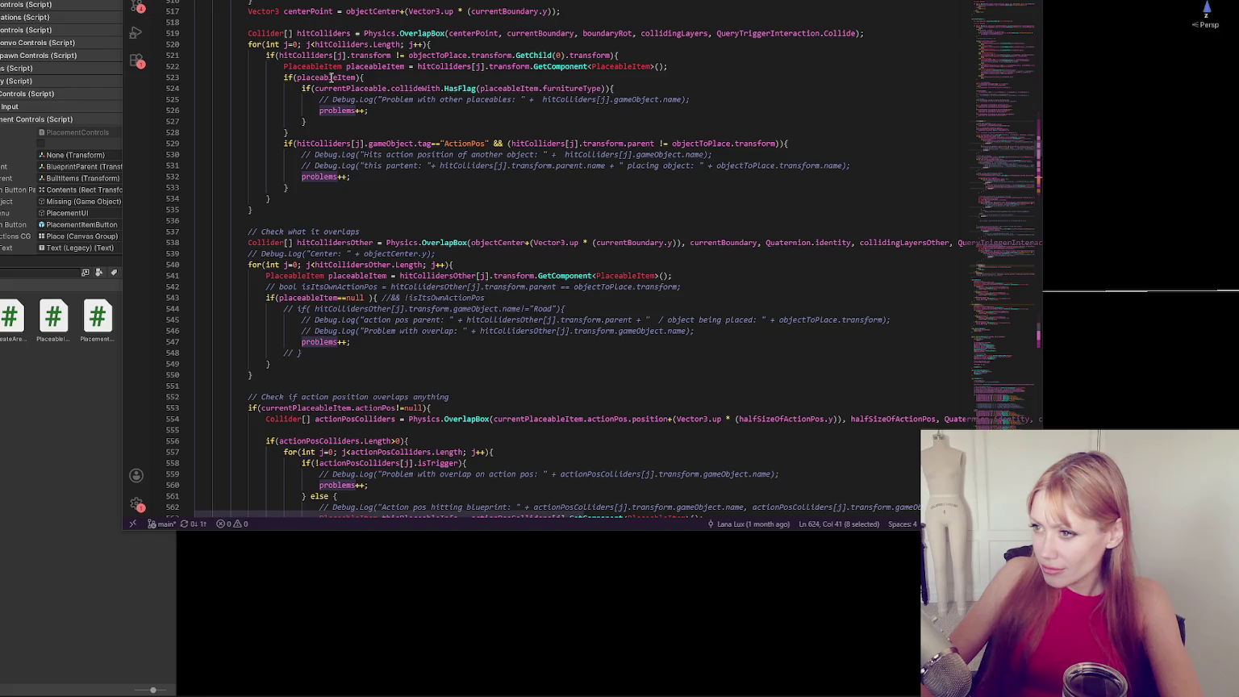
left_click(407, 99)
key("ctrl+slash")
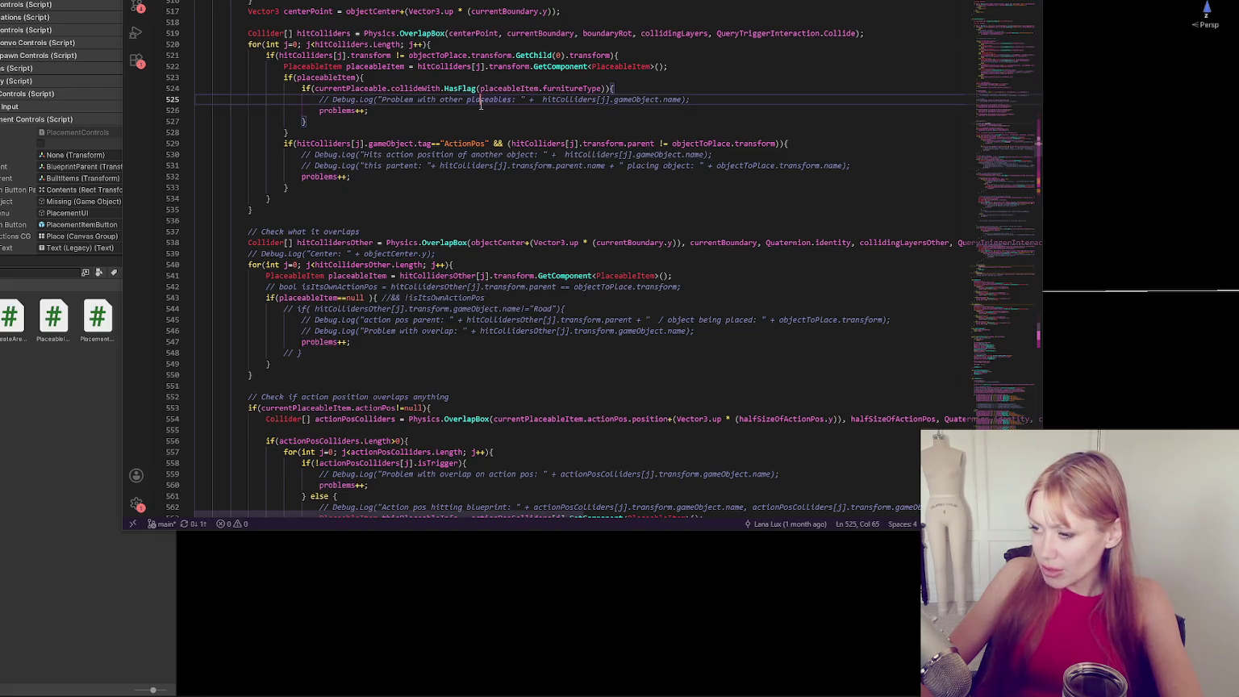
left_click(408, 342)
left_click(408, 331)
key("ctrl+slash")
Uncomment the action pos blueprint-hit and overlap logs plus both above-ground logs.
scroll(411, 307, "down", 7)
left_click(412, 275)
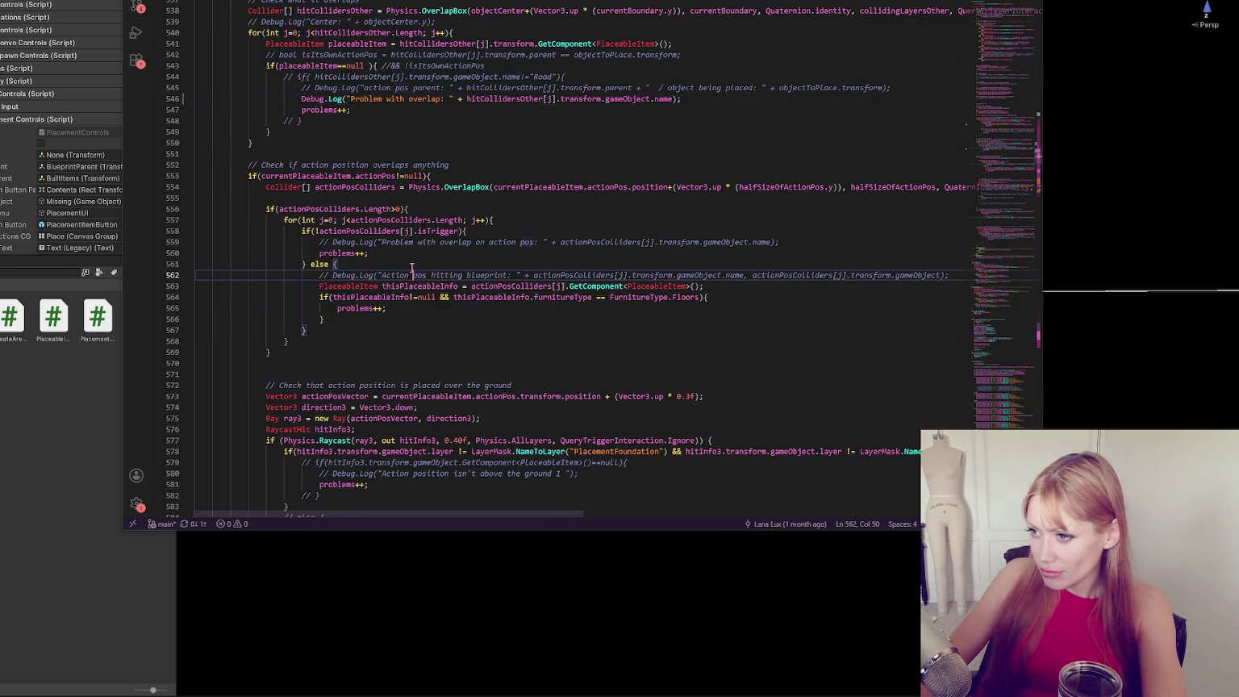
key("ctrl+slash")
left_click(408, 243)
key("ctrl+slash")
scroll(408, 242, "down", 6)
left_click(393, 272)
key("ctrl+slash")
scroll(387, 259, "down", 4)
left_click(370, 214)
key("ctrl+slash")
scroll(371, 214, "down", 6)
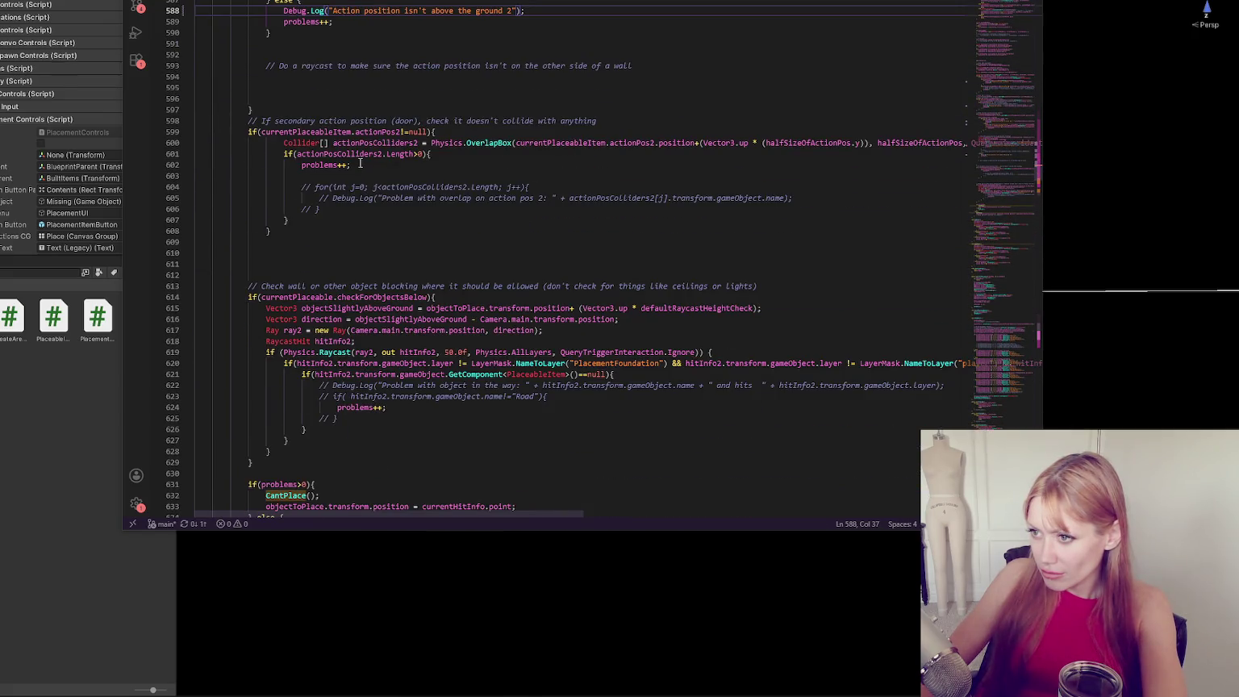
left_click(361, 197)
Uncomment the door overlap log on line 605 and move the commented loop above problems++.
key("ctrl+slash")
left_click(783, 180)
key("shift+Down")
key("shift+Down")
key("shift+Down")
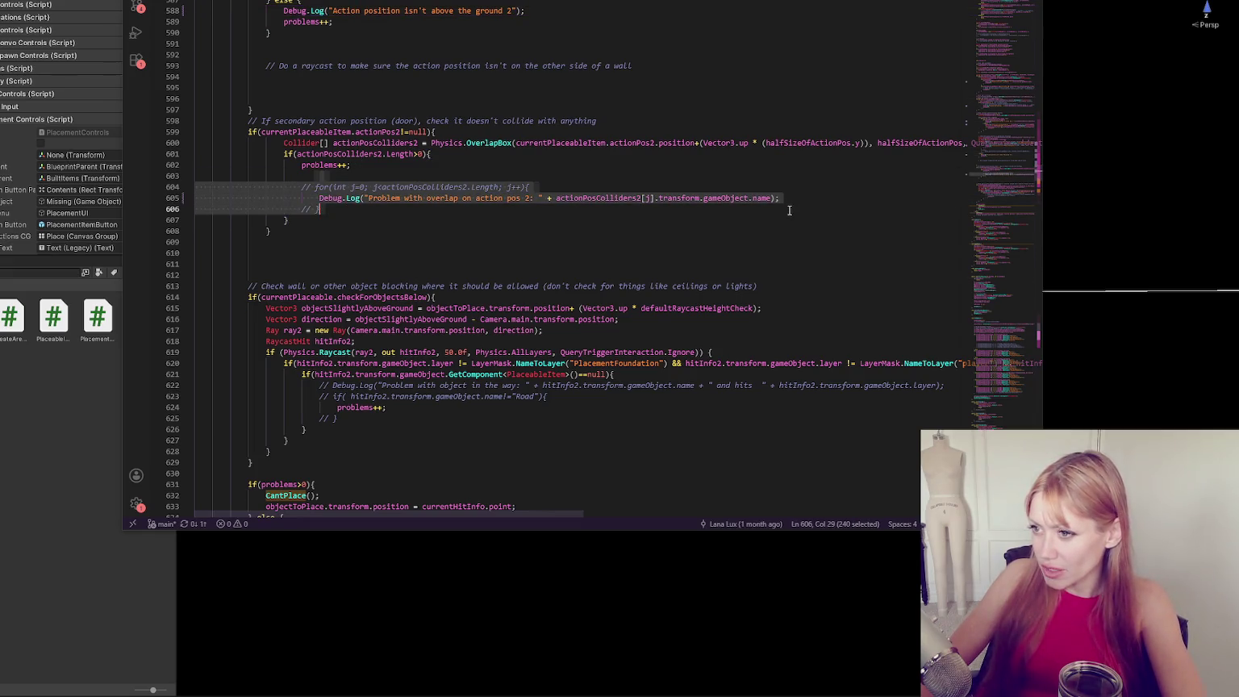
key("alt+Up")
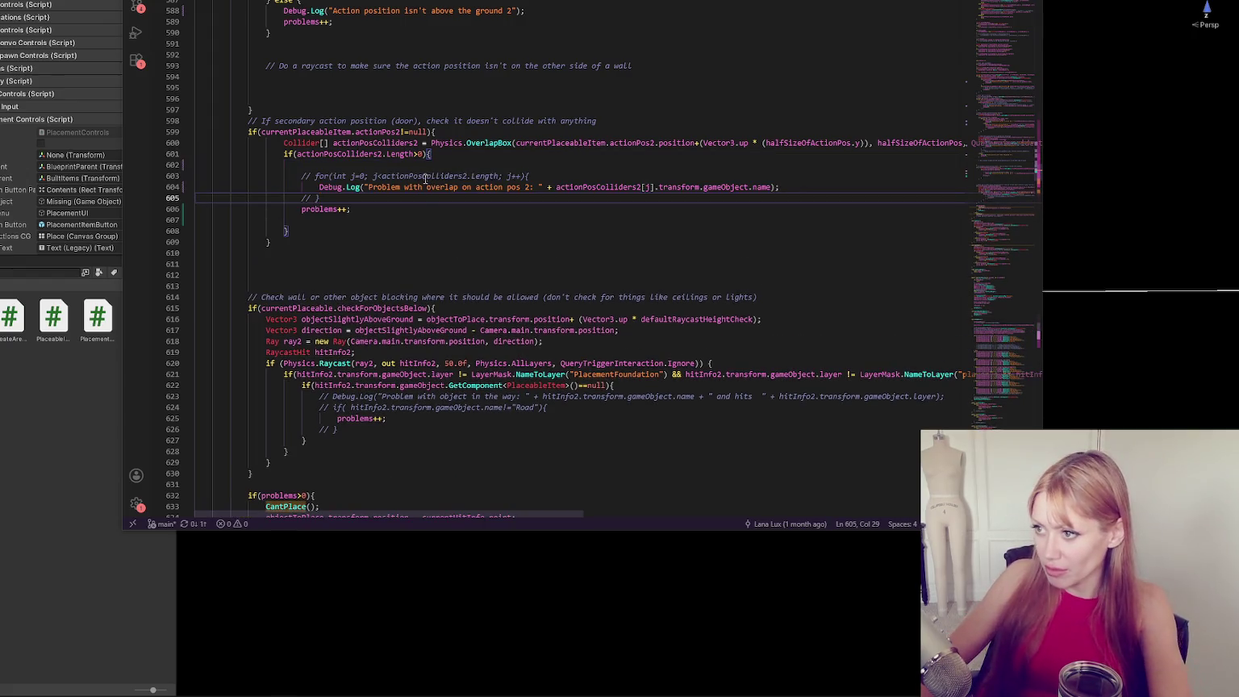
Switch back to Unity so the edited script recompiles.
left_click(427, 219)
scroll(427, 216, "down", 4)
left_click(385, 252)
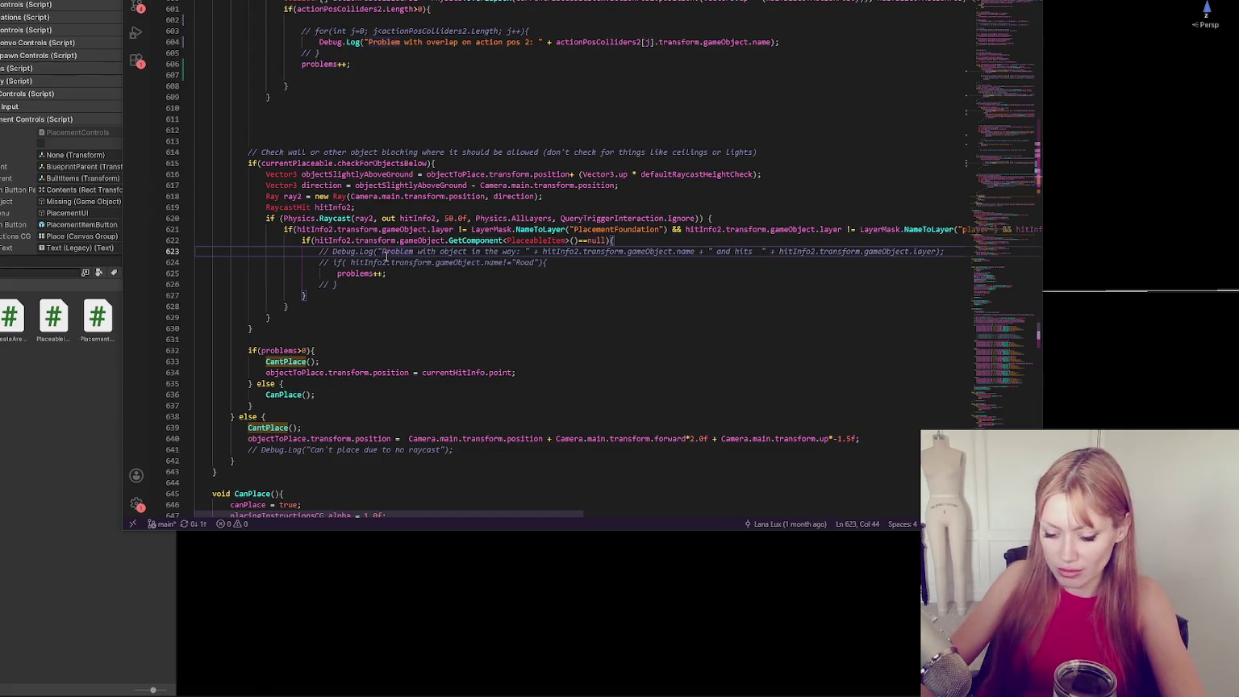
left_click(70, 436)
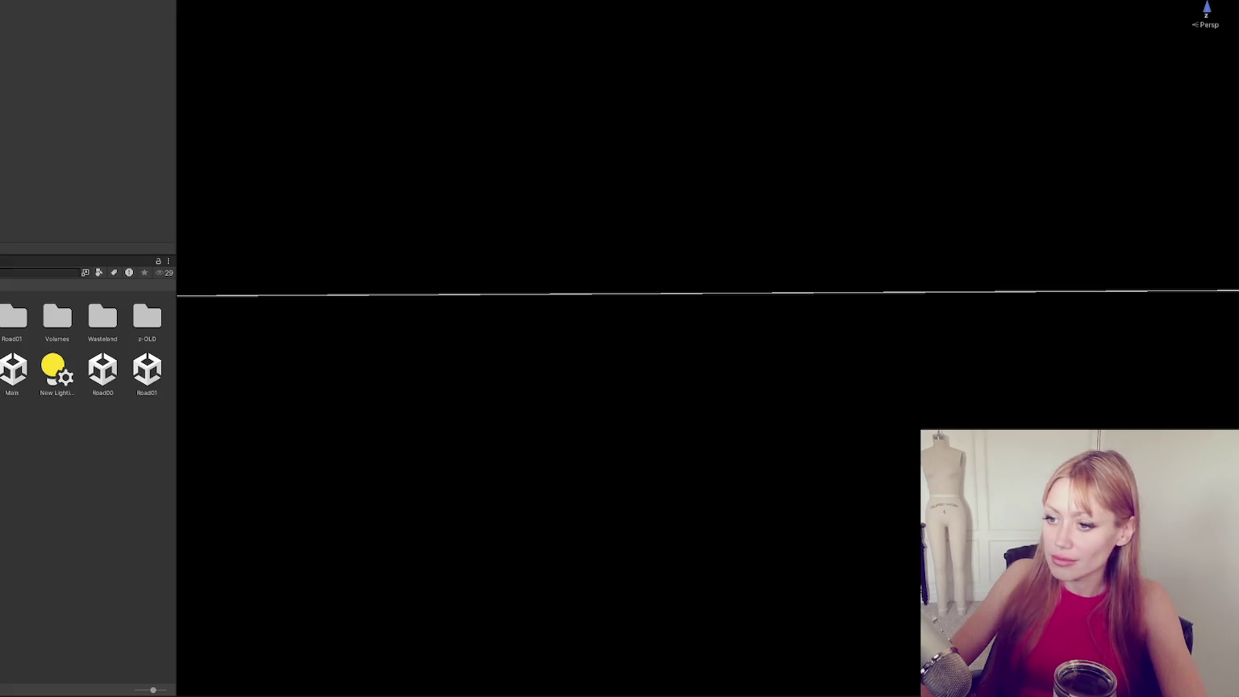
Fix the CS0103 undefined 'j' error in line 604's door overlap log, then return to Unity.
double_click(81, 285)
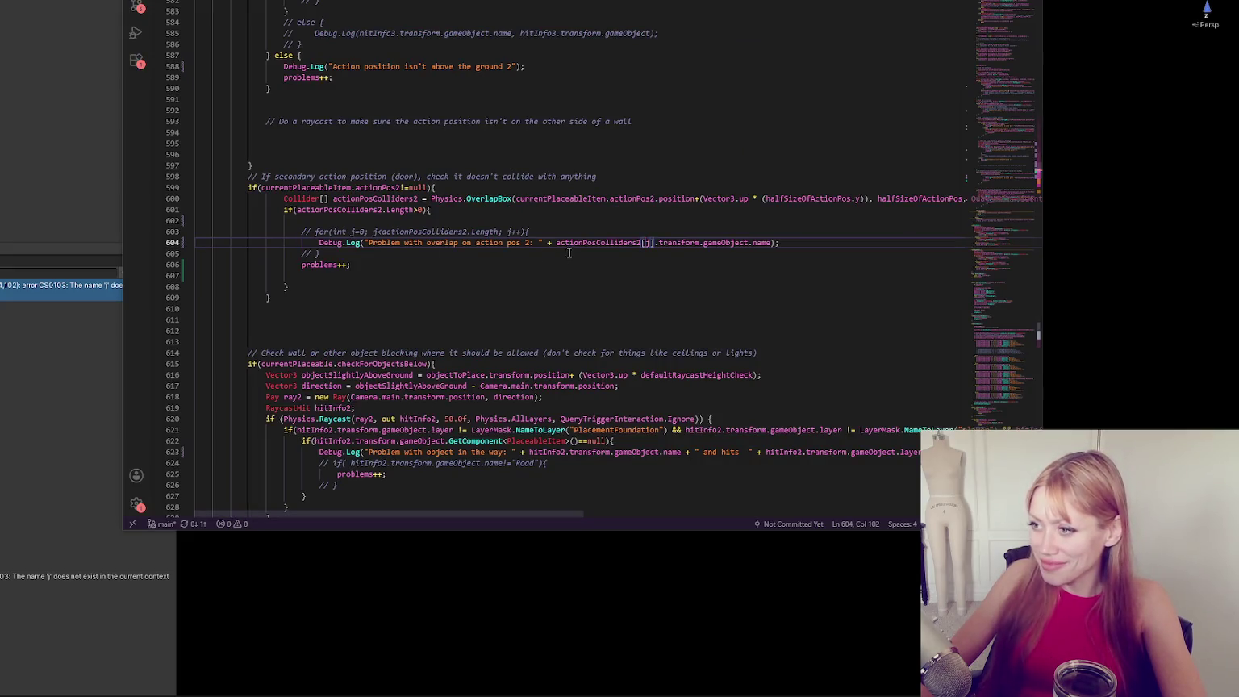
left_click(545, 242)
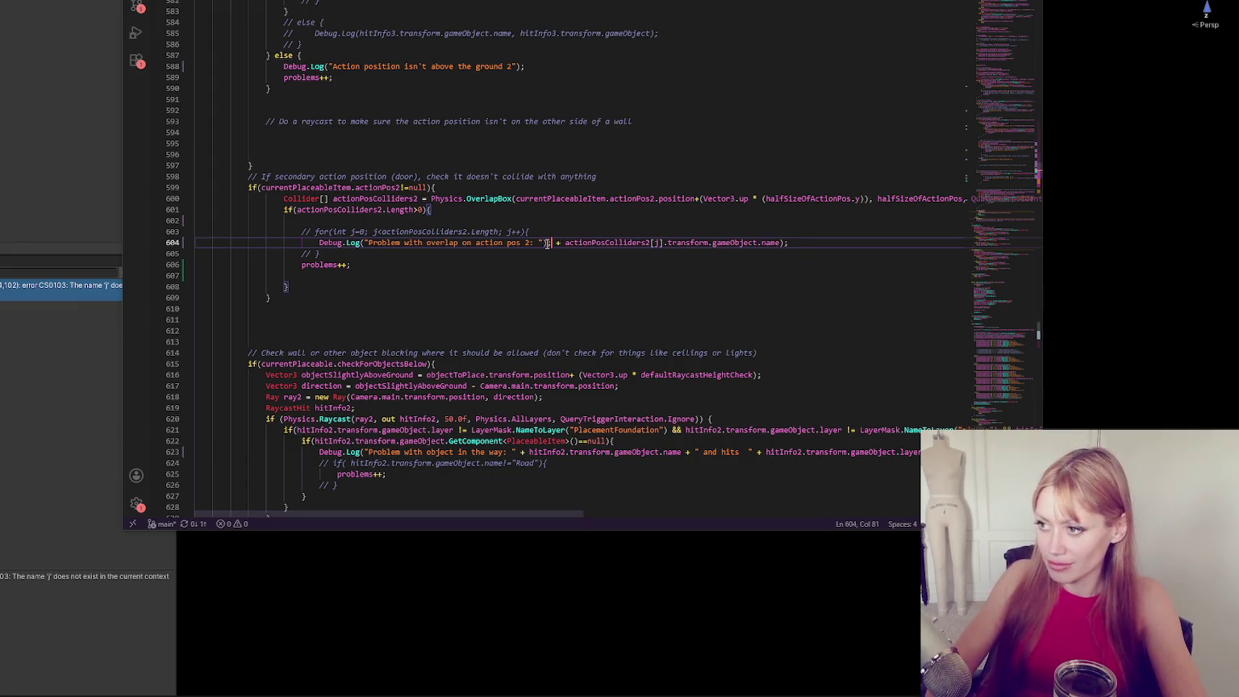
left_click(41, 221)
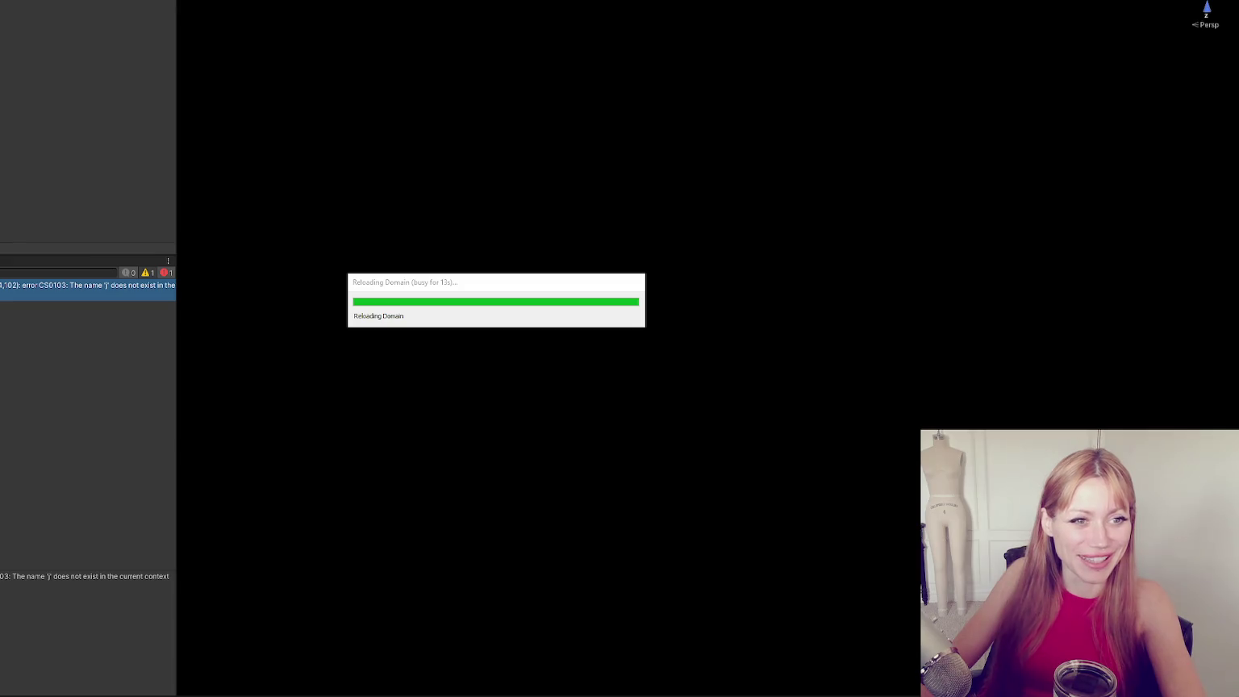
left_click_drag(0, 115, 647, 24)
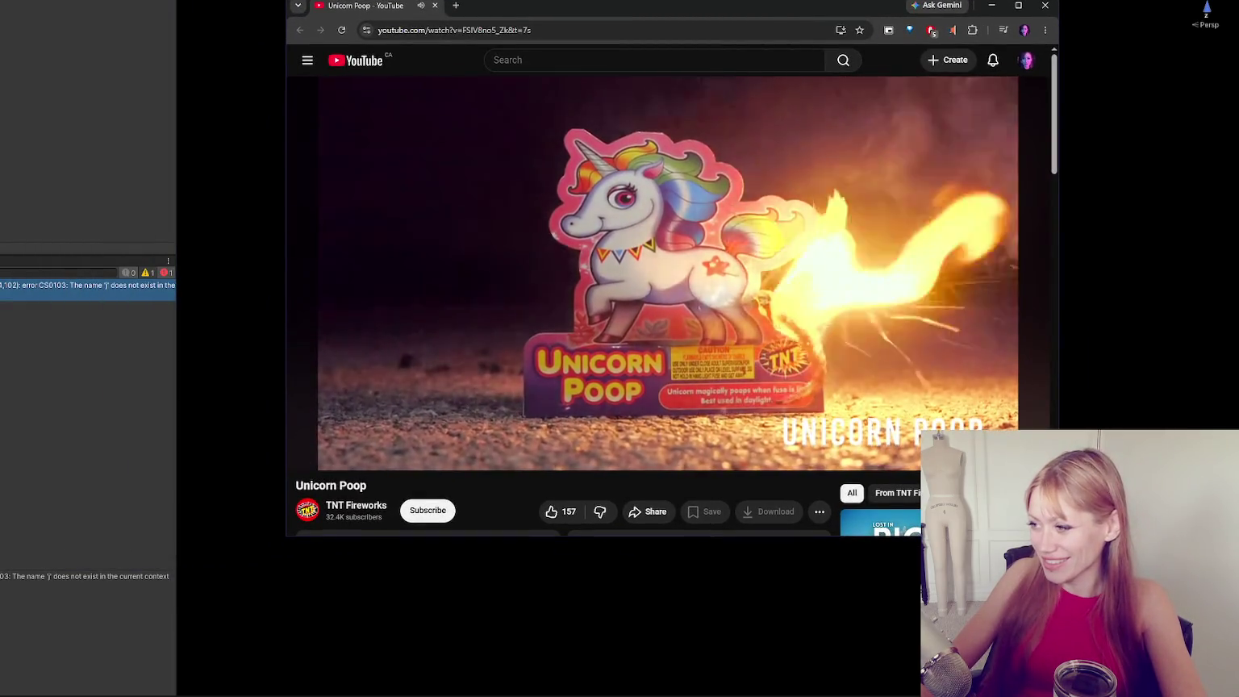
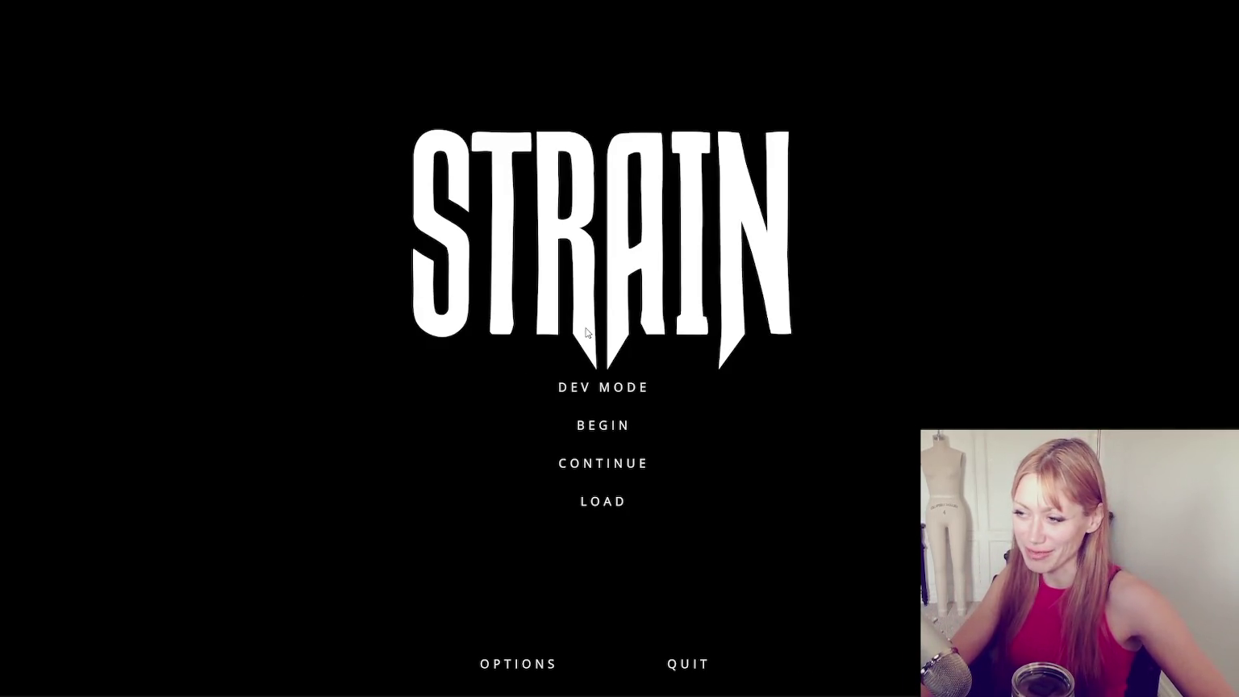
Start Strain in DEV MODE and let the fenced yard level load.
left_click(604, 387)
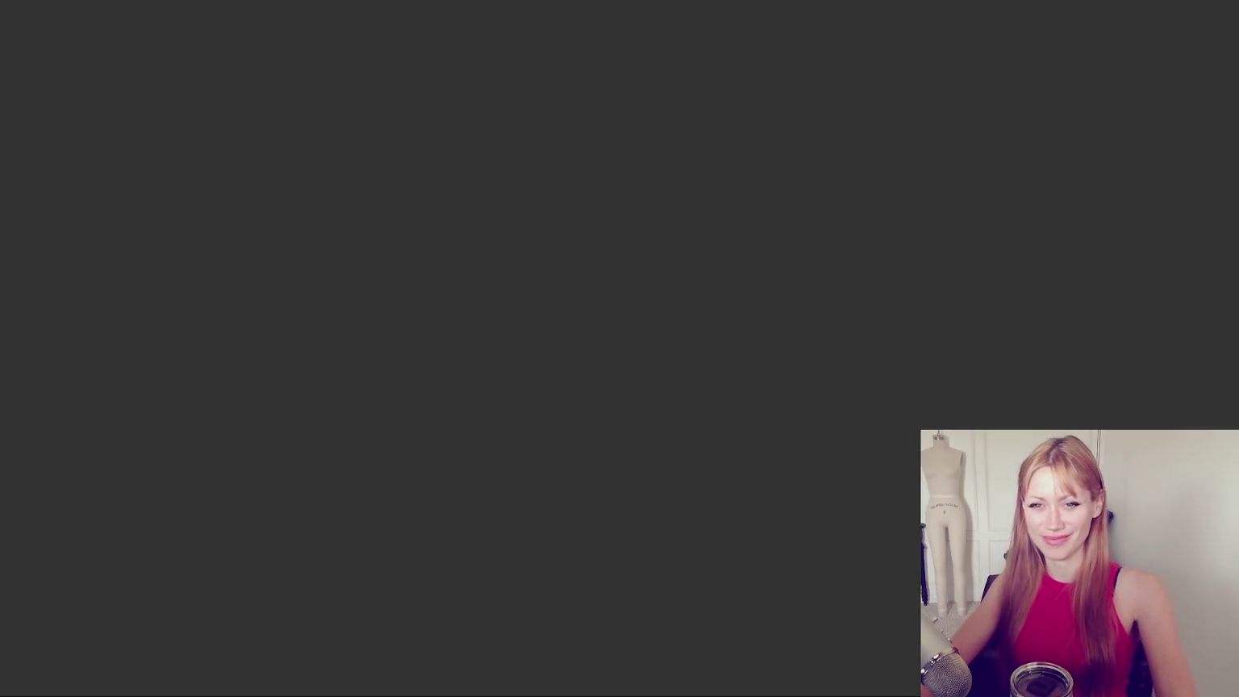
key("Escape")
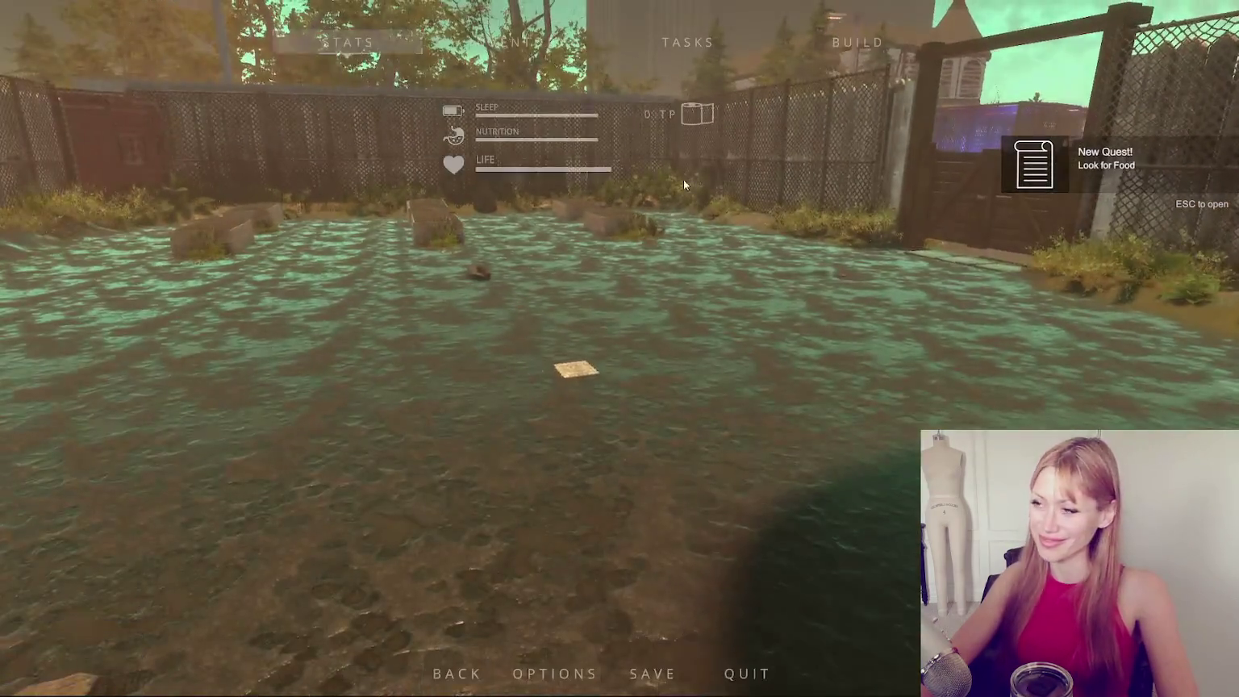
Choose Floor from the Build menu and place the tiles of the floor.
left_click(598, 135)
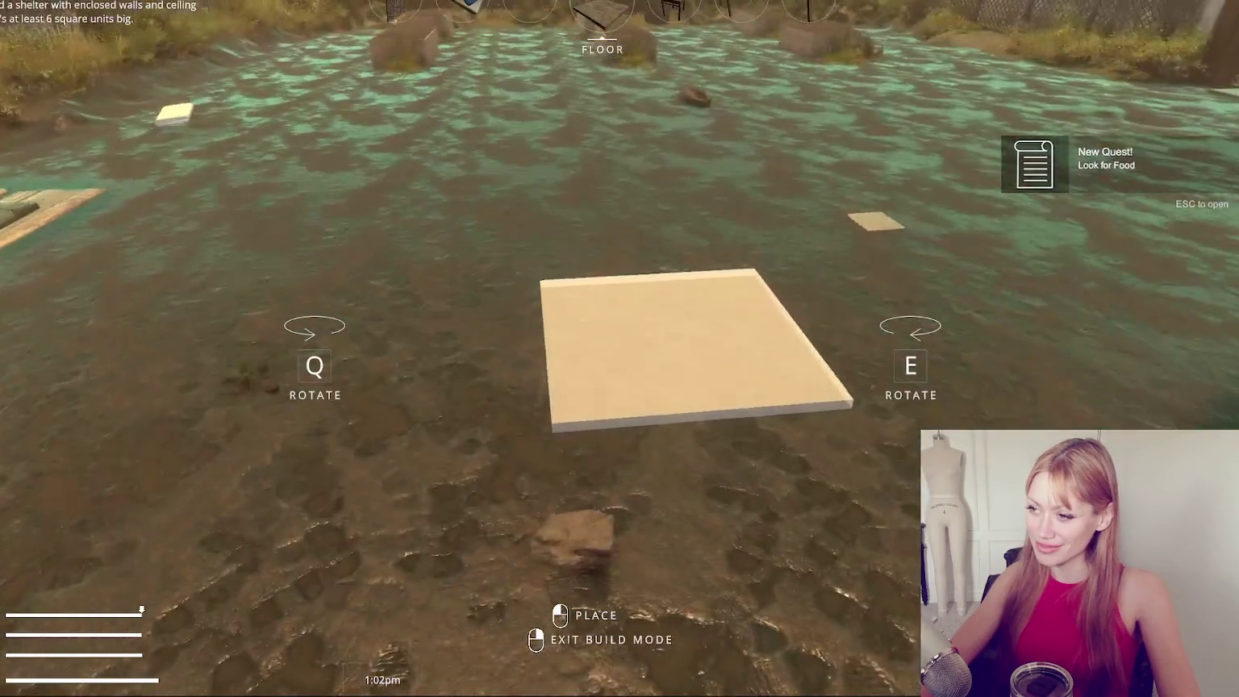
left_click(694, 331)
left_click(346, 456)
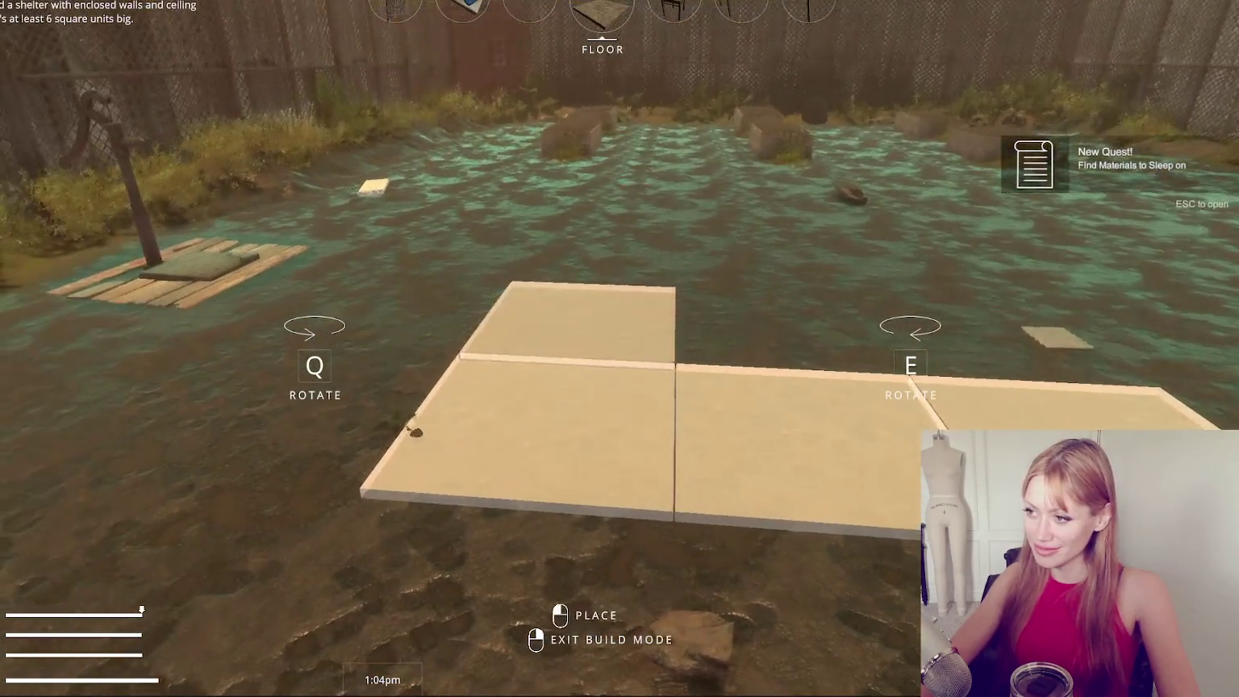
left_click(415, 428)
left_click(619, 348)
Pick up the wooden plank and a floor tile item, then place the tile.
key("Escape")
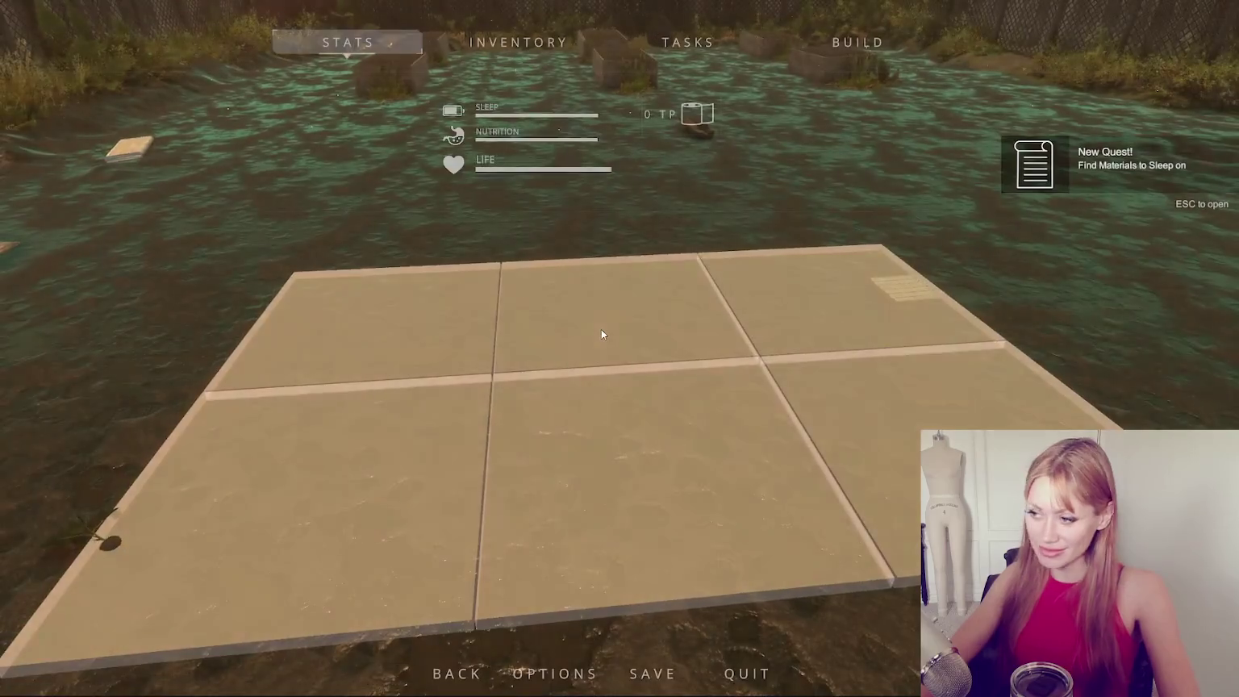
key("Escape")
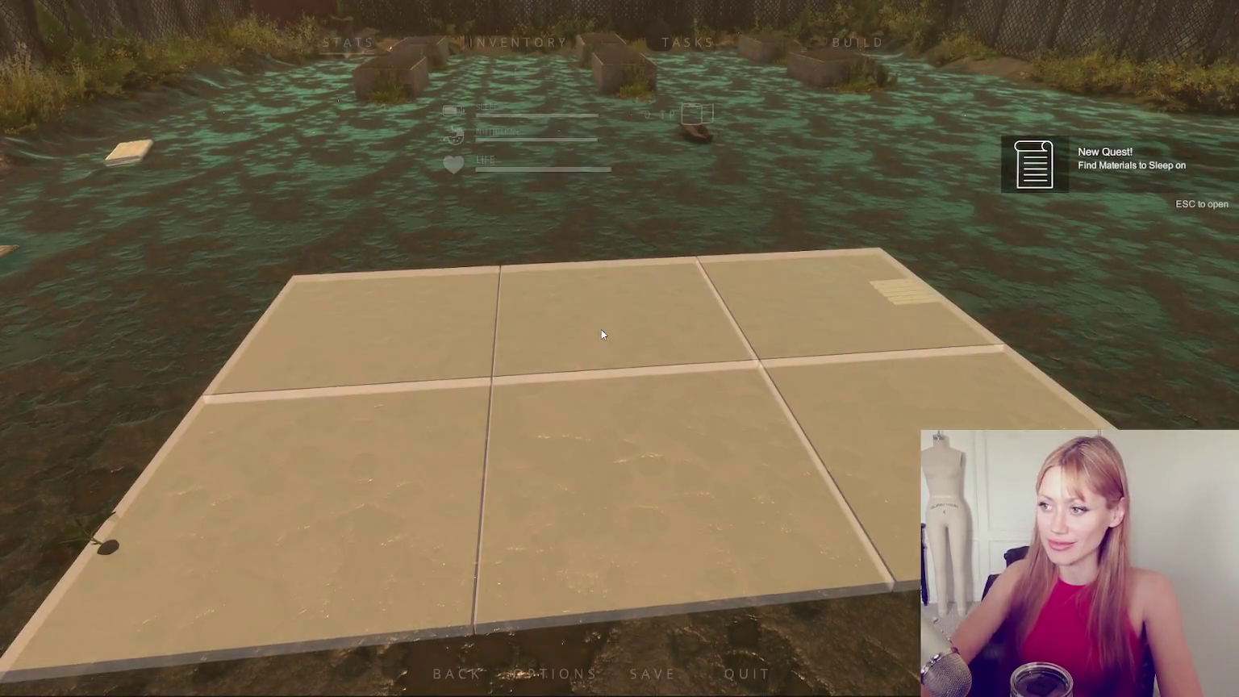
key("Escape")
key("Escape")
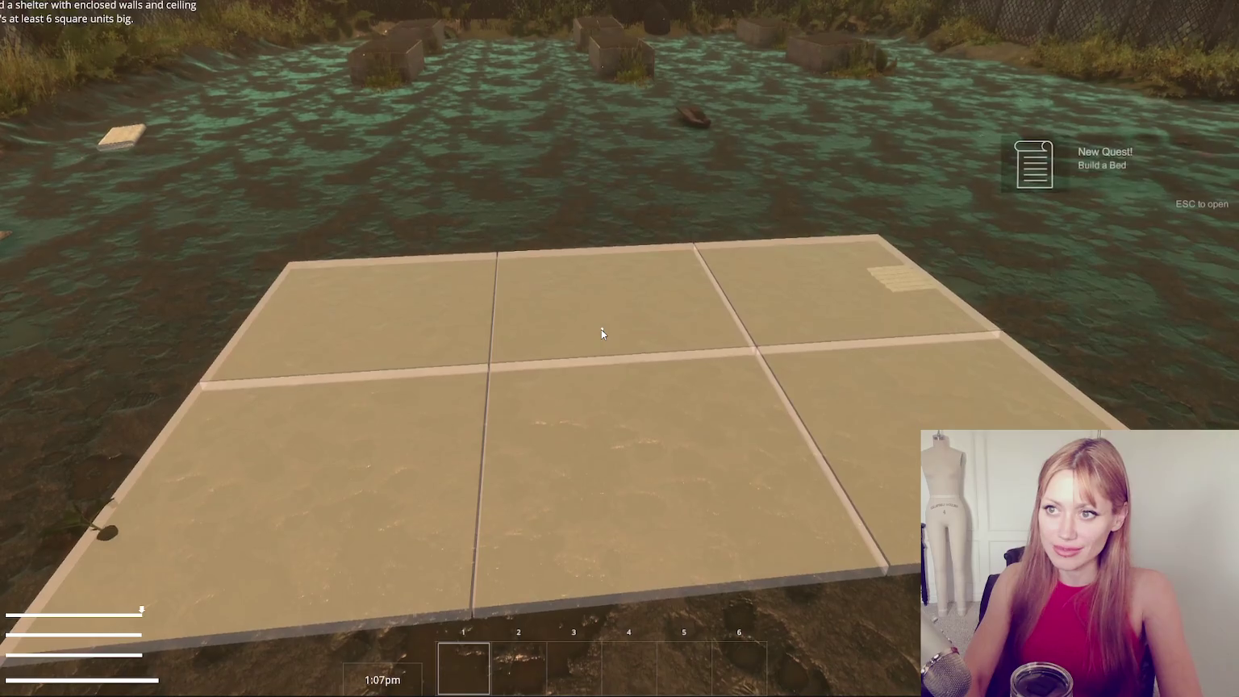
key("Escape")
key("Escape")
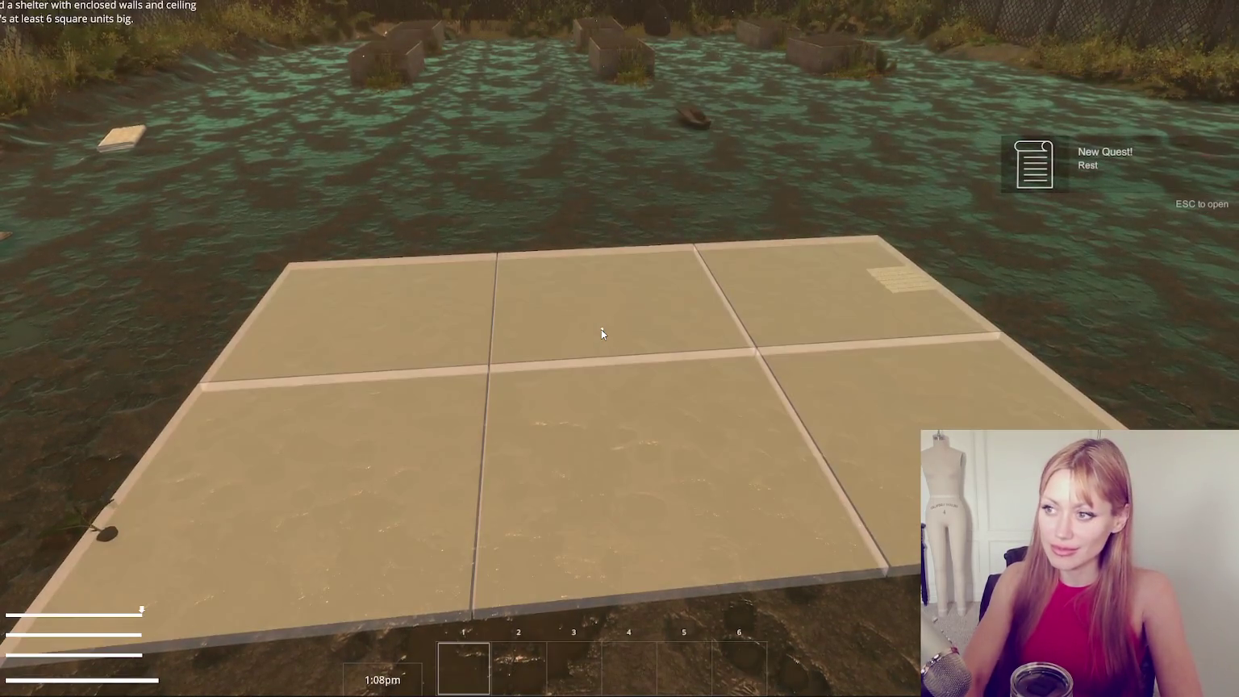
key("Escape")
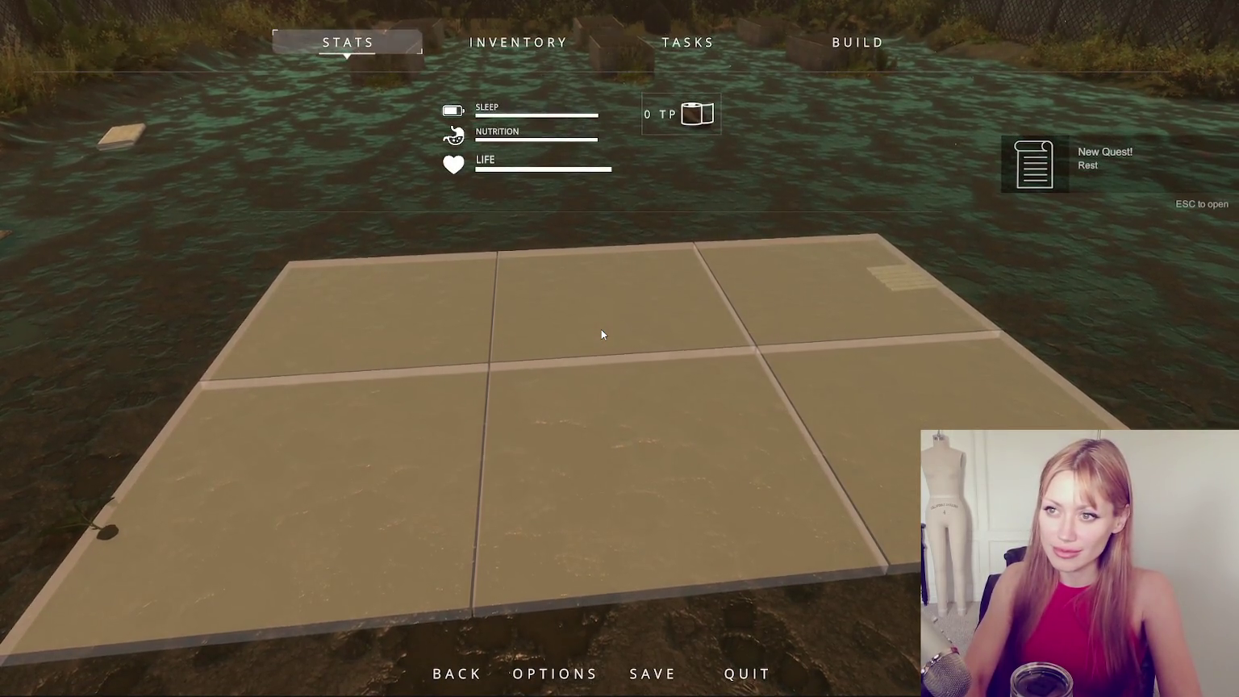
key("Escape")
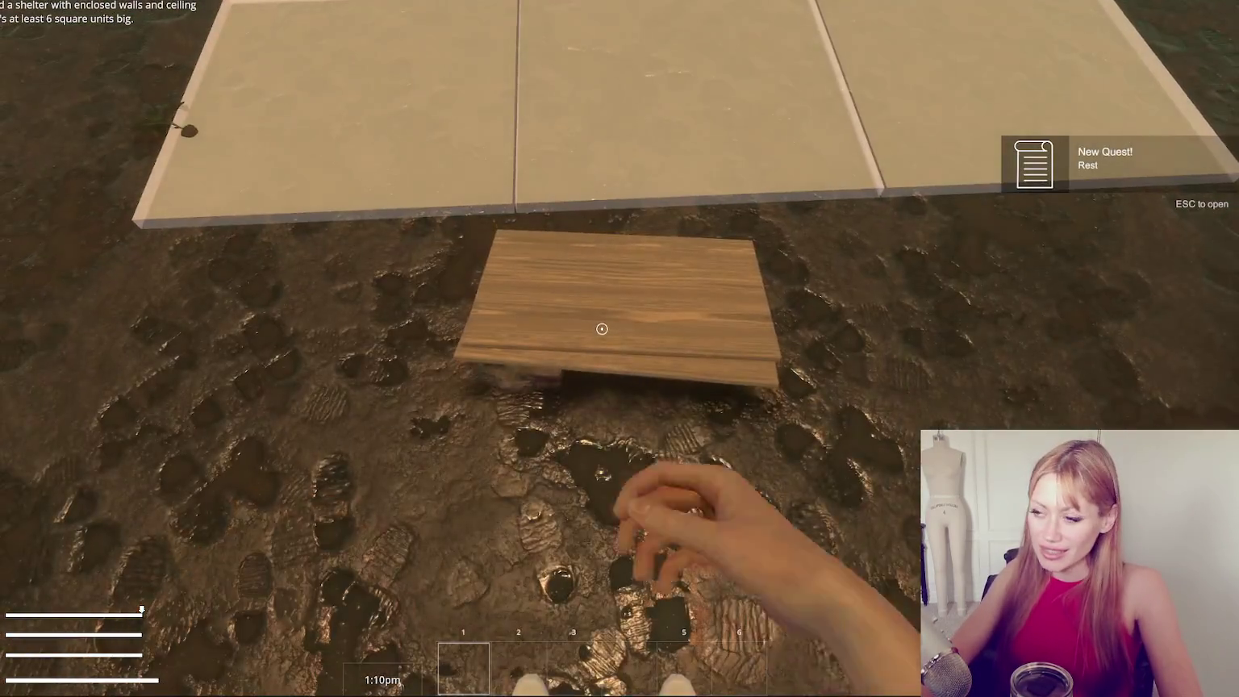
key("e")
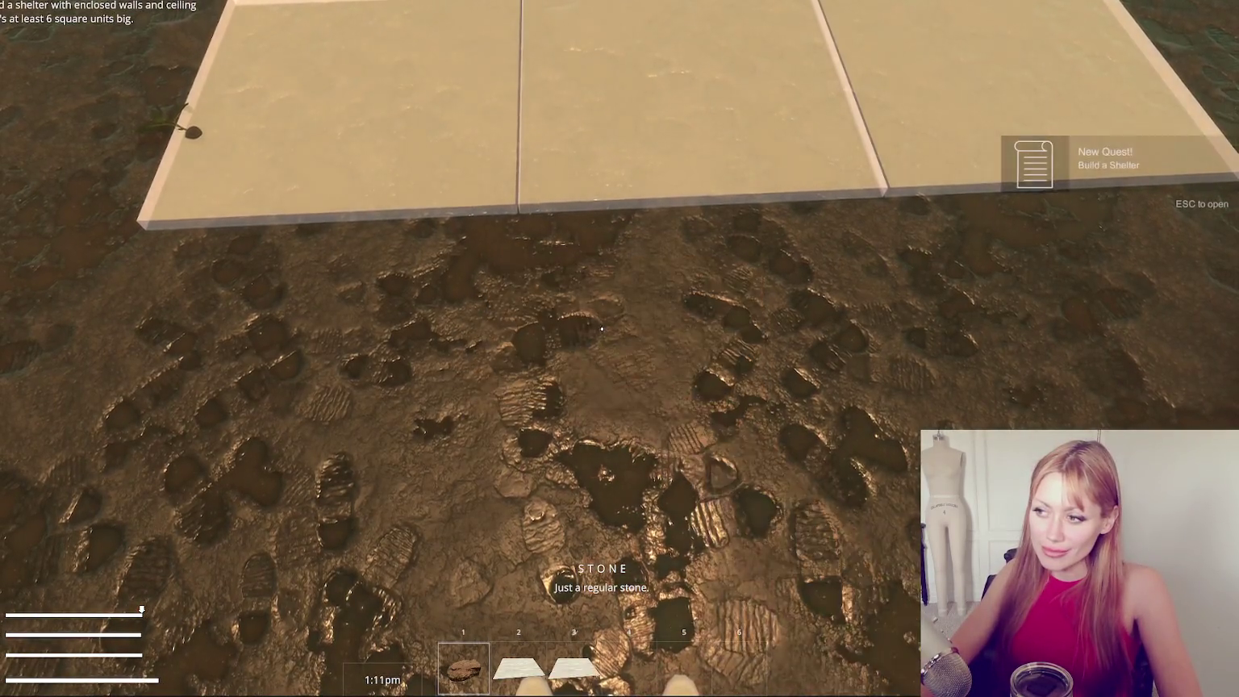
key("Escape")
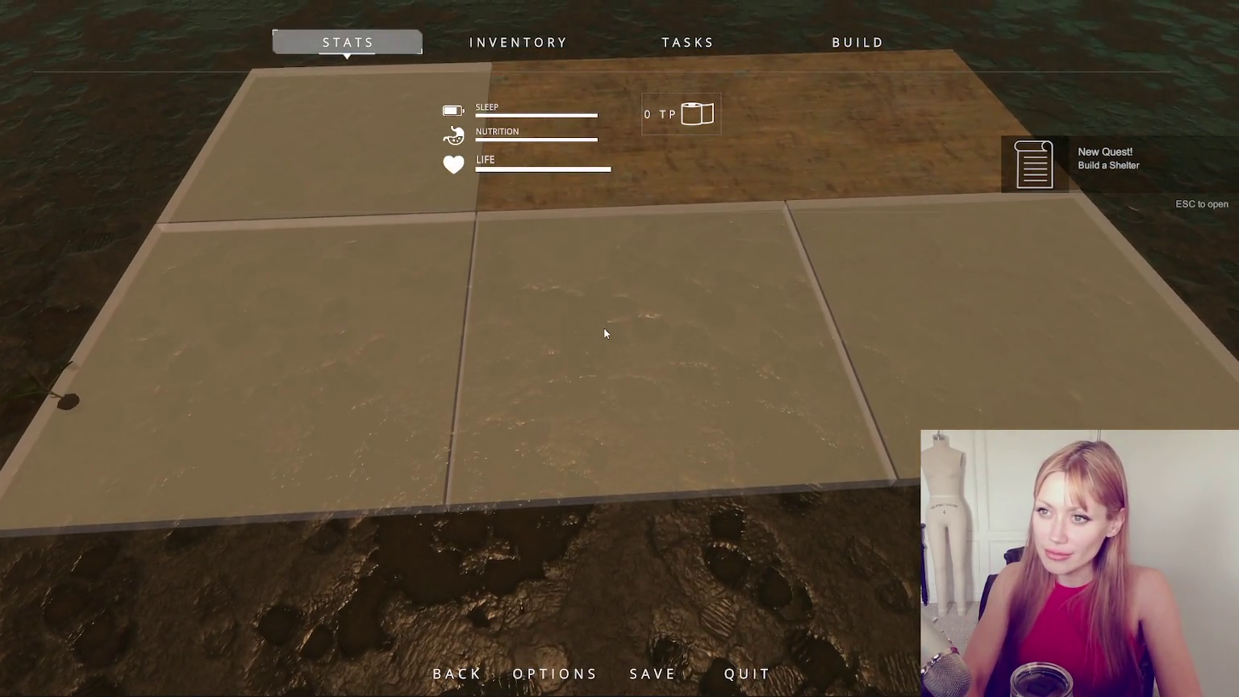
key("Escape")
key("e")
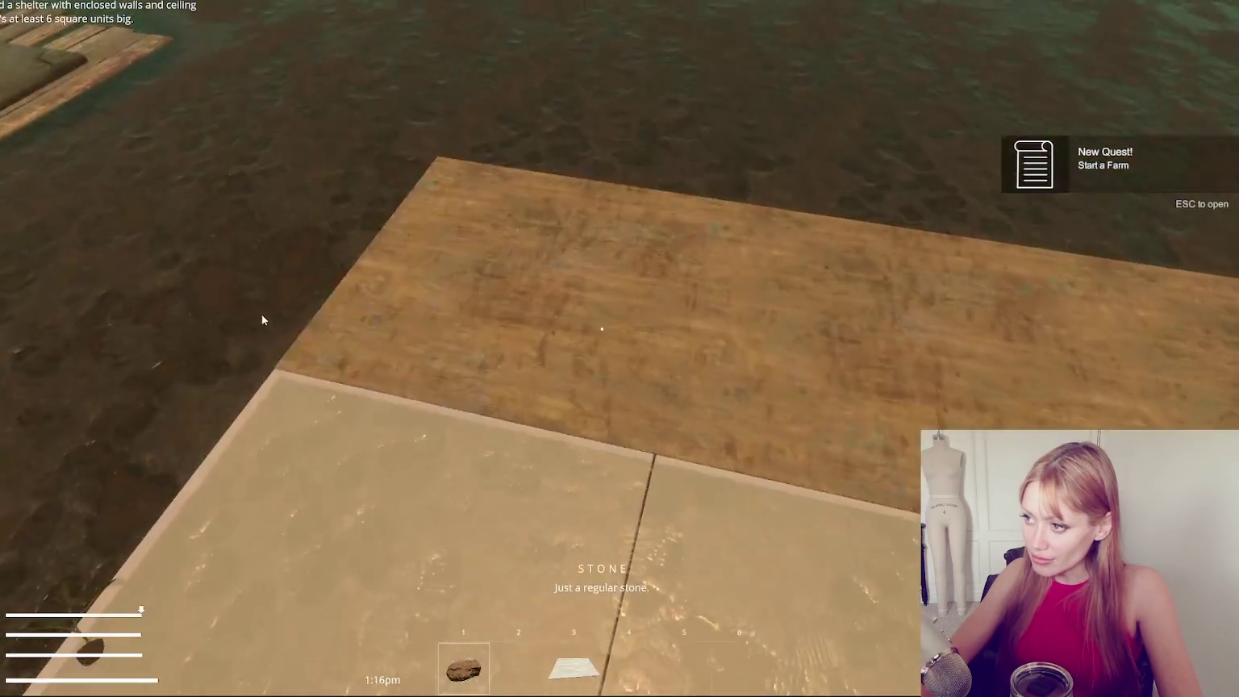
left_click(646, 296)
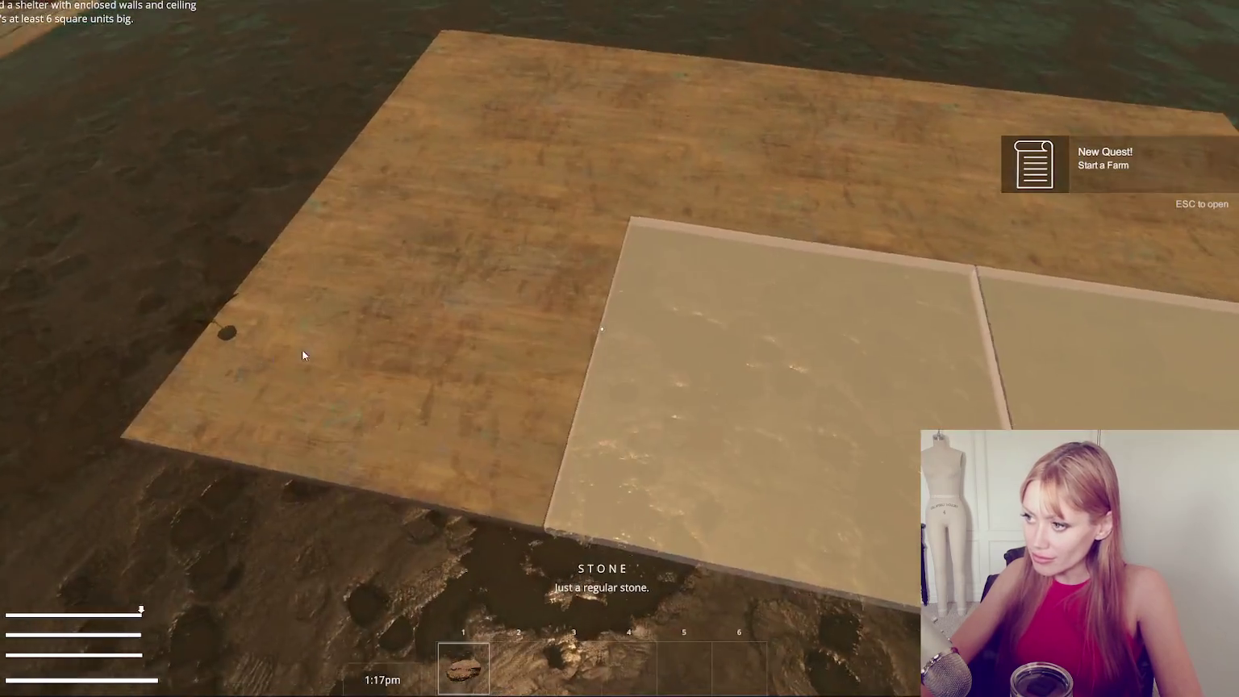
Pick up another tile, set it onto the wooden floor, and show the build catalogue.
key("Escape")
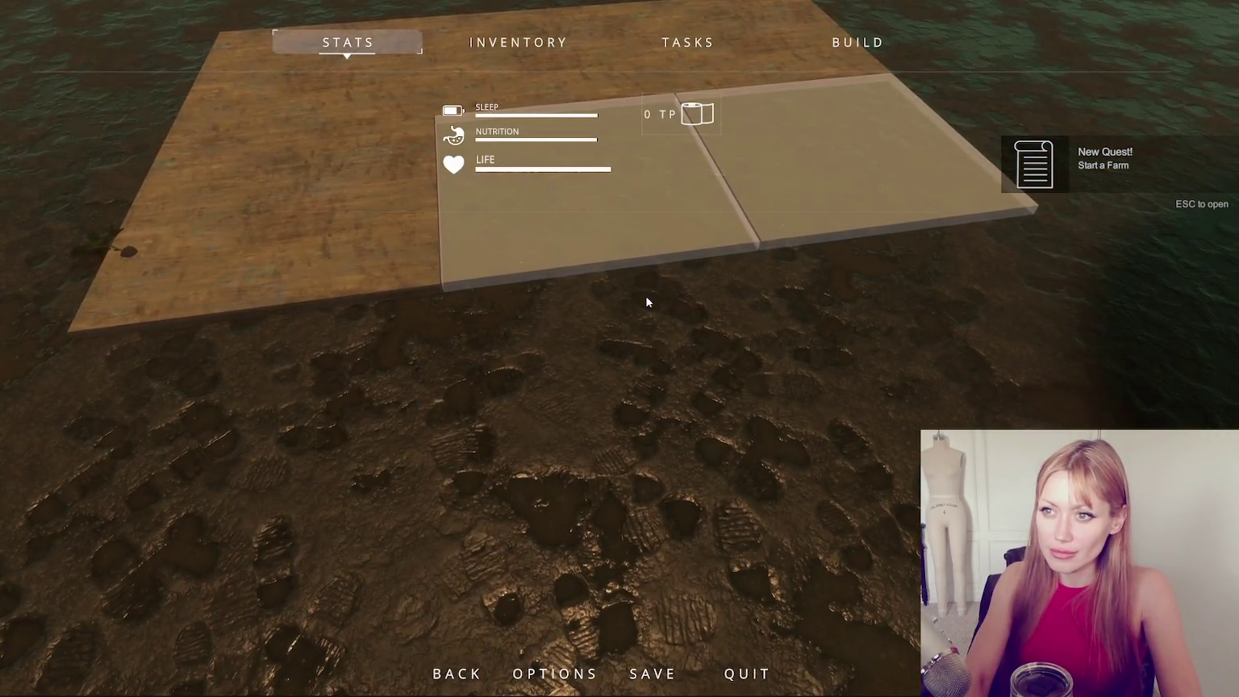
key("Escape")
key("e")
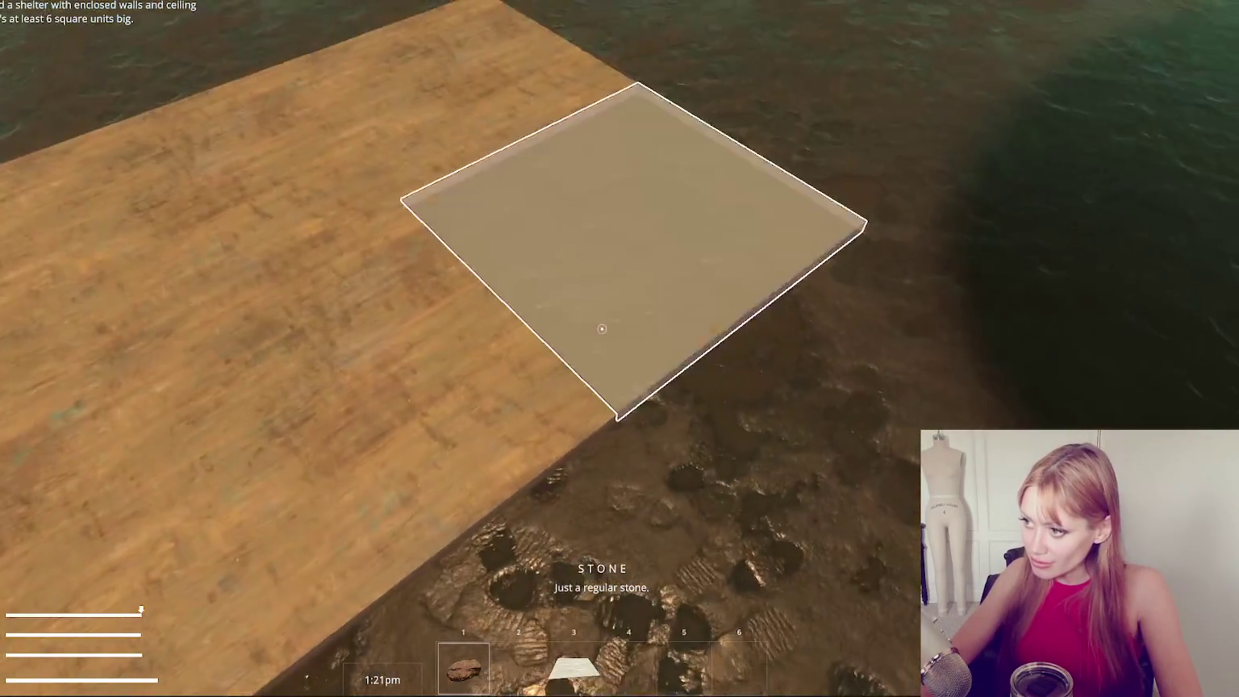
left_click(602, 328)
key("Escape")
left_click(919, 50)
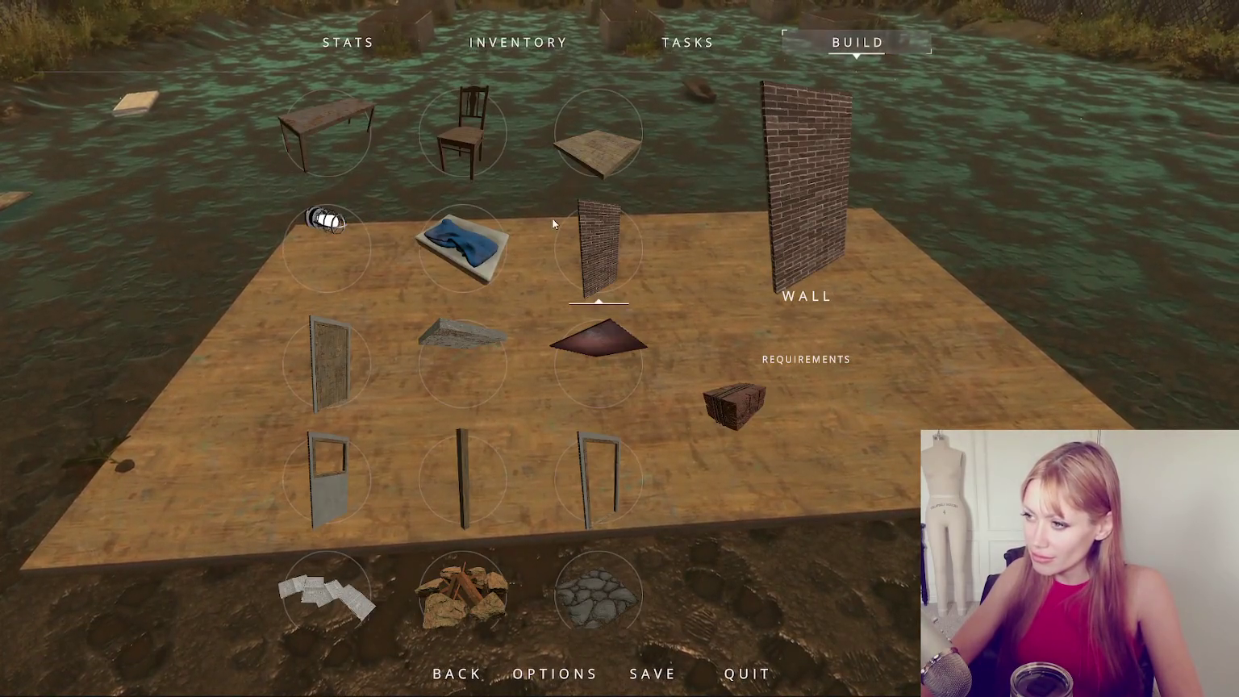
Pick the Door from the Build grid, test its placement ghost, then exit build mode and widen the project panel.
scroll(553, 453, "down", 2)
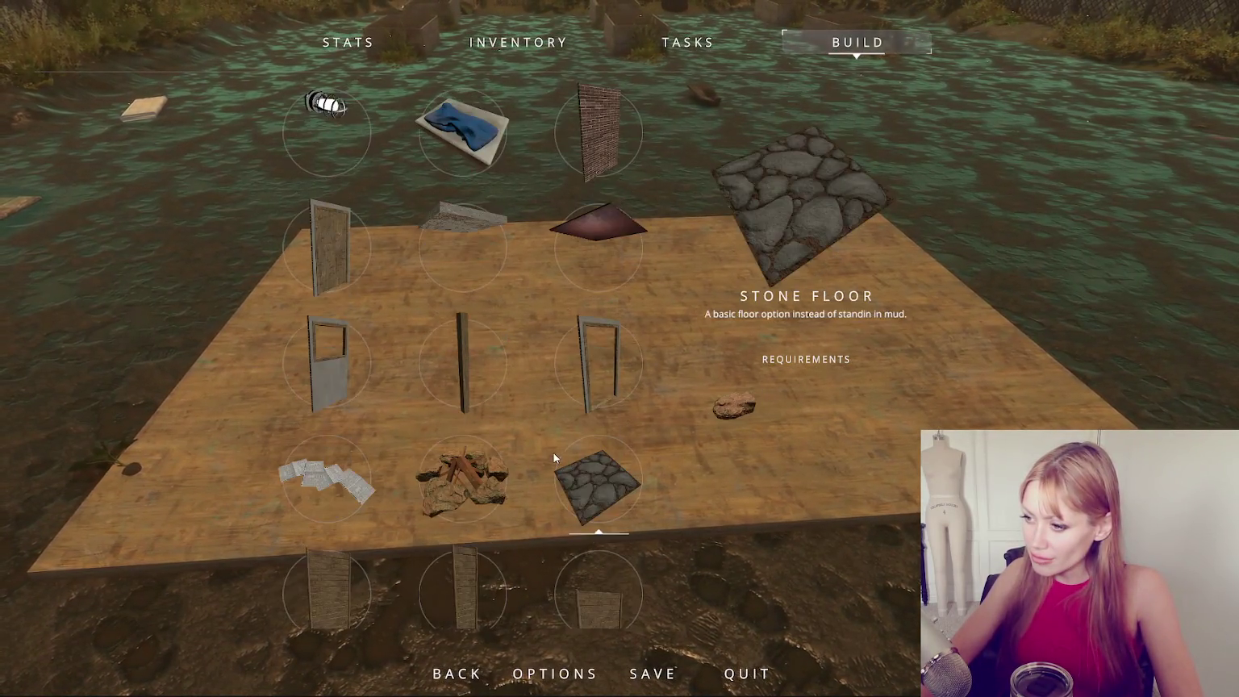
scroll(533, 460, "down", 2)
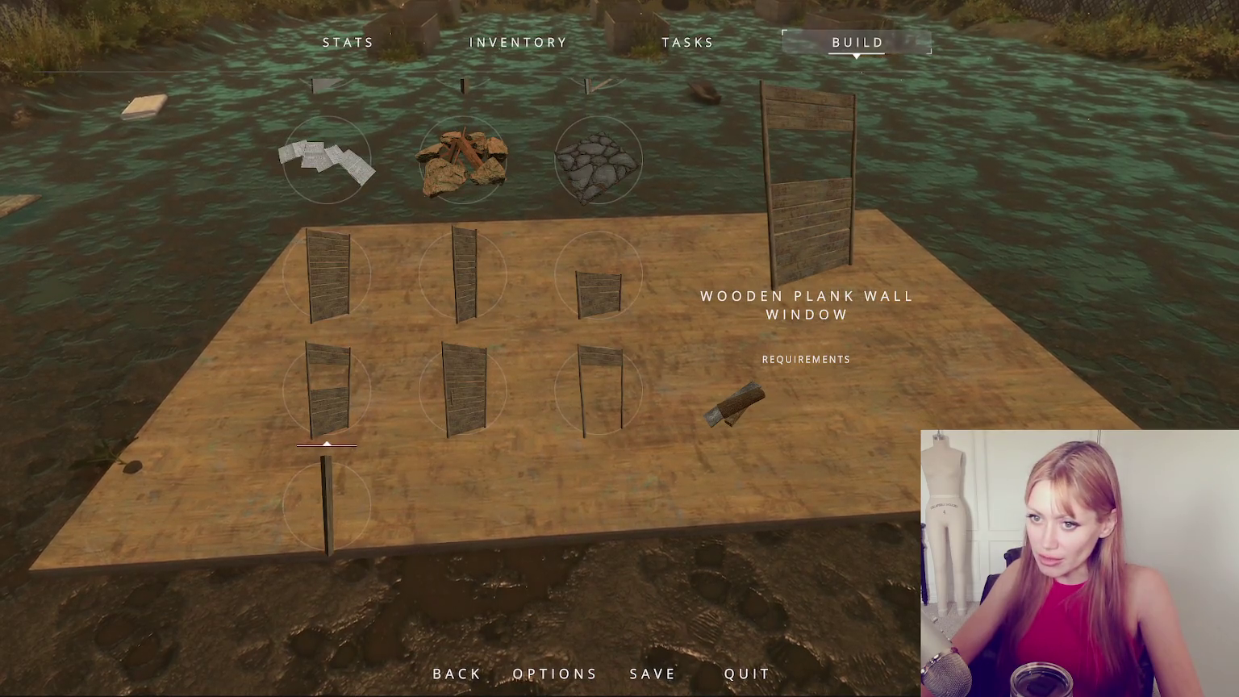
scroll(465, 399, "up", 2)
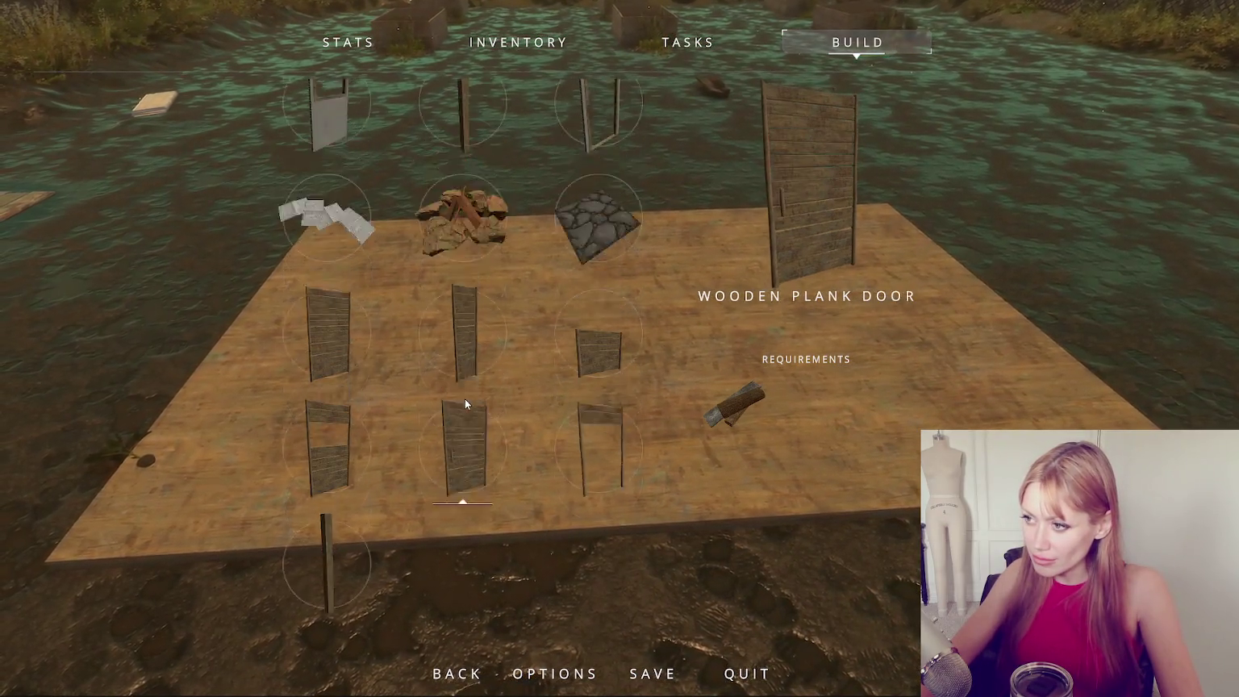
scroll(479, 346, "up", 2)
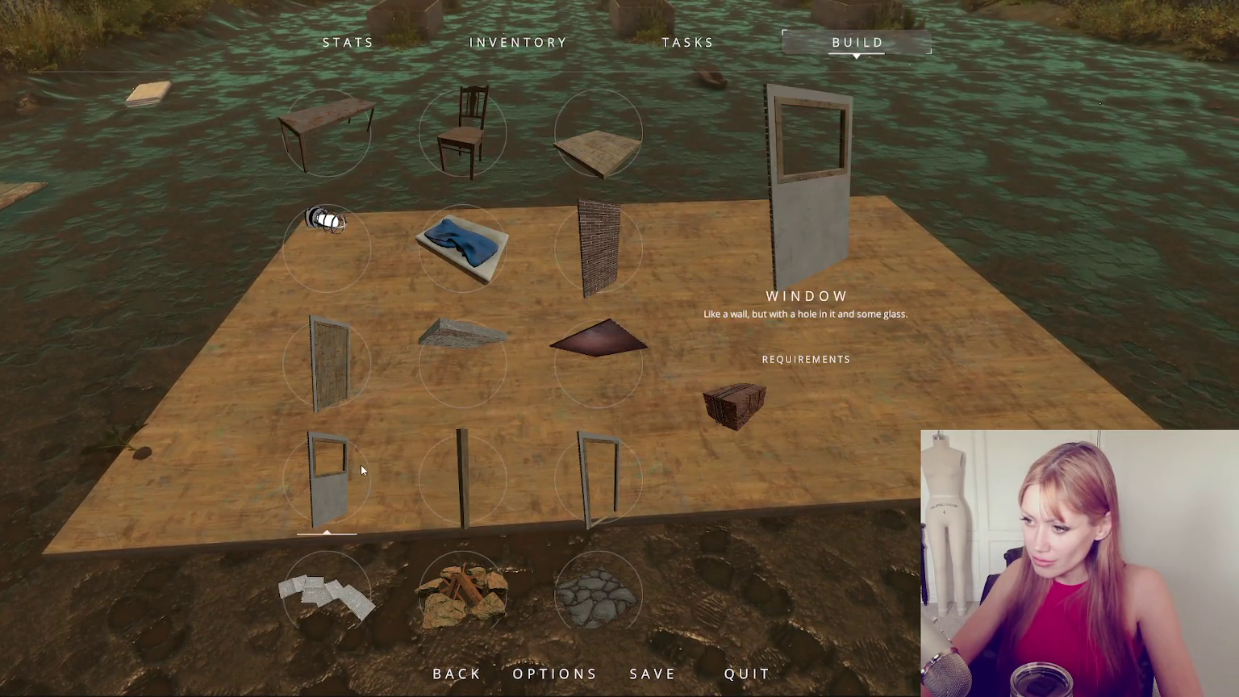
scroll(524, 306, "down", 3)
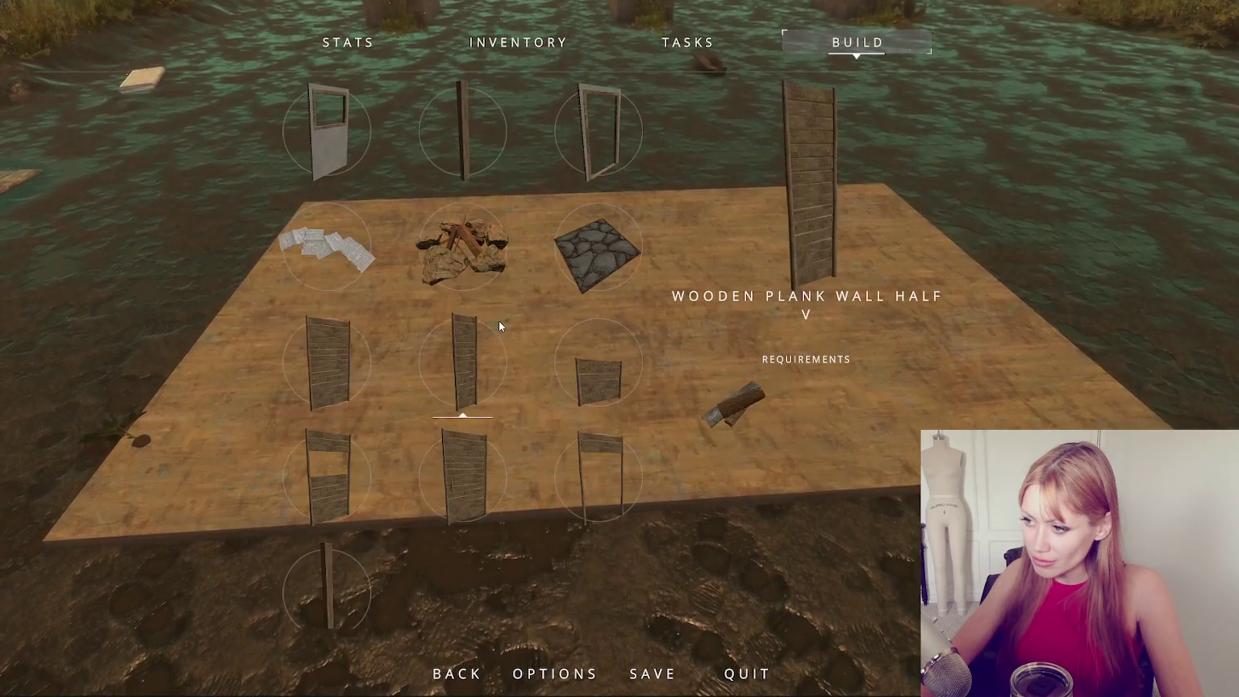
scroll(498, 322, "up", 2)
left_click(361, 379)
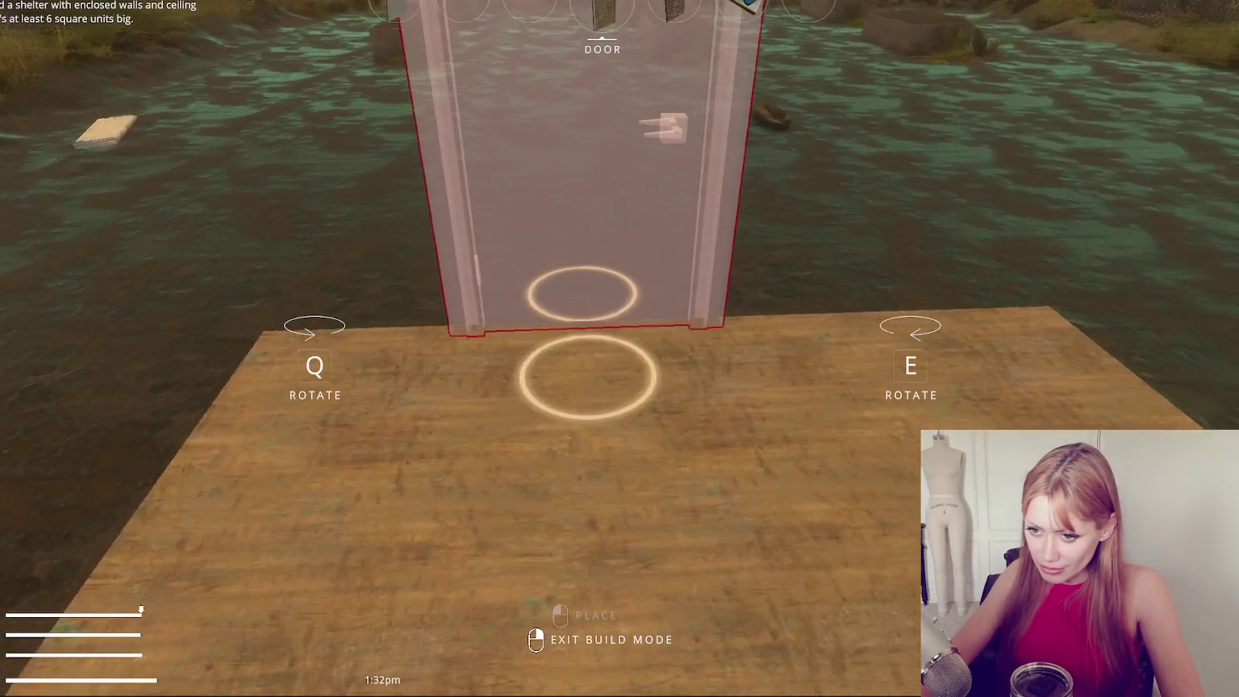
key("Escape")
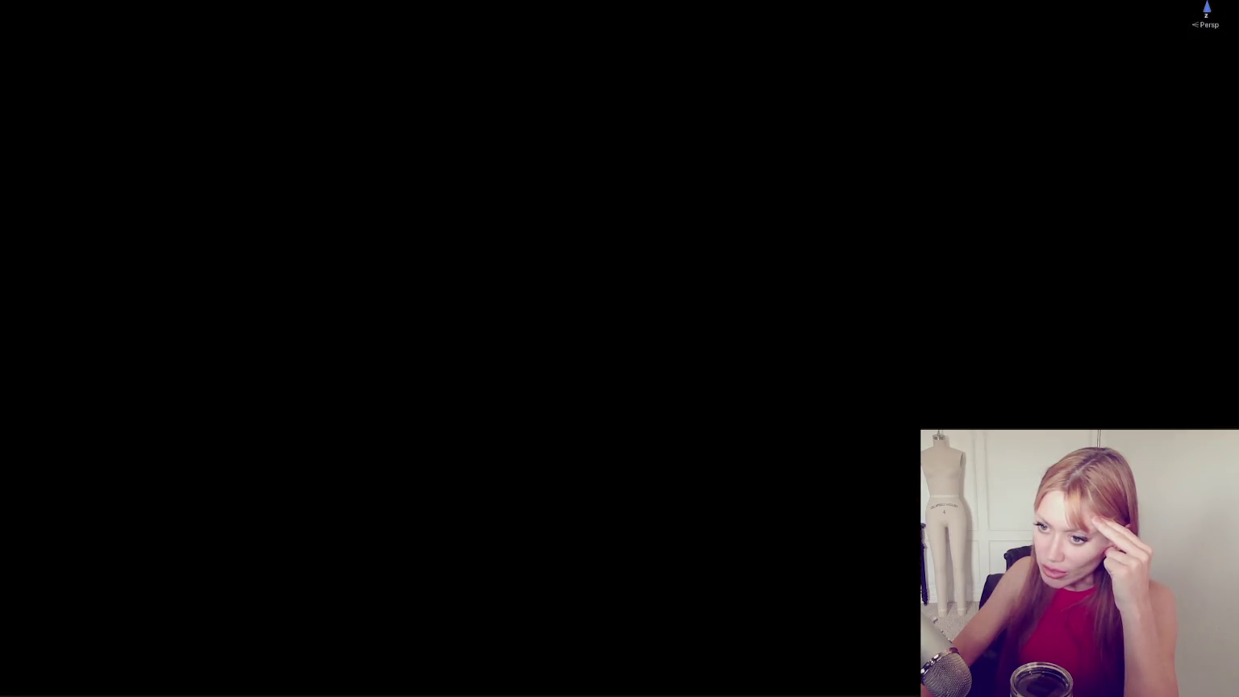
left_click_drag(2, 396, 230, 396)
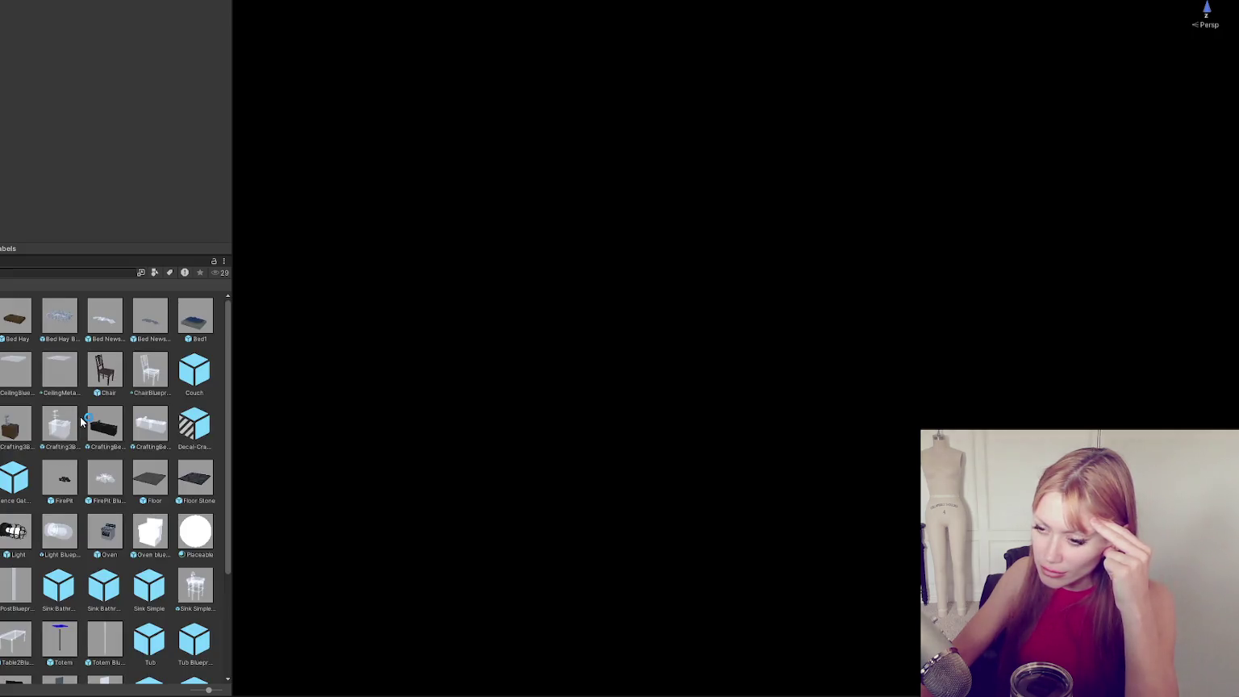
Open the Chair prefab and set its X, Y and Z scale to 1.32.
left_click(109, 373)
double_click(111, 379)
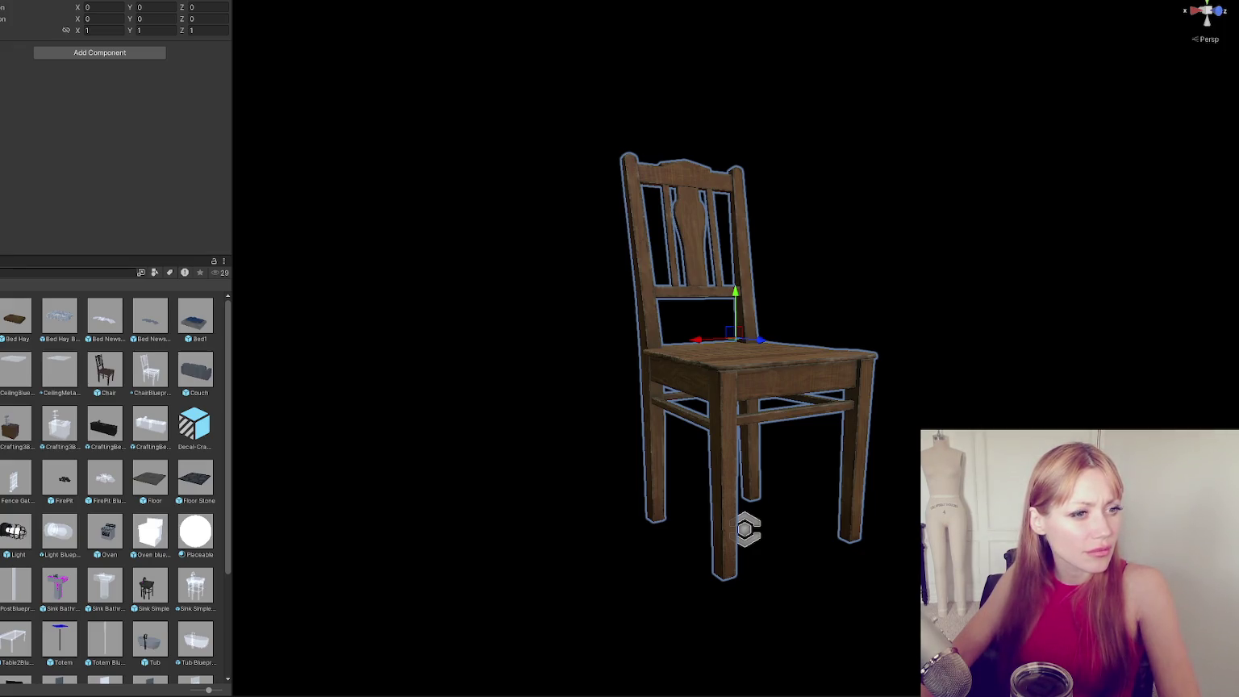
left_click(97, 29)
type("1.32")
key("Tab")
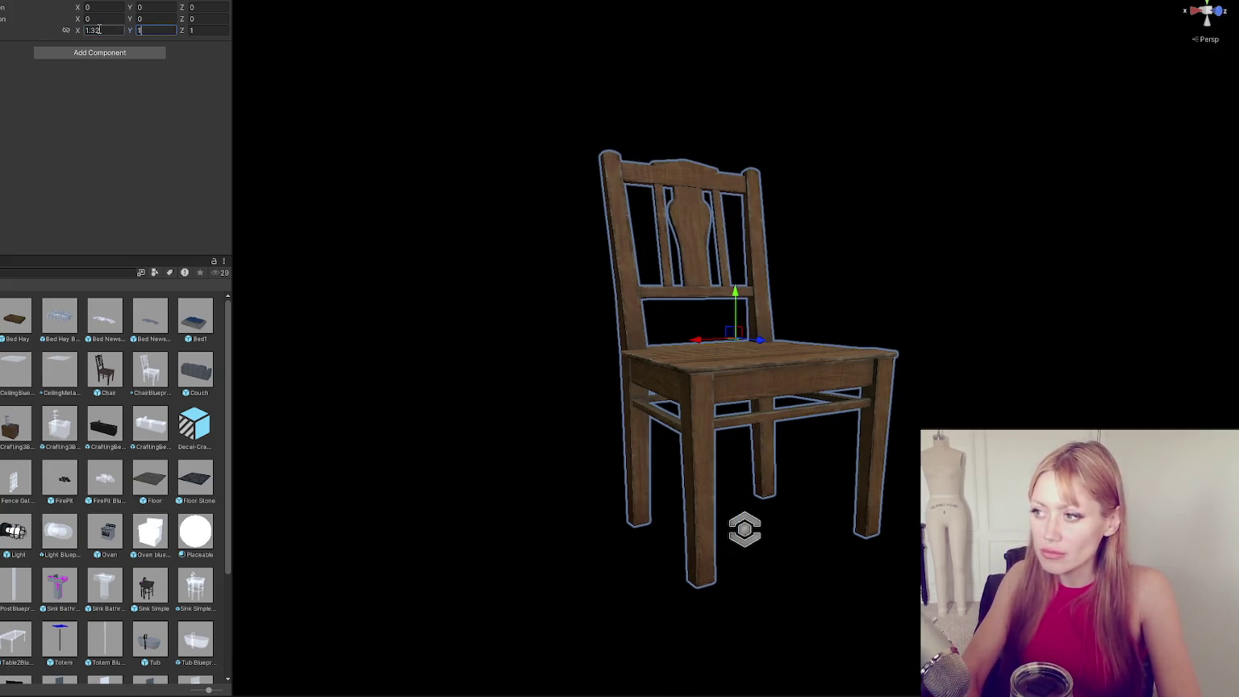
type("1.32")
key("Tab")
type("1.32")
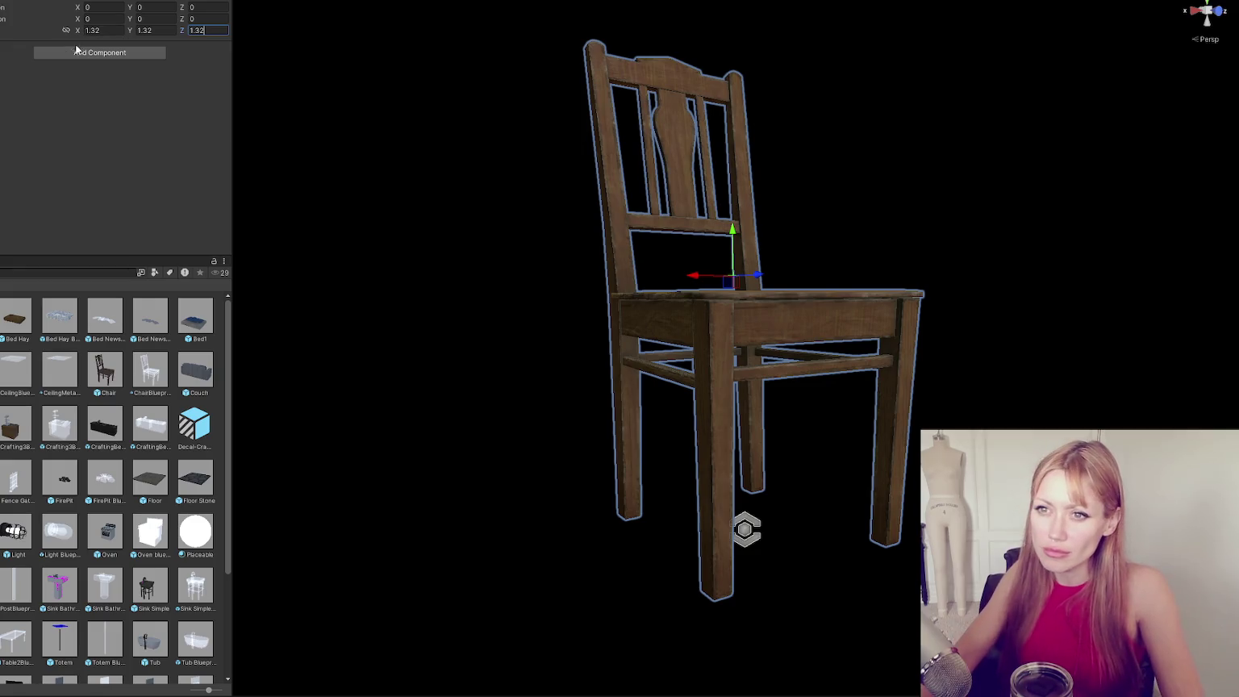
key("Return")
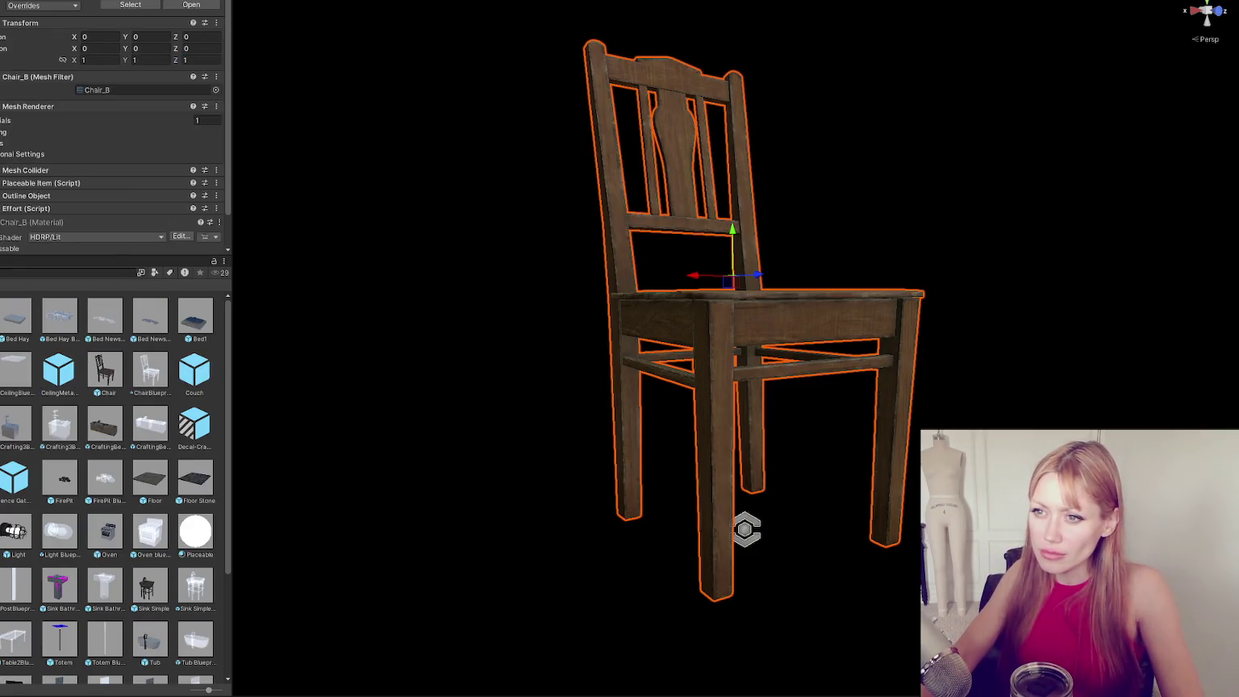
Turn the chair's Mesh Collider Convex on and back off, leaving it non-convex.
left_click(105, 171)
left_click(75, 185)
left_click(75, 185)
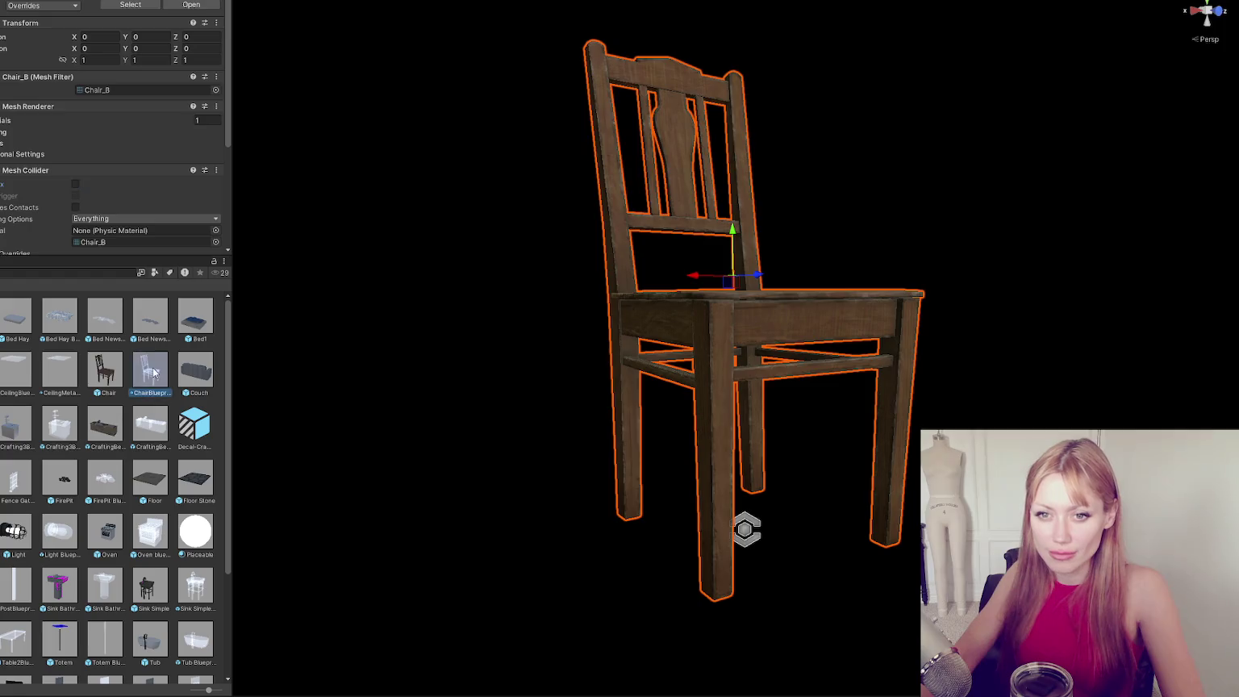
Enter 1.32 for the chair's X, Y and Z scale, exit the prefab and restart play mode.
left_click(106, 29)
type("1.32")
key("Tab")
type("1.32")
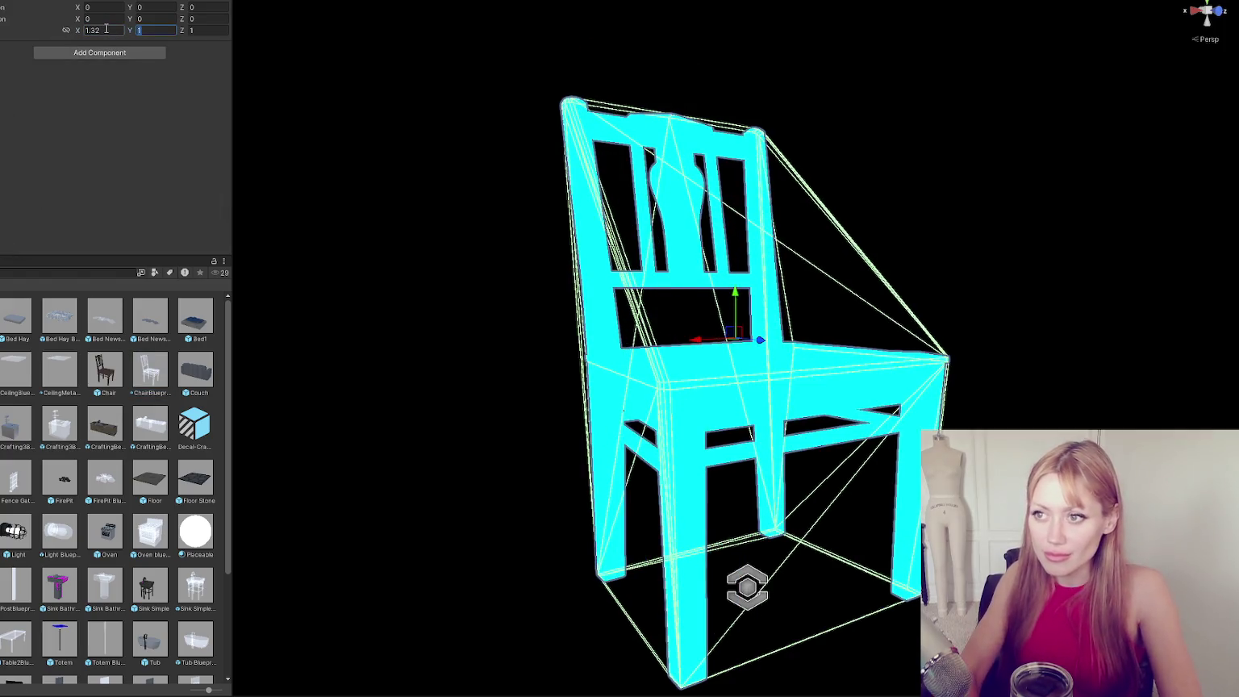
key("Tab")
type("1.32")
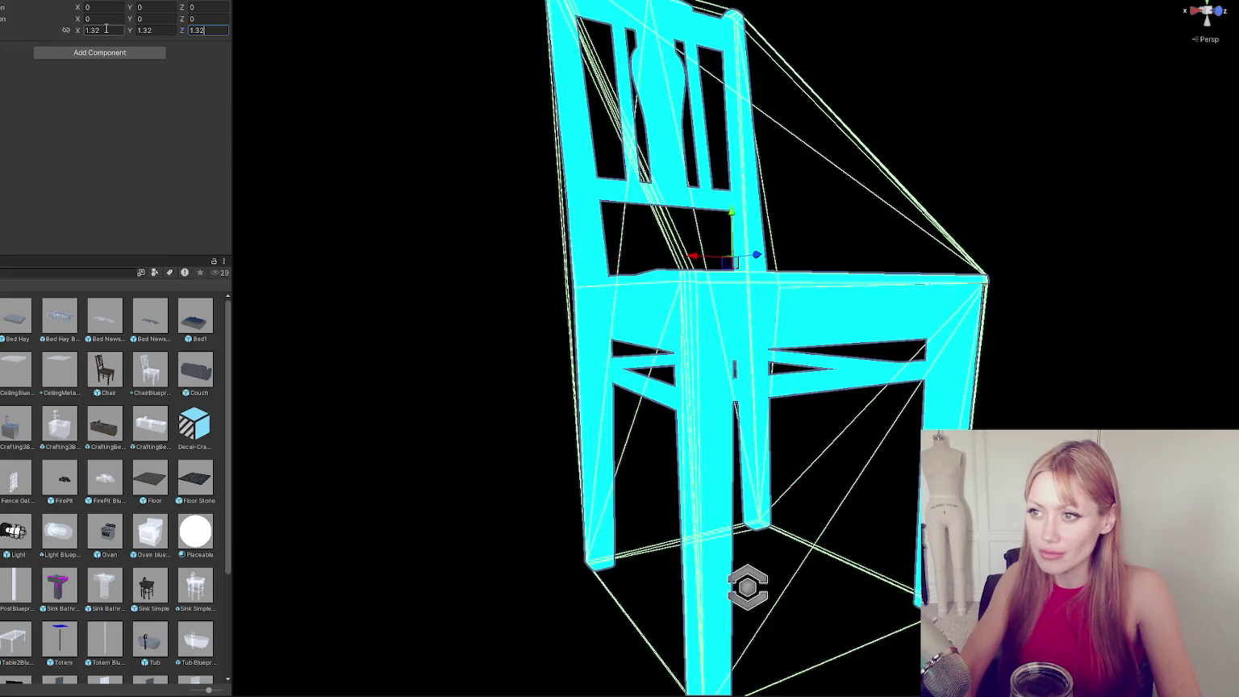
left_click(133, 105)
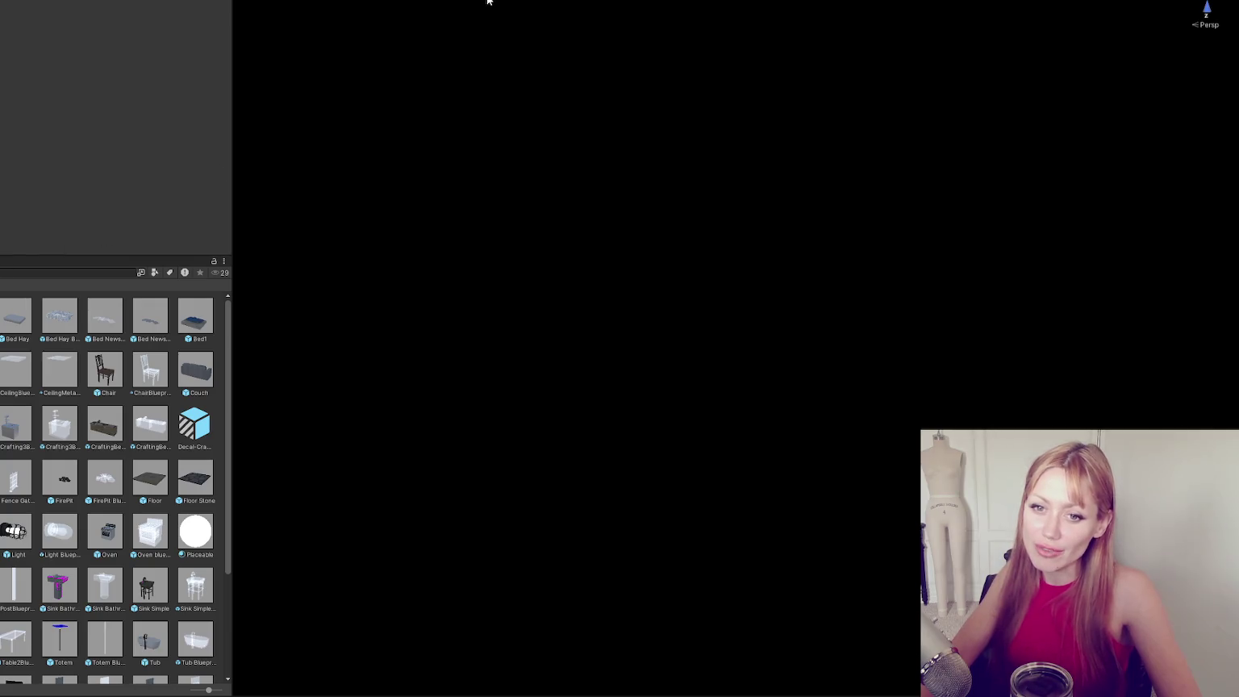
left_click(457, 33)
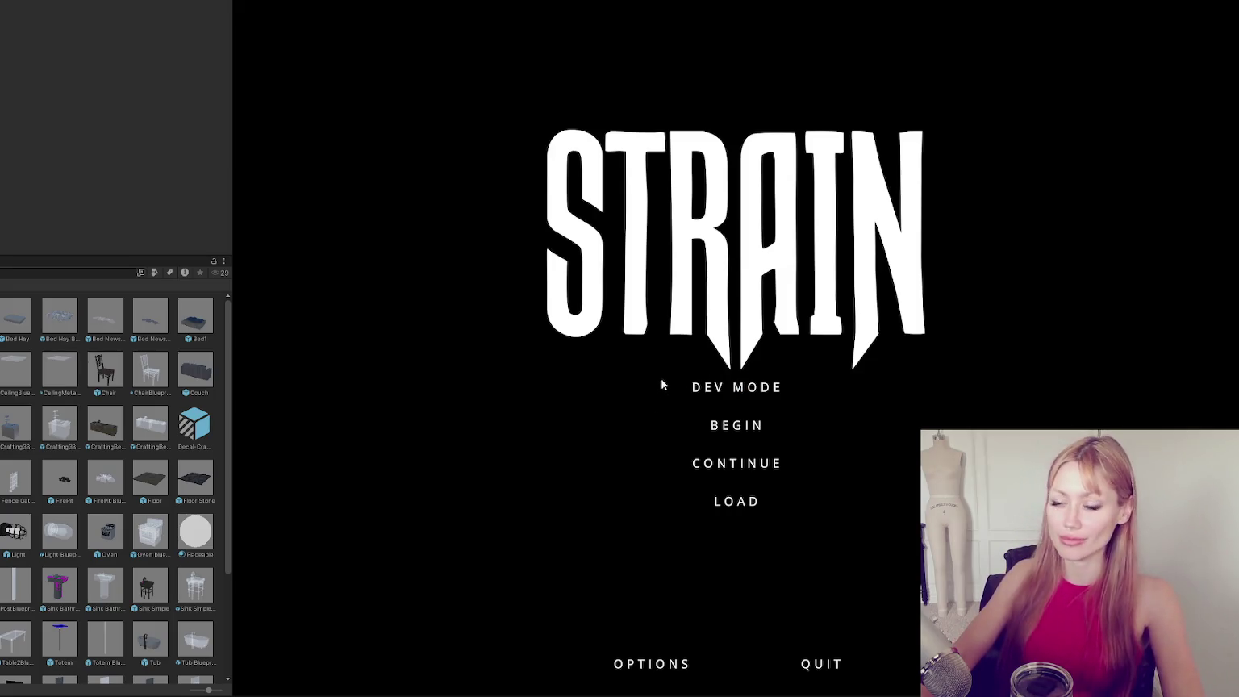
Start DEV MODE and place four floor tiles from the Build list.
left_click(724, 387)
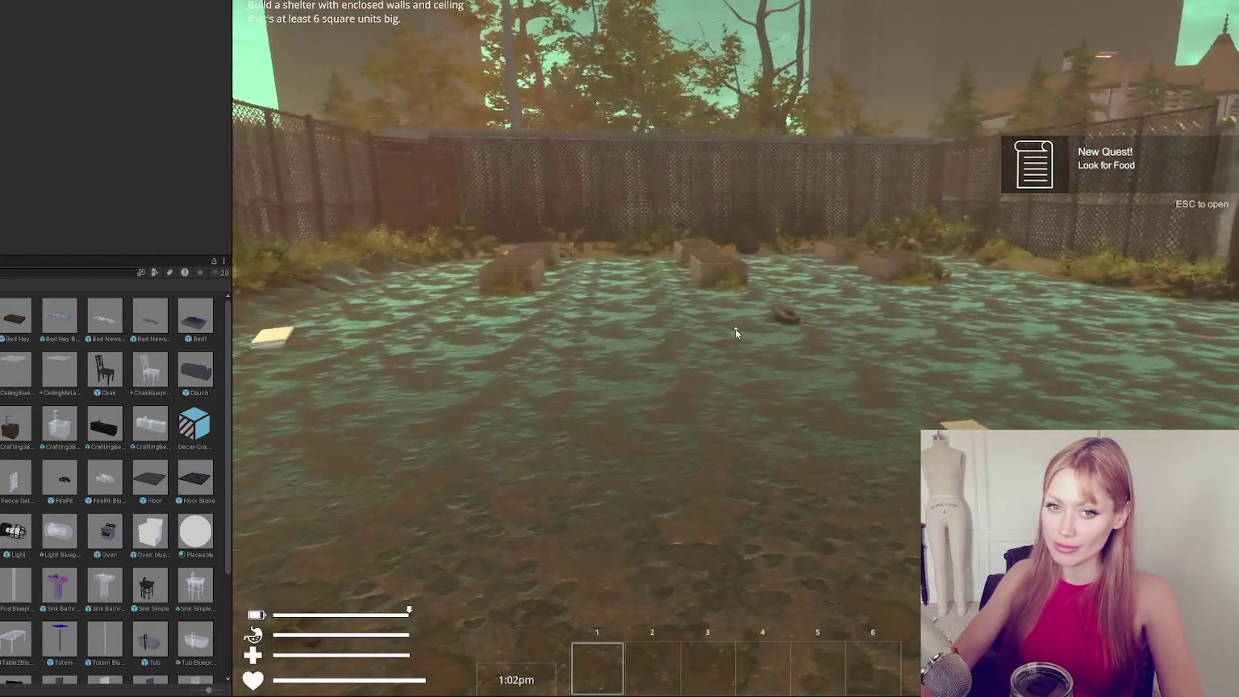
key("Escape")
left_click(989, 44)
left_click(773, 161)
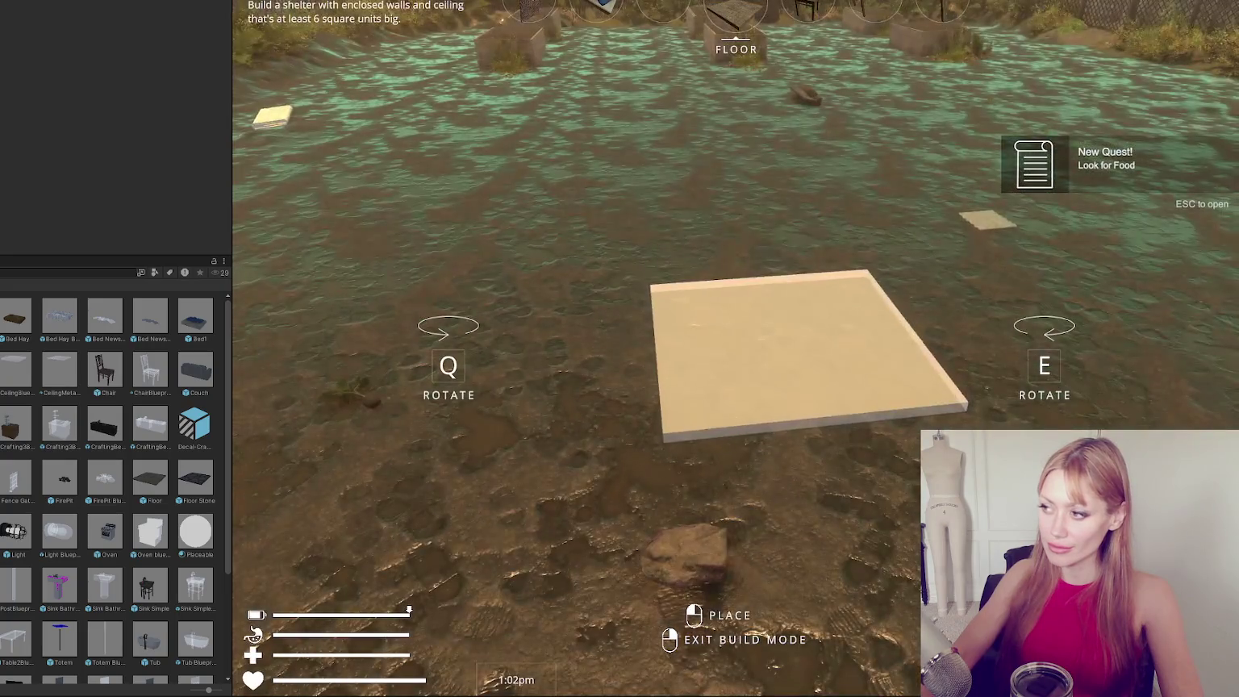
left_click(735, 328)
left_click(736, 328)
left_click(735, 328)
left_click(736, 328)
right_click(735, 328)
Pick up the wooden boards and lay four of them as flooring.
key("Escape")
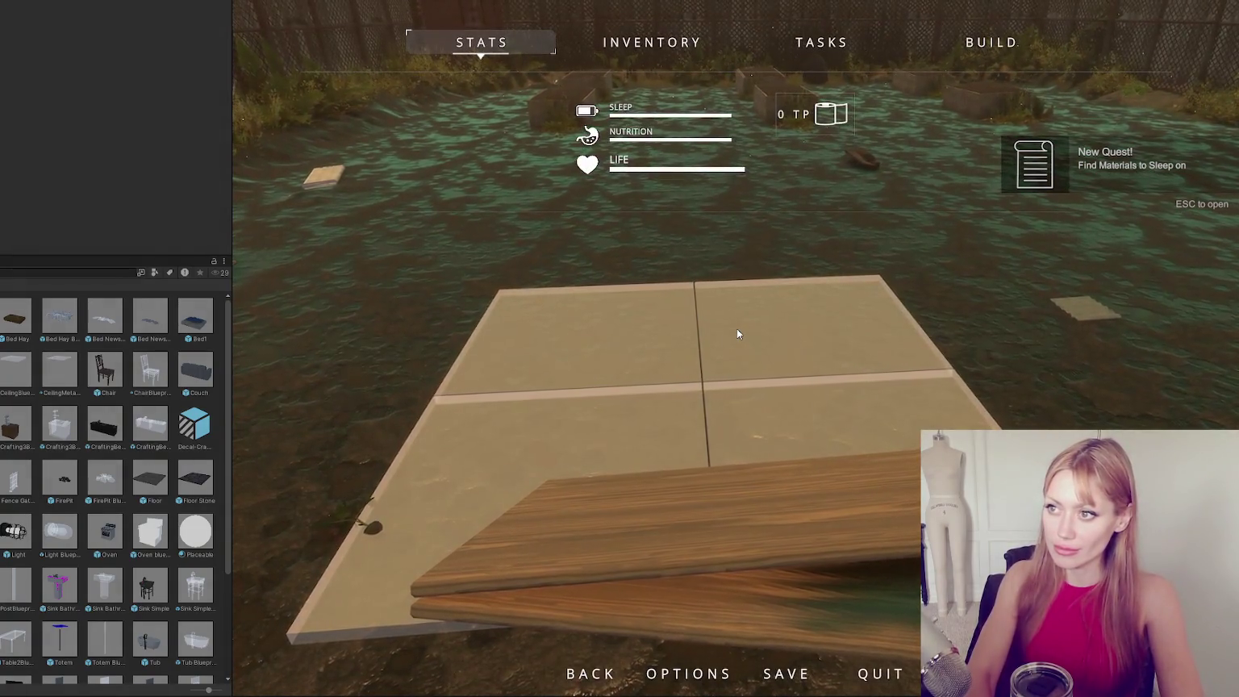
key("Escape")
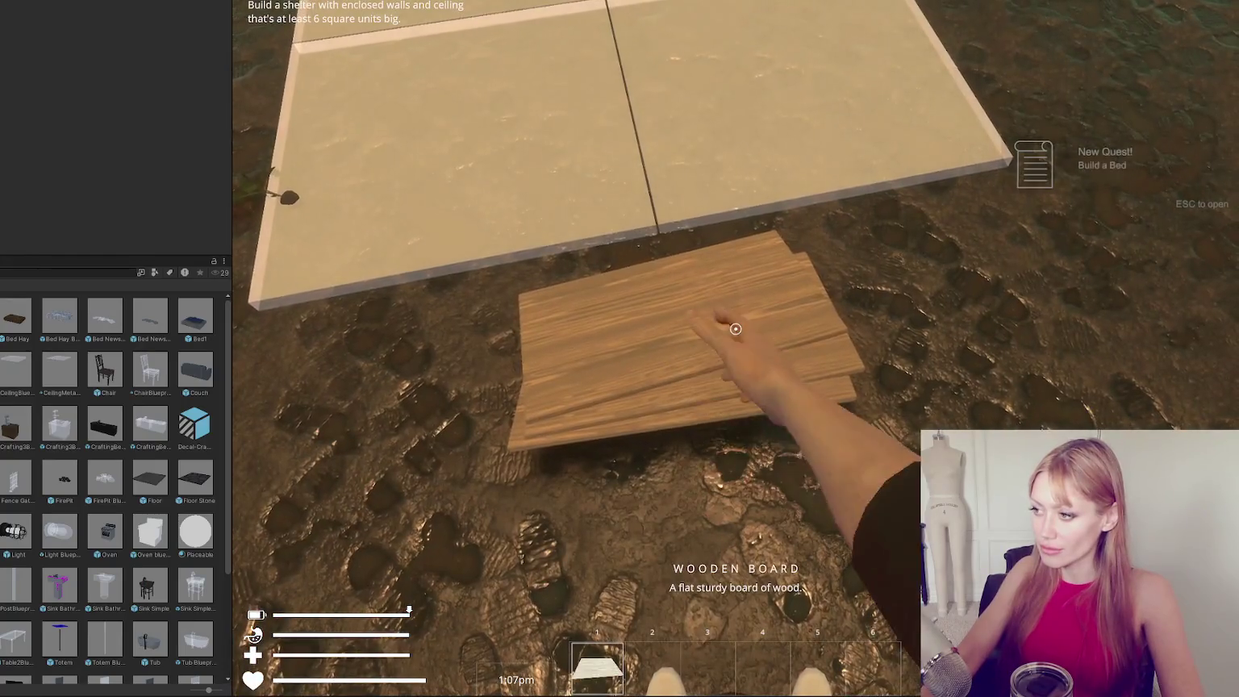
left_click(736, 329)
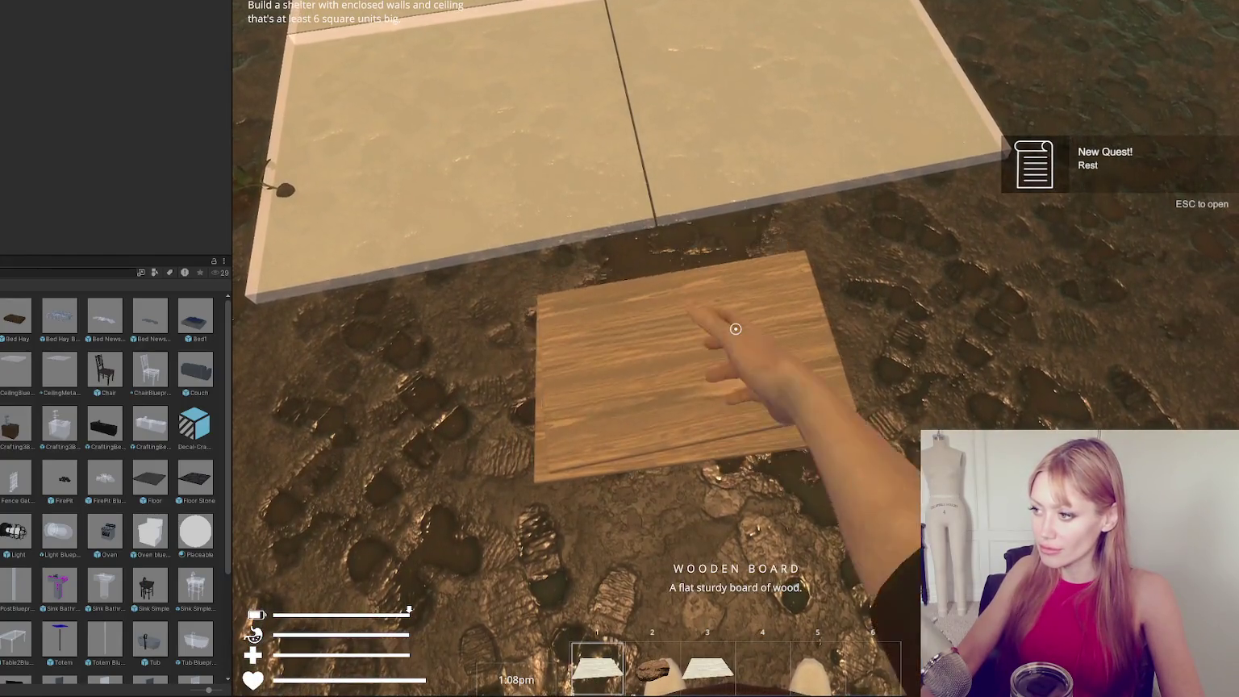
left_click(735, 328)
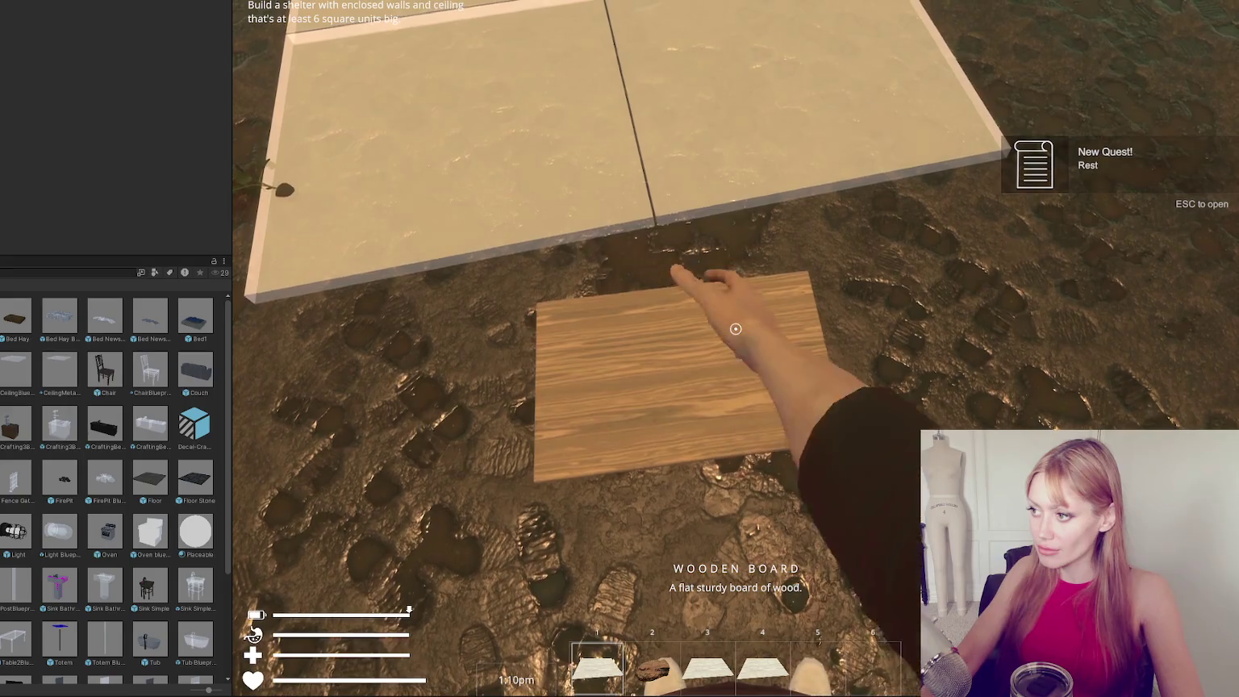
left_click(735, 328)
left_click(736, 328)
left_click(735, 328)
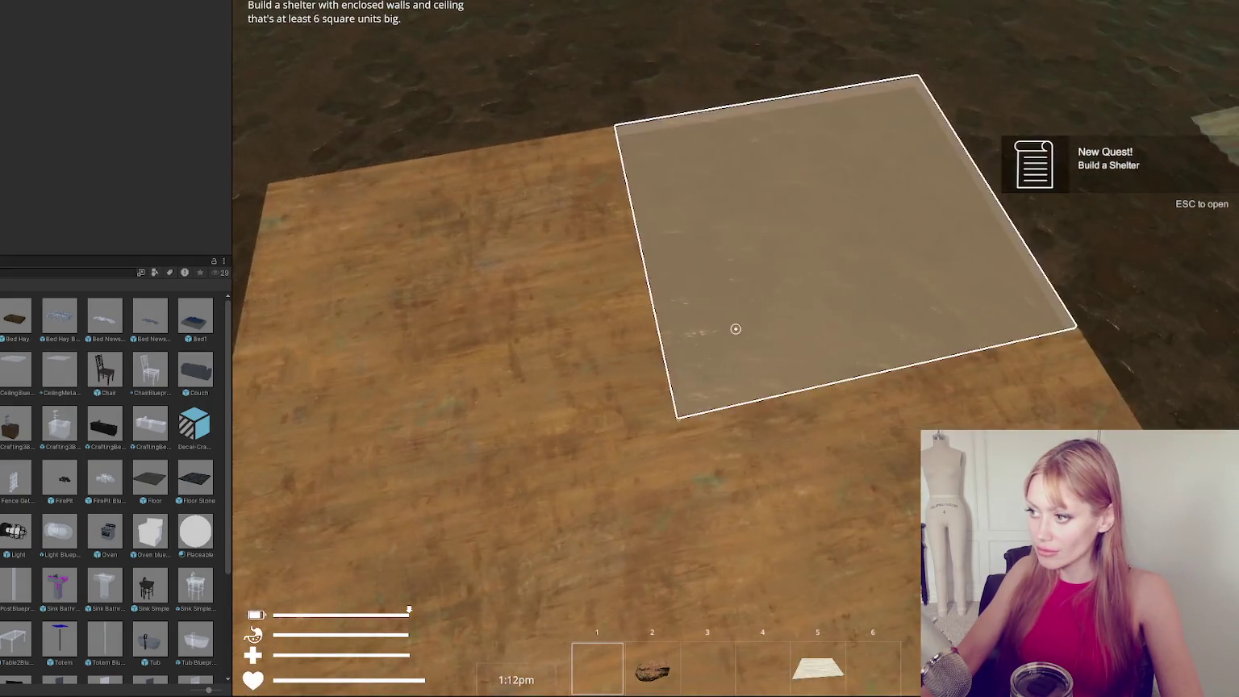
left_click(735, 328)
Choose the Door from the Build list, then pause the game into the scene view.
key("Escape")
left_click(990, 42)
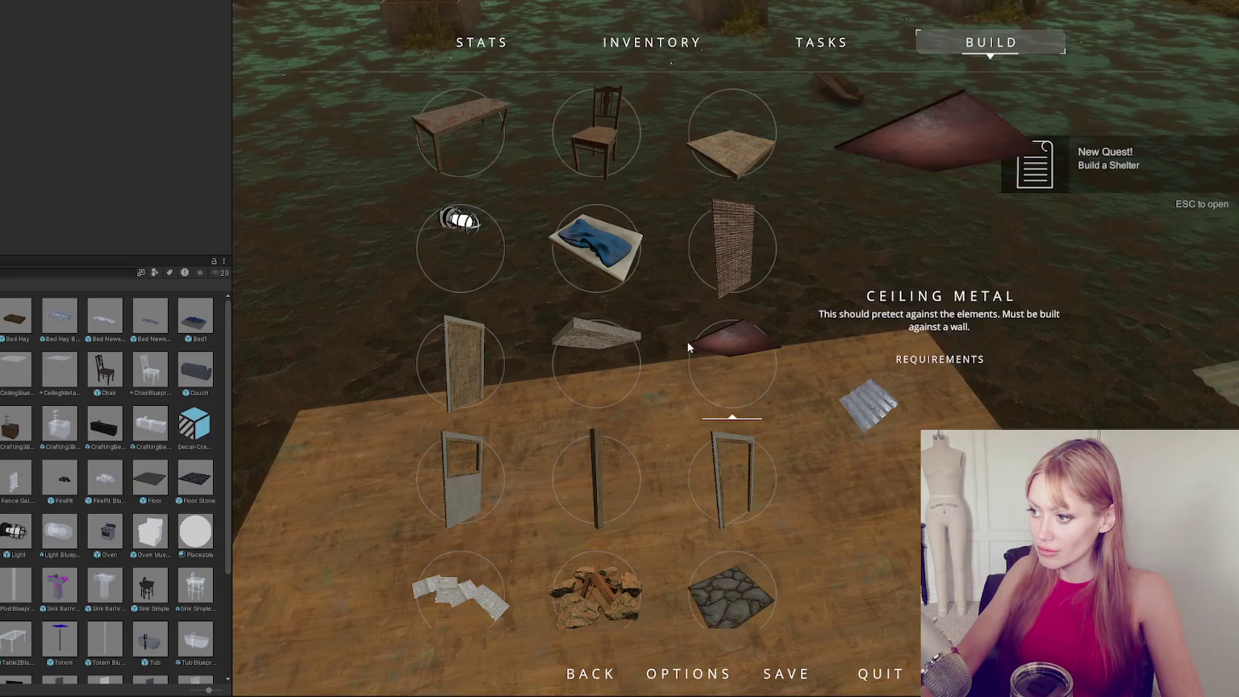
left_click(456, 396)
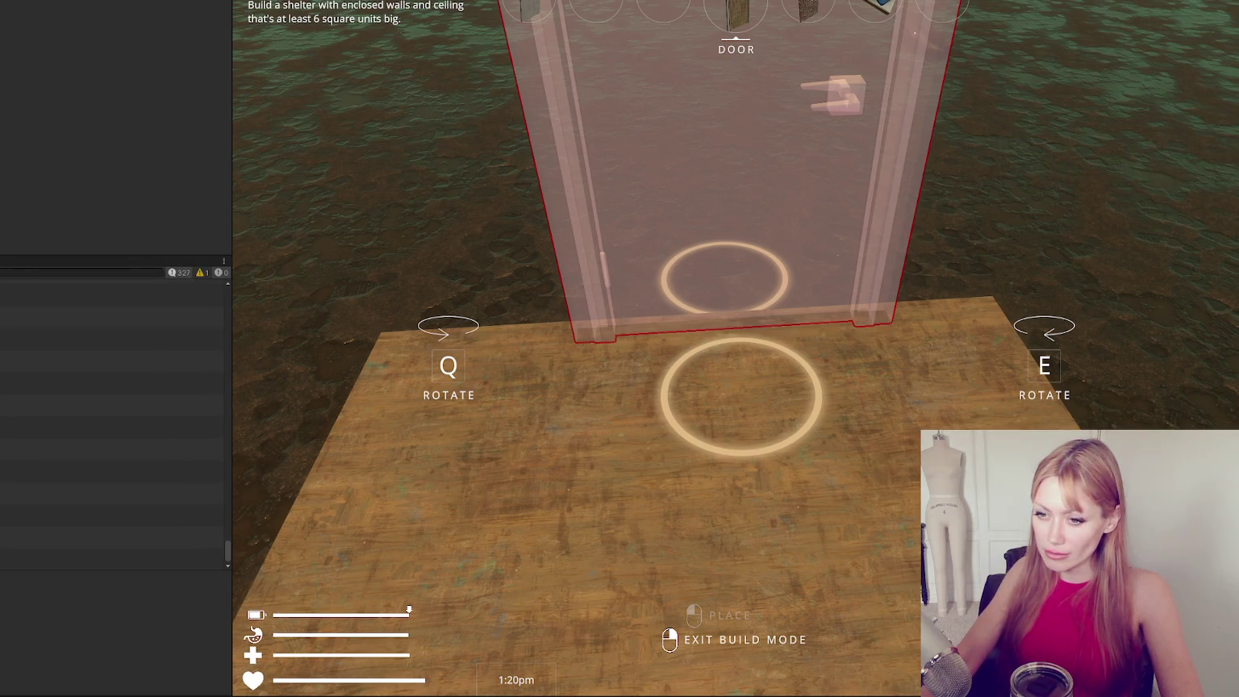
key("ctrl+p")
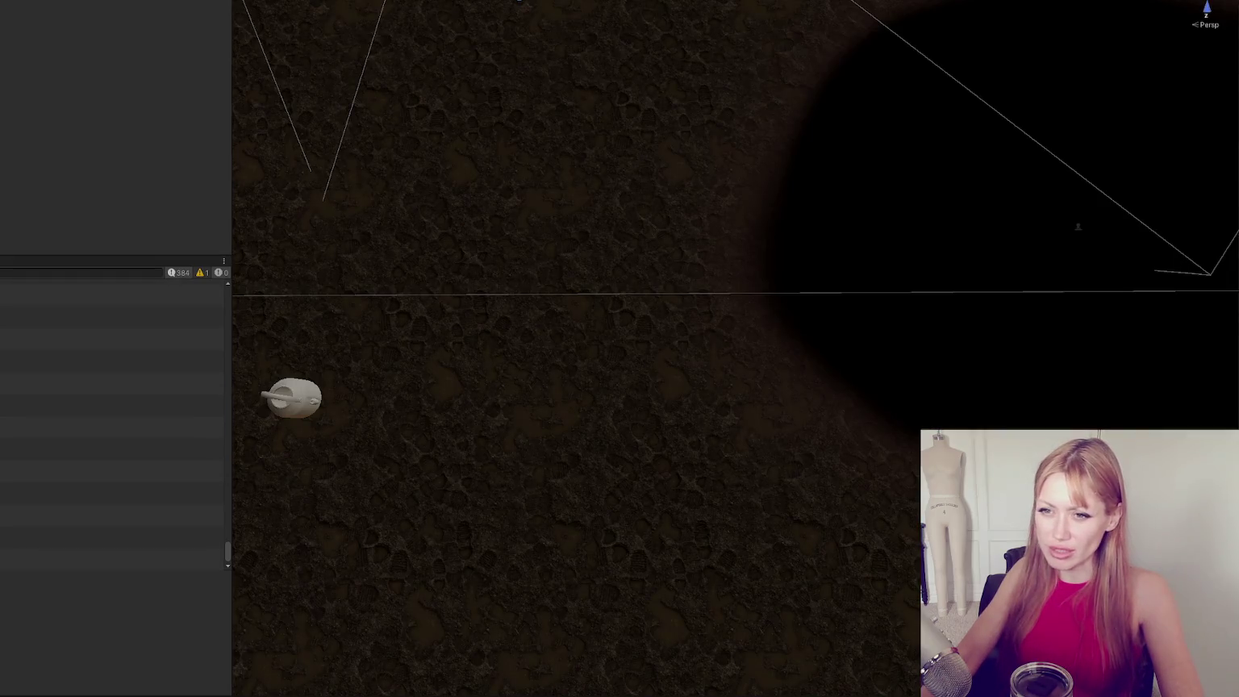
Read the placement errors' stack traces, frame the door, and trial-move its box collider before undoing.
left_click(112, 450)
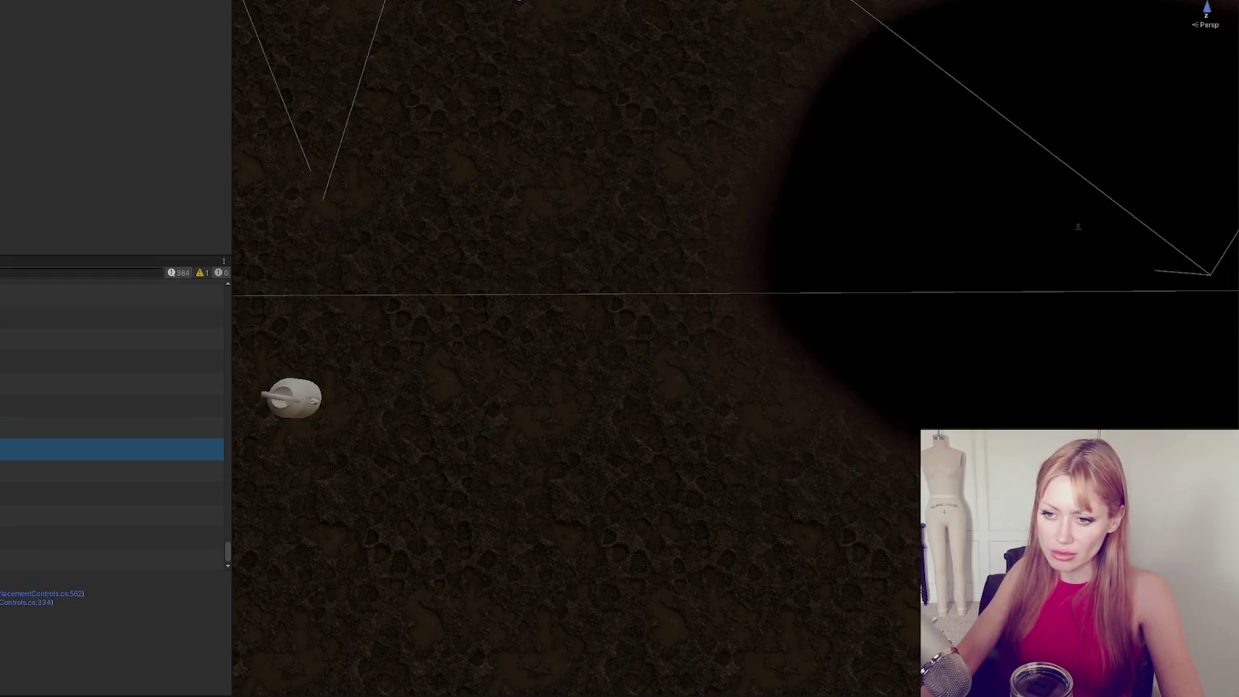
left_click(36, 472)
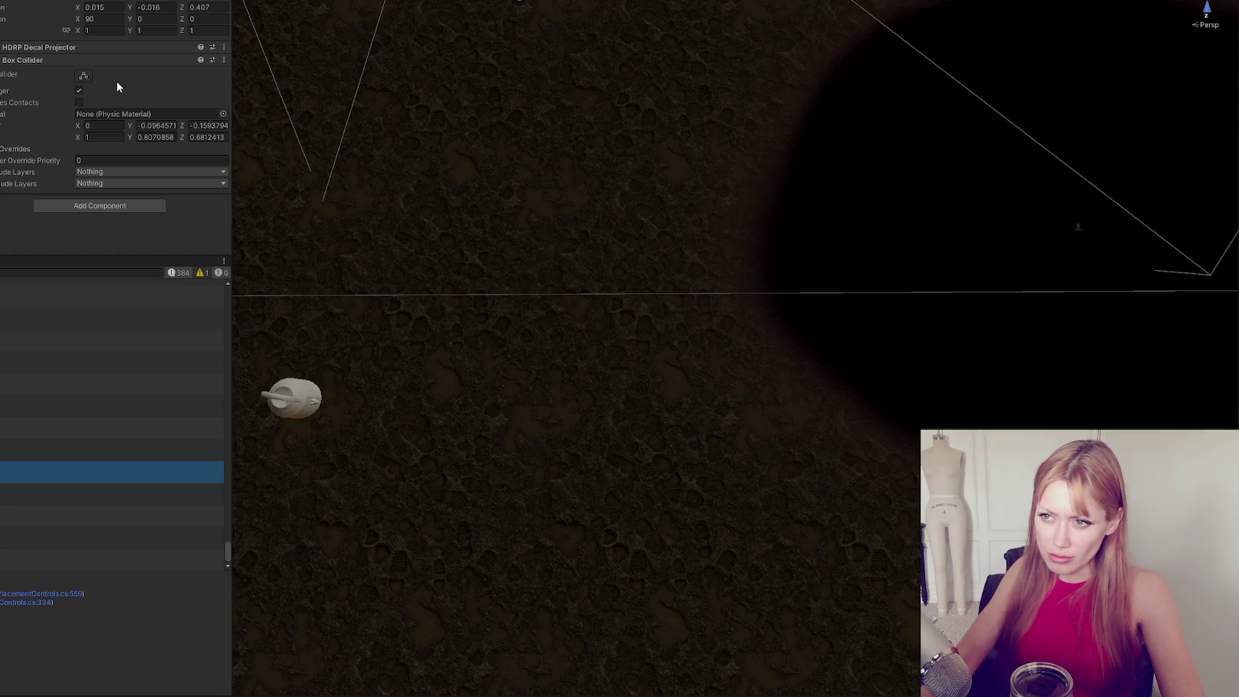
key("f")
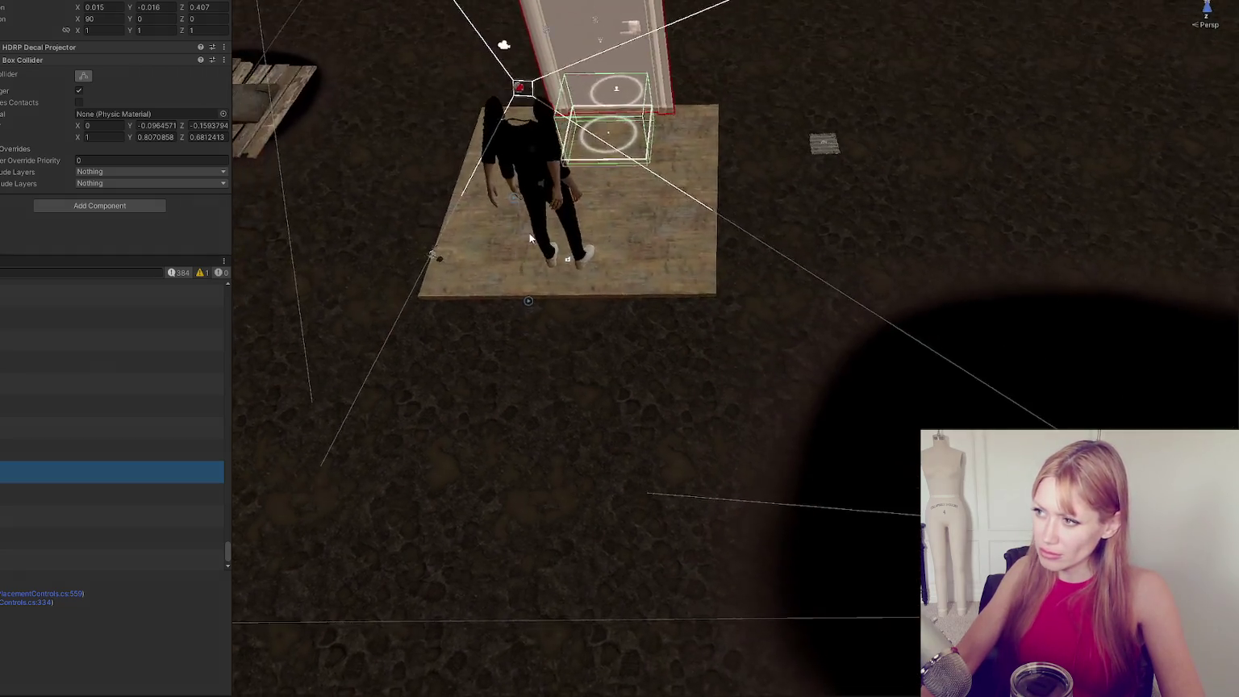
scroll(581, 322, "up", 5)
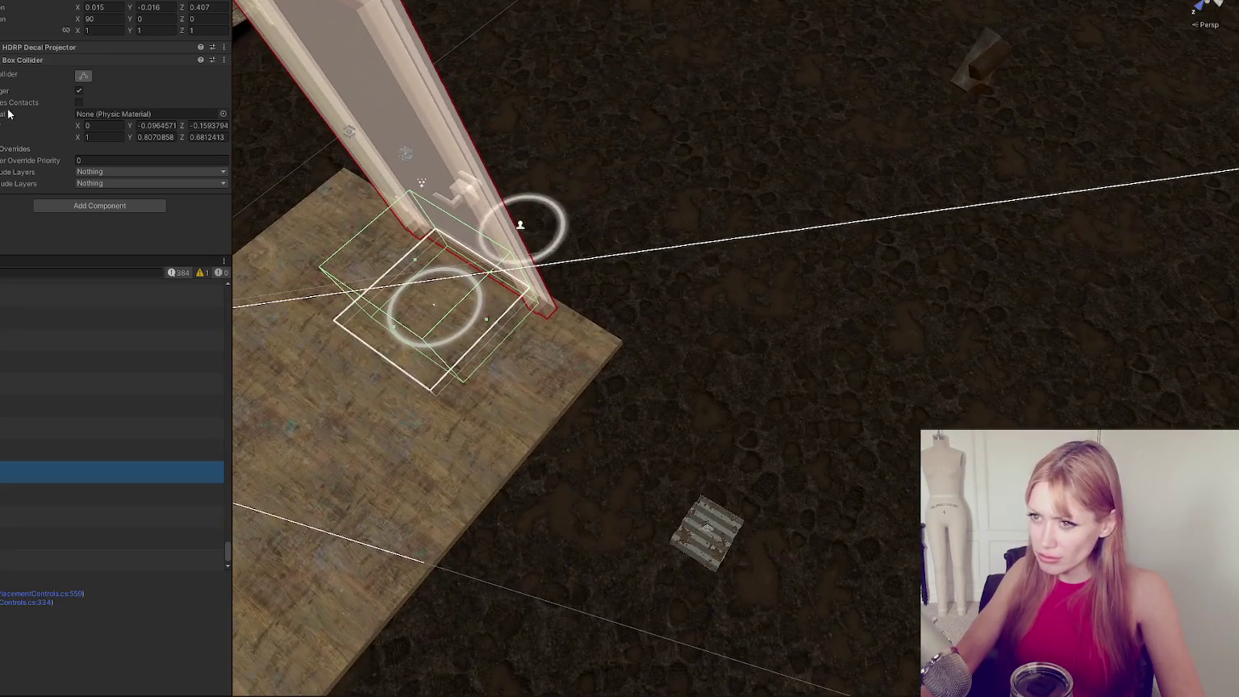
left_click_drag(433, 306, 516, 211)
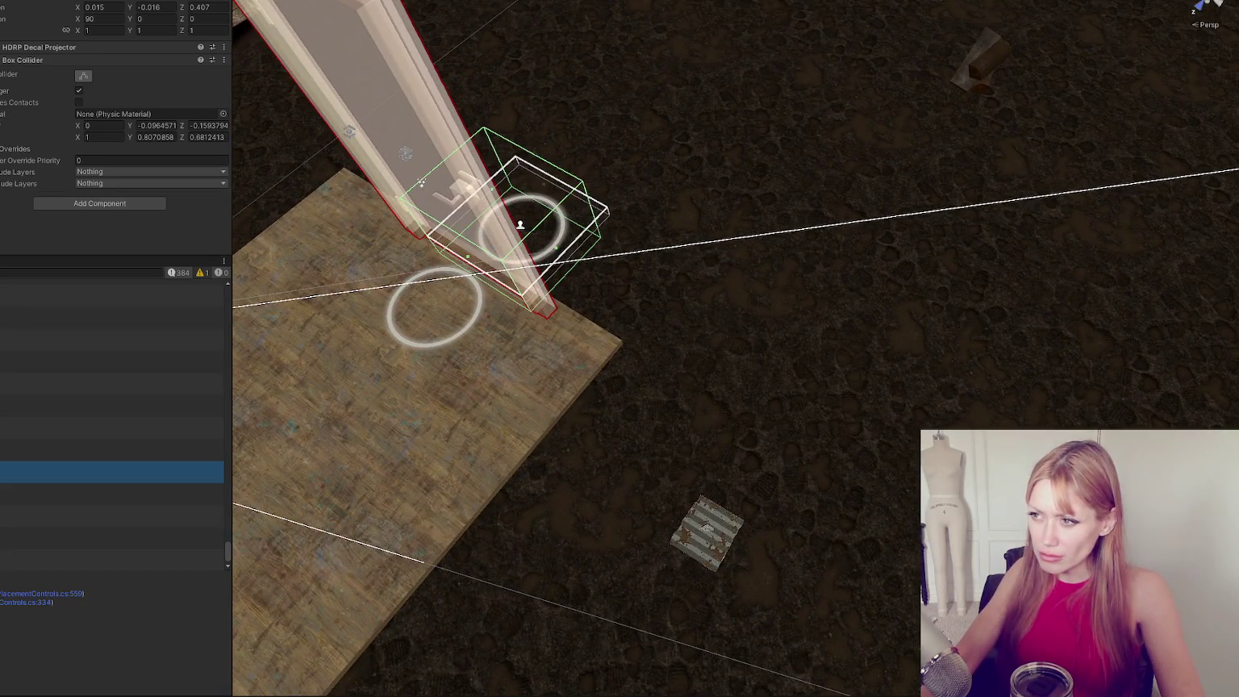
key("ctrl+z")
key("ctrl+y")
key("ctrl+z")
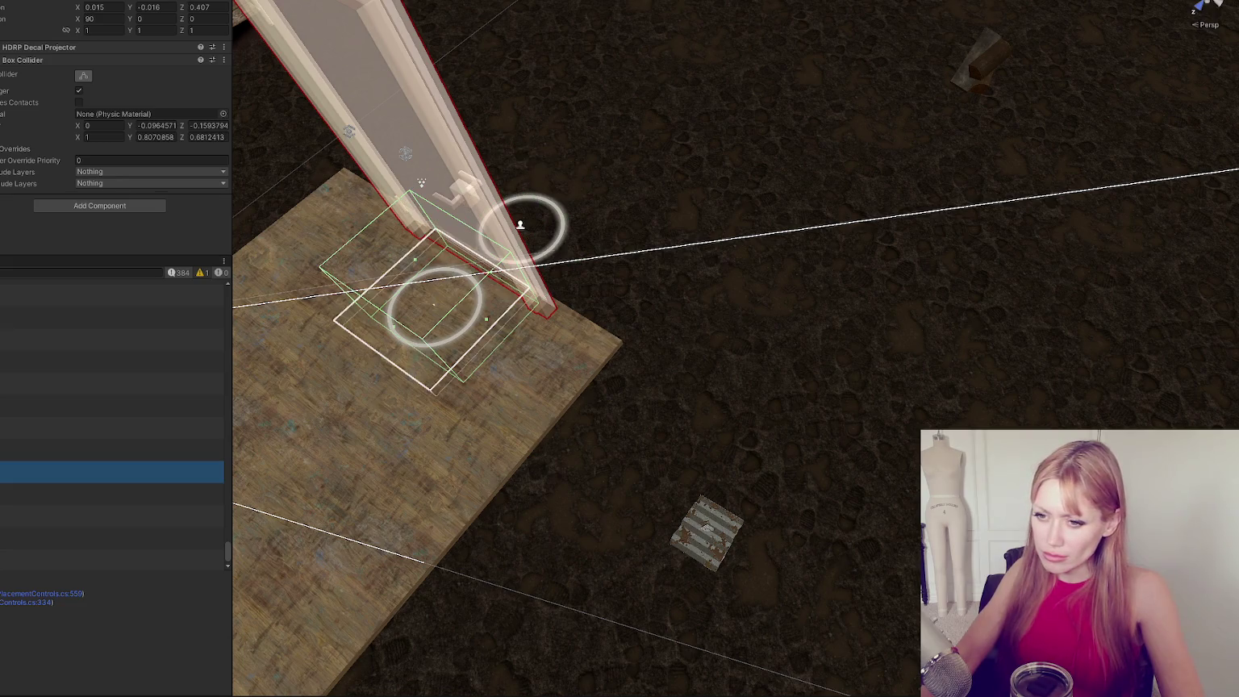
mouse_move(582, 279)
left_mouse_down()
mouse_move(569, 395)
mouse_move(828, 323)
mouse_move(807, 339)
mouse_move(814, 324)
mouse_move(458, 320)
mouse_move(760, 279)
mouse_move(647, 315)
mouse_move(645, 286)
mouse_move(742, 337)
left_mouse_up()
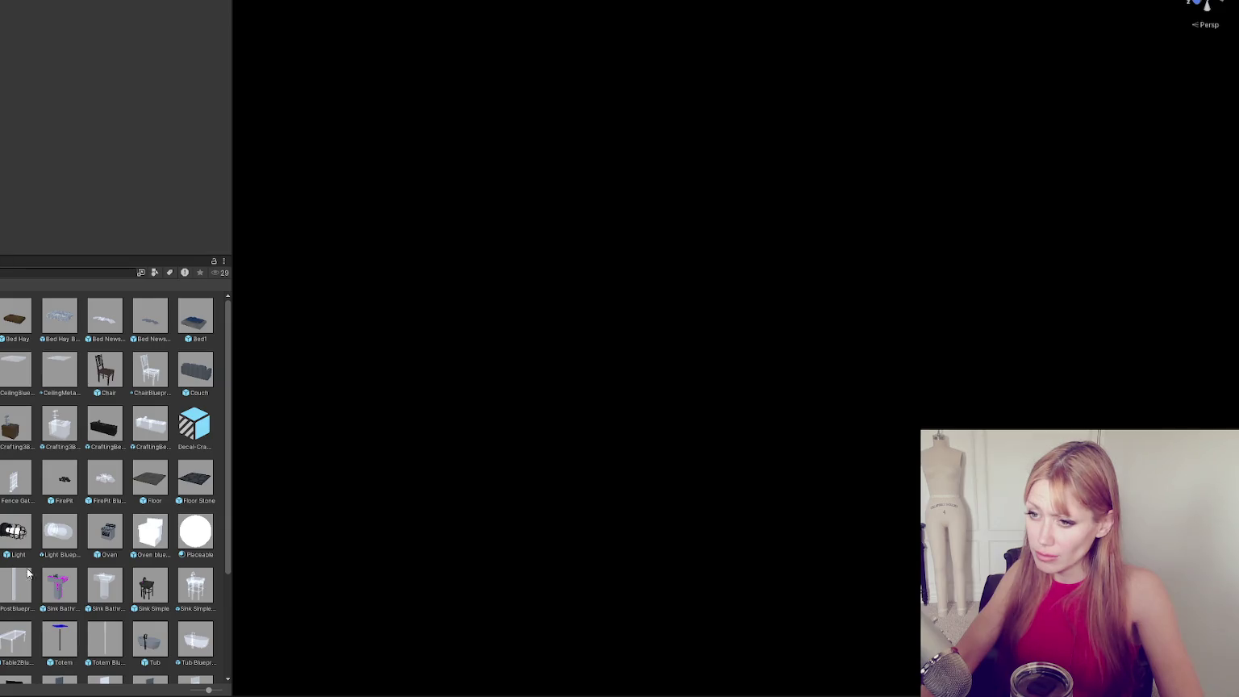
Search the project for 'door' and filter the results to Prefab type.
scroll(63, 570, "down", 4)
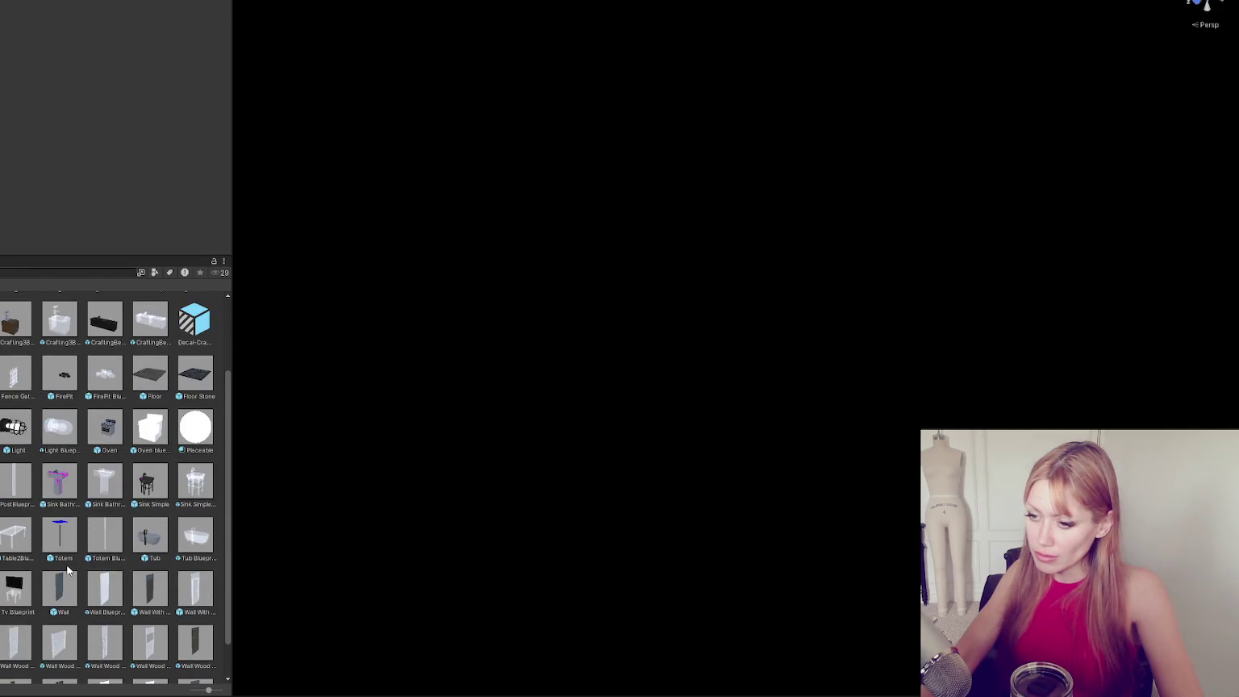
scroll(78, 557, "up", 4)
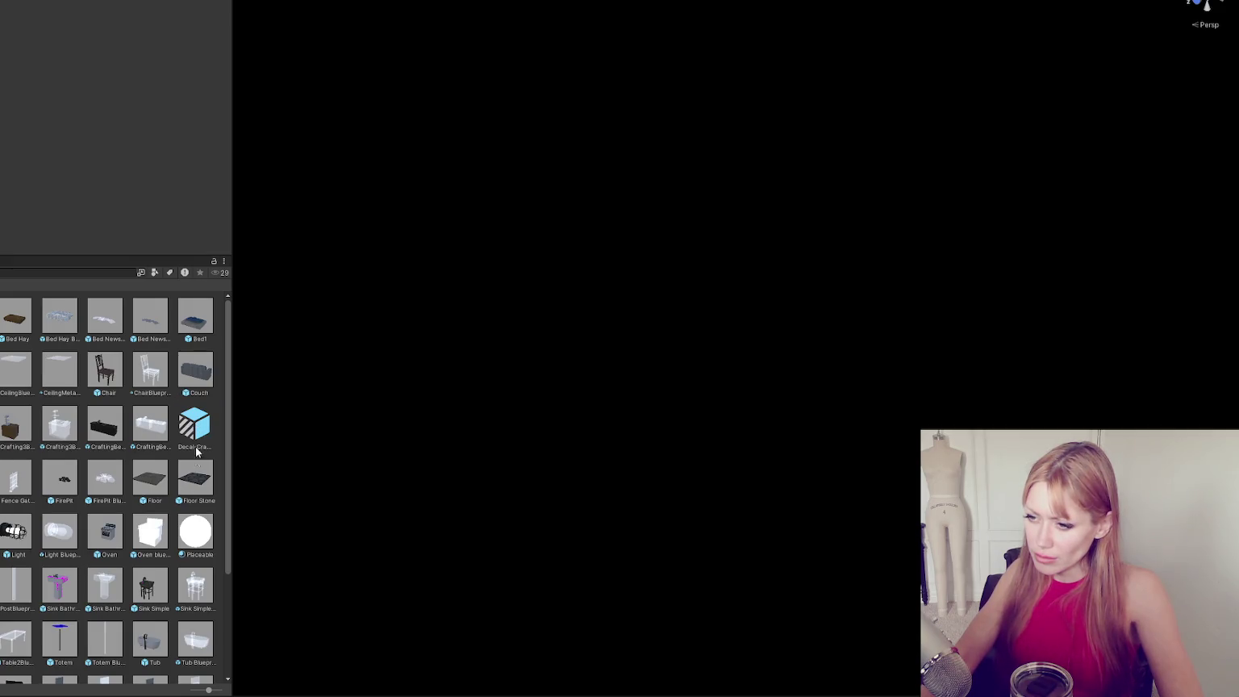
left_click(10, 268)
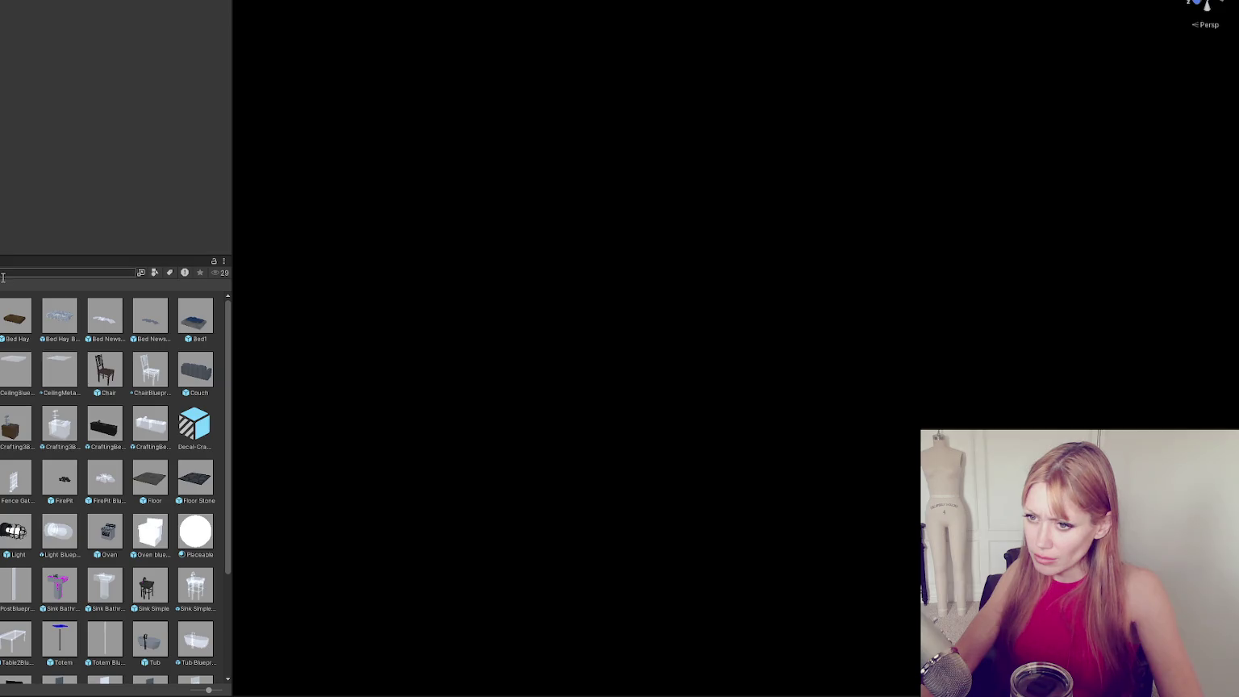
type("door")
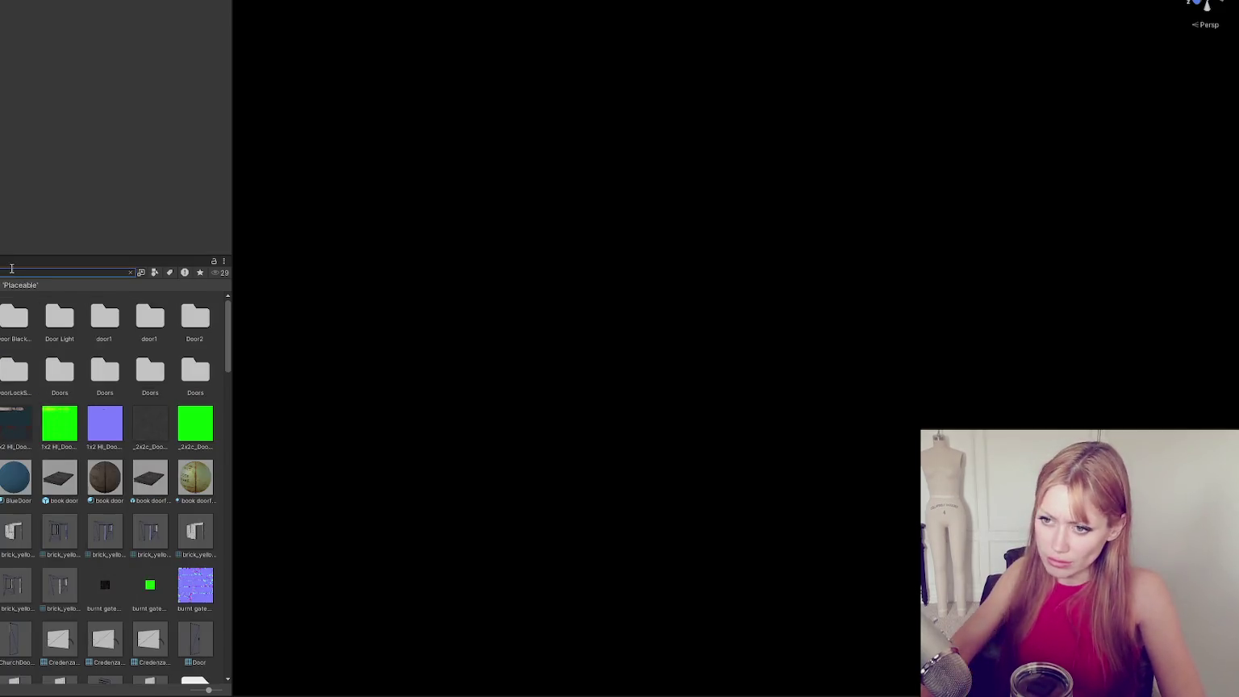
left_click(155, 272)
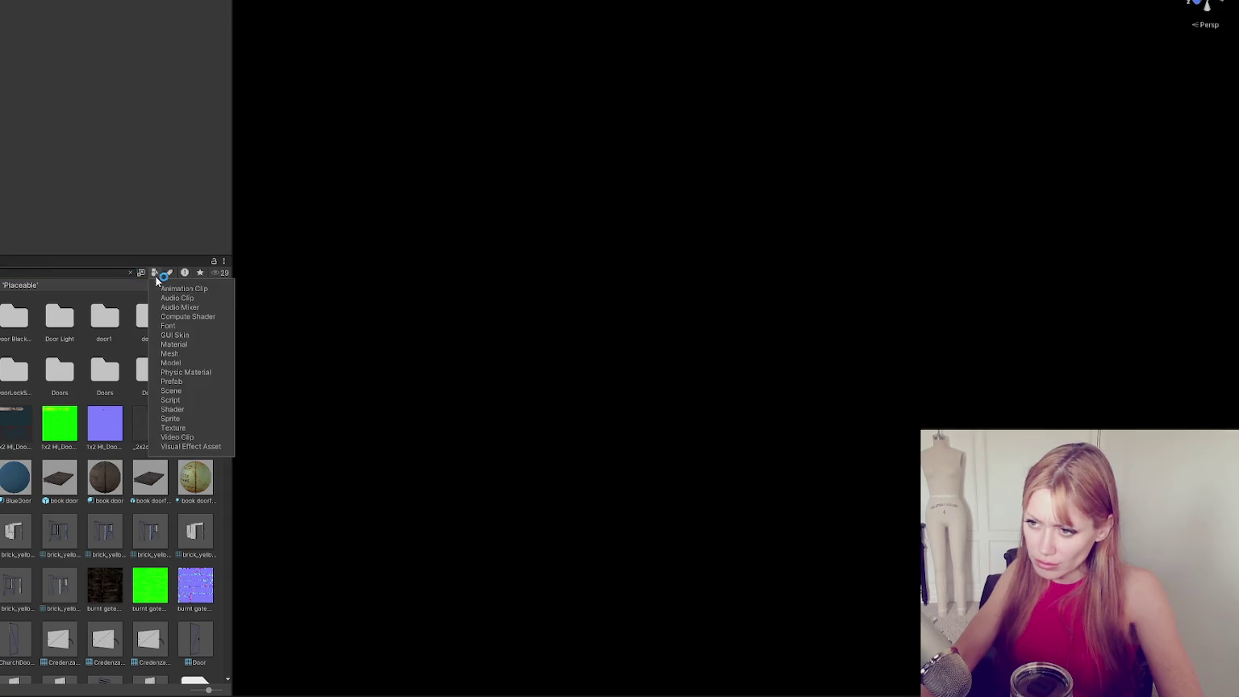
left_click(193, 380)
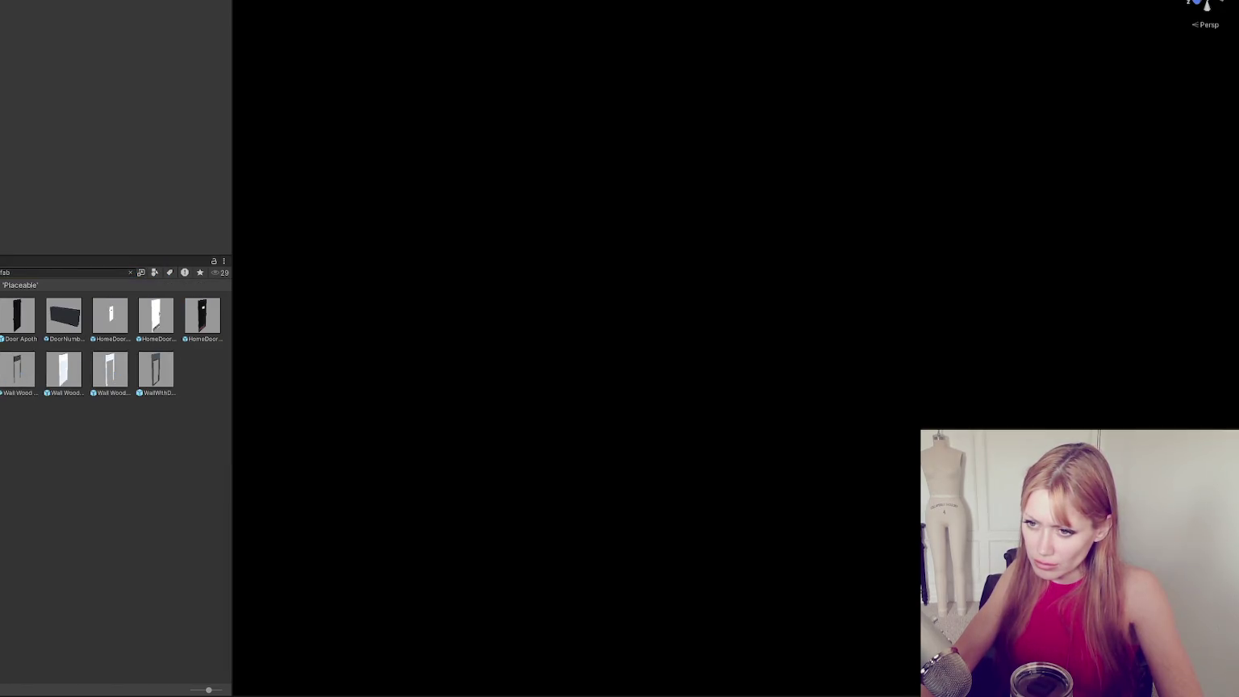
Select the door's child decal projector and view the door and its box from the side.
mouse_move(487, 348)
left_mouse_down()
mouse_move(1032, 348)
mouse_move(653, 248)
left_mouse_up()
left_click(763, 521)
mouse_move(484, 187)
left_mouse_down()
mouse_move(677, 194)
mouse_move(621, 356)
left_mouse_up()
Tick Is Trigger on the decal's Box Collider and set its Size Y to 1.96.
scroll(622, 355, "up", 5)
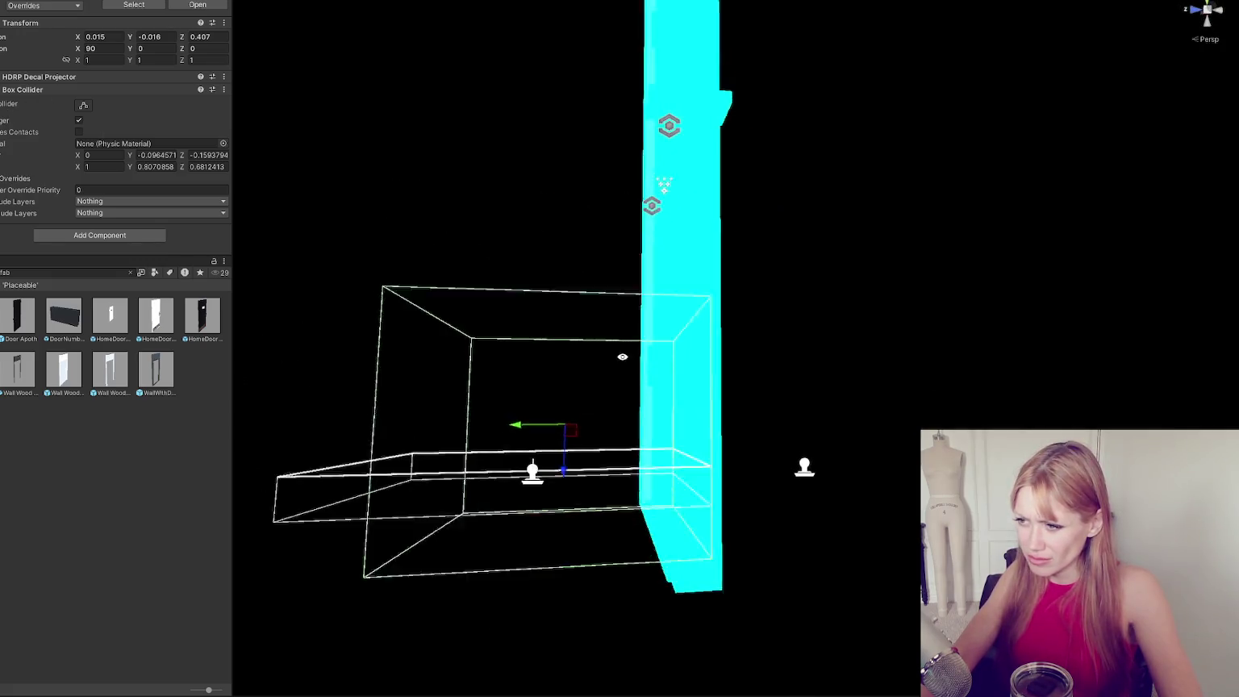
scroll(622, 356, "down", 1)
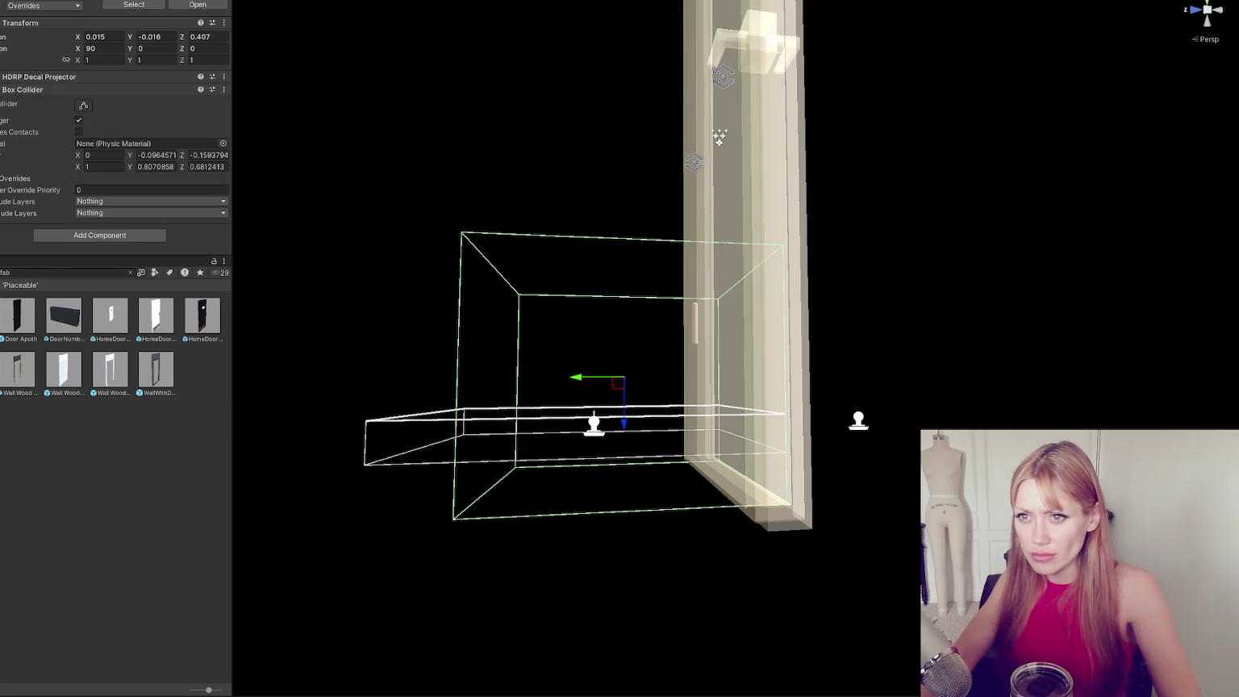
key("ctrl+z")
key("ctrl+y")
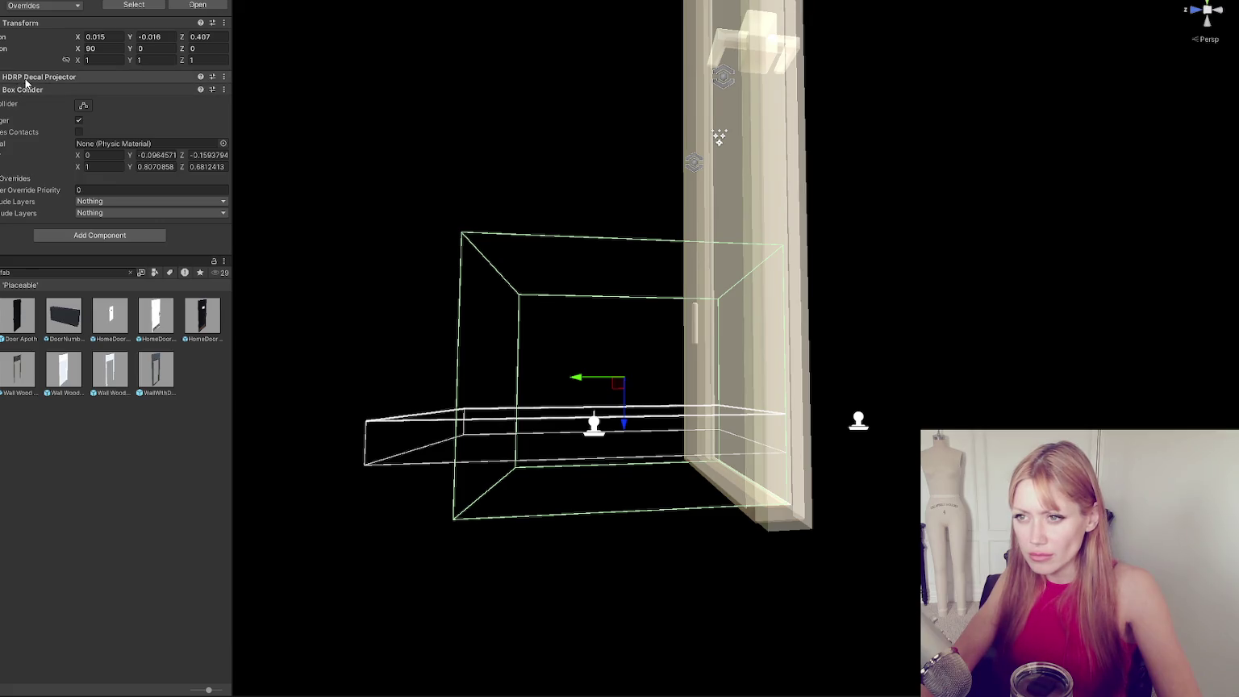
left_click(79, 120)
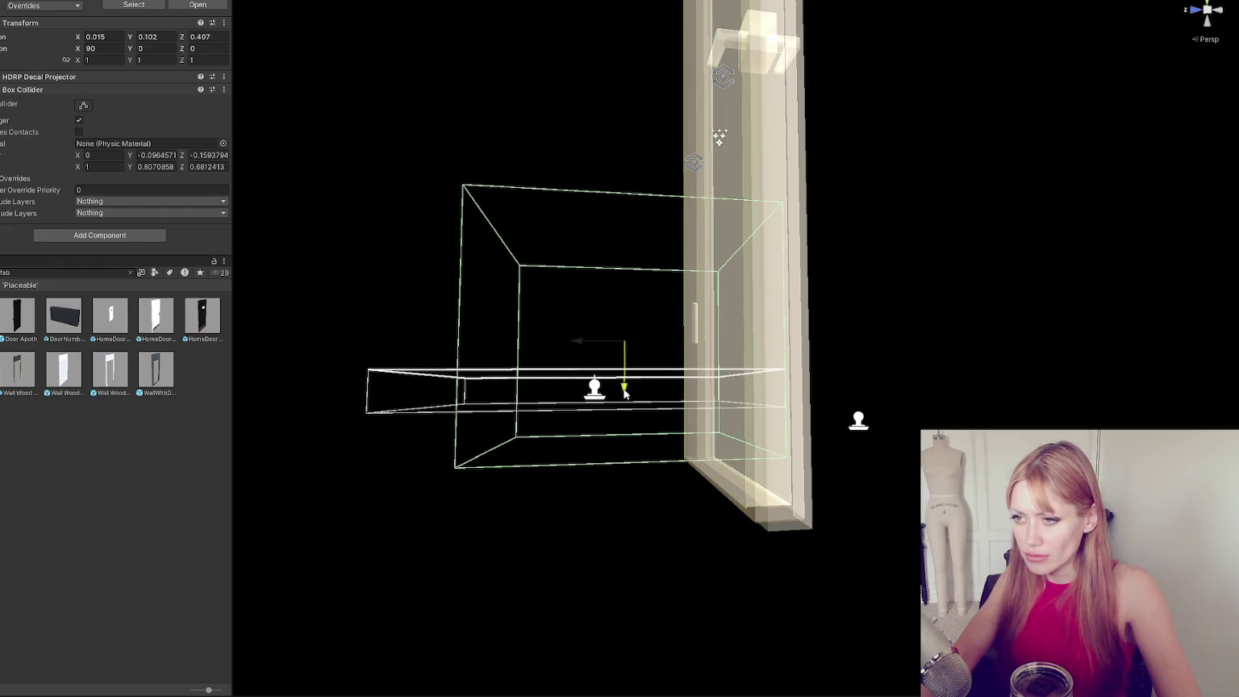
left_click_drag(623, 375, 600, 399)
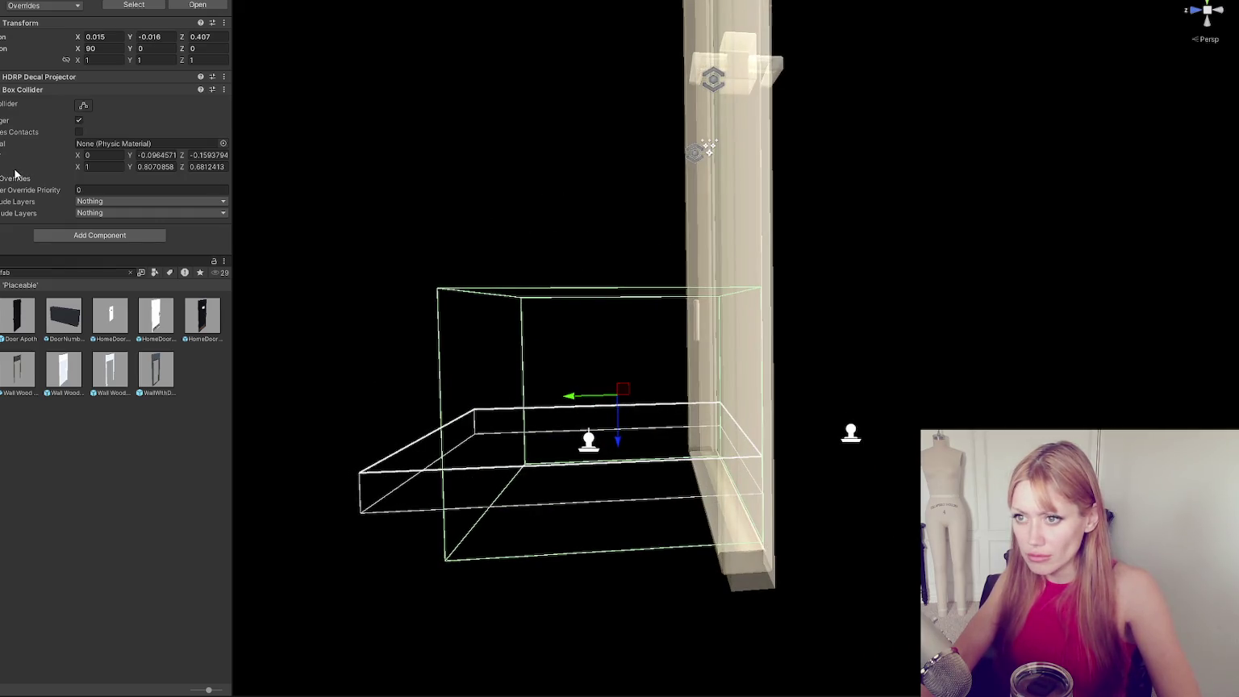
left_click(139, 167)
type("1.96")
key("Return")
Adjust the collider's Center Z until it reads -0.48, then clear the project search.
left_click(193, 154)
type("-0.35")
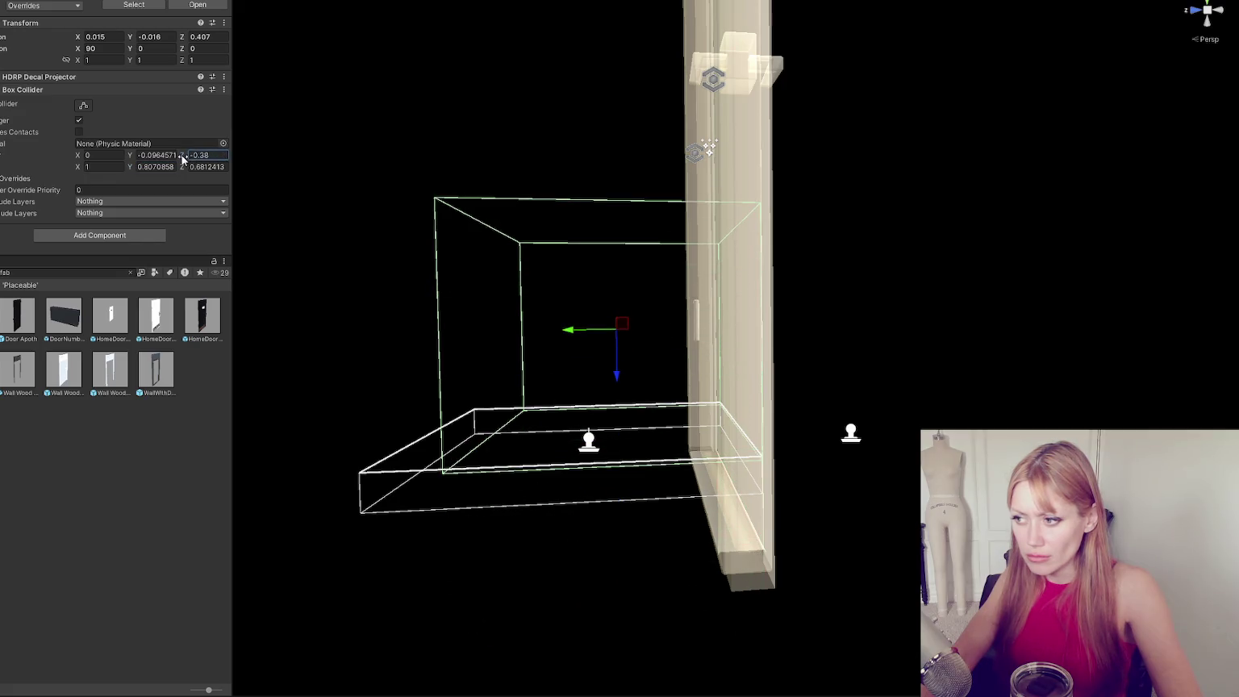
mouse_move(451, 321)
left_mouse_down()
mouse_move(569, 321)
mouse_move(398, 327)
mouse_move(436, 317)
mouse_move(430, 278)
left_mouse_up()
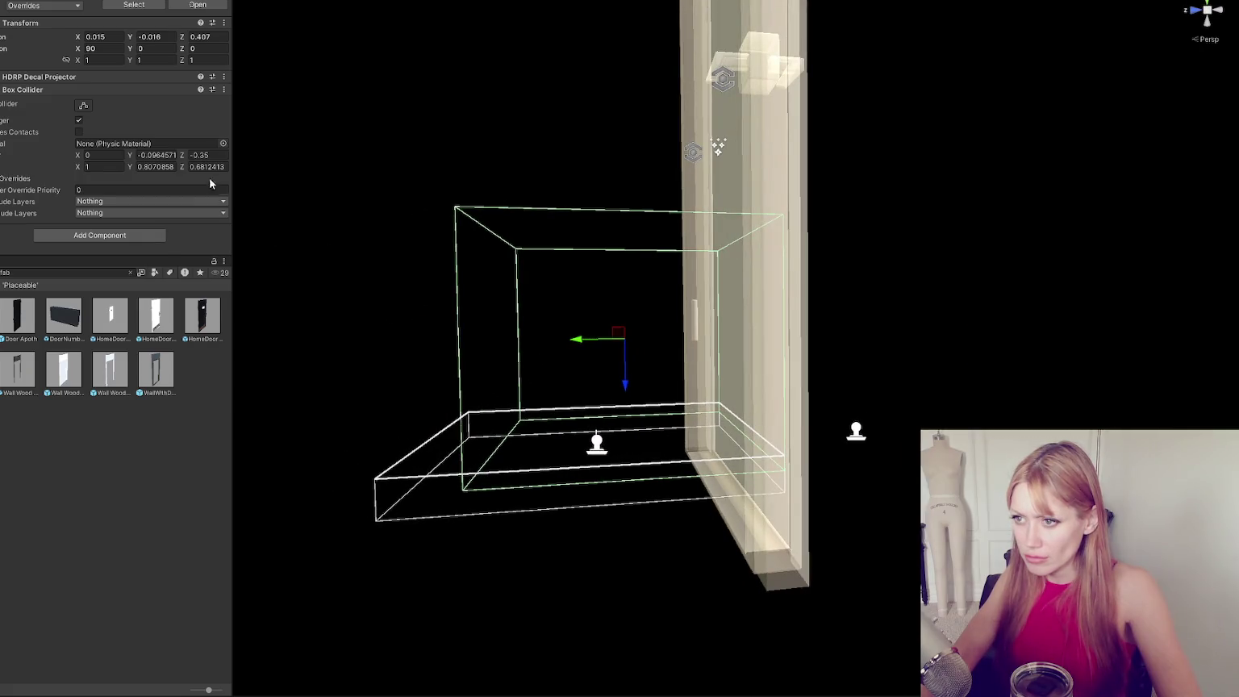
left_click_drag(182, 156, 183, 156)
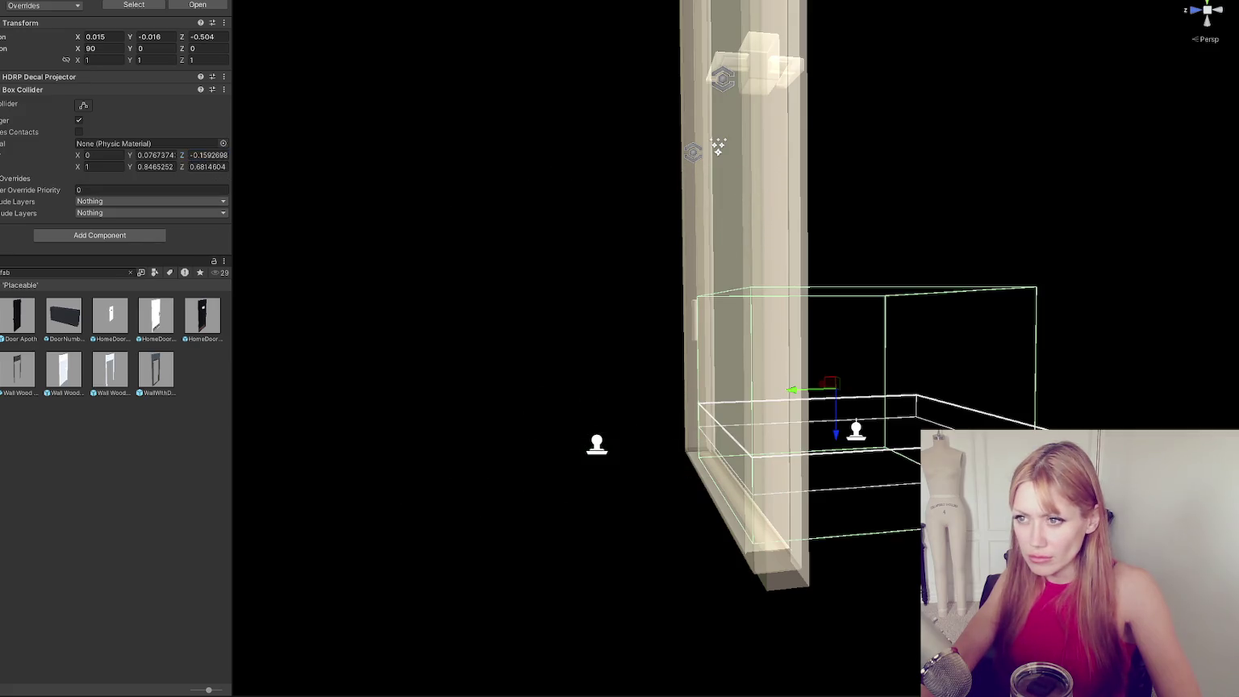
left_click(202, 155)
type("-0.36")
key("BackSpace")
key("BackSpace")
type("48")
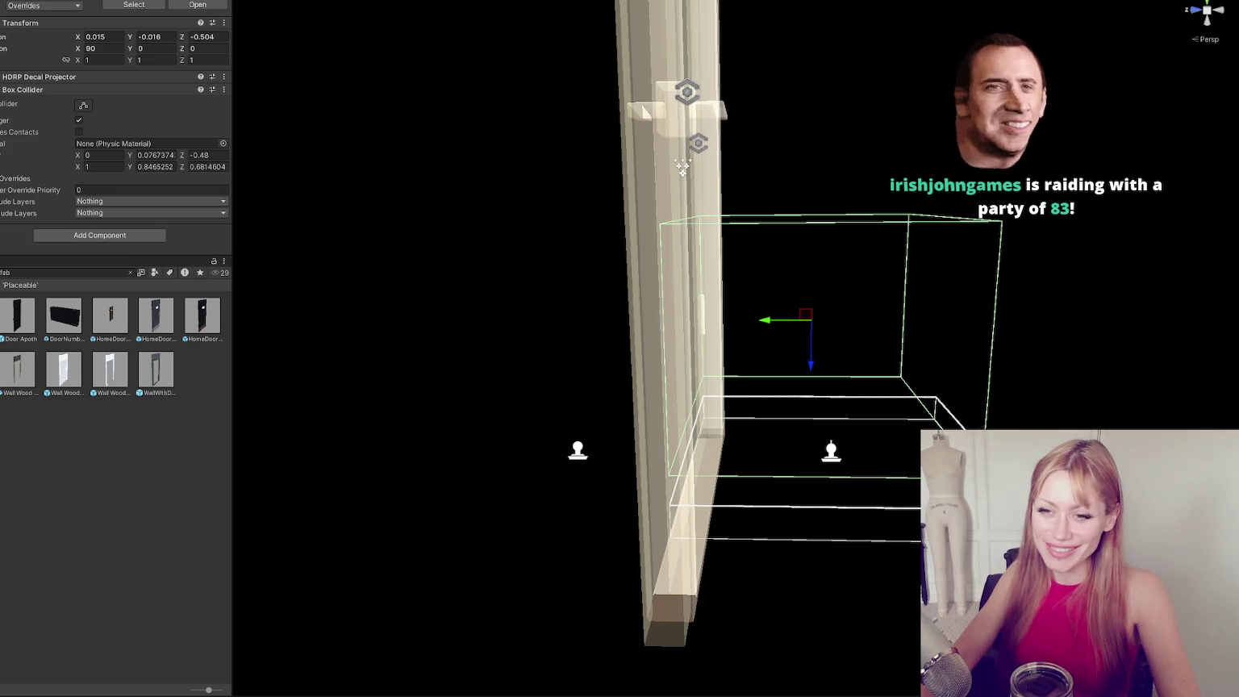
key("Escape")
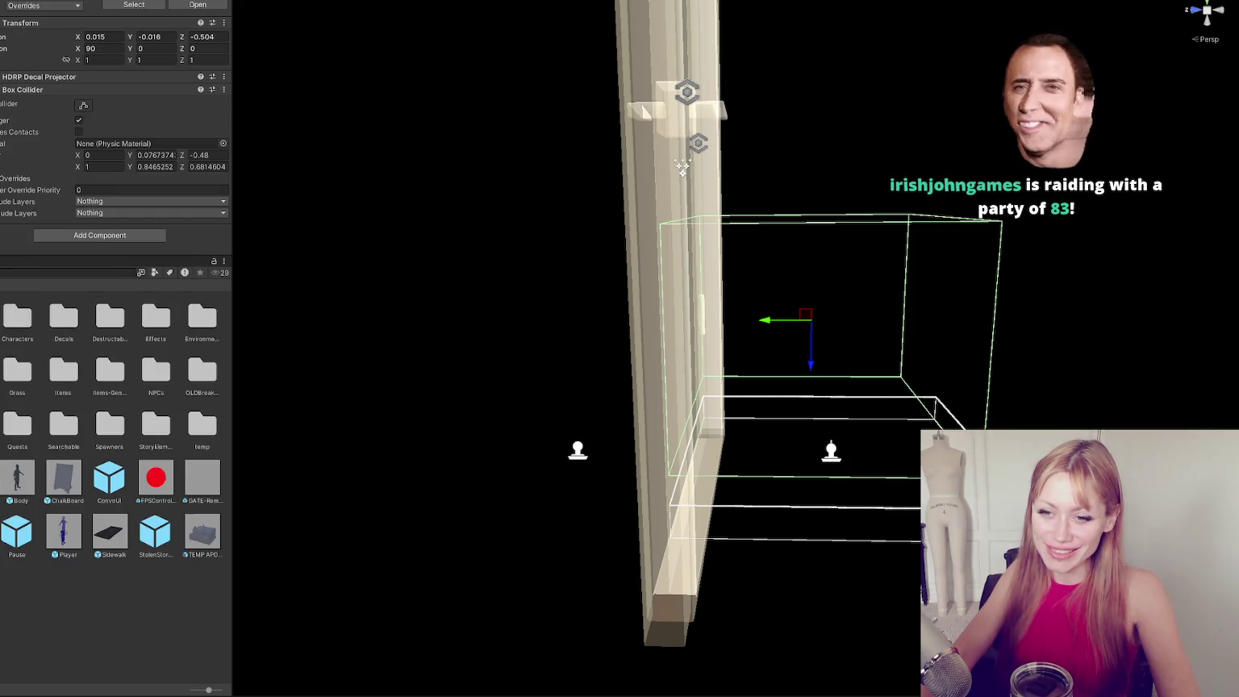
Open the Title scene from the project assets.
scroll(112, 428, "down", 5)
double_click(153, 379)
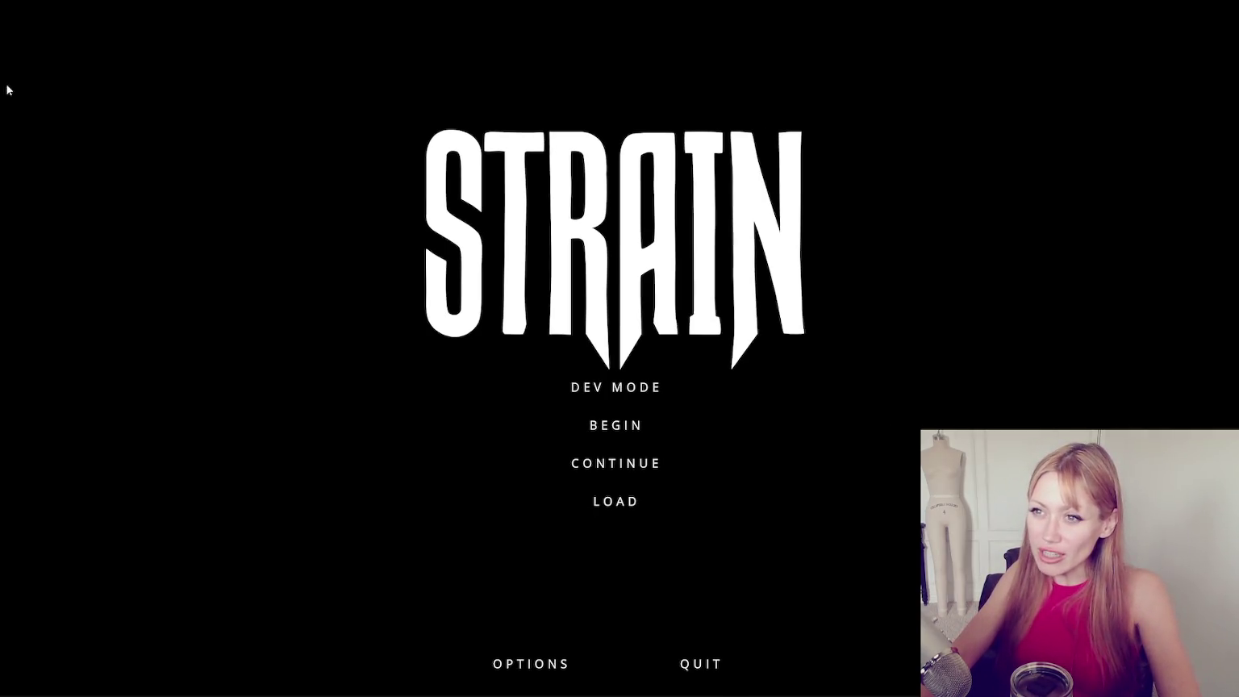
Start the Strain game in DEV MODE from the title menu.
left_click(621, 386)
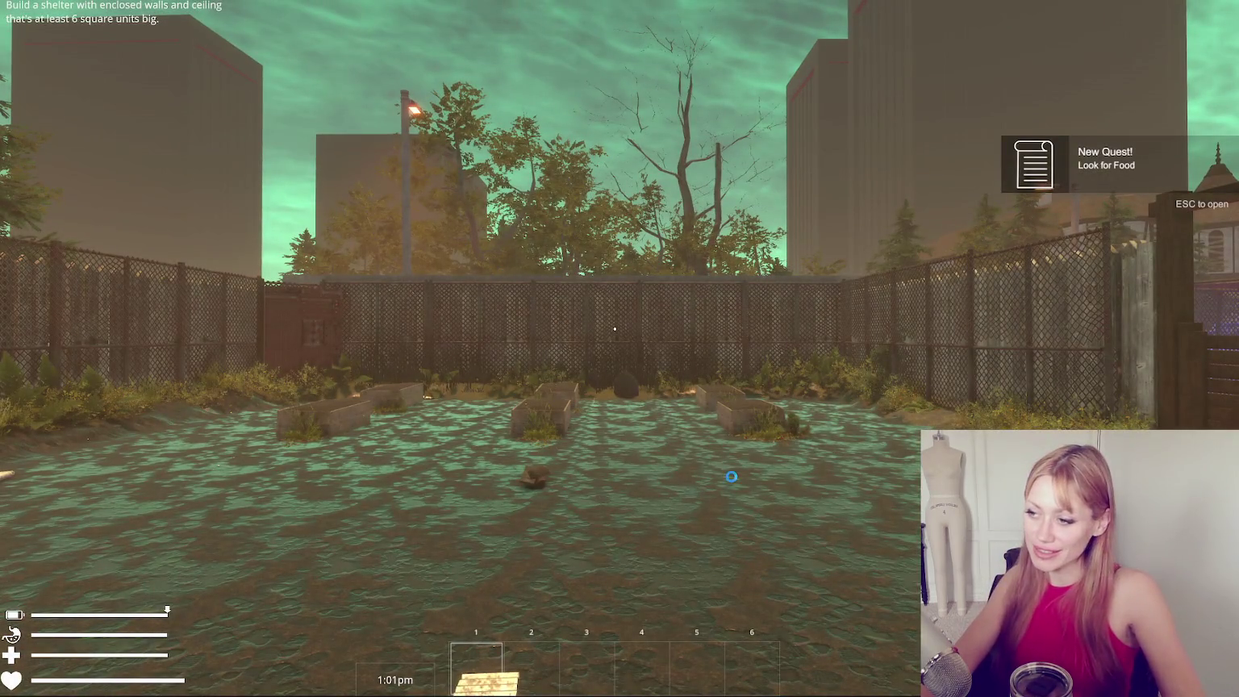
Drop the held item and build a 3x3 grid of floor tiles in the garden.
left_click(615, 328)
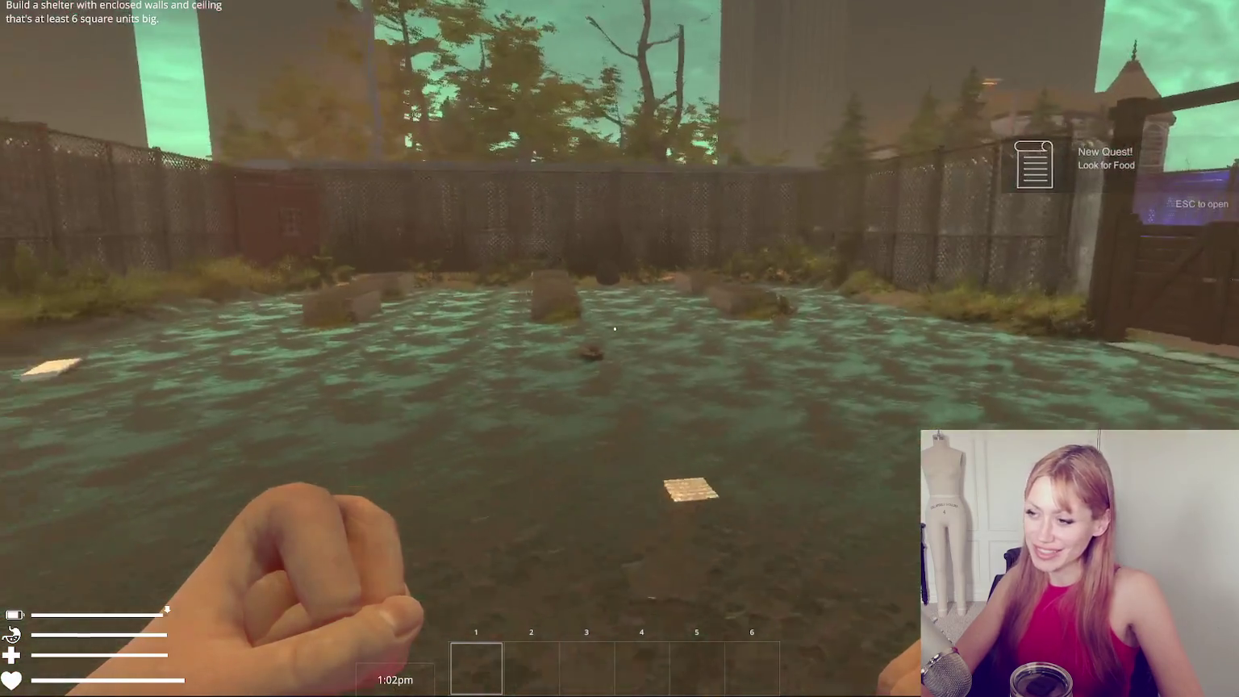
key("Escape")
left_click(870, 45)
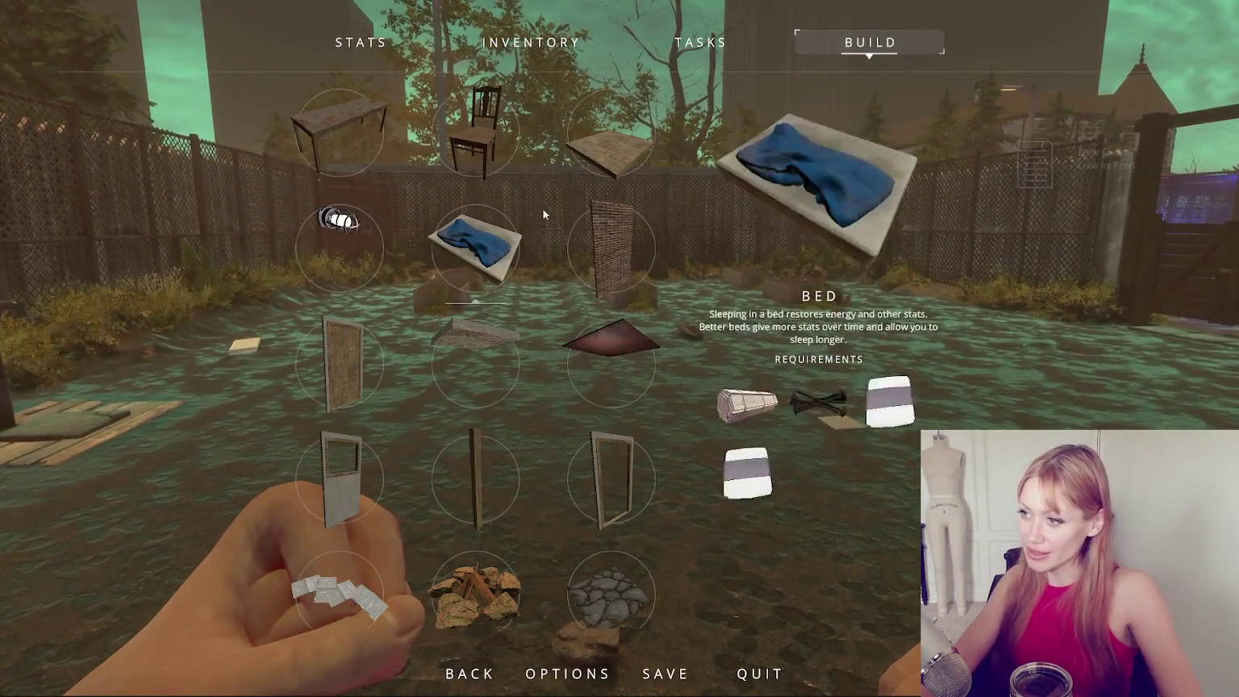
left_click(611, 133)
left_click(619, 349)
left_click(619, 349)
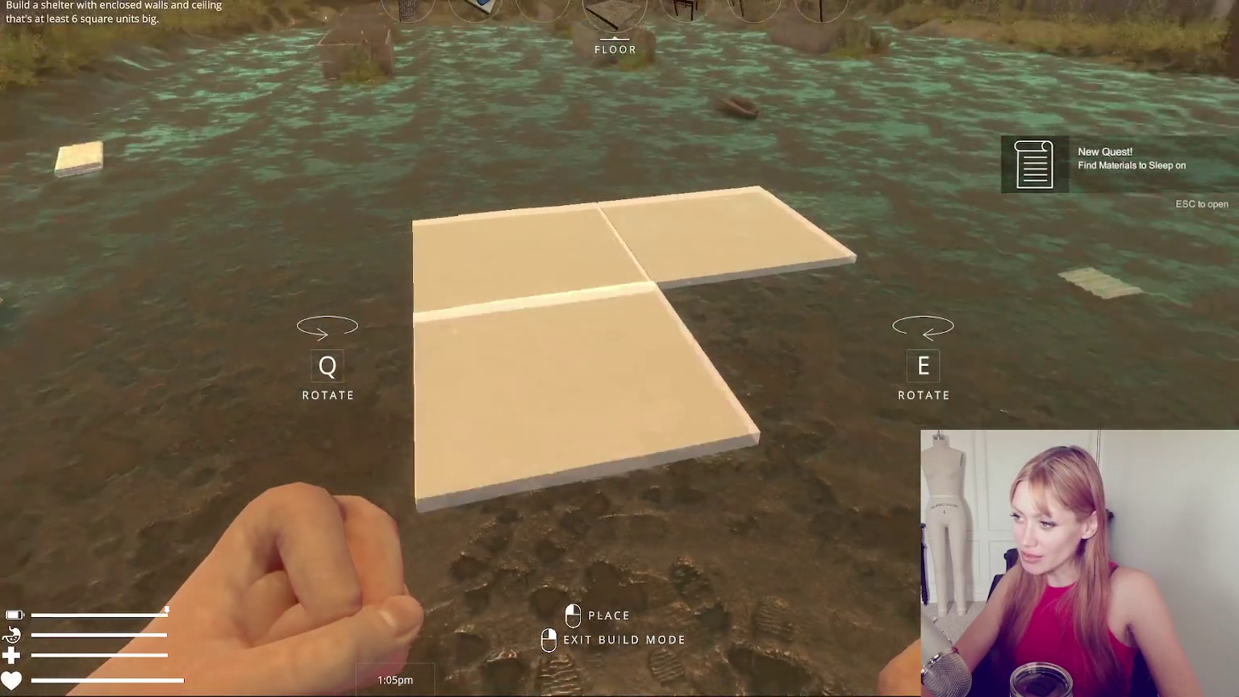
left_click(613, 332)
left_click(613, 332)
left_click(613, 332)
left_click(613, 332)
left_click(612, 332)
left_click(612, 332)
right_click(613, 332)
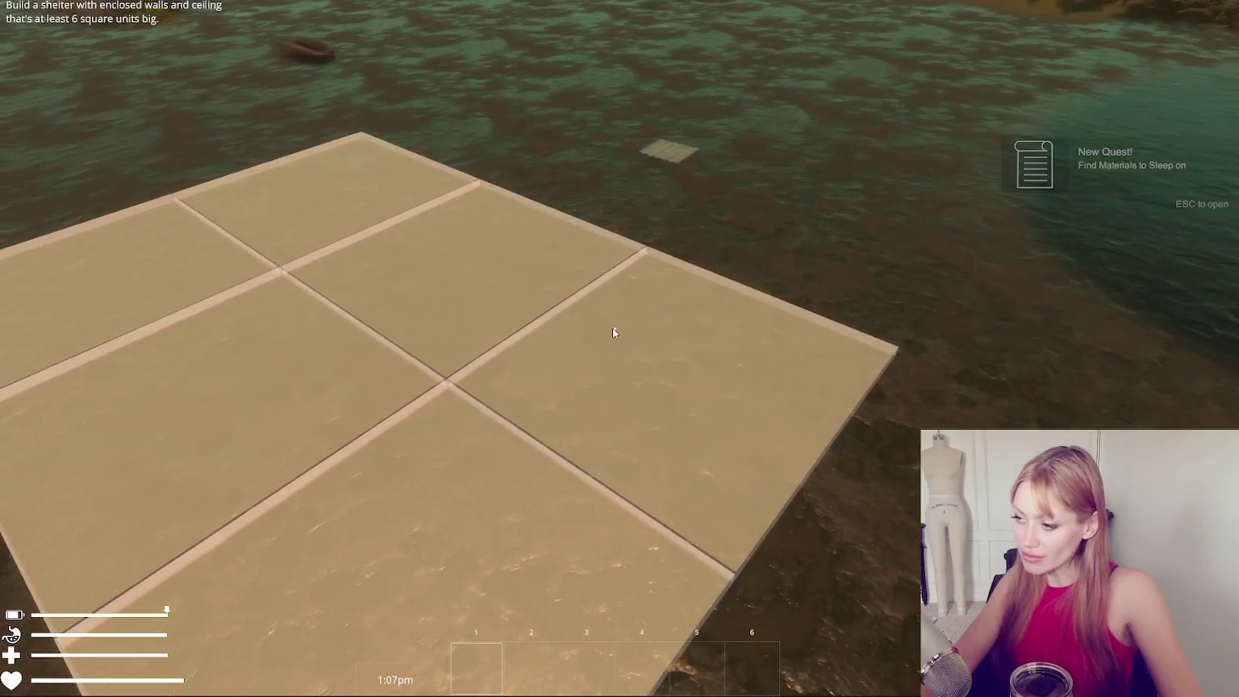
Pause and resume play, then pick up a wooden board.
key("Escape")
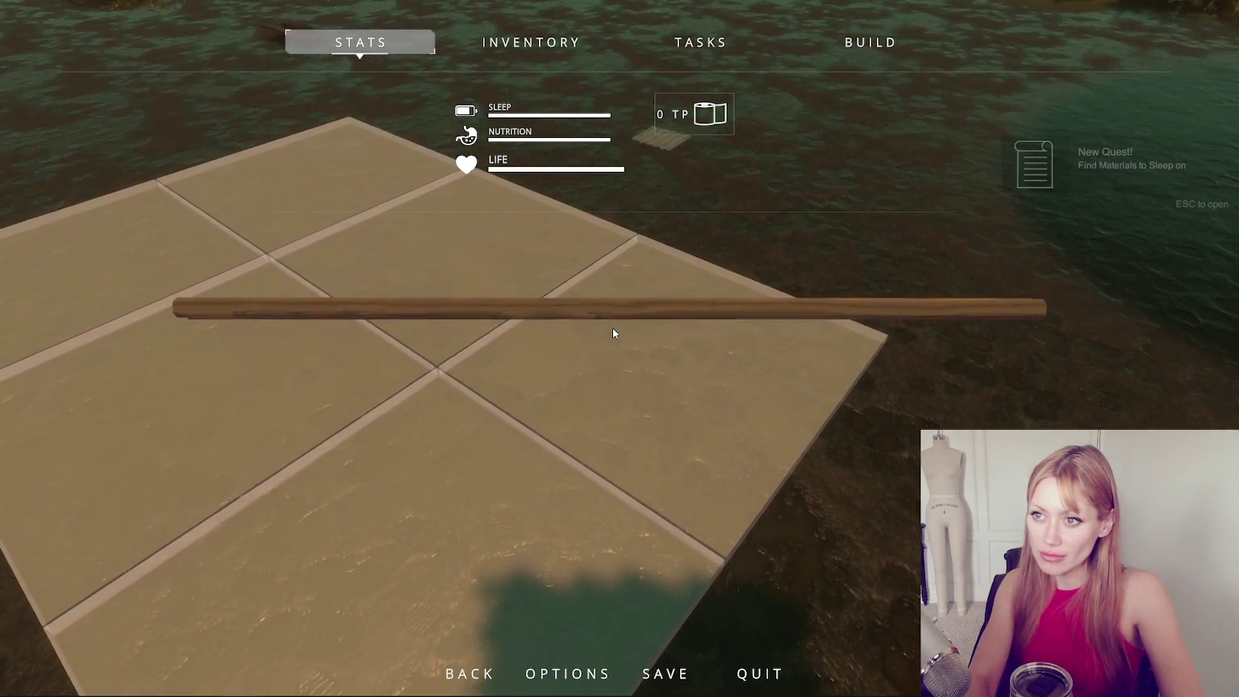
key("Escape")
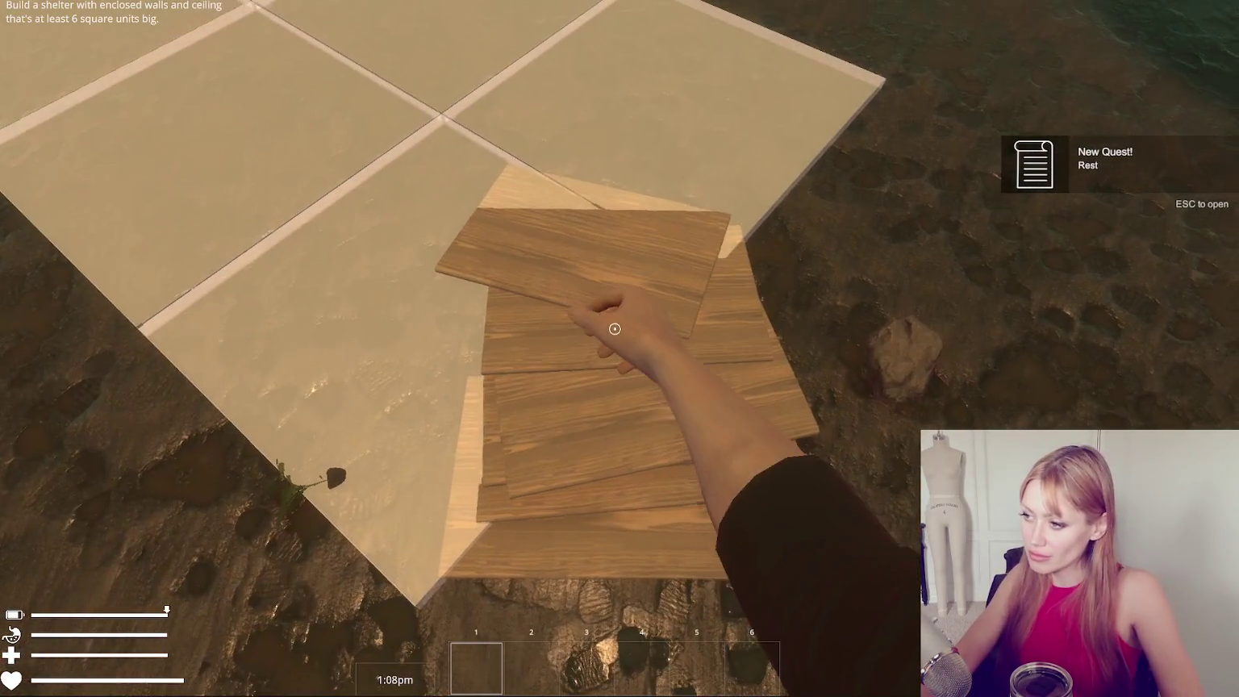
left_click(615, 328)
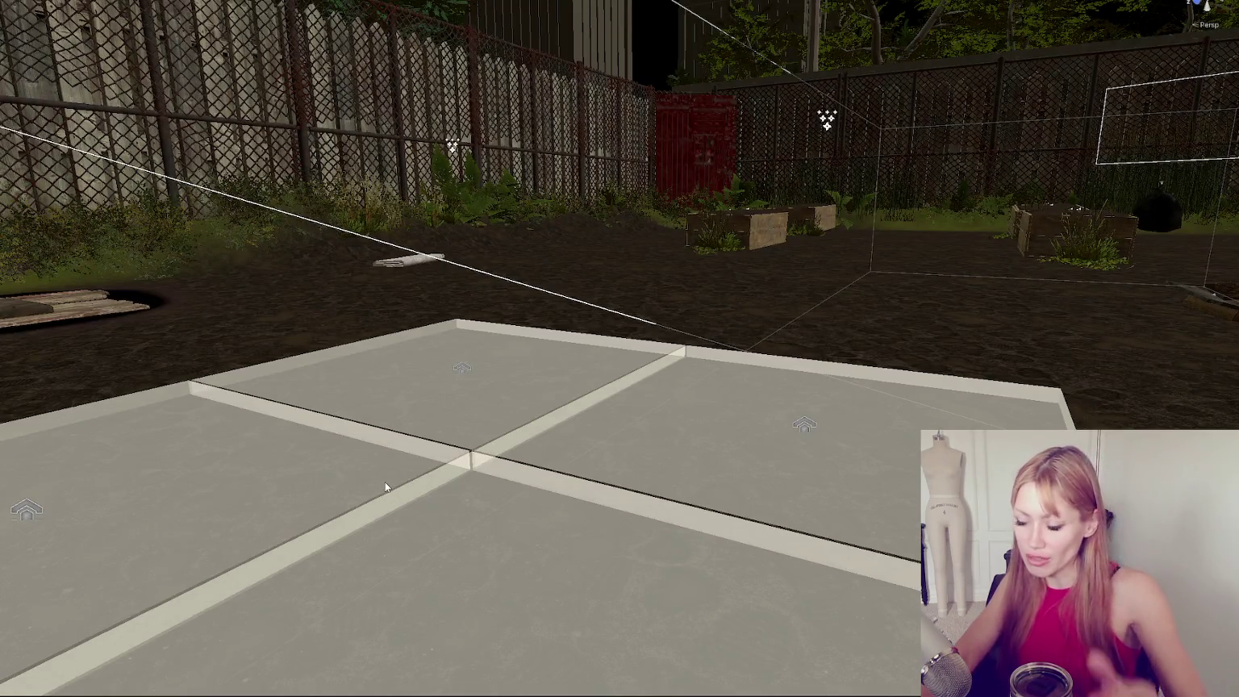
key("alt+Tab")
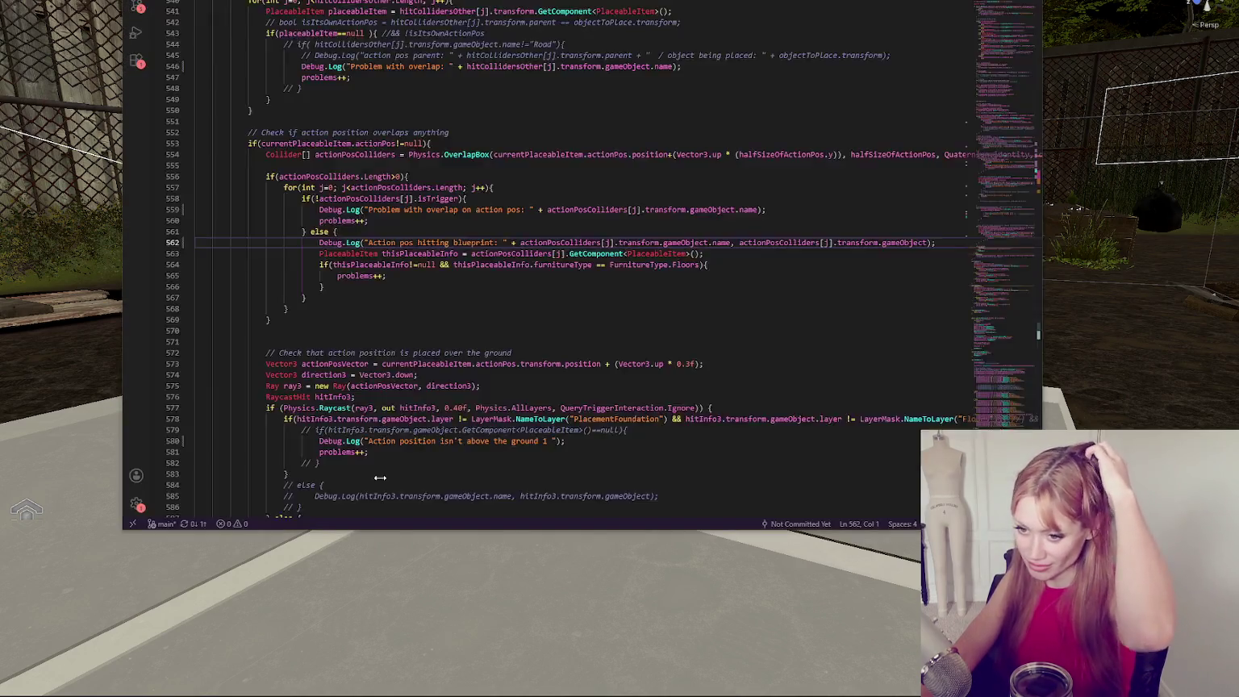
Highlight every use of GrabAnimTimed and thisGO in the item's Interact code.
scroll(381, 478, "up", 10)
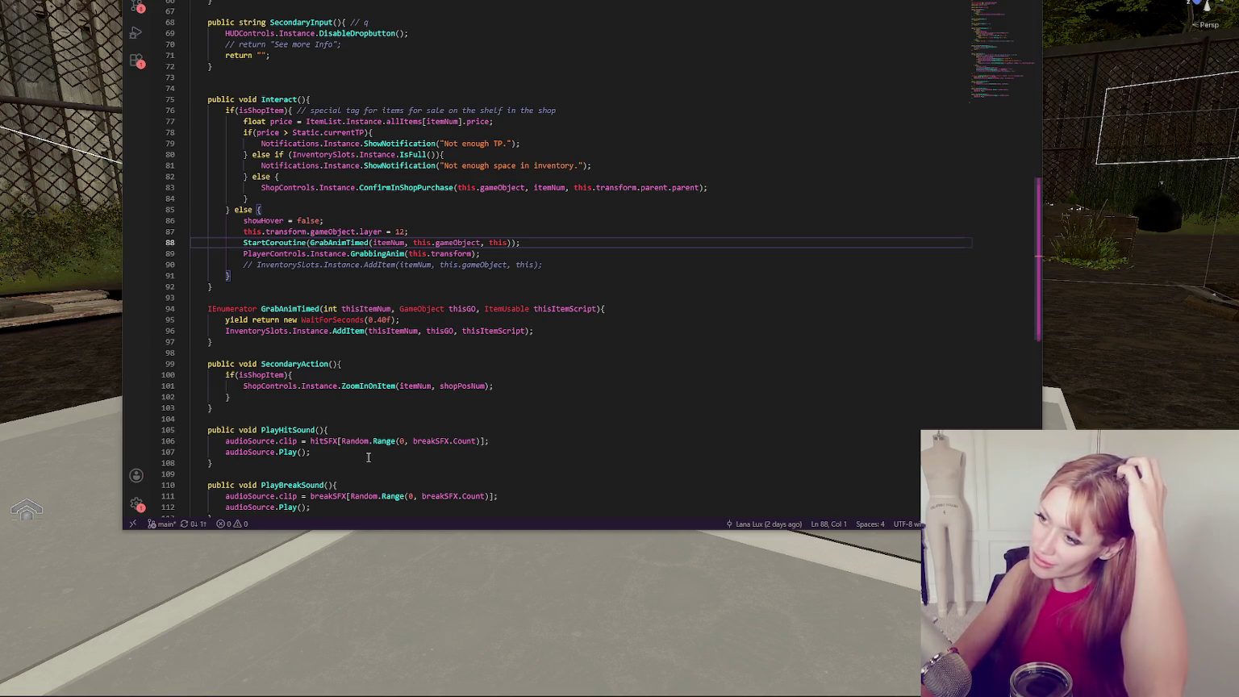
double_click(338, 241)
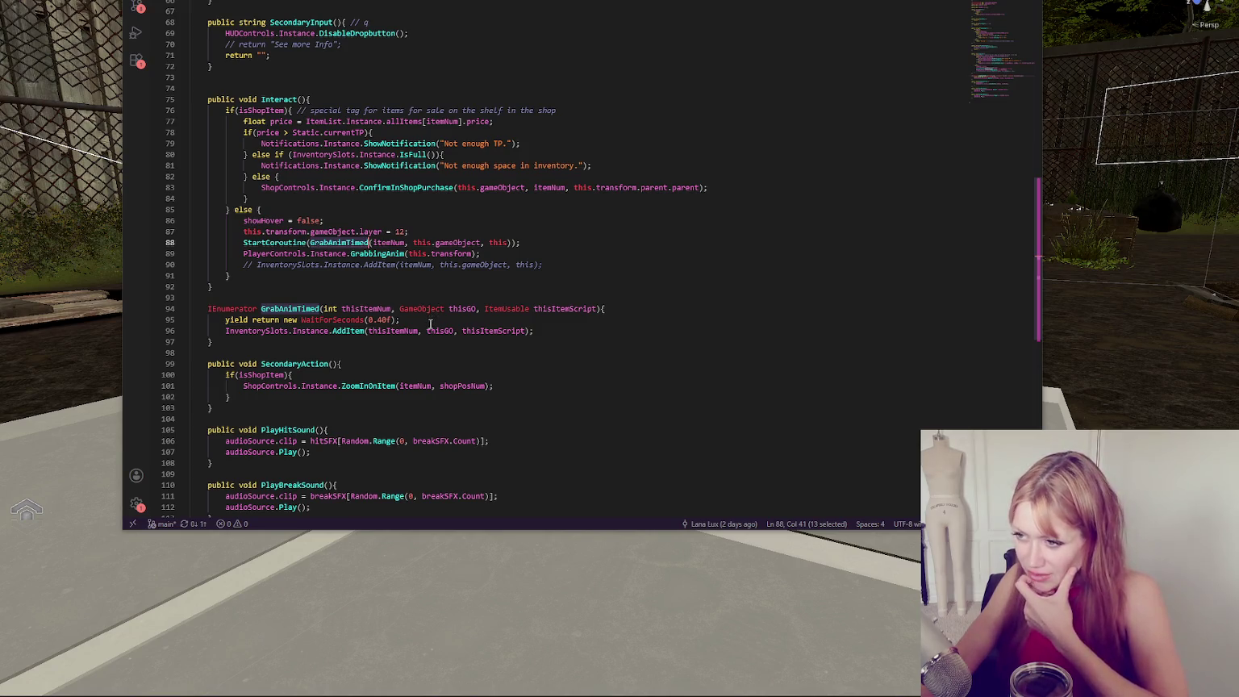
double_click(433, 330)
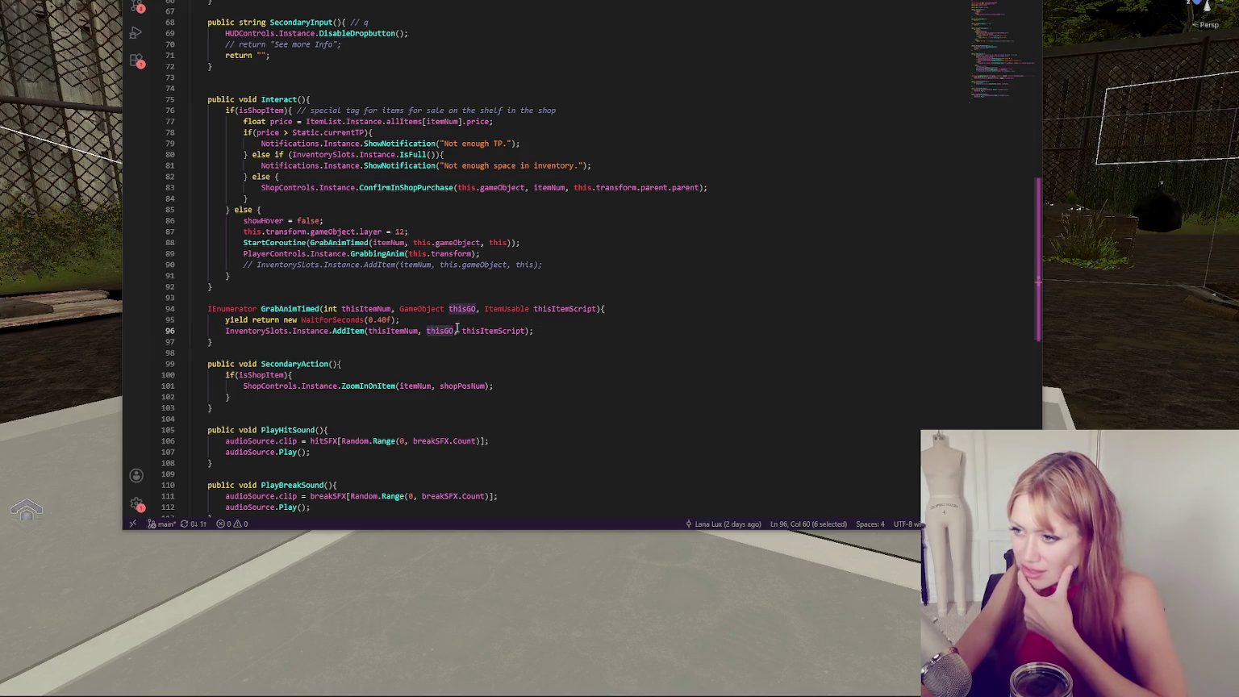